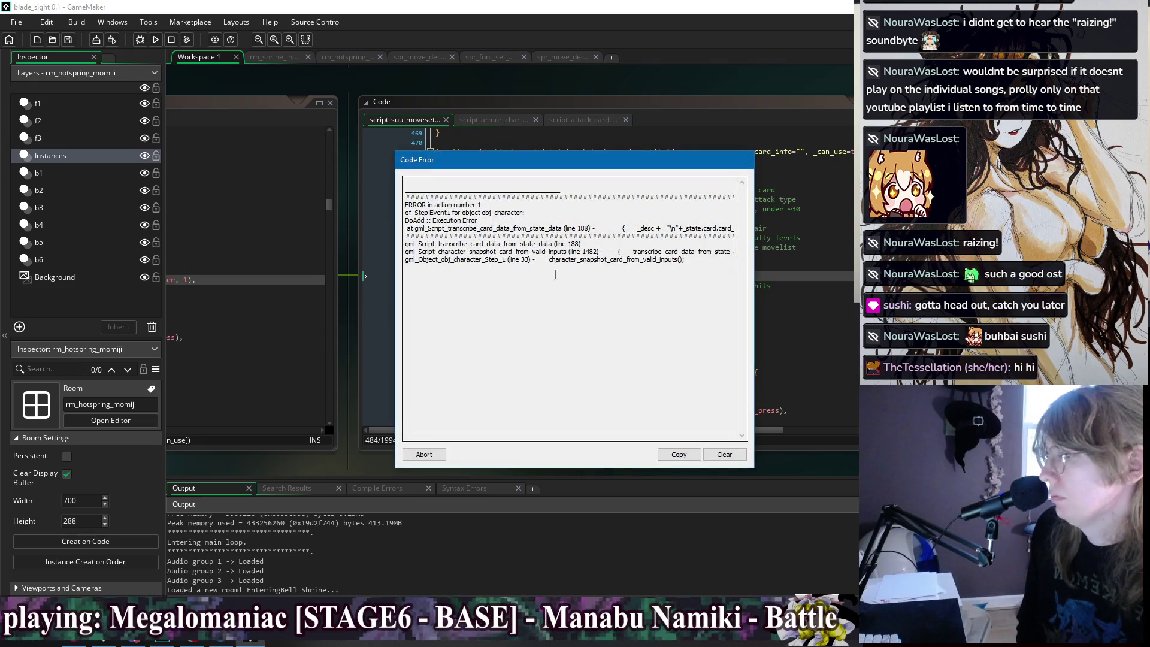
Review the transcribe_card_data_from_state_data line 188 error traceback, then abort the Code Error dialog.
left_click_drag(618, 228, 775, 224)
left_click(717, 228)
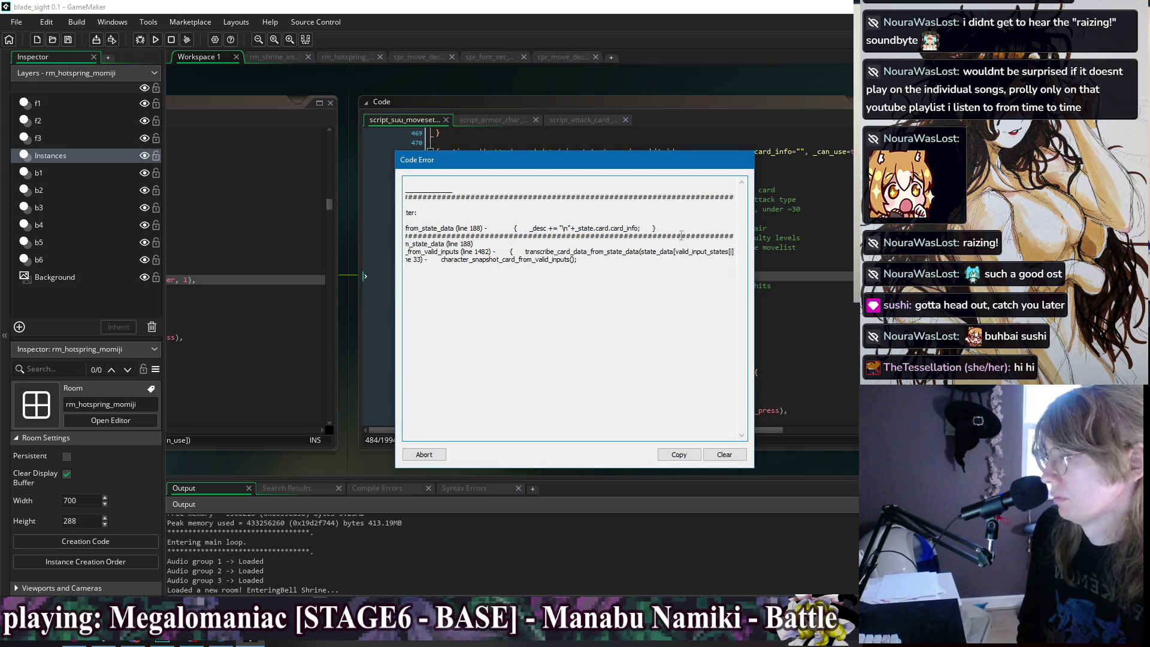
left_click(672, 281)
left_click_drag(667, 228, 761, 226)
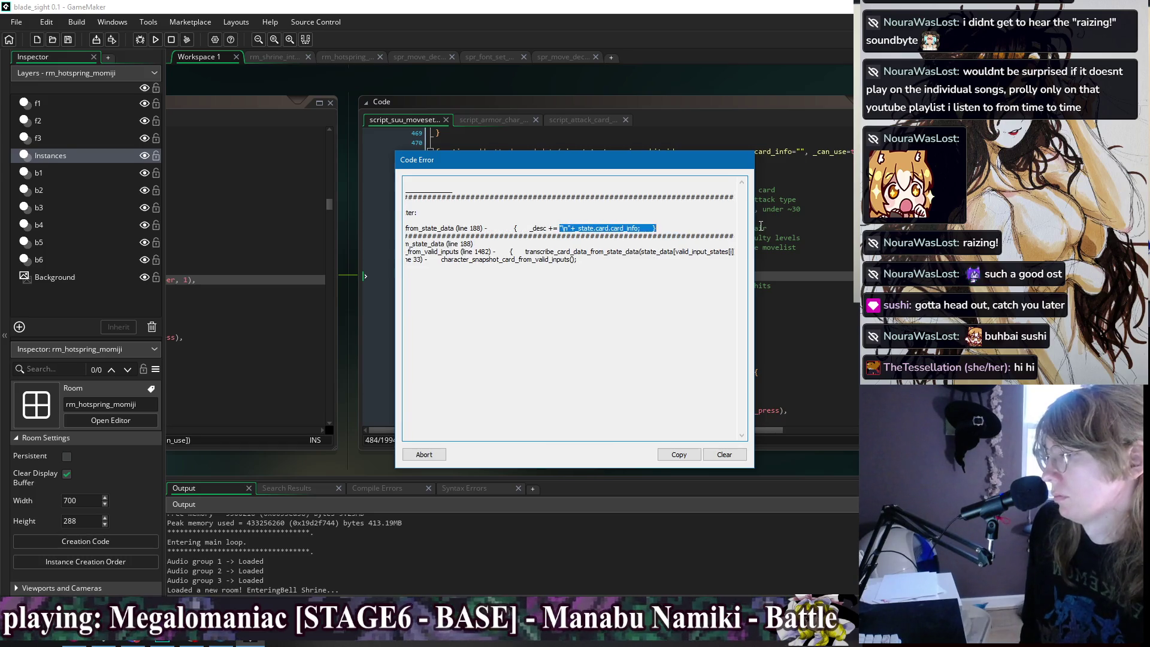
left_click(656, 221)
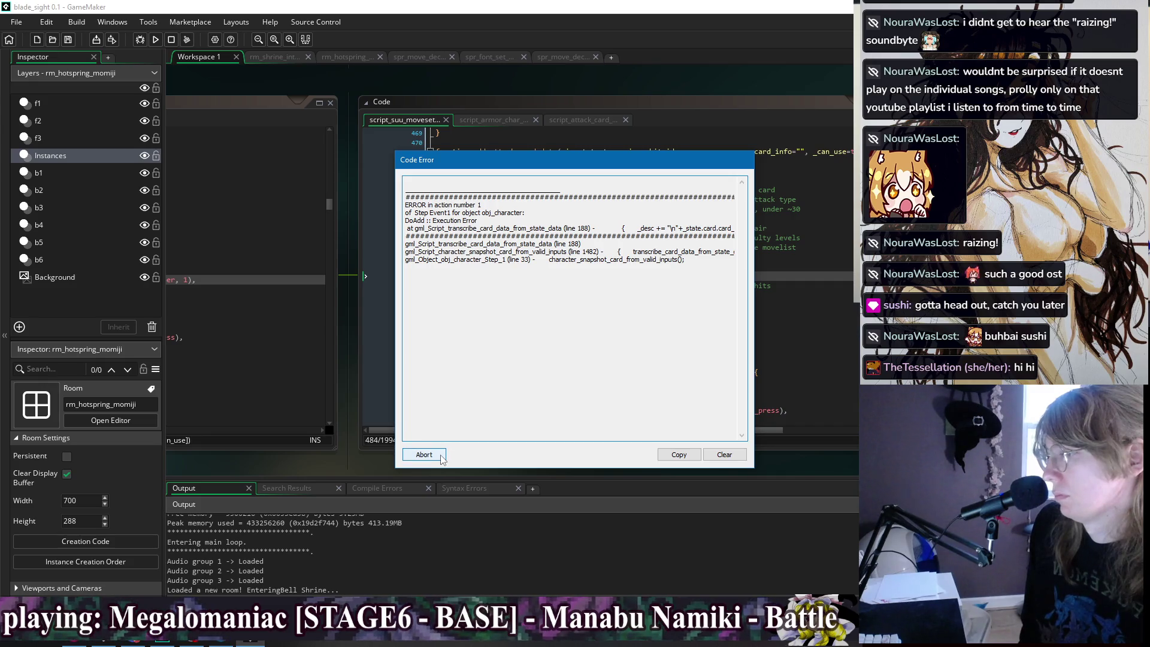
left_click_drag(455, 259, 700, 259)
left_click(699, 260)
left_click(444, 455)
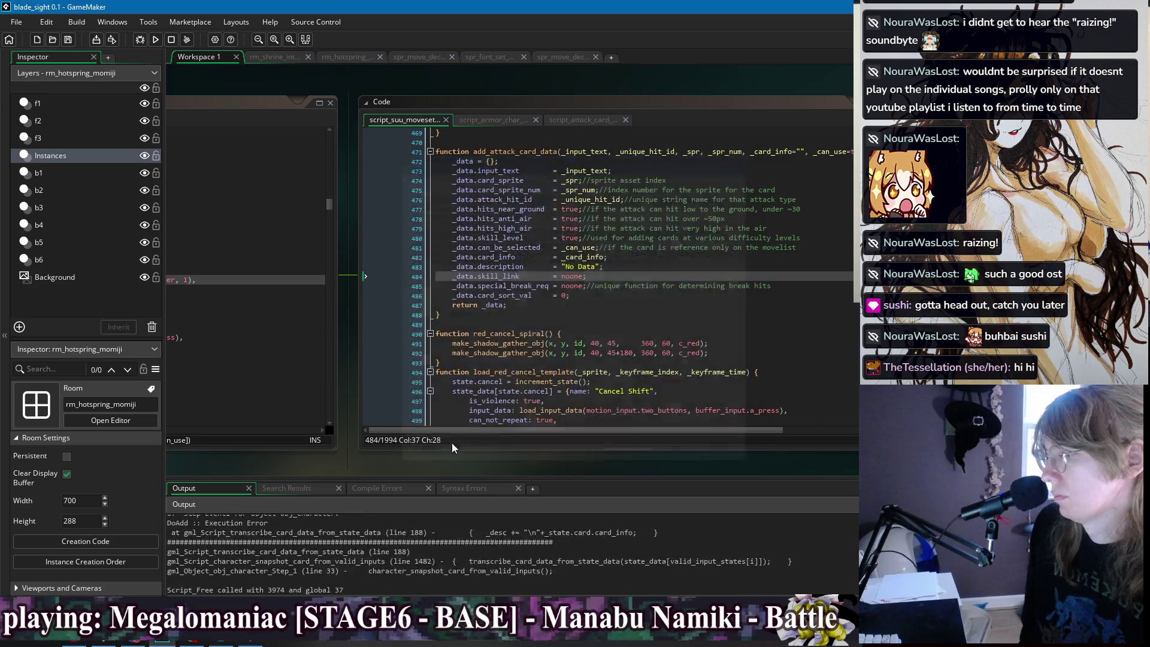
Find all add_attack_card_data calls project-wide and open the line 362 match in obj_enemy_deadname_doll.
mouse_move(260, 87)
left_mouse_down()
mouse_move(580, 81)
mouse_move(629, 96)
left_mouse_up()
left_click_drag(431, 92, 471, 88)
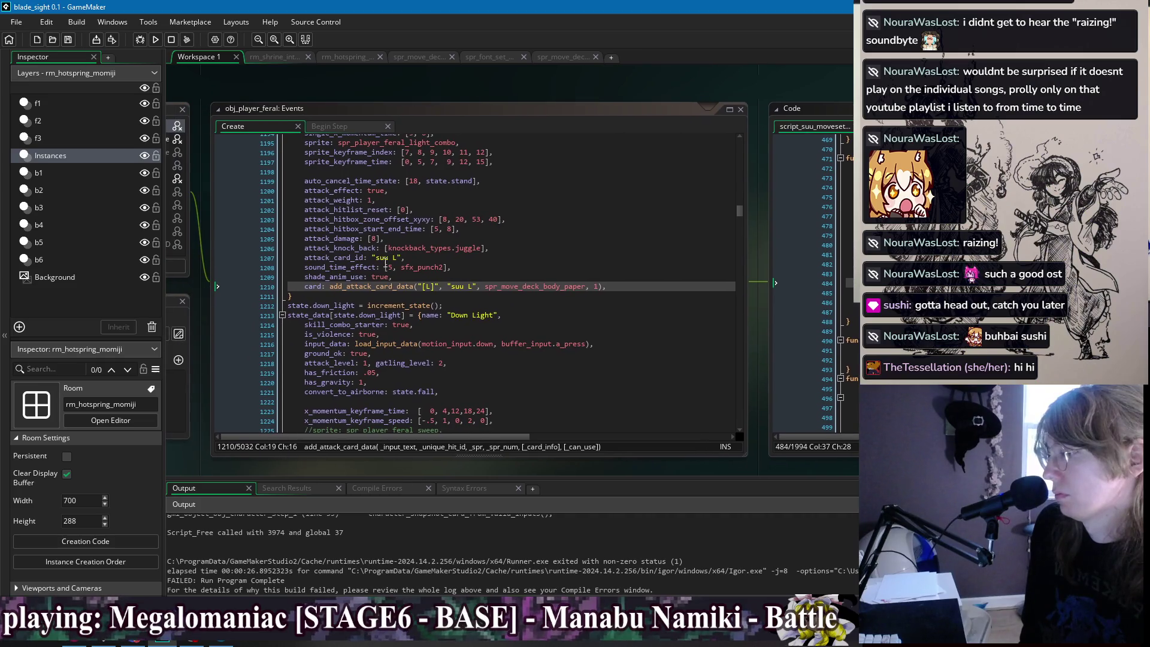
double_click(372, 286)
key("ctrl+shift+f")
left_click(310, 161)
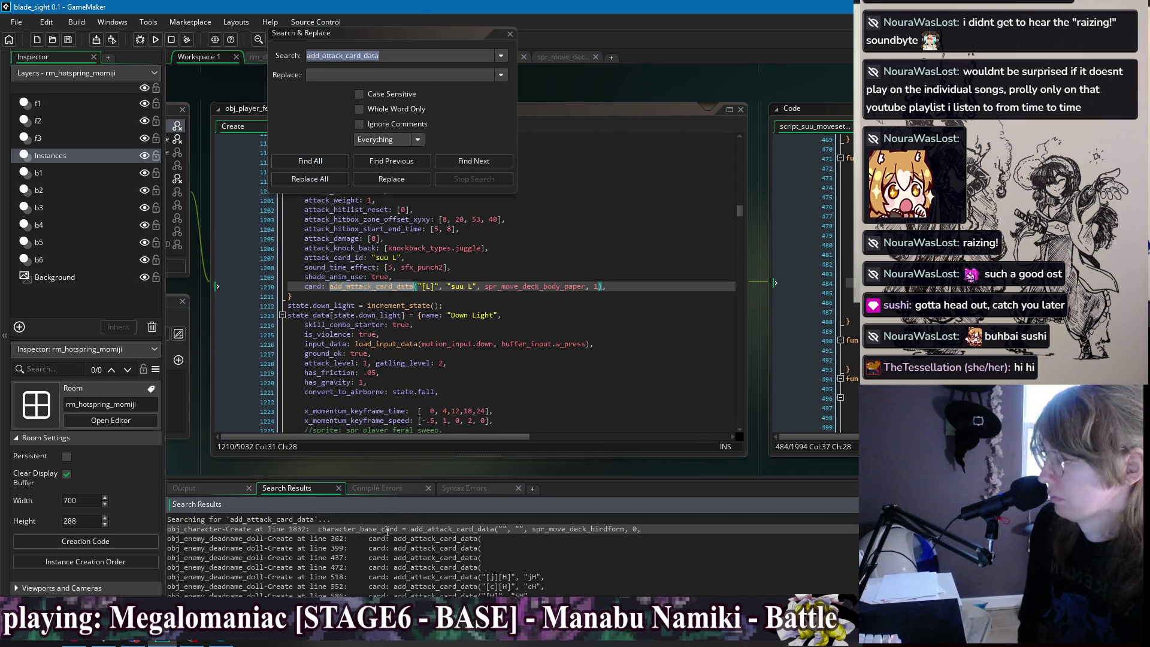
double_click(336, 538)
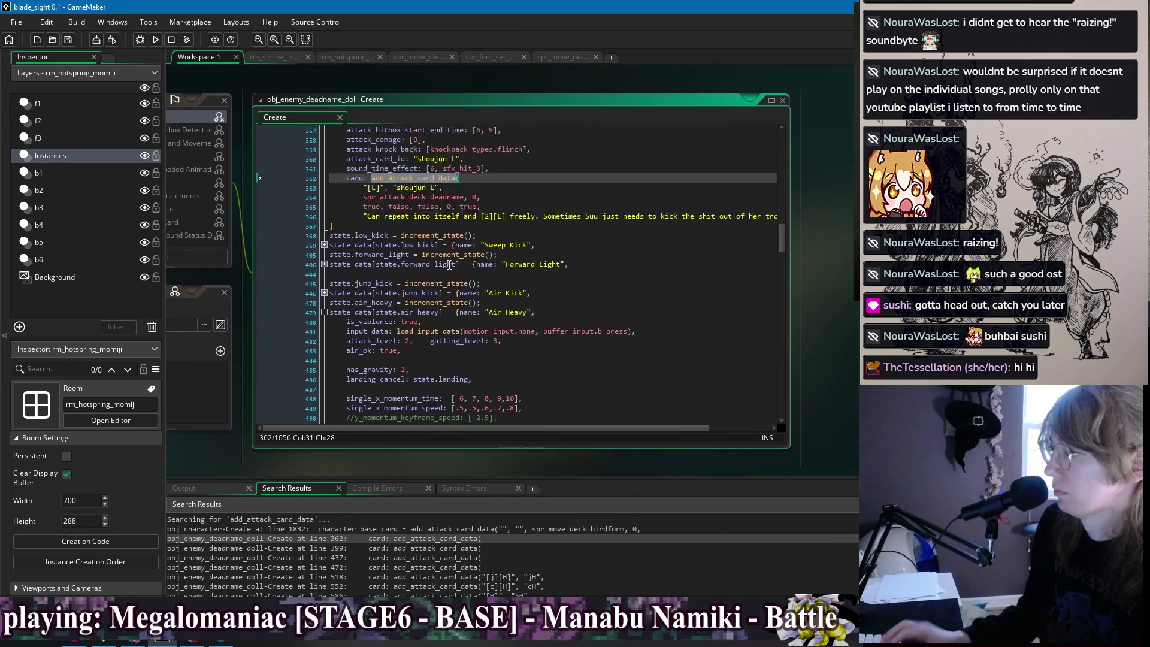
left_click(415, 203)
Join the line 362 call onto one line, deleting its description and boolean arguments.
key("ctrl+f")
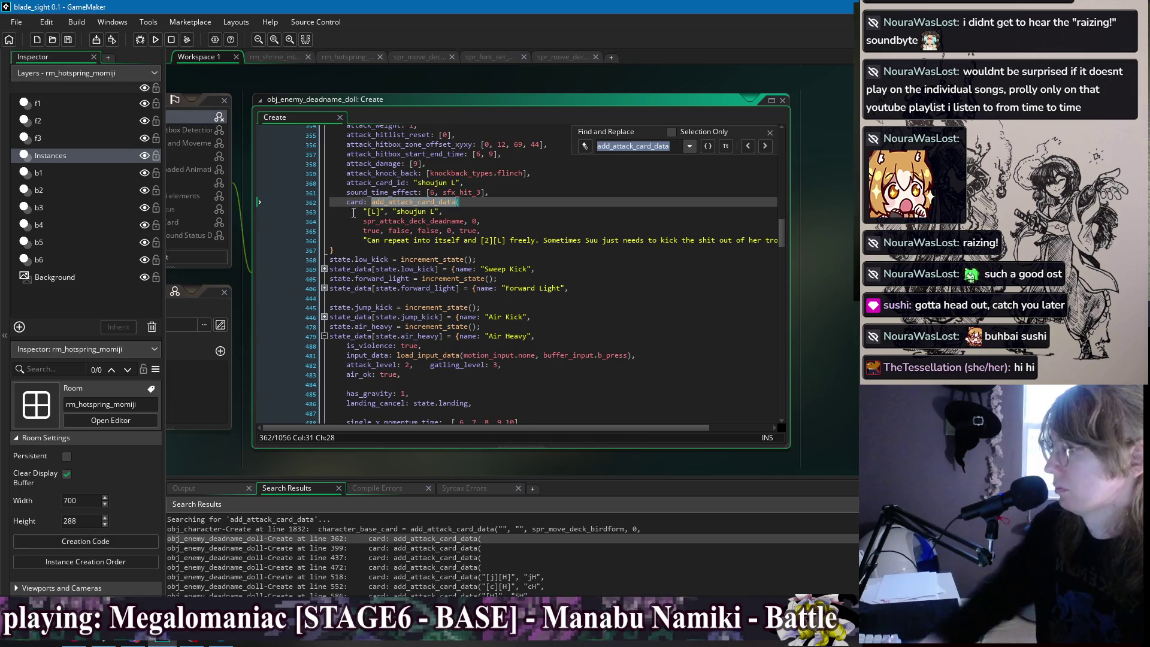
left_click(363, 213)
key("shift+Tab")
key("shift+Tab")
key("BackSpace")
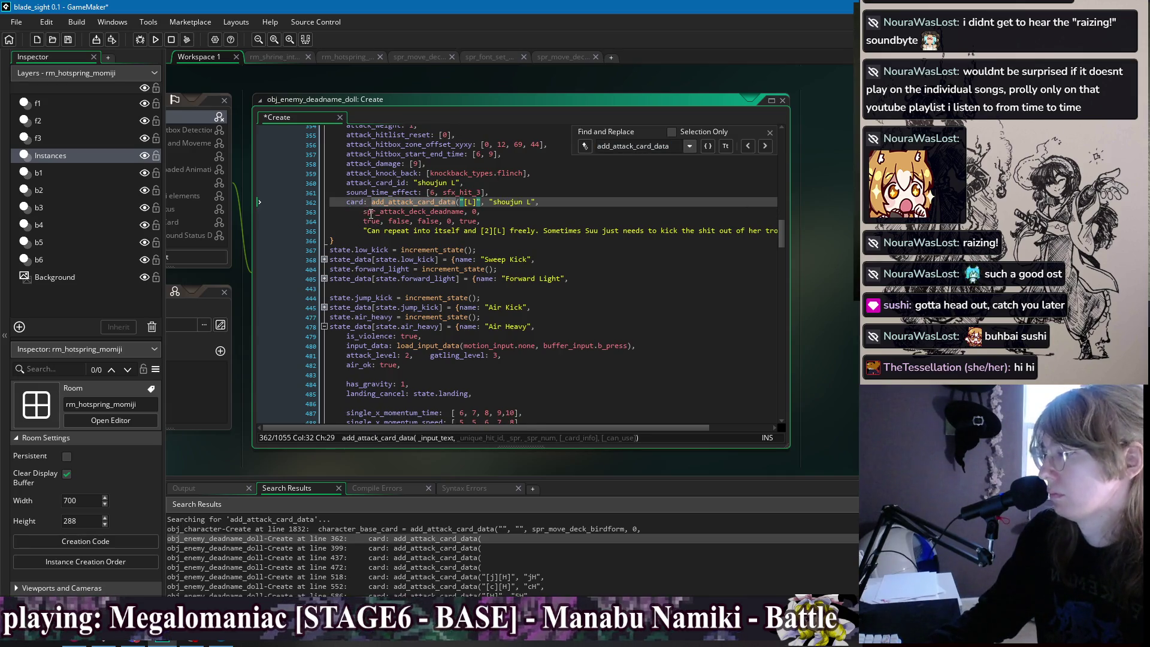
left_click(364, 212)
key("shift+Tab")
key("shift+Tab")
key("BackSpace")
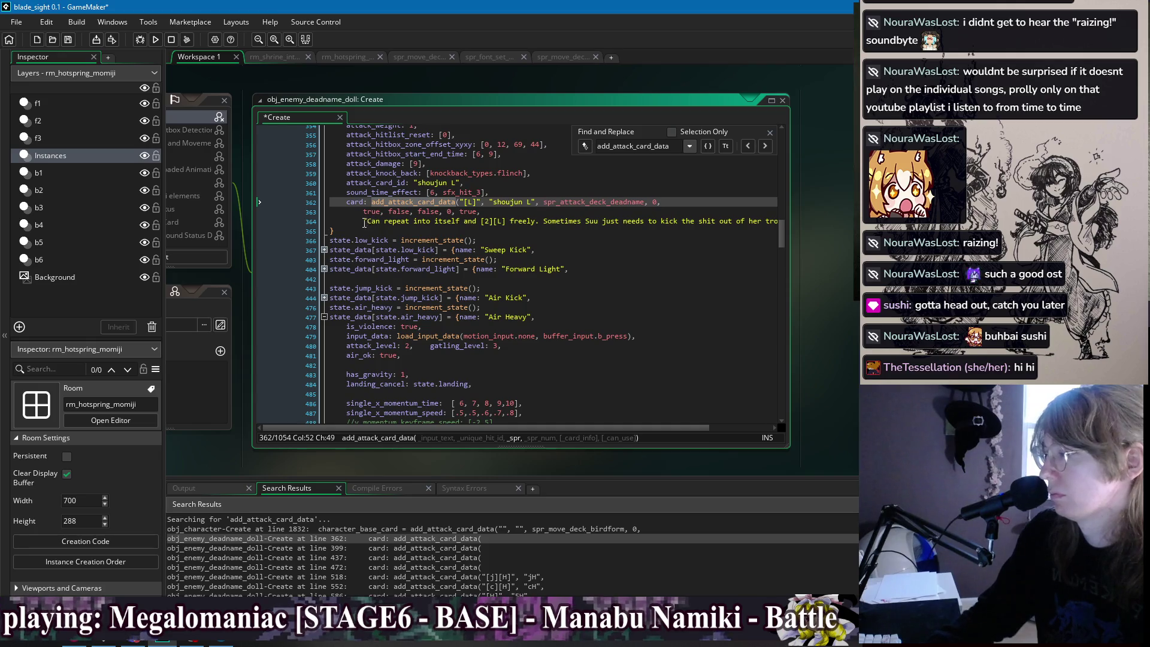
left_click_drag(364, 222, 781, 220)
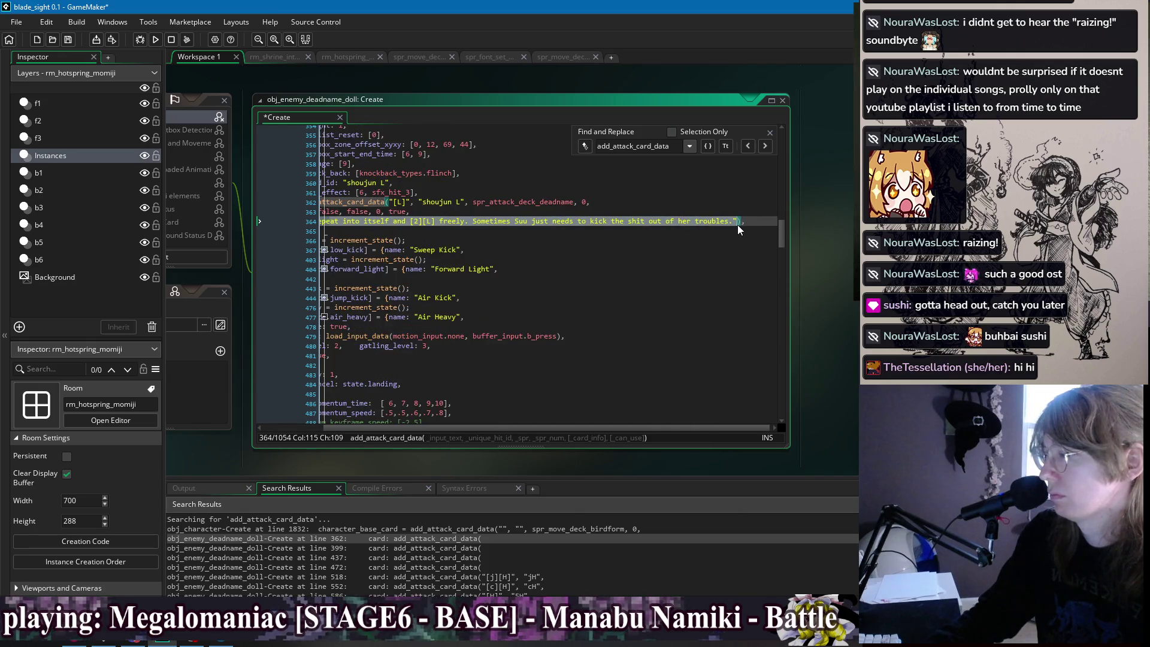
key("BackSpace")
key("BackSpace")
key("BackSpace")
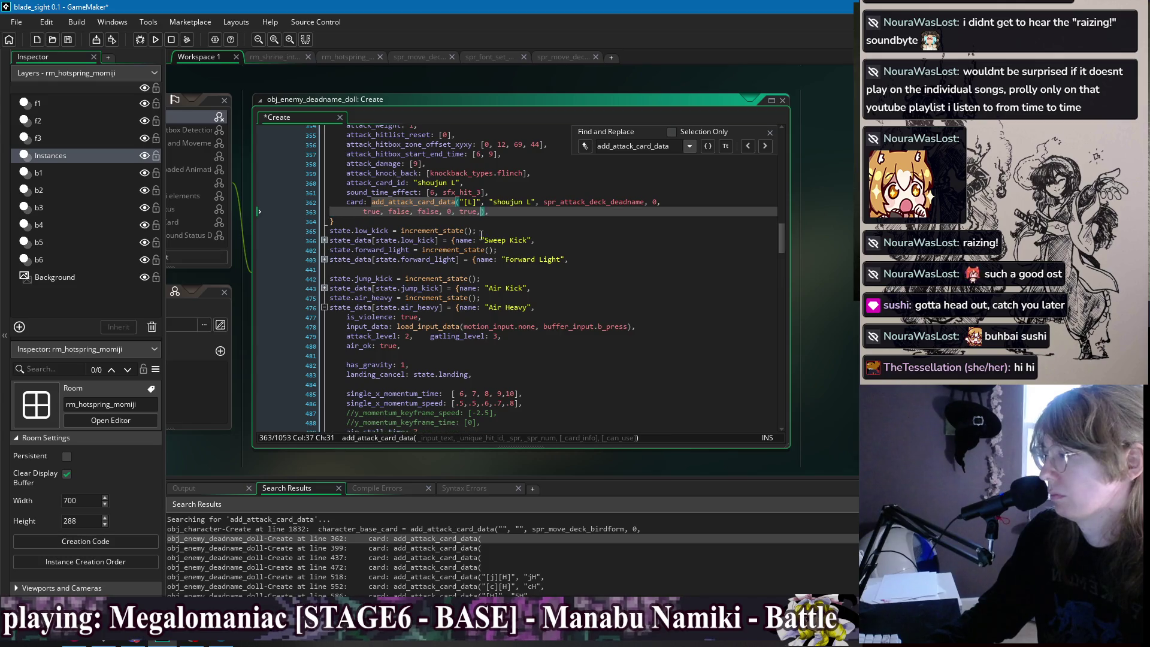
left_click_drag(485, 213, 657, 202)
key("BackSpace")
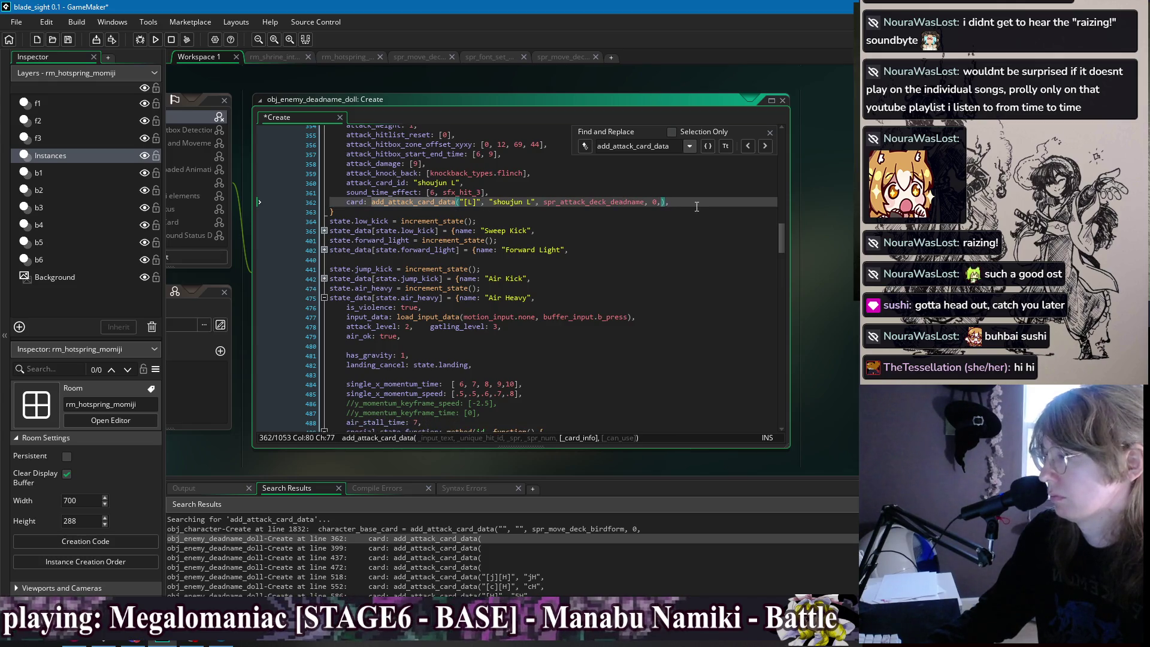
Trim the line 395 call to a single line ending '1),'.
key("F3")
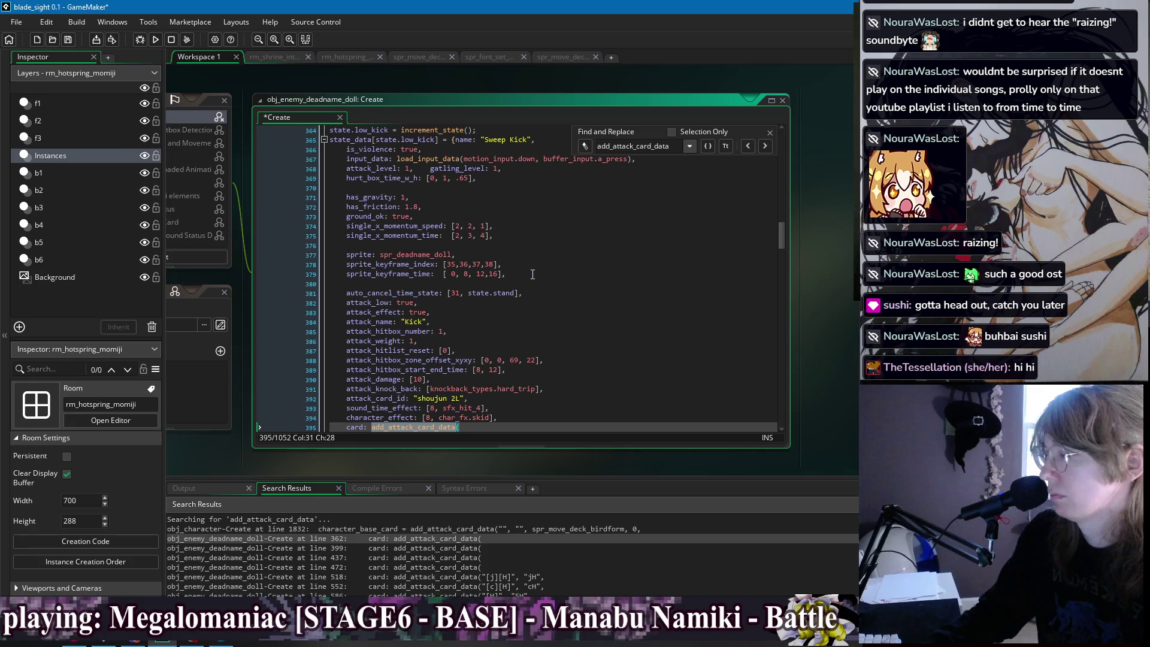
scroll(532, 274, "down", 5)
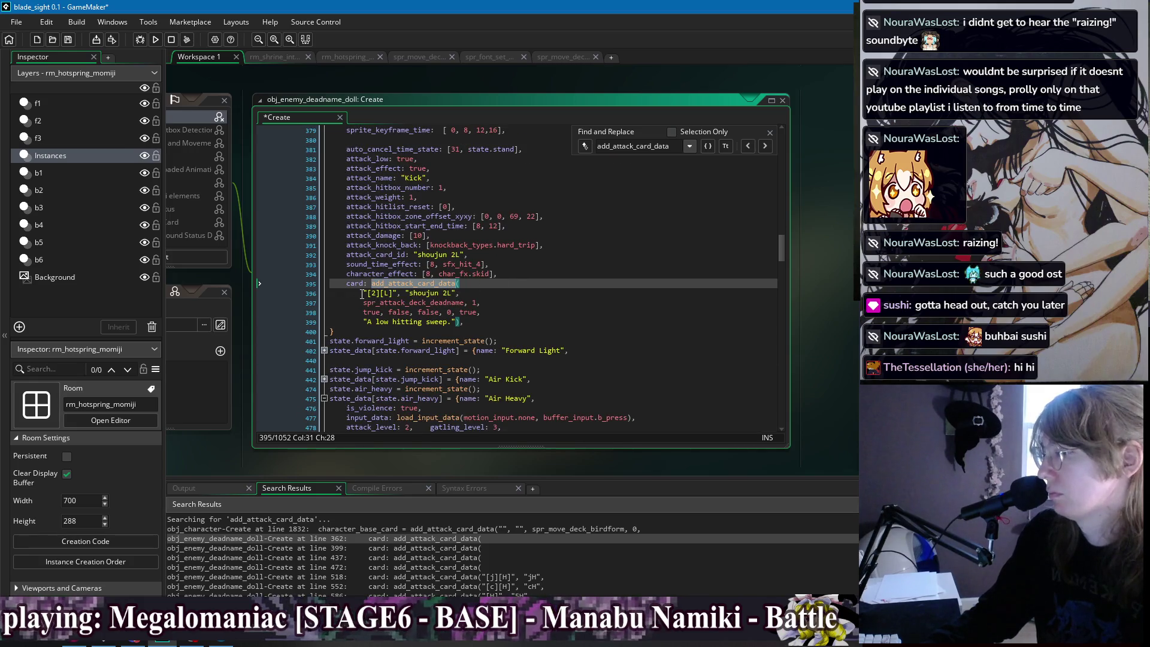
left_click(362, 294)
key("BackSpace")
key("BackSpace")
key("BackSpace")
key("Down")
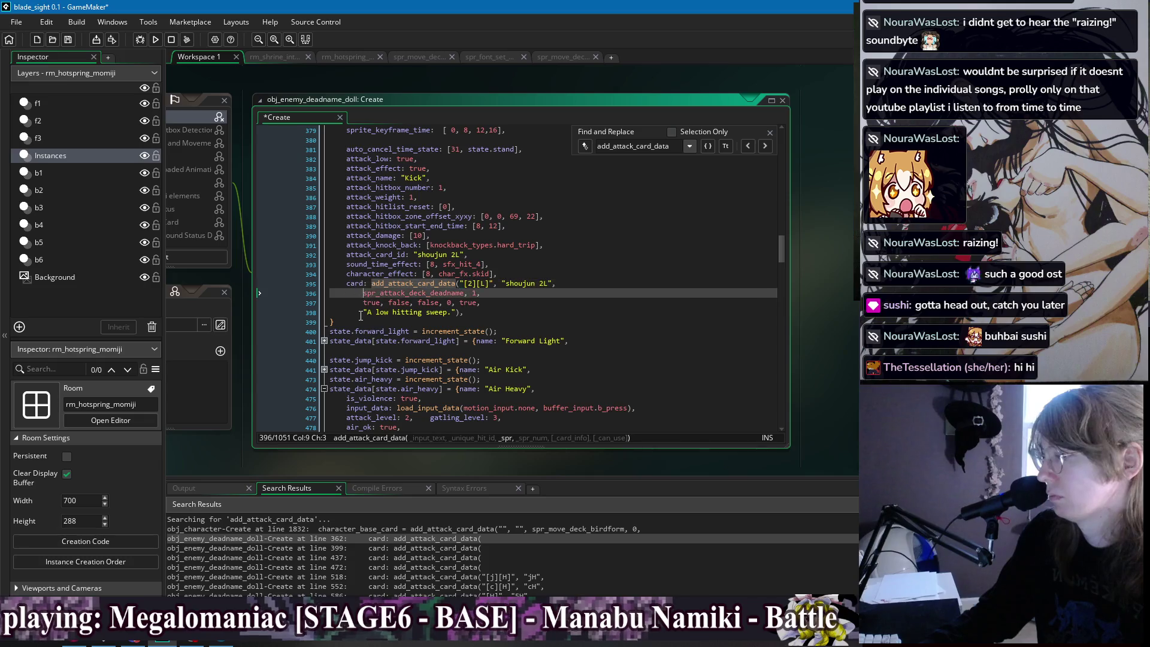
key("BackSpace")
key("BackSpace")
key("BackSpace")
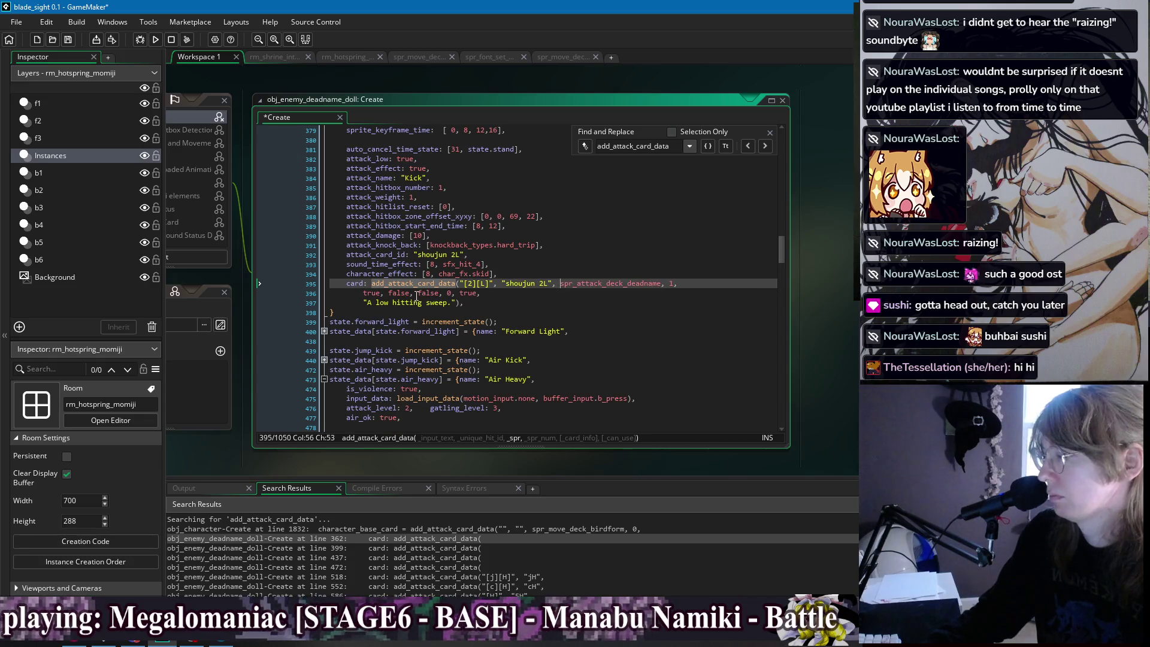
left_click(393, 293)
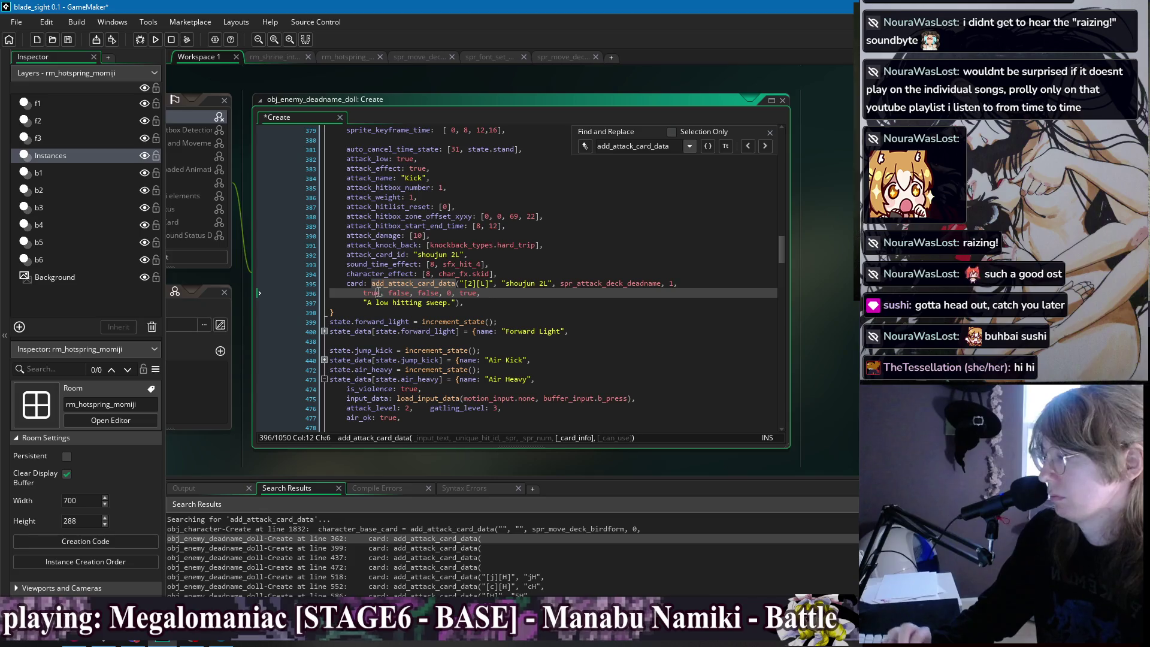
left_click_drag(363, 302, 697, 284)
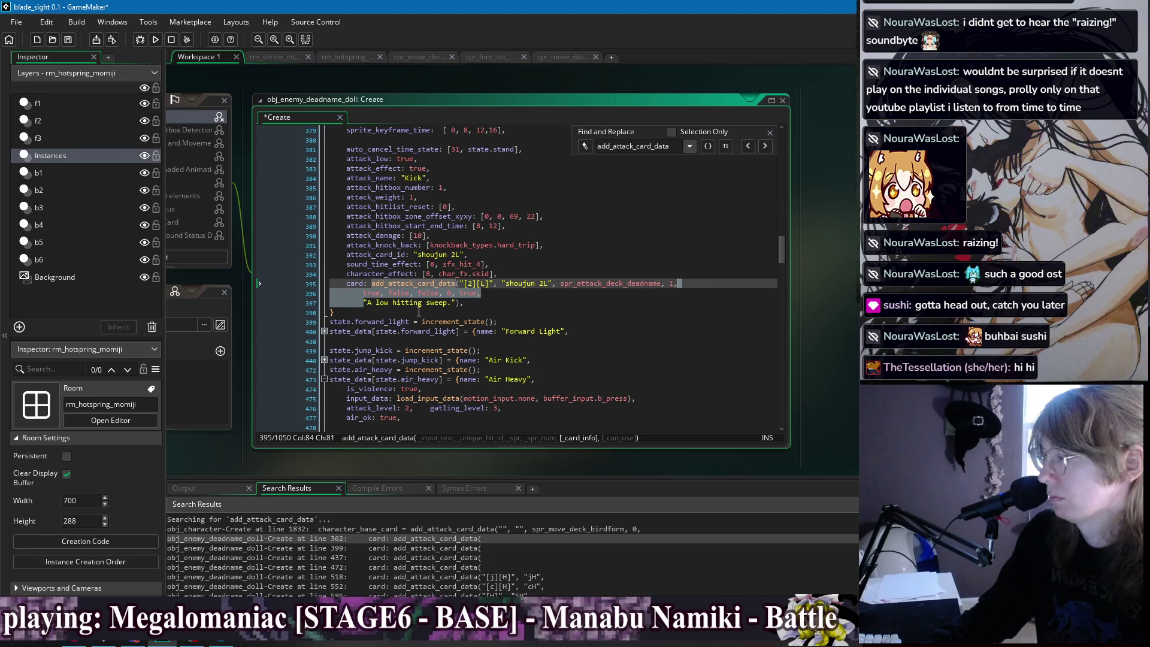
left_click_drag(455, 303, 698, 285)
key("BackSpace")
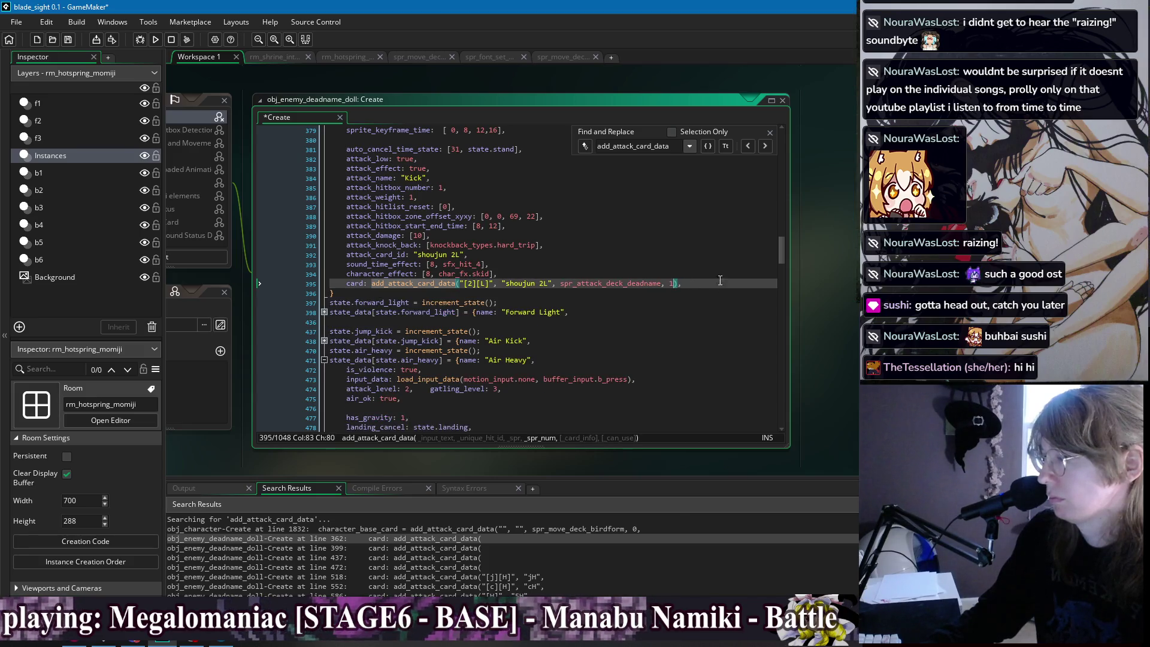
Join the line 429 call's arguments and replace the trailing arguments with '),'.
left_click(767, 145)
scroll(664, 271, "down", 4)
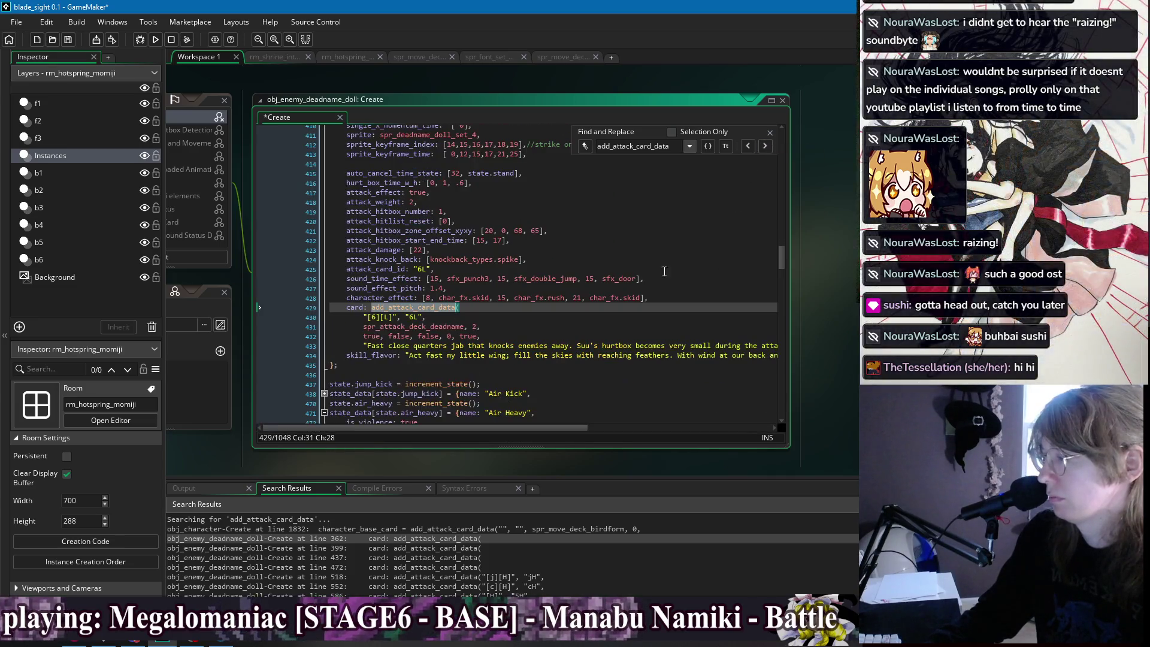
left_click(362, 316)
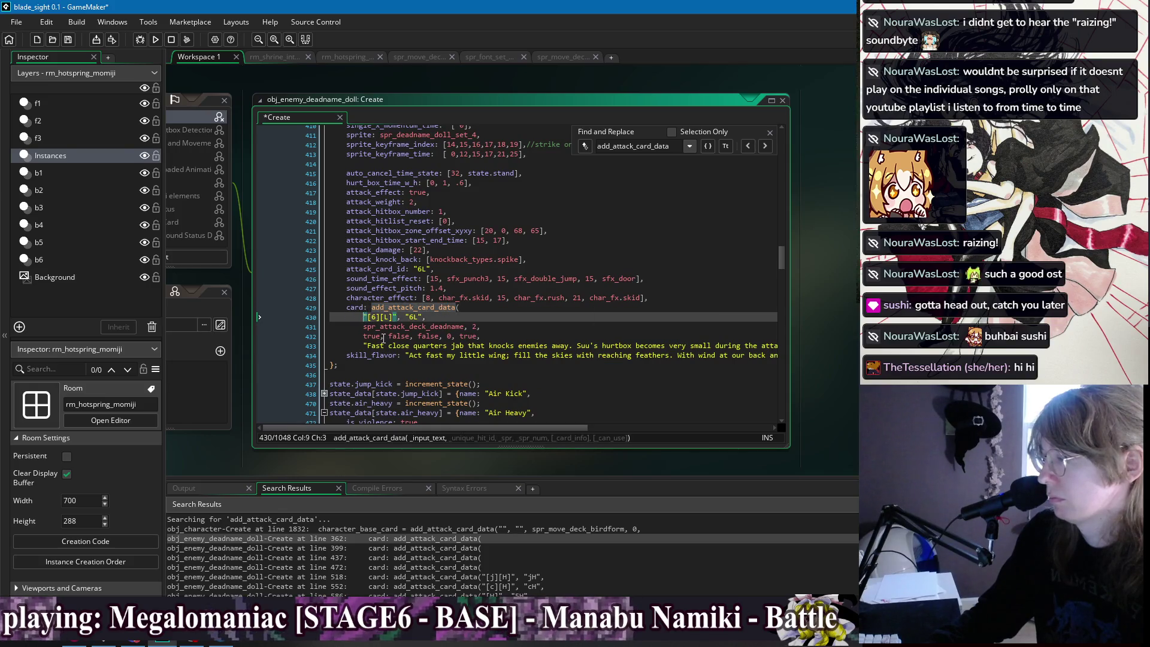
key("BackSpace")
key("BackSpace")
left_click(361, 317)
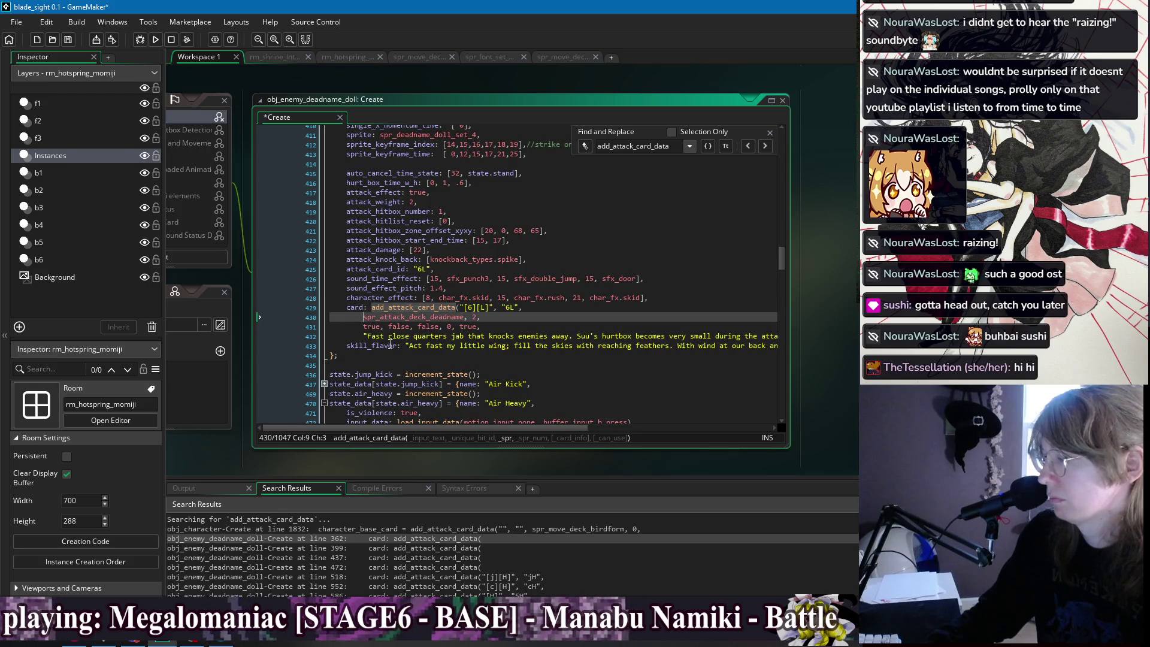
key("BackSpace")
key("BackSpace")
key("BackSpace")
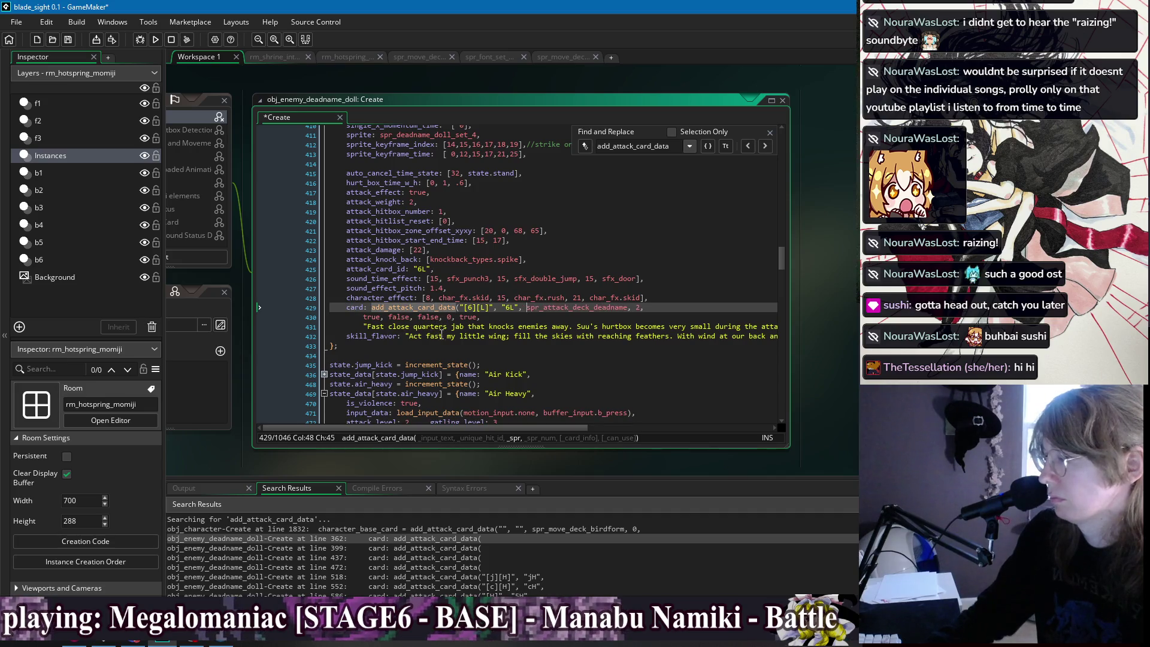
left_click(551, 327)
mouse_move(552, 327)
left_mouse_down()
mouse_move(778, 319)
mouse_move(483, 308)
mouse_move(585, 310)
left_mouse_up()
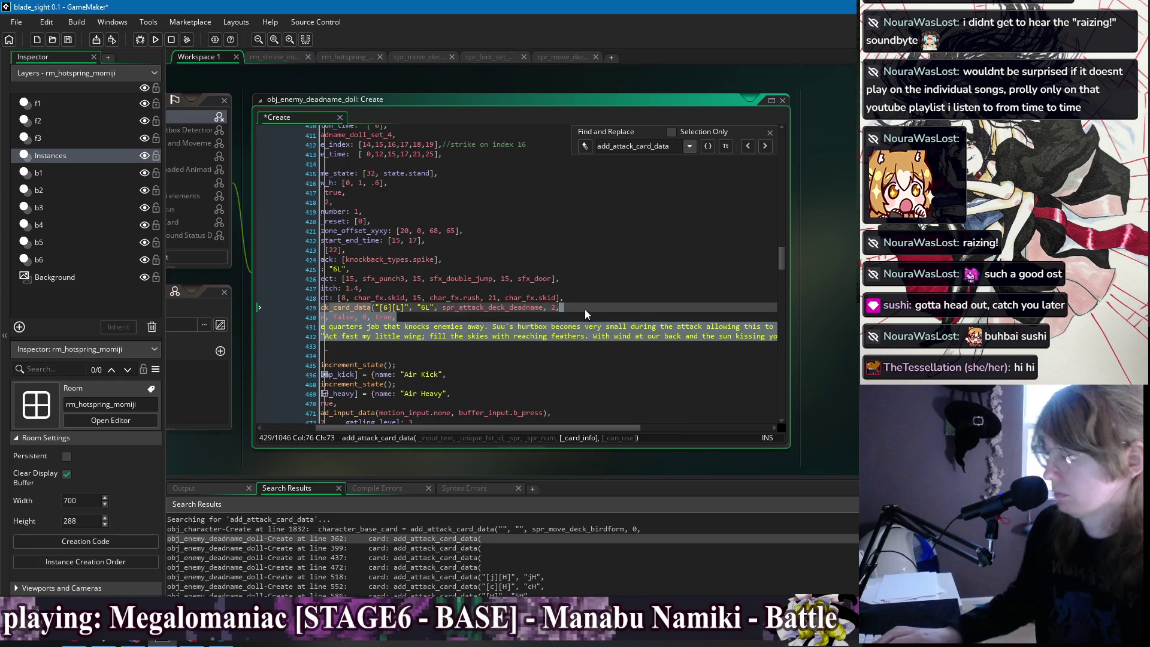
key("BackSpace")
key("BackSpace")
type("),")
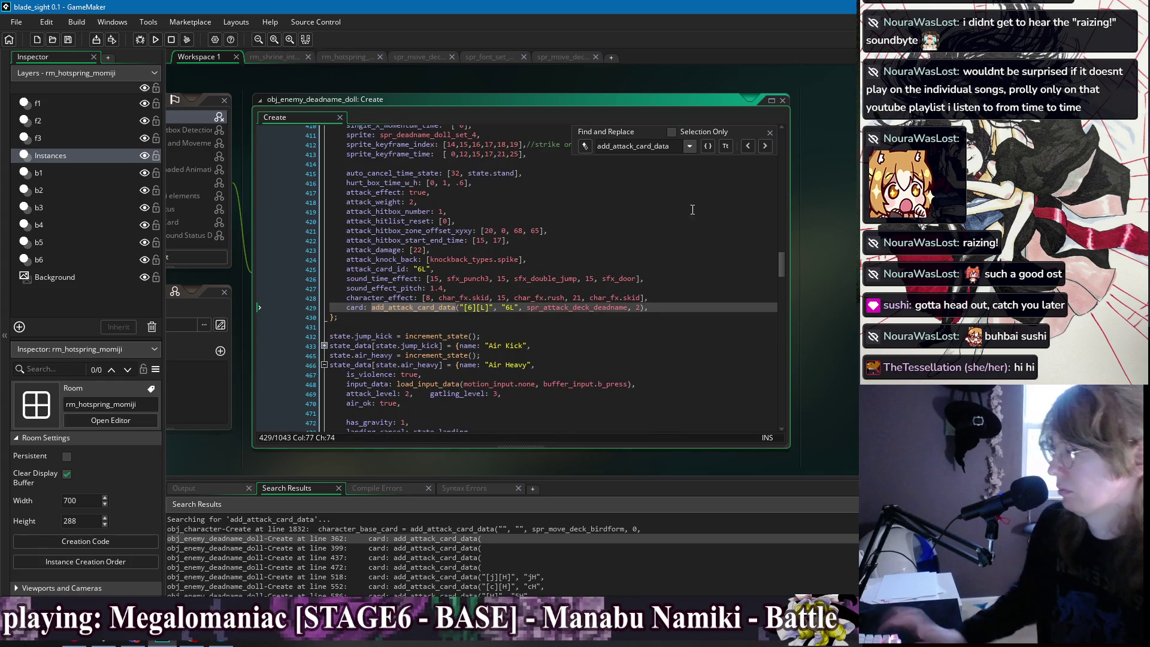
Remove the long description from the line 459 call and join its arguments onto the call line.
left_click(765, 146)
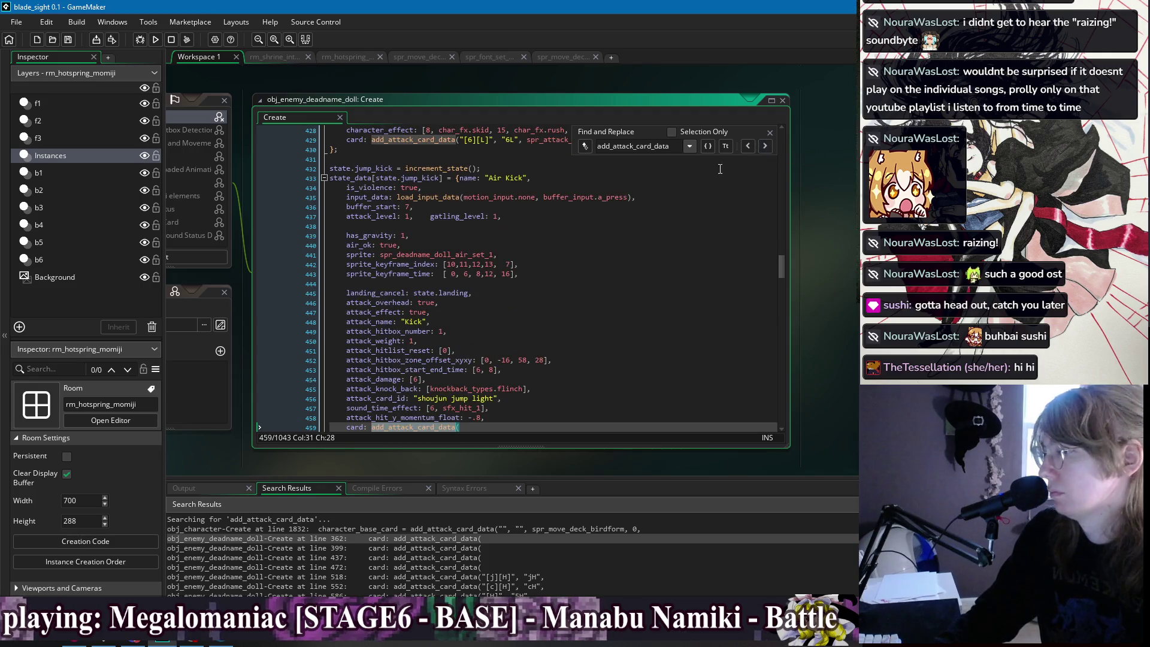
scroll(481, 365, "down", 3)
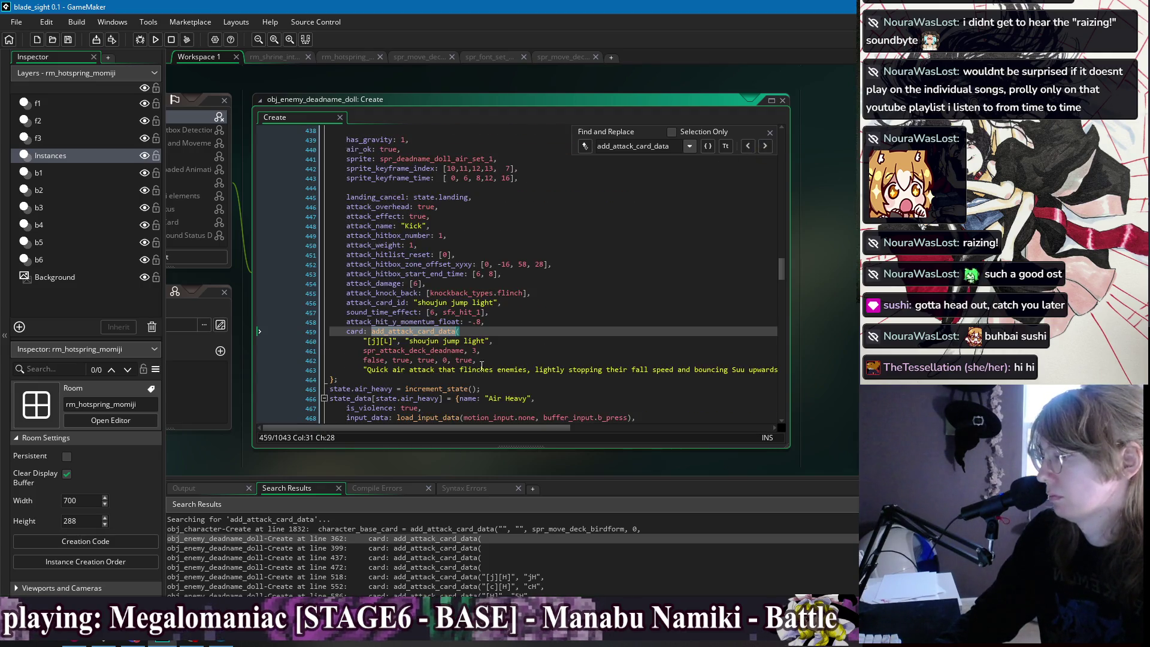
left_click(409, 369)
key("End")
key("ctrl+shift+Left")
key("ctrl+shift+Left")
key("ctrl+shift+Left")
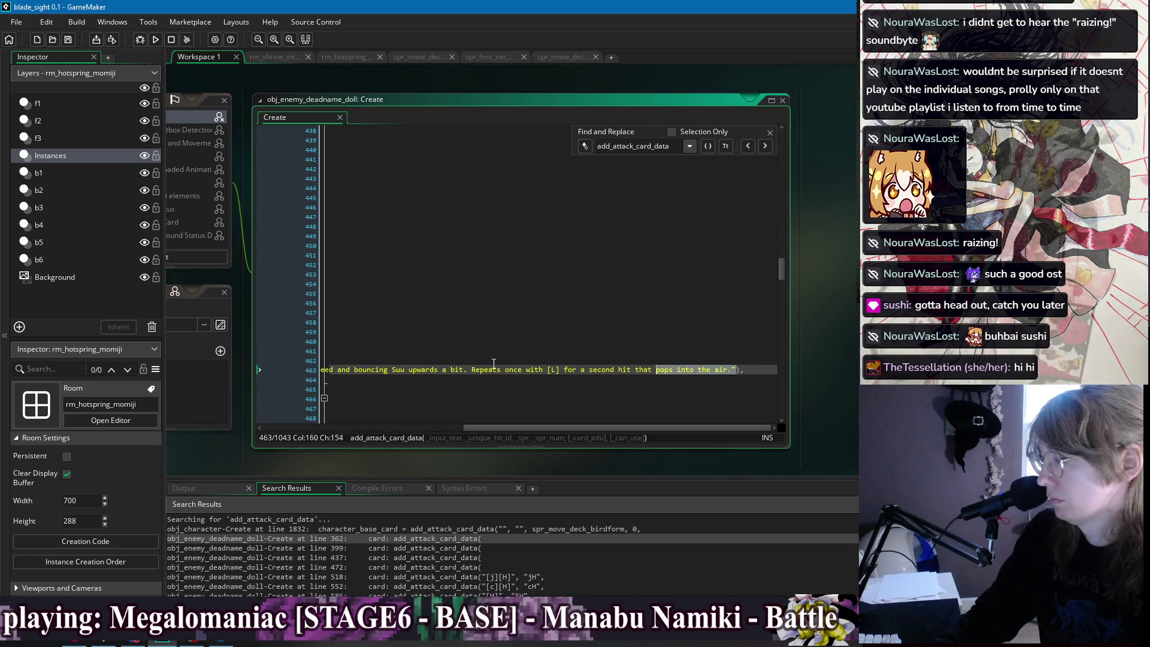
left_click(466, 353, "shift")
key("Delete")
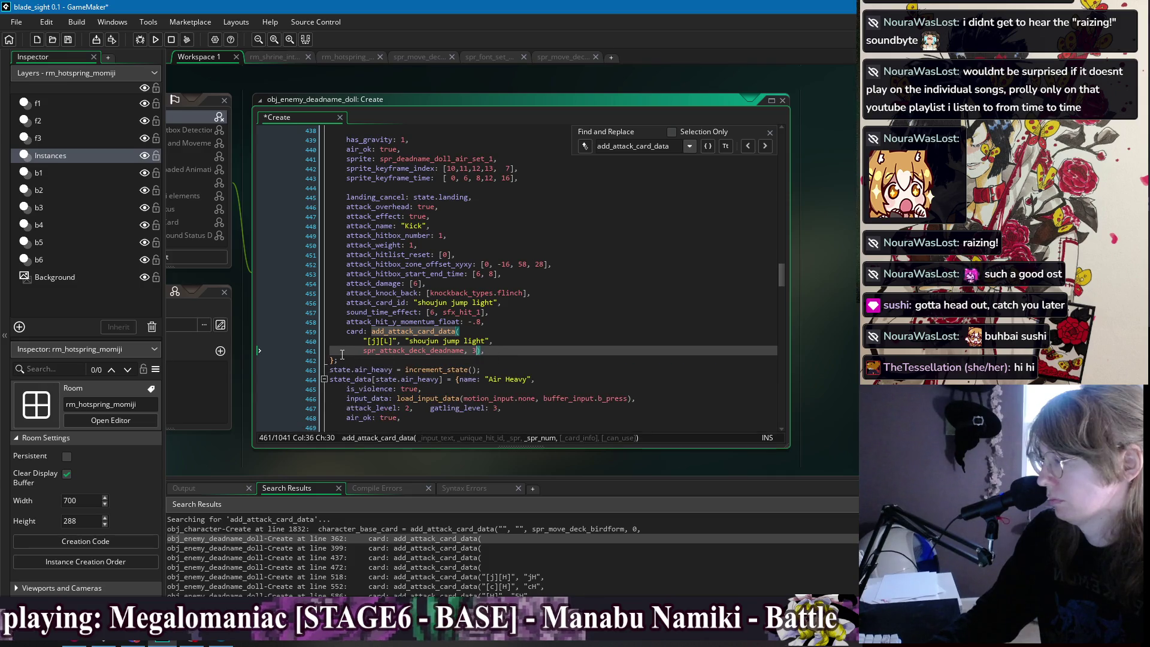
key("BackSpace")
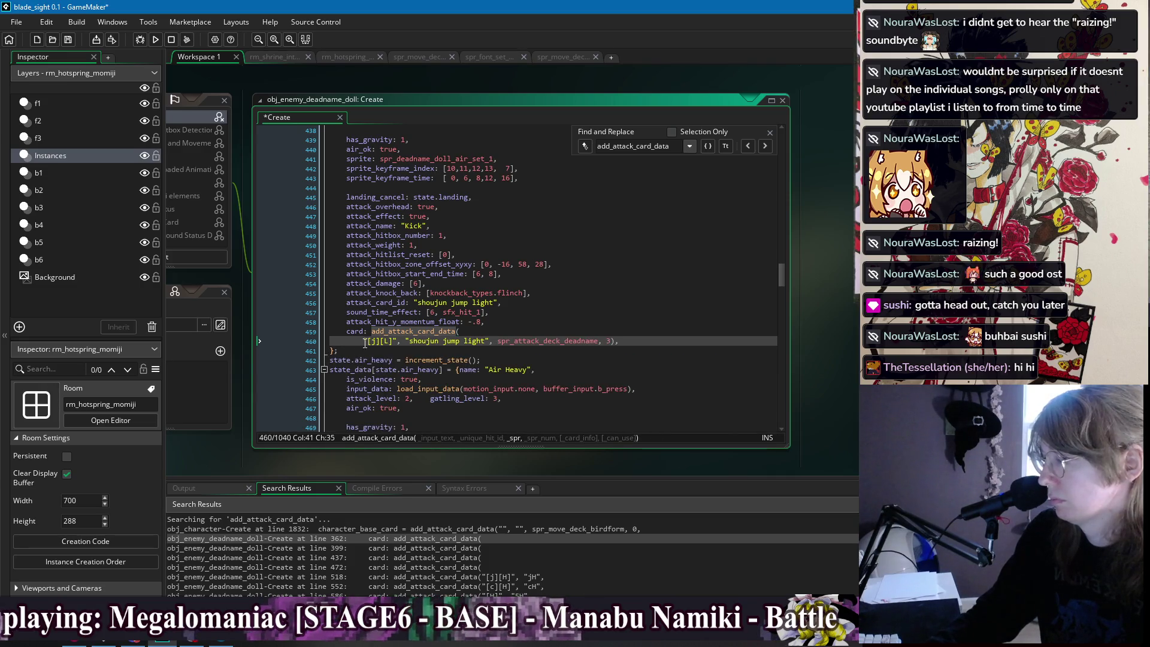
key("Home")
key("BackSpace")
key("BackSpace")
key("BackSpace")
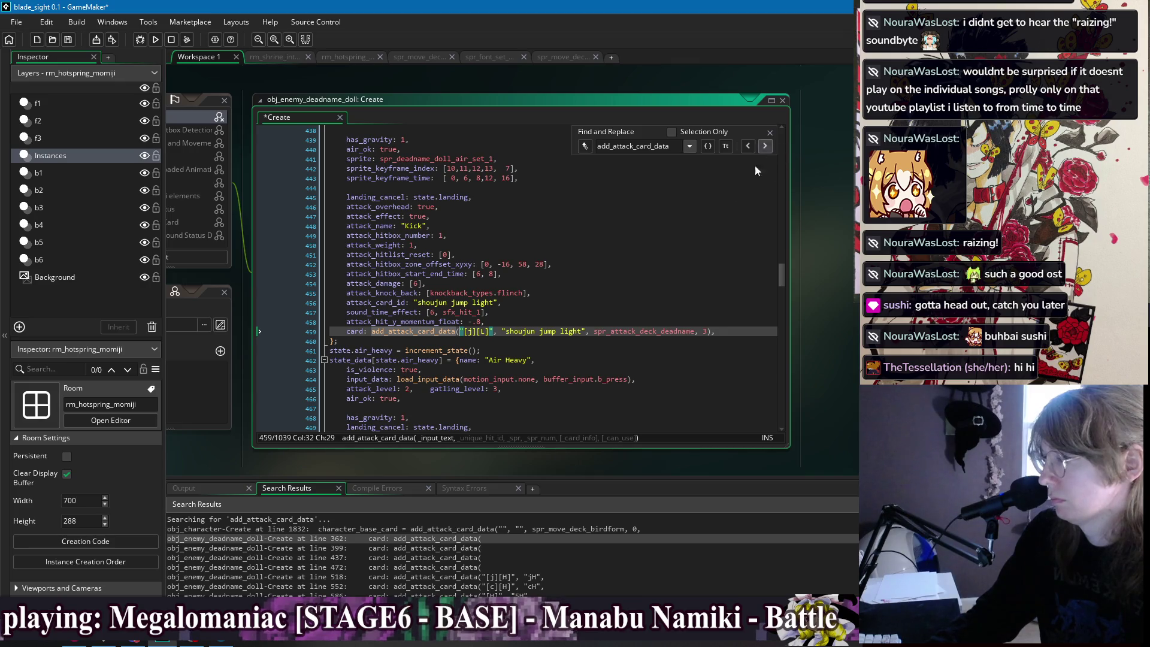
scroll(725, 205, "up", 1)
scroll(739, 188, "down", 1)
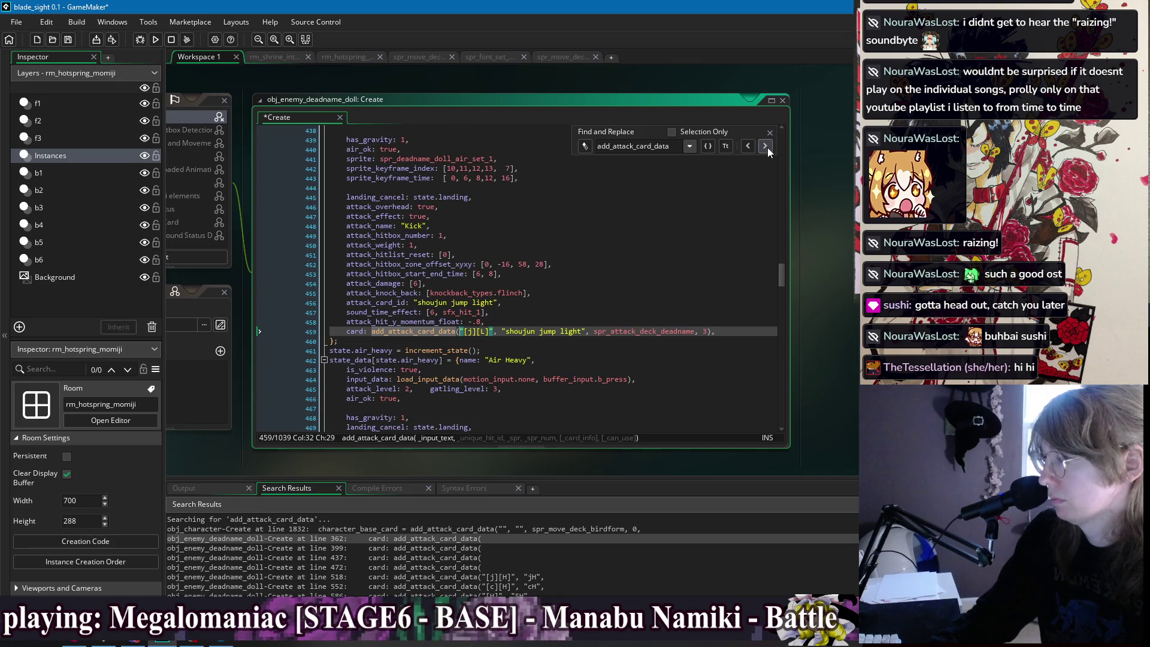
Trim the next call to end after 9, joined onto one line.
left_click(765, 146)
scroll(587, 253, "up", 3)
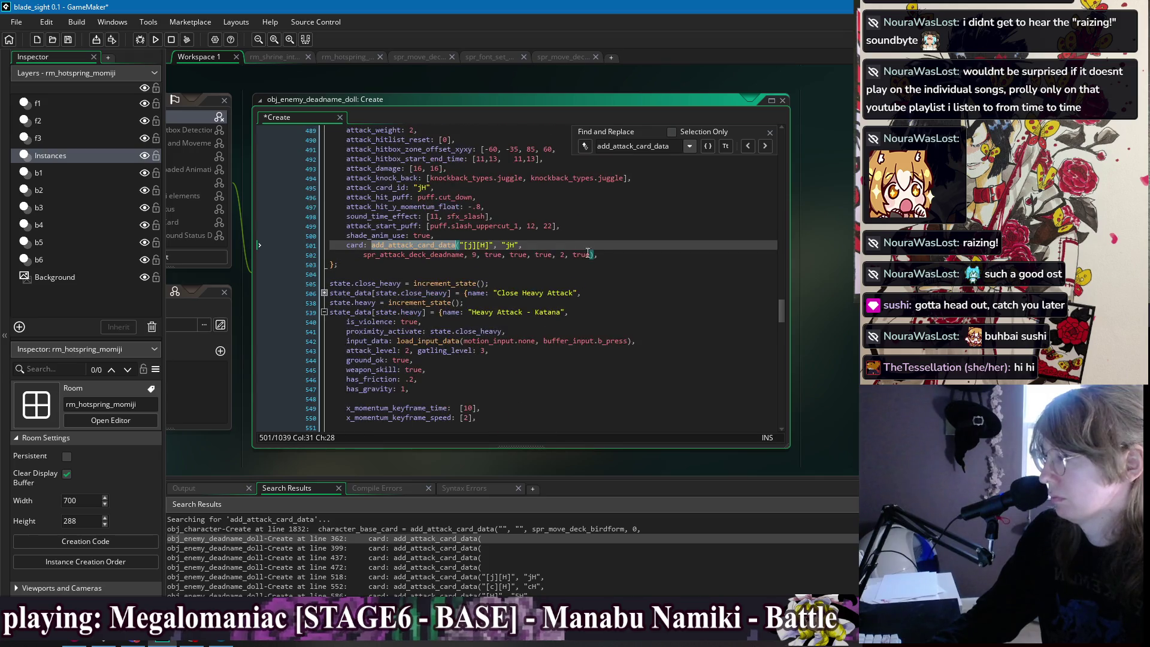
left_click_drag(591, 255, 478, 256)
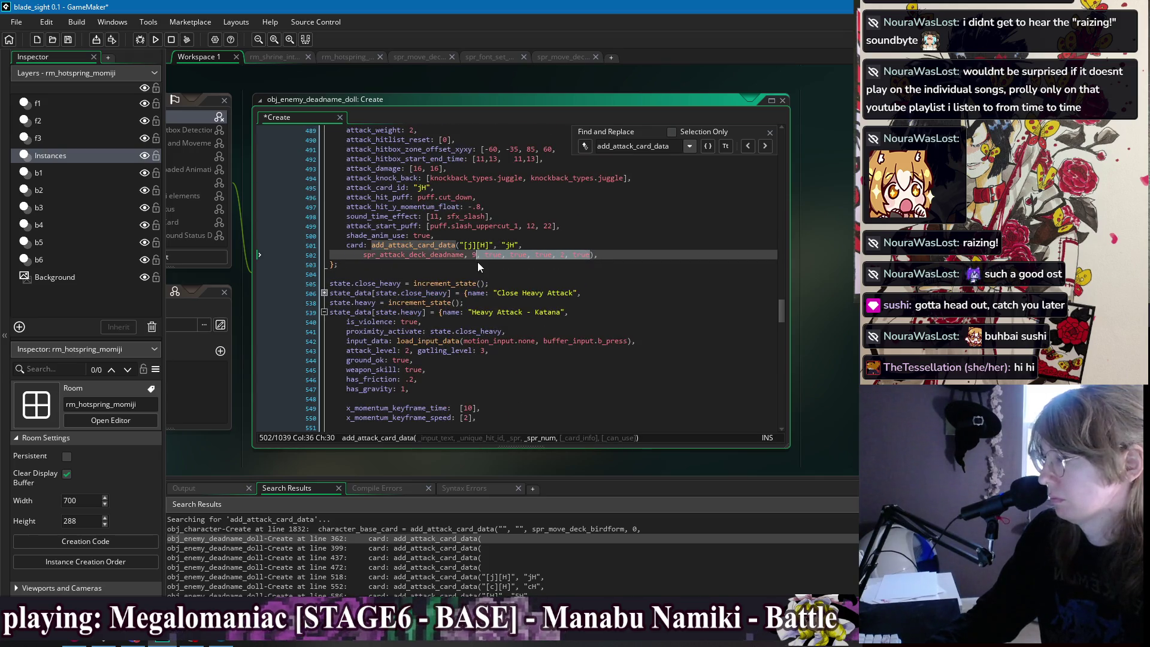
key("BackSpace")
left_click(363, 254)
key("shift+Home")
key("BackSpace")
key("BackSpace")
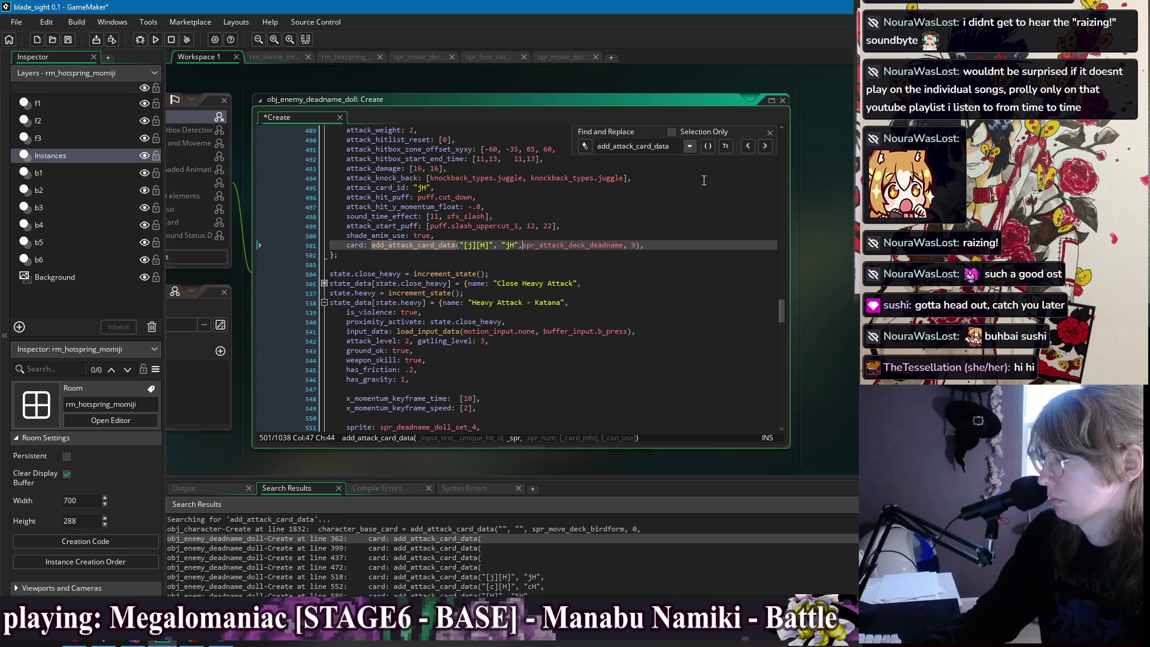
Trim the cH call to end after 5 and the 5H call after 6, each on one line.
left_click(765, 146)
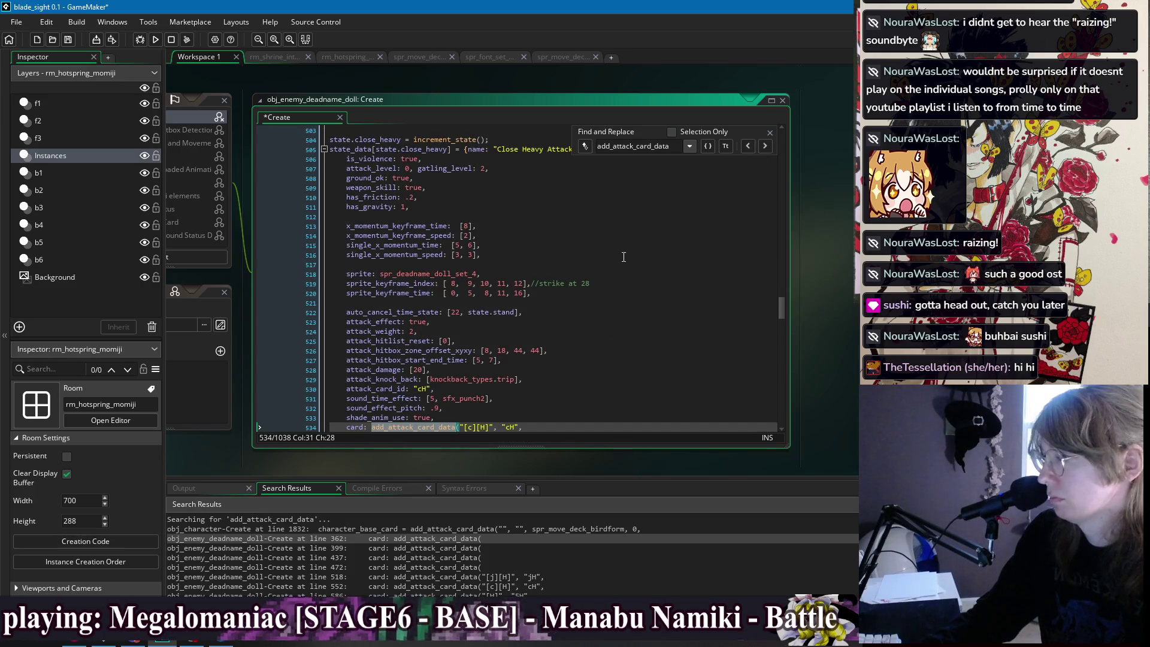
scroll(626, 256, "up", 1)
scroll(626, 255, "down", 5)
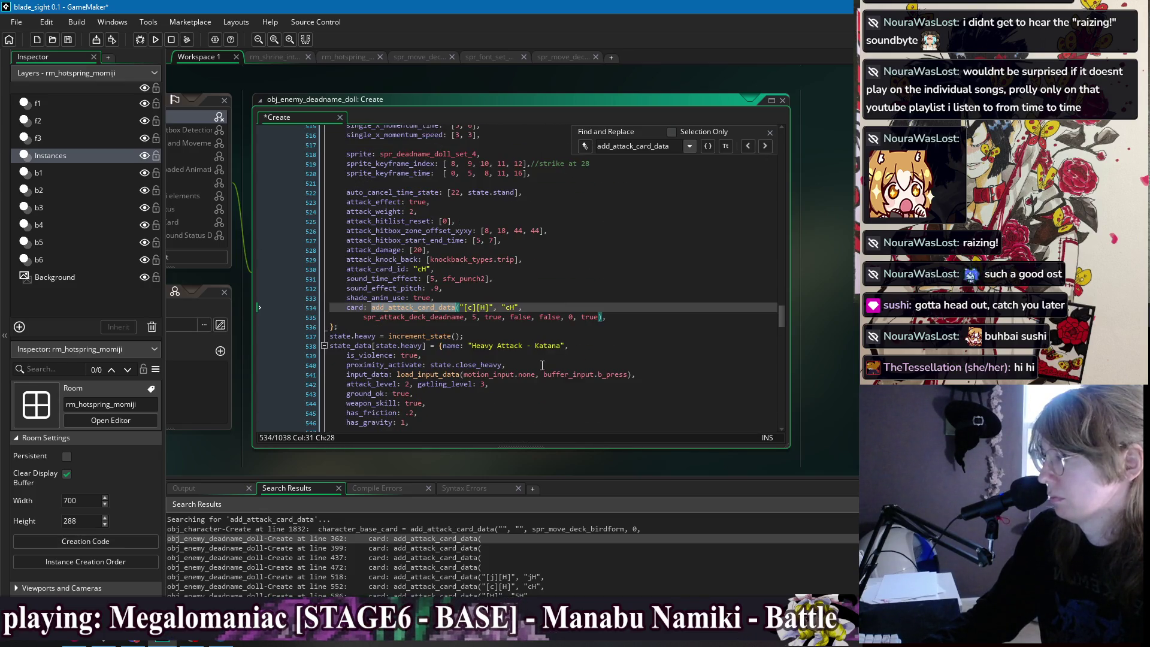
left_click(597, 318)
left_click(476, 318, "shift")
key("BackSpace")
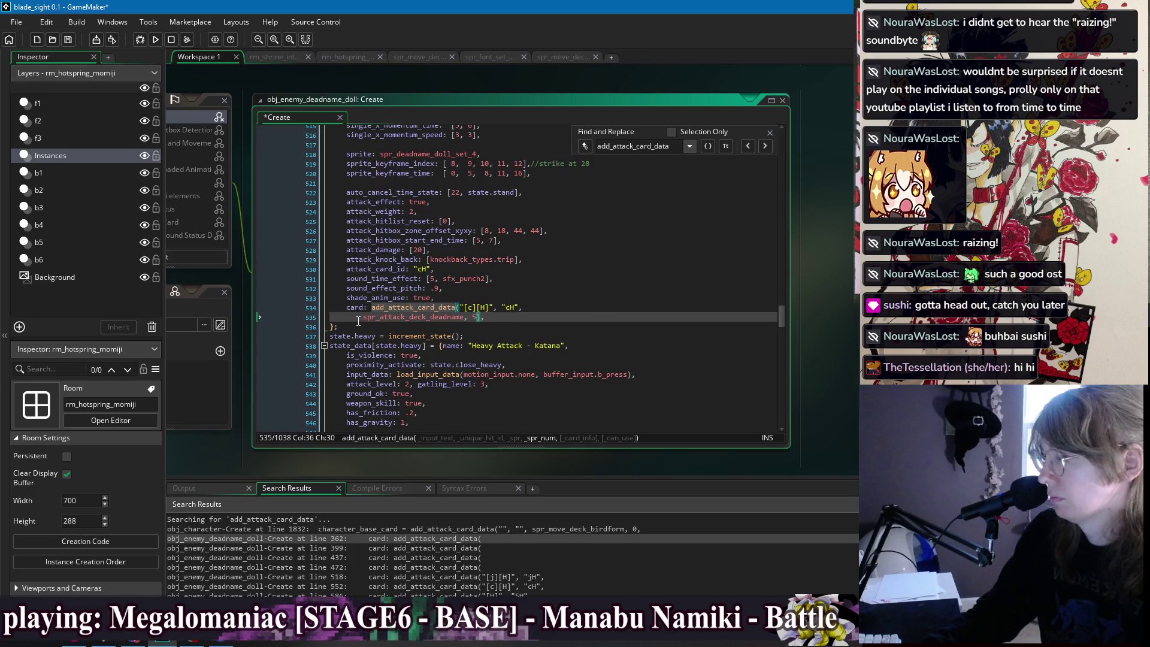
left_click(359, 317)
key("BackSpace")
key("BackSpace")
key("BackSpace")
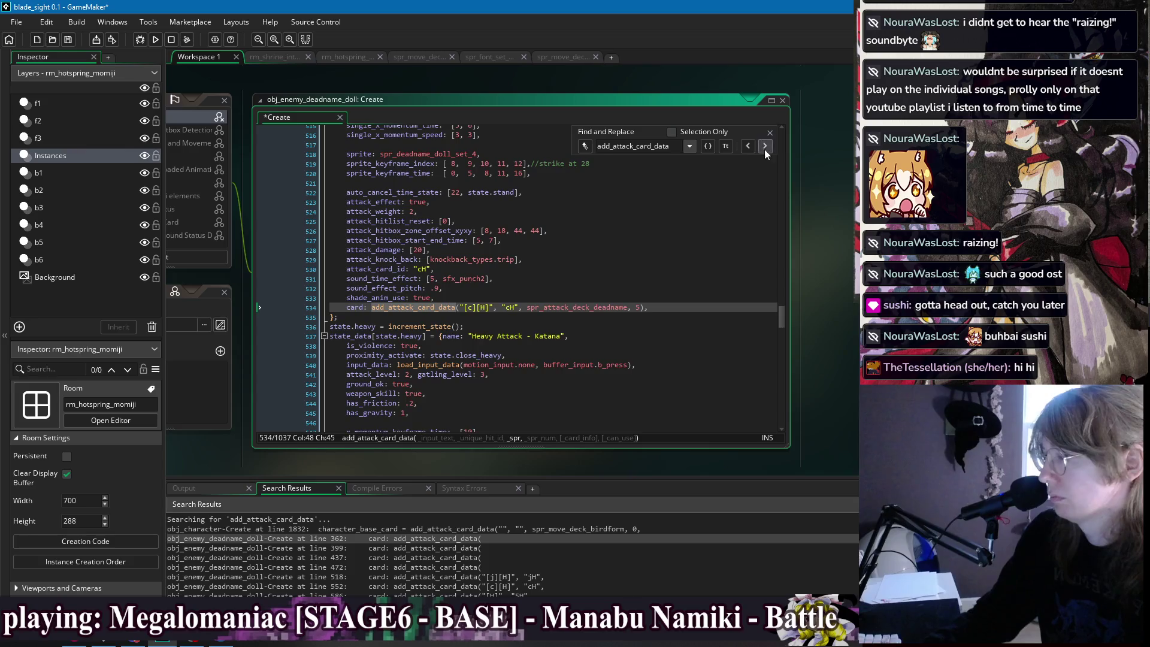
left_click(765, 146)
left_click_drag(599, 230, 477, 230)
key("BackSpace")
left_click(363, 230)
key("BackSpace")
key("BackSpace")
key("BackSpace")
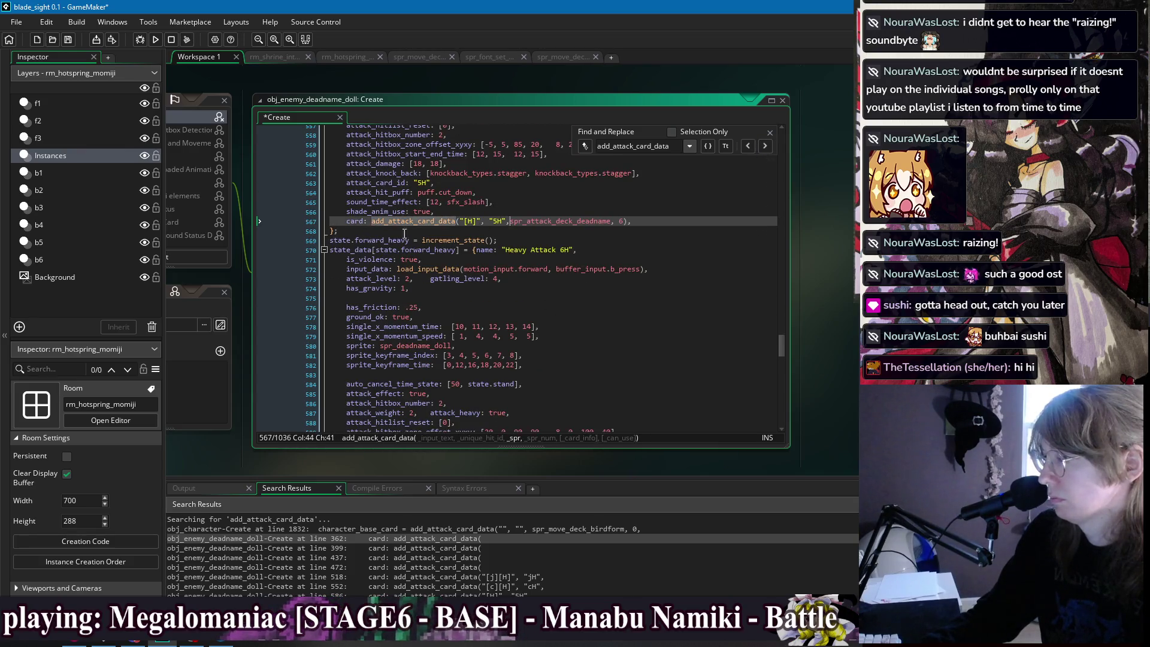
Trim the 6H call to end after 8 and the 2H call after 7, each on one line.
scroll(549, 360, "down", 3)
scroll(549, 360, "down", 3)
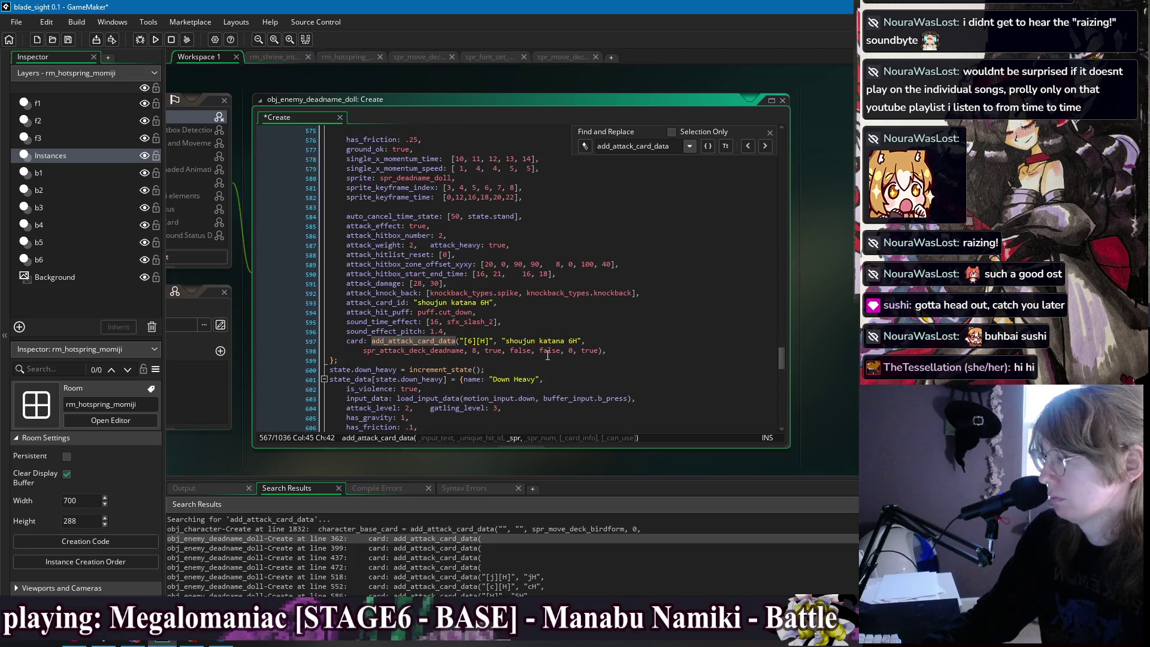
left_click_drag(599, 351, 474, 351)
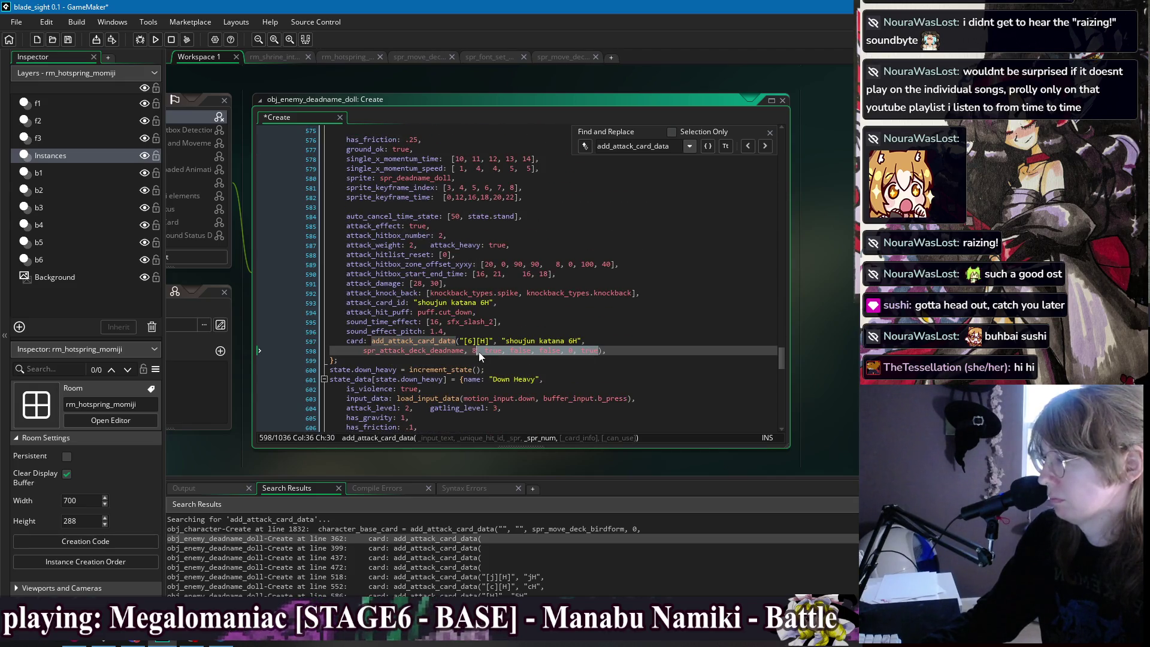
key("BackSpace")
left_click(364, 352)
key("BackSpace")
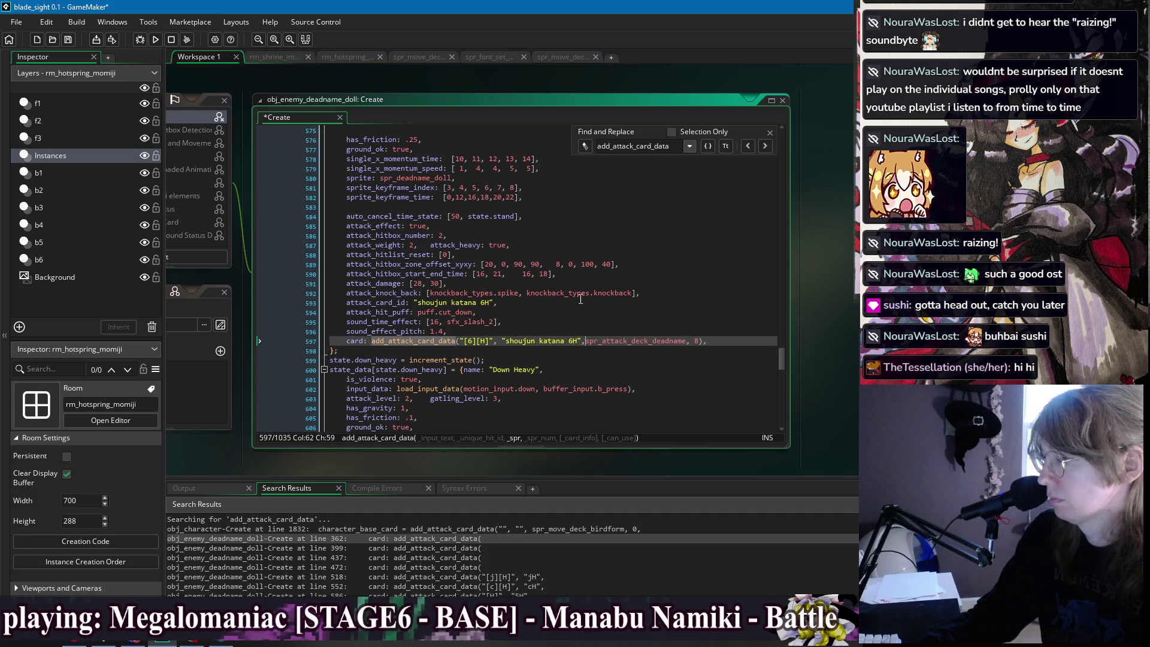
scroll(666, 310, "down", 8)
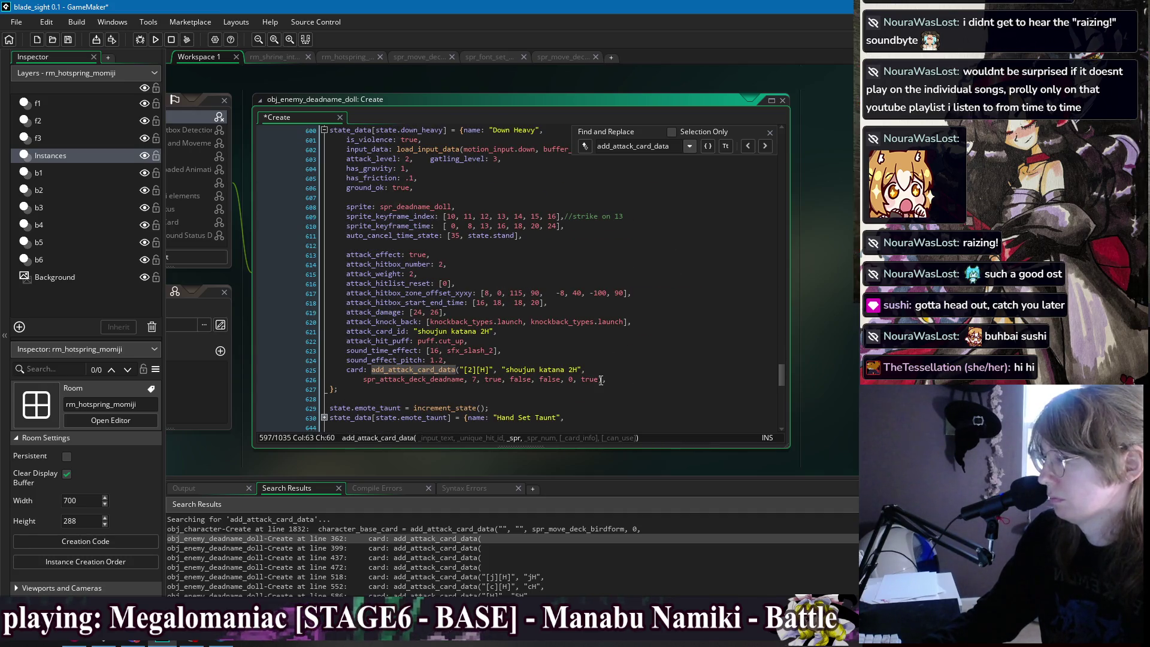
left_click_drag(600, 379, 475, 380)
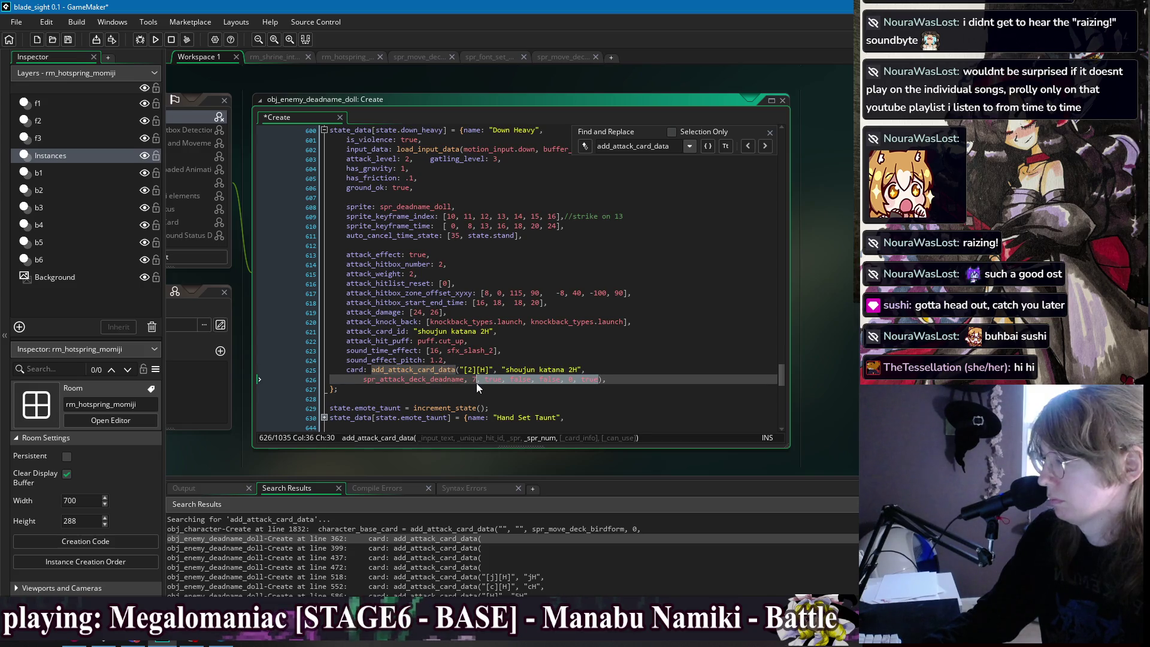
key("BackSpace")
key("Home")
key("BackSpace")
key("BackSpace")
key("BackSpace")
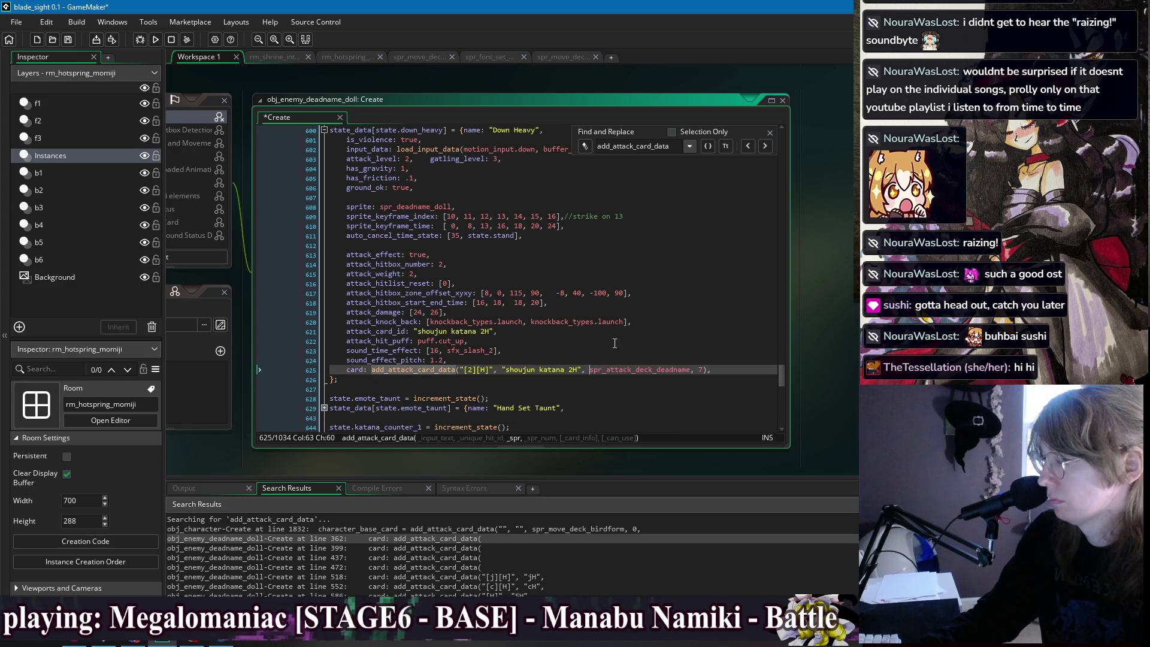
scroll(621, 328, "down", 10)
scroll(621, 328, "down", 3)
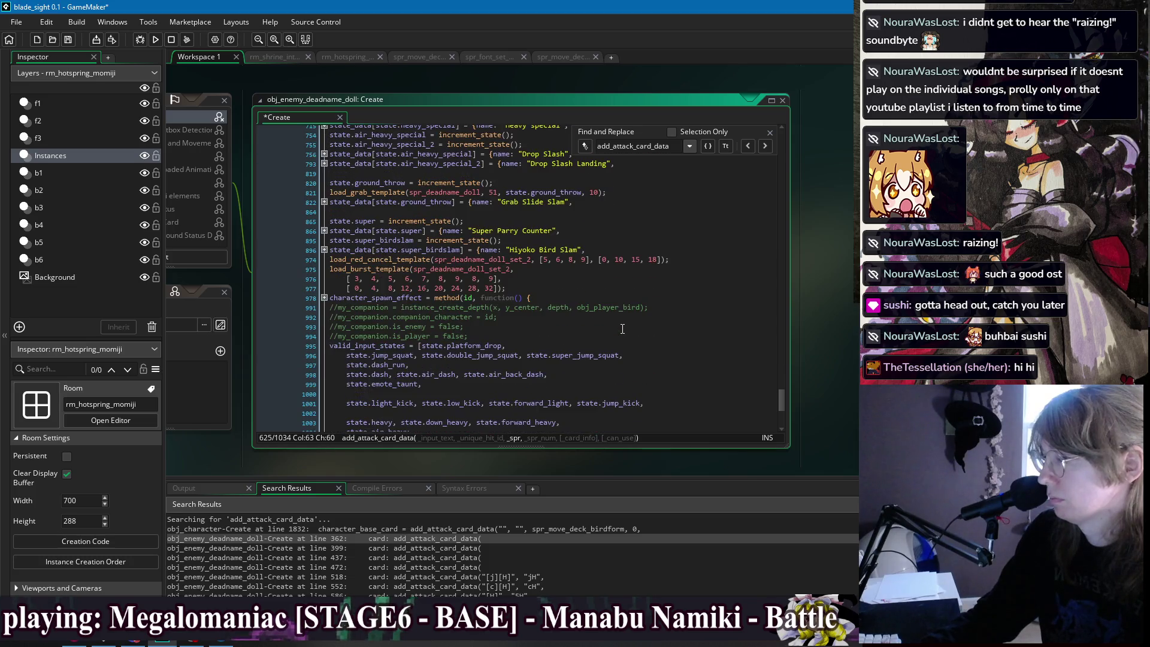
left_click(763, 146)
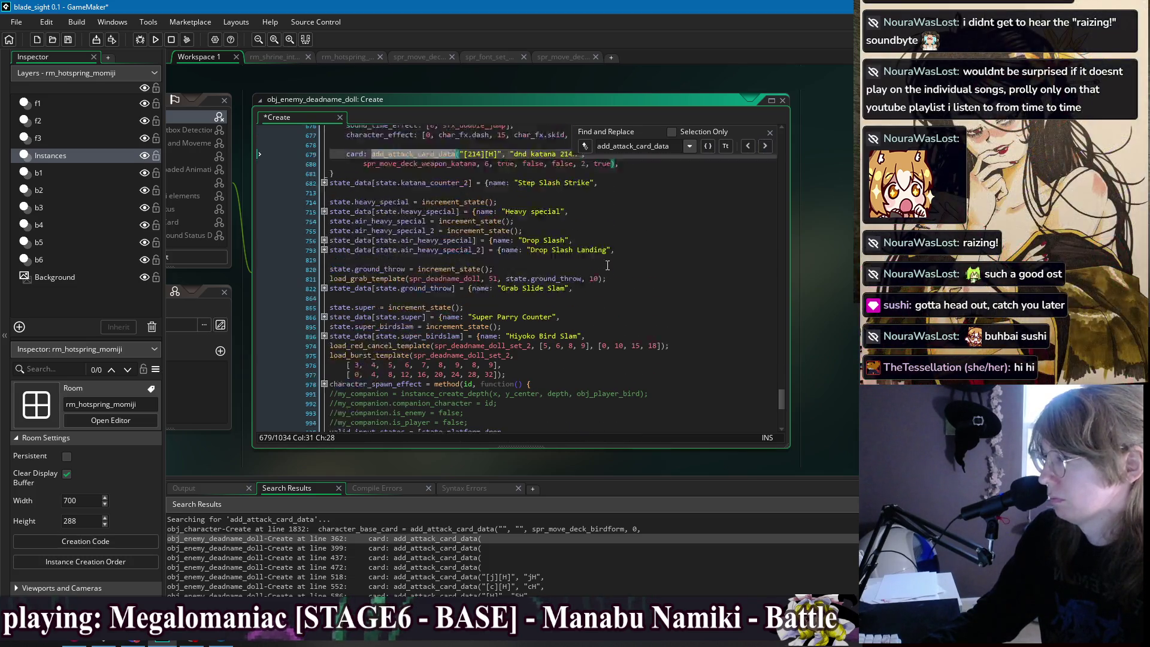
Delete the extra arguments after 6 and join the katana sprite line onto the 214H call.
left_click(611, 259)
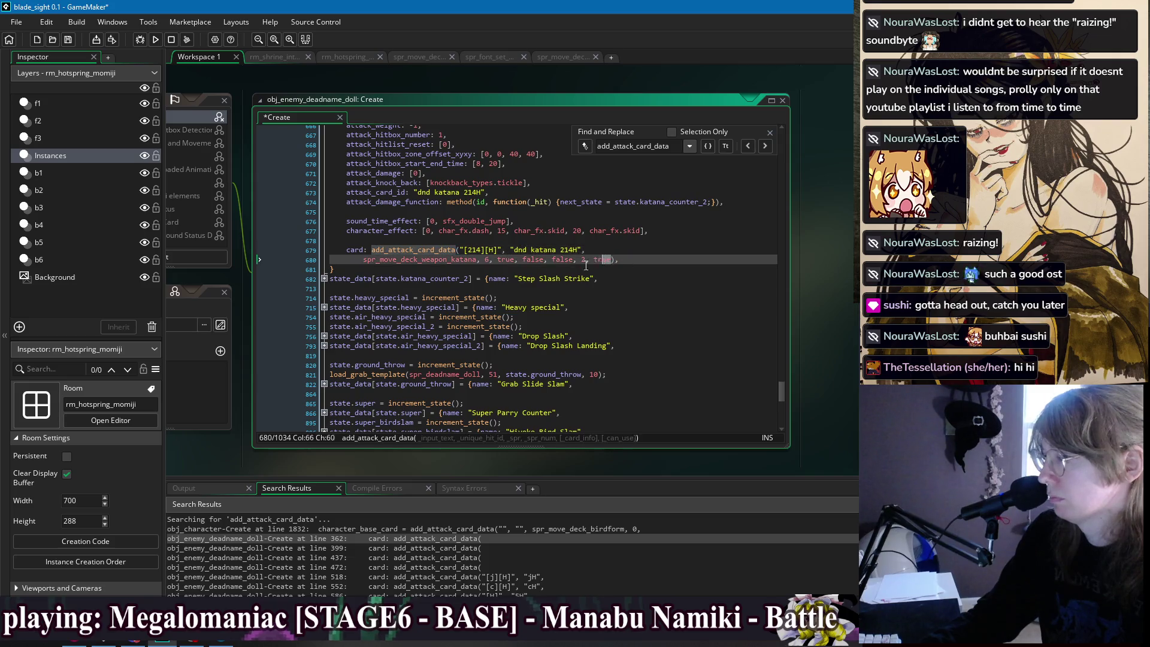
left_click(489, 260, "shift")
key("BackSpace")
left_click_drag(363, 260, 590, 249)
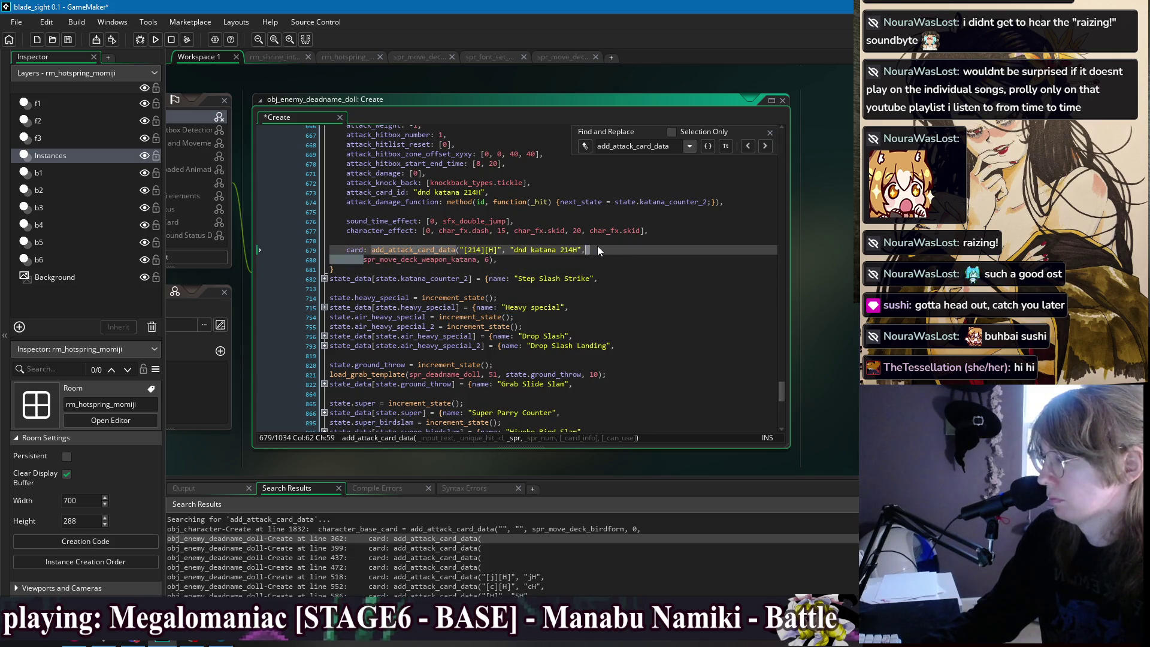
key("BackSpace")
Add the description "Dash into an enemy, cutting through them and trading sides" after the 6.
left_click(718, 250)
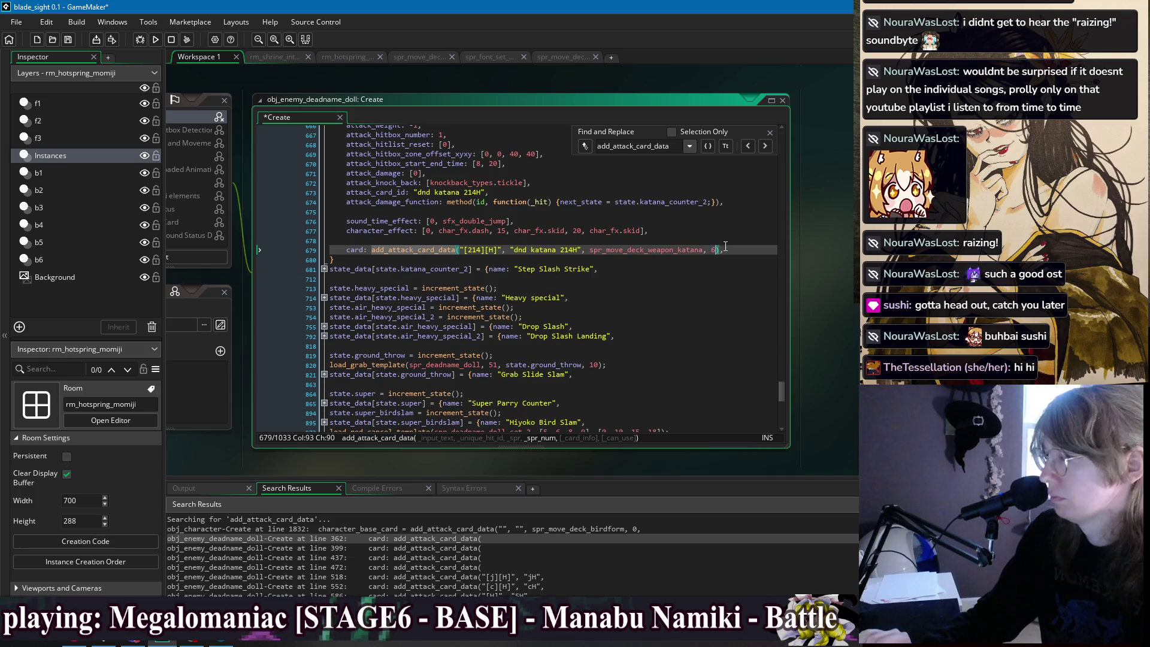
type(",")
key("Return")
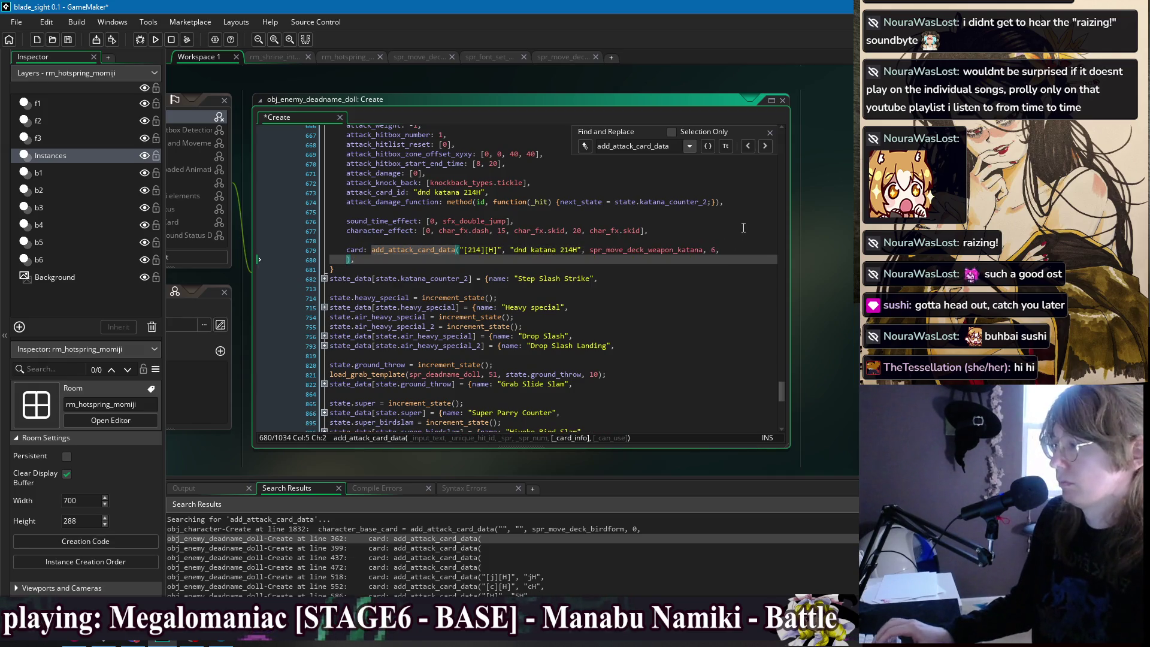
key("Tab")
type("\"")
type("Dash ")
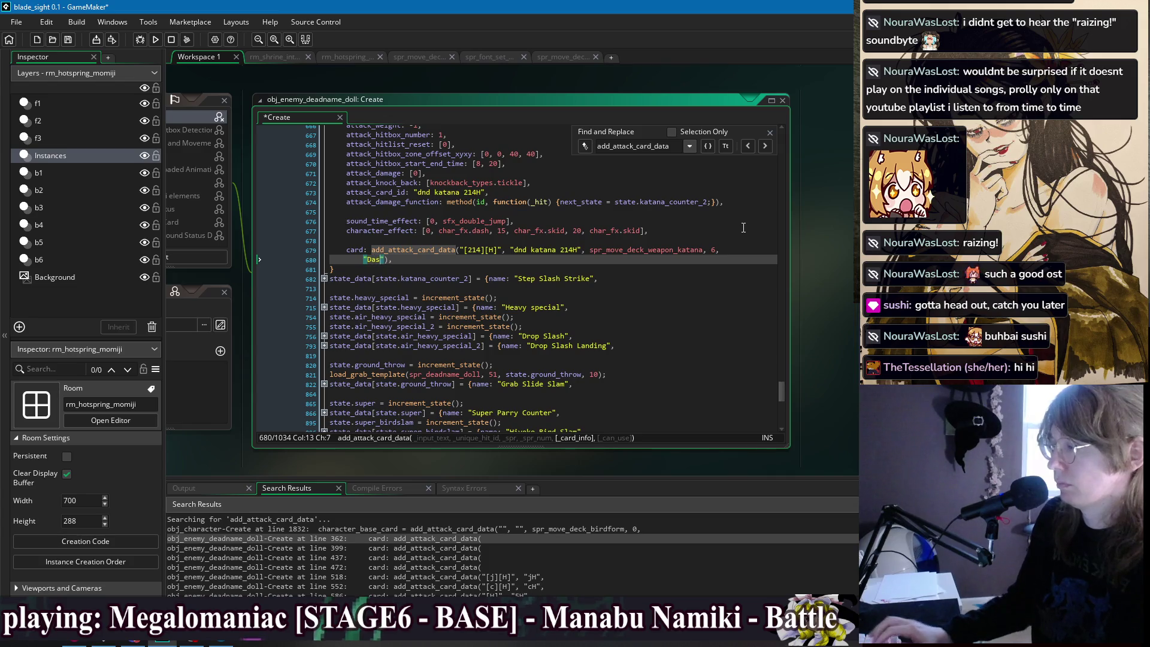
type("into ")
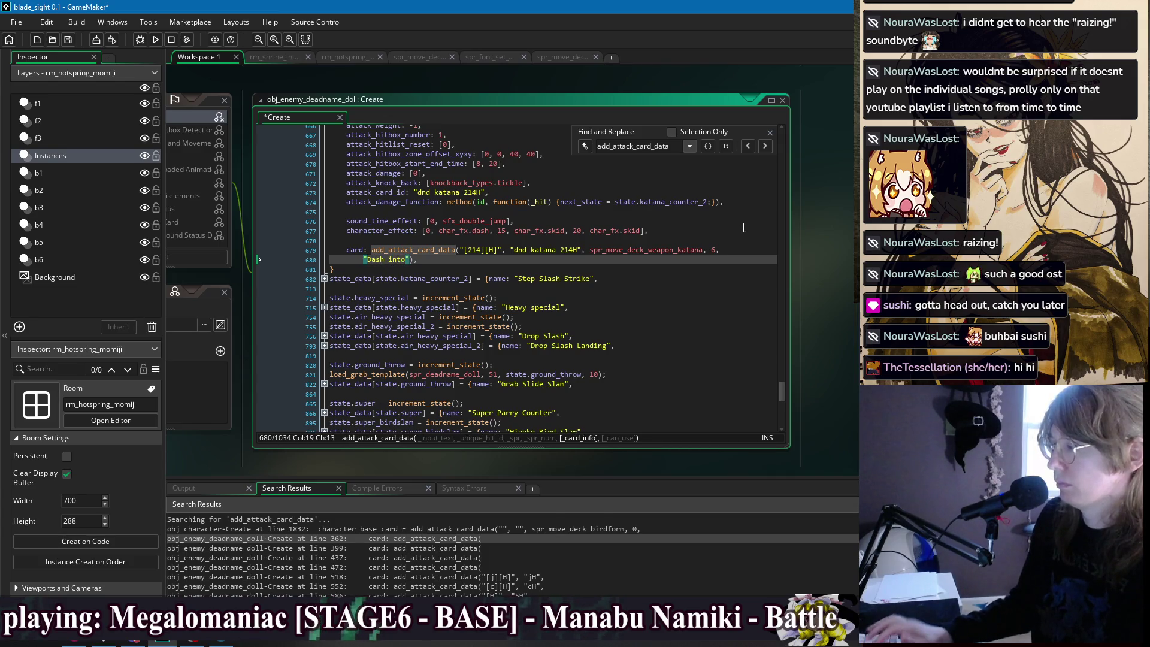
type("an enemy, cutti")
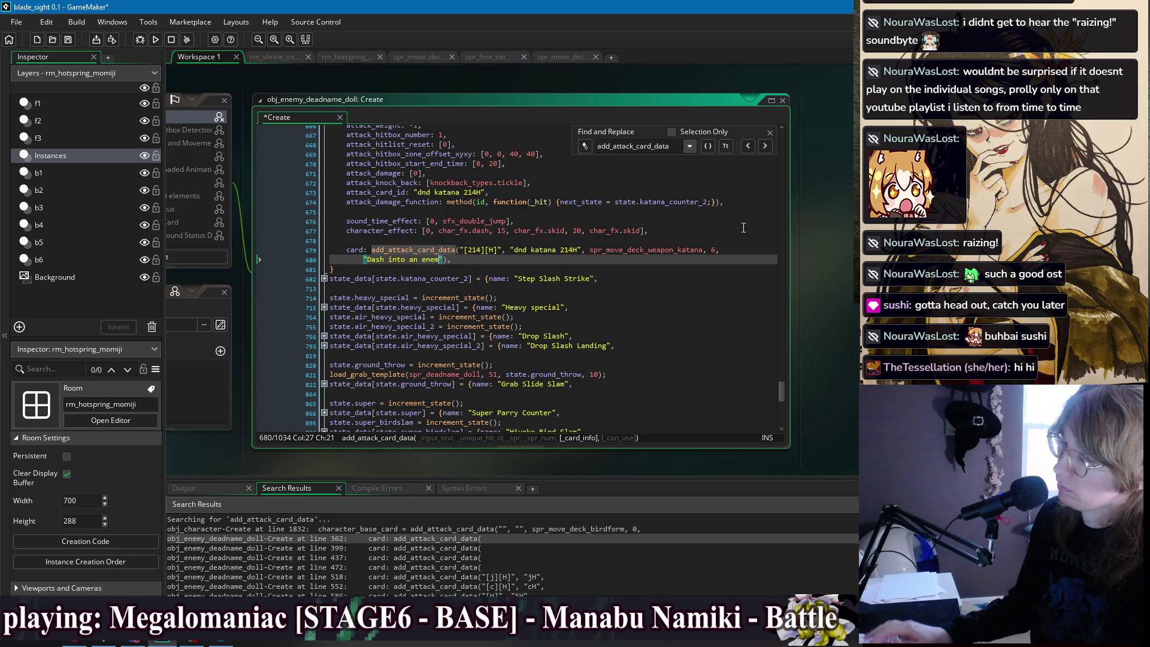
type("ng through them")
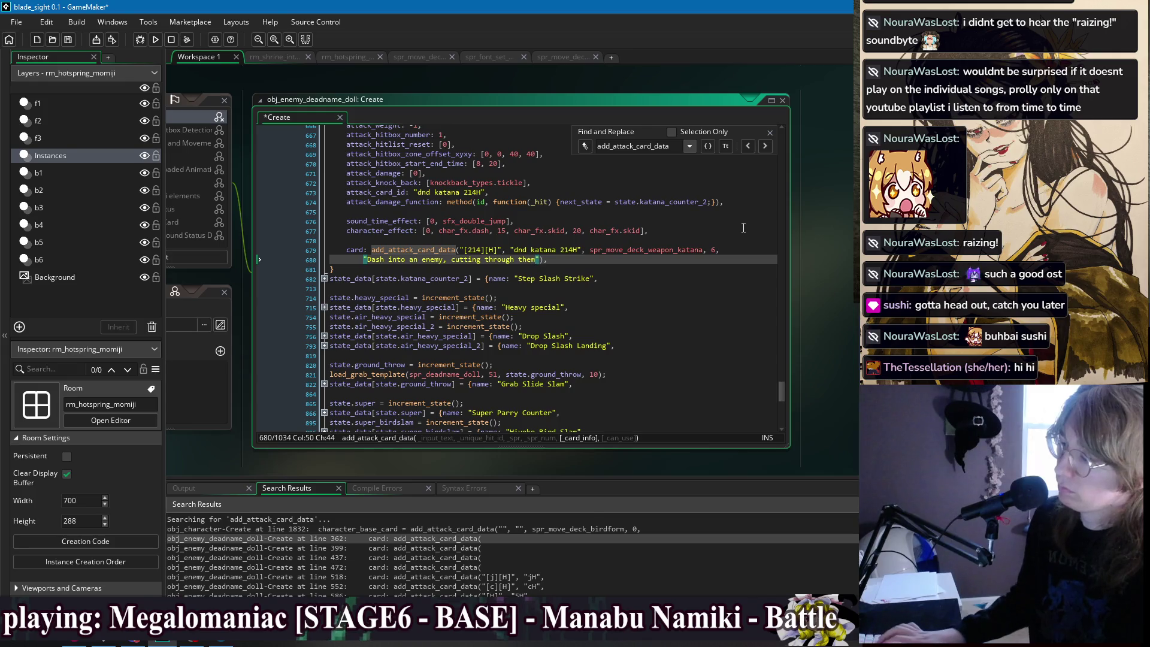
type(" and tra")
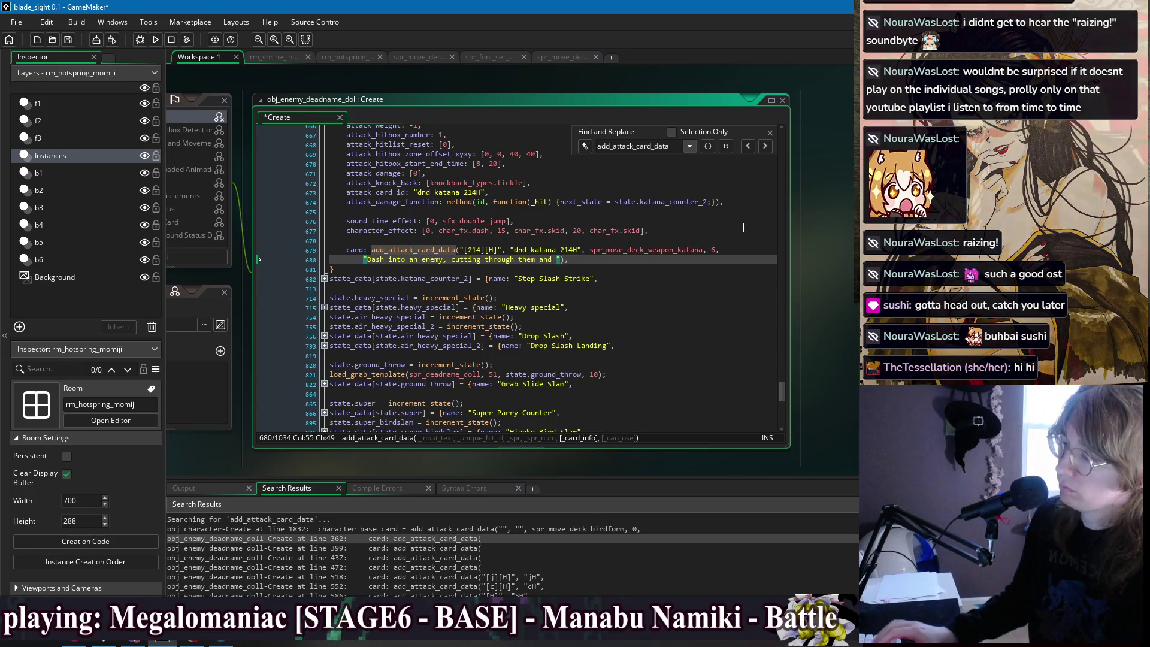
type("ding sides.")
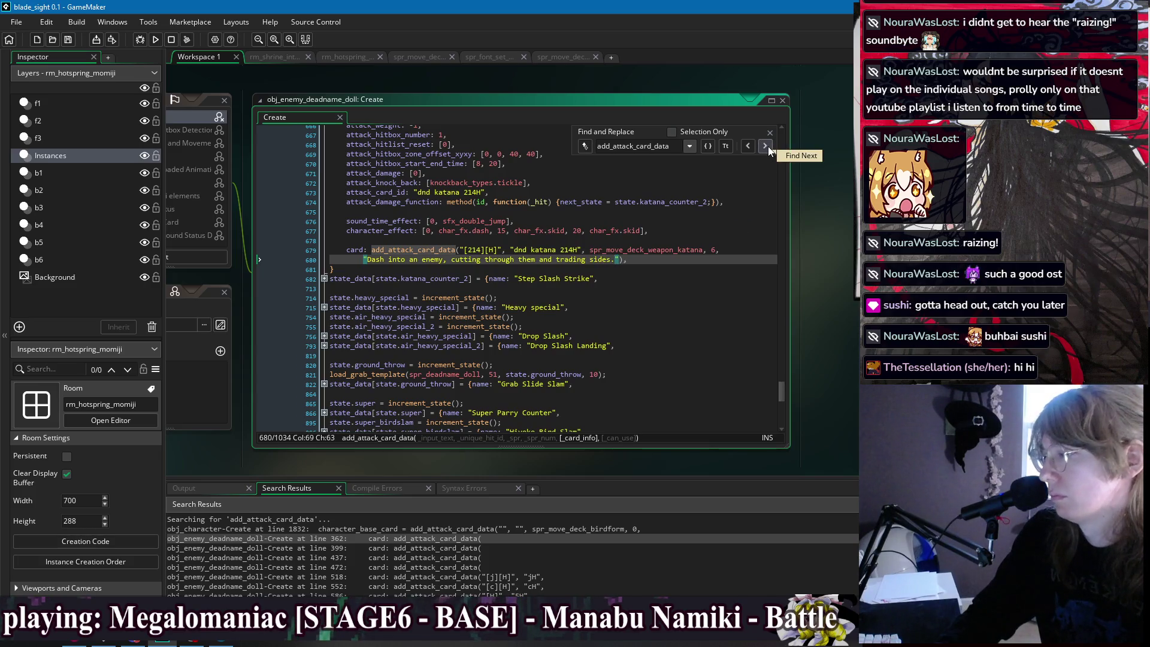
left_click(767, 147)
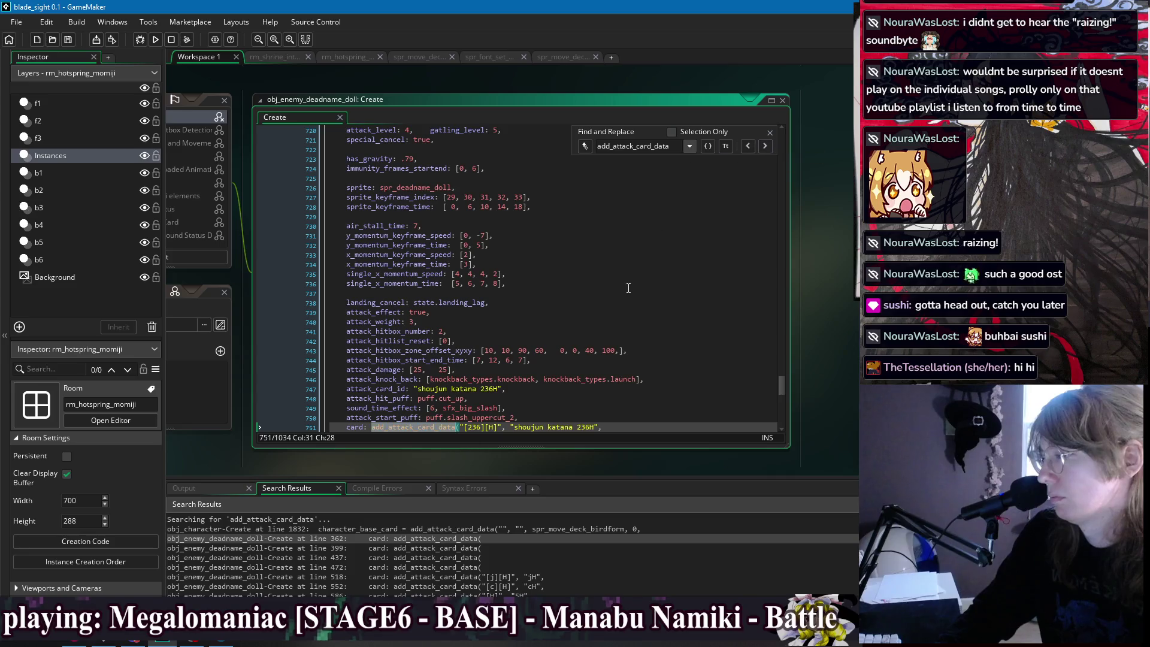
Delete the arguments after 10 and join the wrapped line onto the 236H call.
scroll(628, 288, "down", 4)
scroll(616, 281, "down", 2)
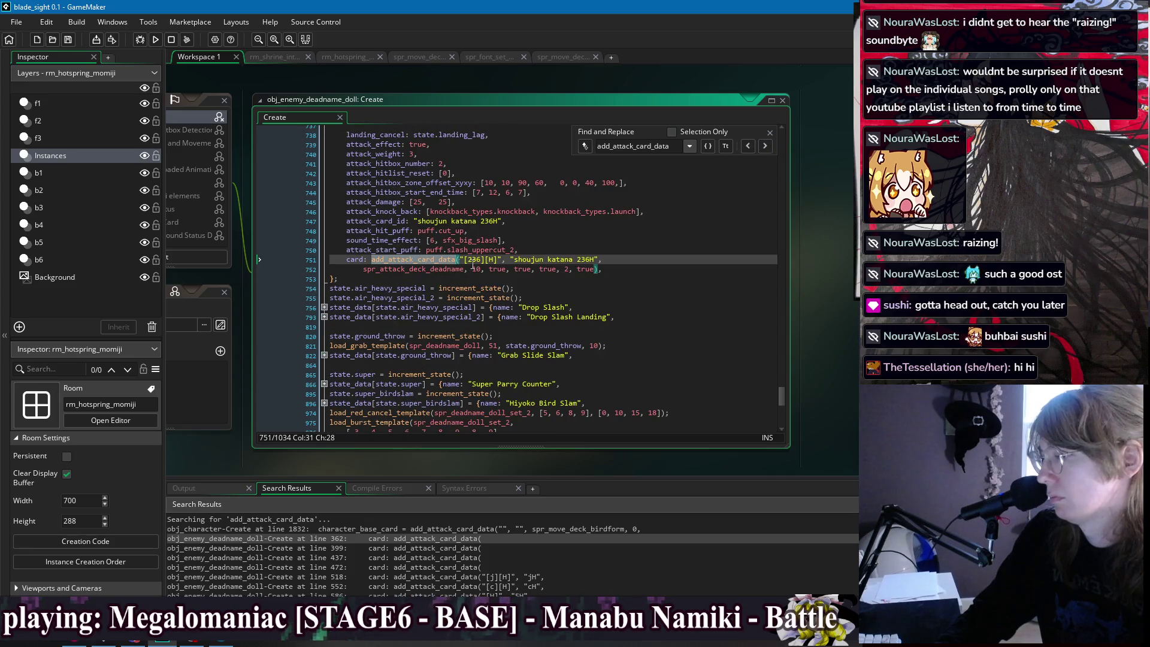
left_click_drag(595, 270, 477, 271)
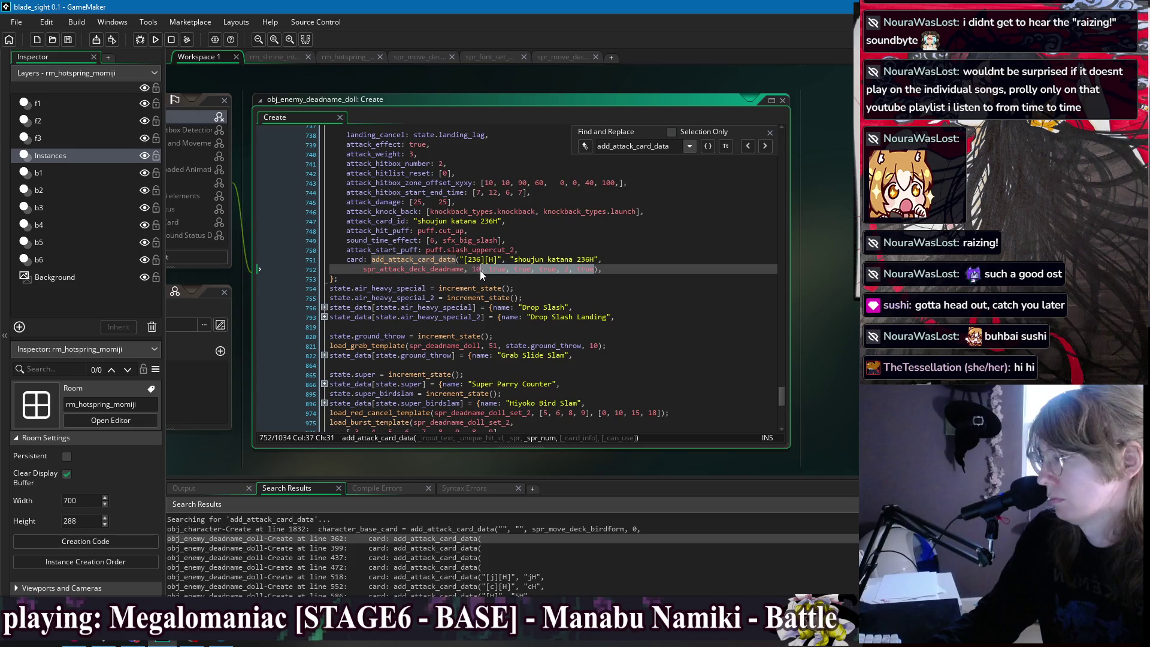
key("BackSpace")
left_click(363, 269)
key("BackSpace")
key("BackSpace")
key("BackSpace")
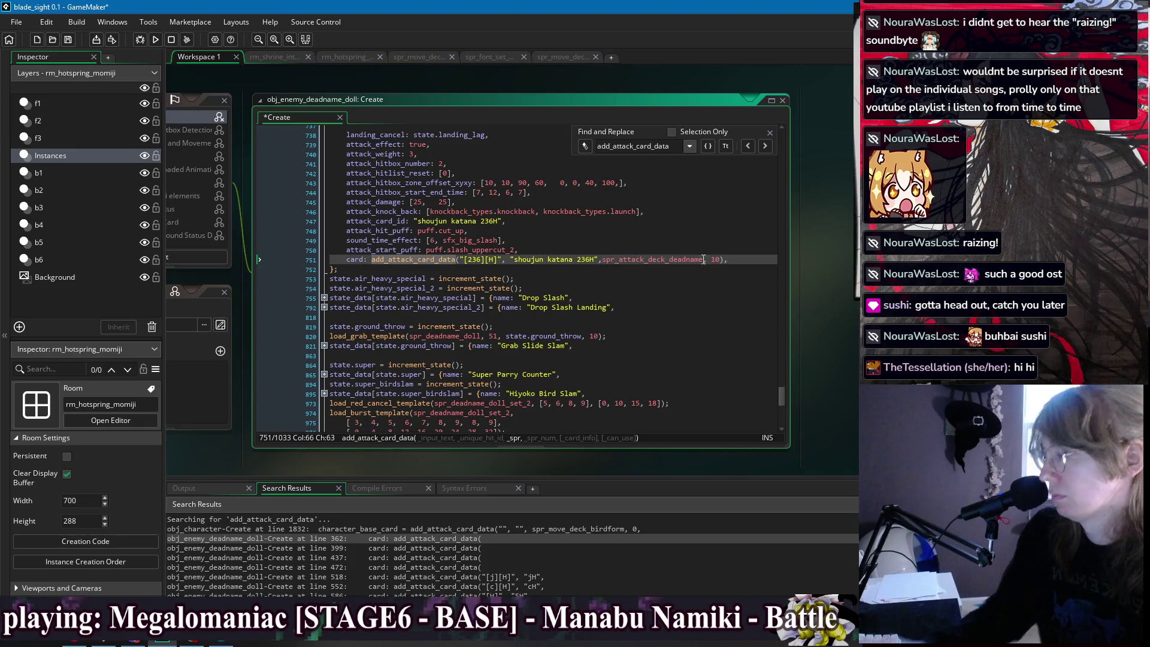
Add the description "Rising sword attack that is strike immune immediately." on a new line.
left_click(724, 259)
key("Return")
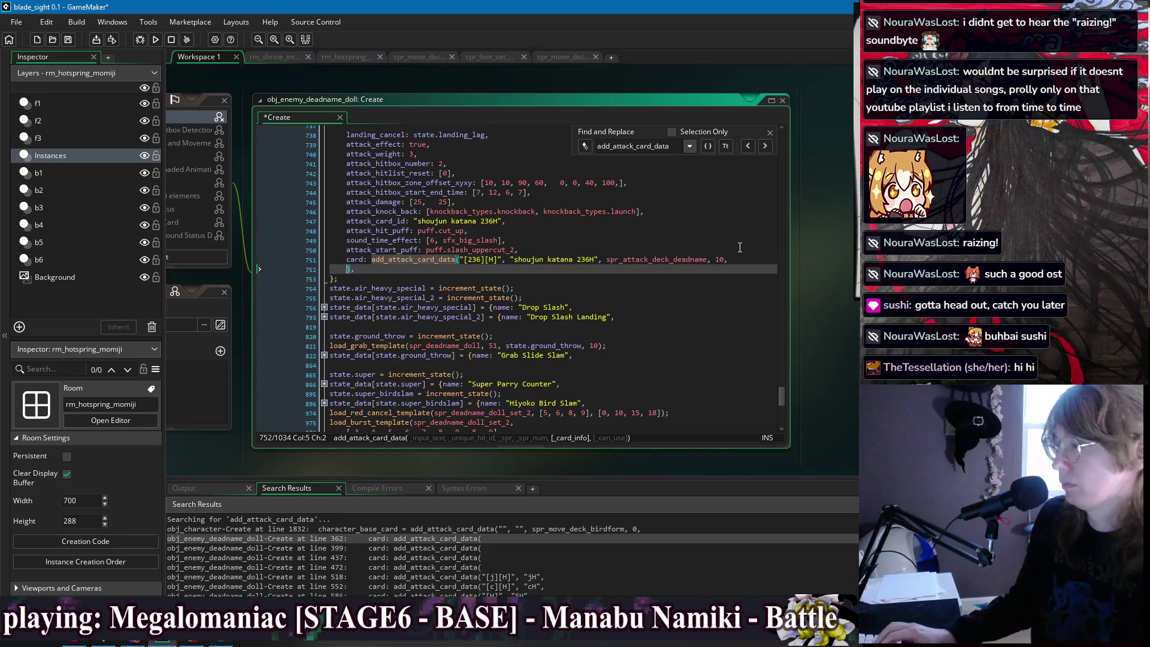
key("Tab")
key("Tab")
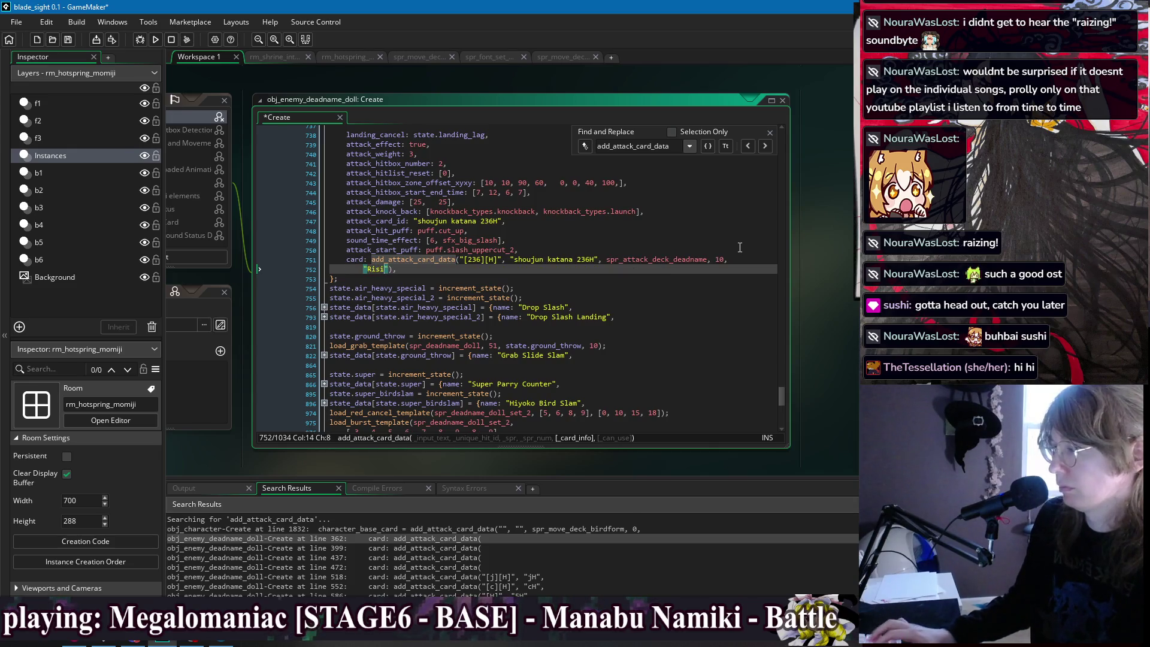
type("ng s")
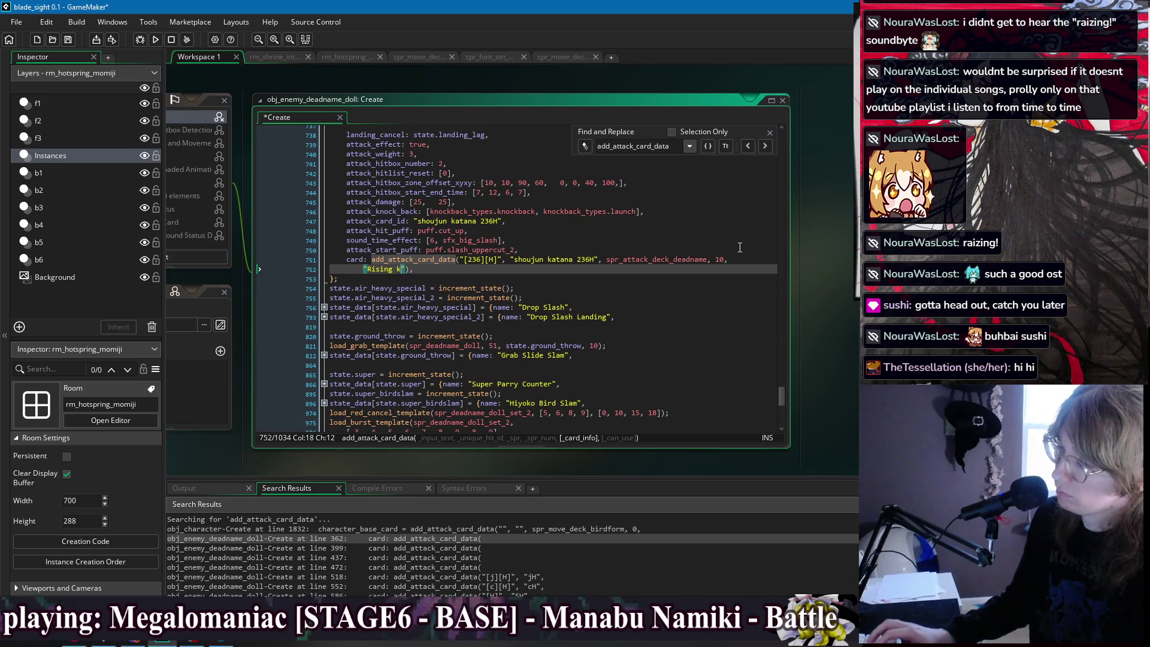
type("word attack that is s")
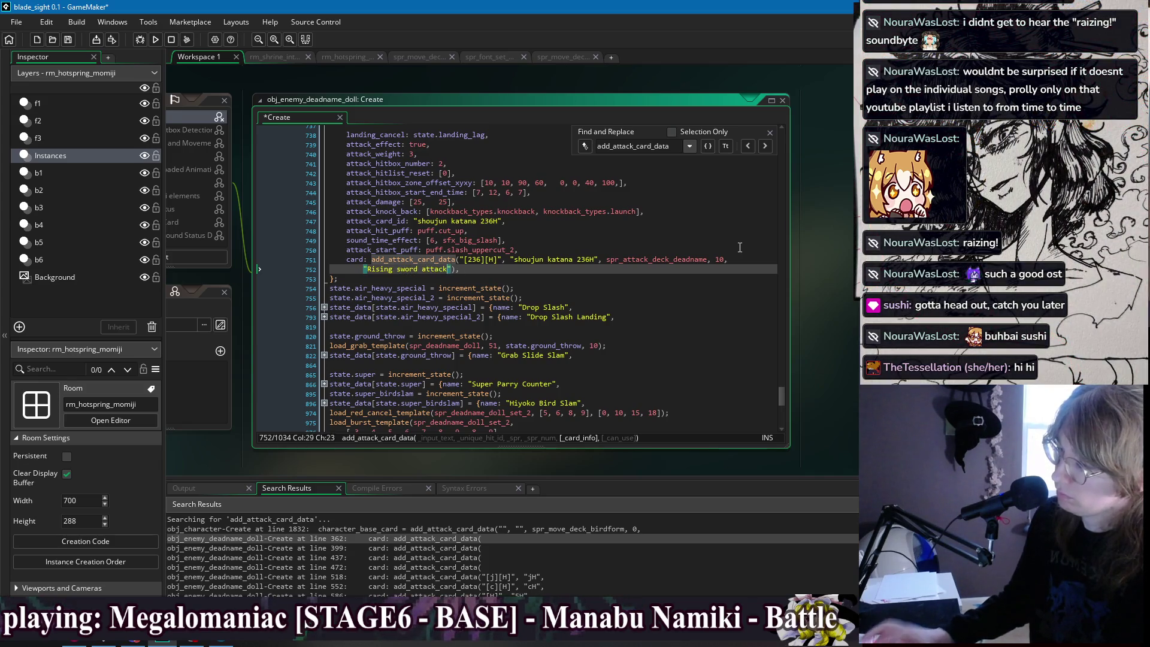
type("trike ")
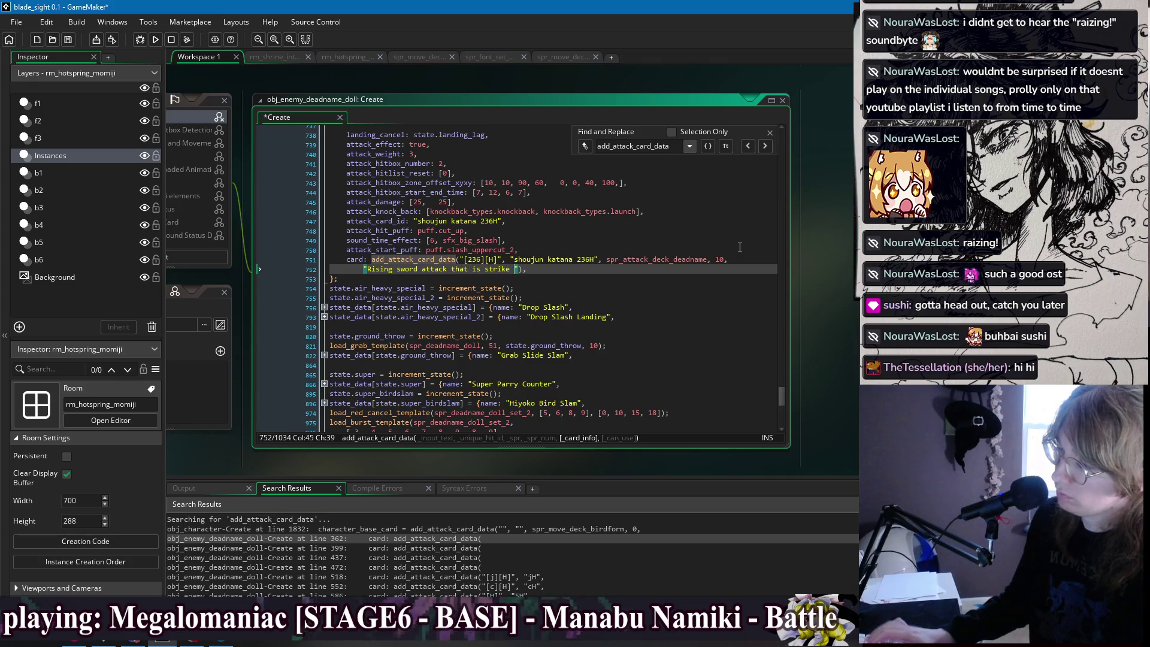
type("immune immediately.")
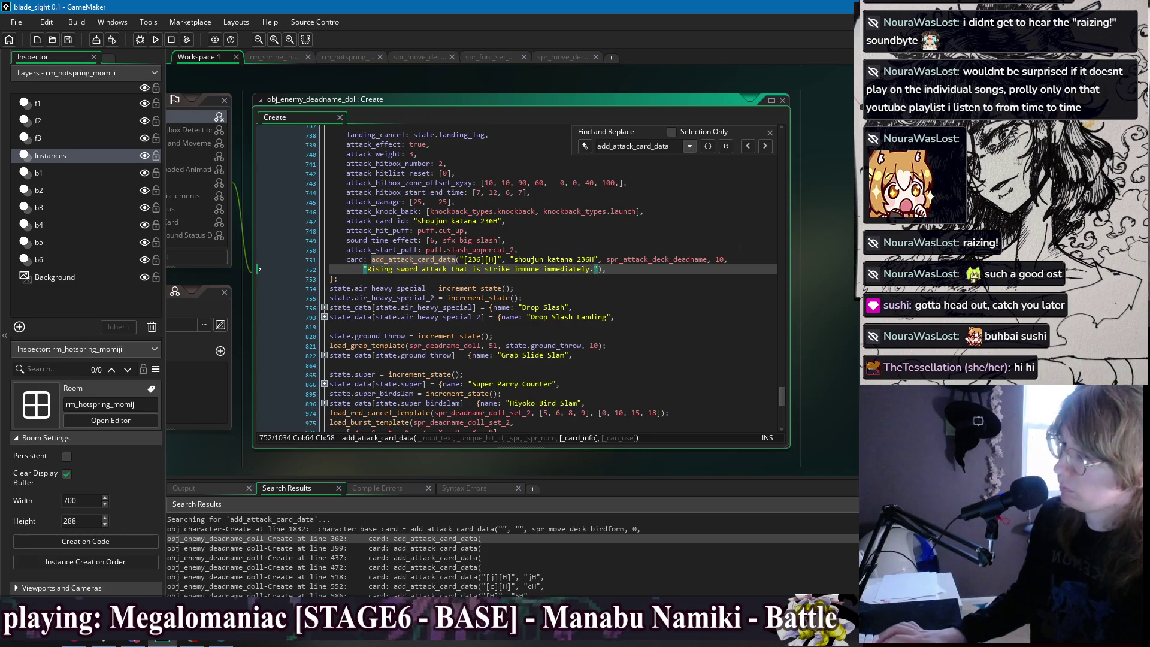
left_click(765, 146)
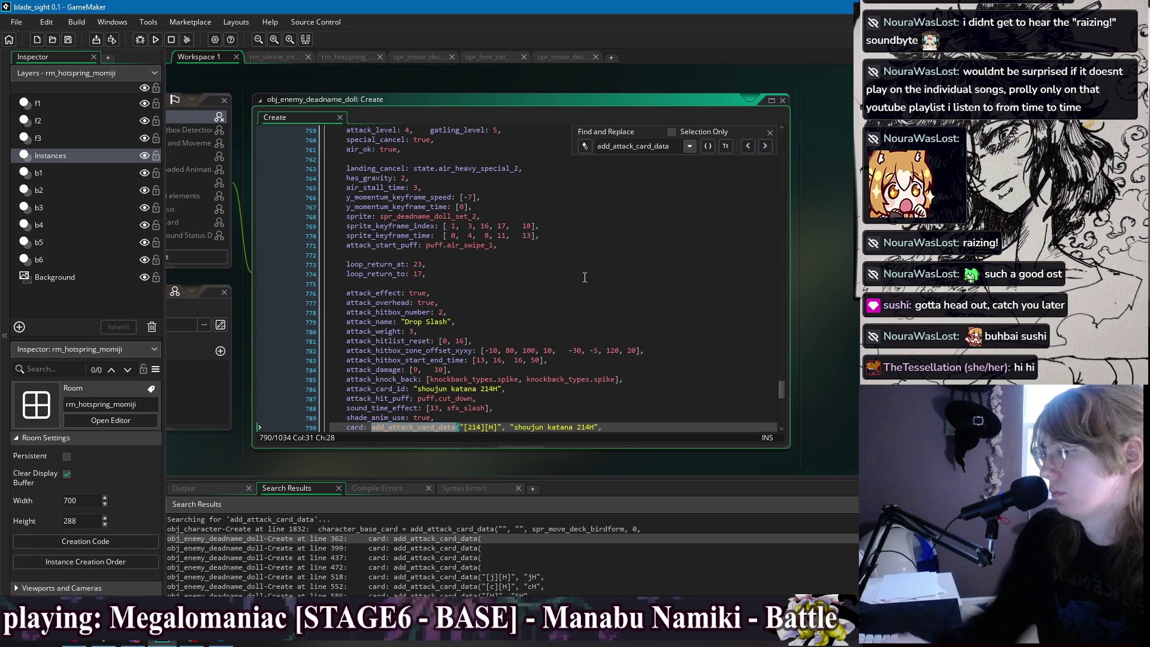
Delete ', true, true, true, 2, true' after 11 and join the line onto the 214H call.
scroll(585, 278, "down", 3)
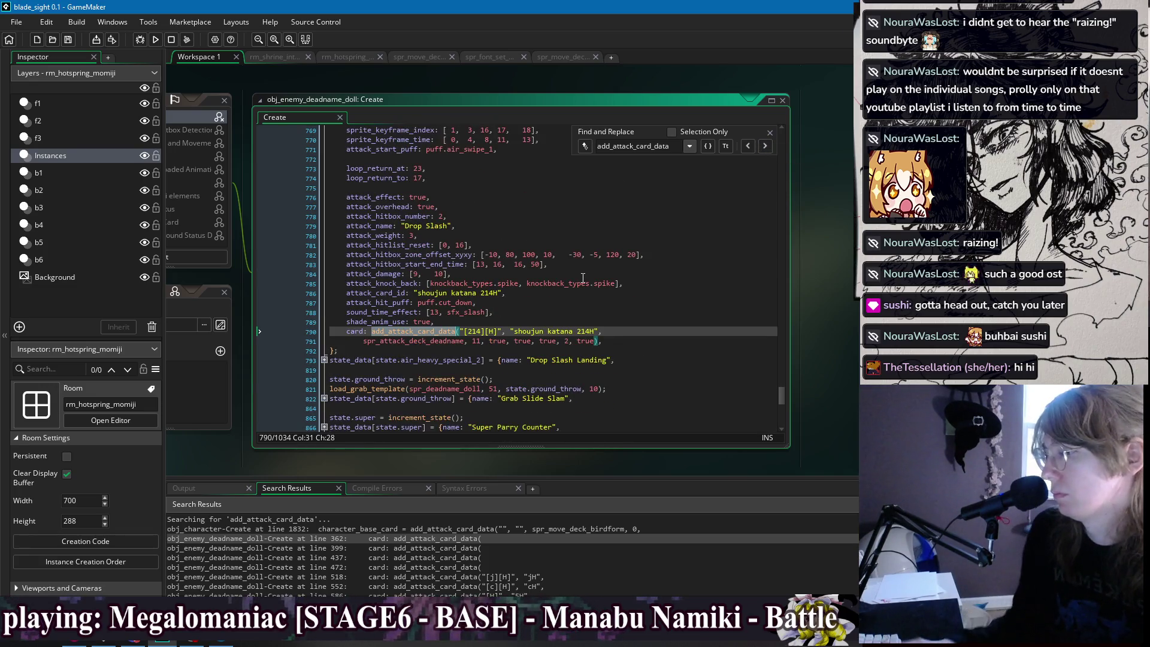
left_click(597, 341)
left_click(603, 333, "shift")
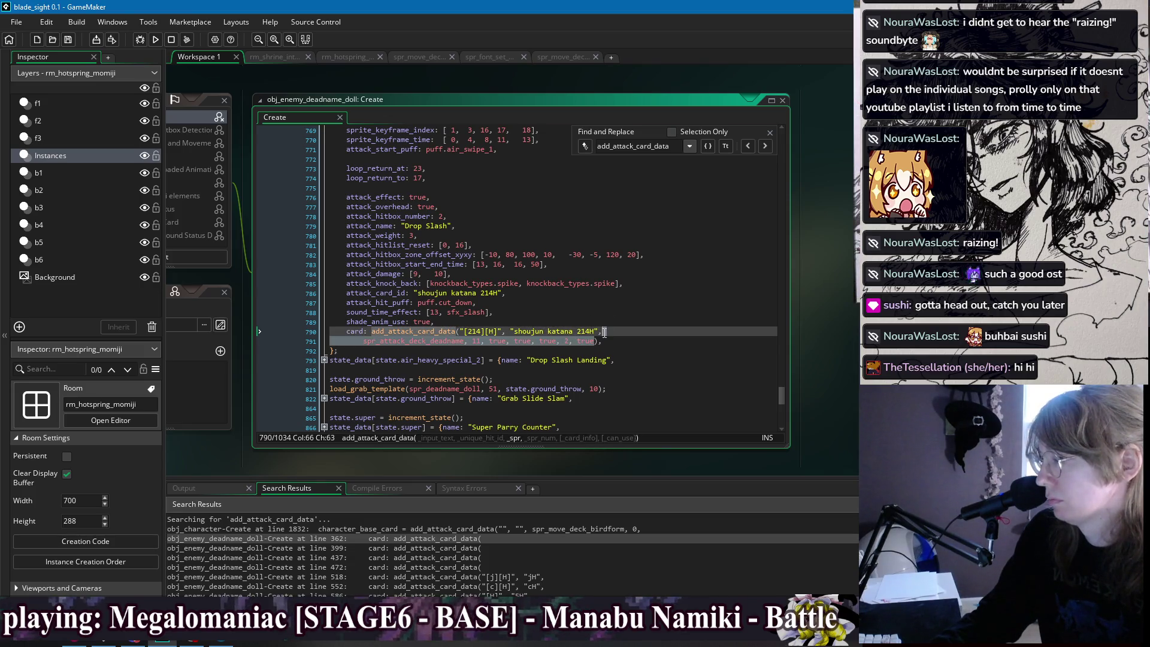
left_click_drag(594, 341, 483, 341)
key("Delete")
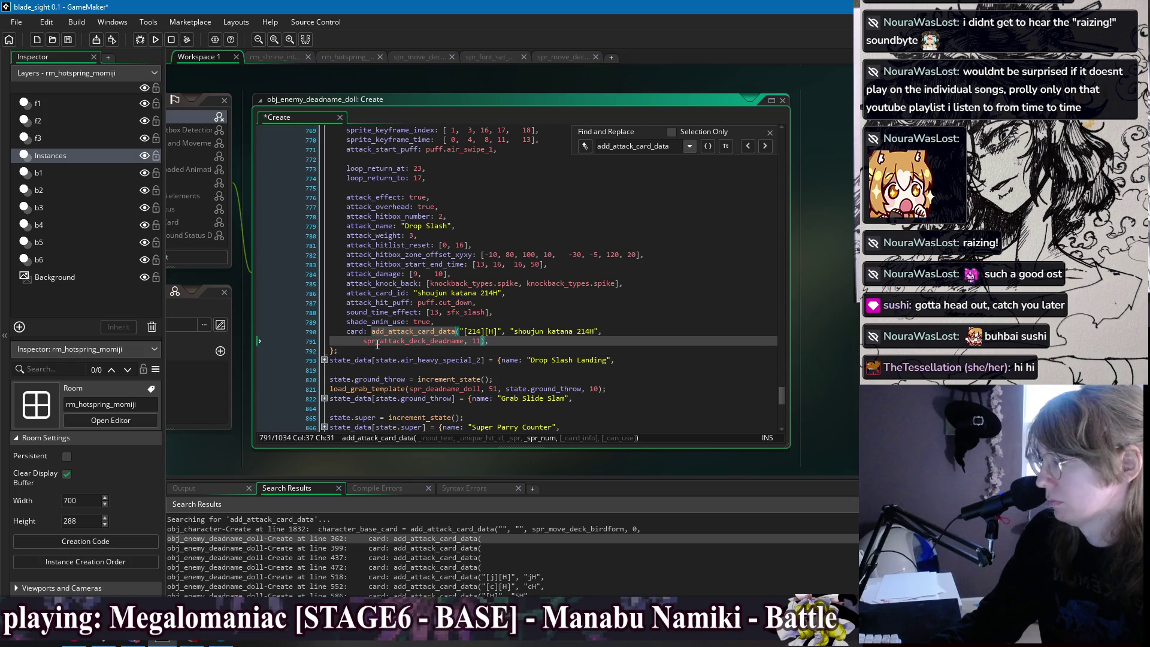
left_click(363, 340)
key("BackSpace")
key("BackSpace")
key("BackSpace")
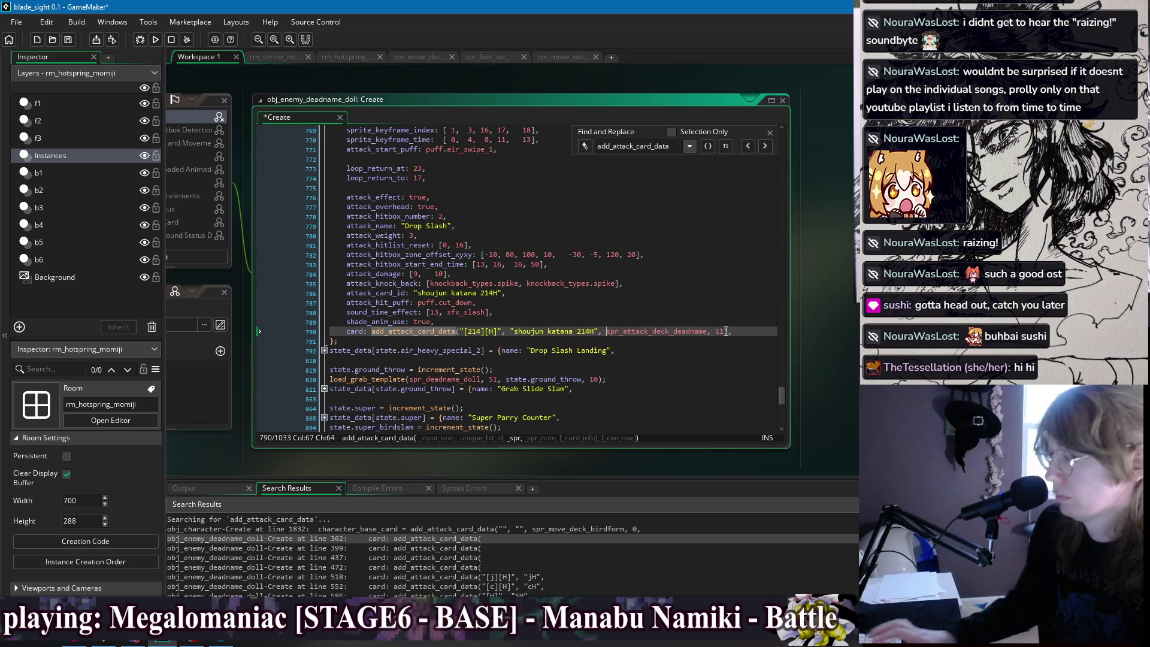
key("End")
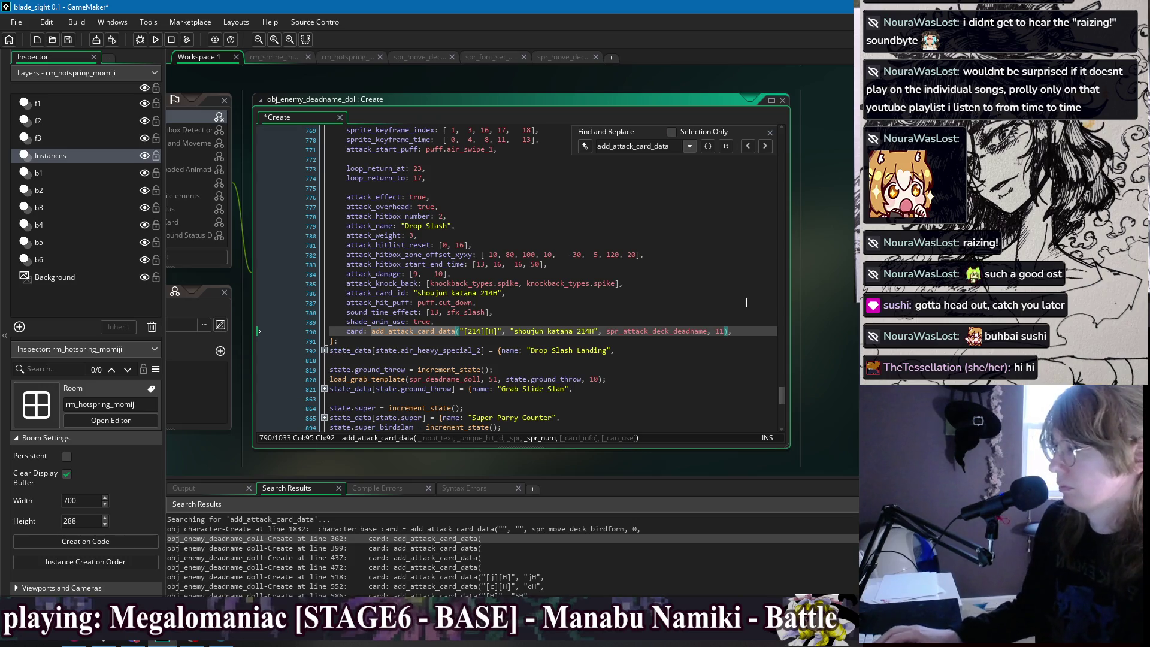
Add the description "Diving attack that ends with a landing strike." on a new line.
key("Return")
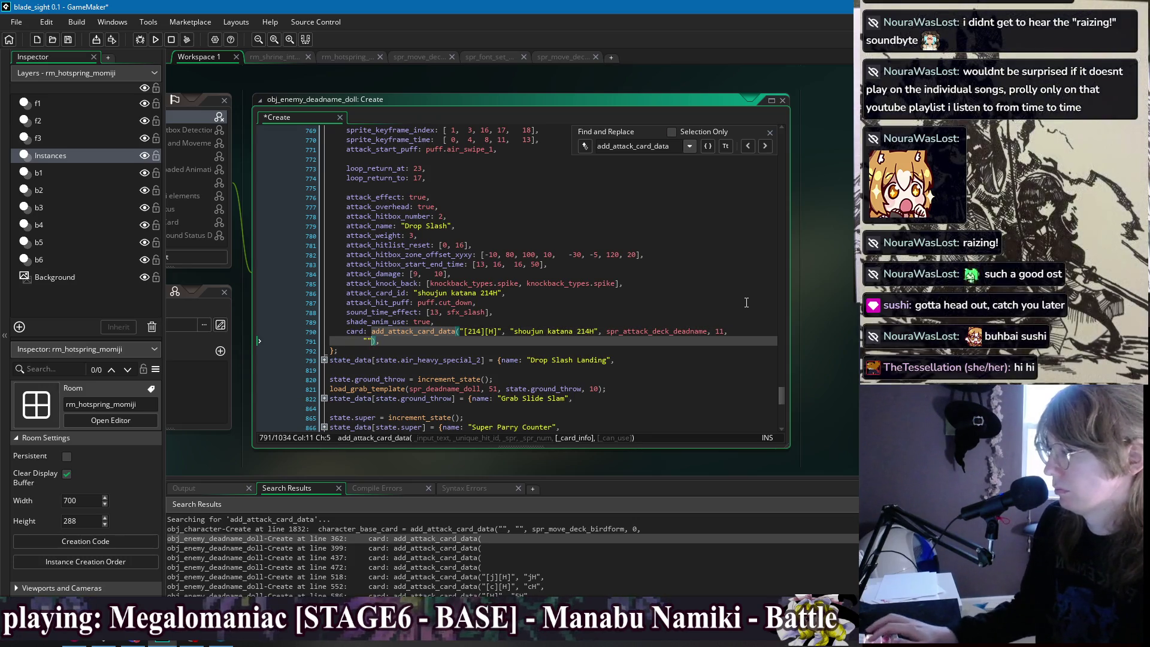
type("\"")
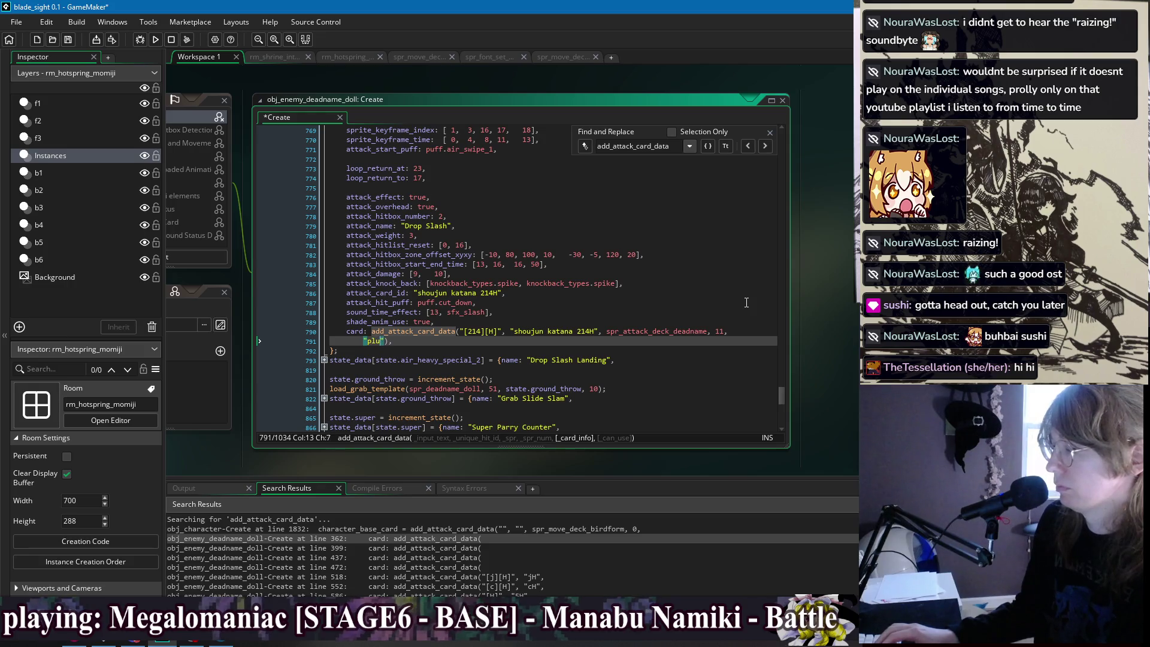
type("D")
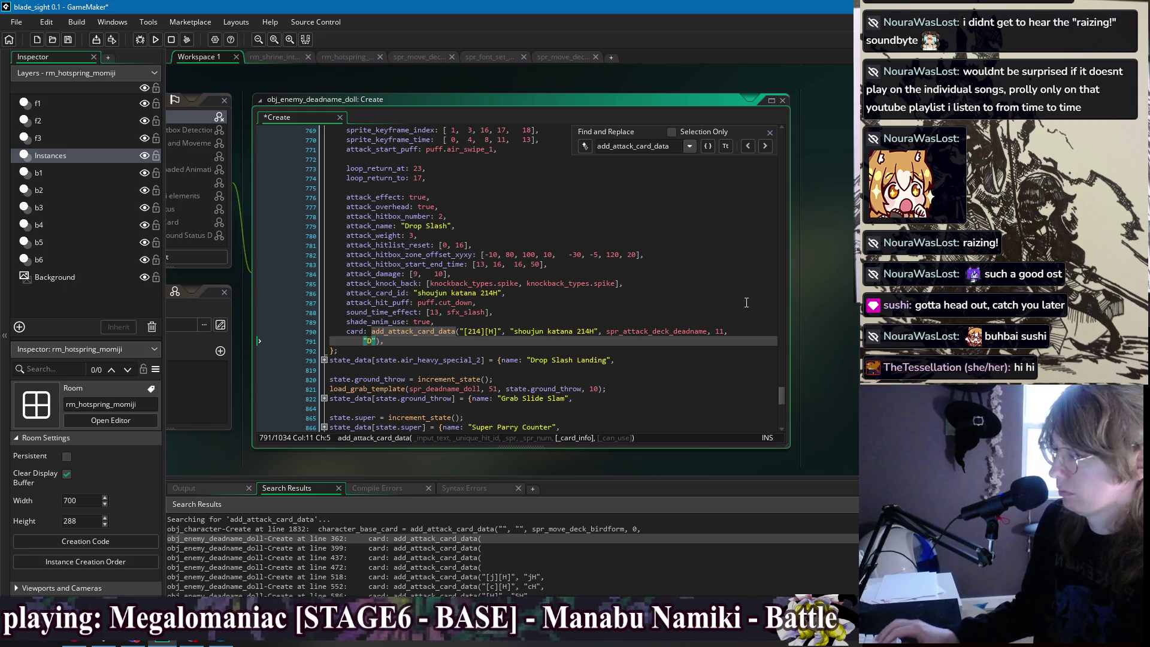
type("ive wi")
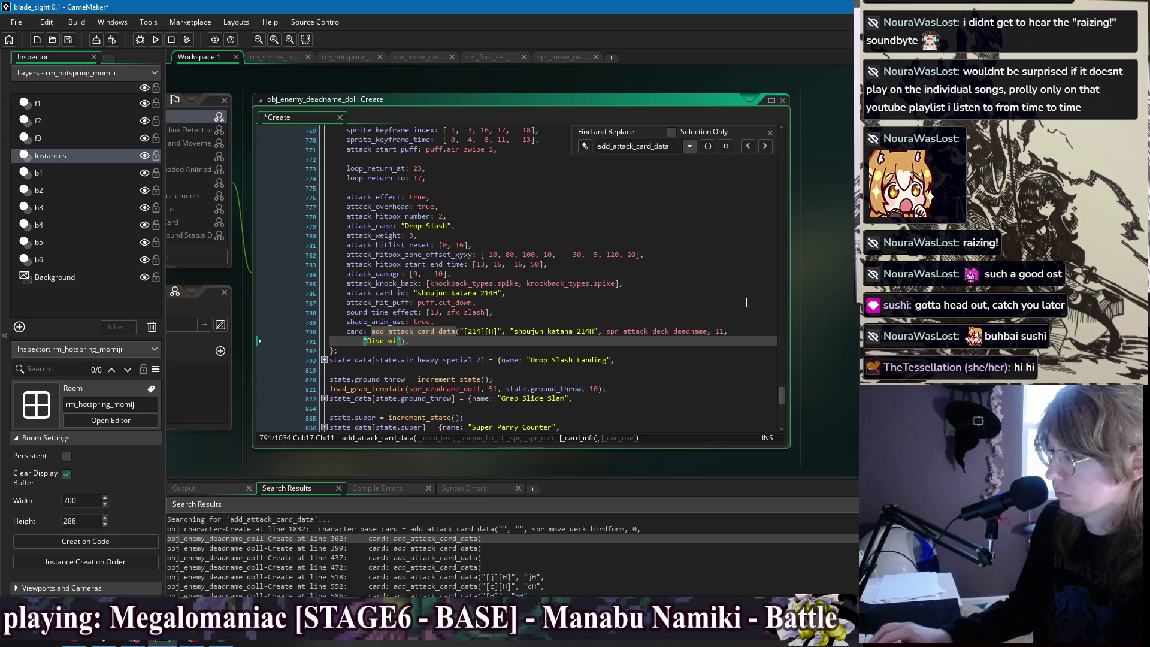
type("the")
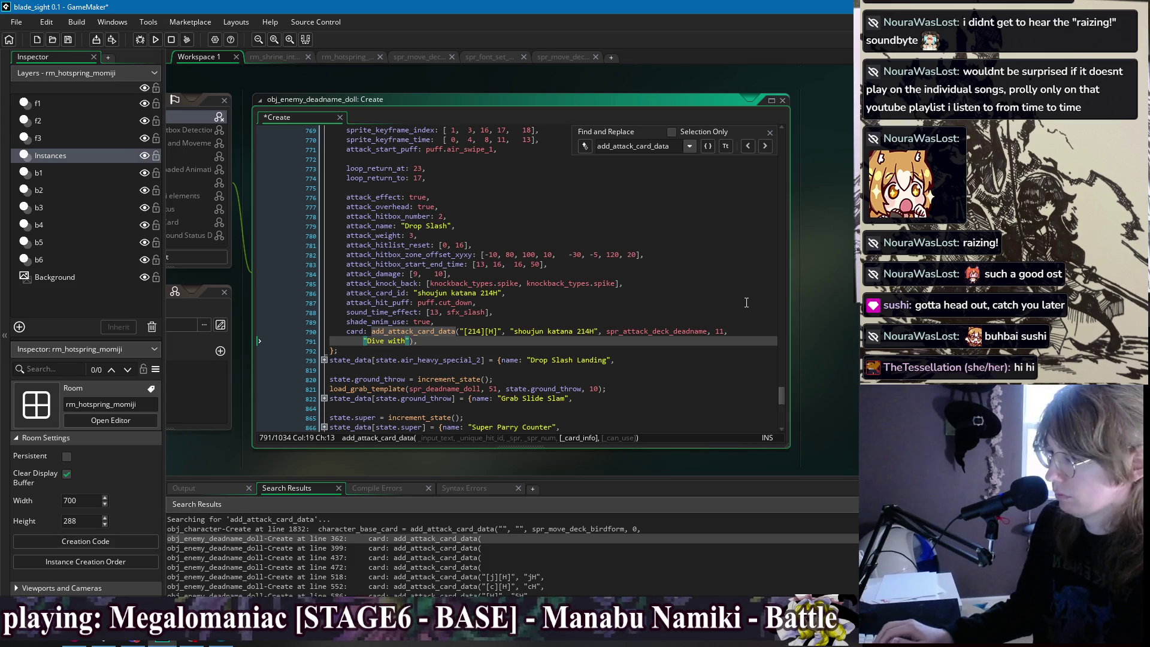
key("BackSpace")
key("BackSpace")
key("BackSpace")
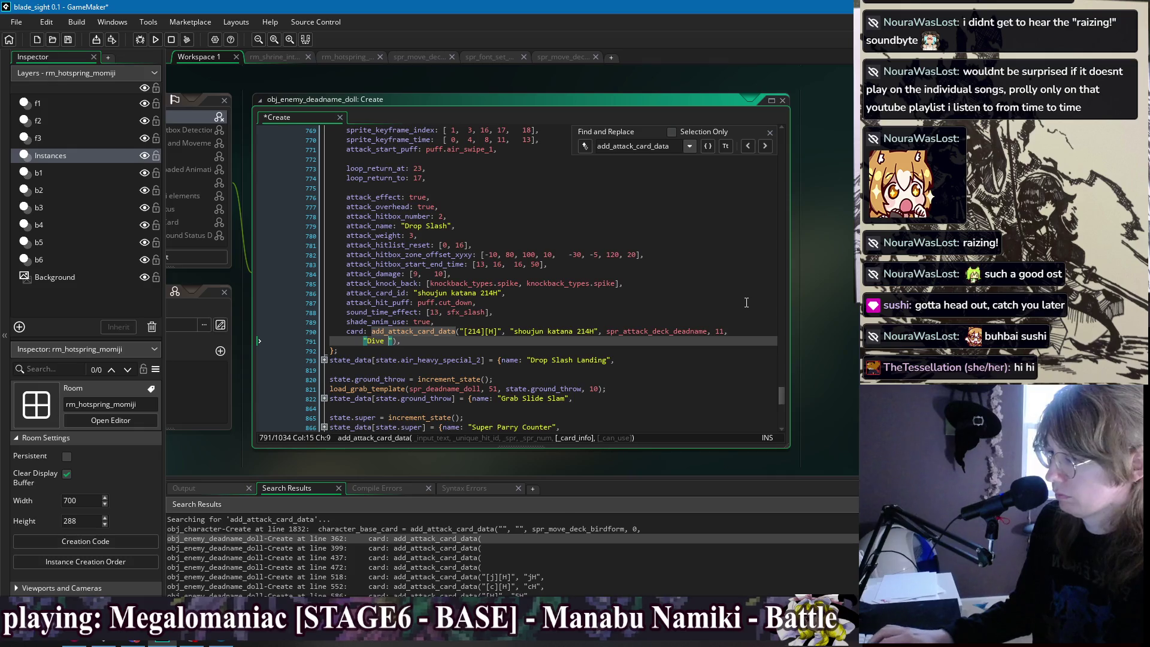
type("ing atta")
type("ck that ends with a ")
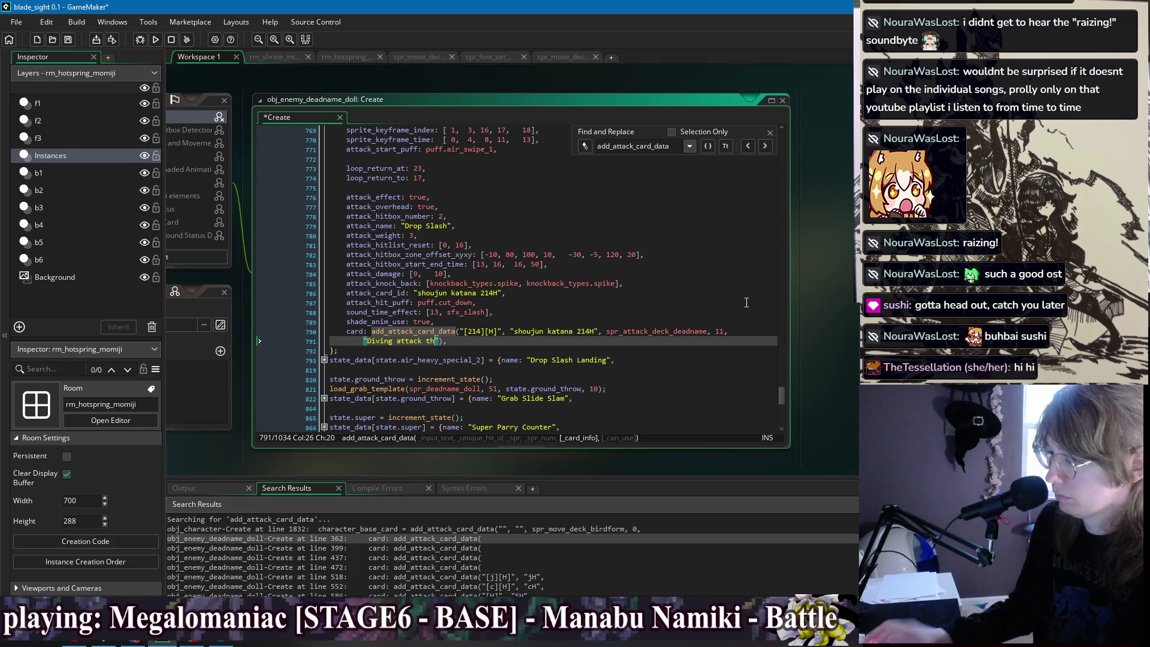
type("landing strike.")
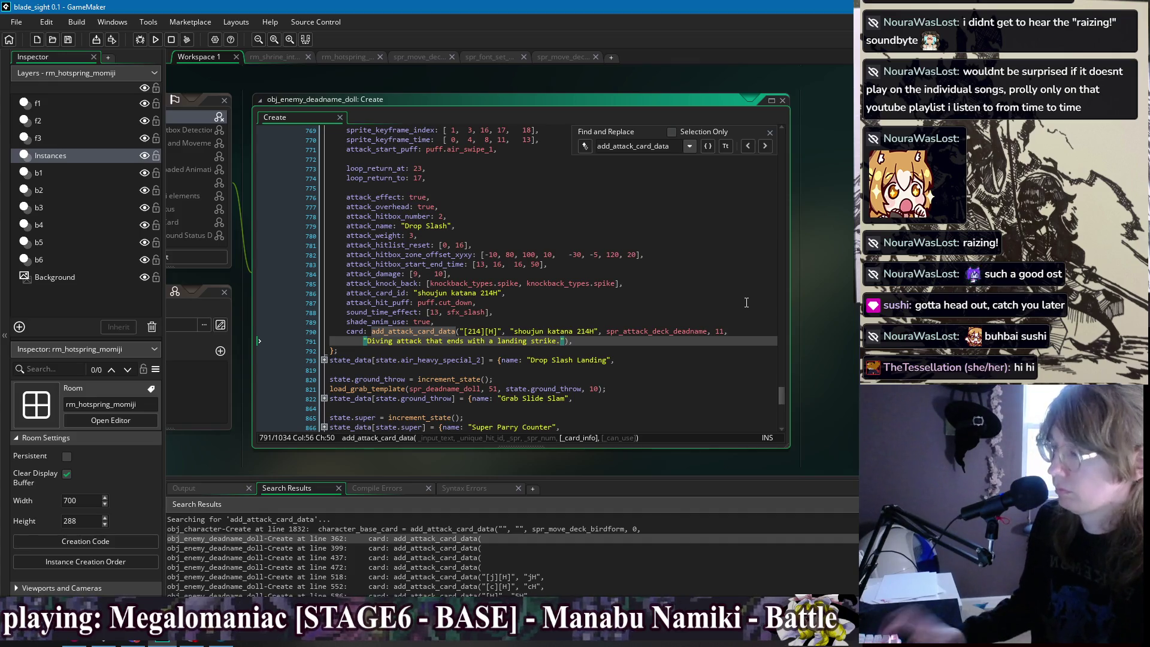
left_click(766, 146)
Delete the extra arguments after 12 on the hiyoko ffL card call.
left_click(766, 146)
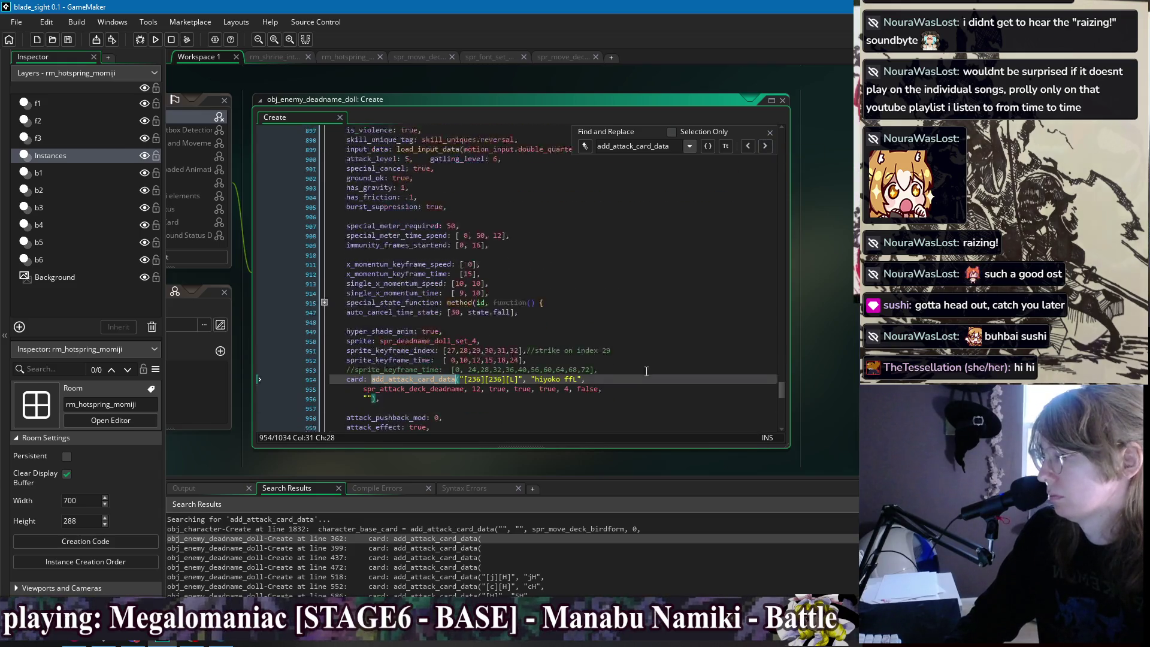
scroll(646, 371, "down", 2)
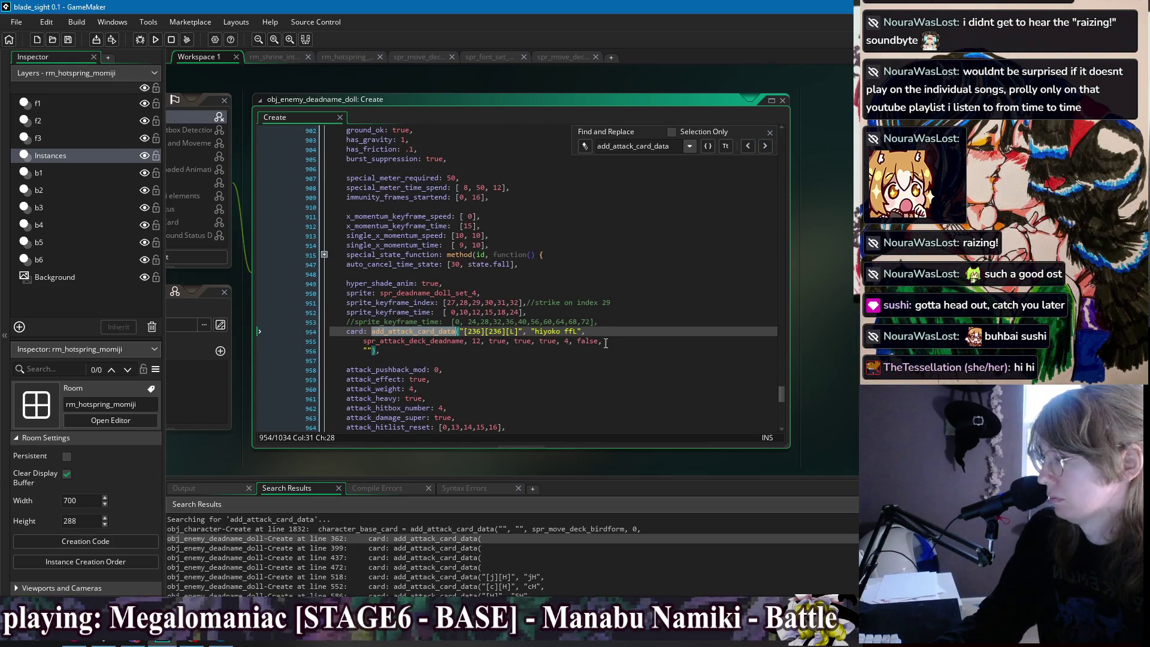
left_click_drag(605, 343, 483, 346)
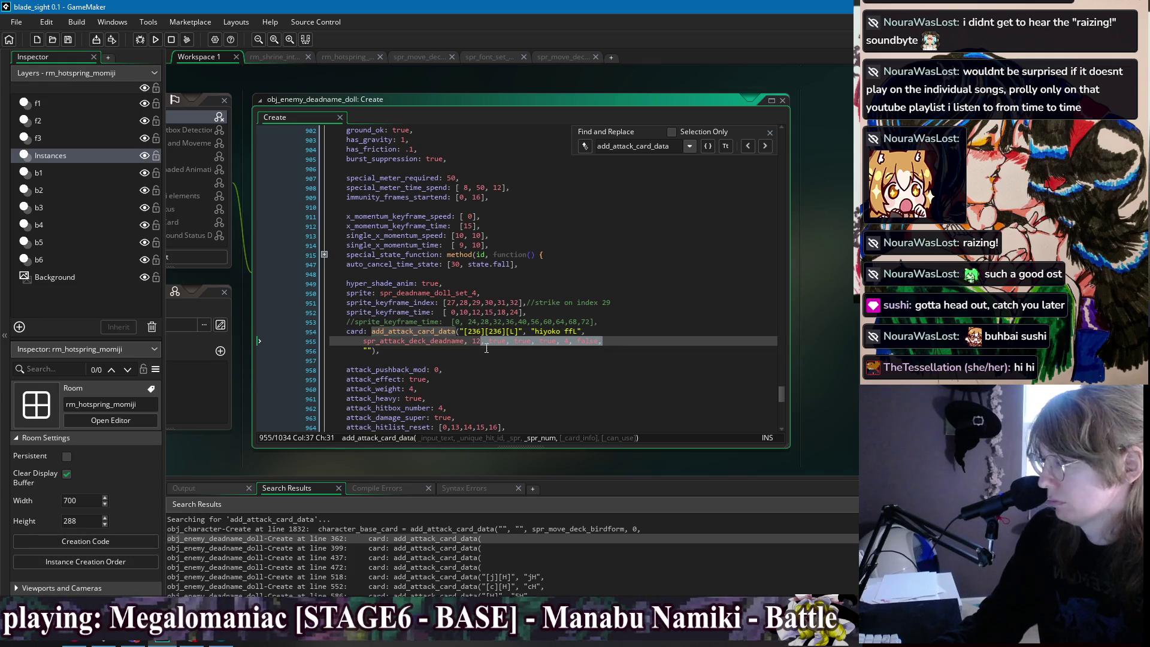
key("BackSpace")
key("BackSpace")
key("BackSpace")
key("BackSpace")
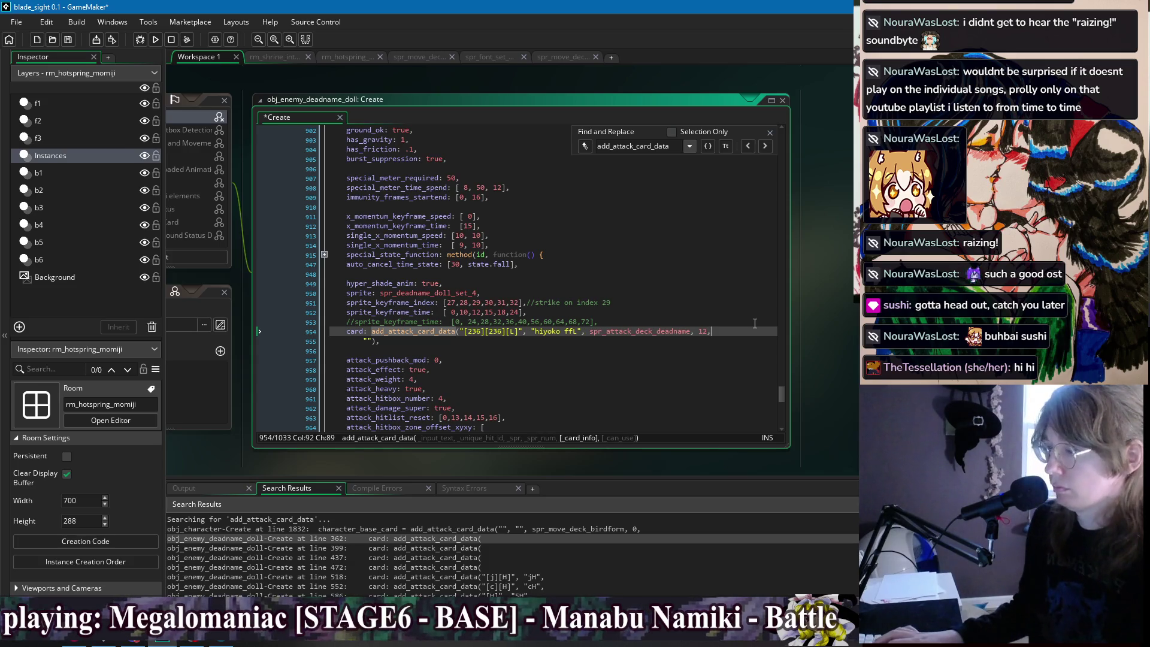
Add the description "Stomp the ground with the force of a lightning strike." followed by false.
type(",")
key("Down")
key("Left")
key("Left")
key("Left")
type("tomp the ground w")
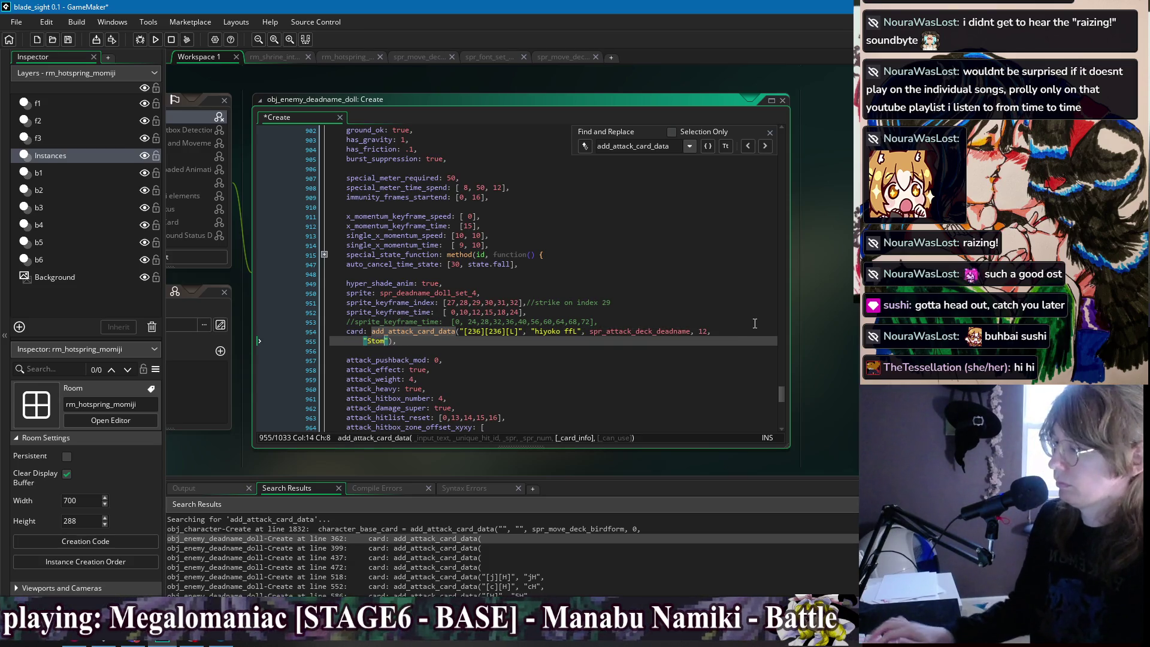
type("ith the force of a li")
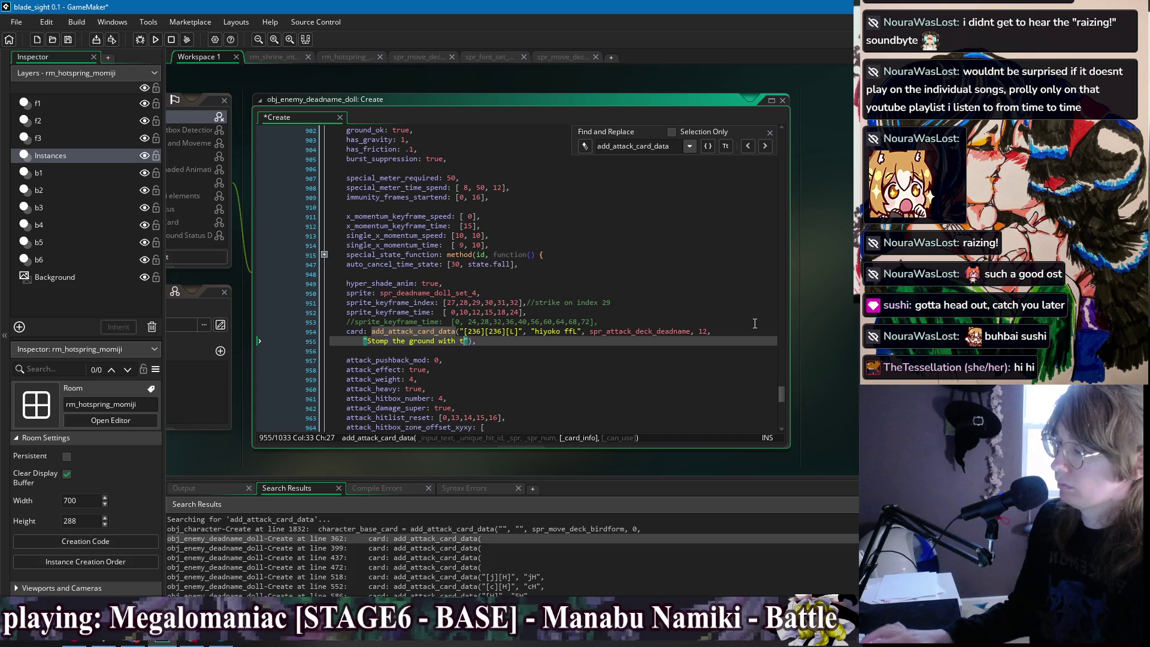
type("ghtning strike,")
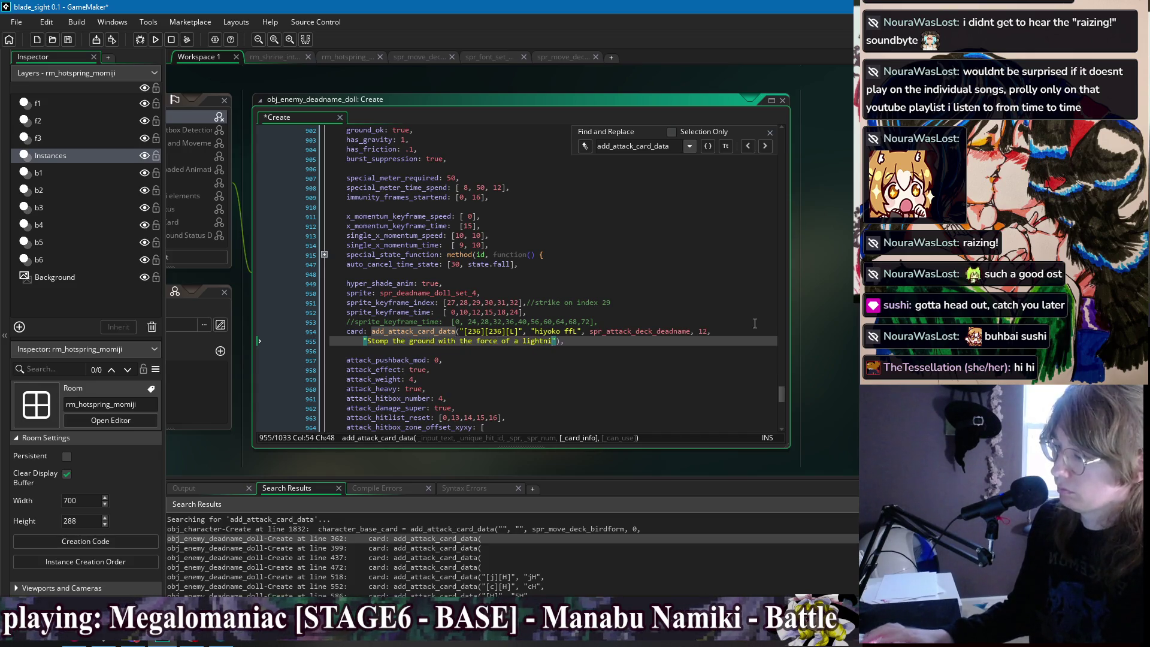
key("BackSpace")
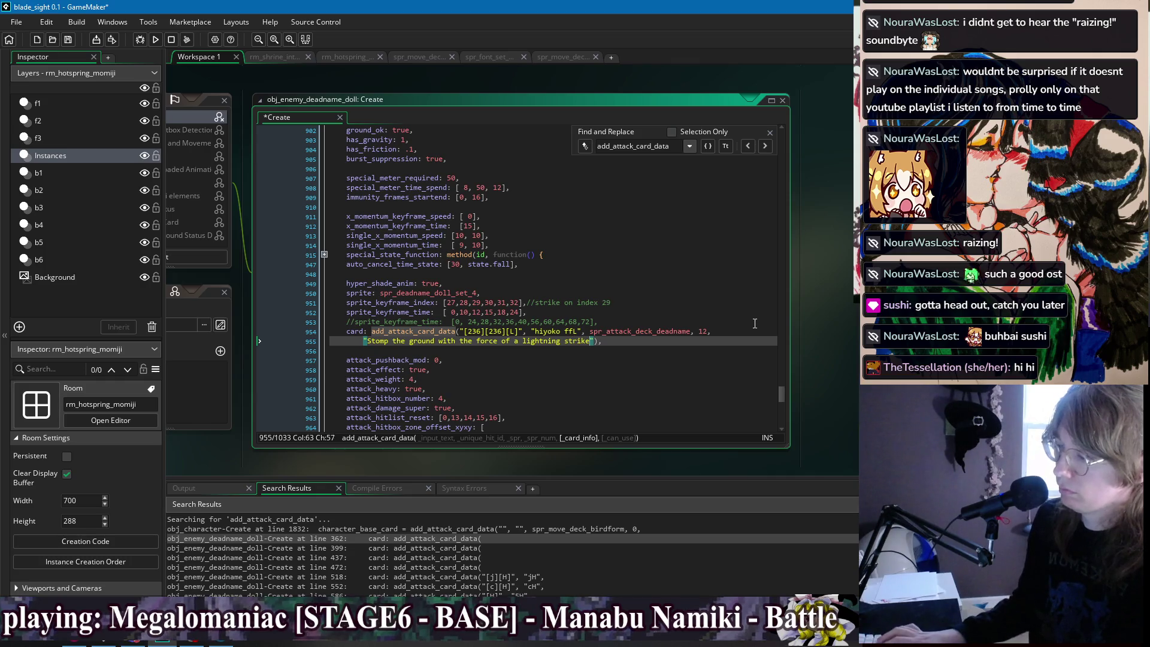
type(".\", false")
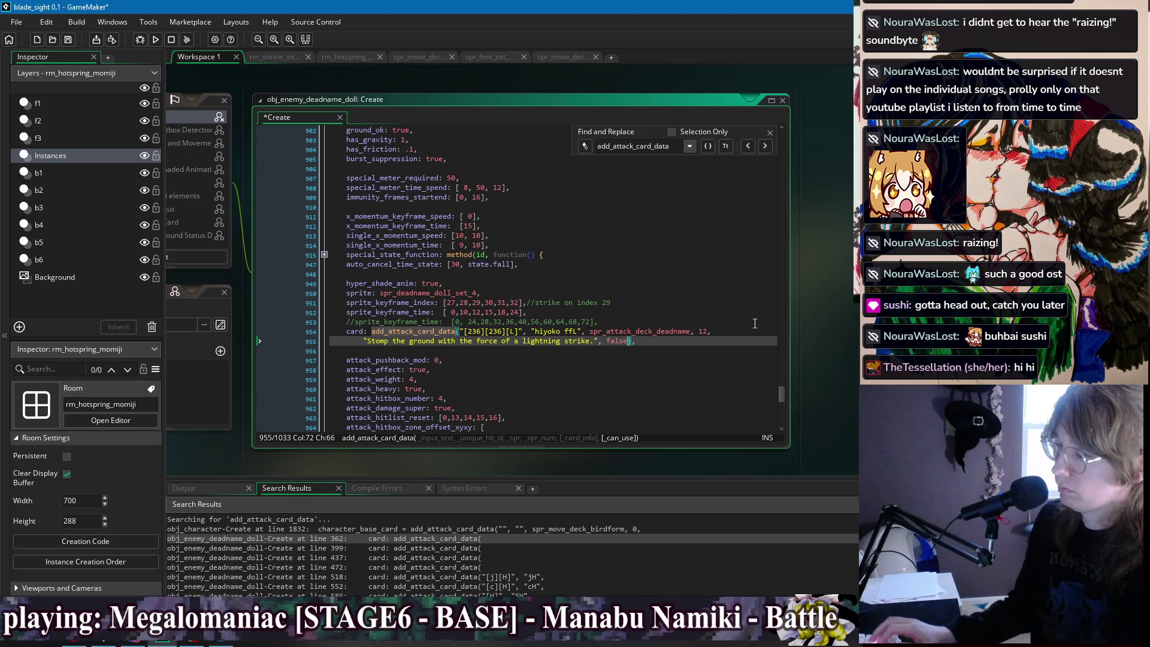
Save the edited Create code and advance to the next add_attack_card_data matches.
key("ctrl+s")
left_click(765, 145)
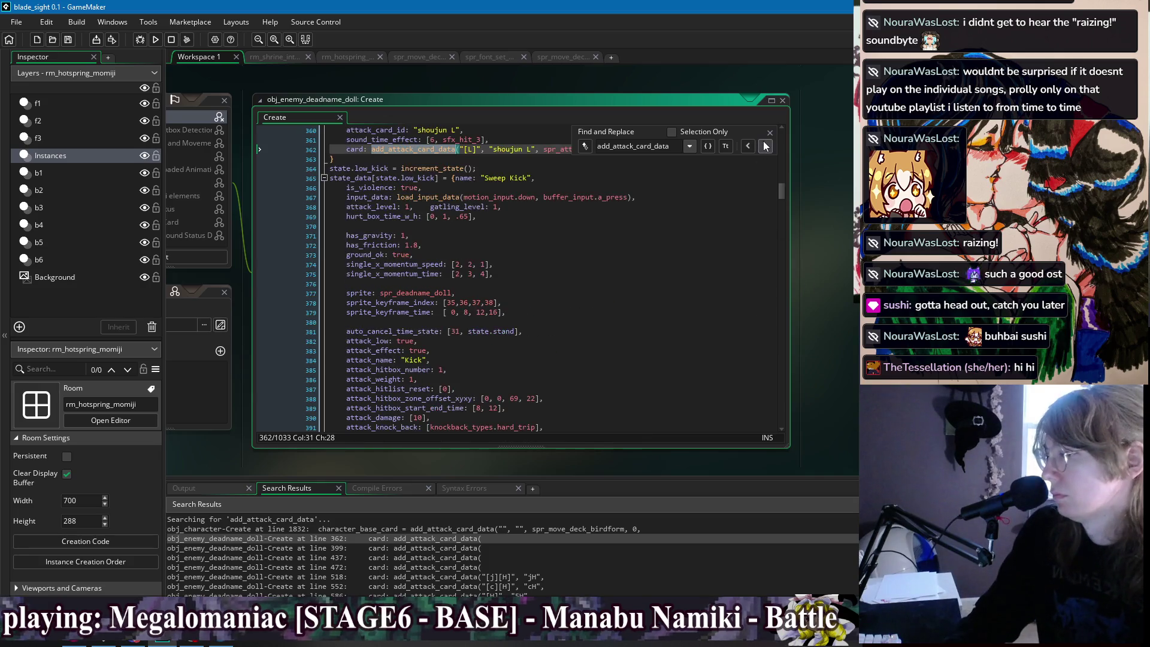
left_click(765, 146)
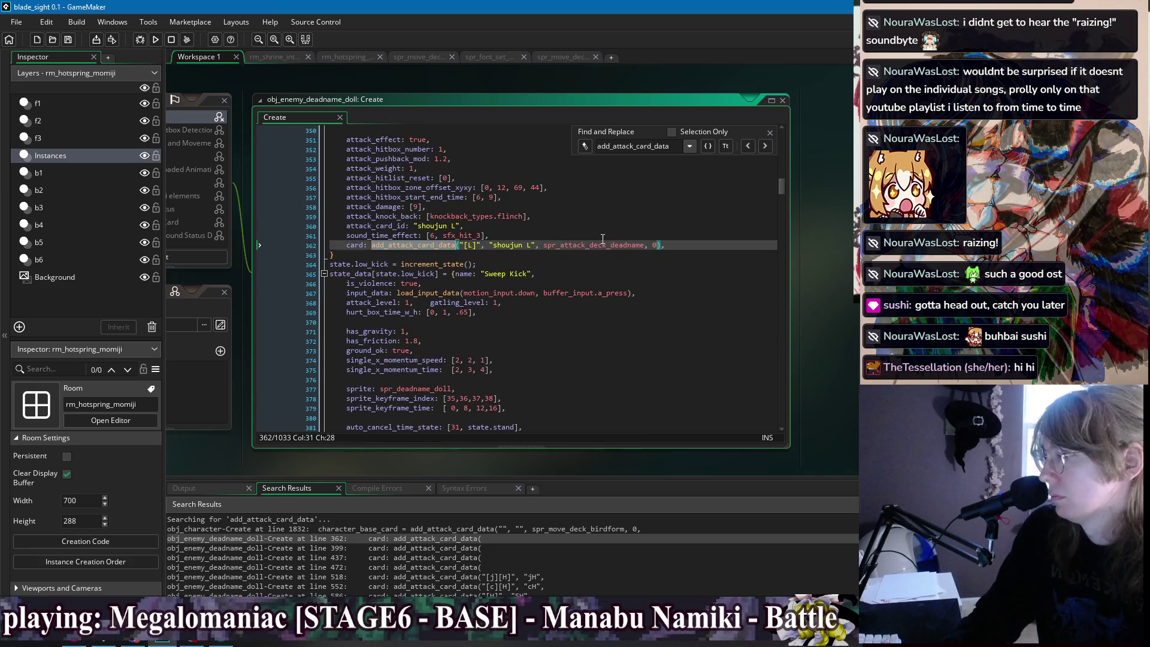
Review the doll's single-line card calls at lines 362, 395, 429 and 459.
left_click(525, 253)
left_click(524, 239)
left_click(535, 255)
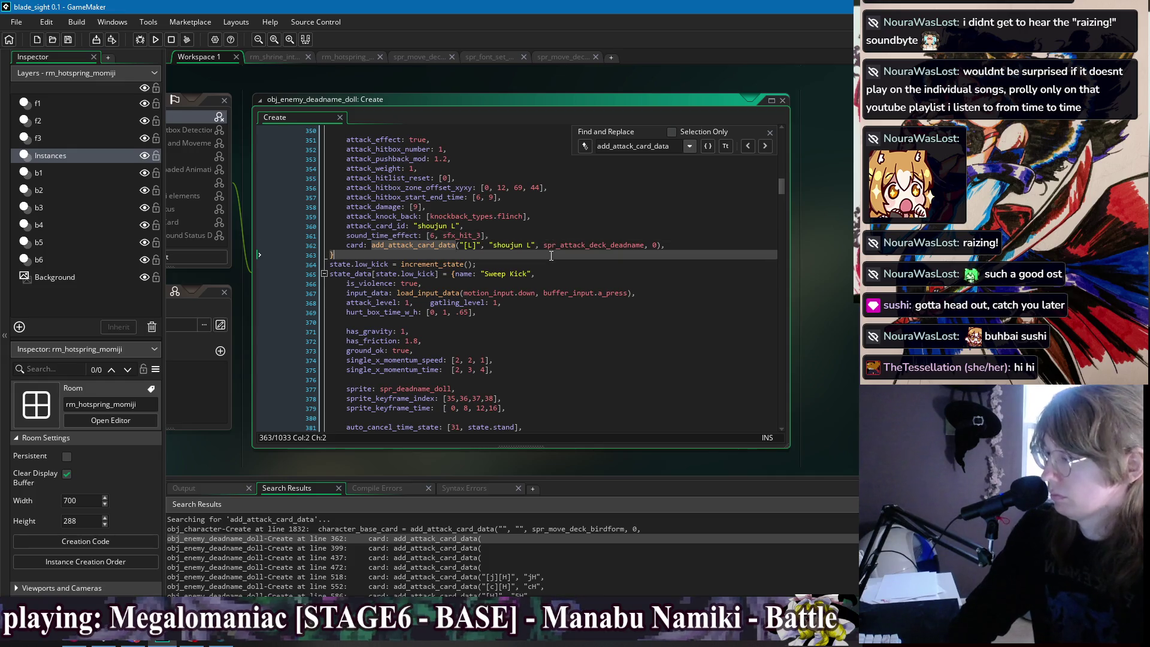
left_click(562, 235)
left_click(570, 254)
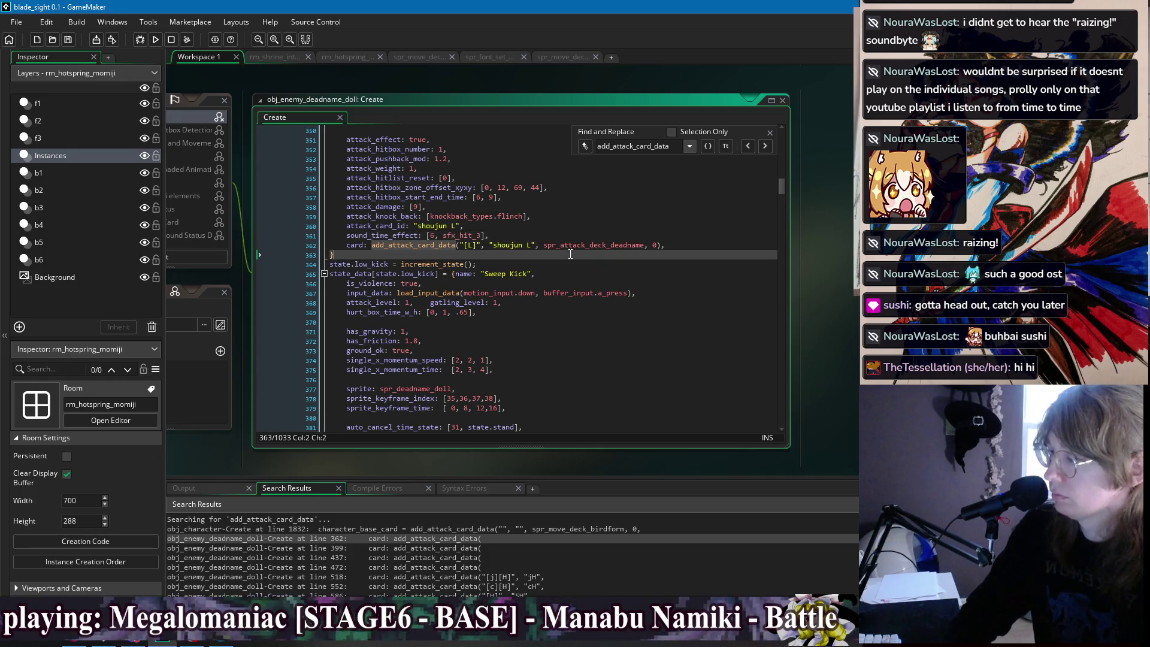
left_click(765, 146)
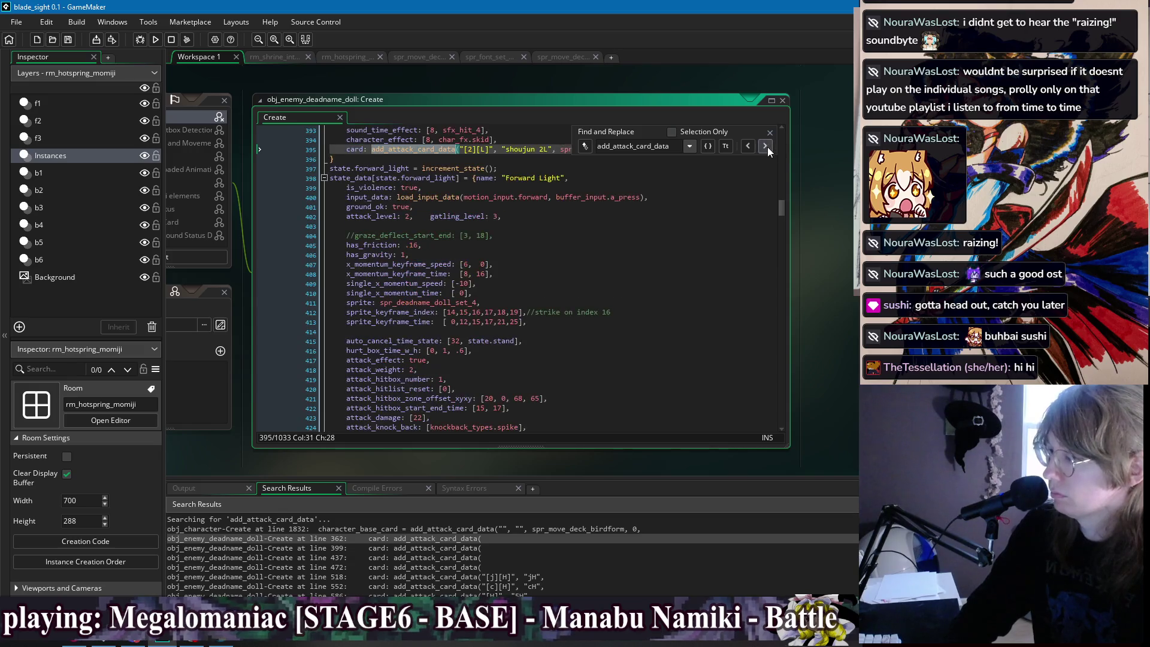
left_click(766, 146)
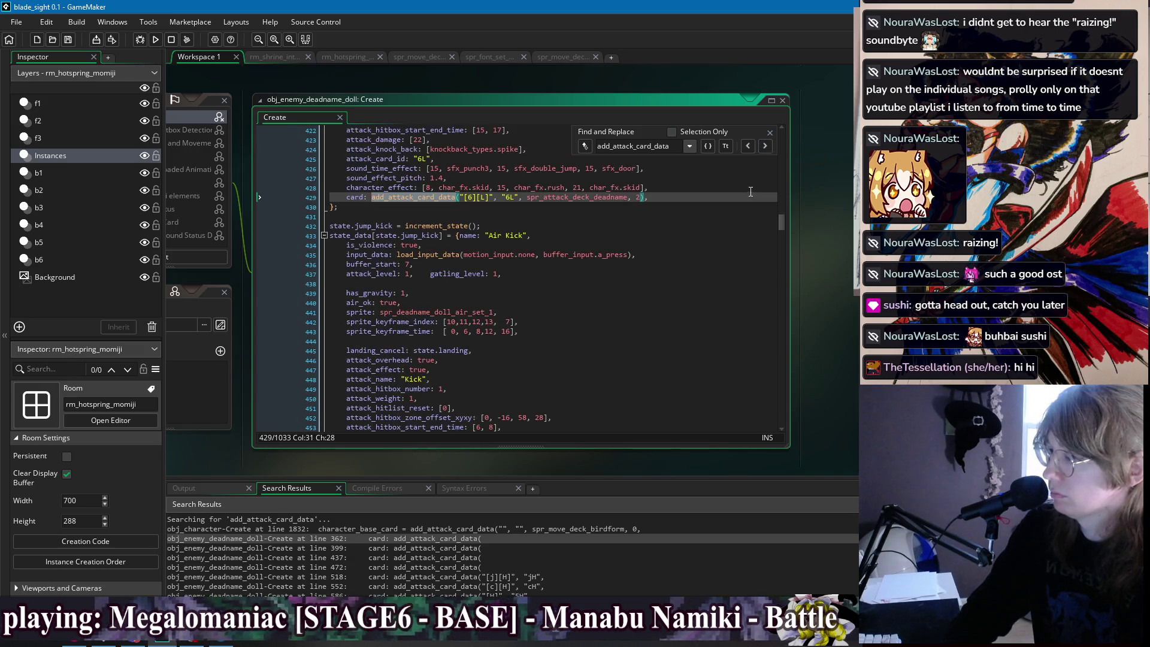
left_click(766, 148)
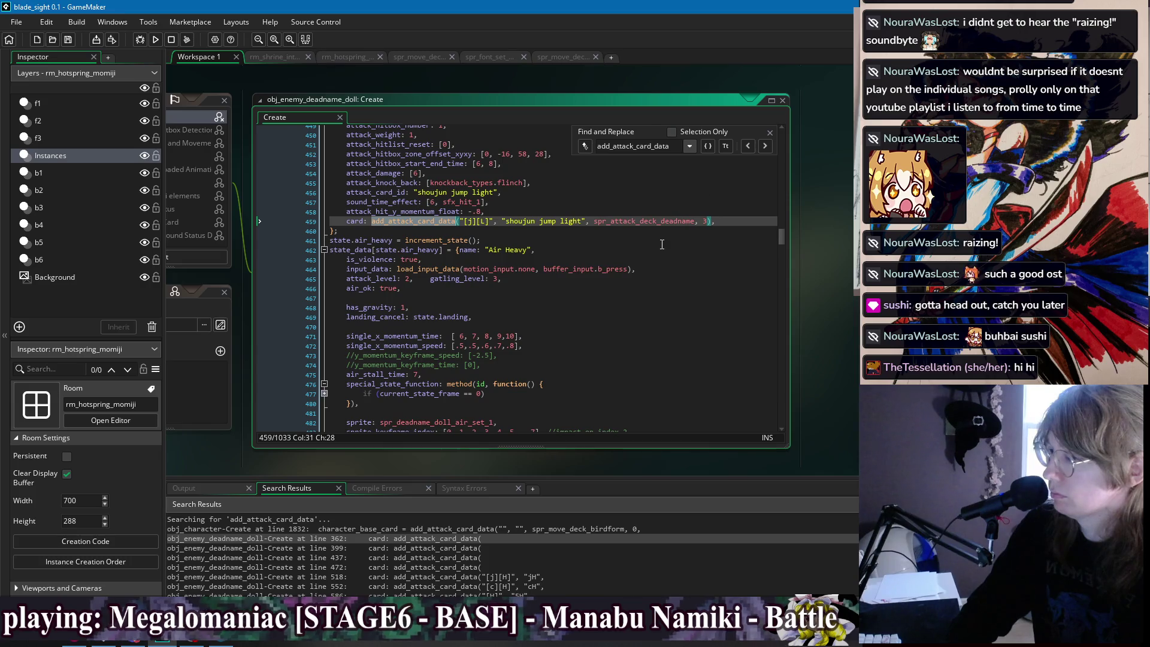
scroll(264, 562, "down", 3)
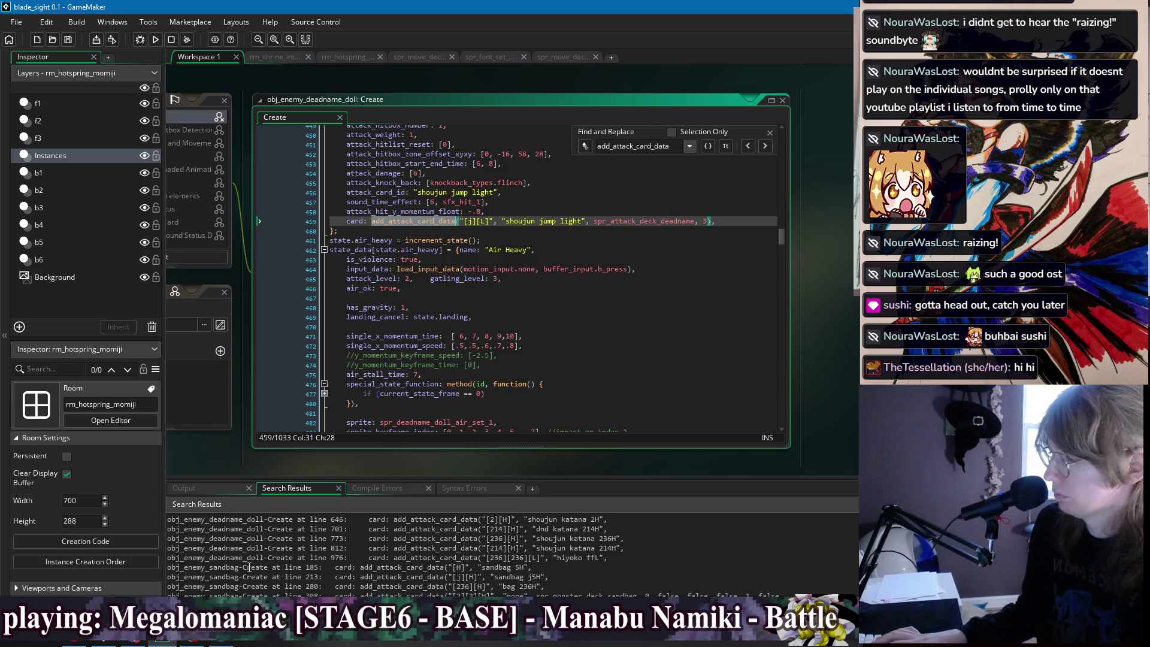
Trim the sandbag 5H call's trailing arguments, join it onto line 185 and save.
double_click(249, 567)
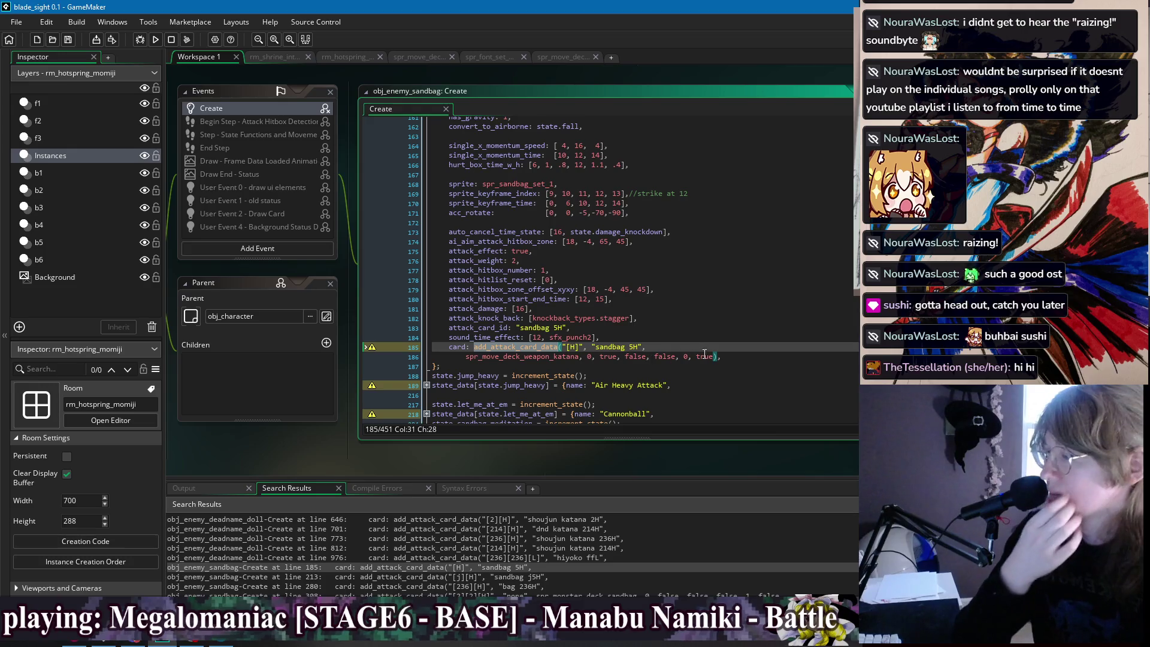
left_click_drag(712, 357, 591, 358)
key("BackSpace")
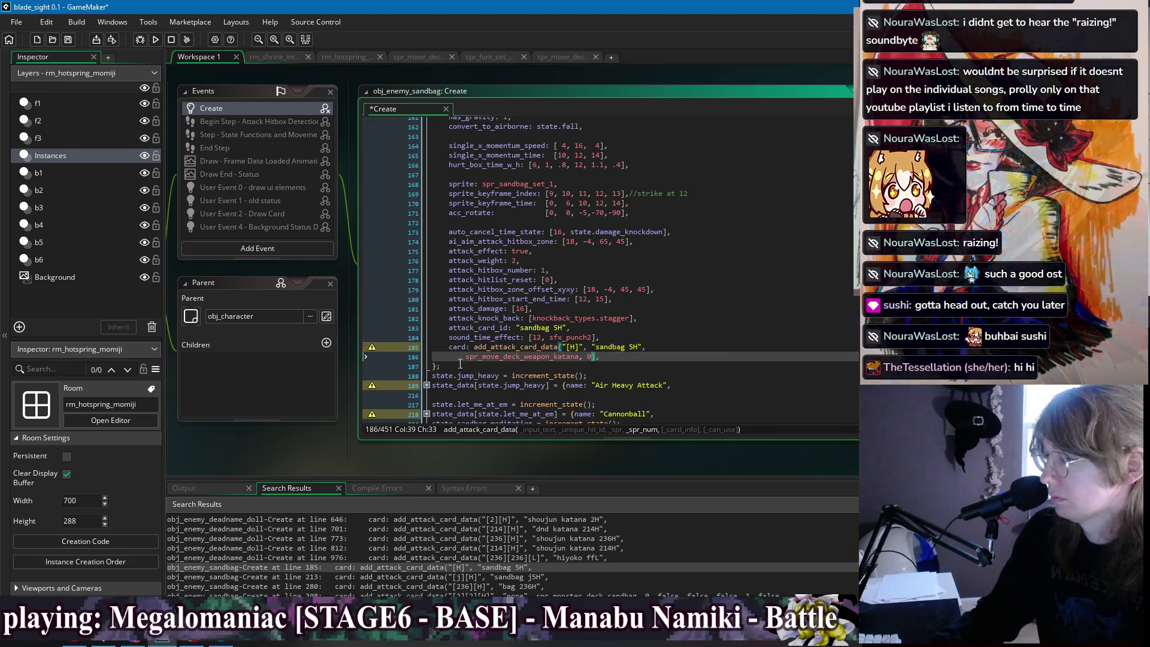
left_click(461, 357)
key("BackSpace")
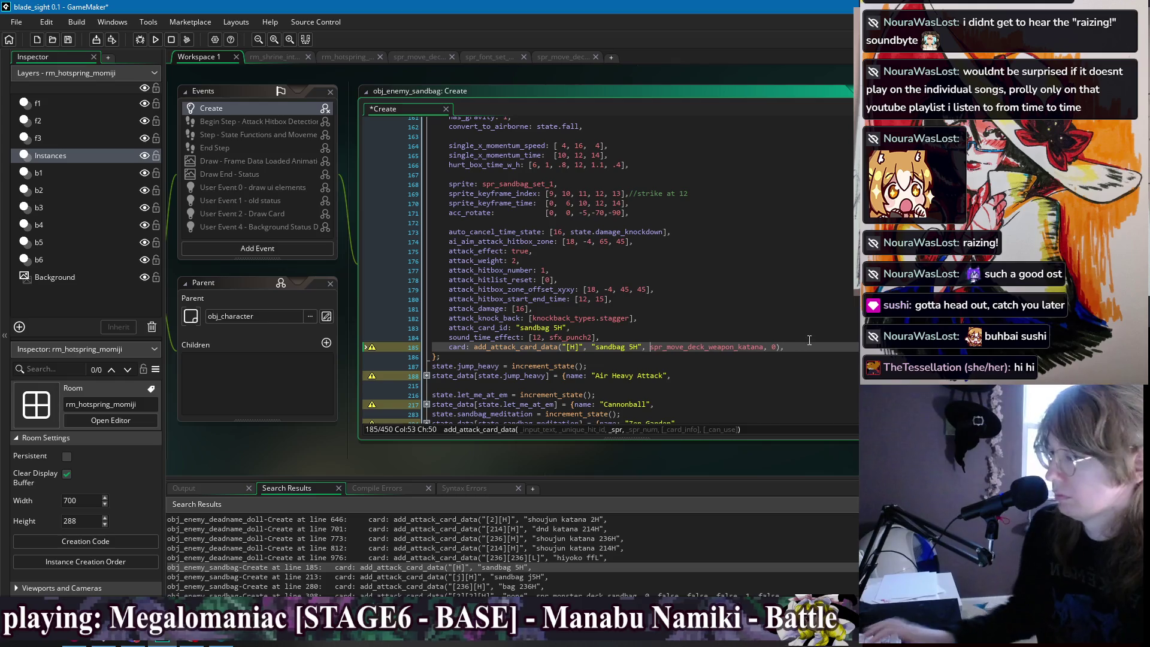
left_click(808, 343)
key("ctrl+s")
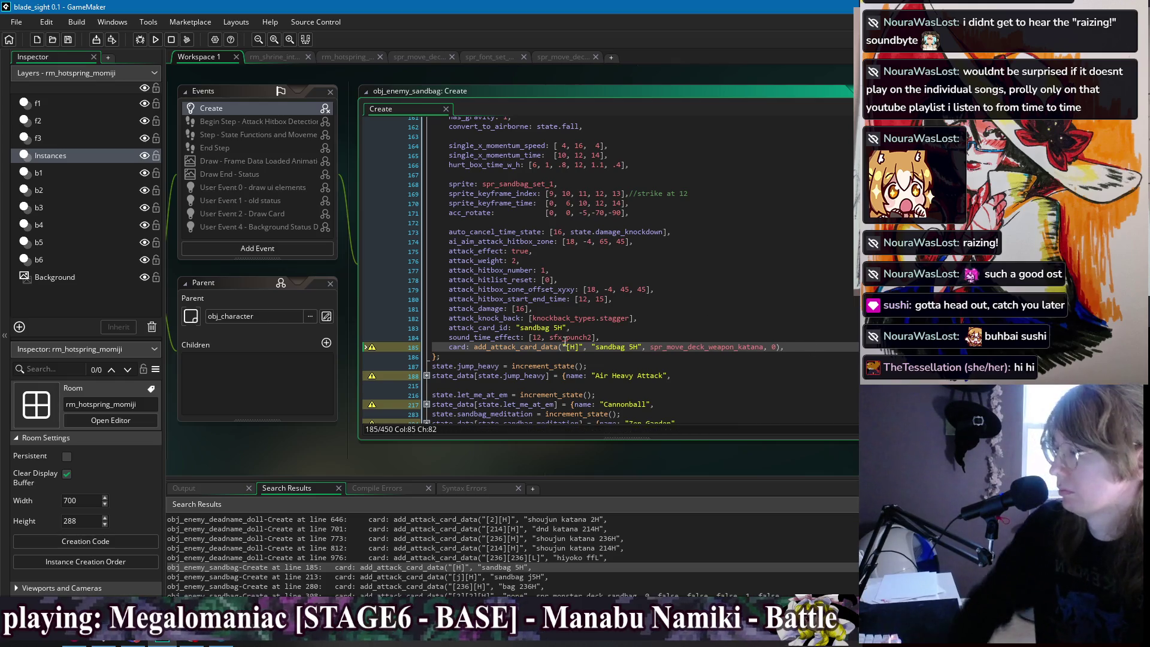
Find the j5H call at line 212, trim its trailing arguments and join line 213.
double_click(527, 346)
key("ctrl+f")
key("Return")
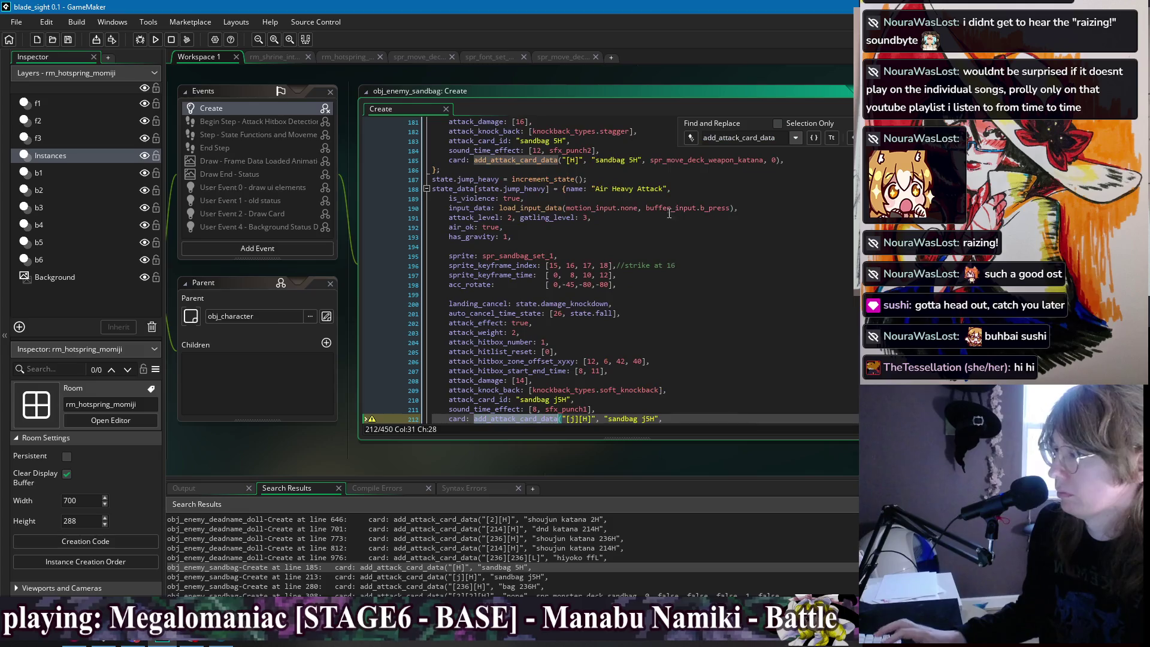
scroll(669, 214, "down", 3)
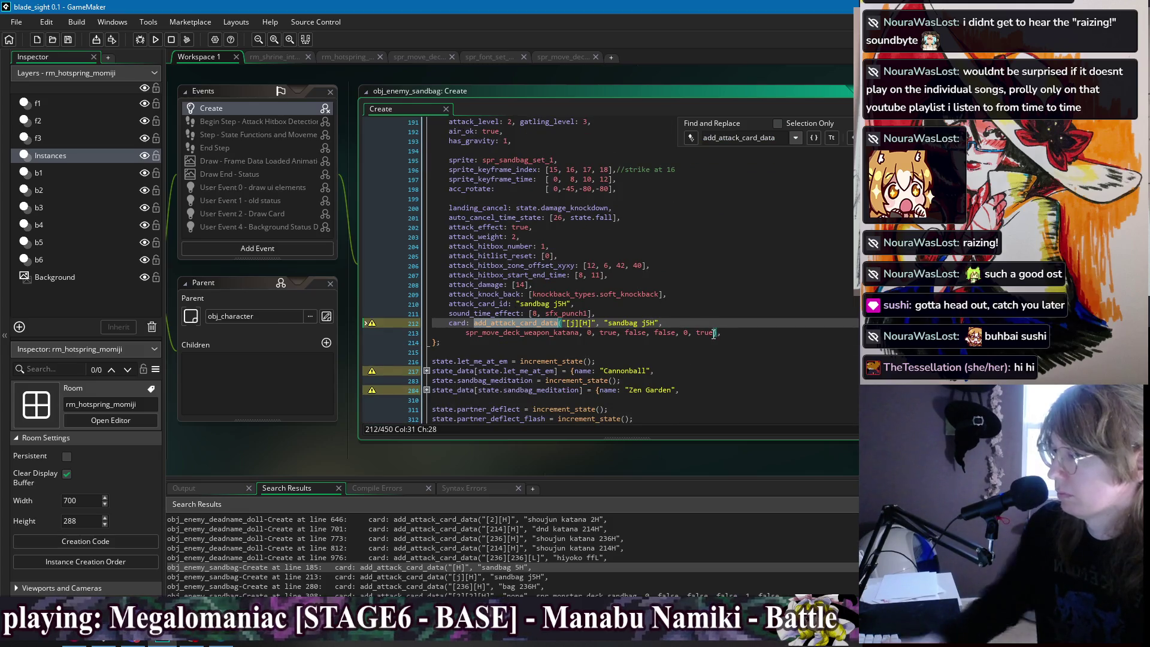
left_click_drag(713, 333, 592, 333)
key("BackSpace")
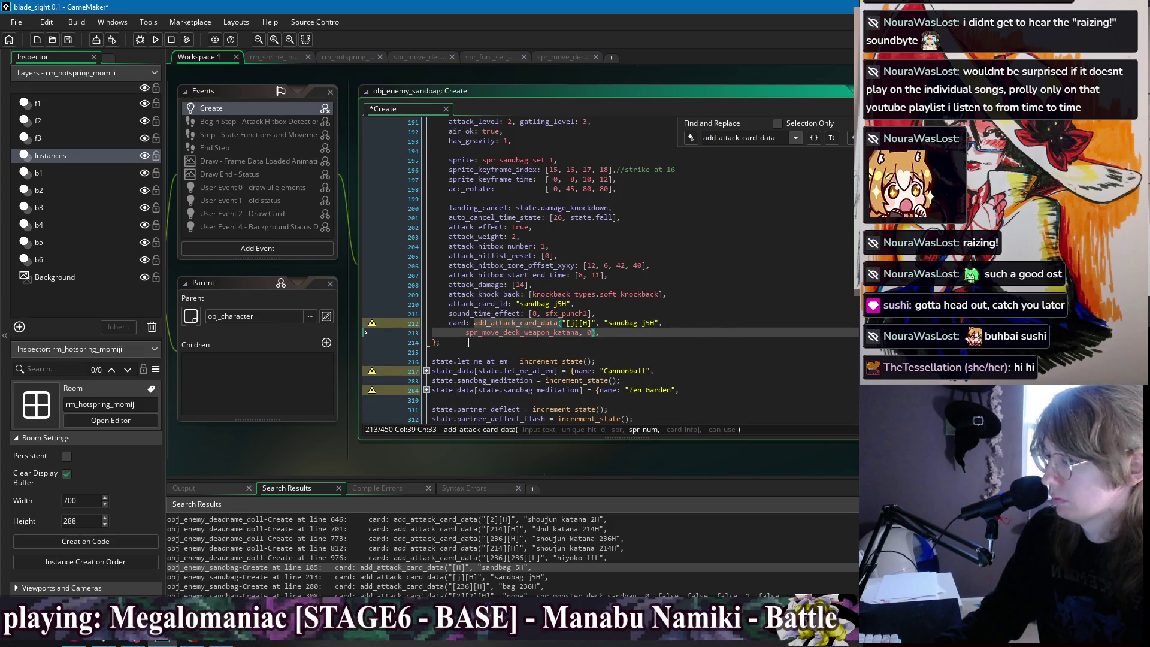
left_click(463, 333)
key("BackSpace")
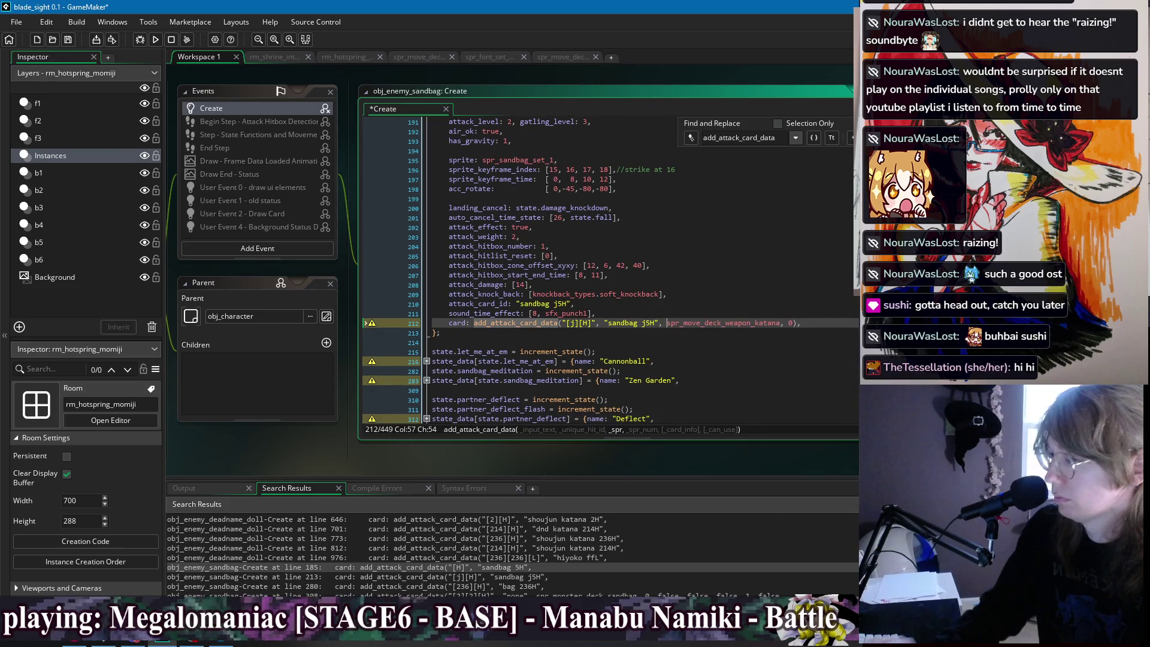
key("F3")
key("F3")
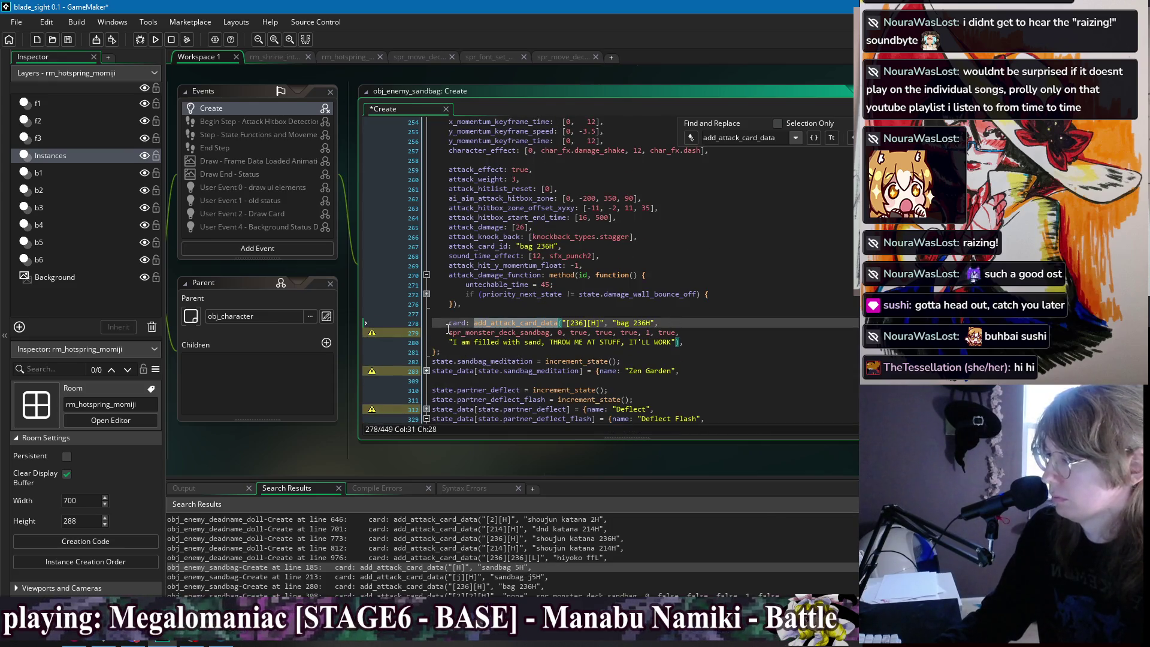
Delete the extra true and 1 arguments and join the sandbag sprite onto line 278.
left_click_drag(679, 333, 566, 338)
key("BackSpace")
left_click(450, 333)
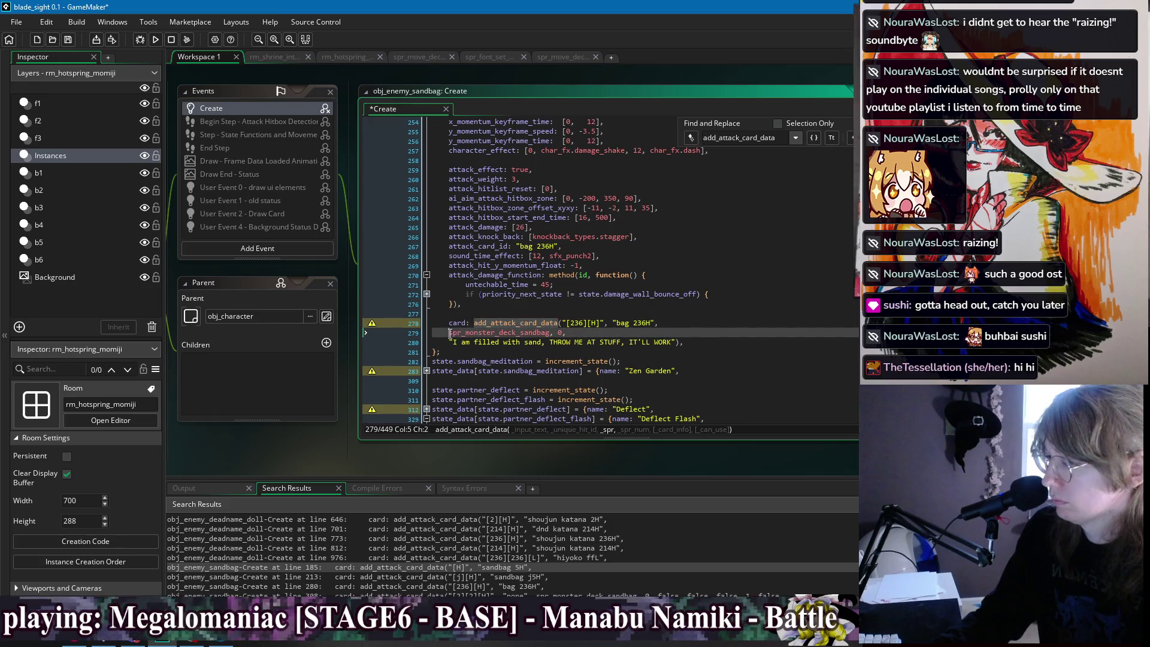
key("BackSpace")
key("BackSpace")
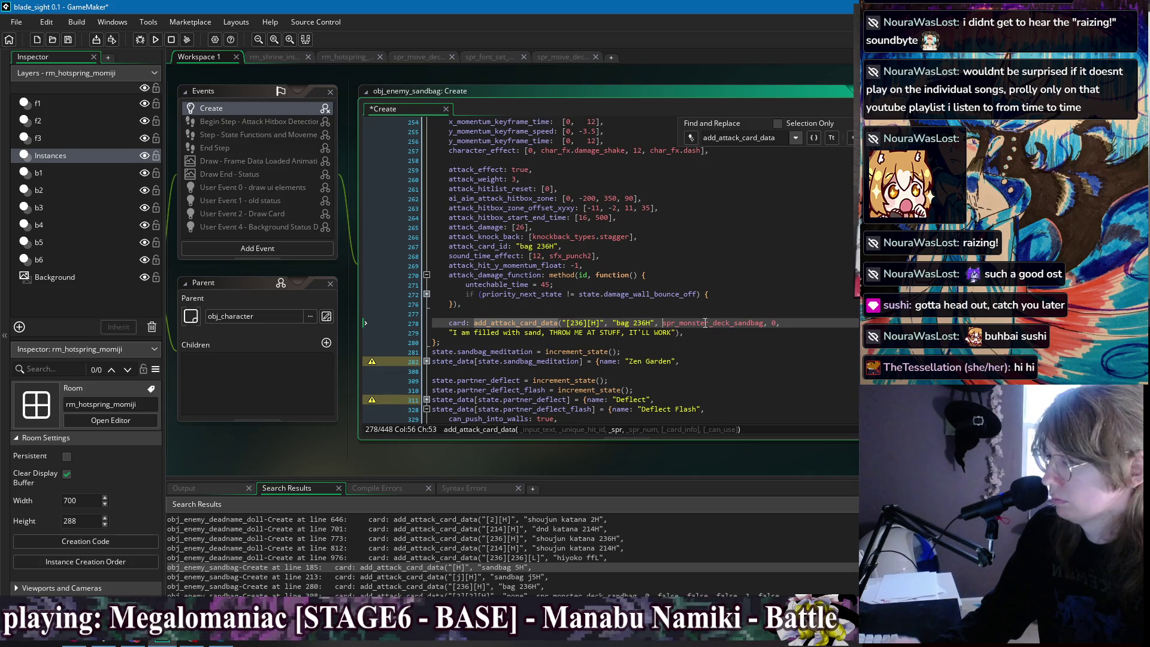
Indent the bag 236H description string one level and expand the Zen Garden fold.
left_click(681, 341)
key("Up")
key("Tab")
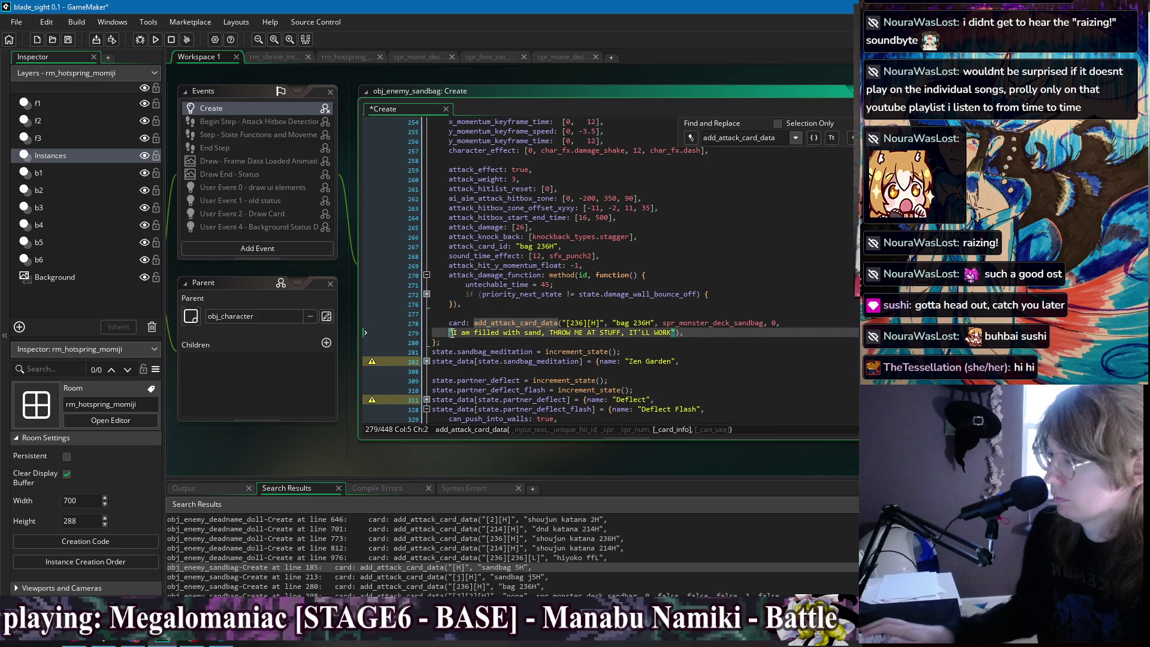
key("End")
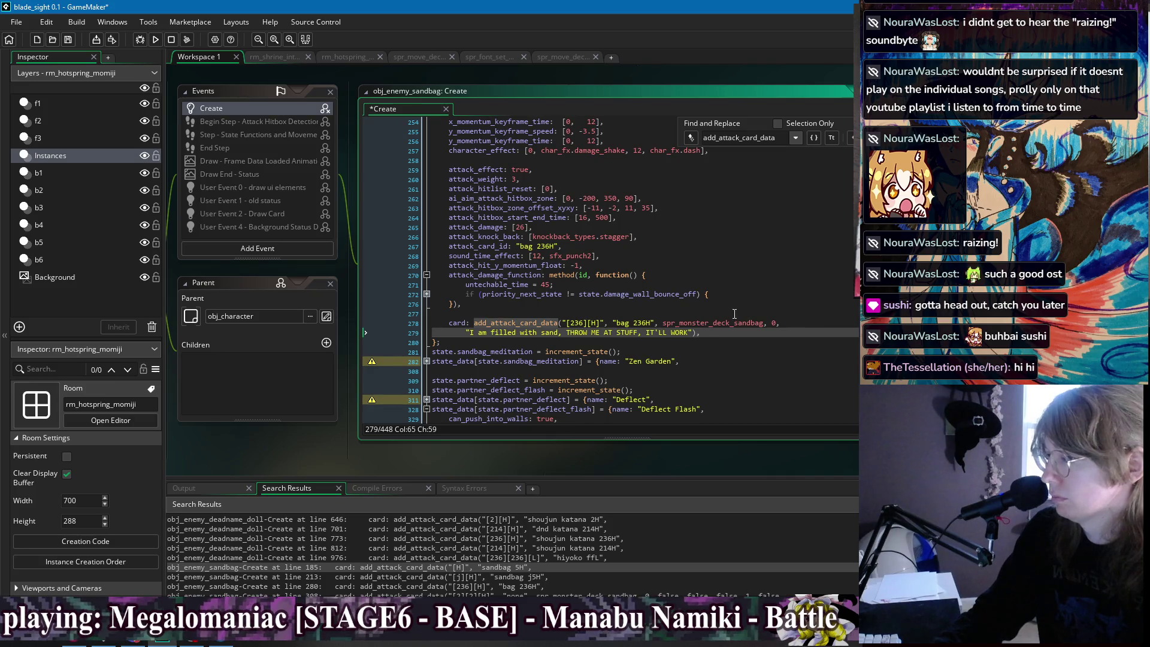
scroll(734, 314, "up", 16)
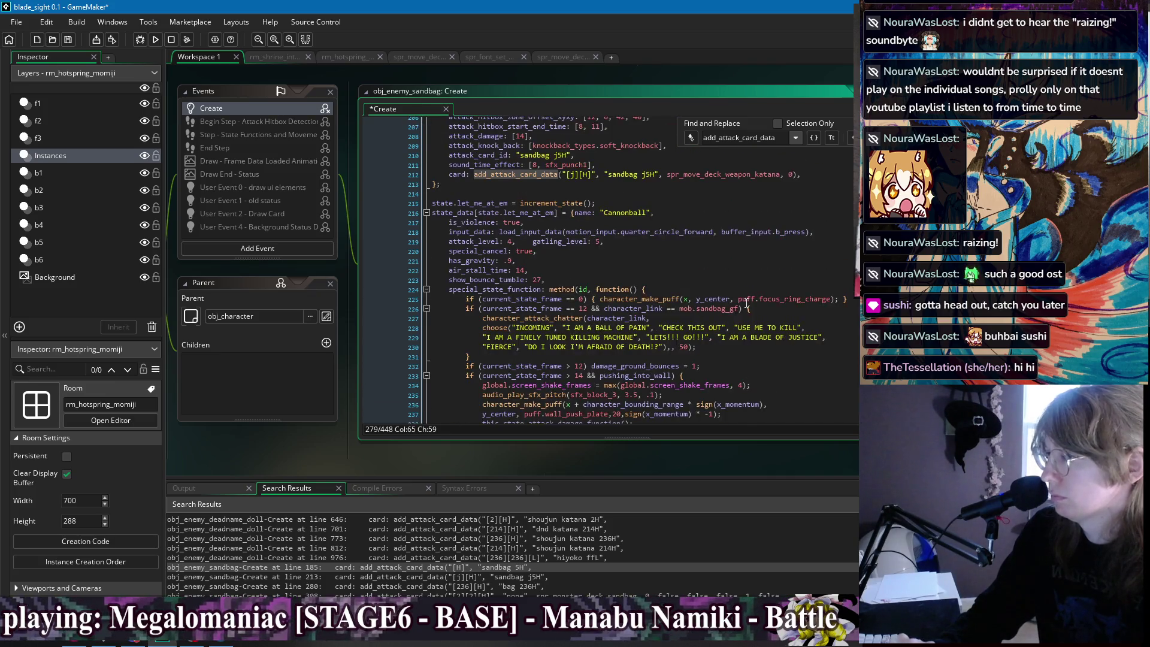
scroll(746, 306, "down", 15)
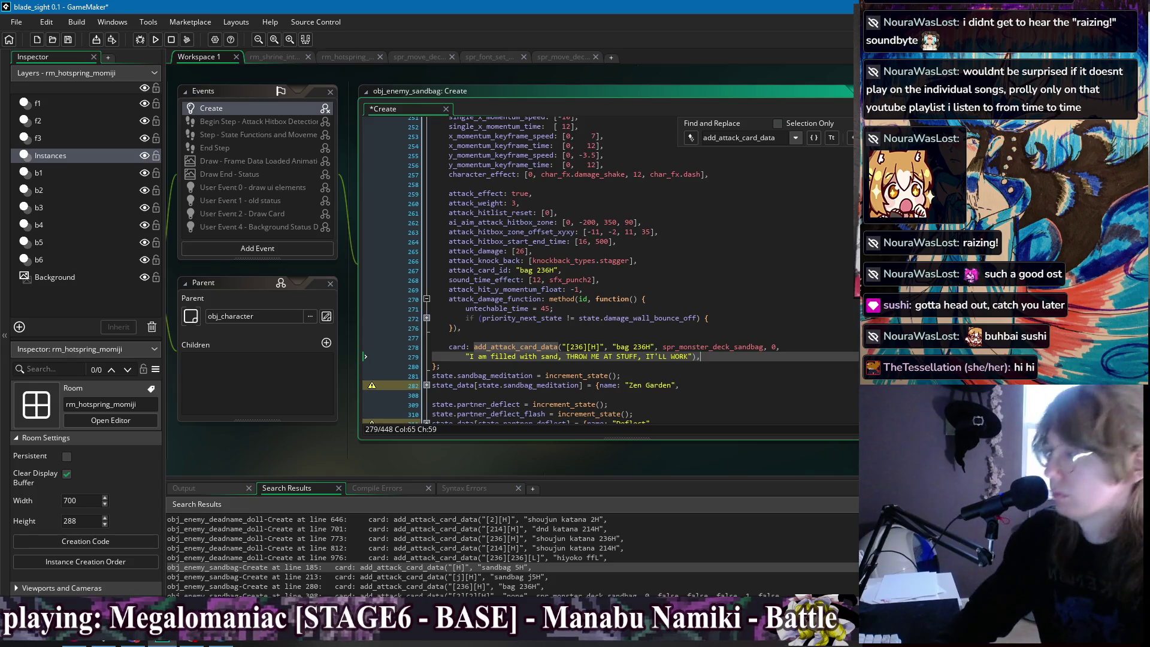
left_click(686, 385)
scroll(686, 257, "down", 4)
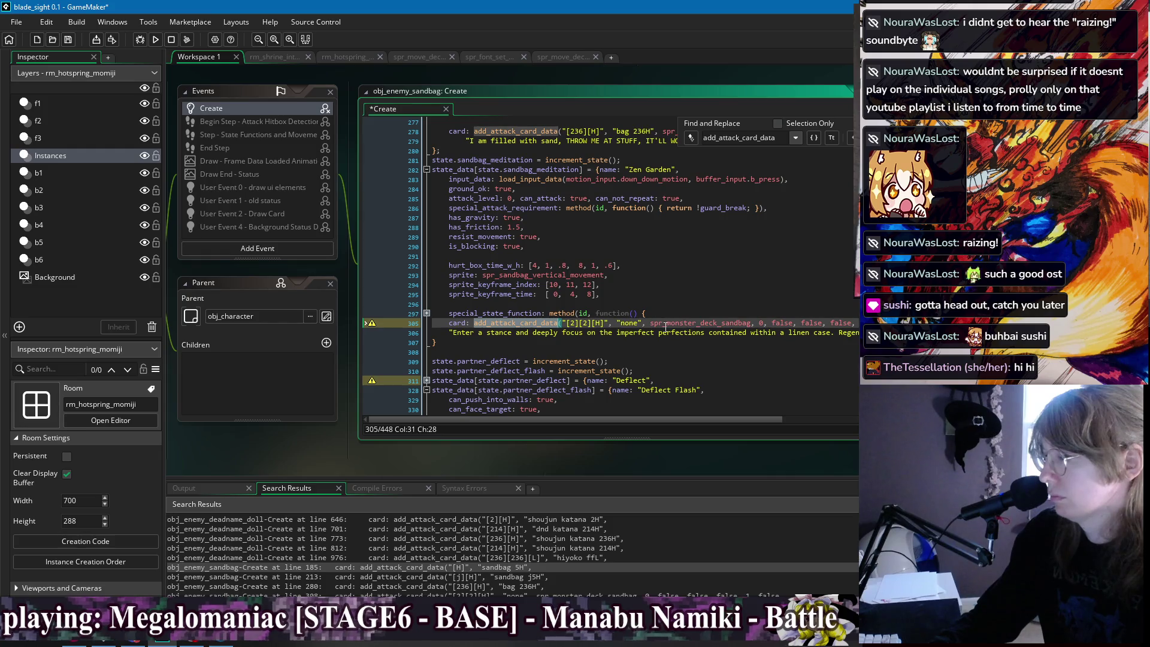
End the Zen Garden call with a single false after its description, and save.
left_click_drag(771, 323, 850, 323)
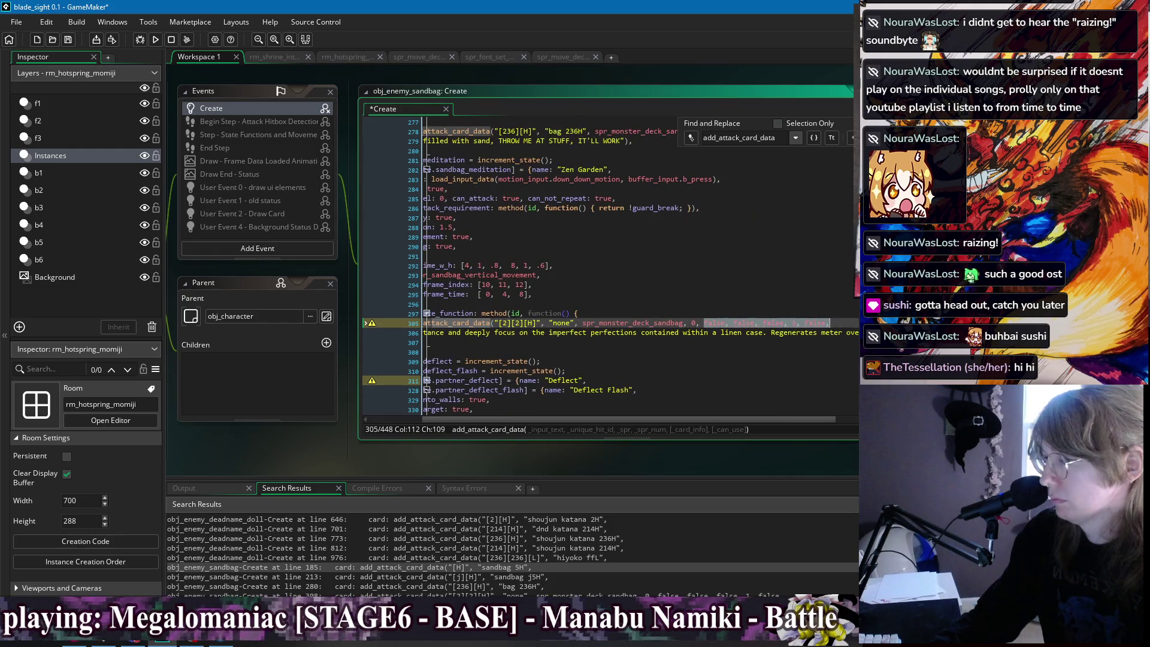
key("BackSpace")
key("Down")
key("Home")
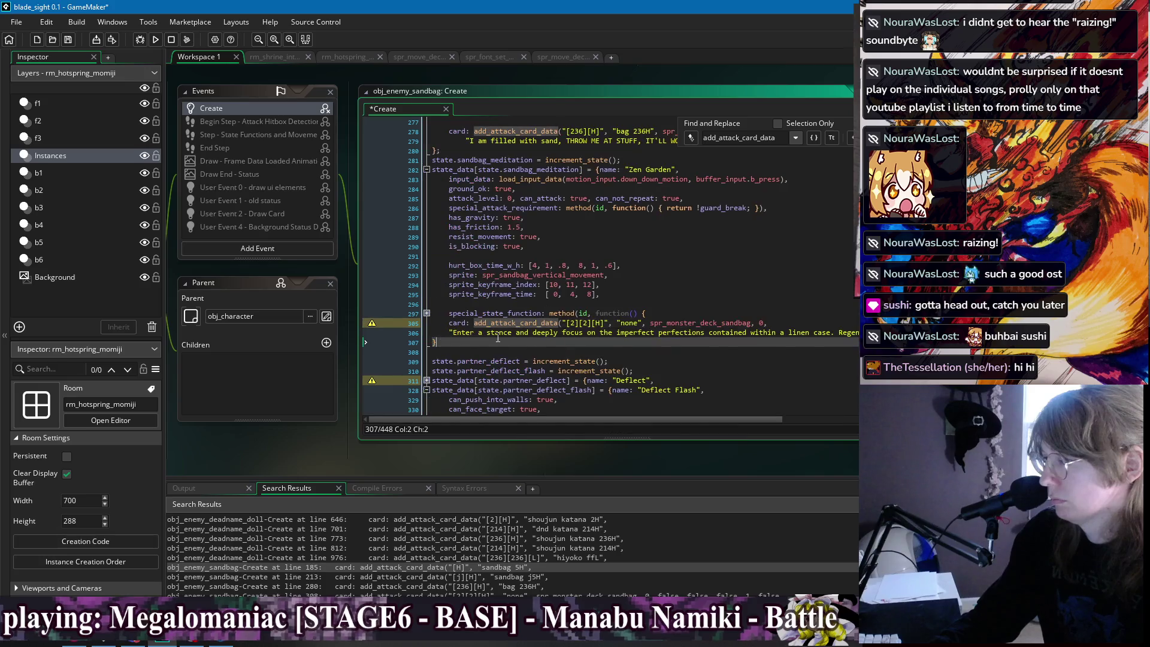
key("shift+End")
key("Left")
key("Left")
key("Left")
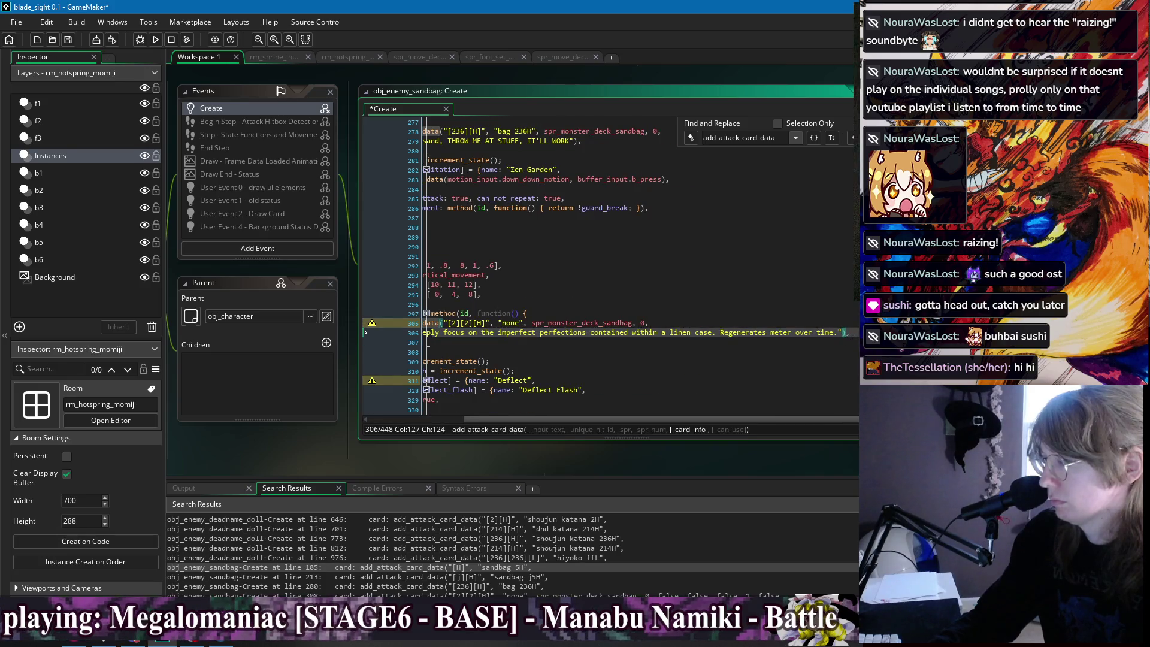
type("\", false")
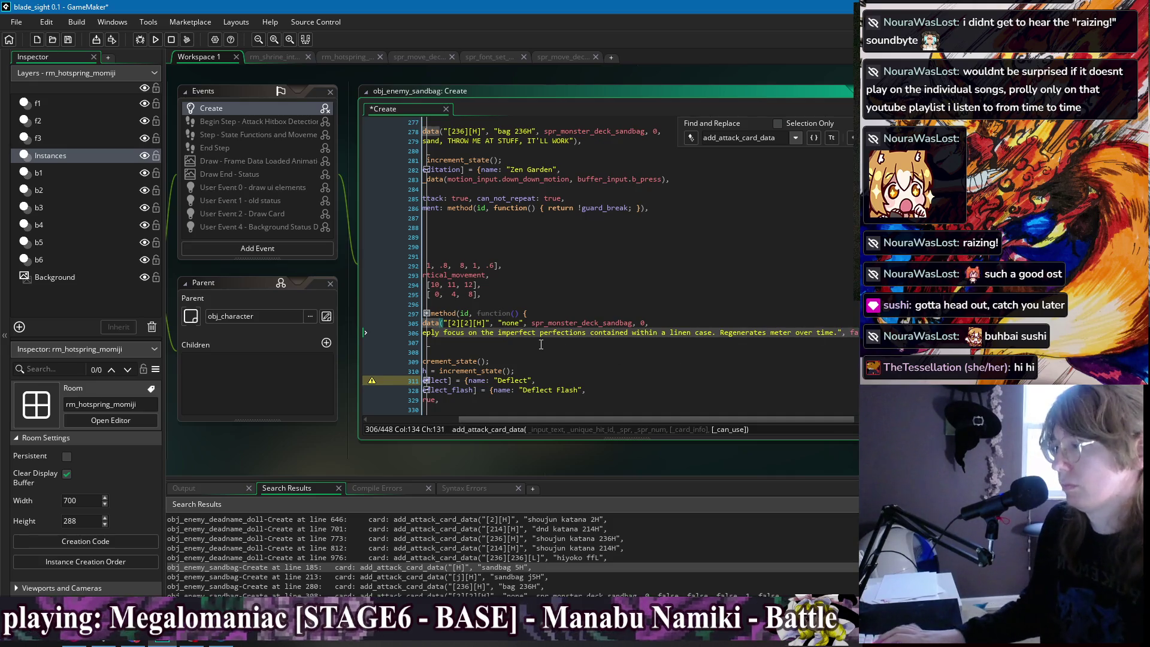
key("Down")
key("ctrl+s")
Wrap the sand bag description in quotes, save, and advance to the match on line 325.
scroll(664, 273, "up", 2)
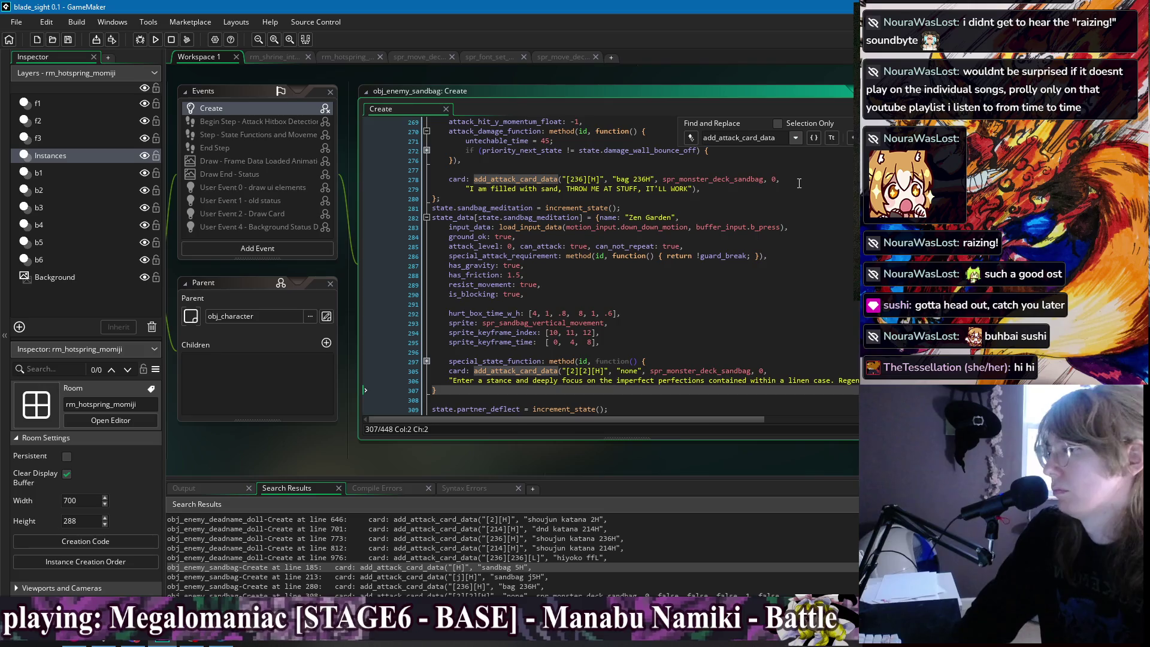
left_click(708, 190)
key("Left")
key("Left")
key("Left")
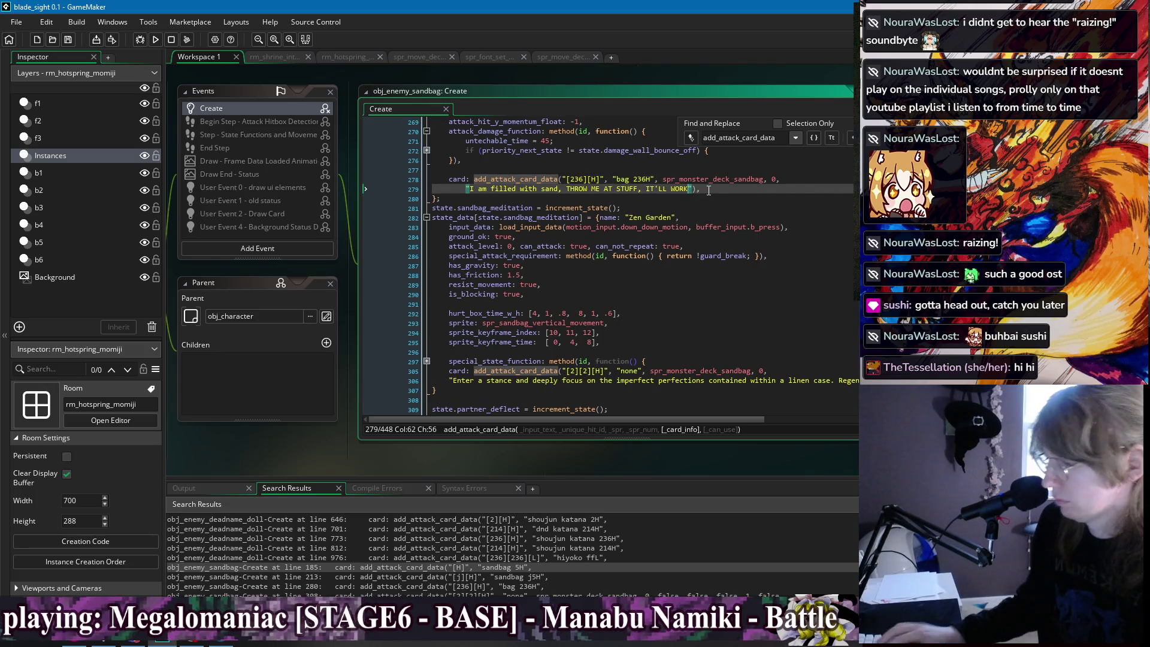
type("\"")
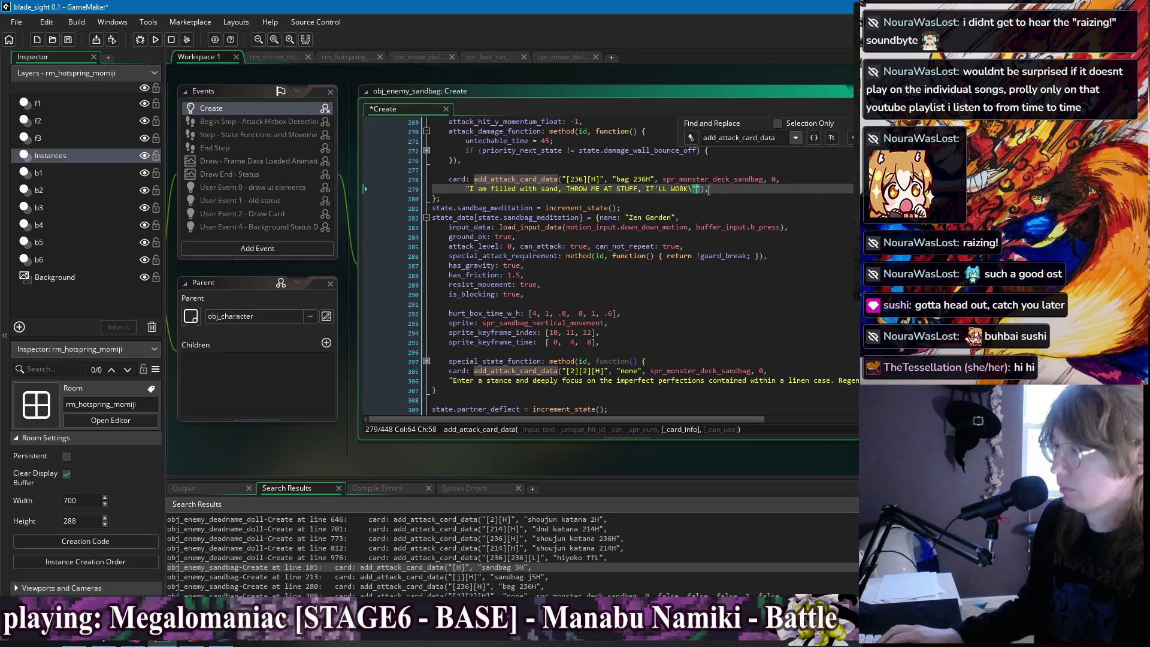
left_click(470, 186)
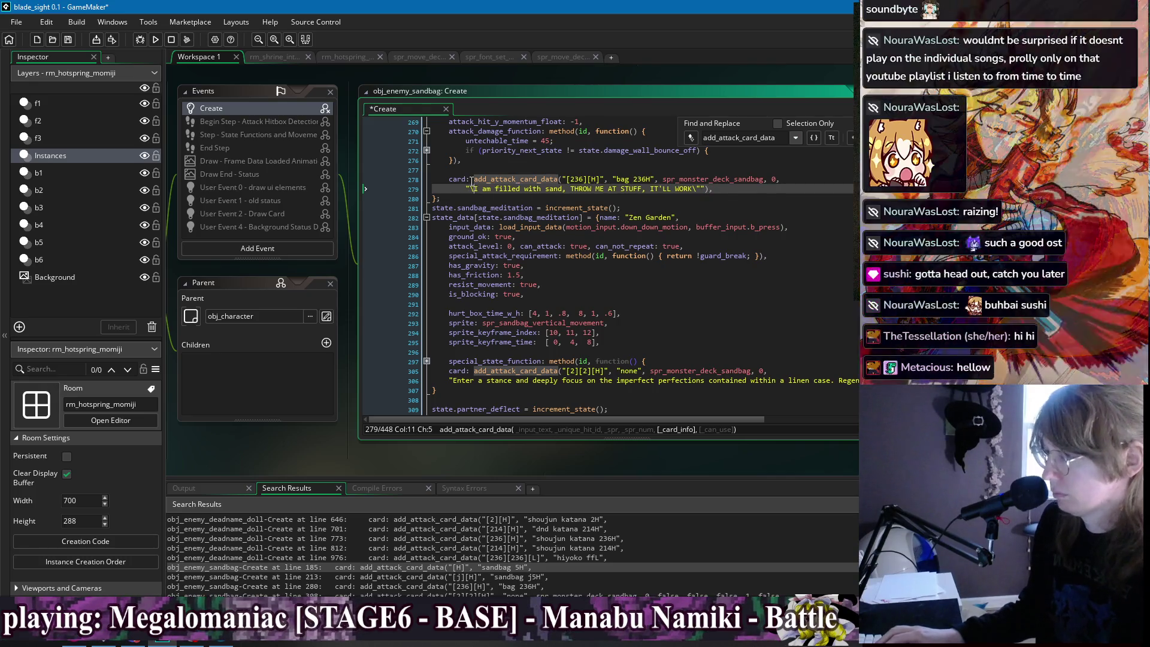
type("\"")
key("ctrl+s")
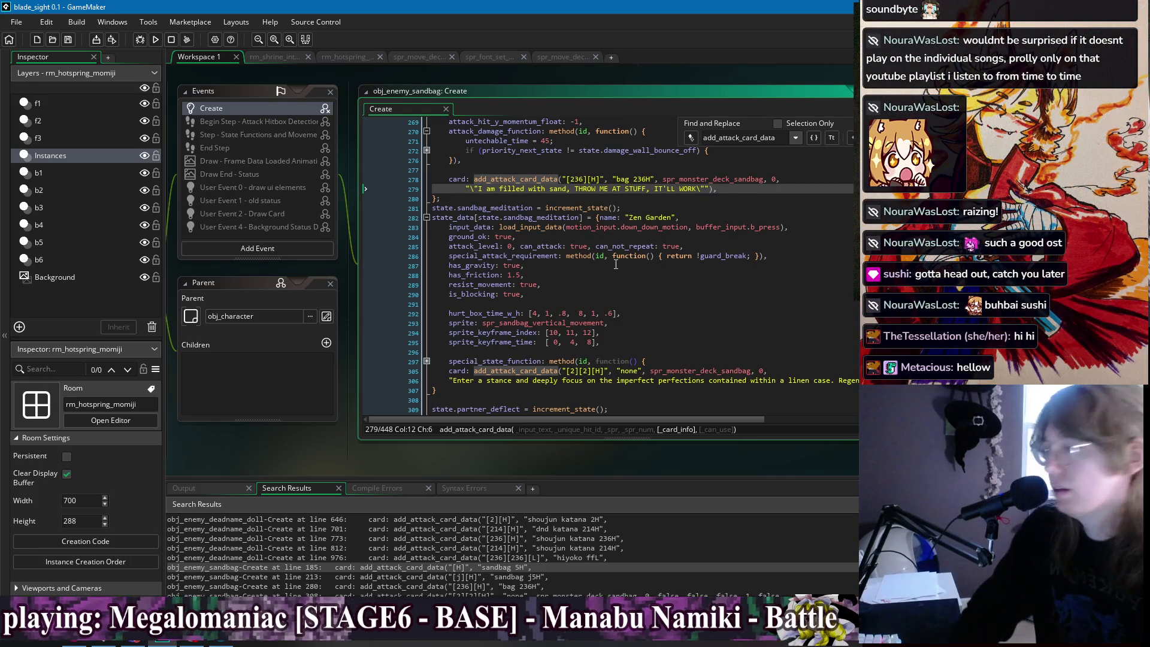
key("F3")
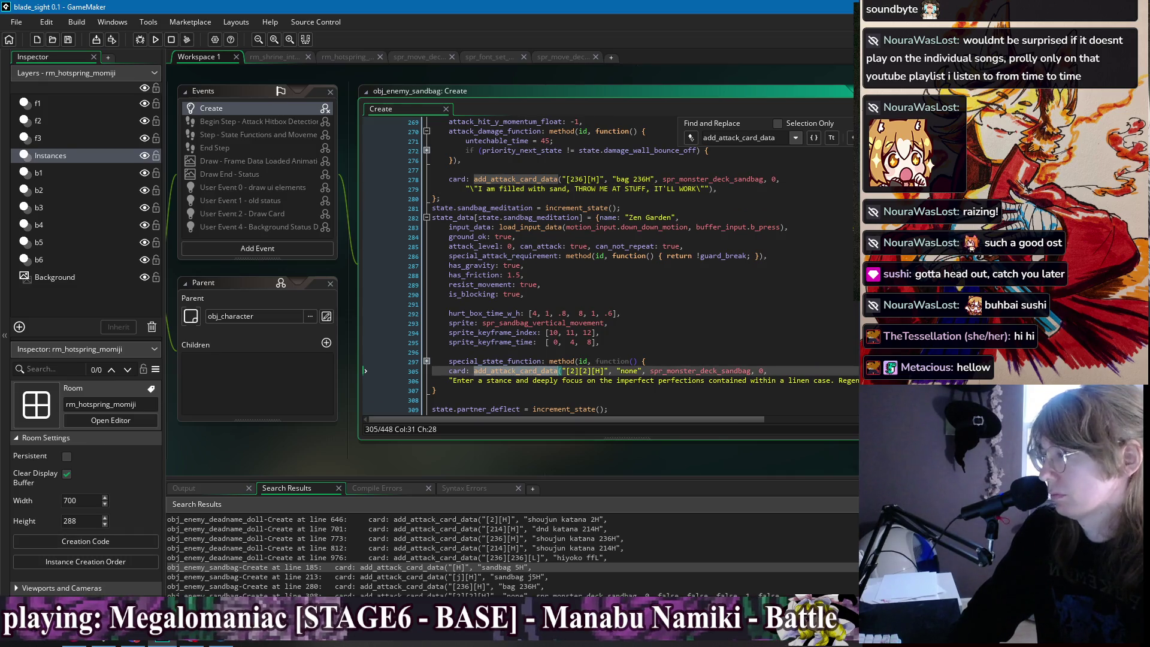
key("F3")
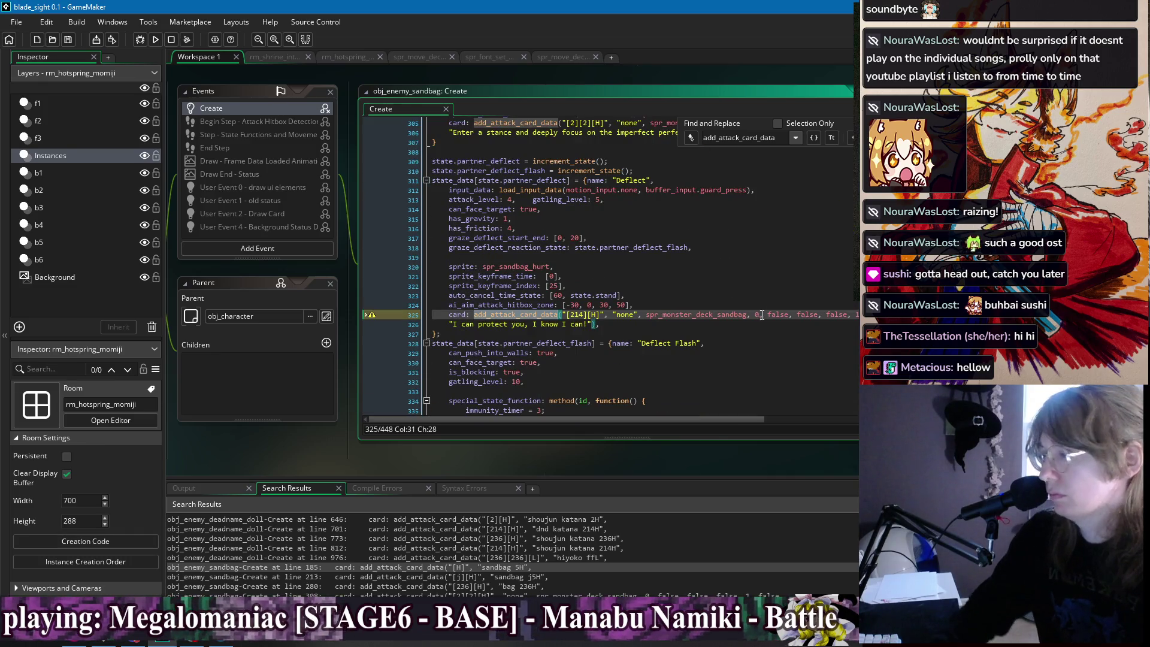
Remove the Deflect call's extra false arguments and wrap its description in \" escaped quotes.
left_click_drag(767, 314, 838, 314)
key("BackSpace")
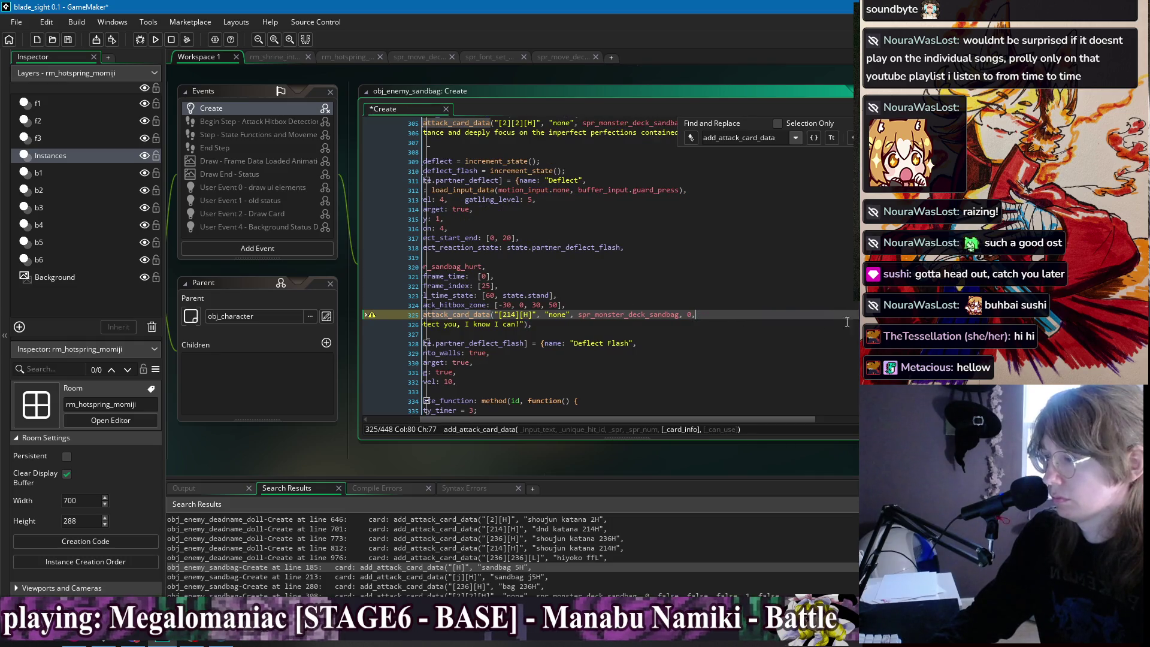
key("Down")
key("Down")
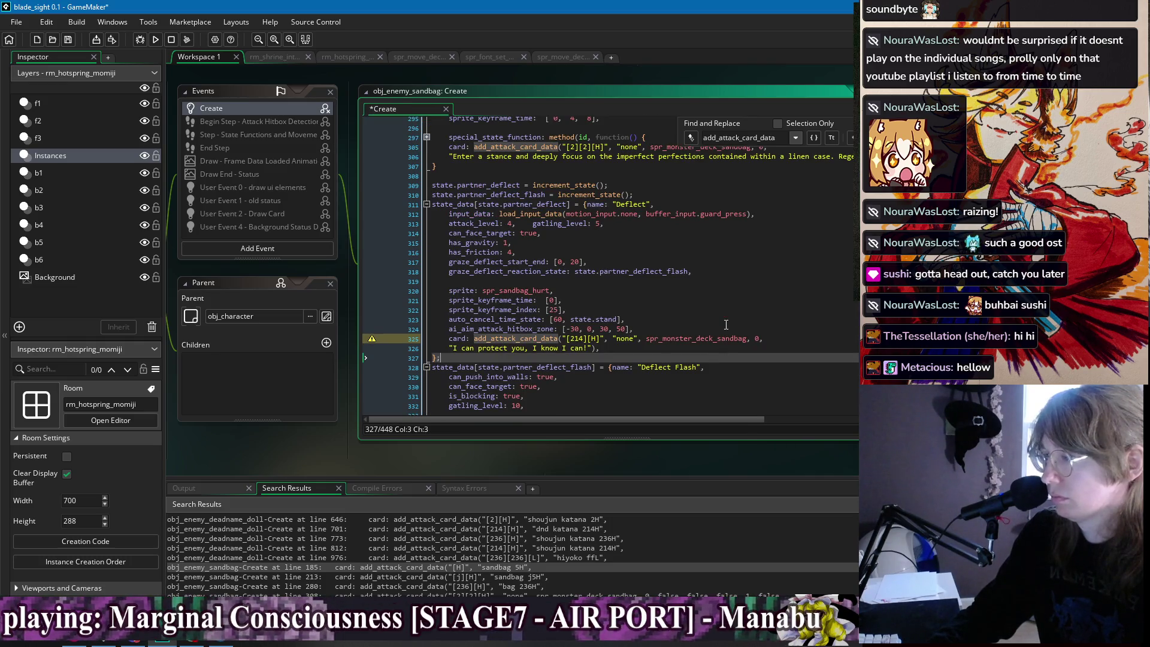
scroll(705, 301, "down", 2)
key("Up")
key("Right")
type("\\")
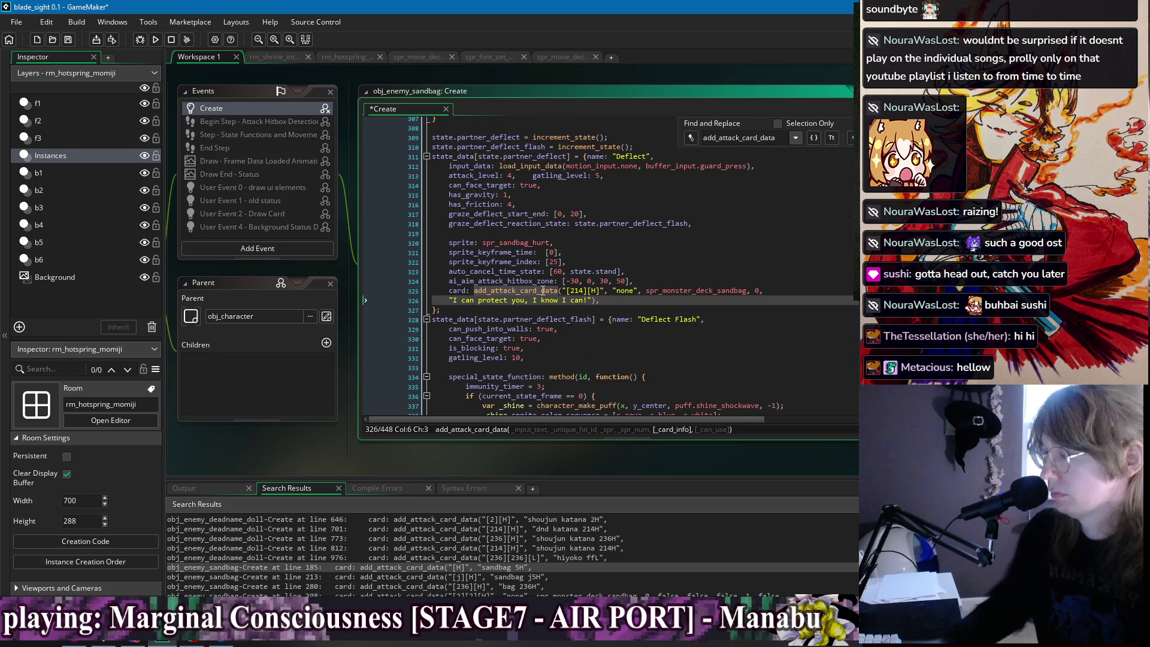
type("\"")
key("Right")
key("Right")
key("Right")
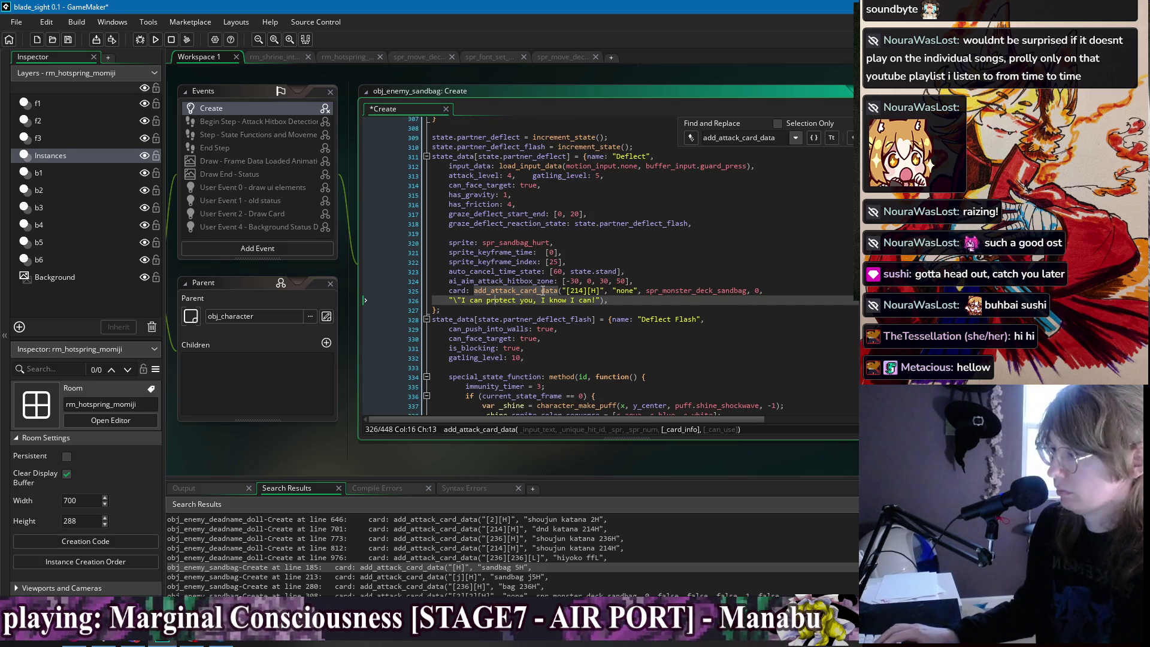
key("Right")
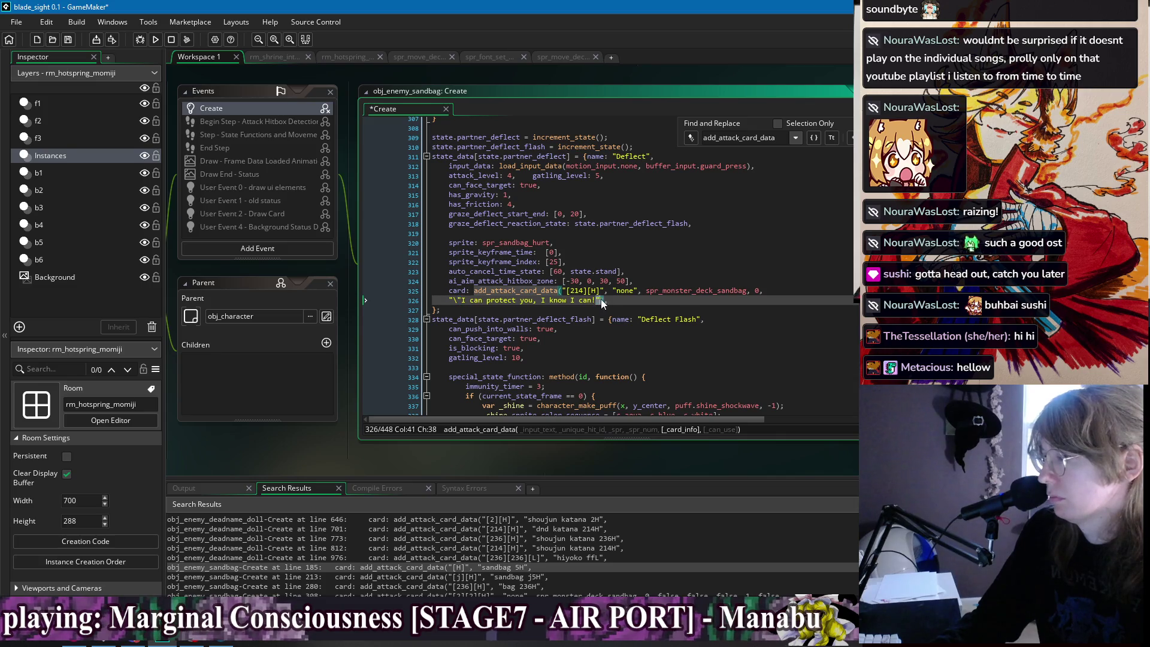
key("Left")
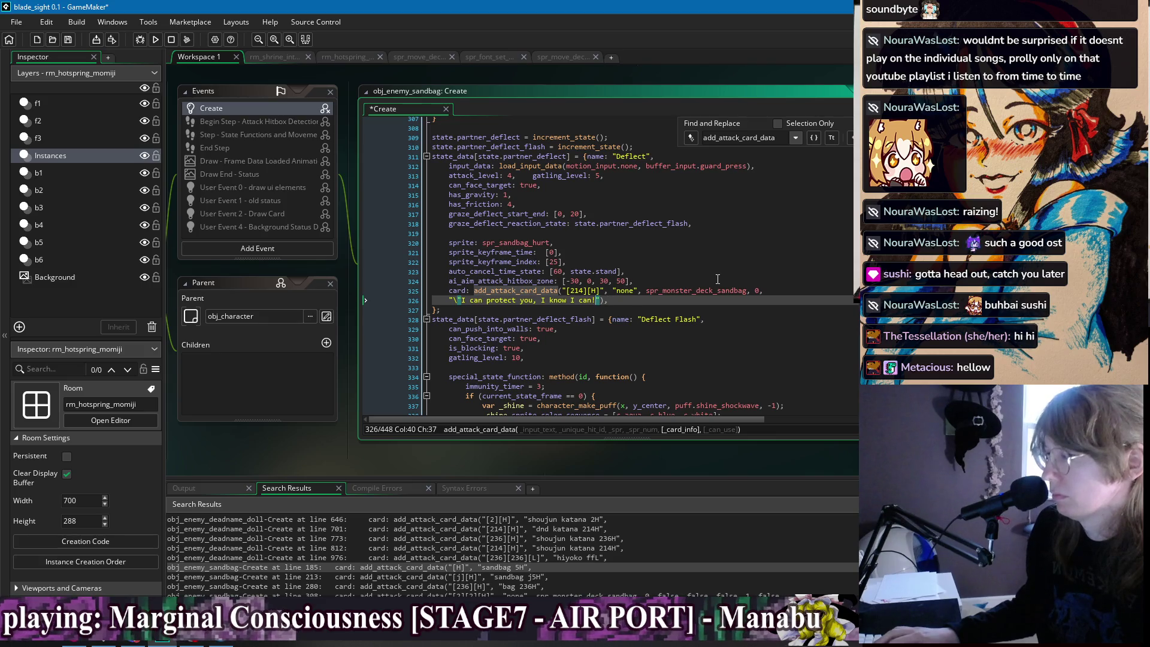
type("\\\"")
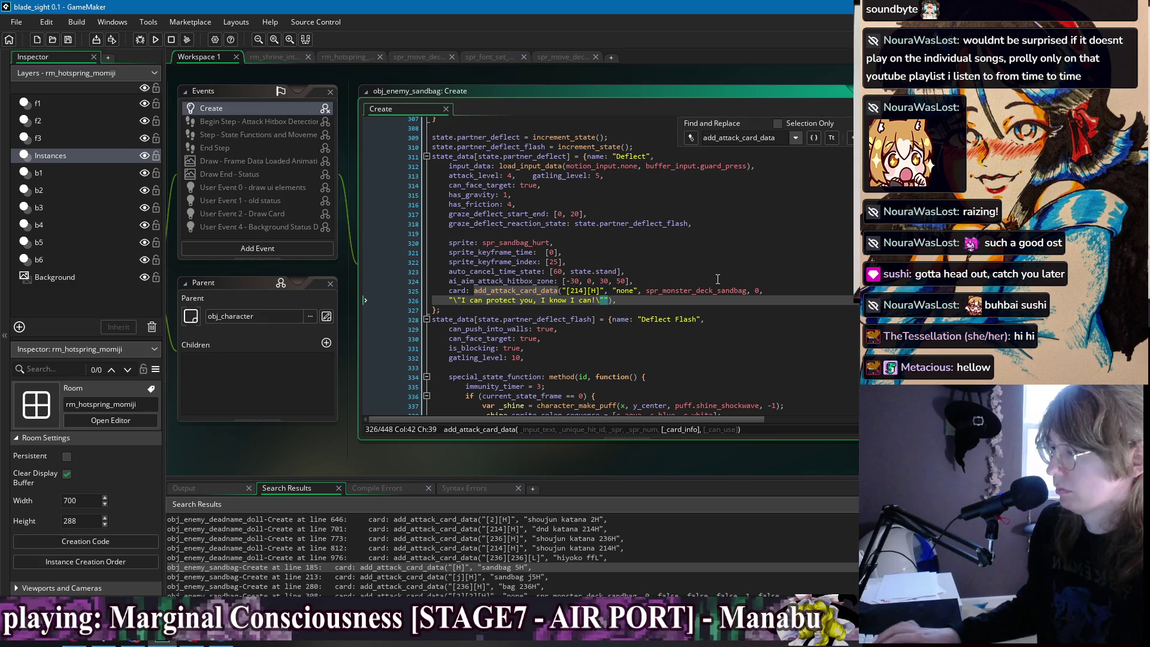
left_click(708, 301)
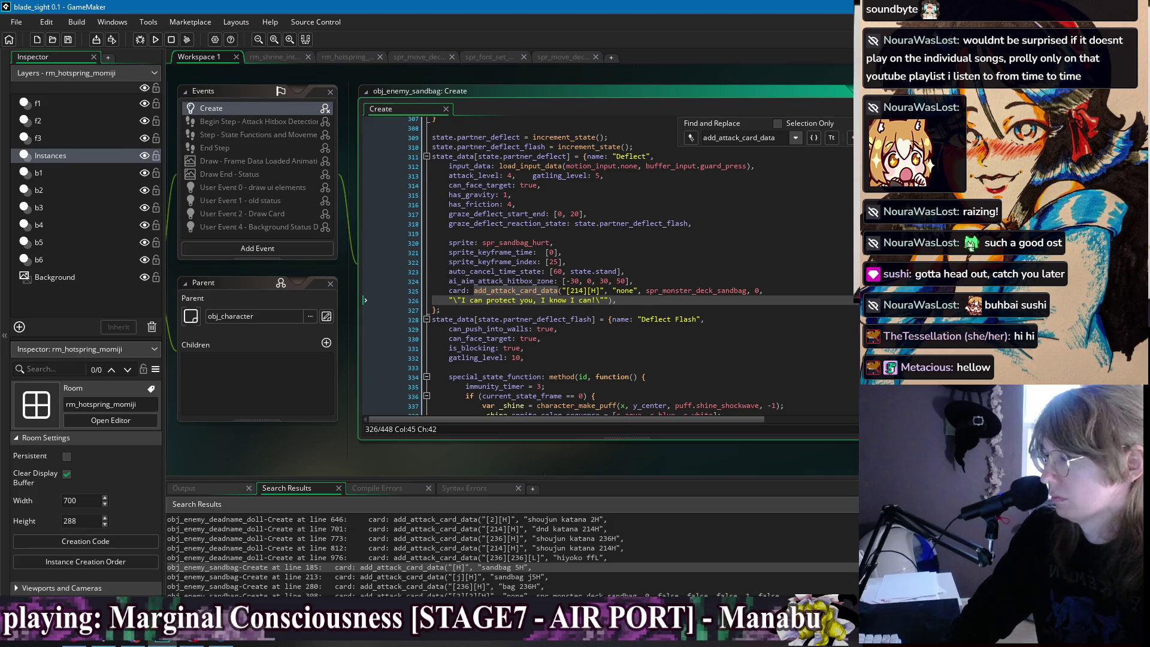
Return to the sandbag code and duplicate the last assign_gf_call_skills line.
double_click(252, 567)
scroll(834, 210, "up", 1)
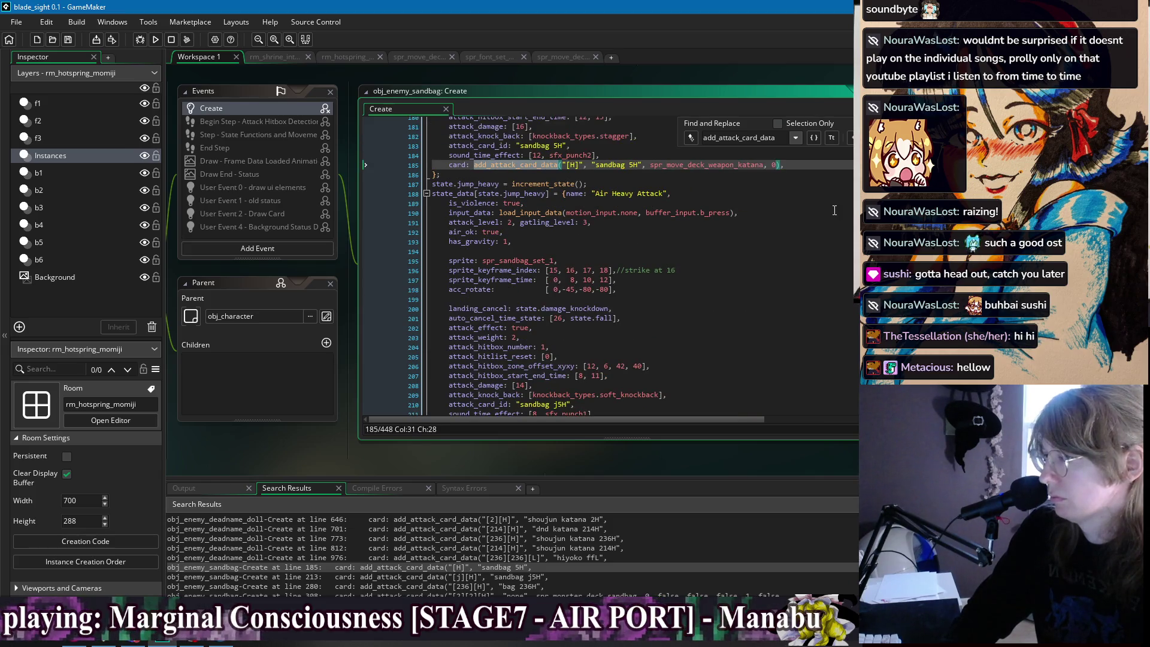
scroll(608, 263, "down", 20)
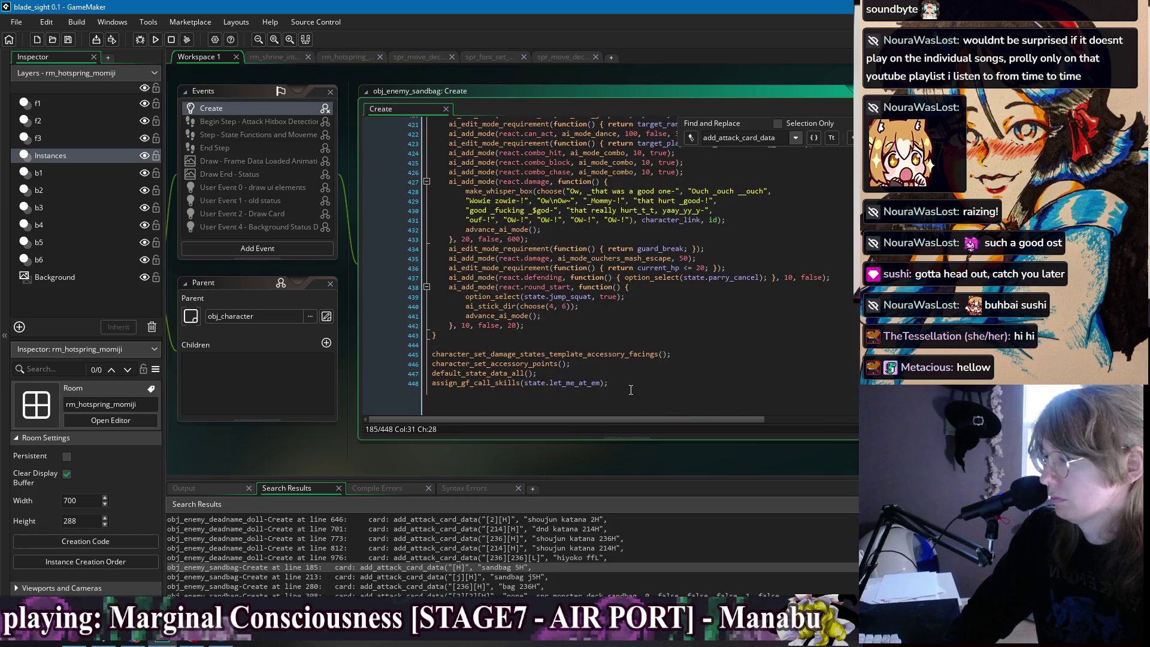
left_click(647, 389)
key("ctrl+d")
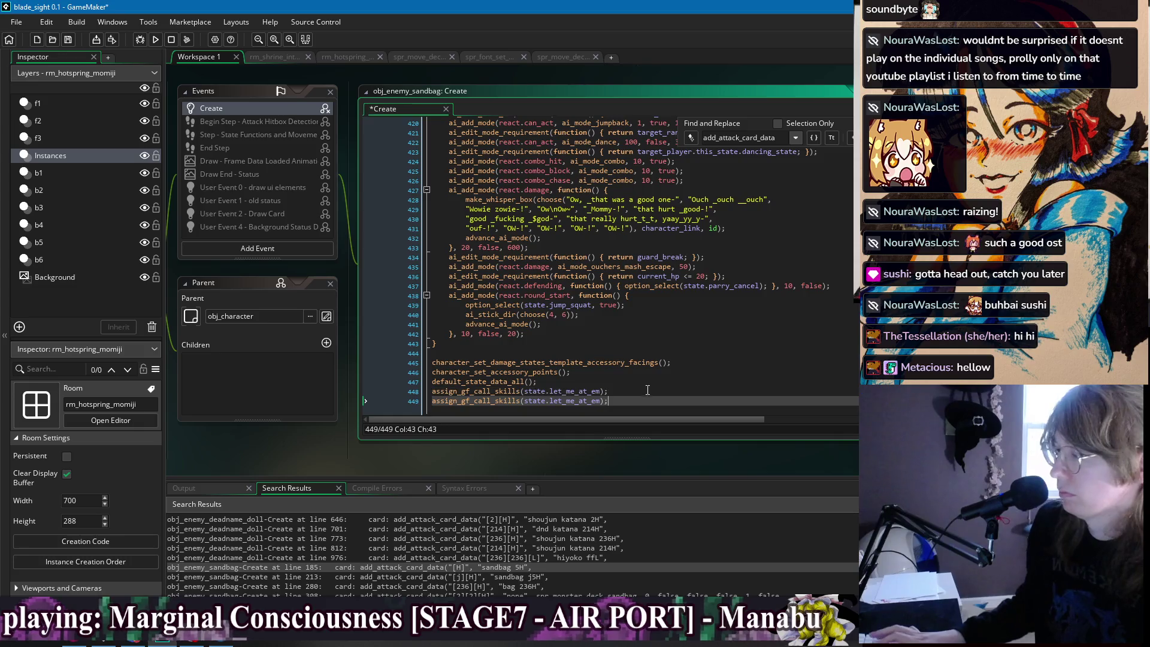
Add a third skills line, rename it to assign_gf_call_skills_down, fix its parentheses, and save.
key("Up")
key("ctrl+d")
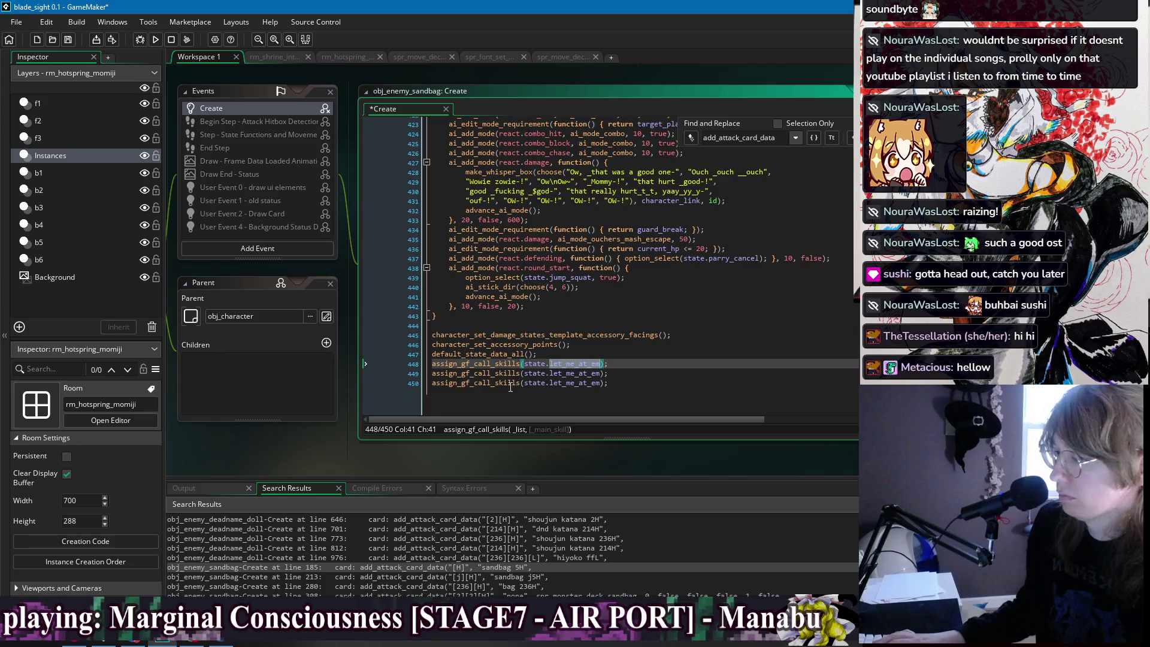
left_click(479, 383)
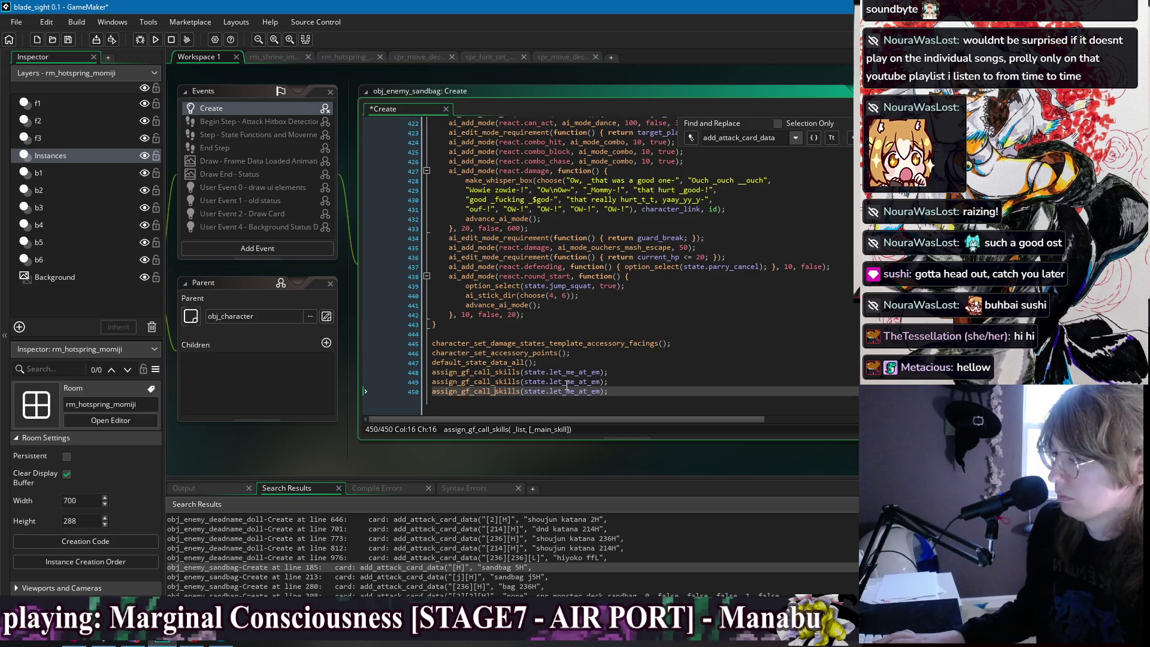
type("down_")
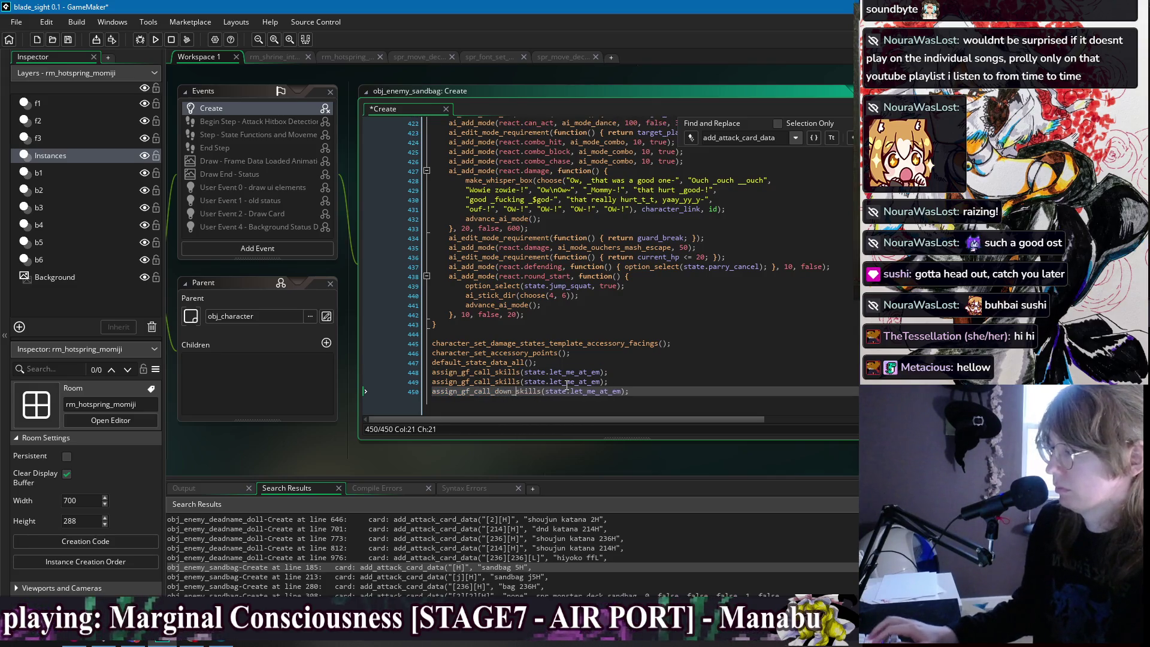
key("BackSpace")
key("BackSpace")
key("BackSpace")
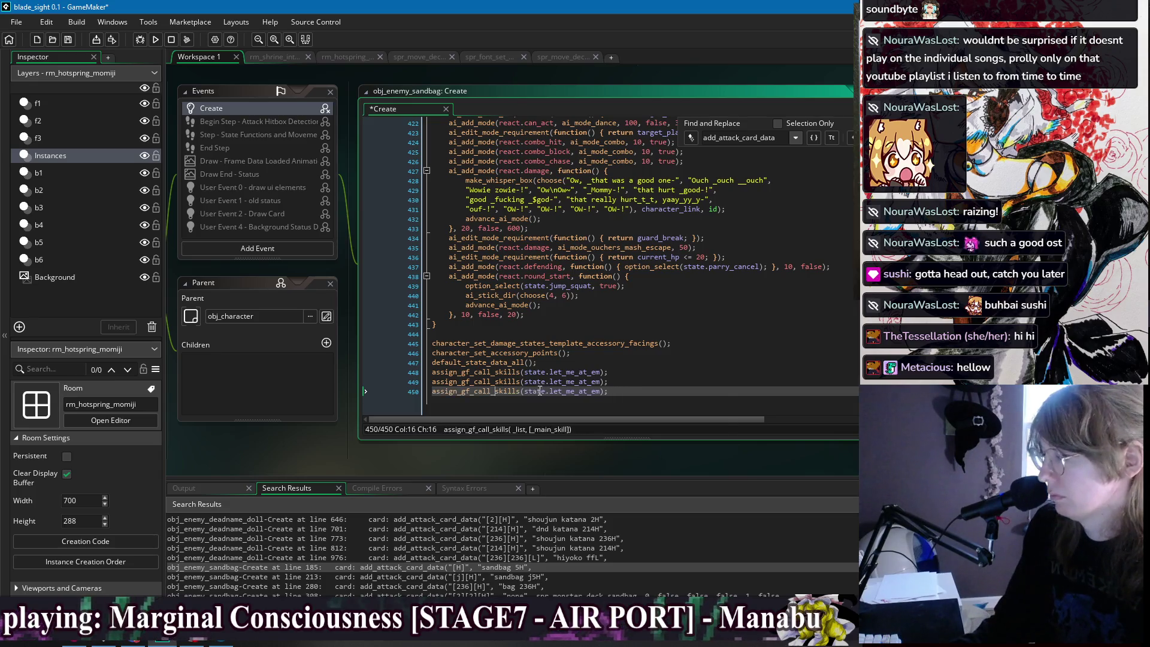
key("Down")
key("Return")
left_click(664, 386)
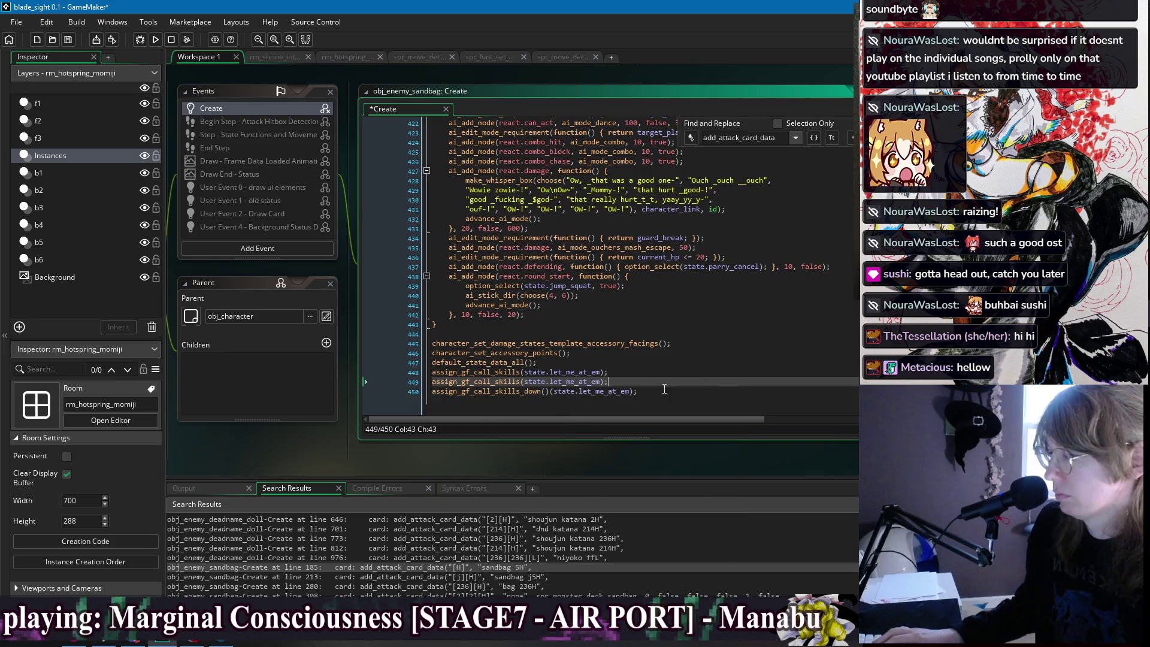
left_click(549, 392)
key("BackSpace")
key("BackSpace")
key("End")
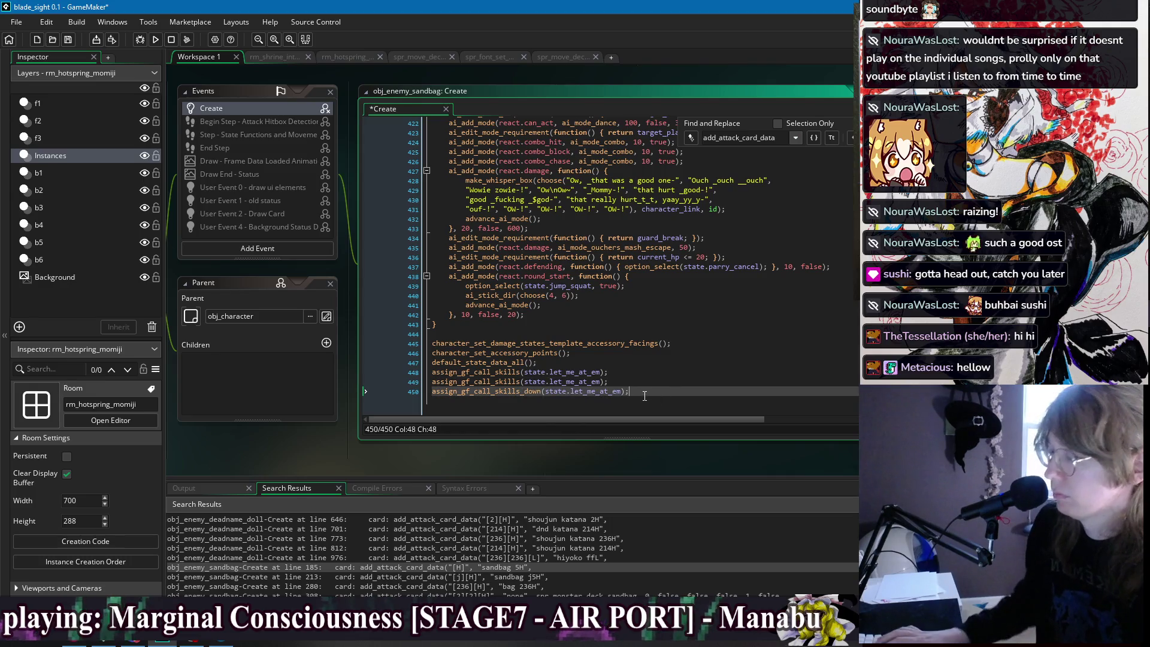
key("ctrl+s")
Remove the duplicate skills line and insert '[' after line 448's opening parenthesis.
left_click(625, 369)
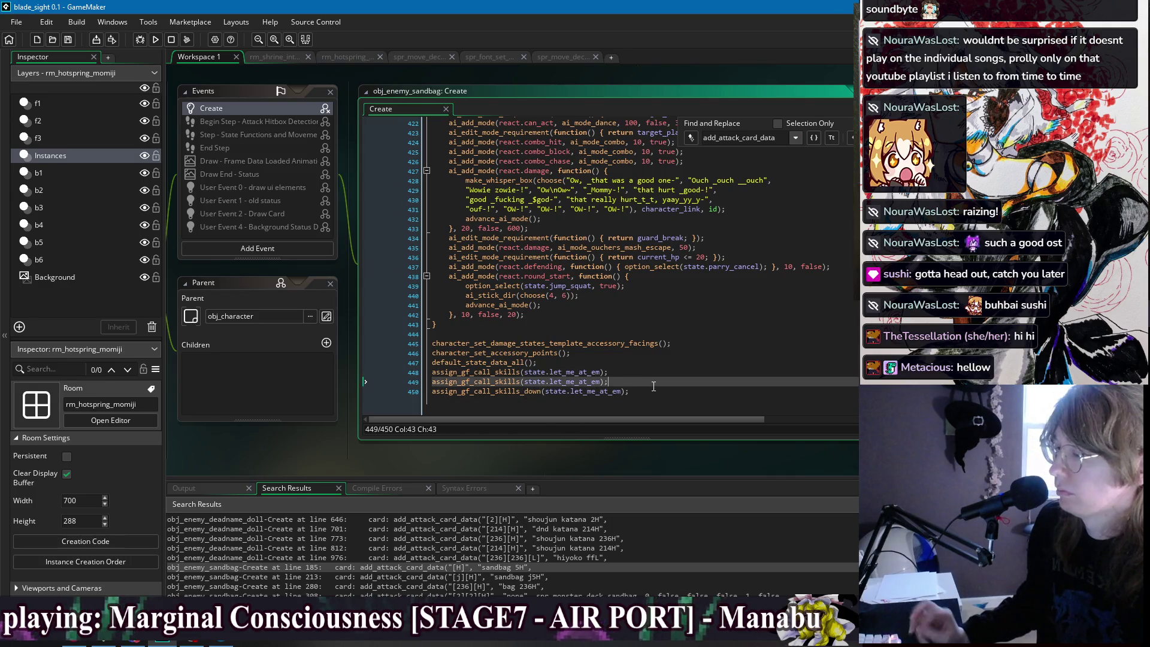
double_click(553, 372)
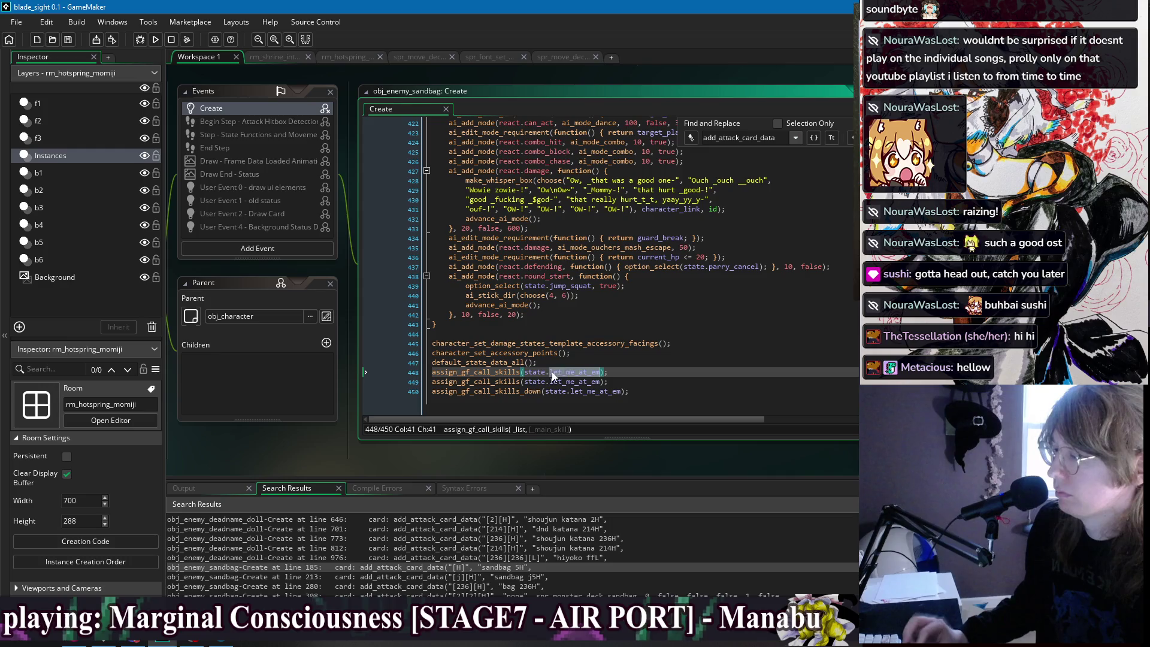
left_click(628, 381)
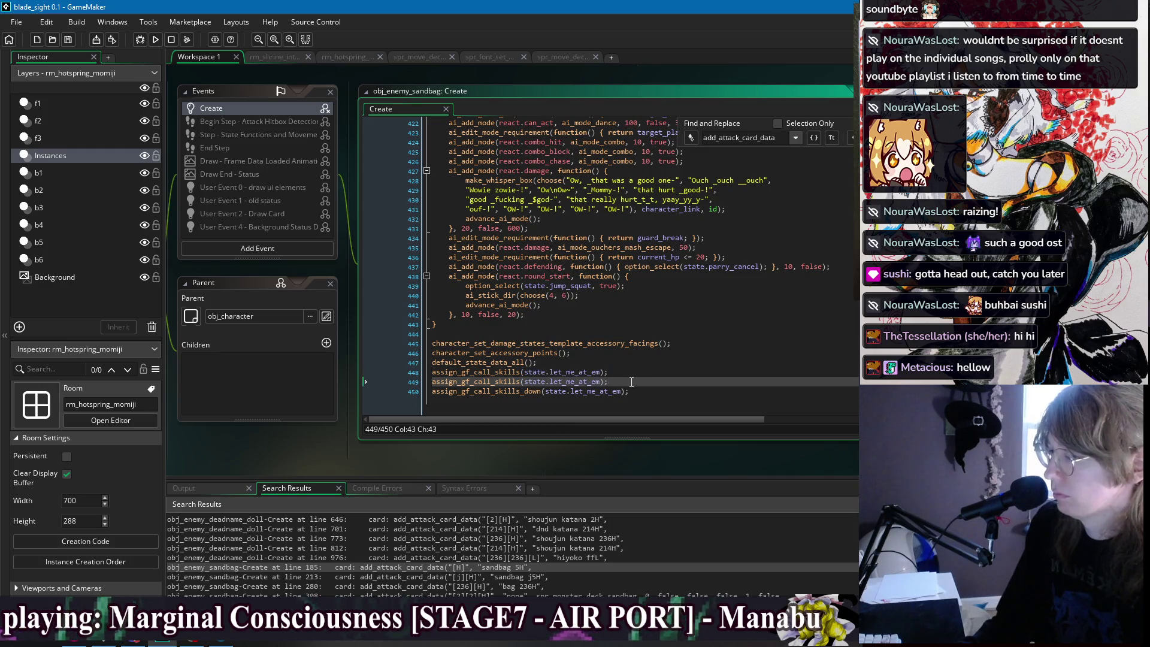
left_click(573, 372)
key("ctrl+d")
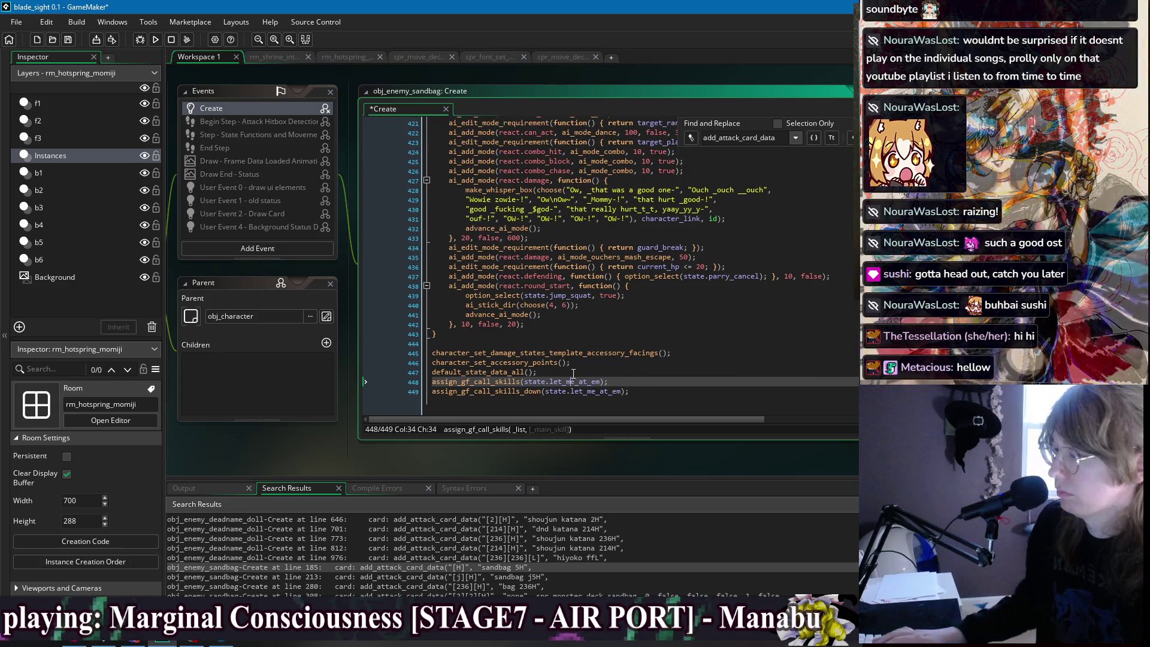
left_click(542, 391)
left_click(526, 381)
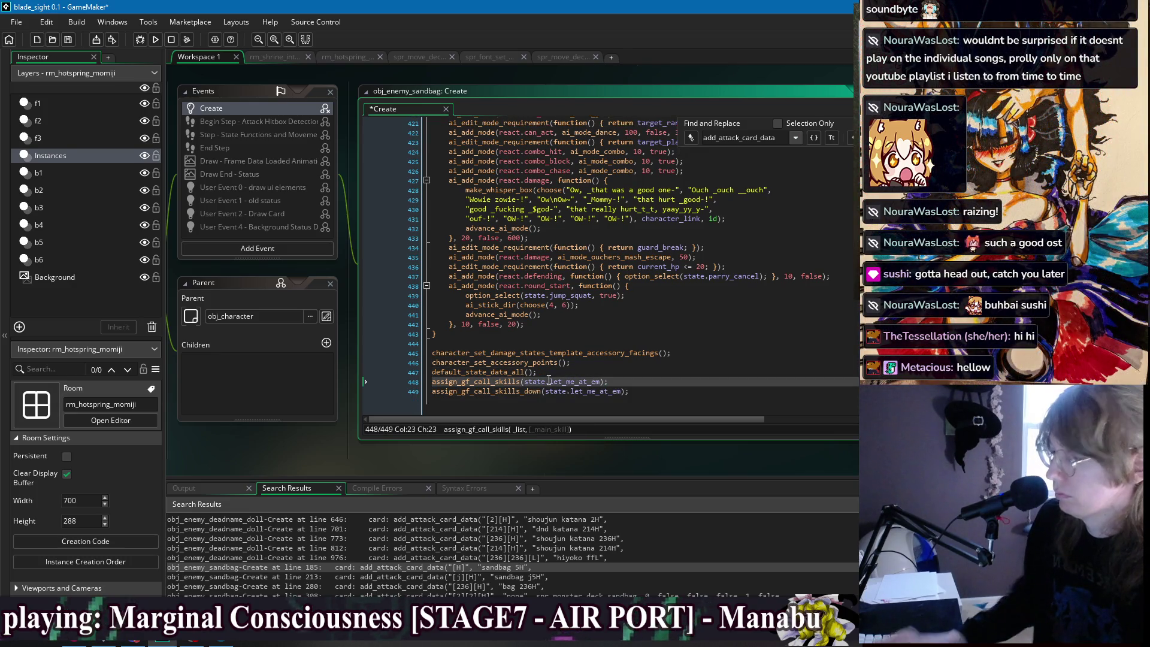
type("[")
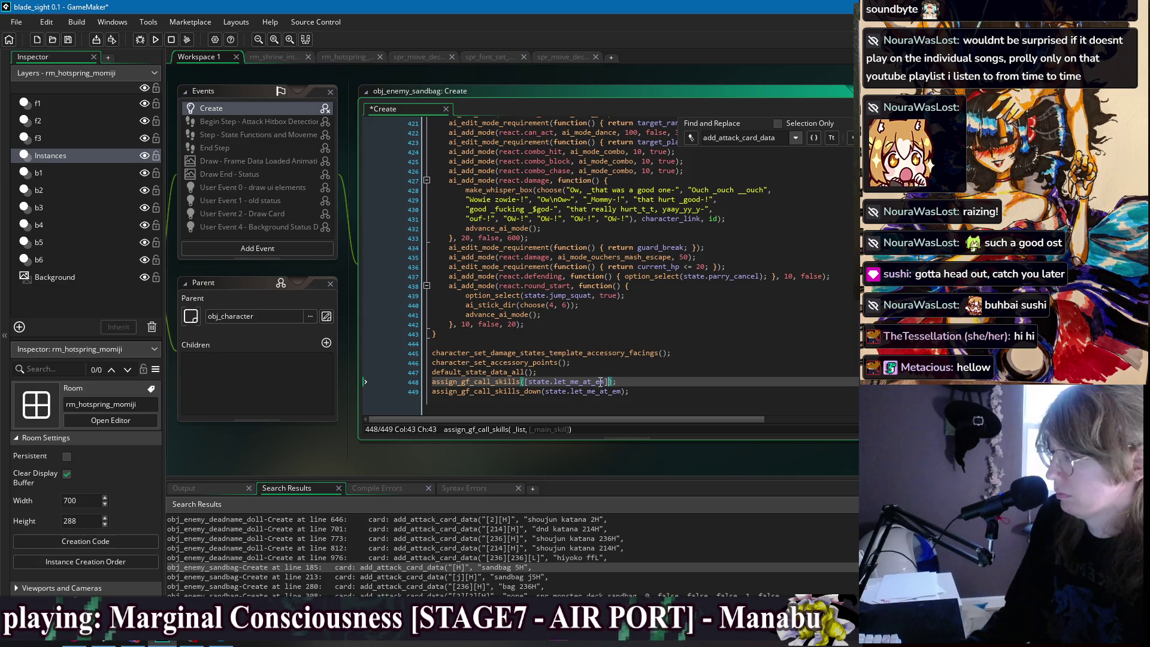
double_click(601, 382)
Make line 448 take [state.heavy] and copy it as a jump_heavy line, then save.
scroll(598, 267, "up", 15)
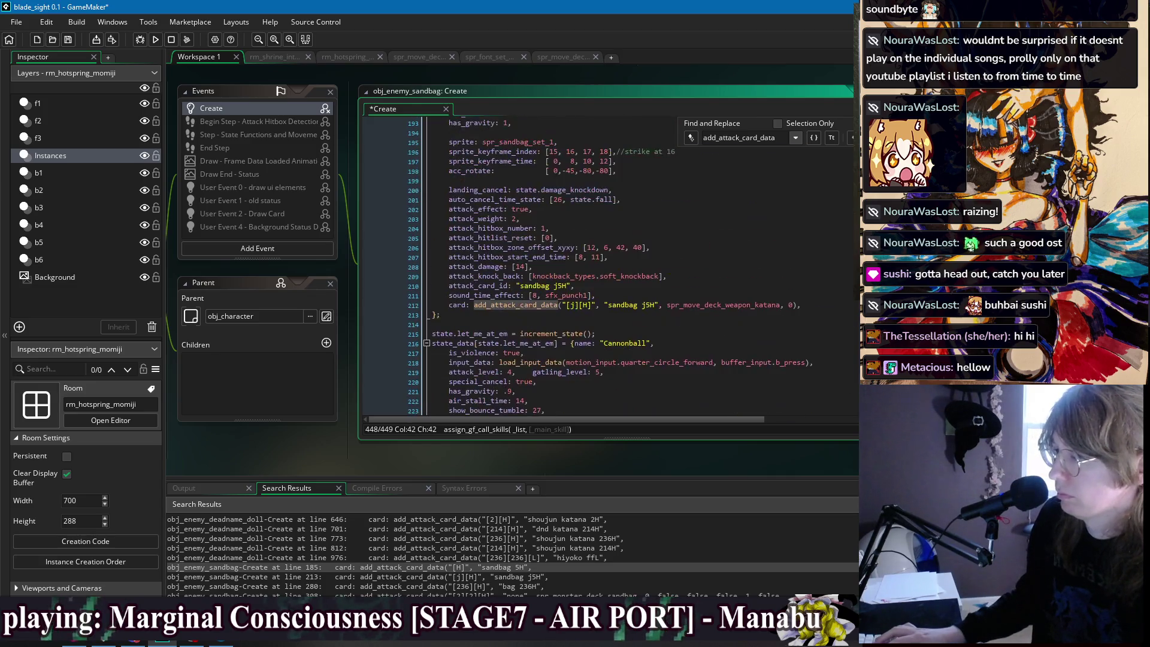
scroll(599, 266, "down", 20)
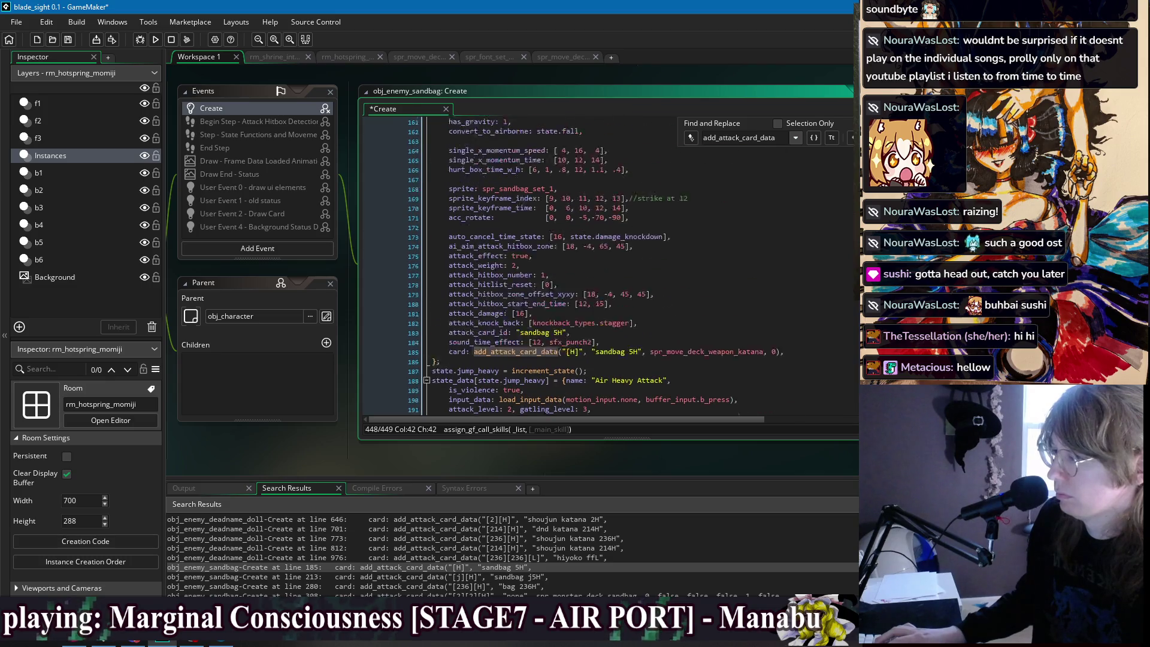
scroll(599, 267, "down", 5)
key("BackSpace")
key("BackSpace")
key("BackSpace")
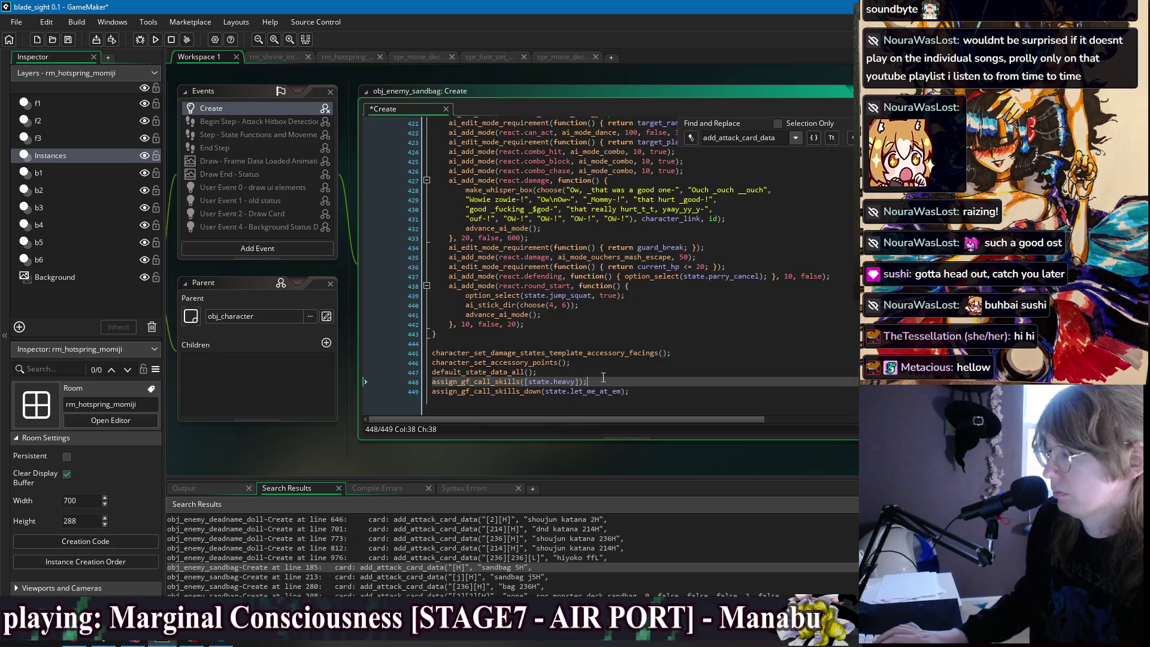
key("ctrl+d")
key("End")
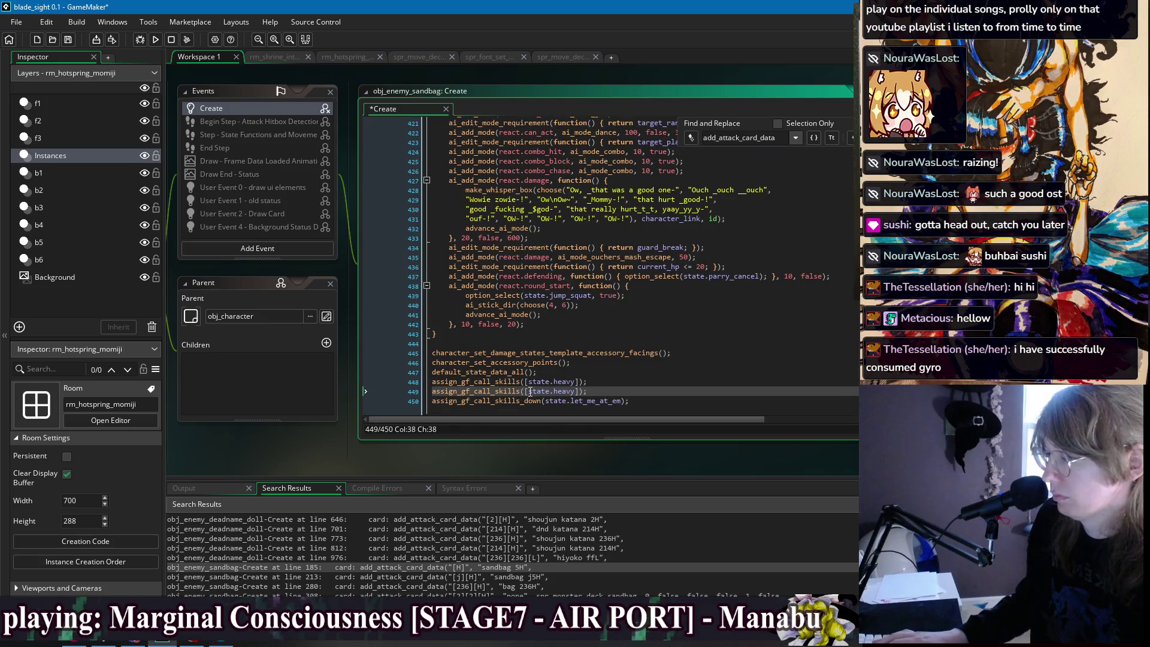
double_click(563, 391)
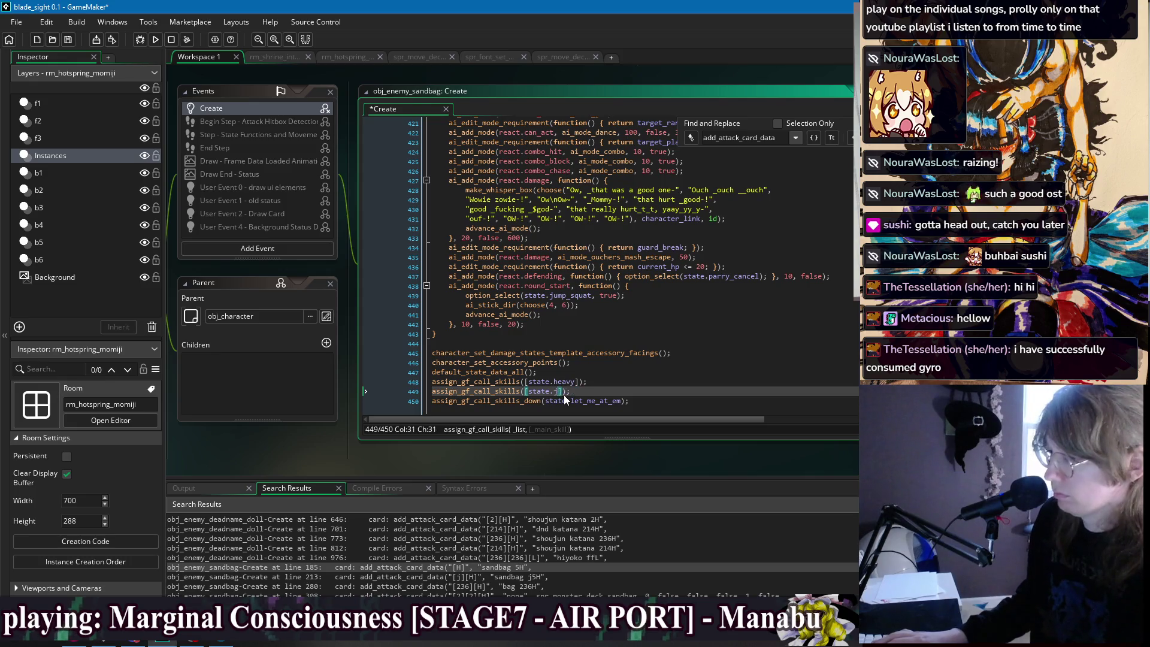
type("jump_heavy")
key("ctrl+s")
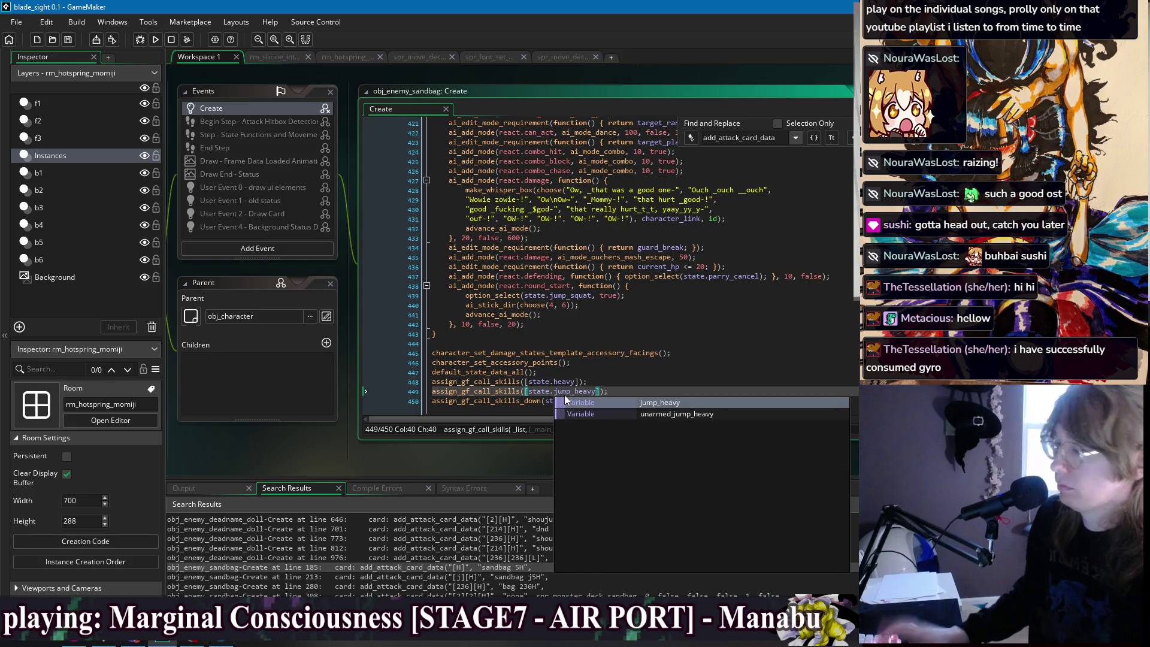
Undo the separate line and complete the list as [state.heavy, state.jump_heavy], then save.
left_click(504, 391)
key("ctrl+z")
key("ctrl+z")
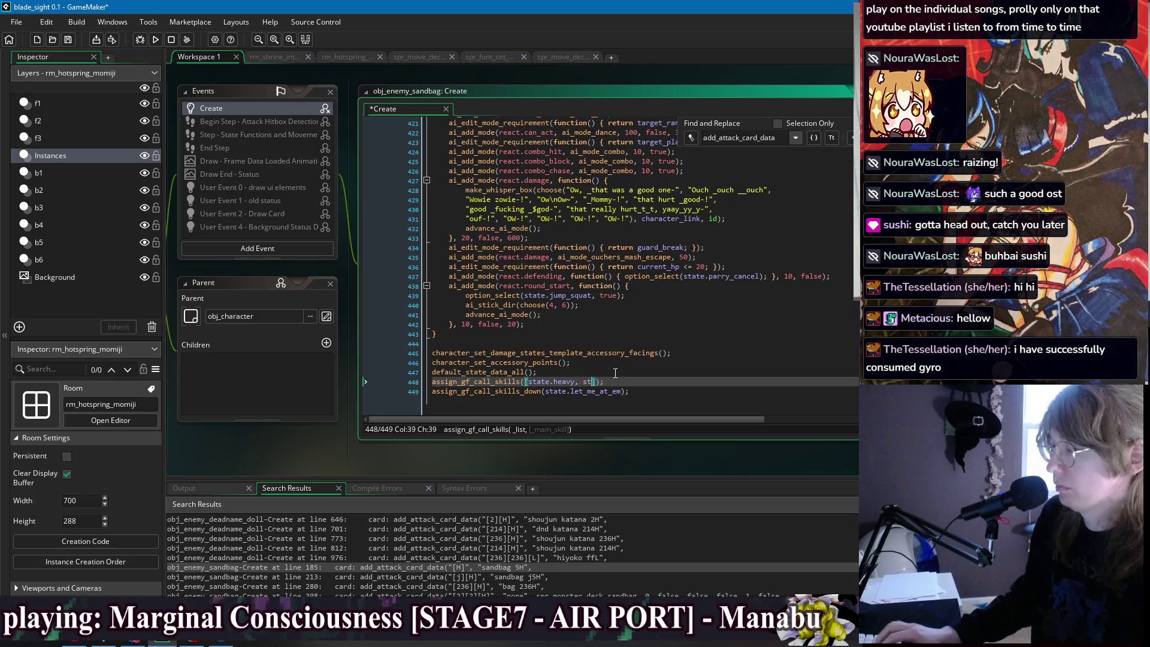
type("ate.jump_heavy")
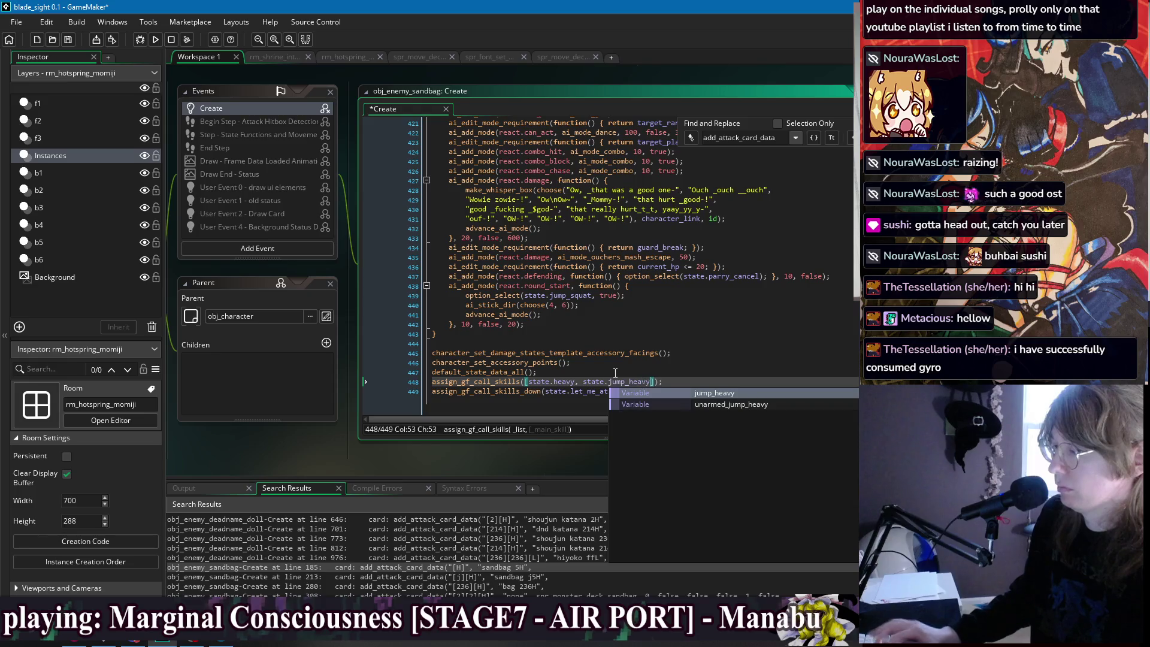
key("Return")
key("Up")
key("ctrl+s")
Paste a copy of the skills_down call onto a new line 450 and trim its suffix.
left_click(543, 393)
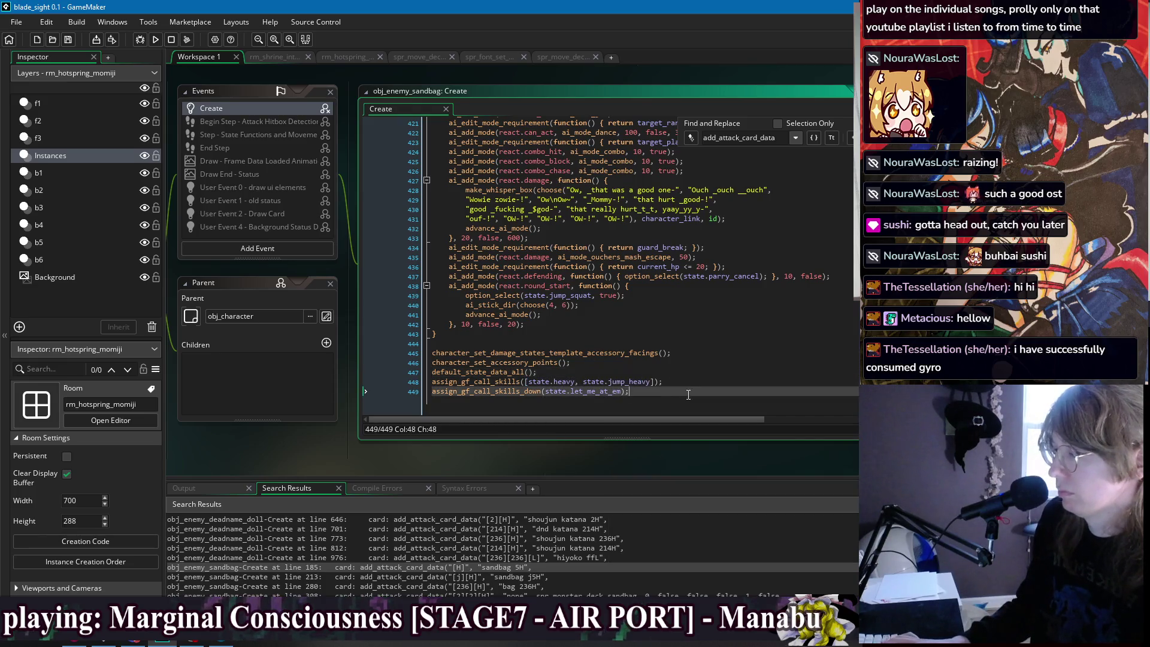
key("ctrl+c")
key("End")
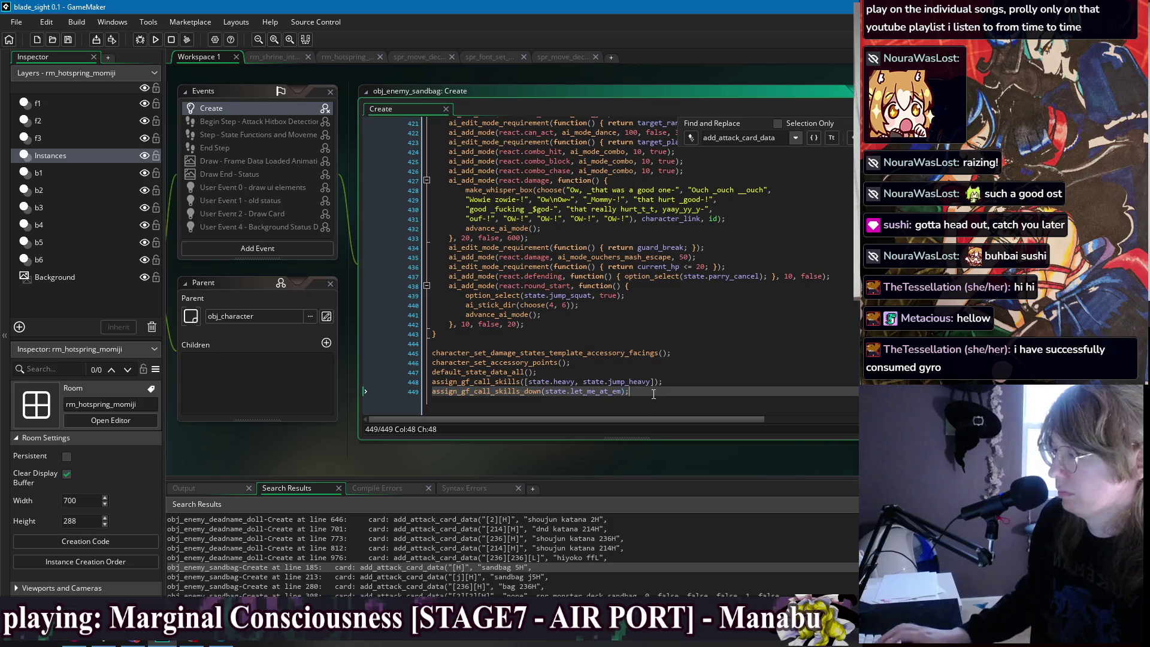
key("Return")
key("ctrl+v")
key("BackSpace")
key("BackSpace")
key("BackSpace")
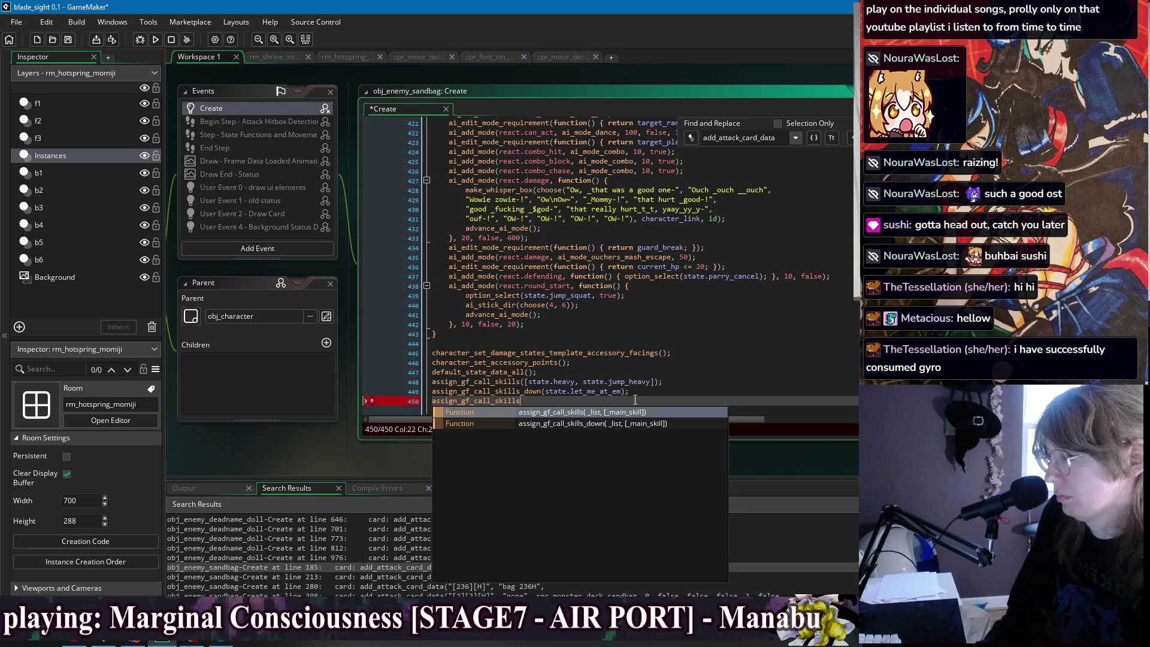
Drop the unfinished line and change line 449's argument to [state.let_me_at_em].
key("Escape")
left_click(477, 401)
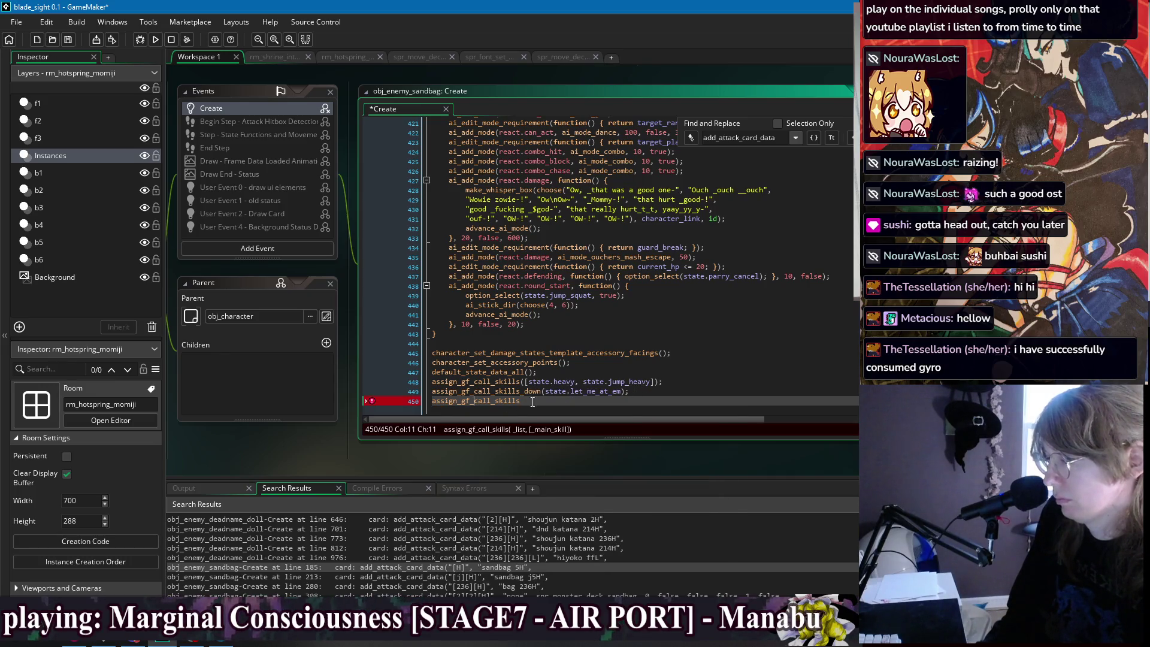
key("ctrl+z")
key("ctrl+z")
key("ctrl+z")
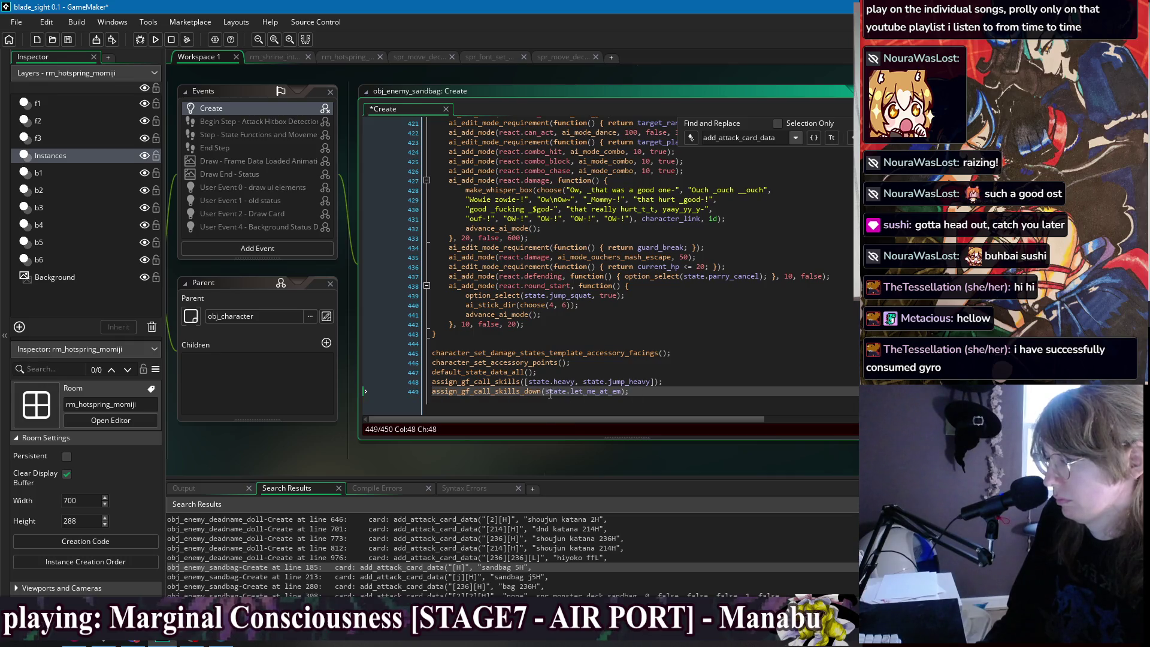
type("[")
key("End")
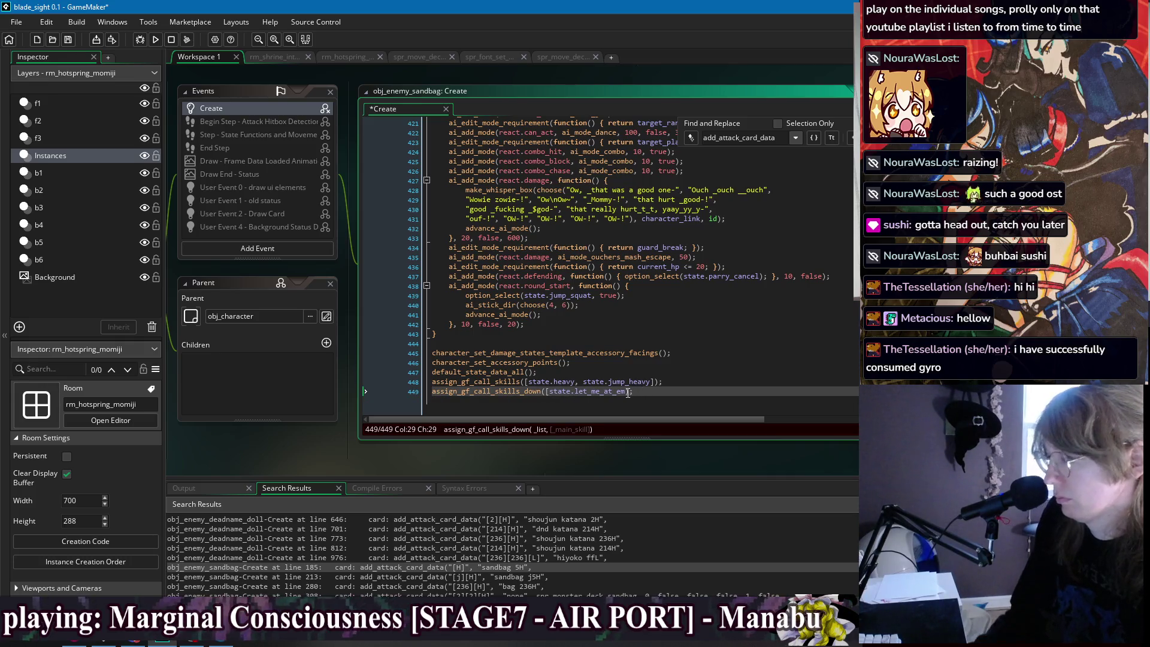
key("Left")
key("Left")
type("]")
key("End")
Add an empty assign_gf_call_card() call on line 450 from the autocomplete list.
key("Return")
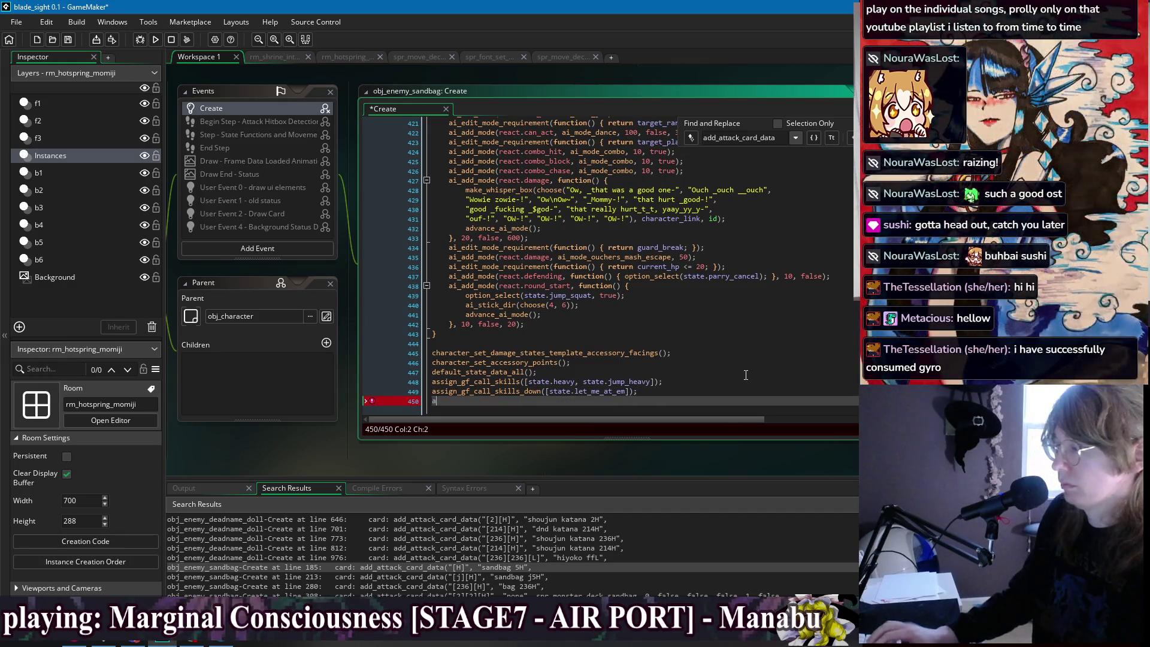
type("ass")
key("BackSpace")
key("BackSpace")
key("BackSpace")
type("skil")
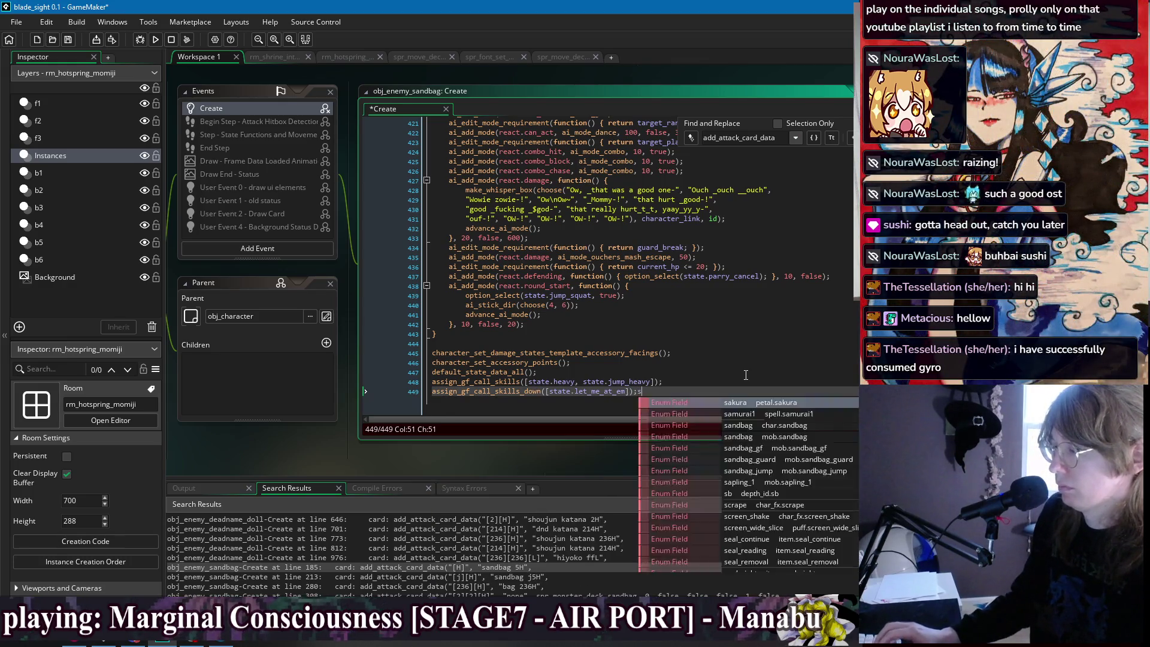
key("BackSpace")
key("BackSpace")
key("BackSpace")
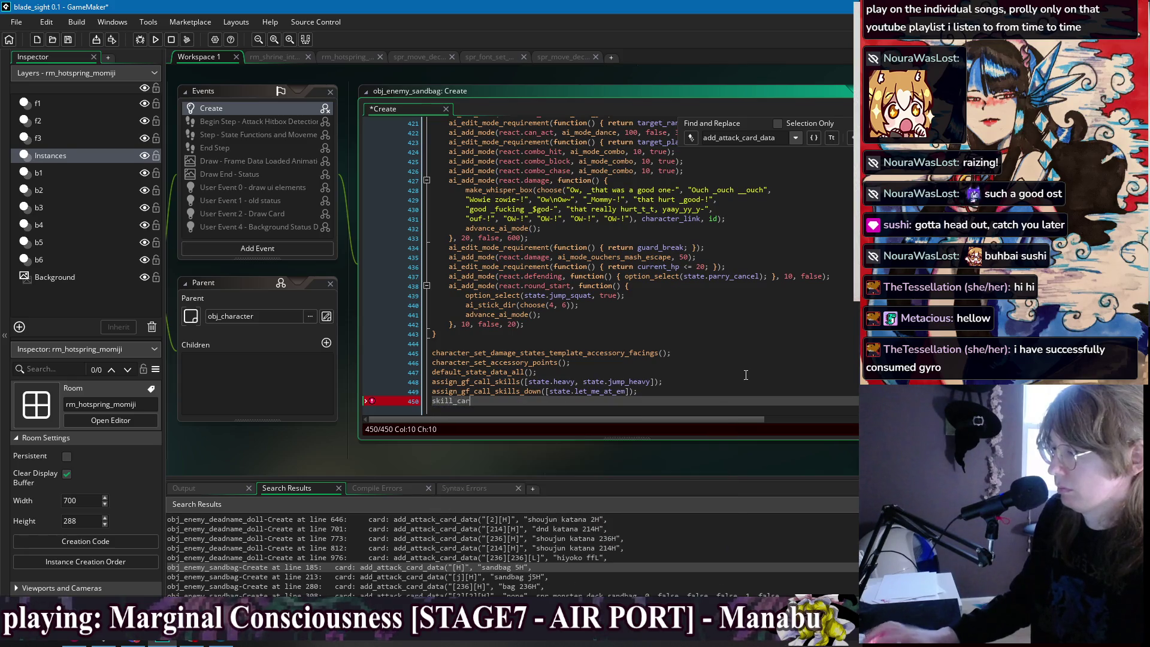
type("gf_")
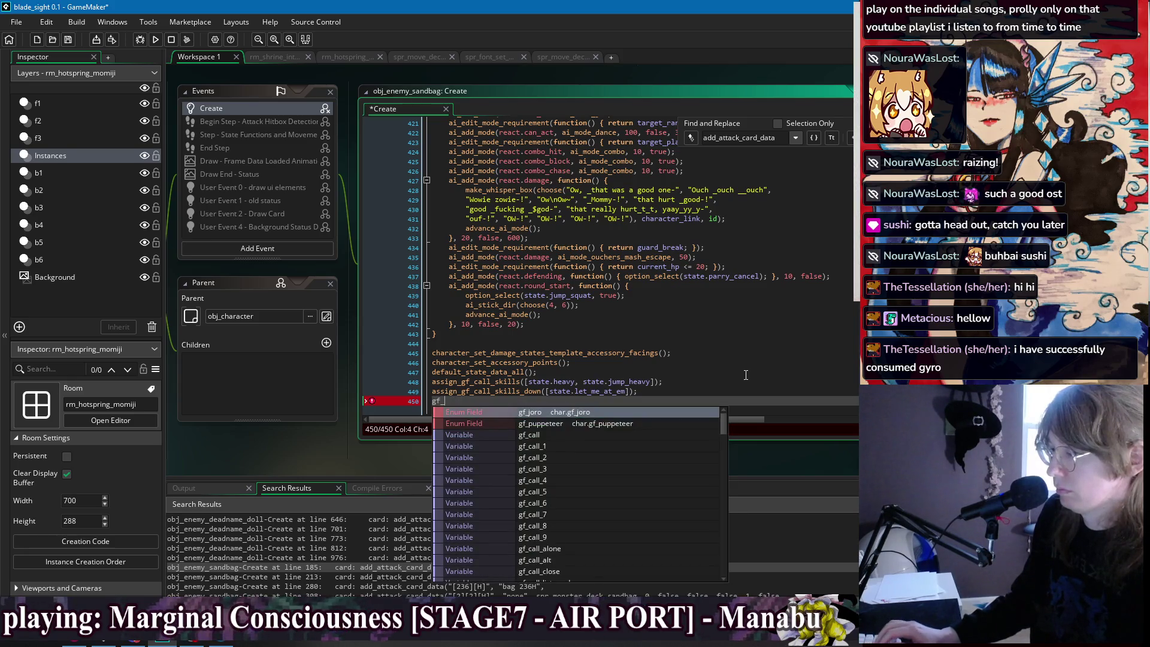
scroll(632, 455, "down", 10)
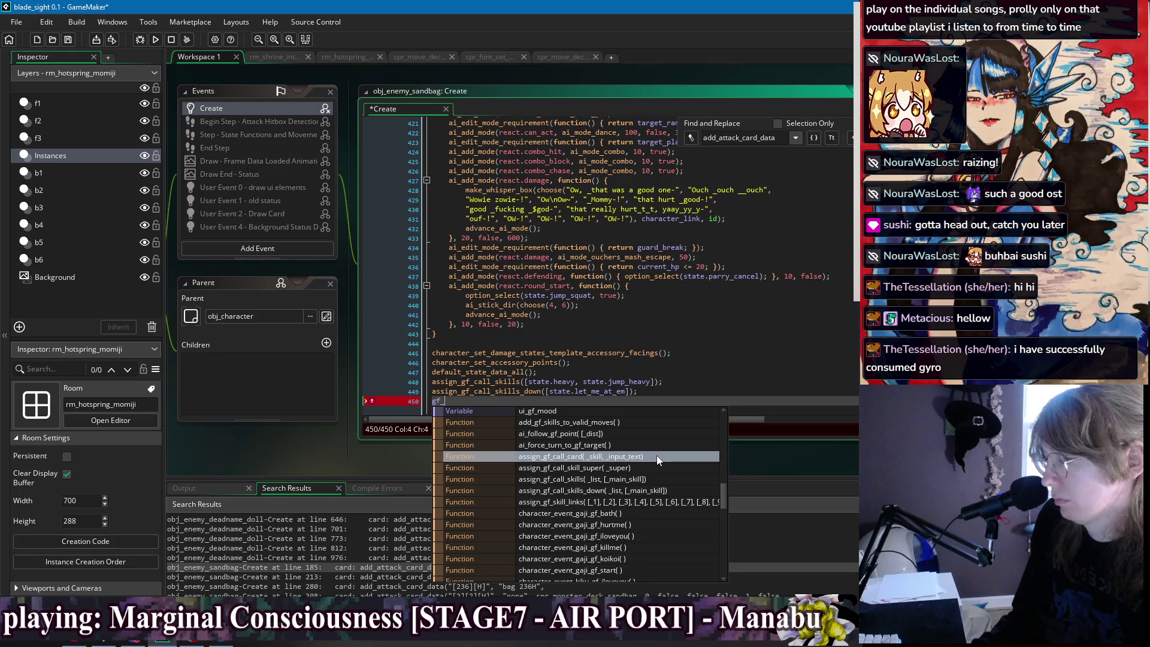
left_click(656, 455)
scroll(702, 340, "down", 1)
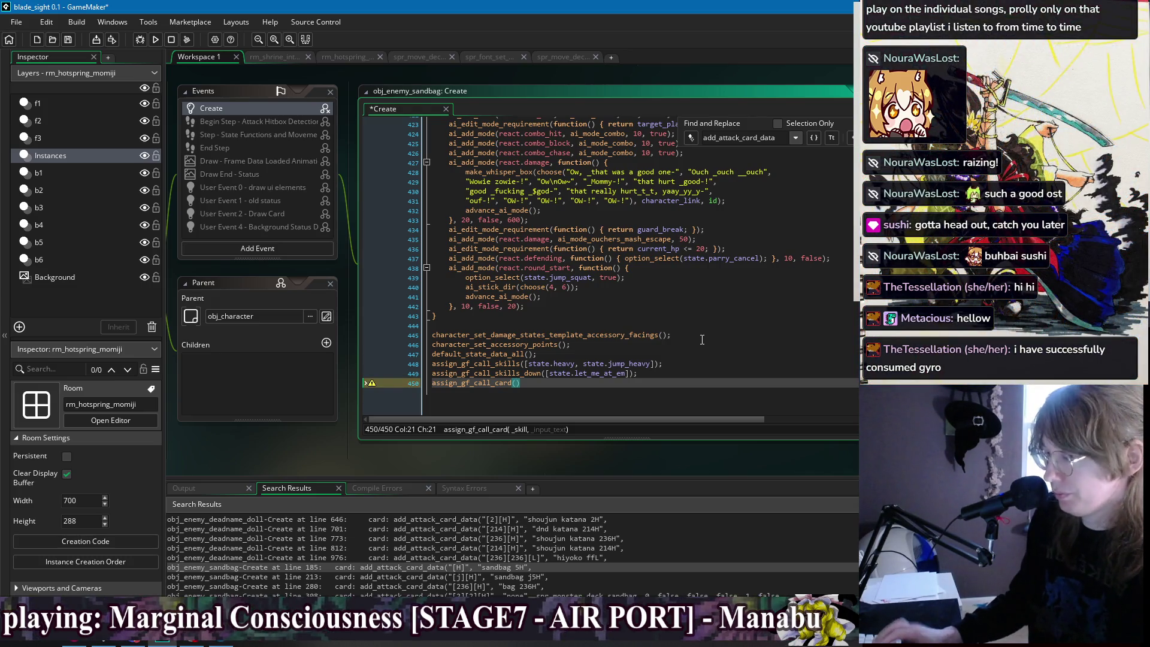
Finish the heavy call-card assignment with the card text "[c]".
scroll(702, 339, "up", 1)
type("state.heavy, ")
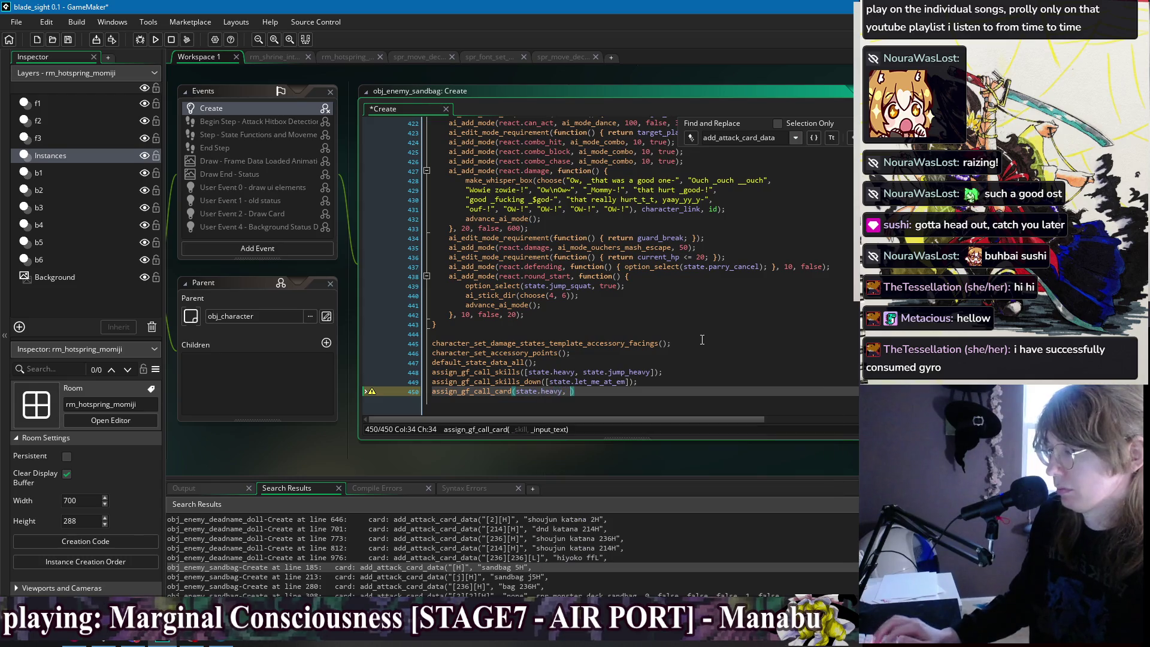
type("\"")
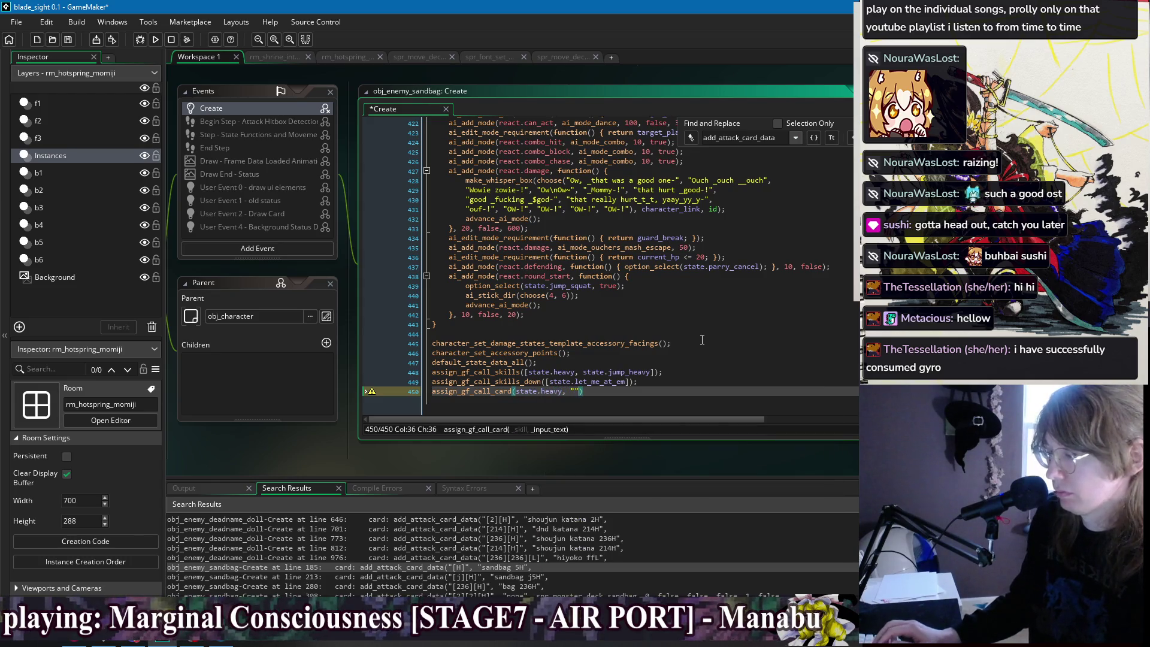
key("Left")
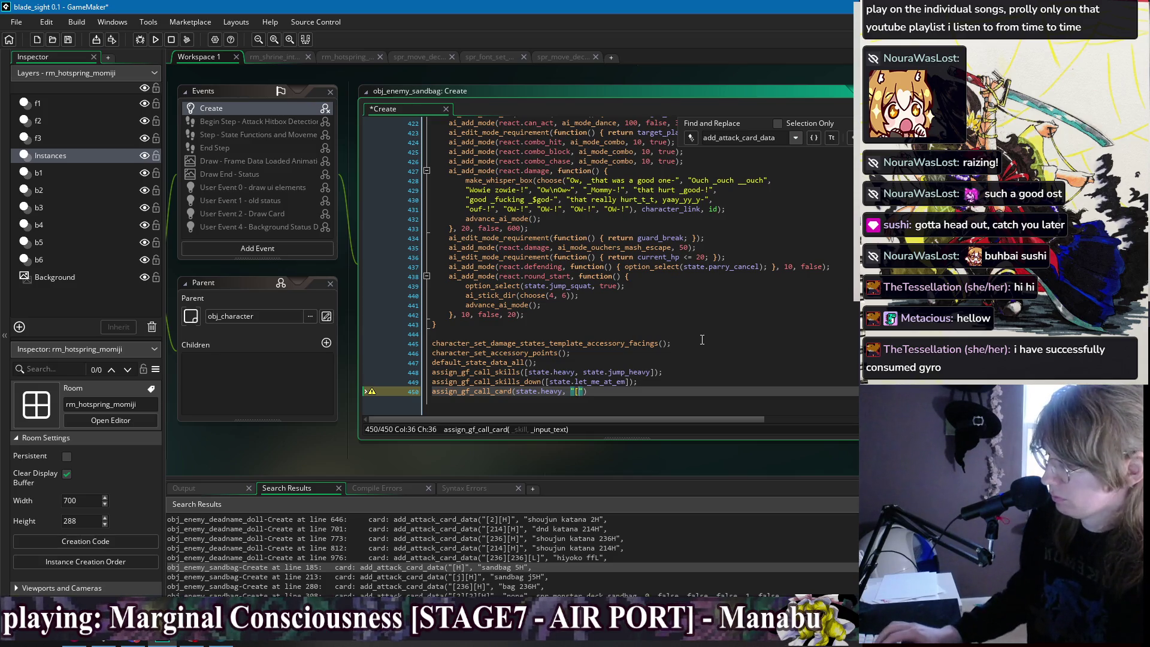
type("]")
key("End")
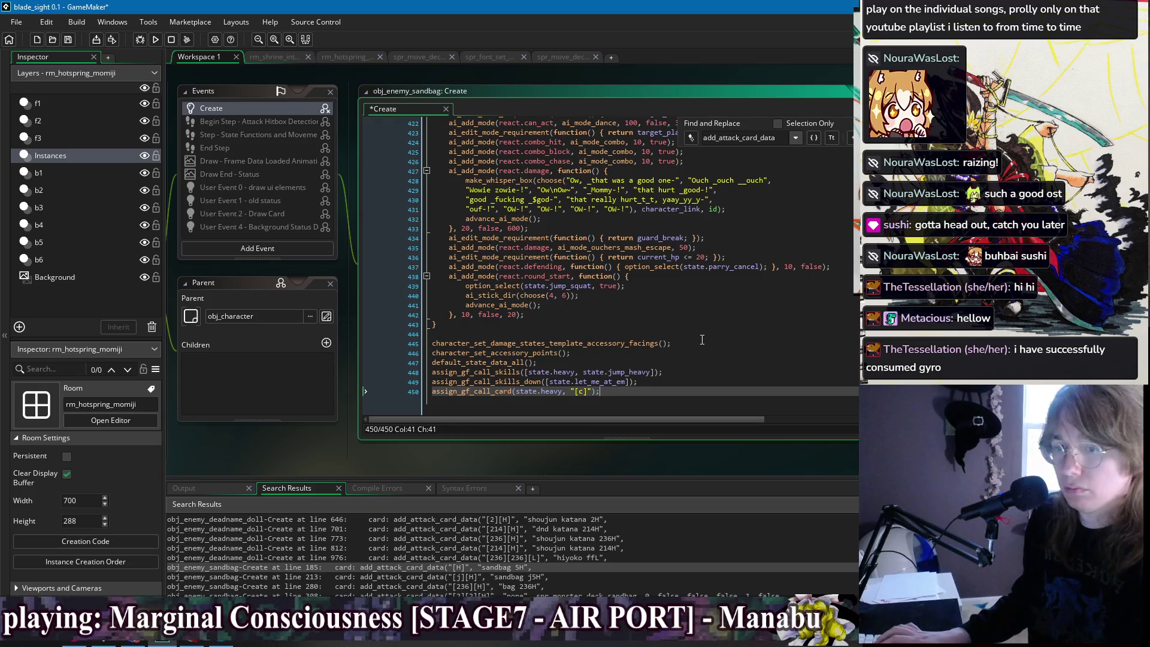
Duplicate the heavy line twice, retarget the copies to jump_heavy and let_me_at_em, and save.
key("ctrl+d")
key("ctrl+d")
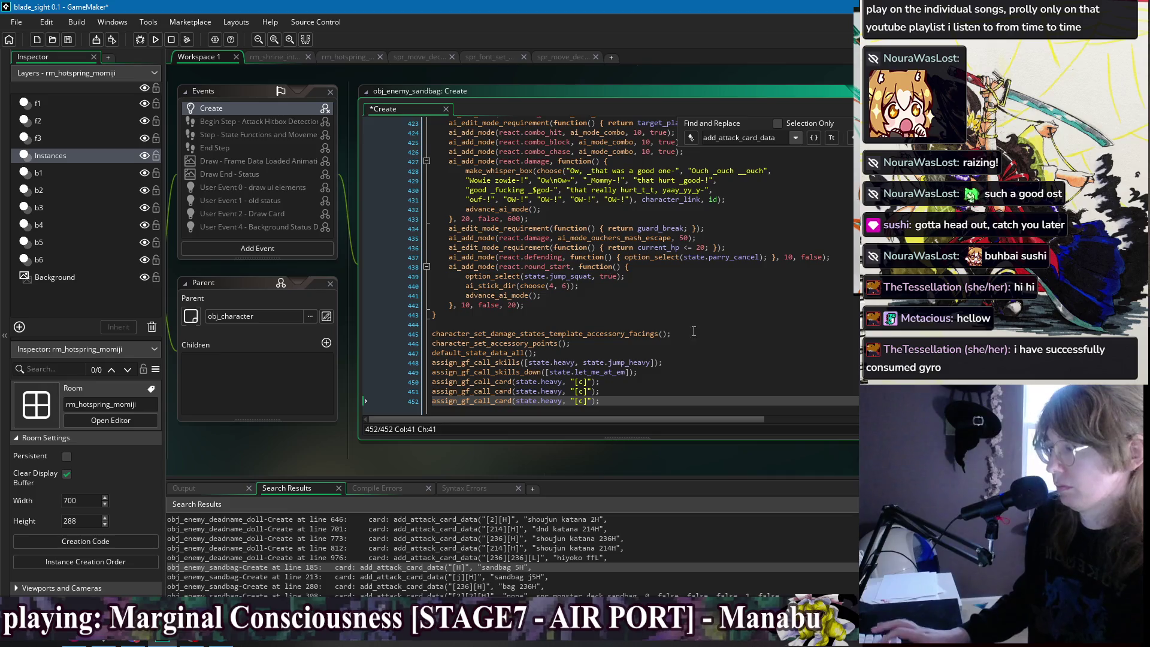
double_click(593, 362)
scroll(582, 363, "down", 1)
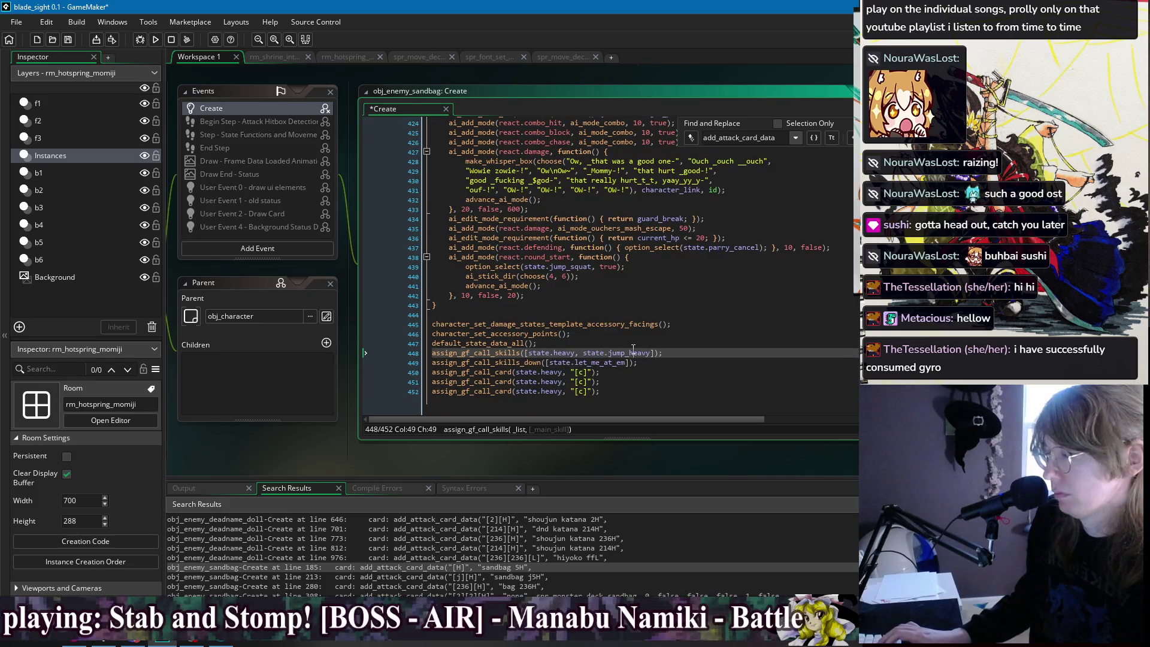
double_click(626, 353)
key("ctrl+c")
double_click(553, 382)
key("ctrl+v")
double_click(605, 362)
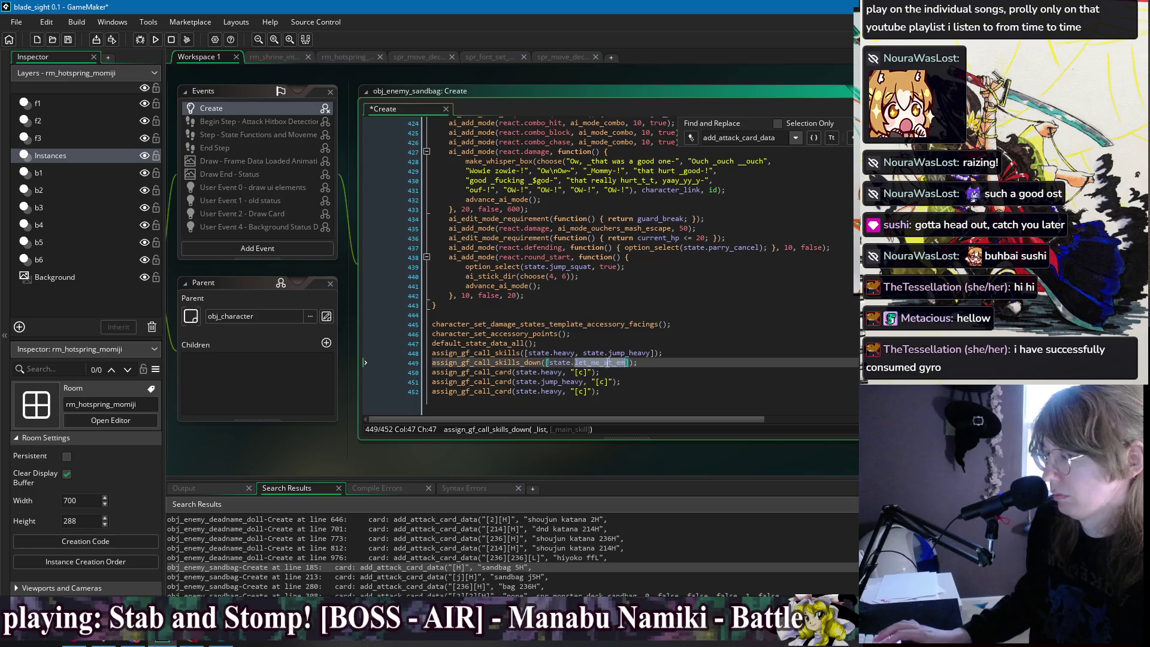
key("ctrl+c")
double_click(554, 391)
key("ctrl+v")
key("End")
key("ctrl+s")
Prefix the let_me_at_em card with [2] and the jump_heavy card with [j], then save.
key("Left")
key("Left")
key("Left")
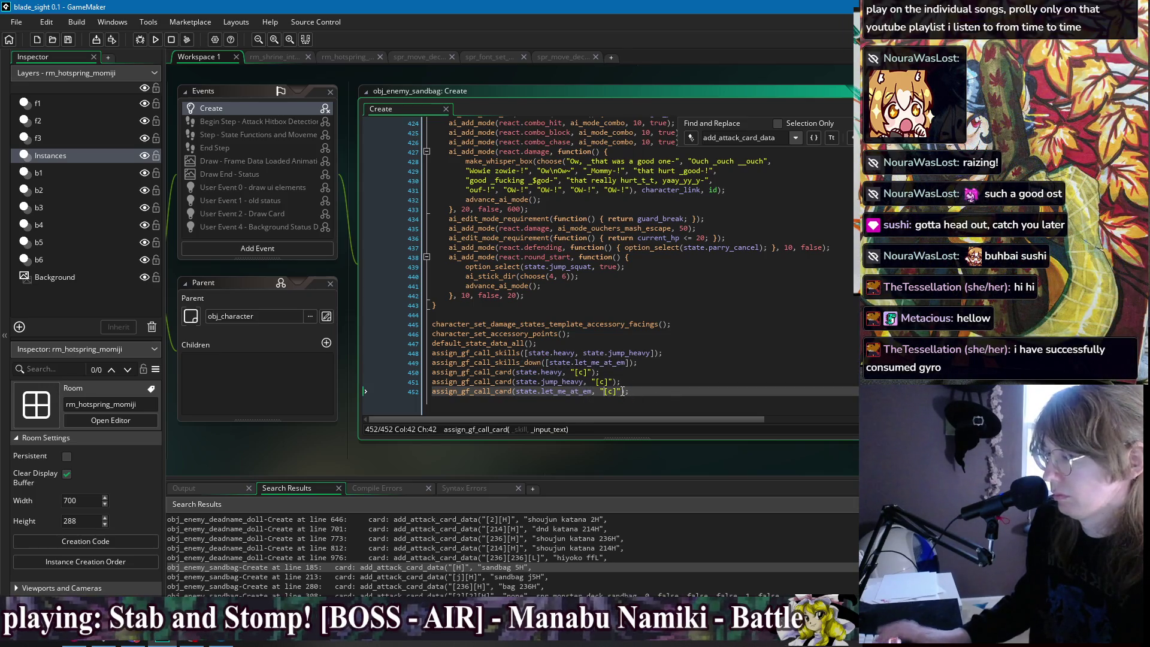
type("[2]")
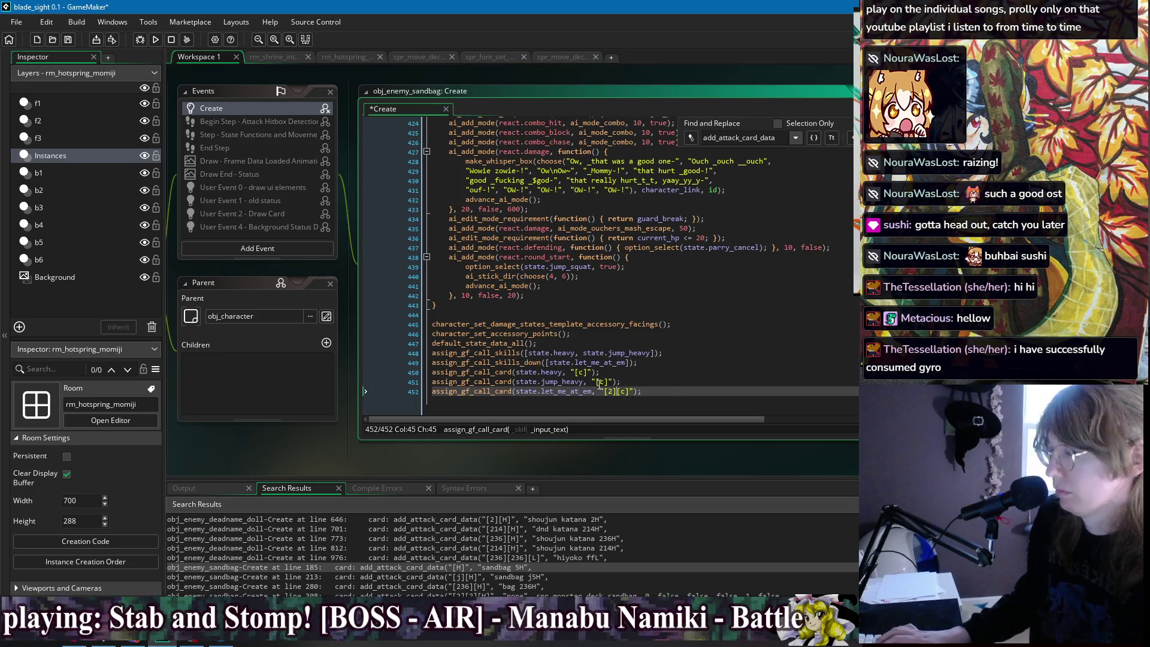
left_click(599, 383)
type("[c]")
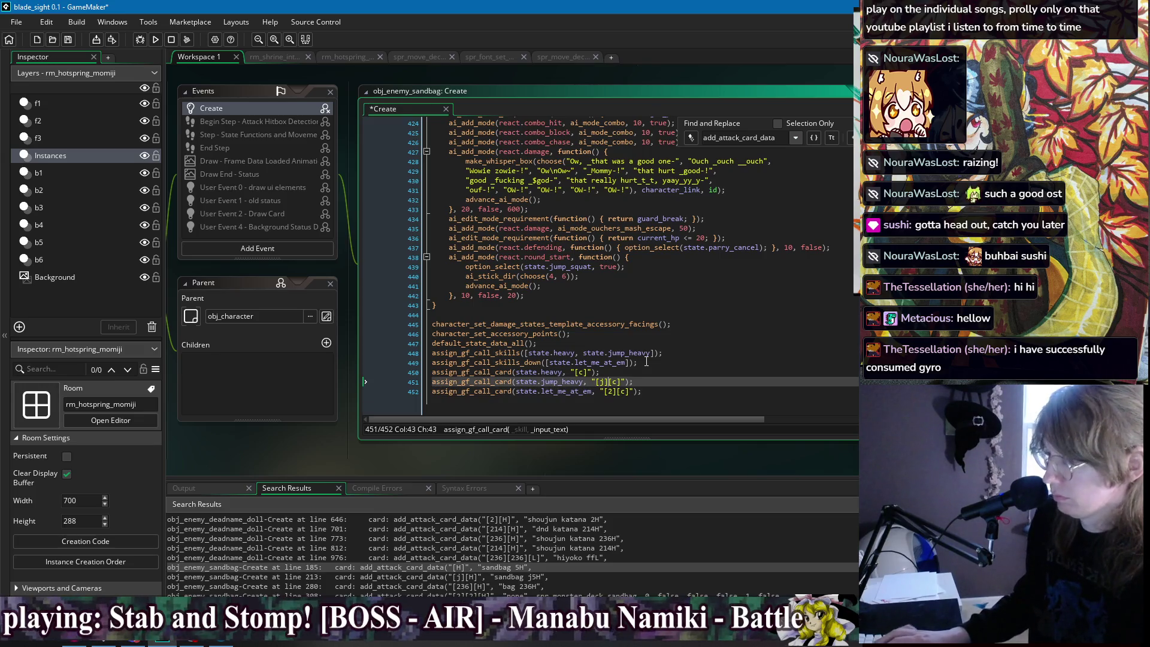
key("ctrl+s")
left_click(659, 372)
left_click(664, 394)
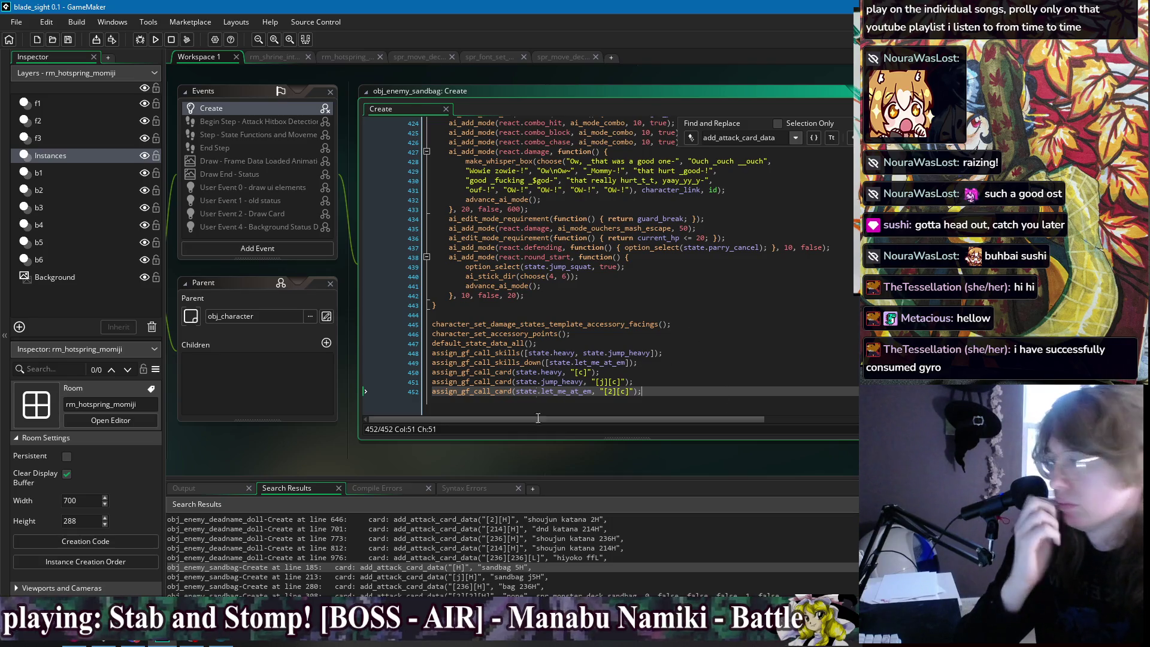
Open script_attack_card_presets from its line-14 search result.
scroll(508, 548, "down", 15)
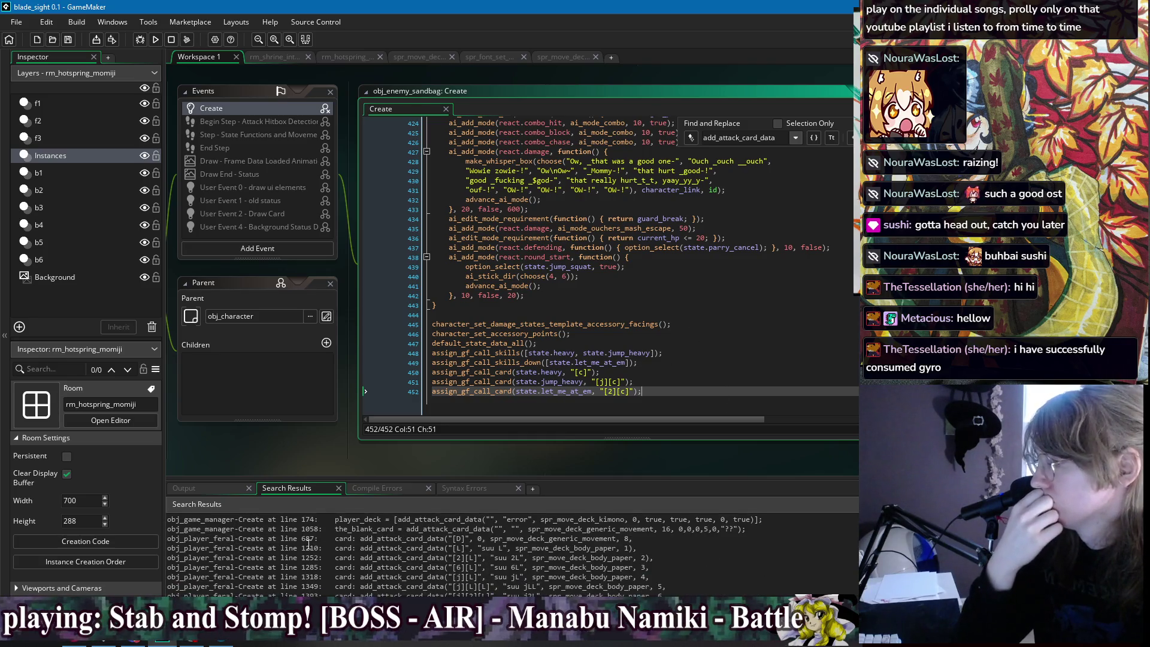
scroll(342, 551, "down", 10)
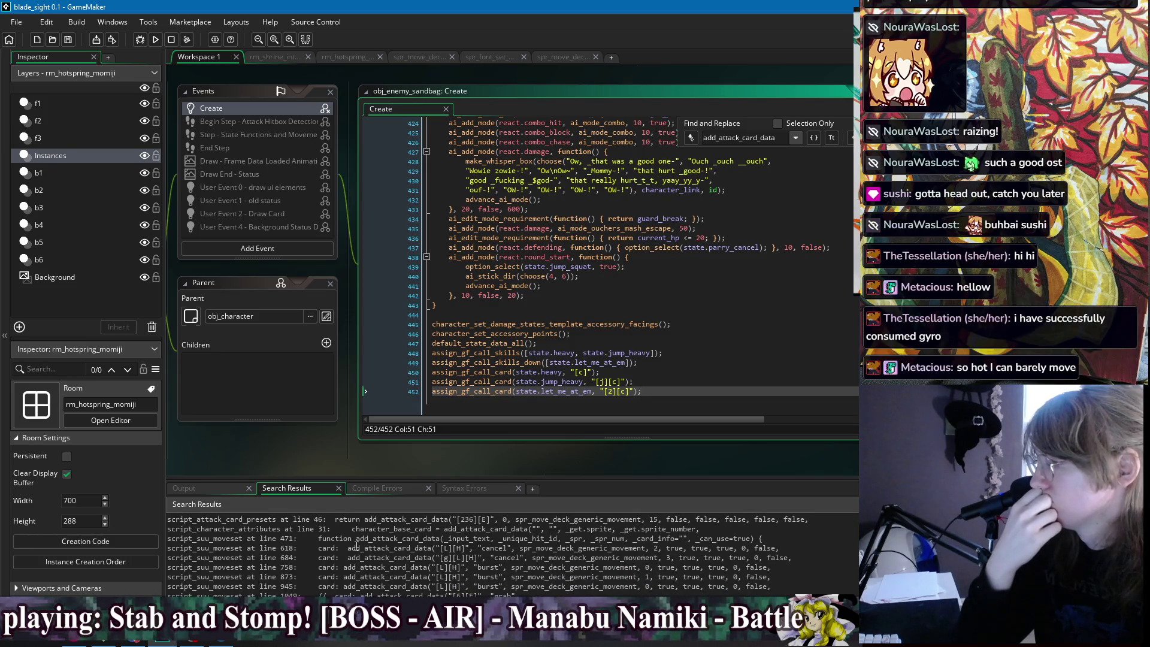
scroll(371, 545, "up", 1)
left_click(400, 543)
double_click(400, 543)
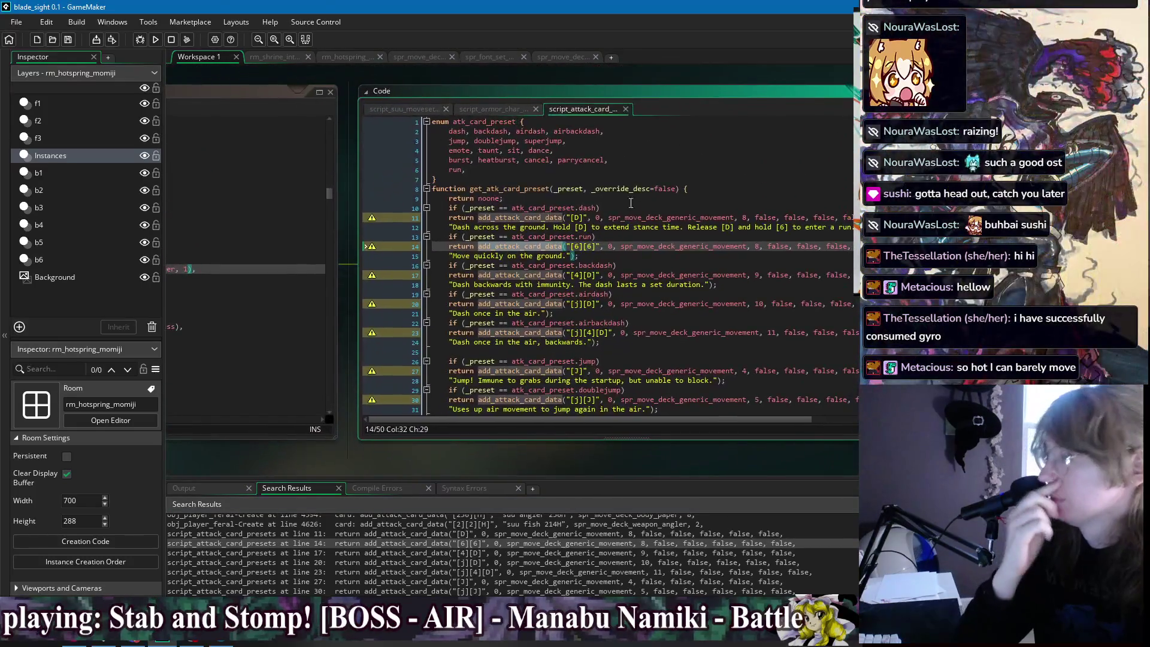
Delete the trailing false arguments from the preset calls on lines 11 through 33.
left_click_drag(750, 217, 856, 217)
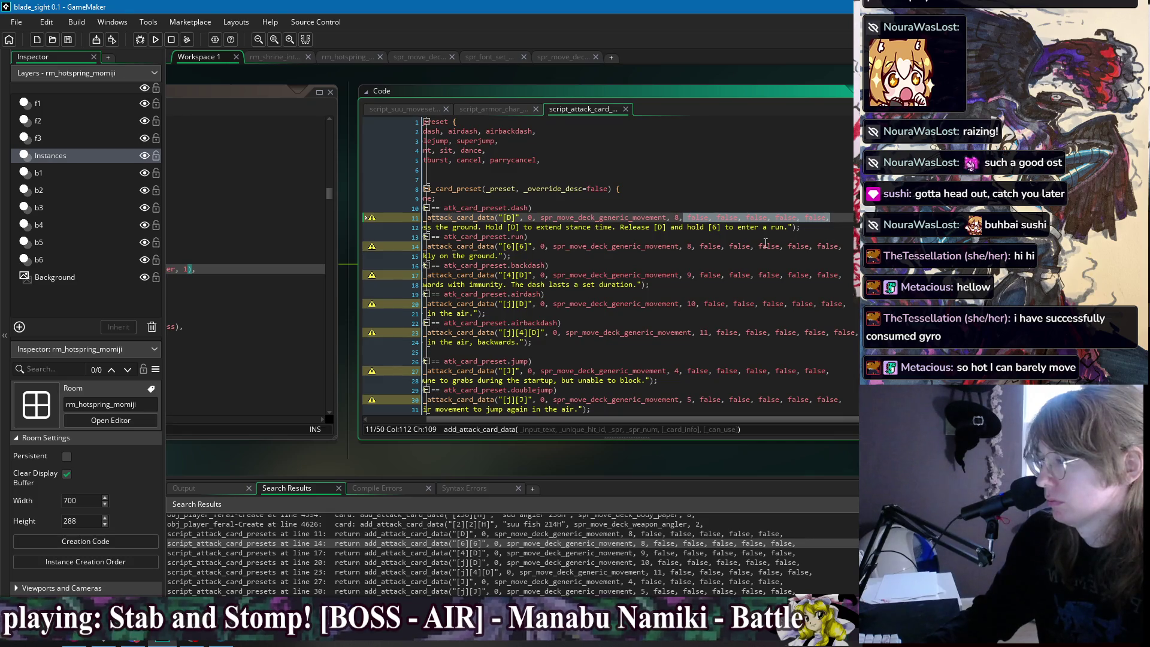
key("Delete")
mouse_move(842, 246)
left_mouse_down()
mouse_move(695, 246)
mouse_move(719, 275)
mouse_move(842, 277)
left_mouse_up()
key("Delete")
key("Delete")
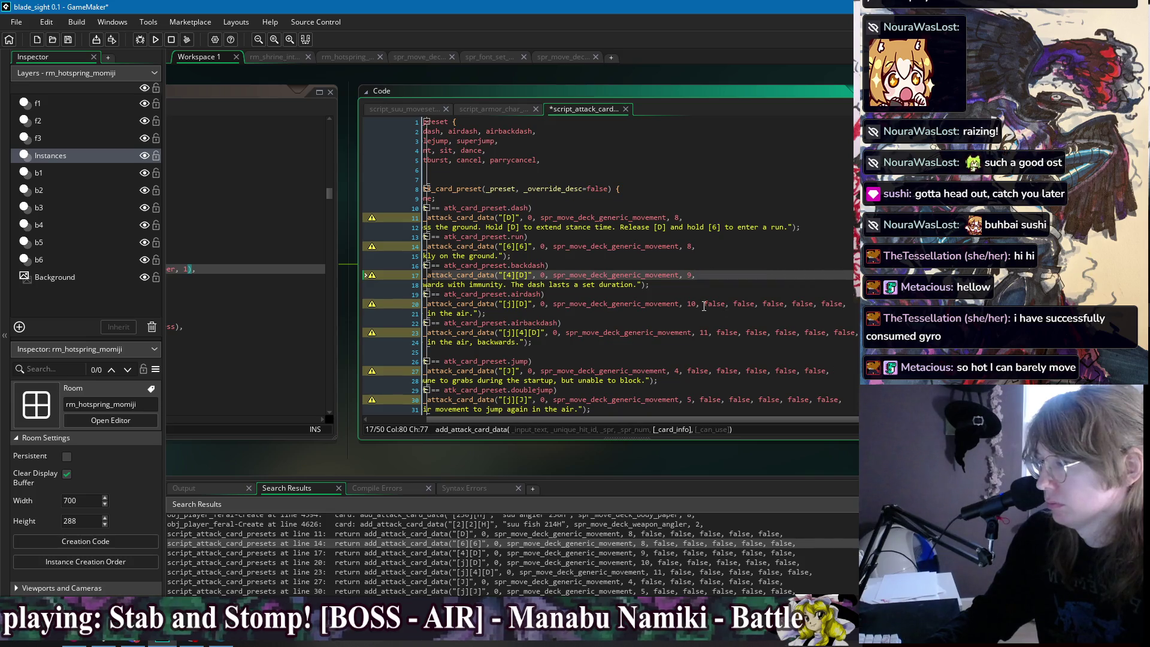
mouse_move(704, 304)
left_mouse_down()
mouse_move(854, 304)
mouse_move(779, 333)
mouse_move(711, 333)
mouse_move(723, 371)
mouse_move(838, 371)
mouse_move(693, 371)
left_mouse_up()
key("Delete")
key("Delete")
key("Delete")
scroll(727, 297, "down", 2)
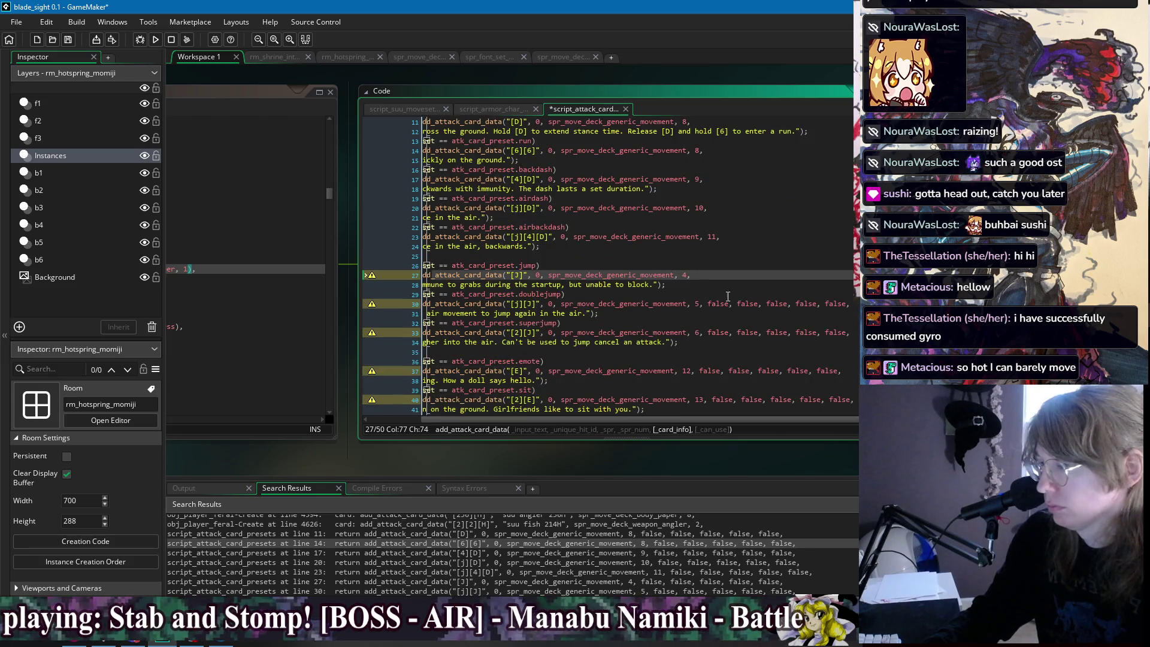
left_click_drag(704, 304, 853, 303)
key("Delete")
left_click_drag(732, 332, 851, 333)
key("Delete")
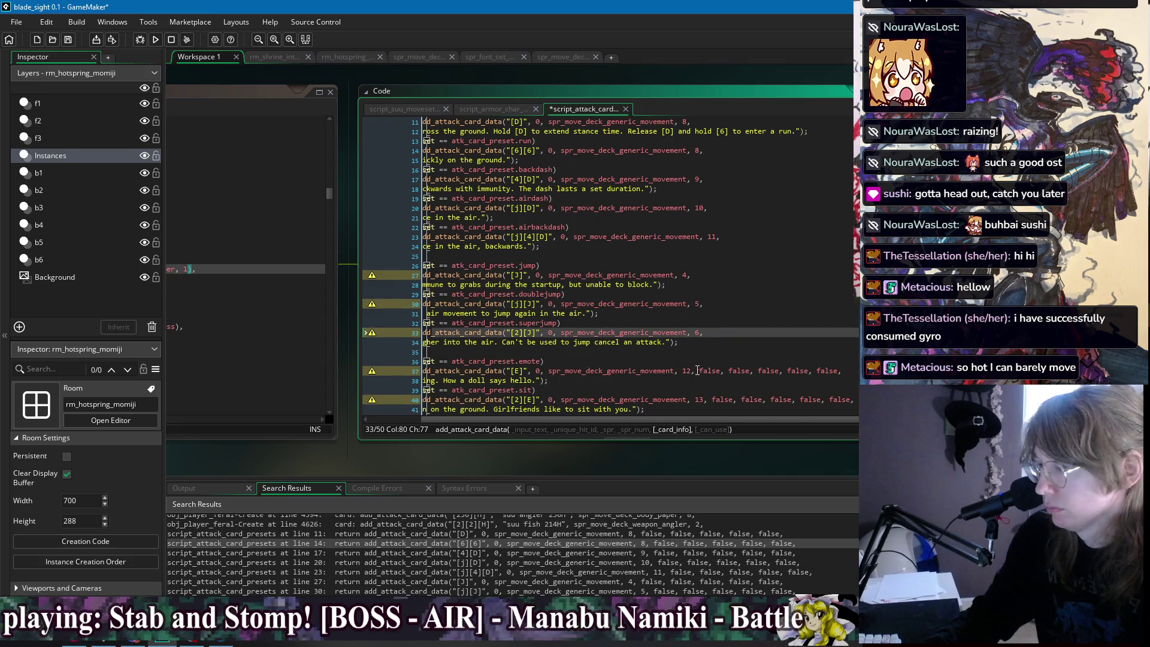
left_click_drag(698, 370, 851, 370)
key("Delete")
Delete the trailing false arguments from the preset calls on lines 40, 43 and 46.
scroll(710, 287, "down", 2)
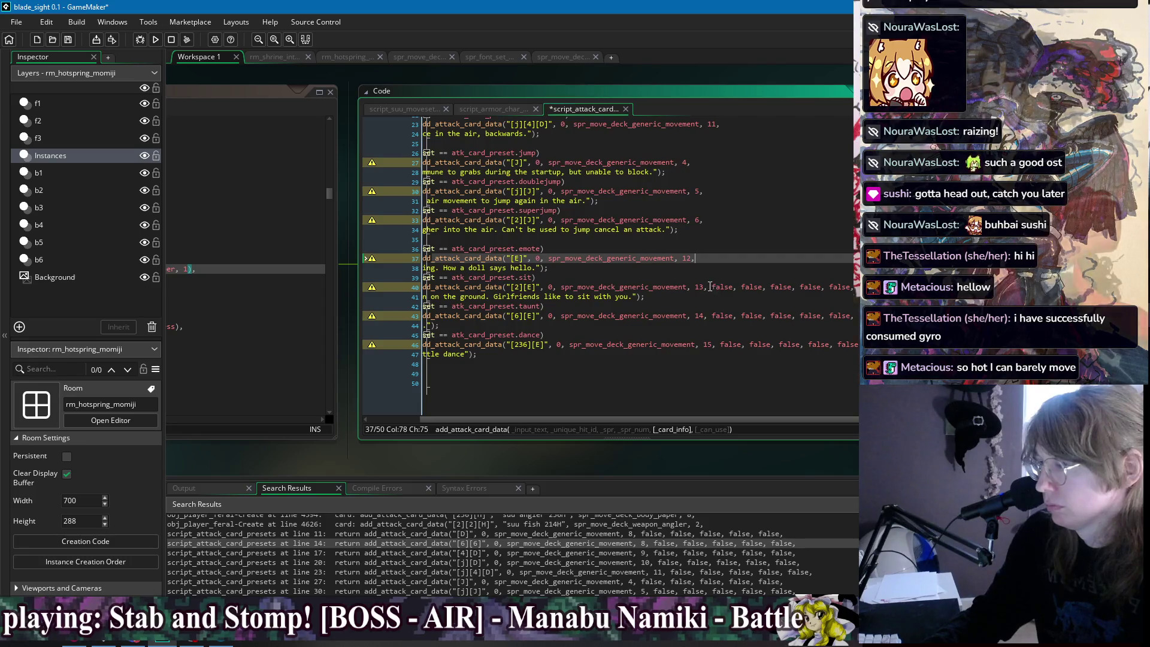
left_click_drag(710, 287, 852, 296)
key("Delete")
left_click_drag(710, 324, 851, 324)
key("Delete")
left_click_drag(717, 353, 852, 353)
key("Delete")
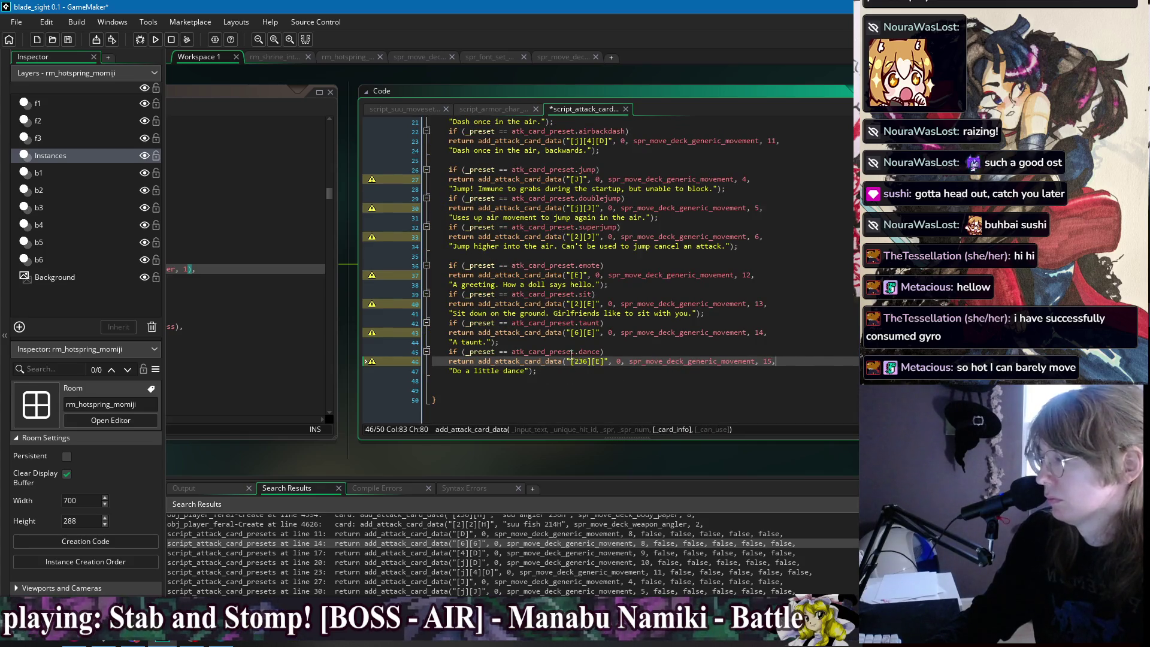
left_click(697, 313)
Append ", false" to the run, backdash, airdash and airbackdash preset calls.
scroll(772, 310, "up", 5)
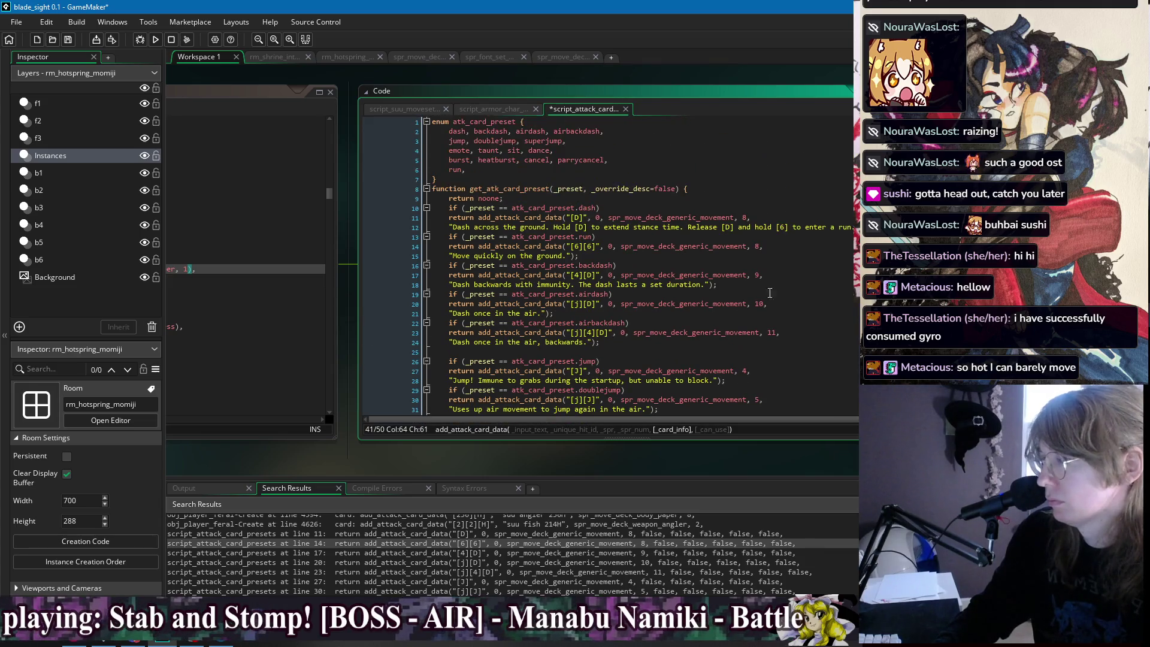
left_click(856, 227)
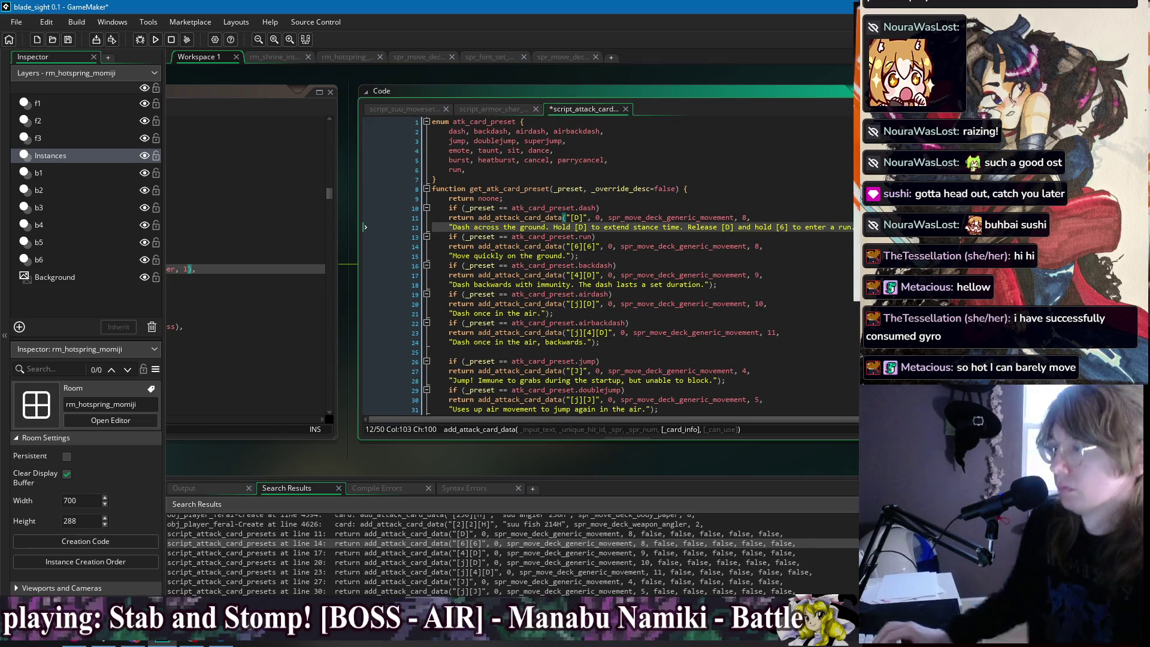
type(", fals")
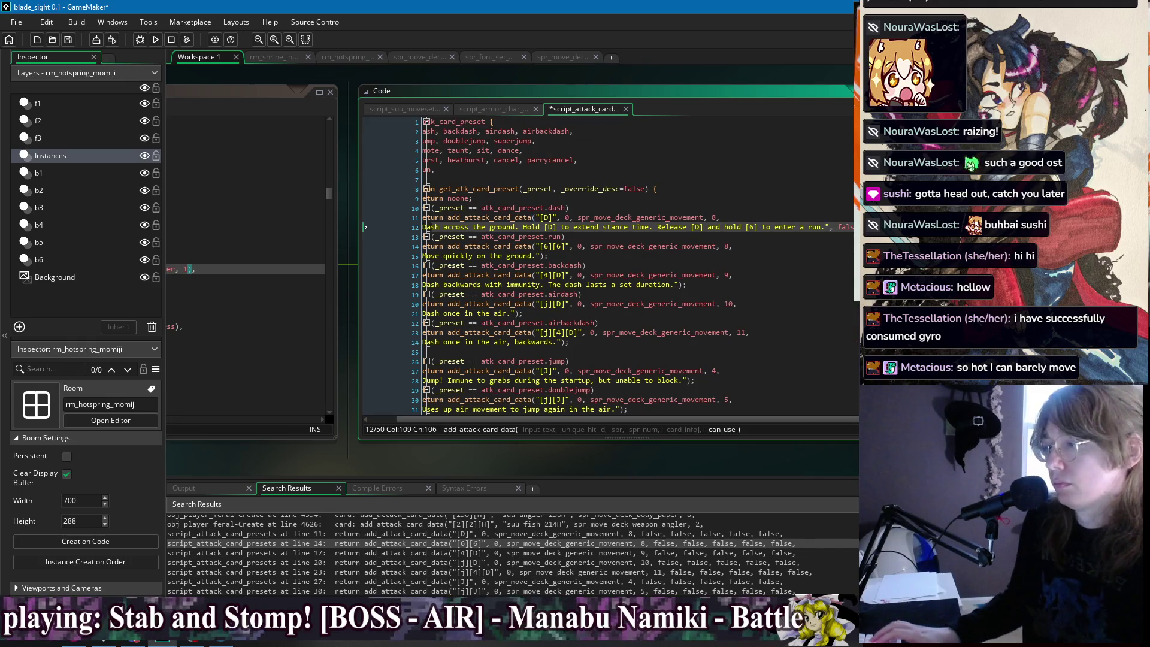
key("BackSpace")
key("BackSpace")
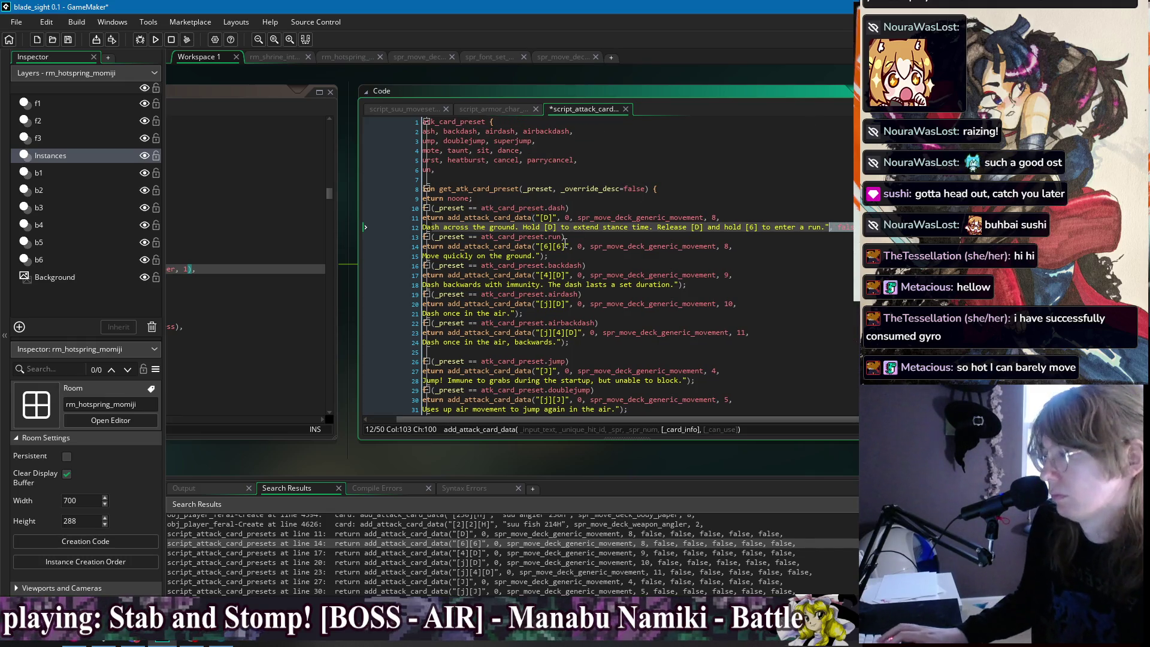
left_click(546, 256)
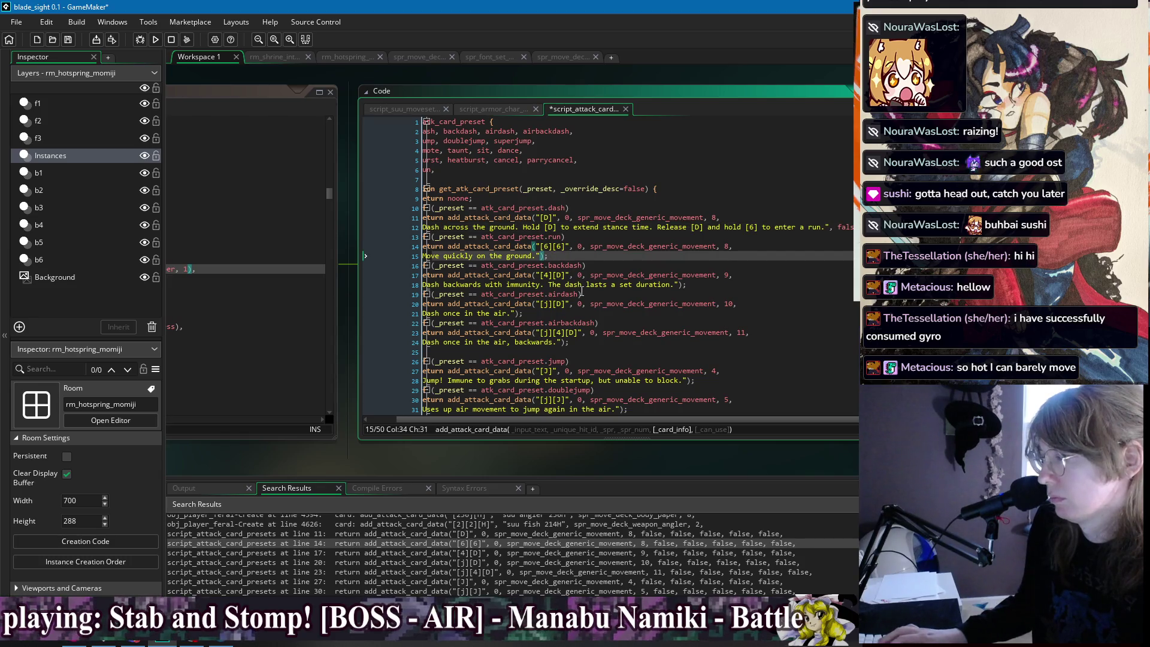
type(", false")
left_click(680, 284)
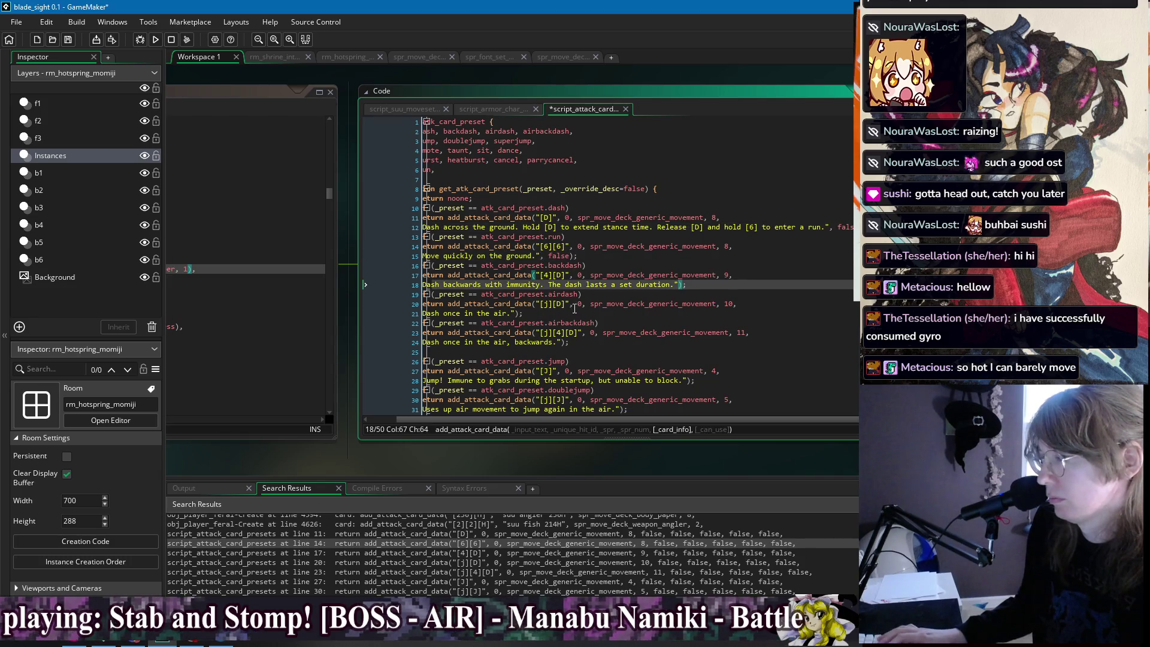
type(", false")
left_click(572, 312)
type(", false")
left_click(570, 343)
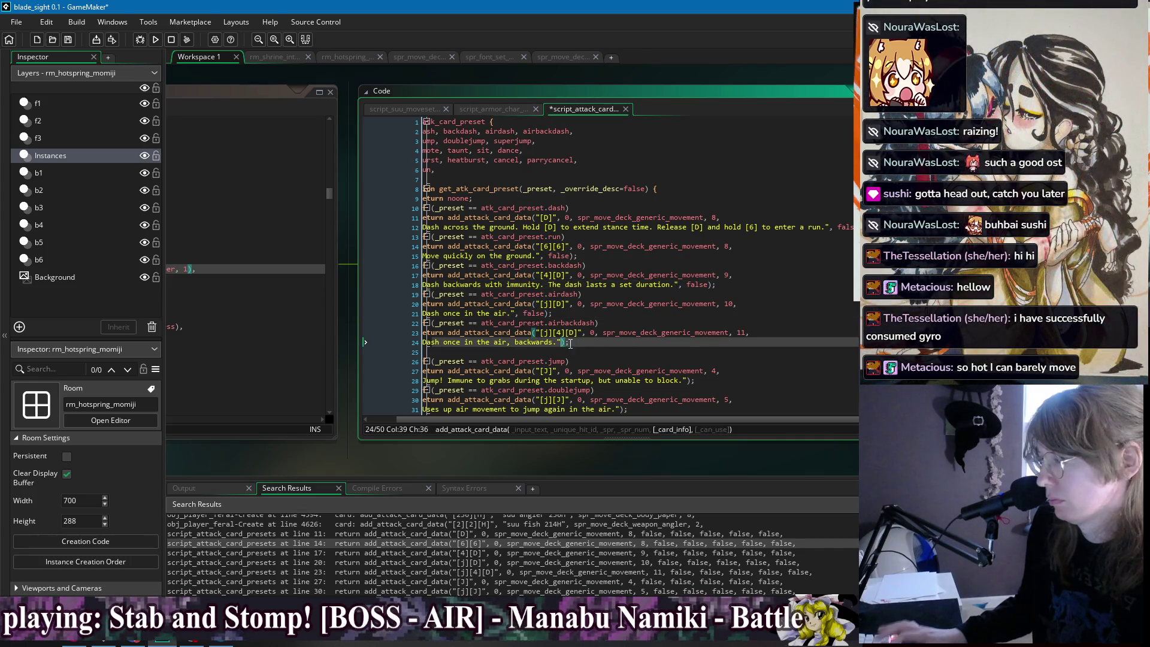
type(", false")
Append ", false" to the jump, doublejump, superjump, emote and sit preset calls.
scroll(624, 340, "down", 2)
left_click(689, 335)
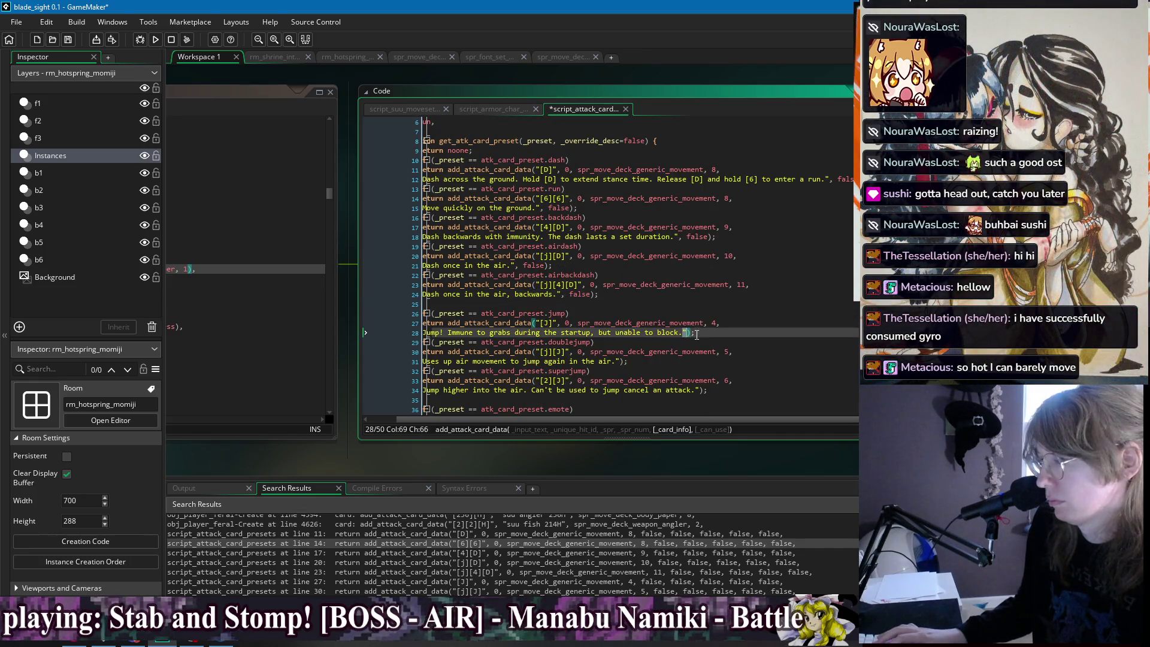
type(", false")
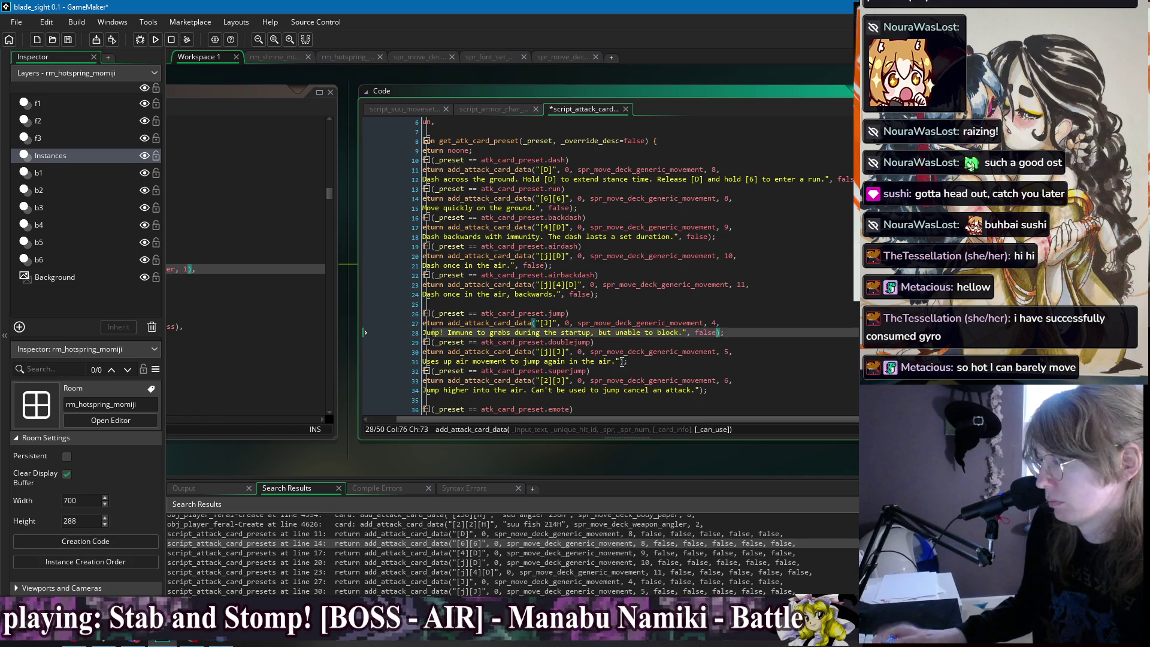
left_click(624, 361)
type(", false")
left_click(701, 390)
type(", false")
scroll(719, 359, "down", 3)
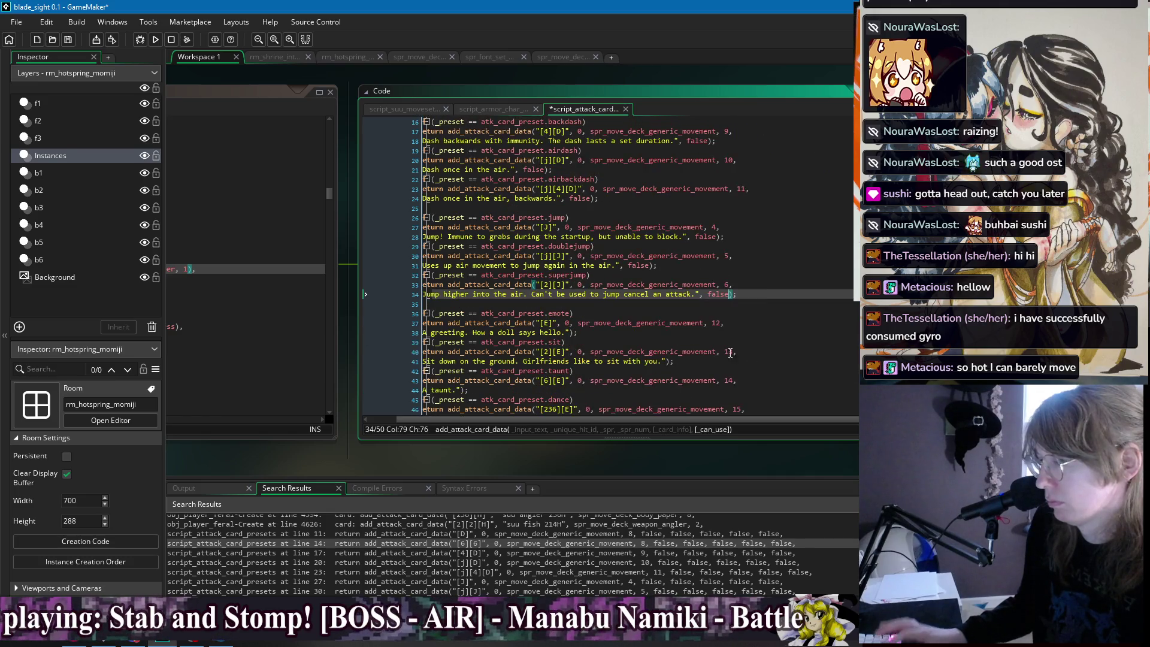
left_click(567, 332)
type(", false")
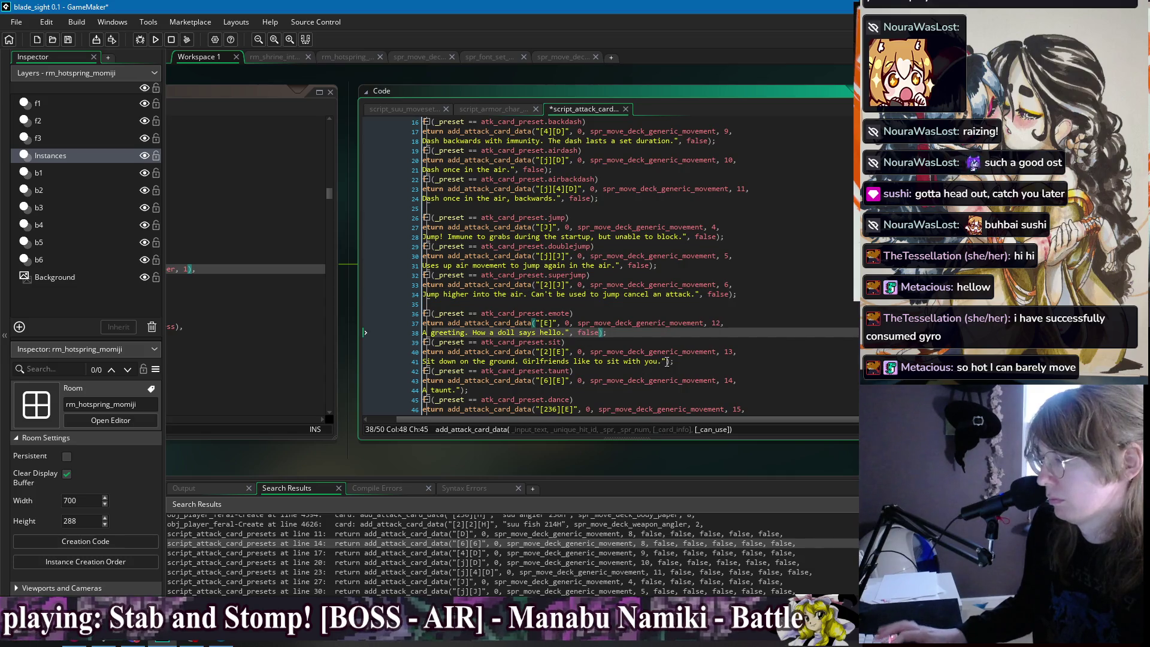
left_click(667, 362)
type(", false")
Append ", false" to the taunt and dance preset calls and save the script.
scroll(659, 347, "down", 2)
left_click(461, 333)
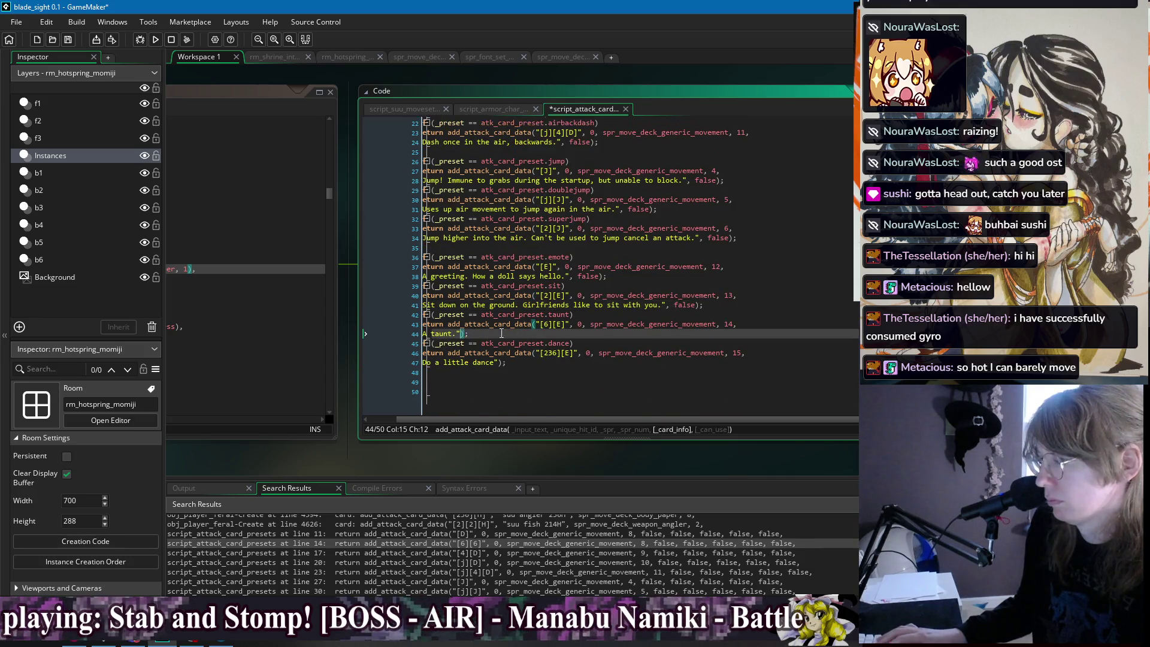
type(", false")
left_click(502, 362)
type(", false")
left_click(522, 380)
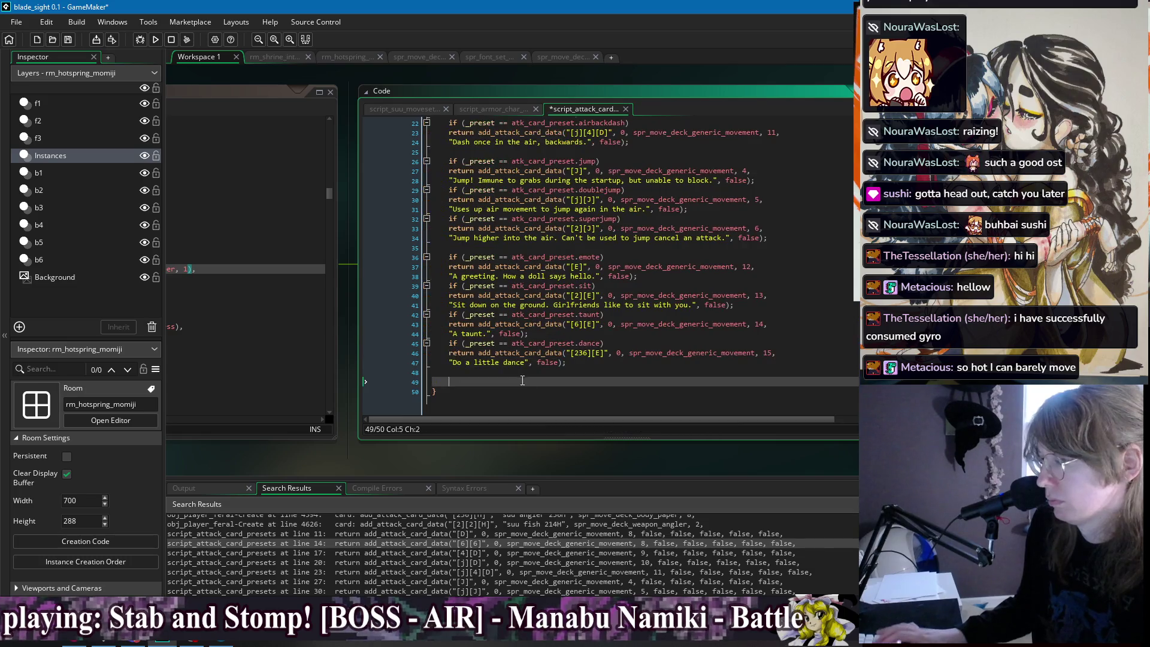
left_click(599, 362)
scroll(620, 384, "up", 5)
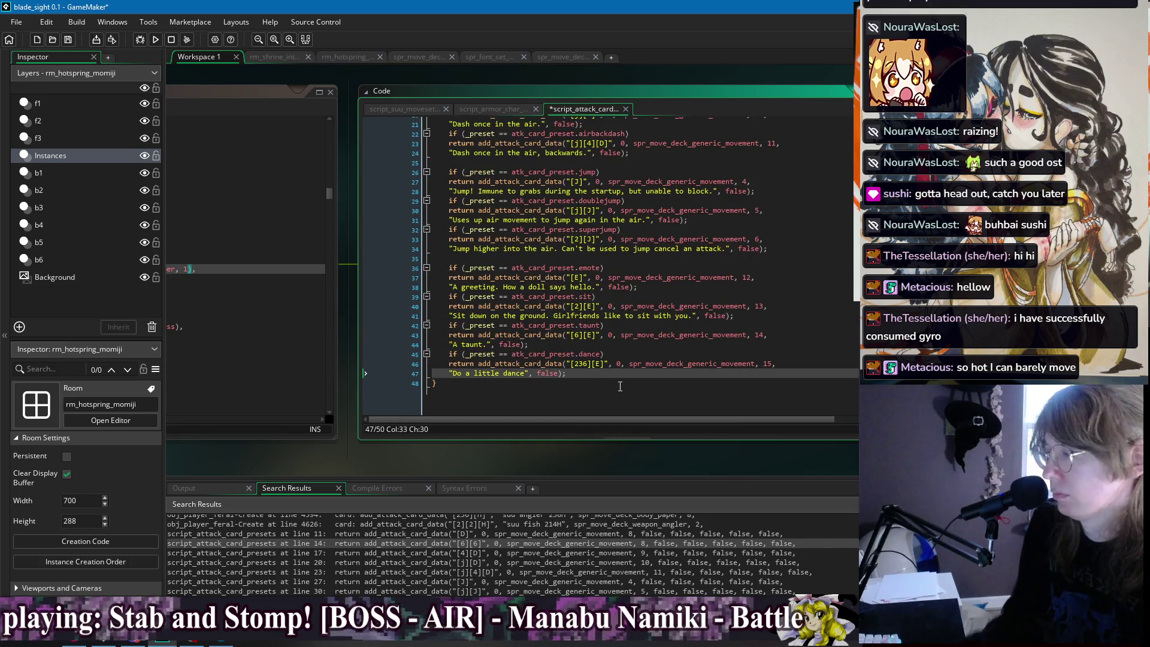
key("ctrl+s")
left_click(553, 156)
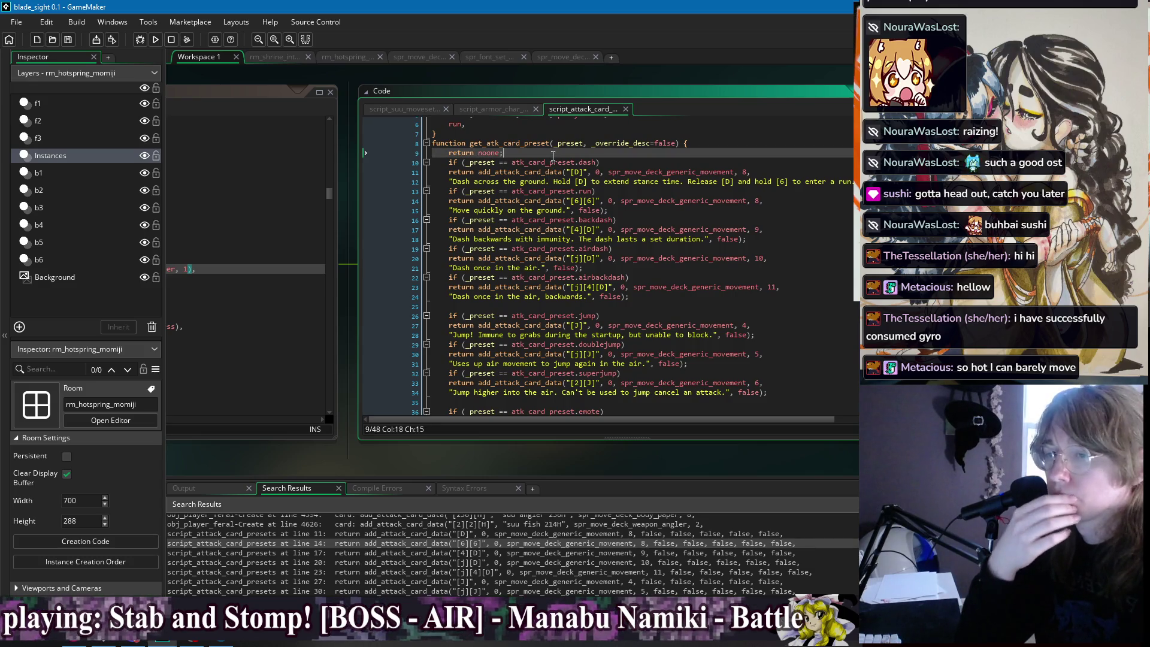
In script_character_attributes, replace the base card call's trailing arguments with "", false.
scroll(326, 566, "down", 3)
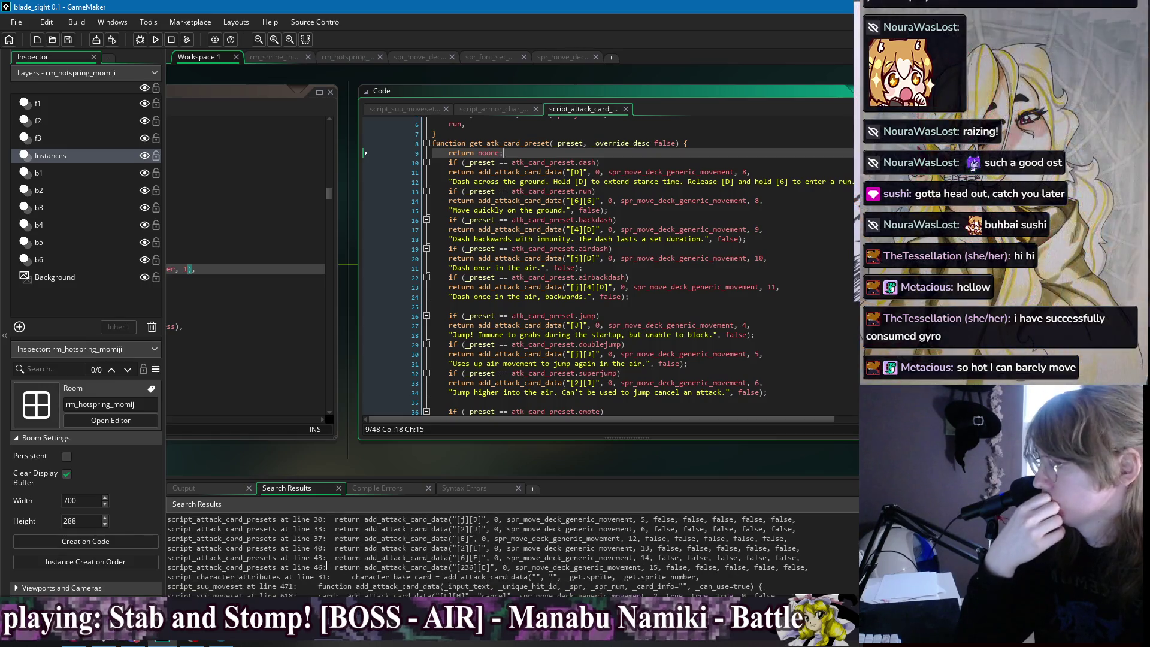
double_click(259, 577)
left_click(476, 306)
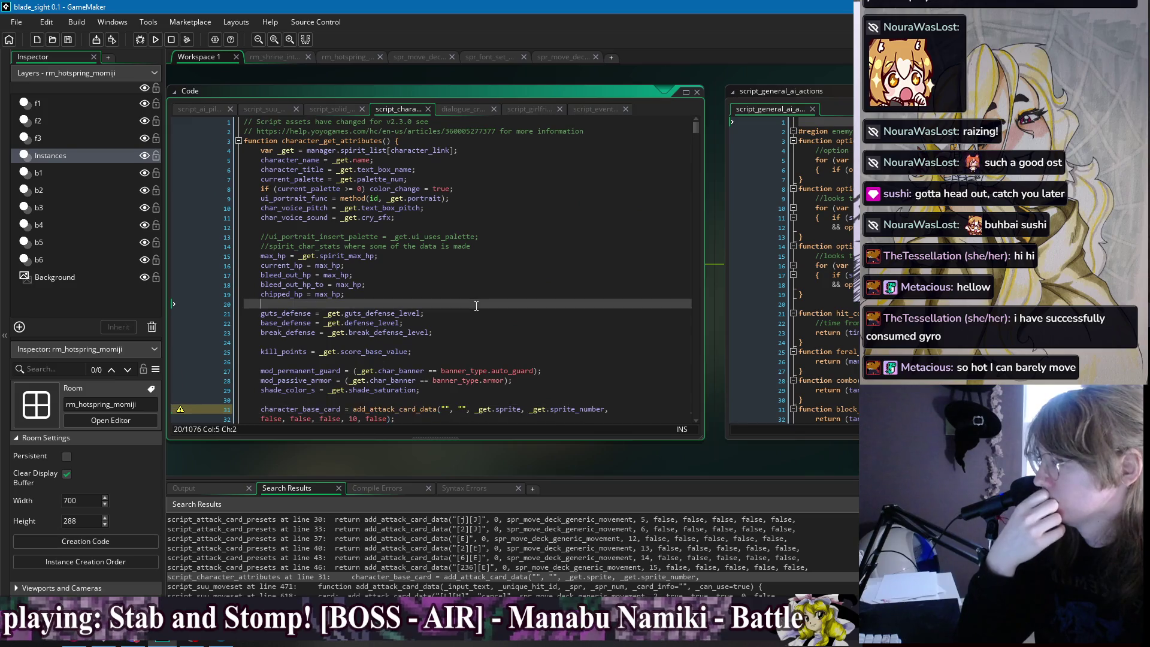
scroll(476, 306, "down", 3)
left_click_drag(388, 347, 648, 337)
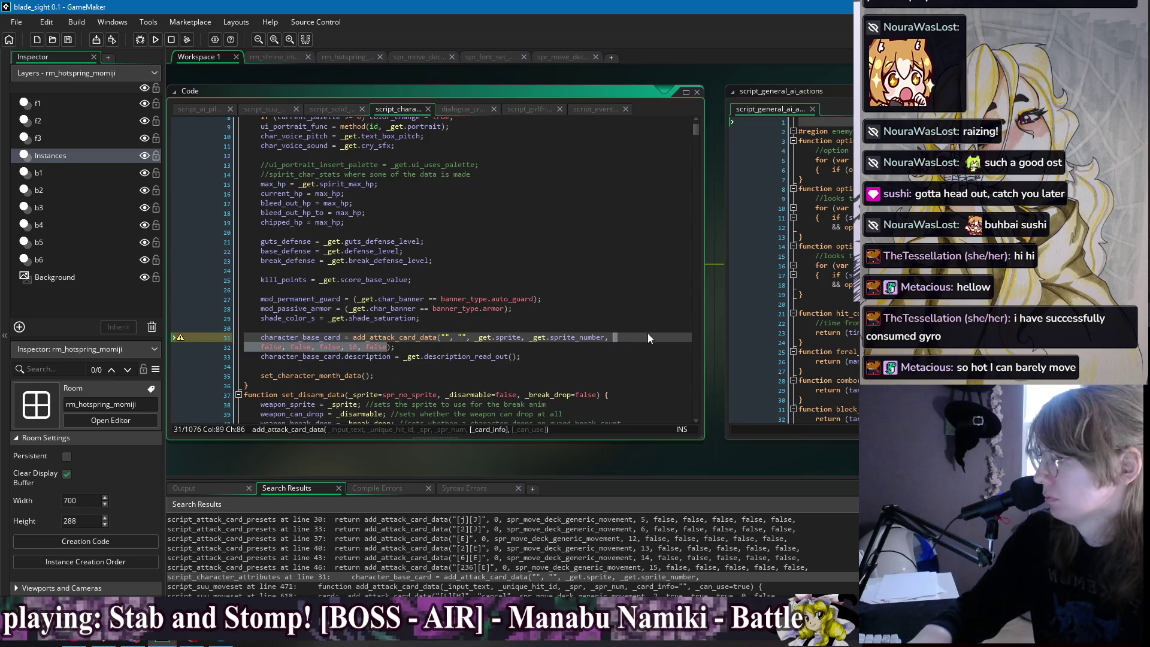
key("BackSpace")
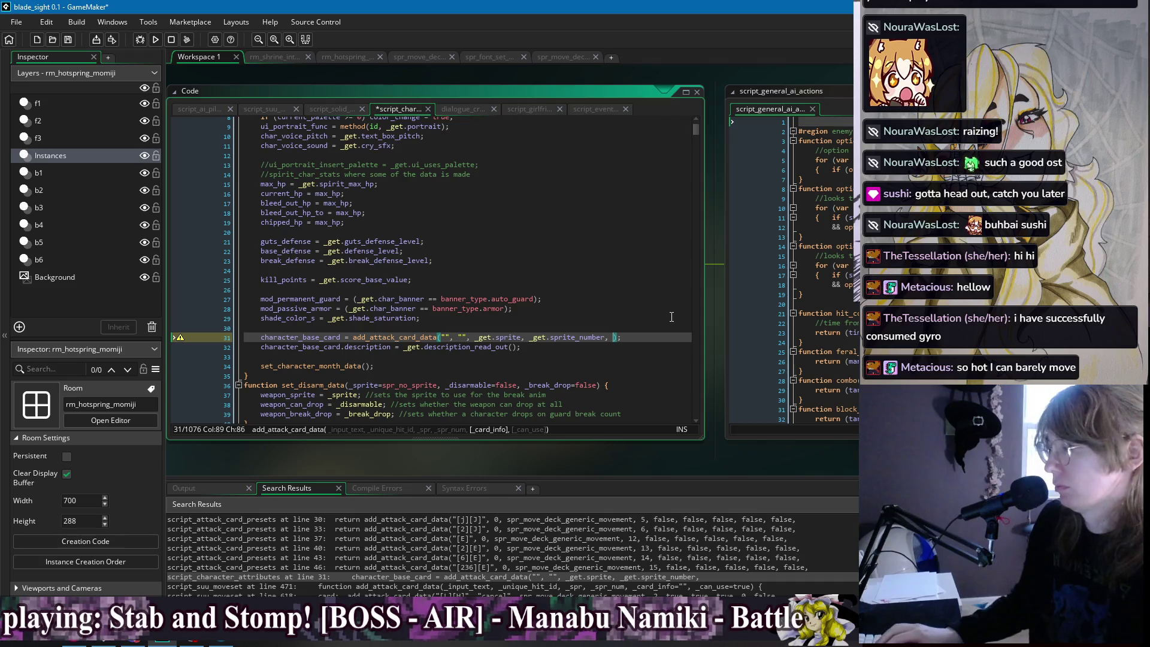
type("\"\", false")
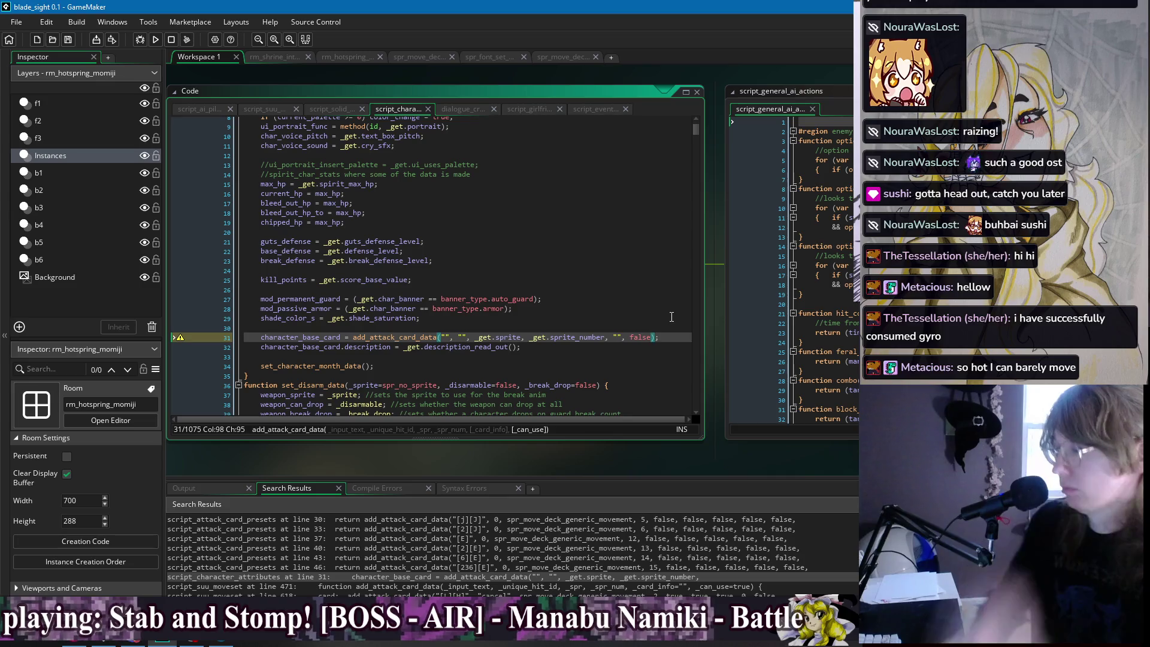
left_click(583, 370)
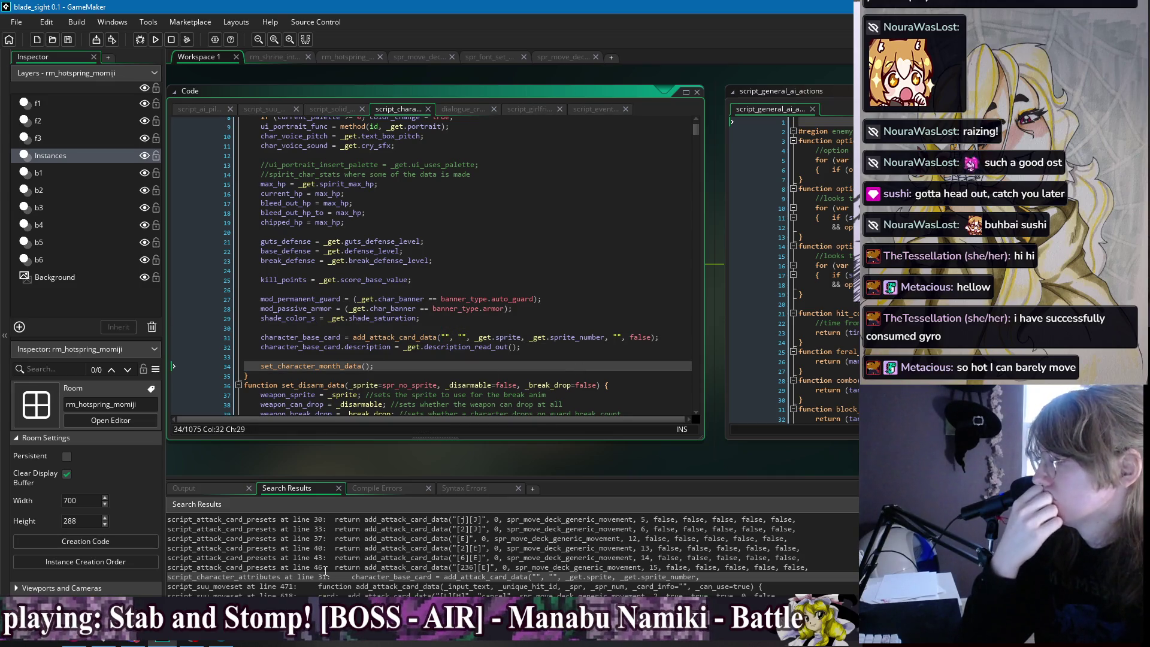
scroll(341, 558, "down", 2)
Navigate script_suu_moveset via results at lines 471 and 873 to the line-618 cancel card call.
double_click(288, 562)
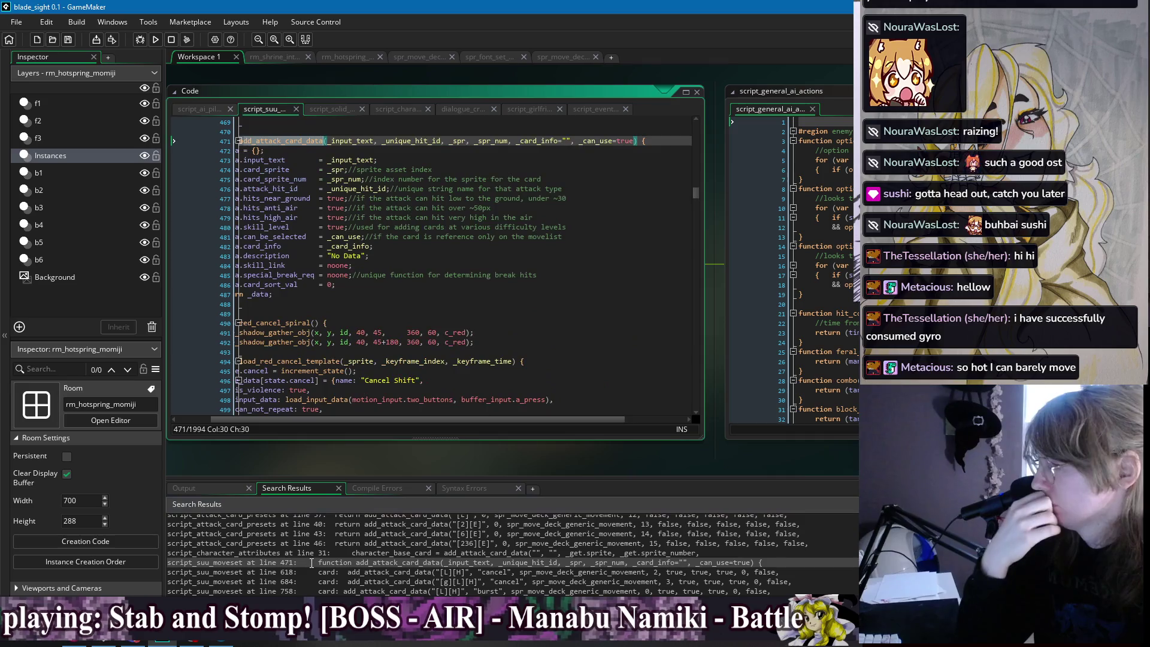
left_click(338, 303)
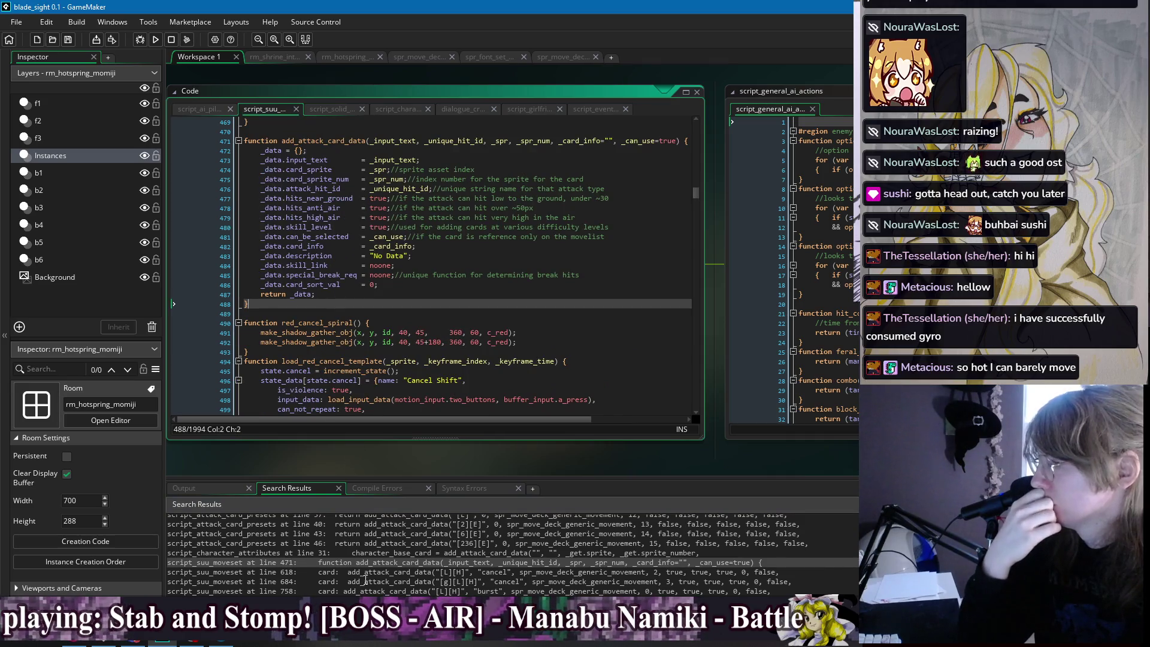
scroll(370, 573, "down", 2)
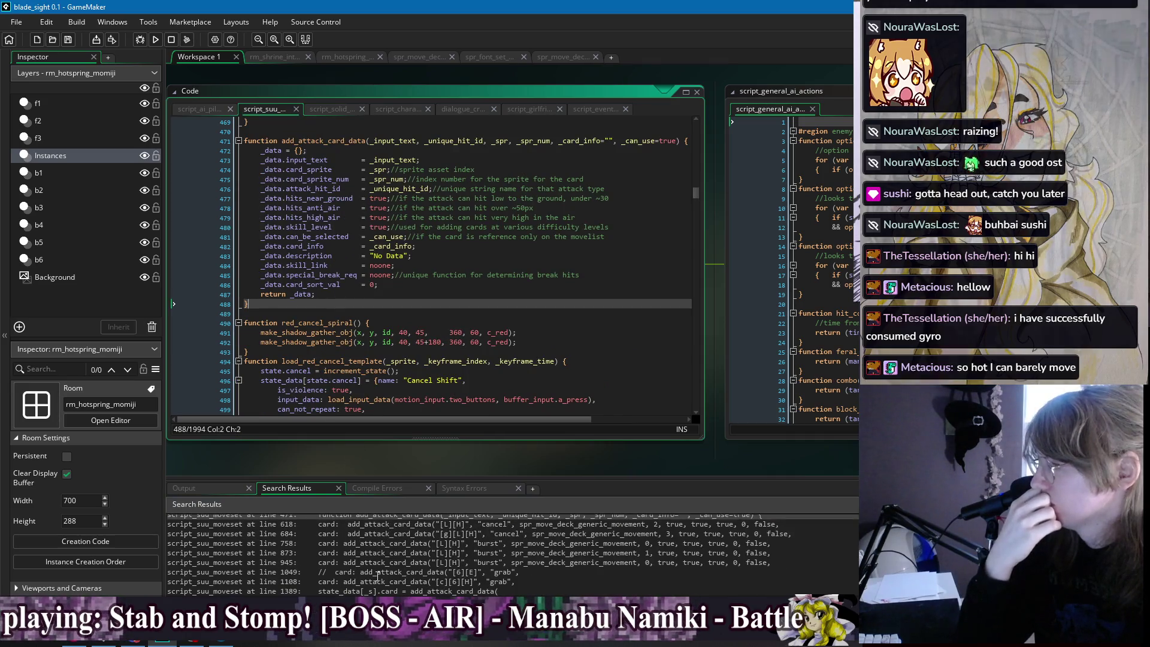
scroll(384, 543, "down", 1)
double_click(388, 528)
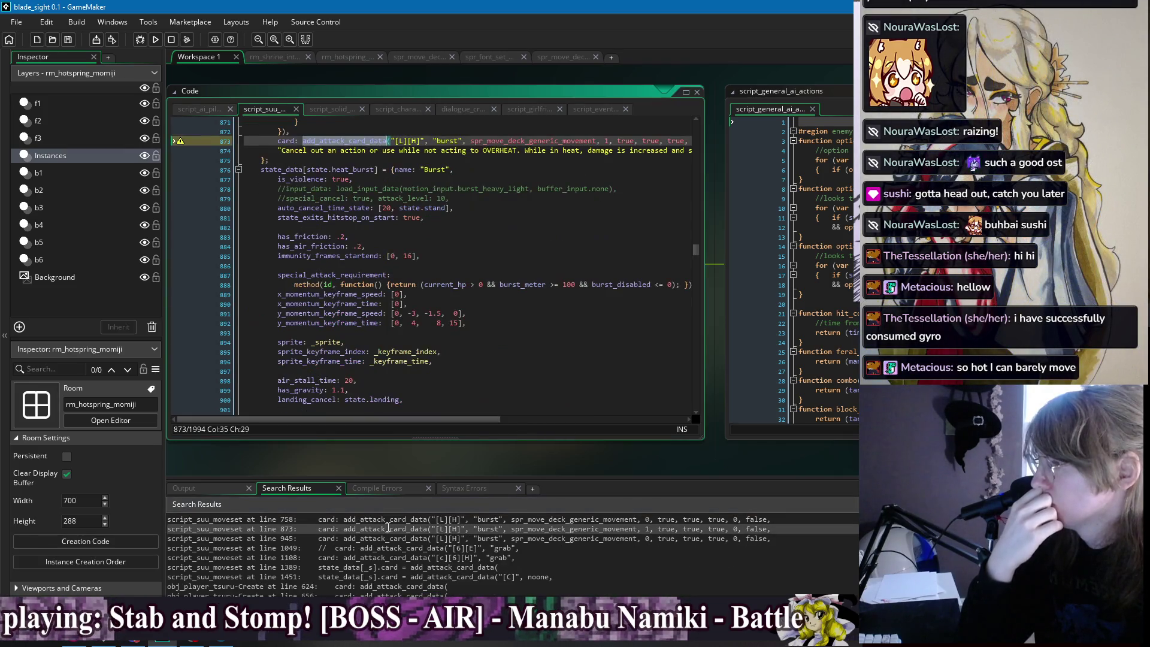
scroll(492, 267, "up", 2)
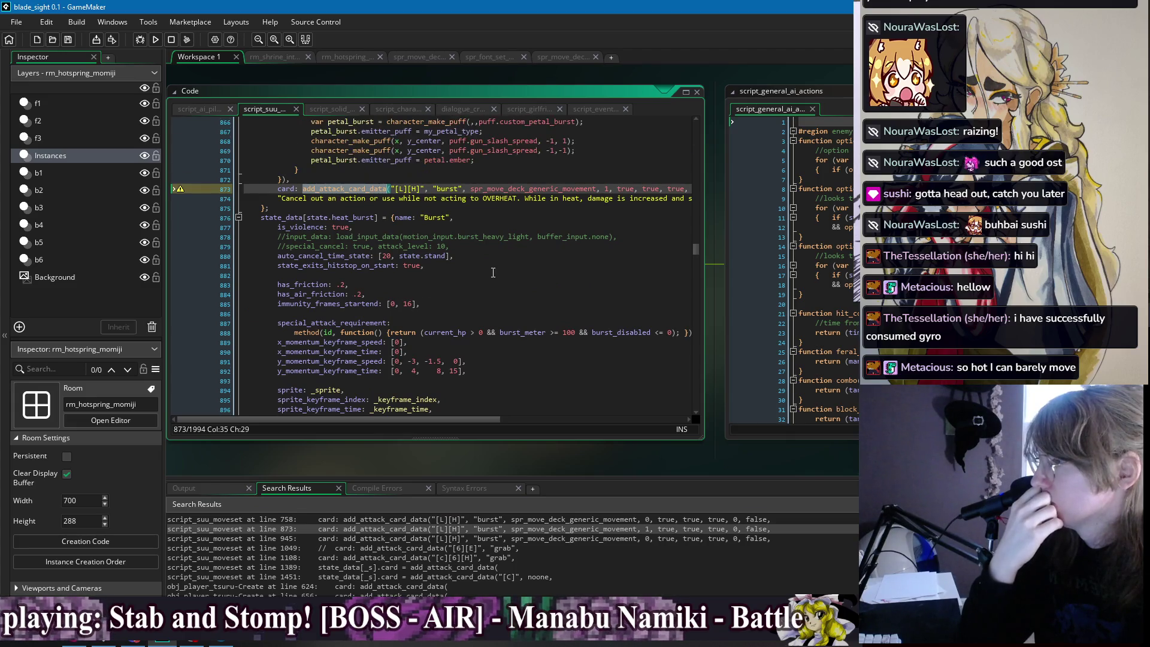
scroll(458, 542, "up", 2)
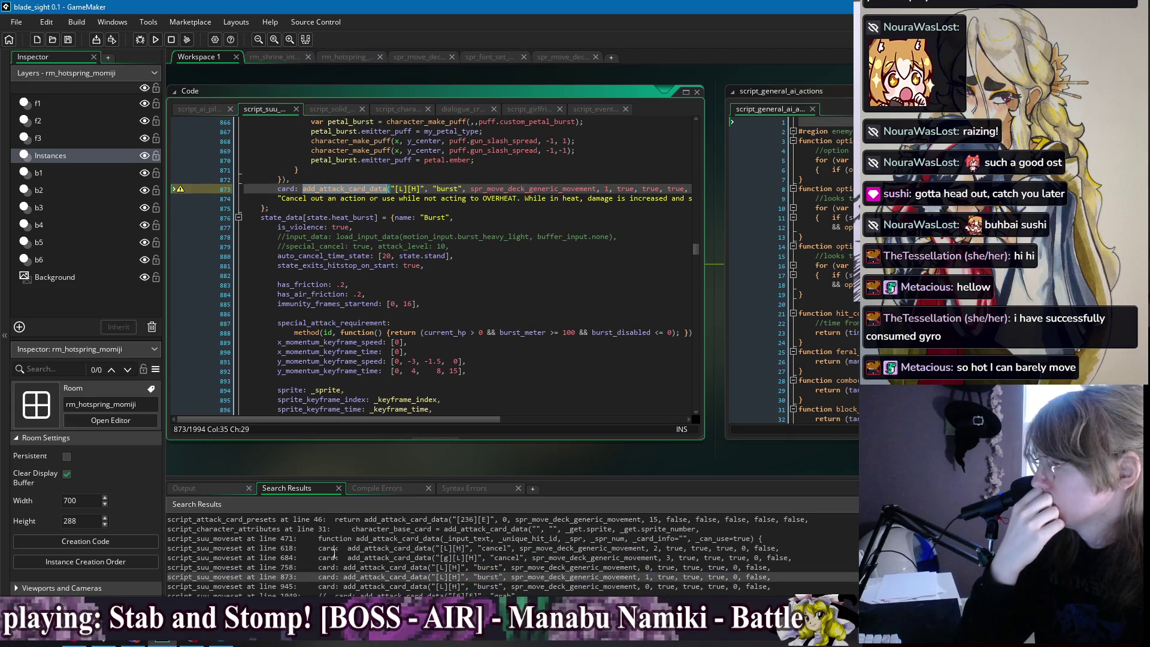
double_click(365, 539)
double_click(375, 548)
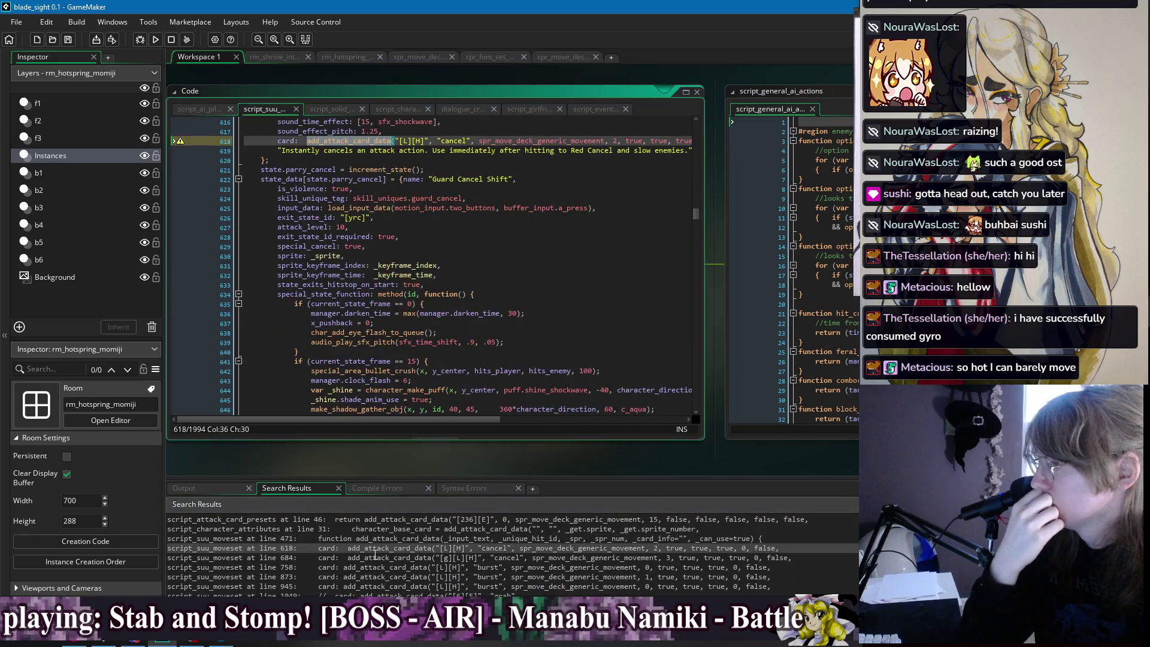
scroll(412, 173, "up", 2)
left_click(305, 190)
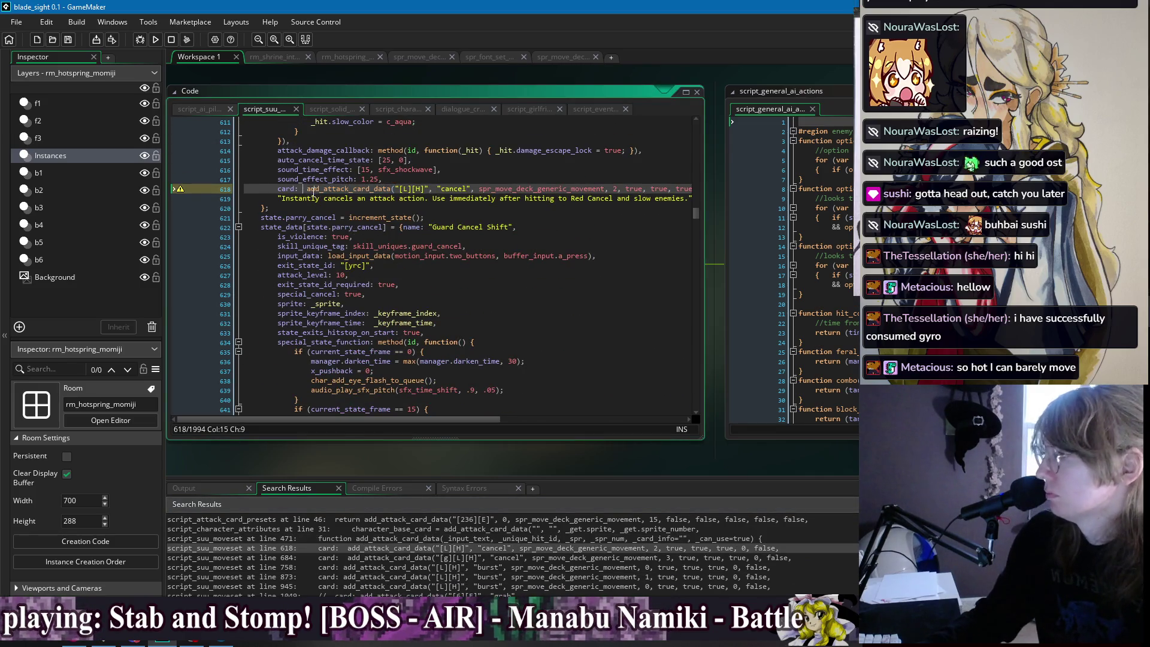
Delete the cancel card's arguments after 2, end it with ", false", and save.
key("BackSpace")
left_click(474, 188)
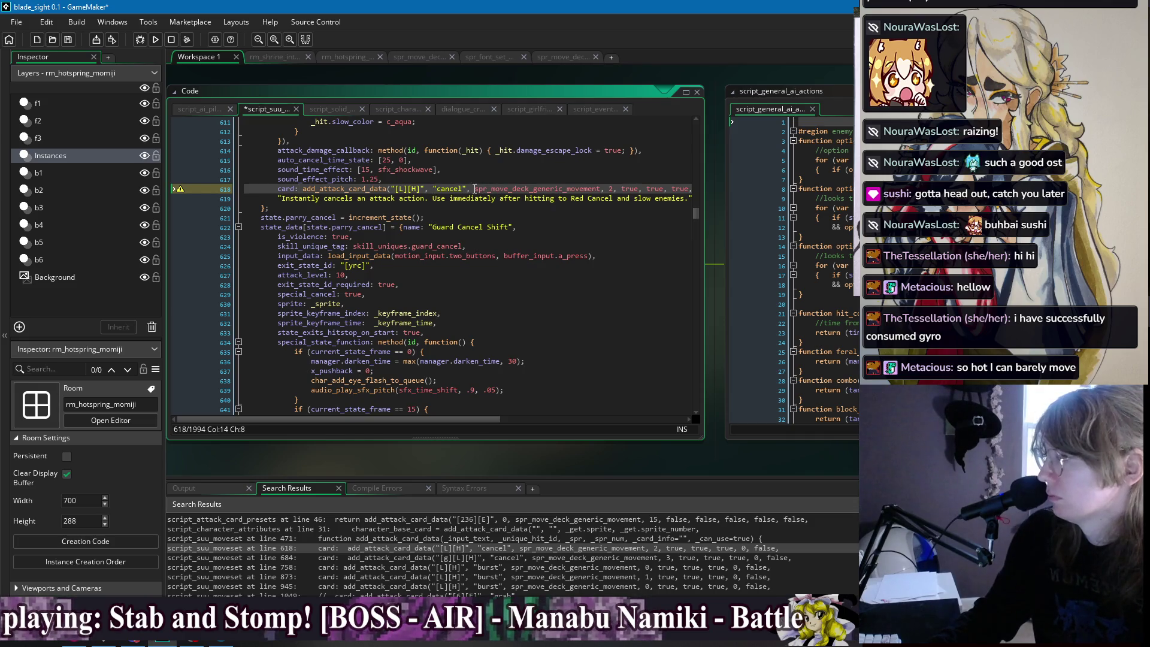
left_click_drag(622, 189, 676, 191)
key("Delete")
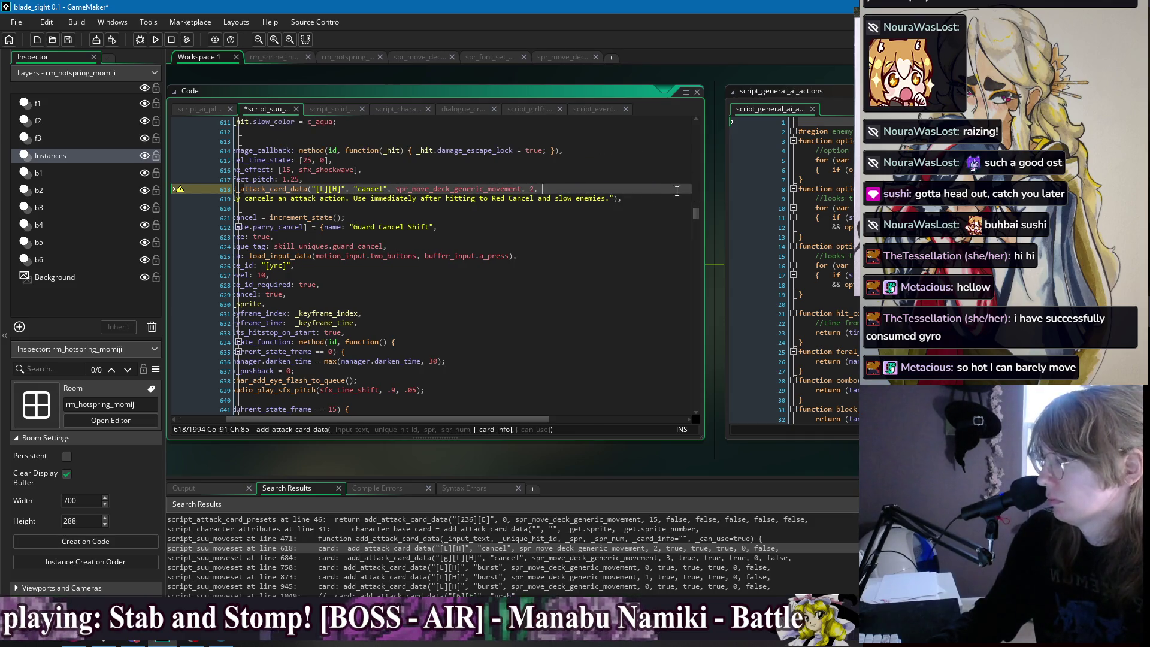
left_click(615, 198)
type(", fal")
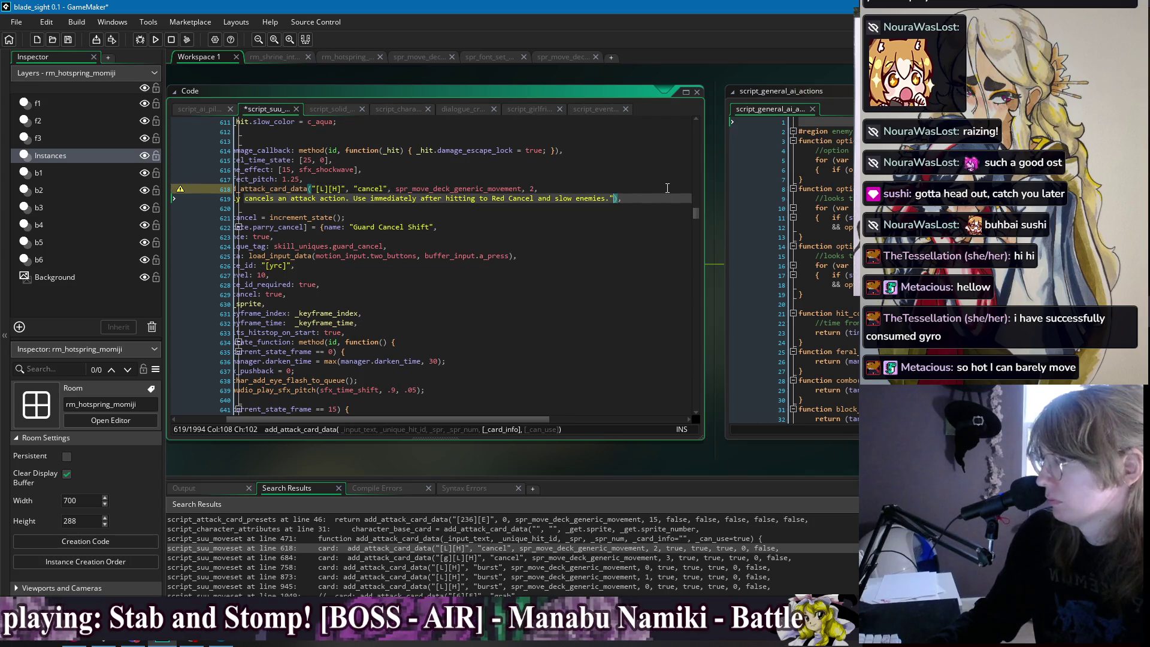
type("se")
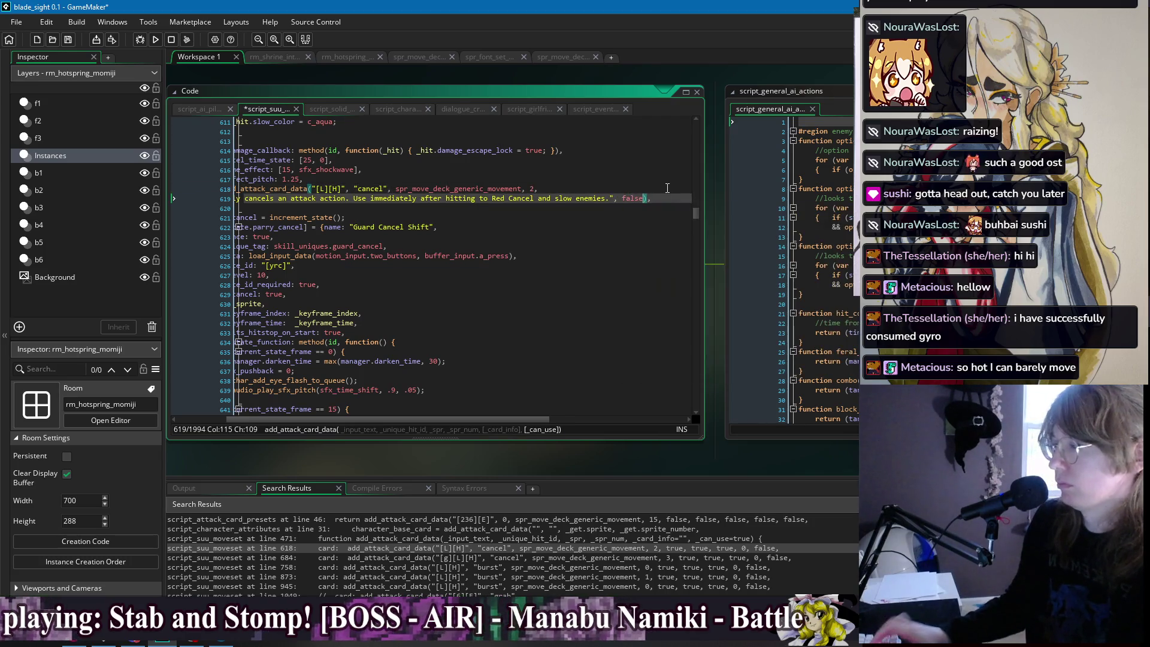
key("ctrl+s")
Replace the cancel card description with "Instantly cancel an attack." and save.
left_click(479, 209)
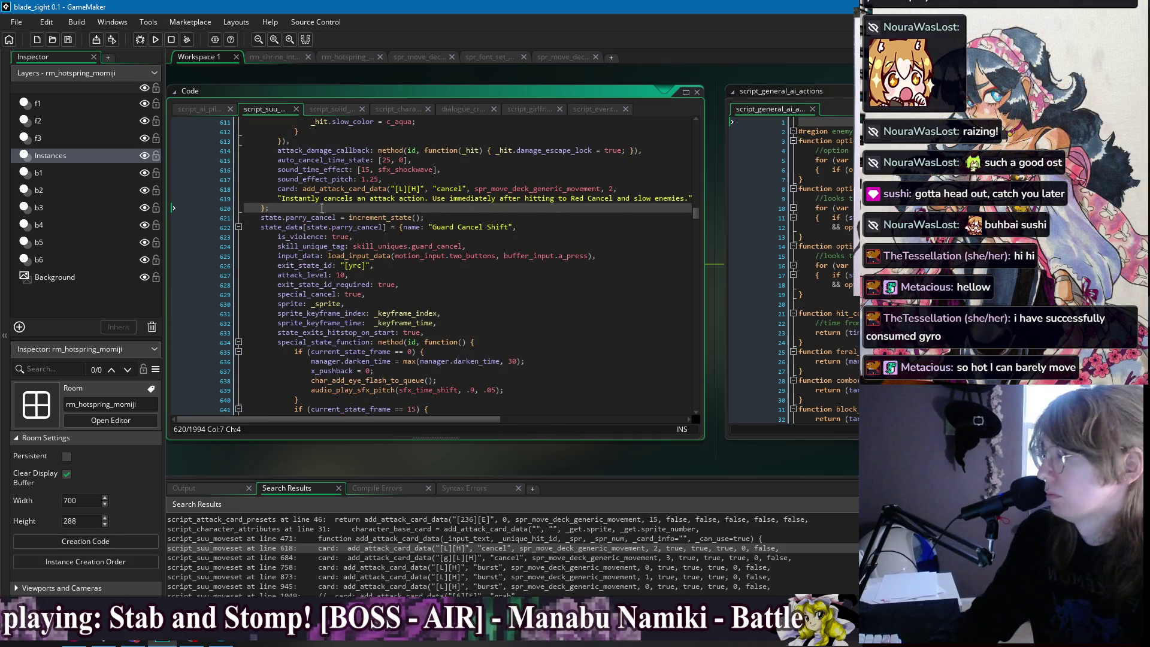
left_click_drag(282, 199, 622, 203)
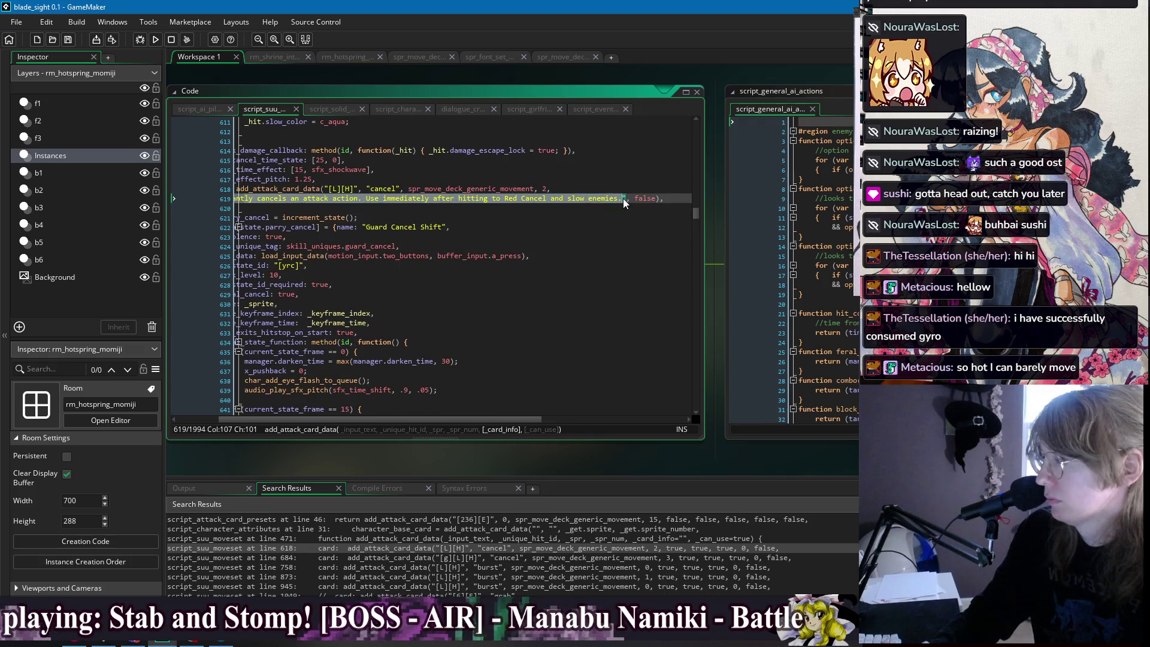
type("Instantly ")
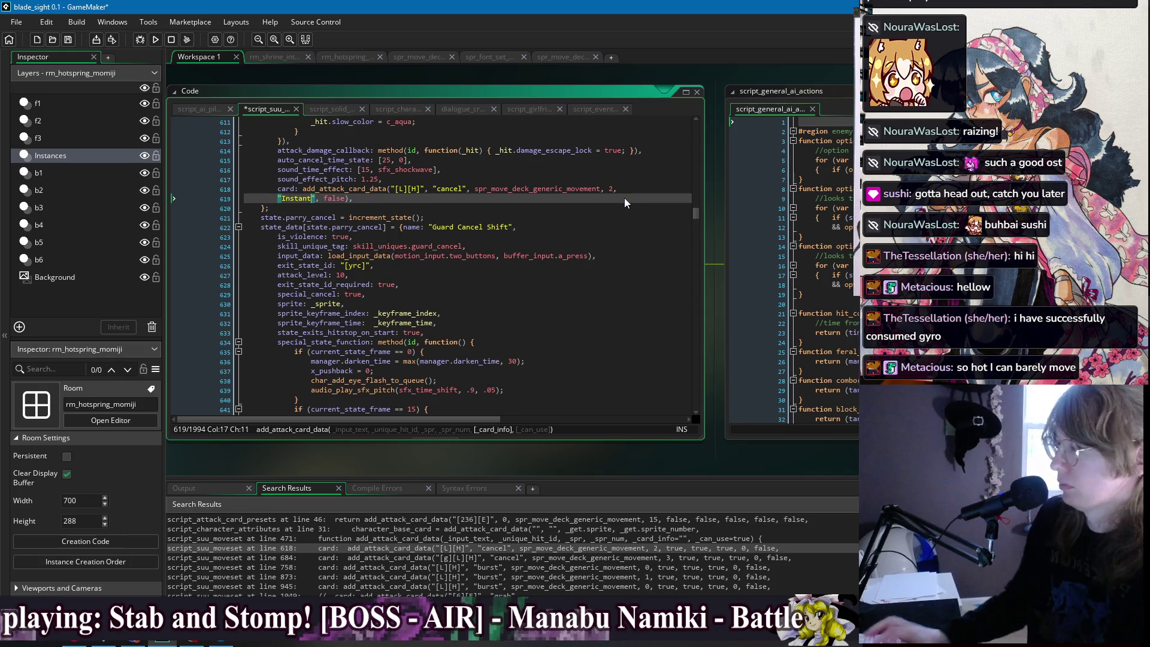
type("cancel ")
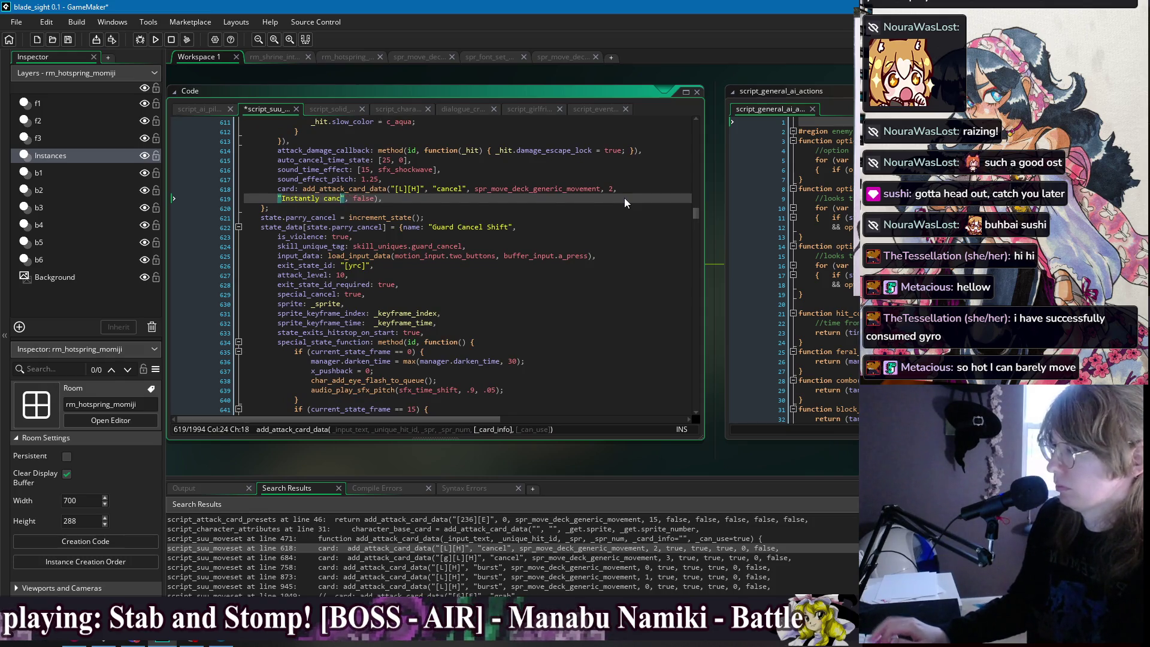
type("an attack.")
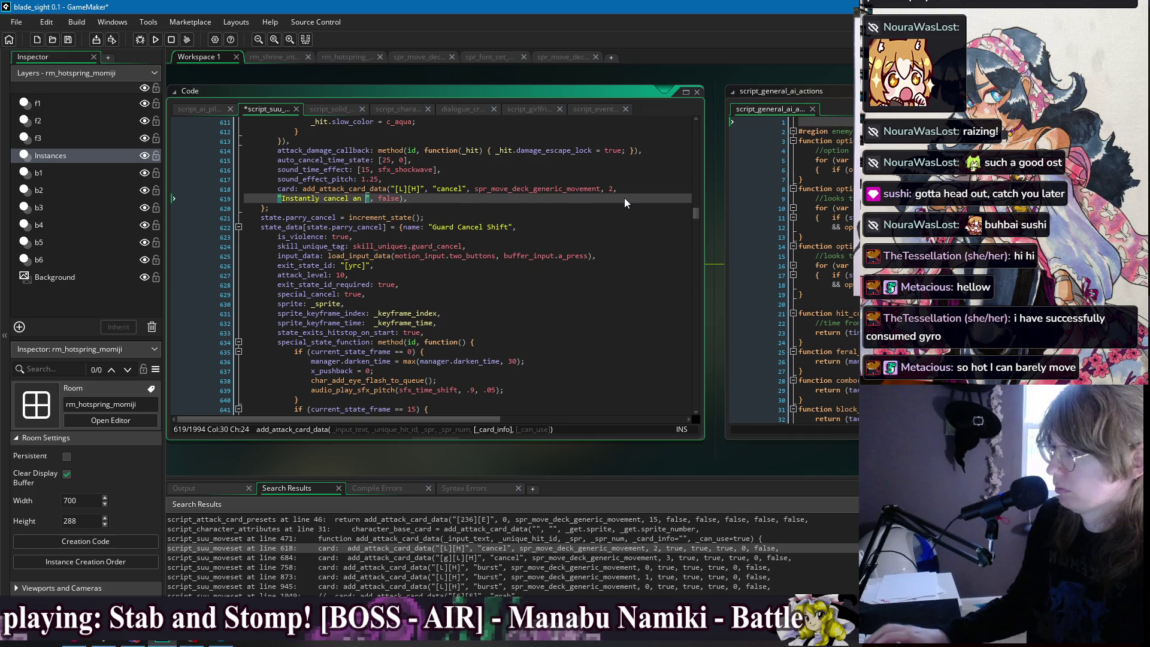
key("ctrl+s")
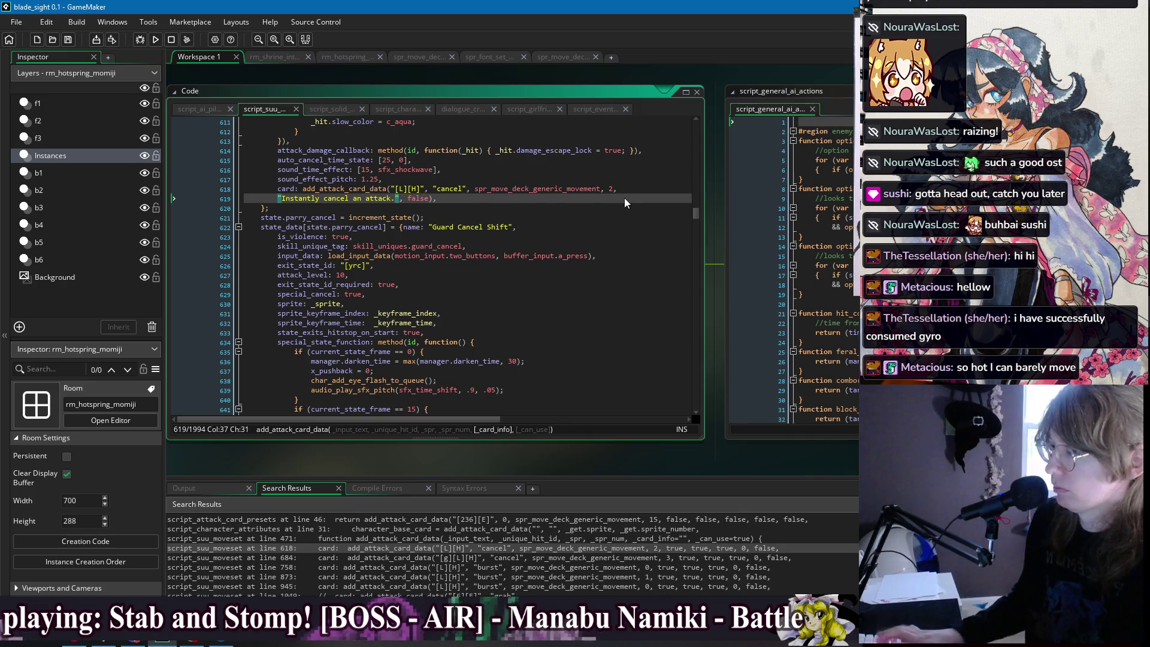
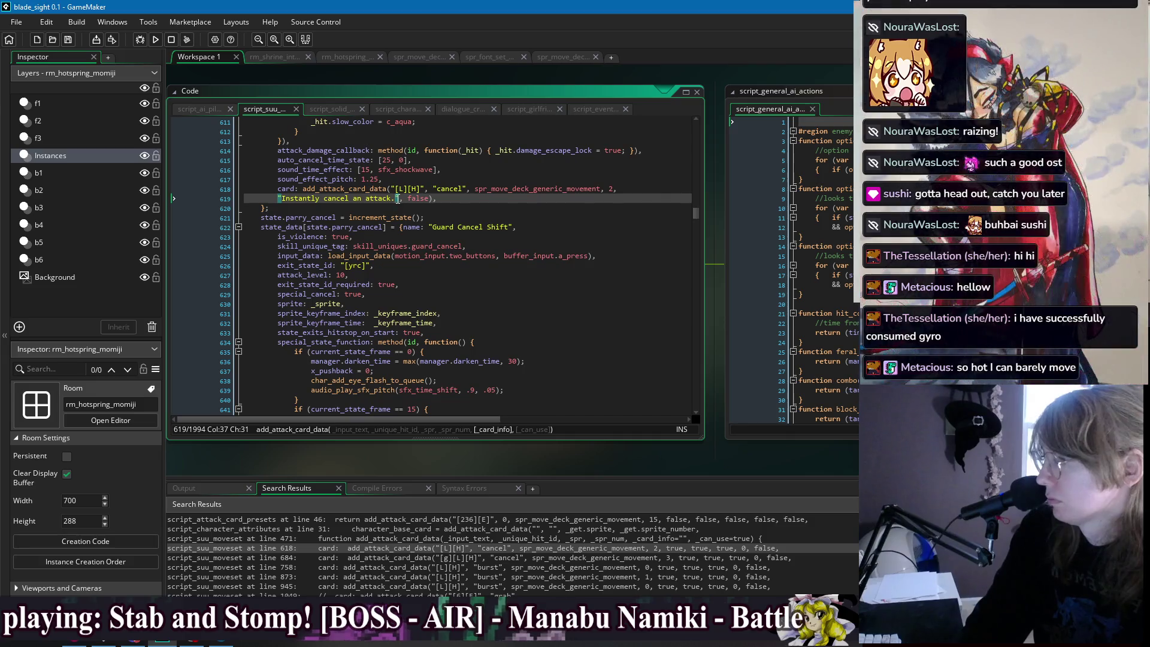
Type the draft text 'Deals damage if used immediately after hitting an enemy.', add 'and haunches', and save.
type("Deals damag")
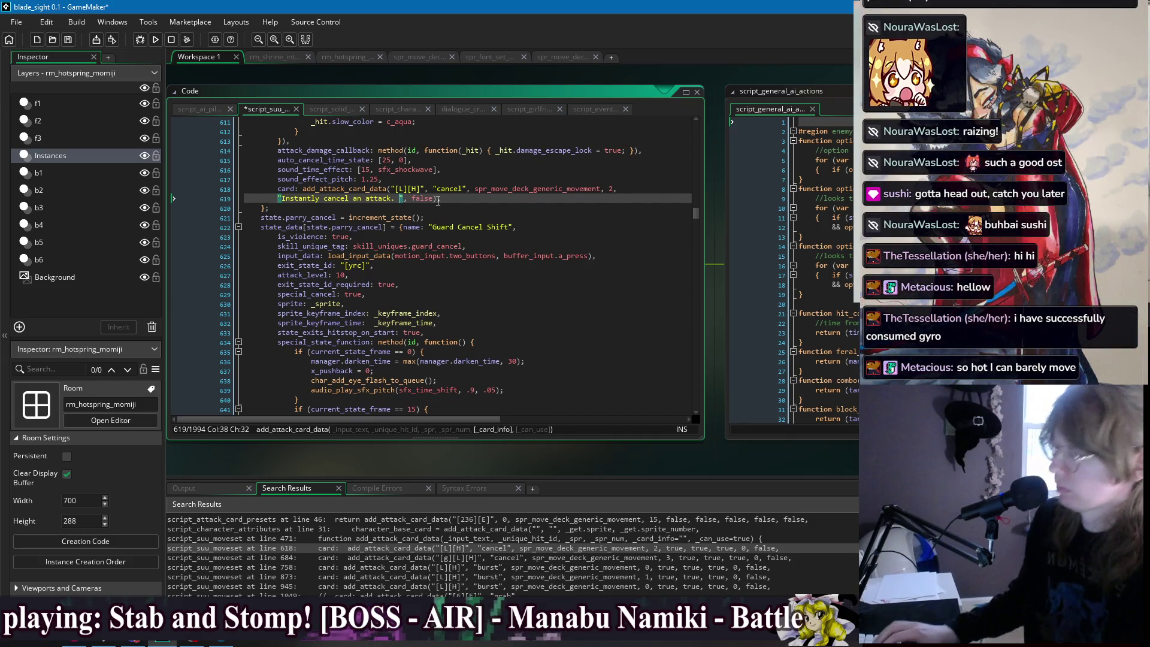
type("e if used immed")
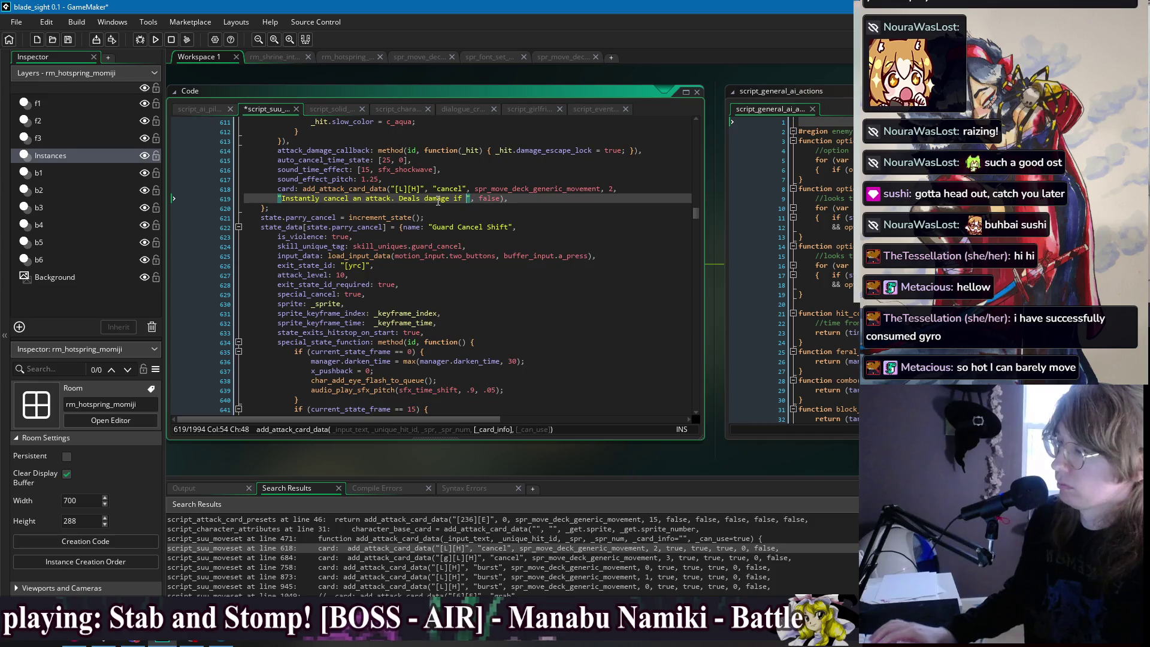
type("iately afte")
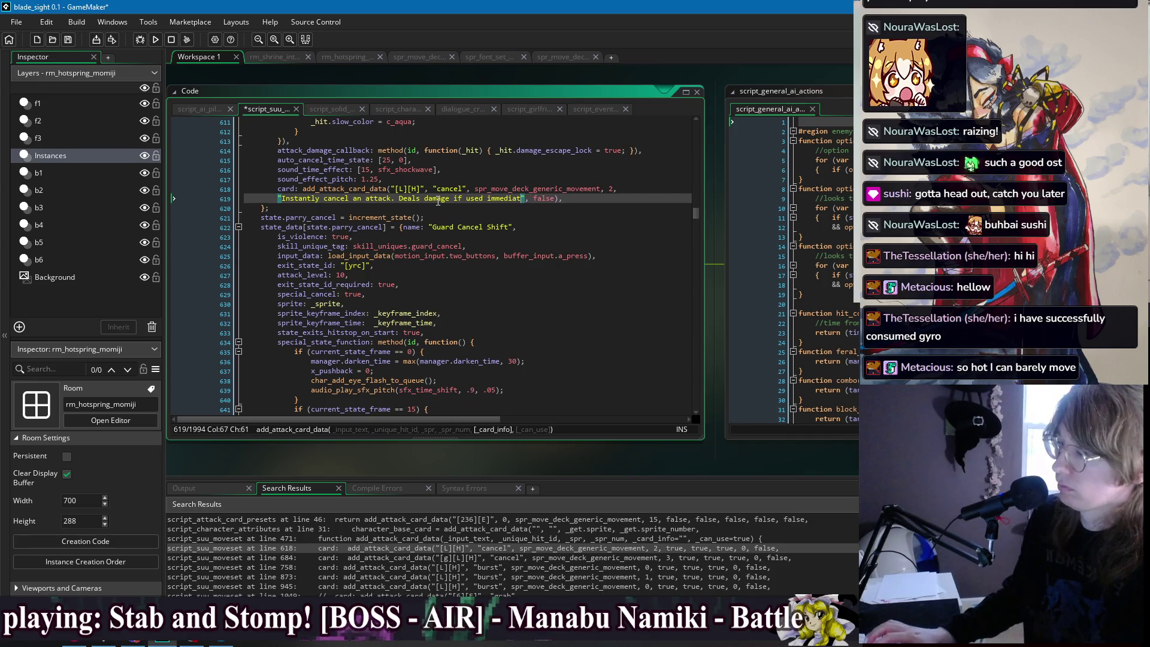
type("r hitting an e")
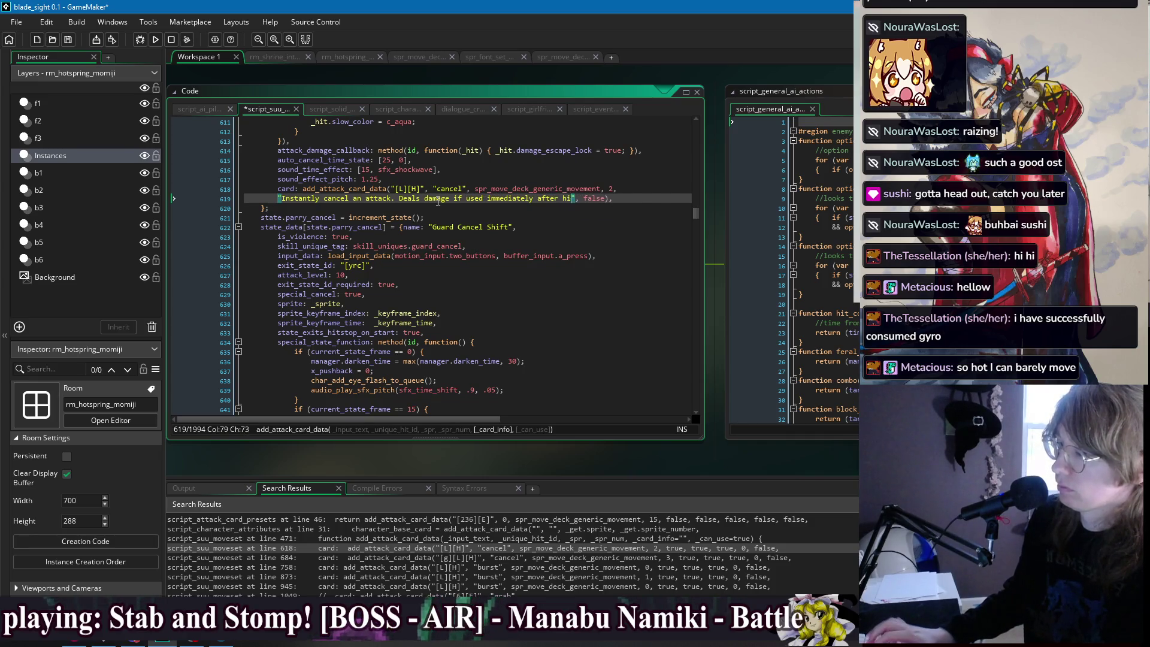
type("nemy.")
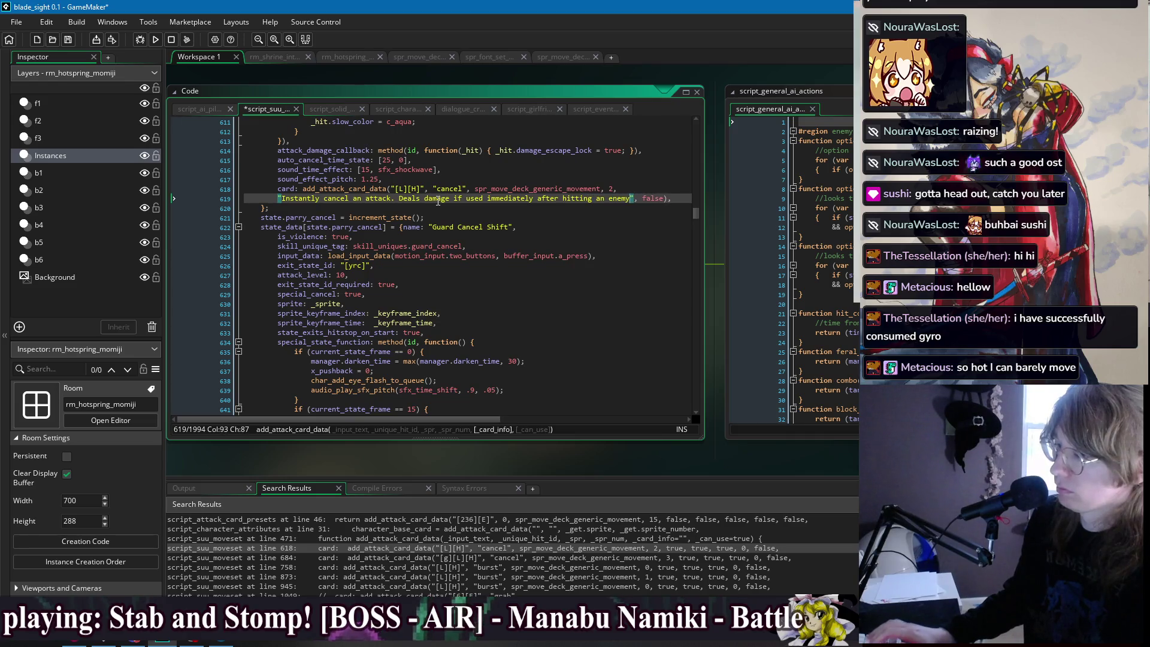
key("ctrl+s")
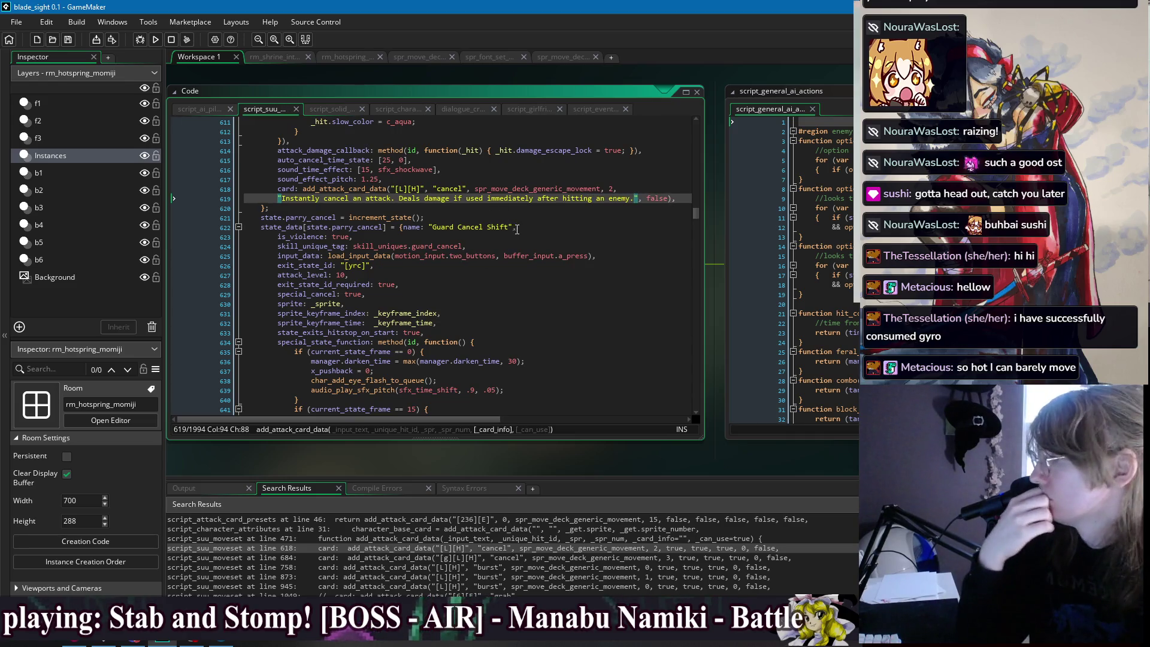
left_click(517, 227)
left_click(455, 199)
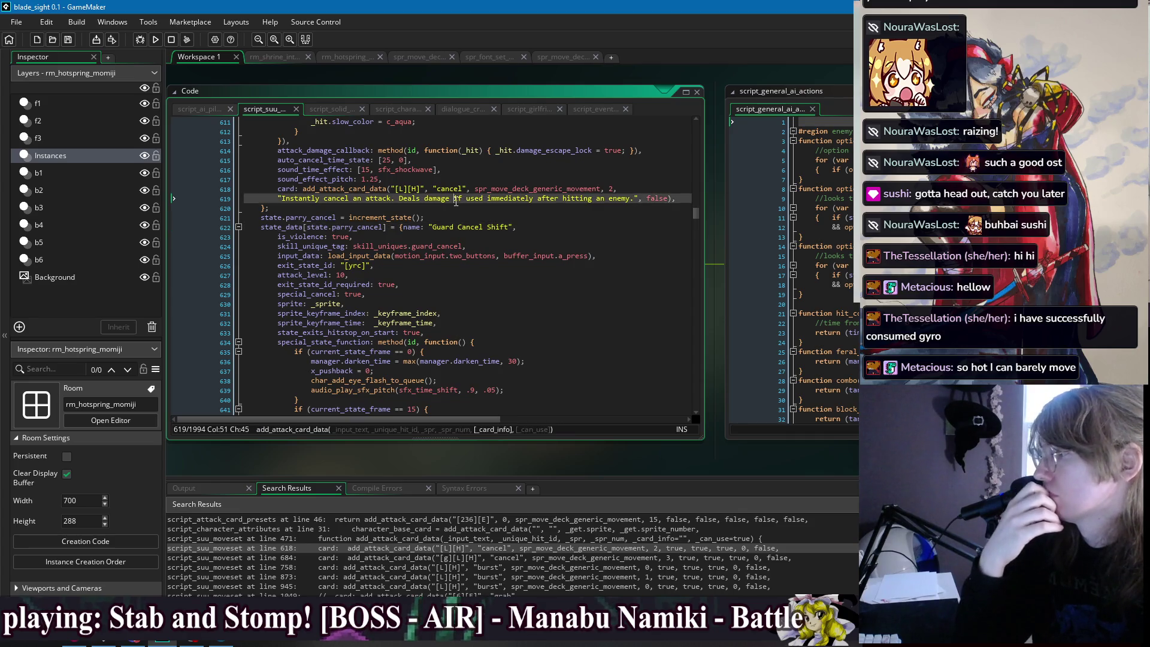
type("and ha")
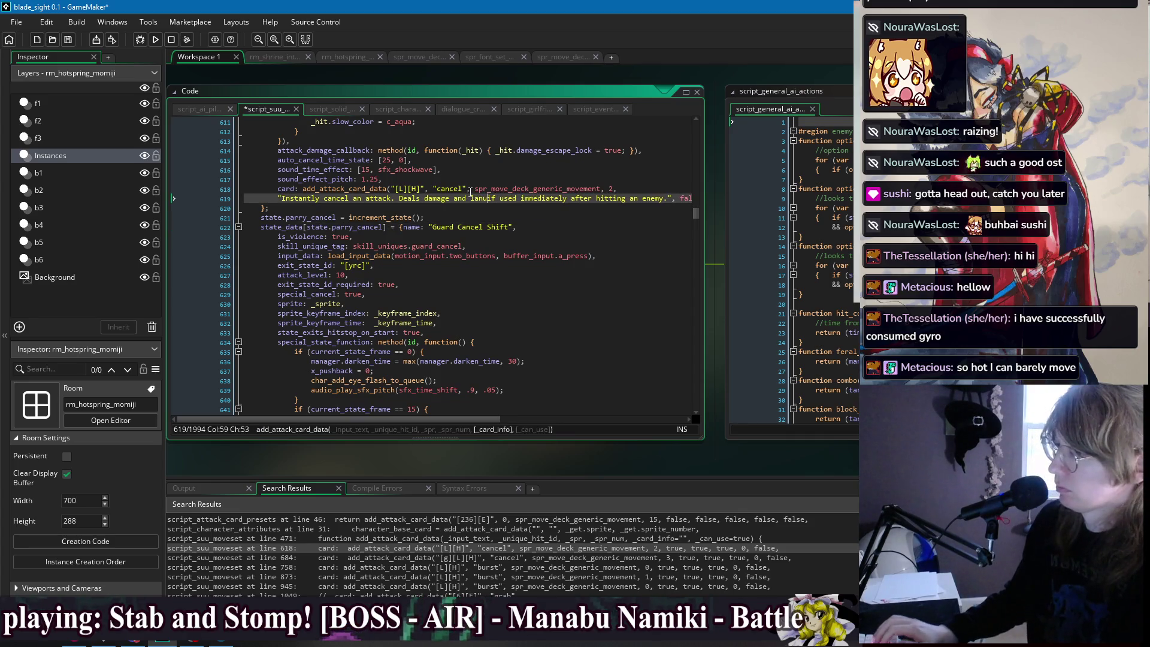
type("unches")
key("ctrl+s")
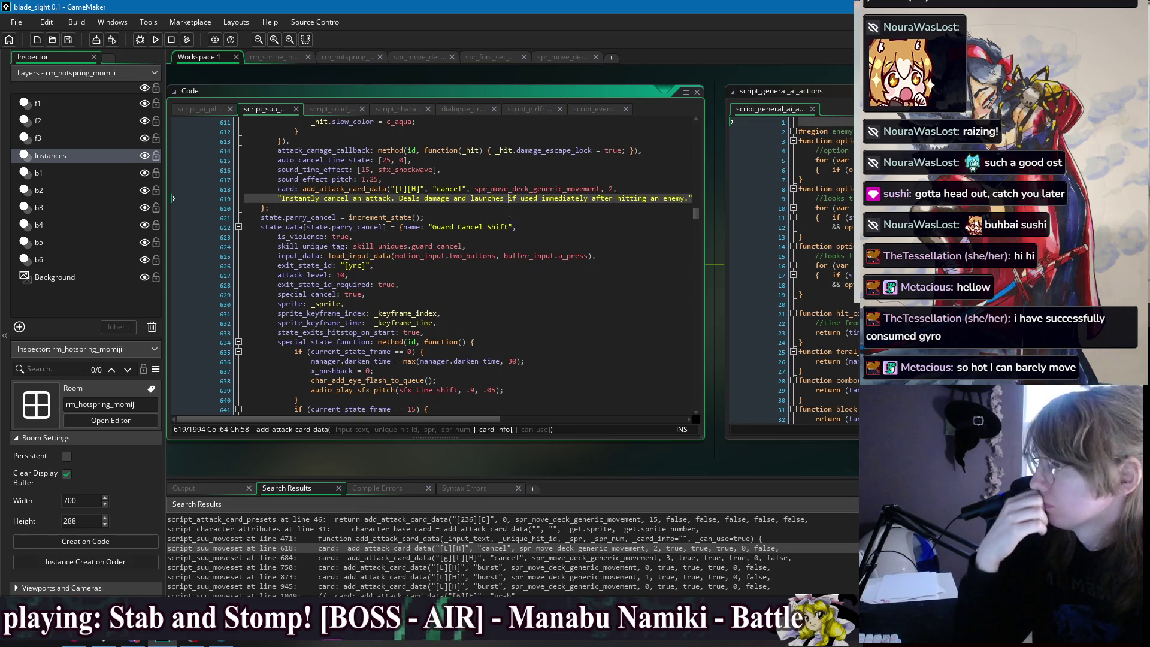
Rework the second sentence to 'Launches enemies if used immediately after striking.' and save.
left_click_drag(470, 199, 410, 204)
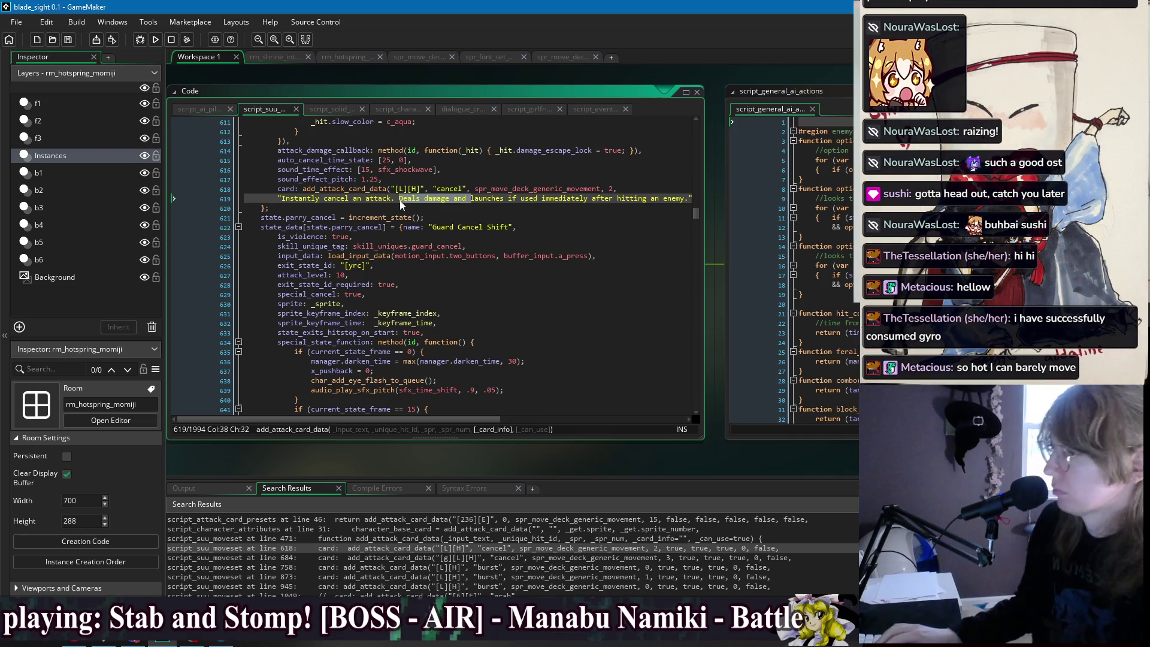
type("L")
key("Delete")
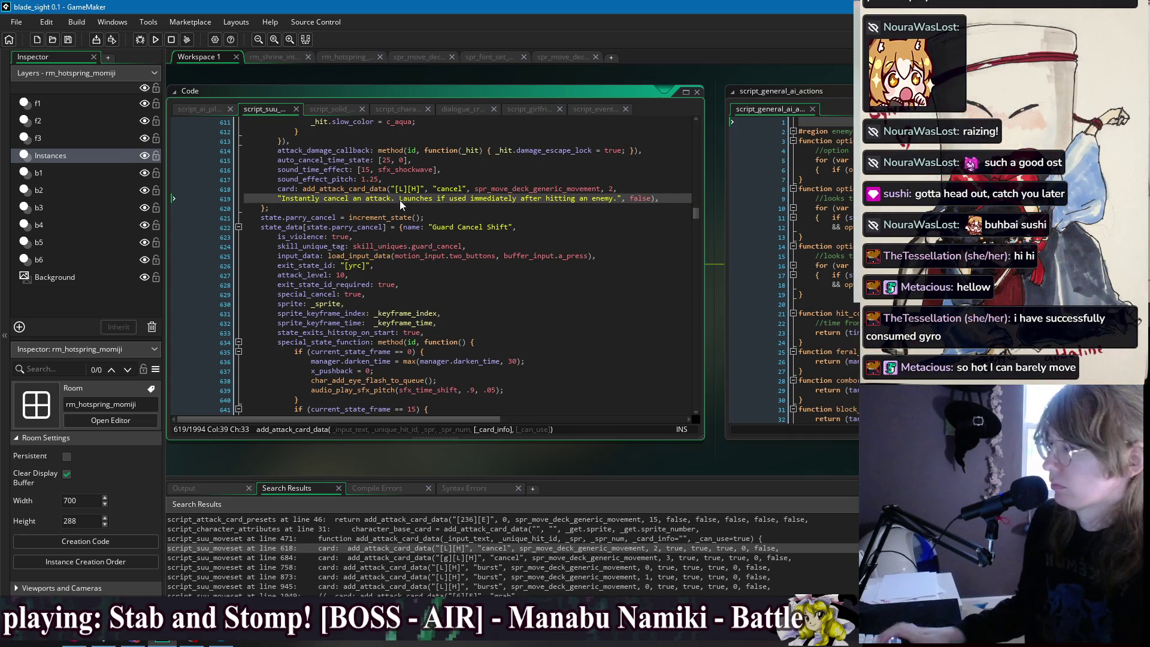
left_click(446, 210)
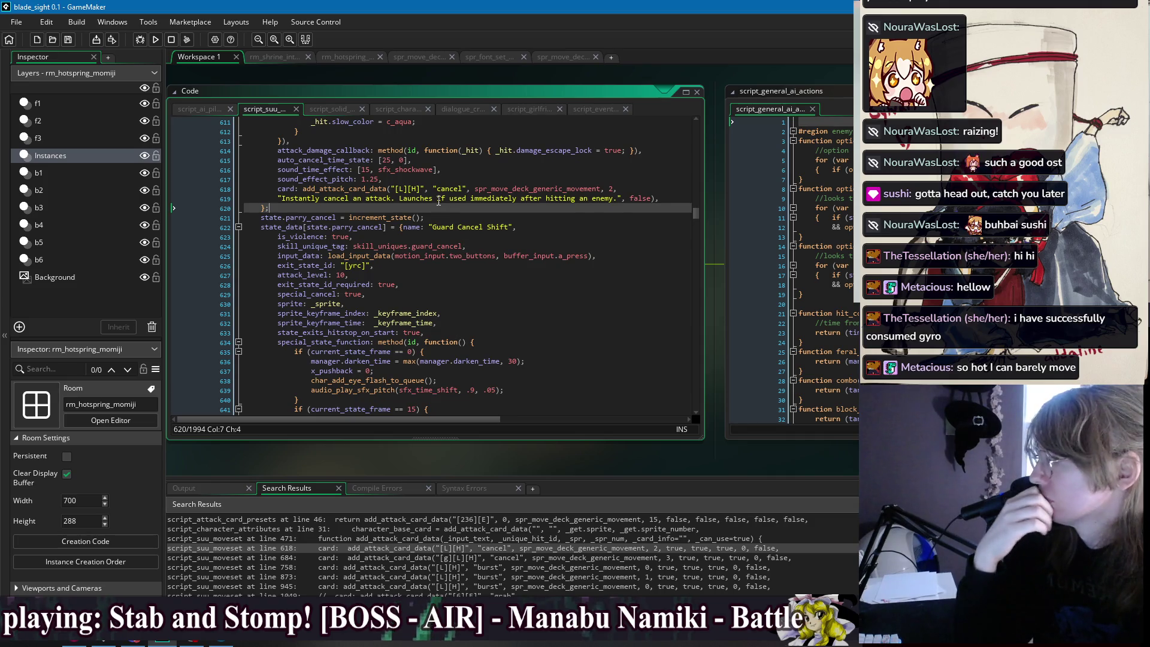
left_click(437, 200)
type("enemies")
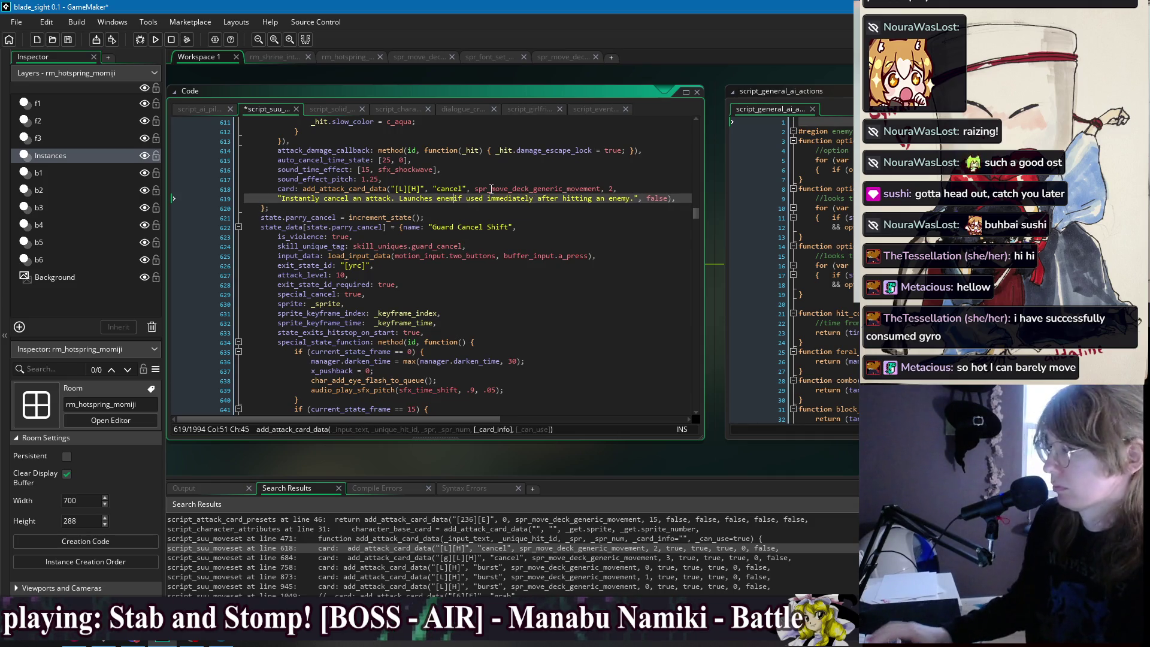
left_click(646, 198)
key("BackSpace")
key("BackSpace")
key("BackSpace")
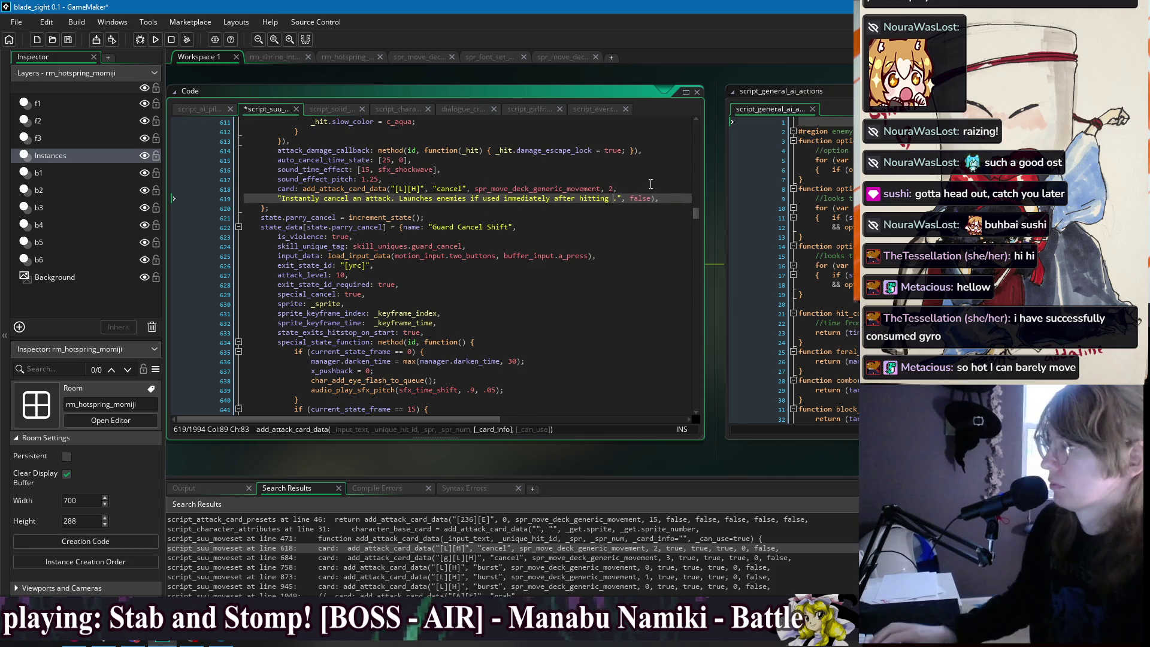
key("BackSpace")
key("BackSpace")
key("BackSpace")
type("triking")
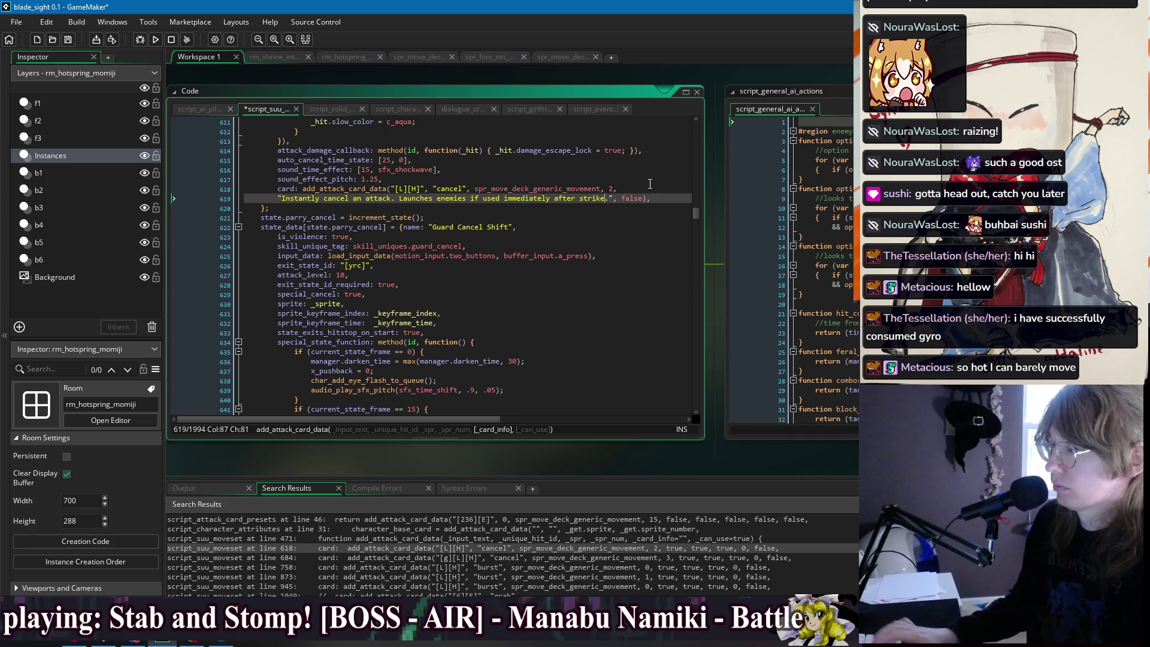
key("ctrl+s")
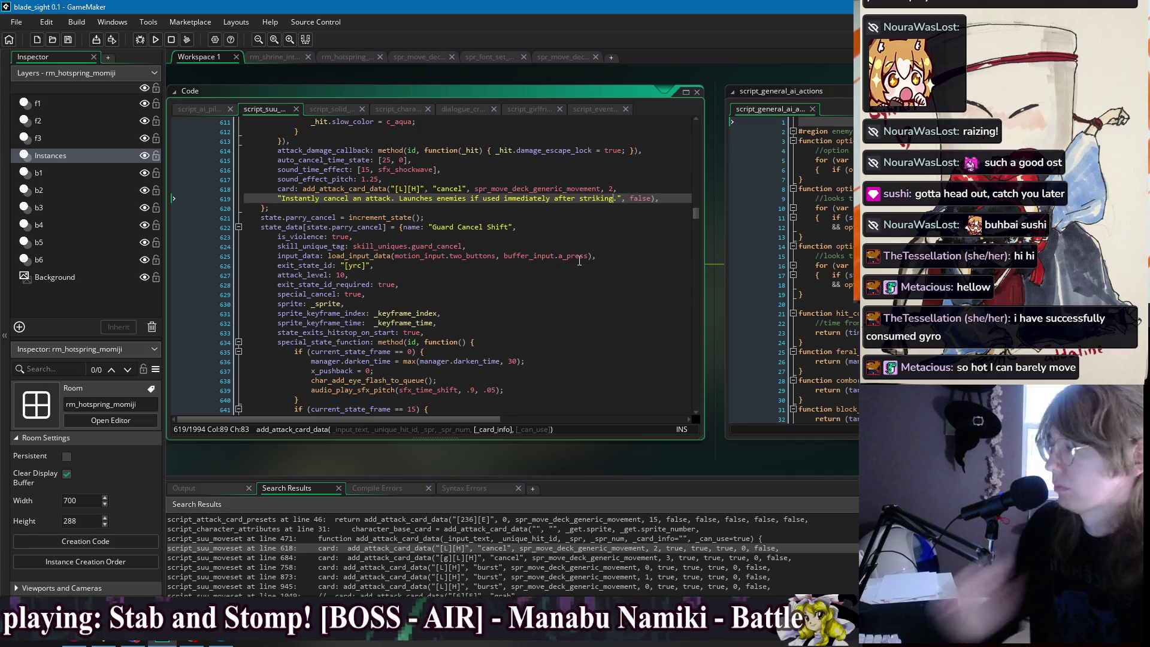
Drop the extra arguments from the line 684 card call so it ends with the description and false, then save.
double_click(444, 558)
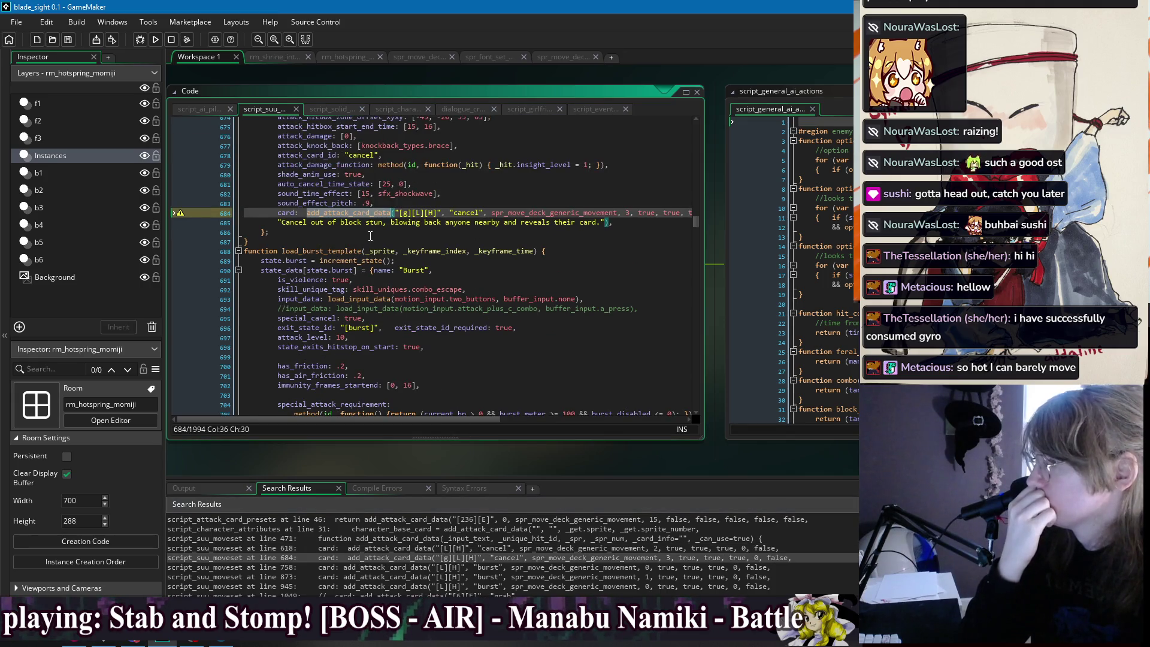
left_click_drag(637, 212, 751, 211)
key("Delete")
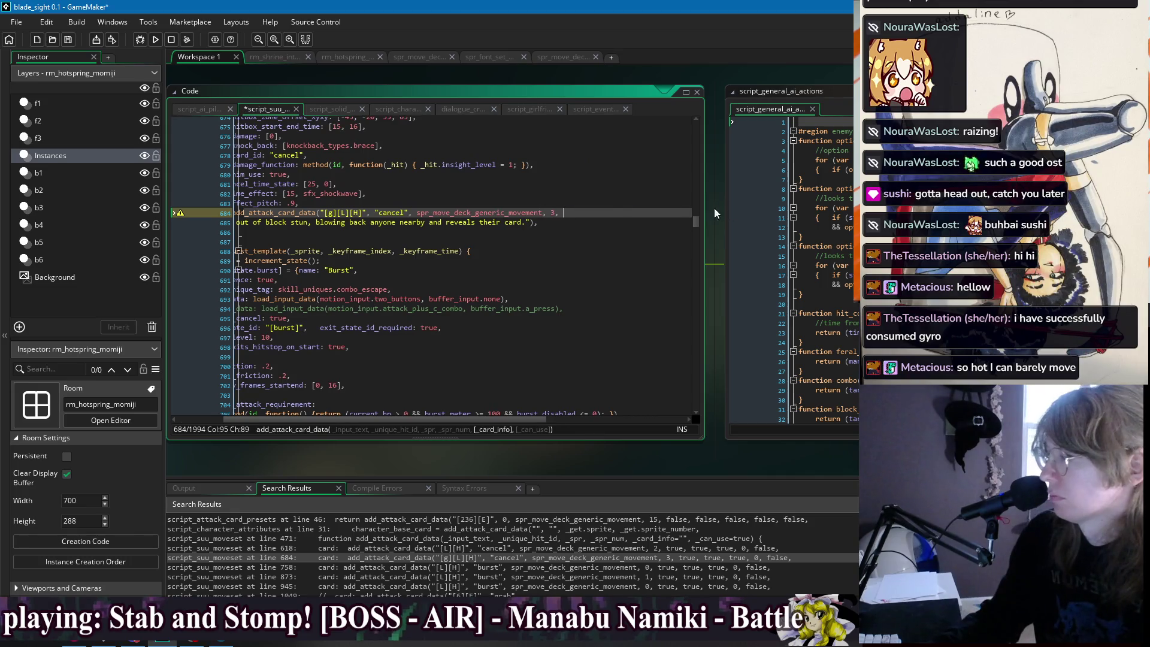
left_click(531, 223)
type(")")
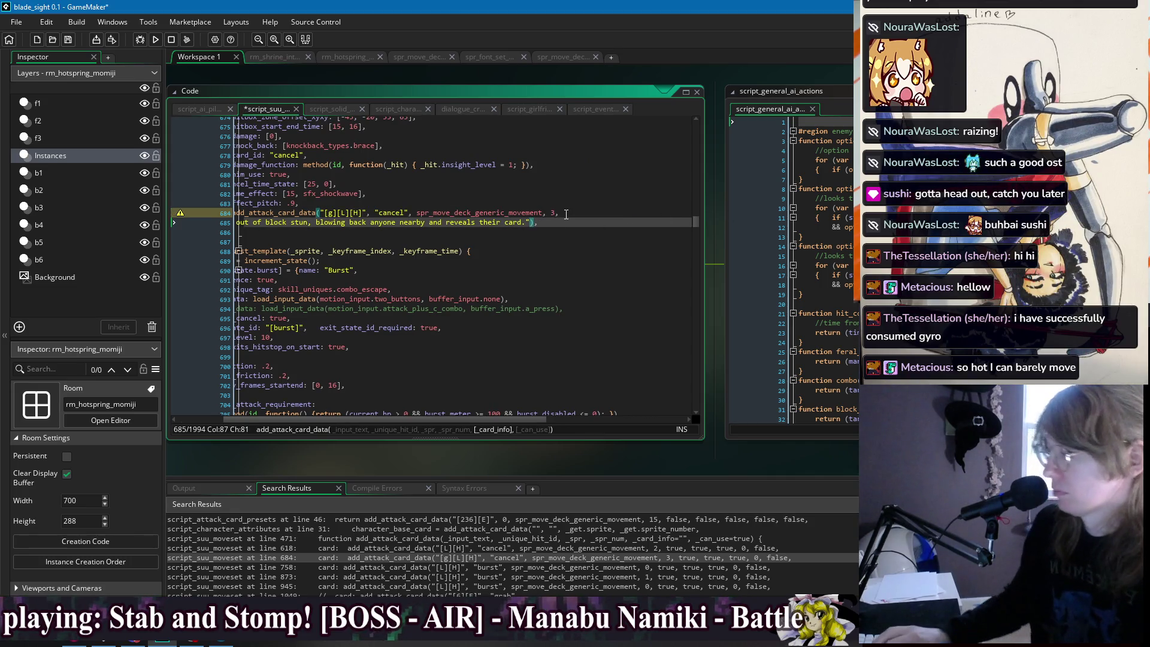
type(", false")
key("Down")
key("ctrl+s")
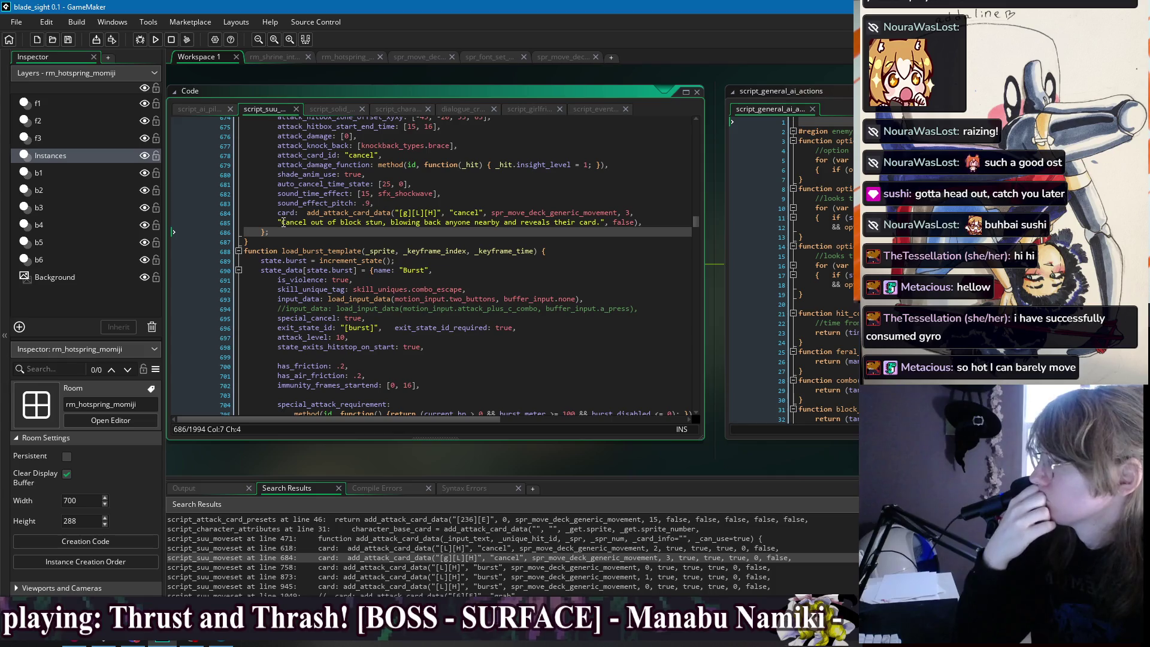
Replace the description with 'Cancel out of guard stun, pushing away nearby enemies.' and save.
left_click_drag(280, 223, 605, 222)
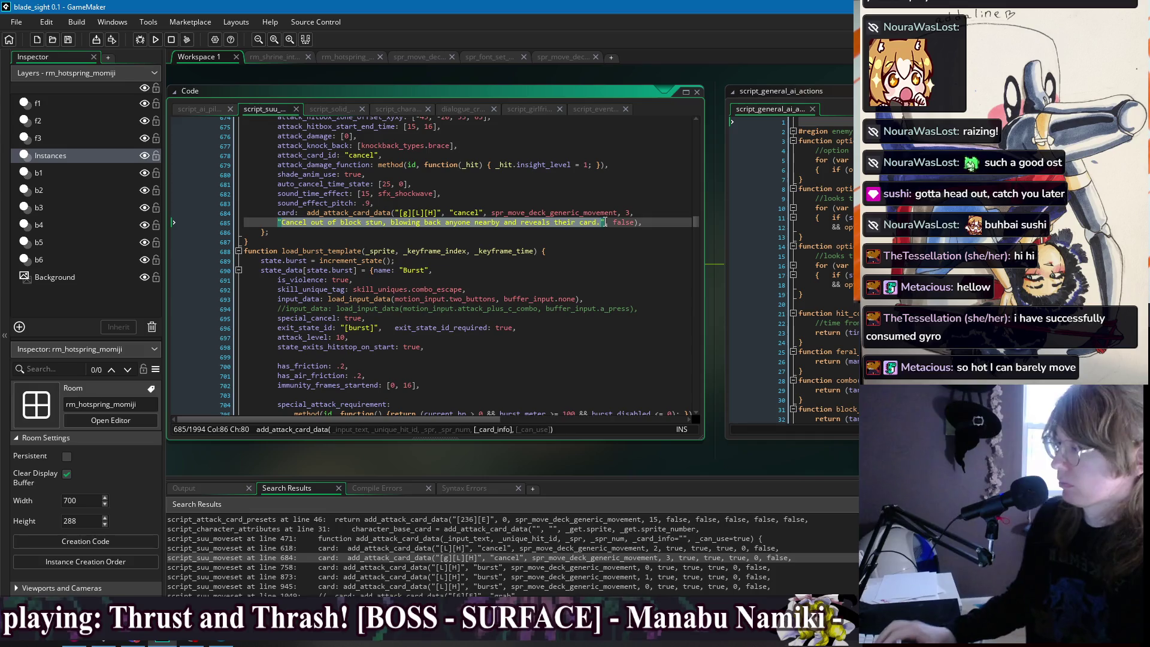
type("Ca")
type("ncel o")
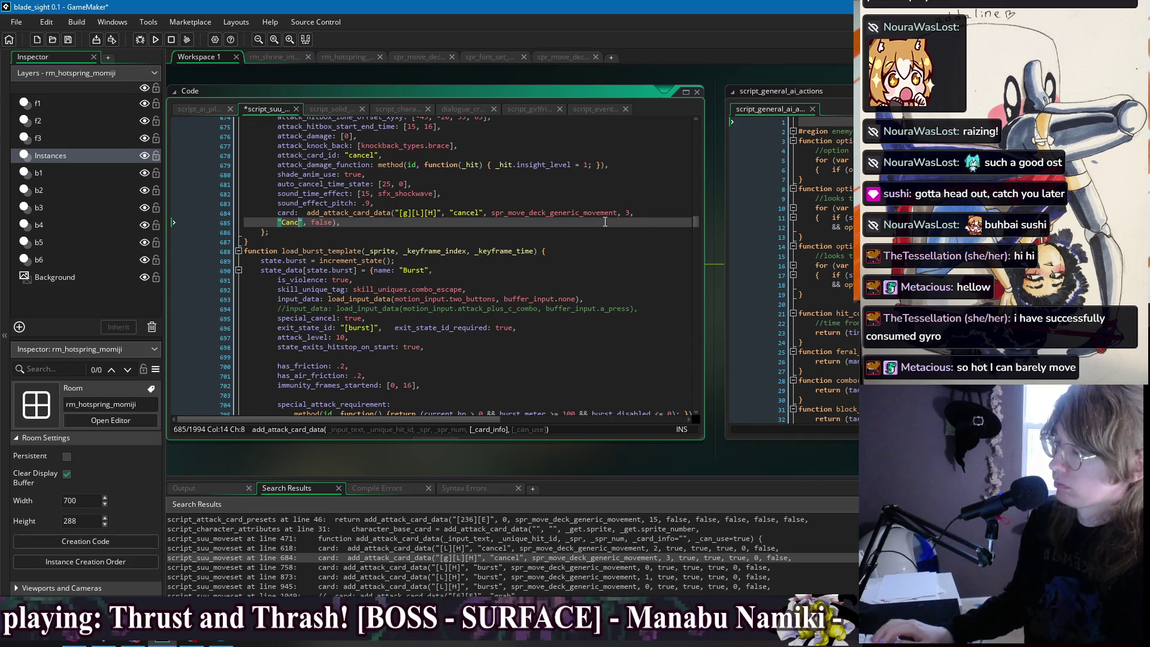
type("ut of guard s")
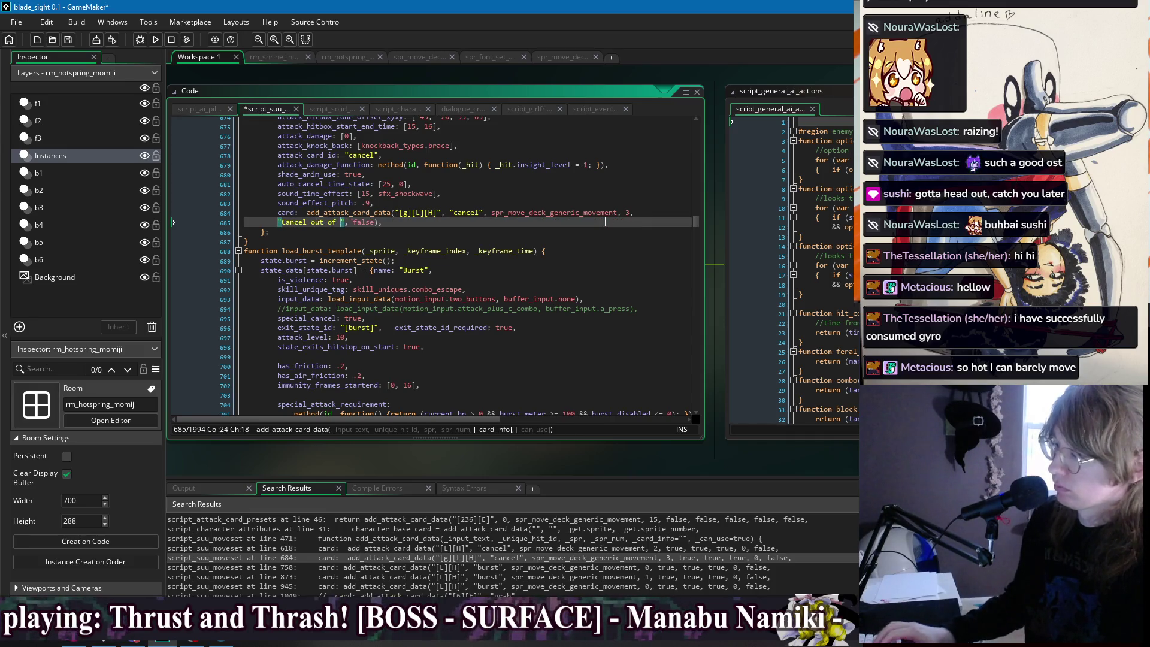
type("tun")
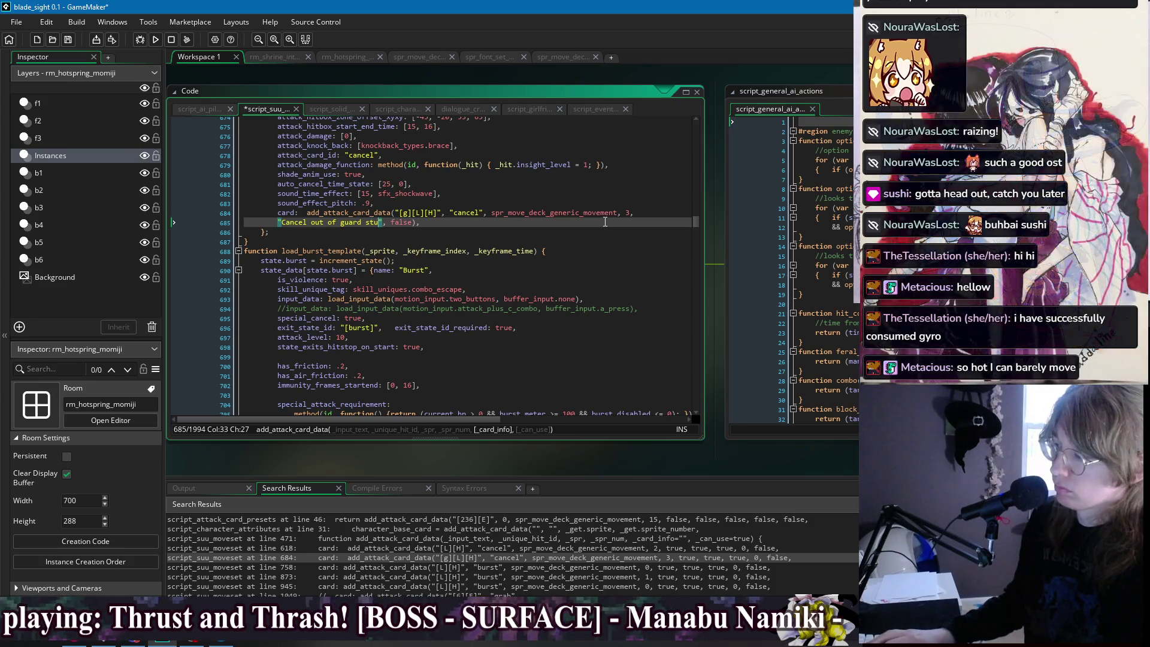
type(",")
key("BackSpace")
key("BackSpace")
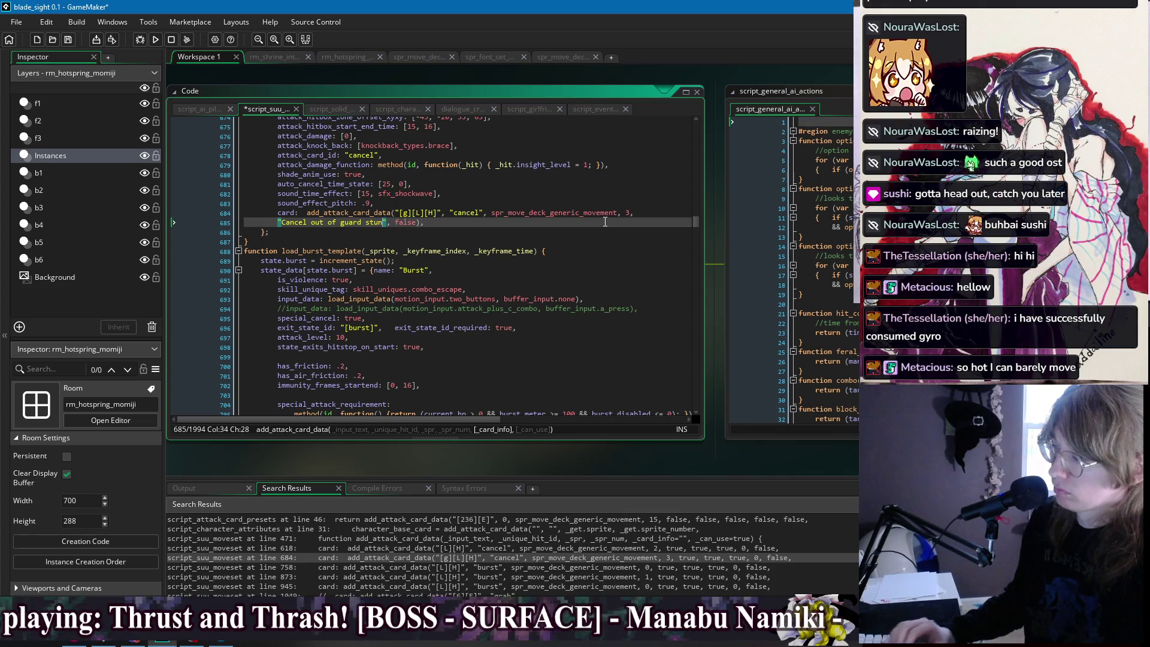
type(",")
type(" pushing ")
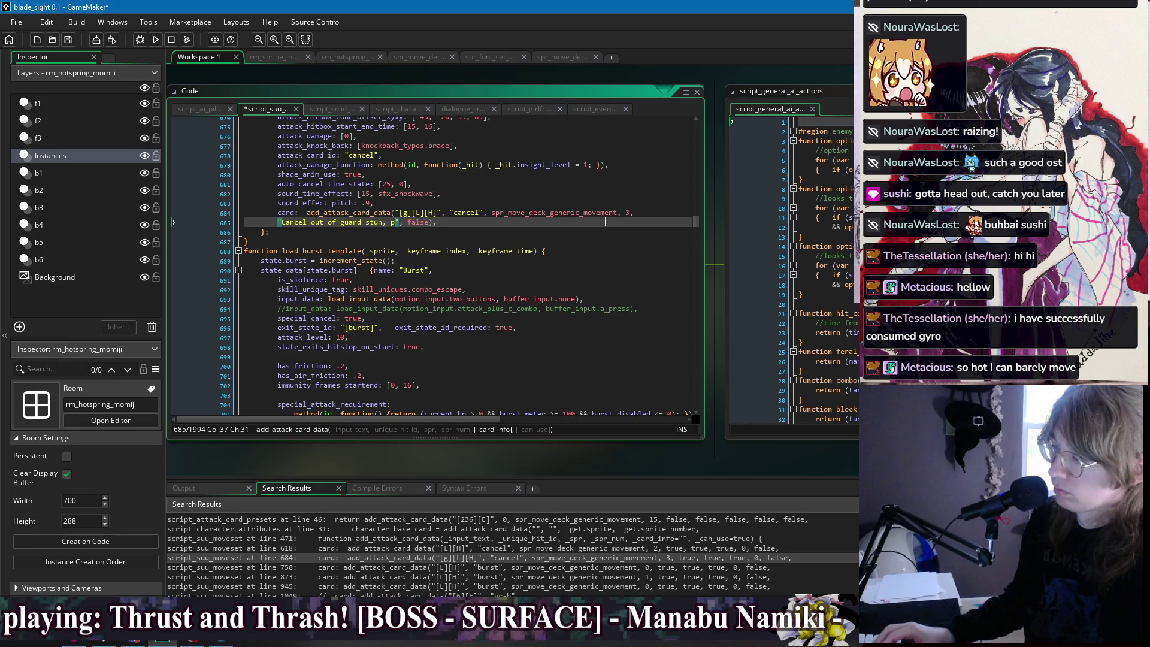
type("away ")
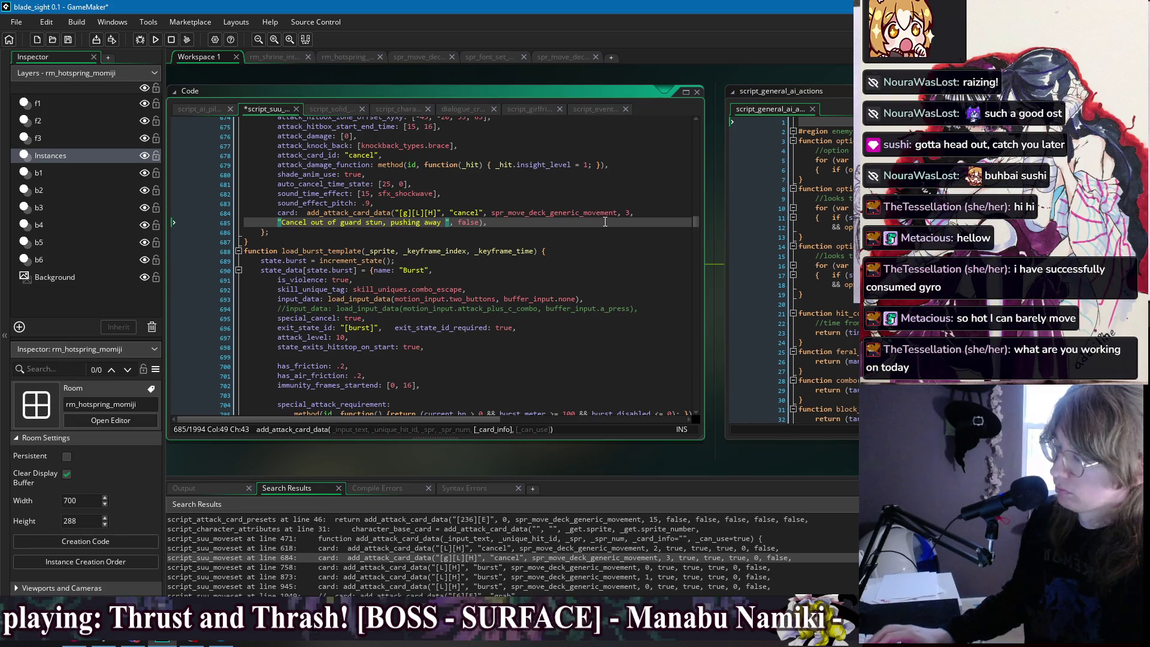
type("nearby enemies.")
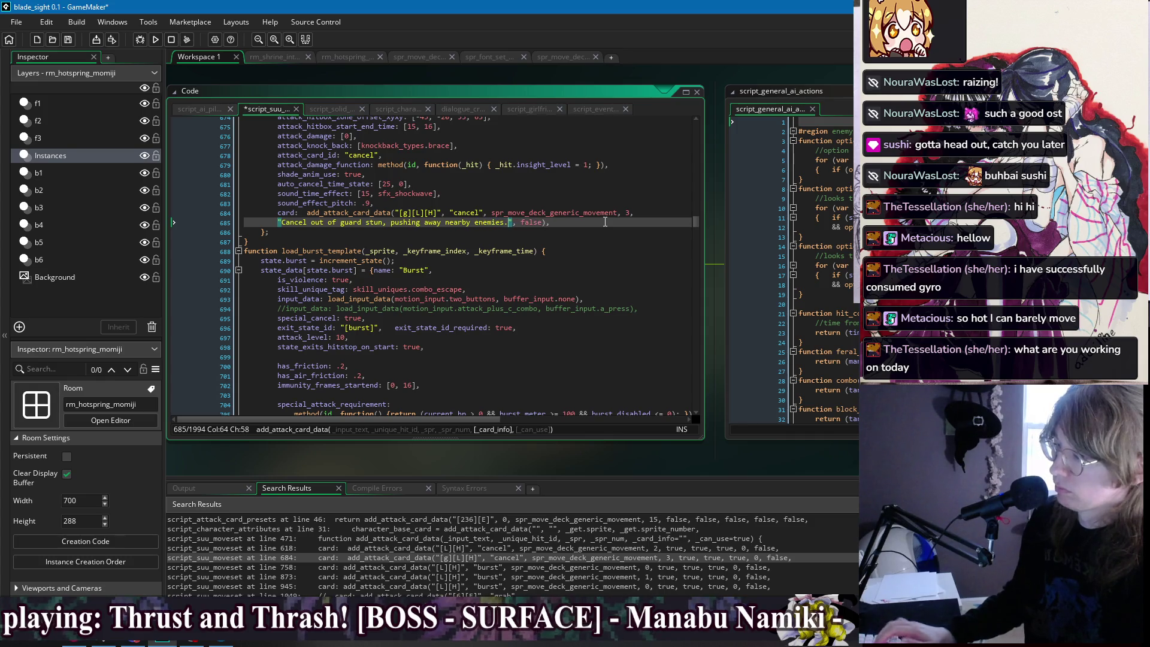
key("ctrl+s")
key("Up")
key("Up")
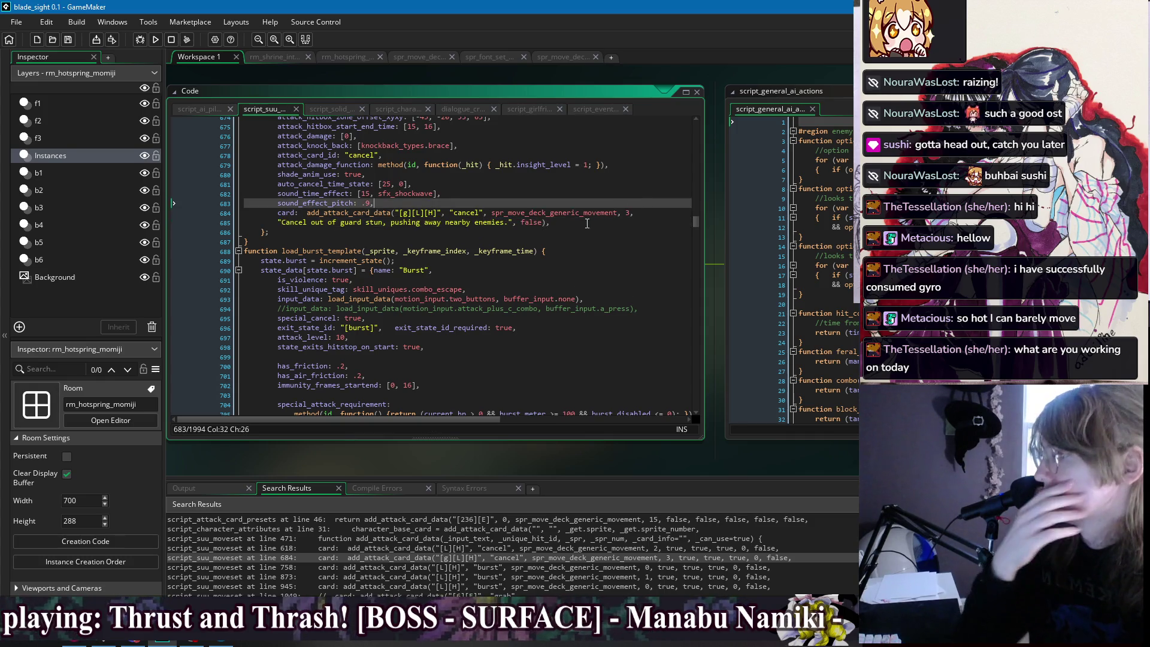
key("Down")
key("Down")
key("Down")
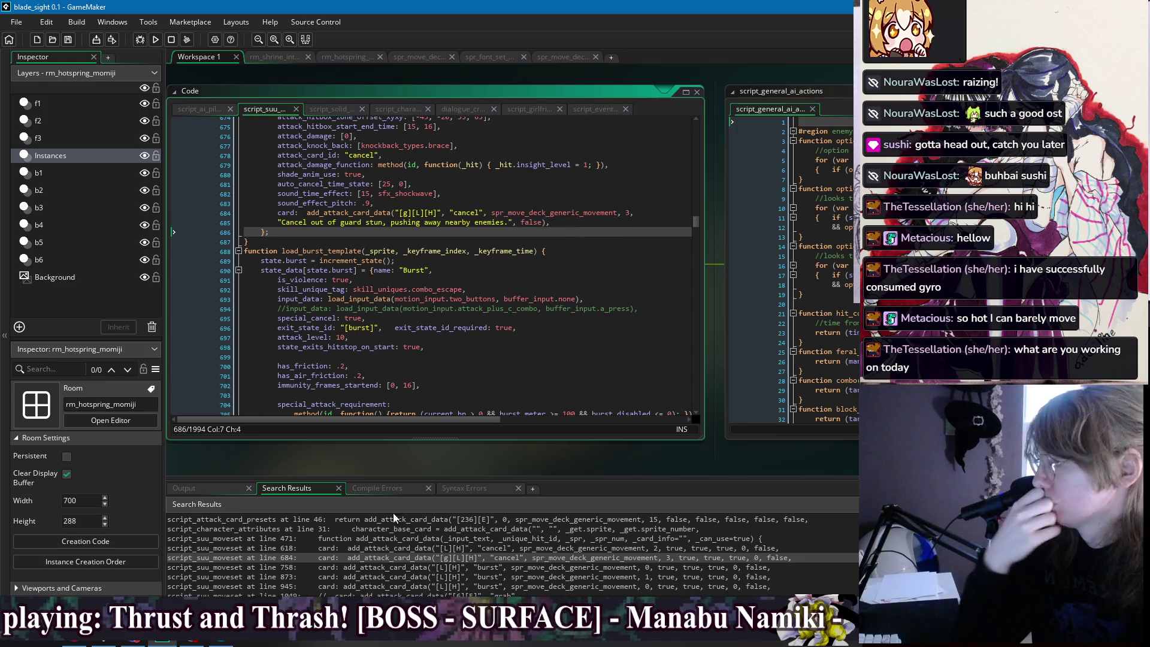
double_click(375, 567)
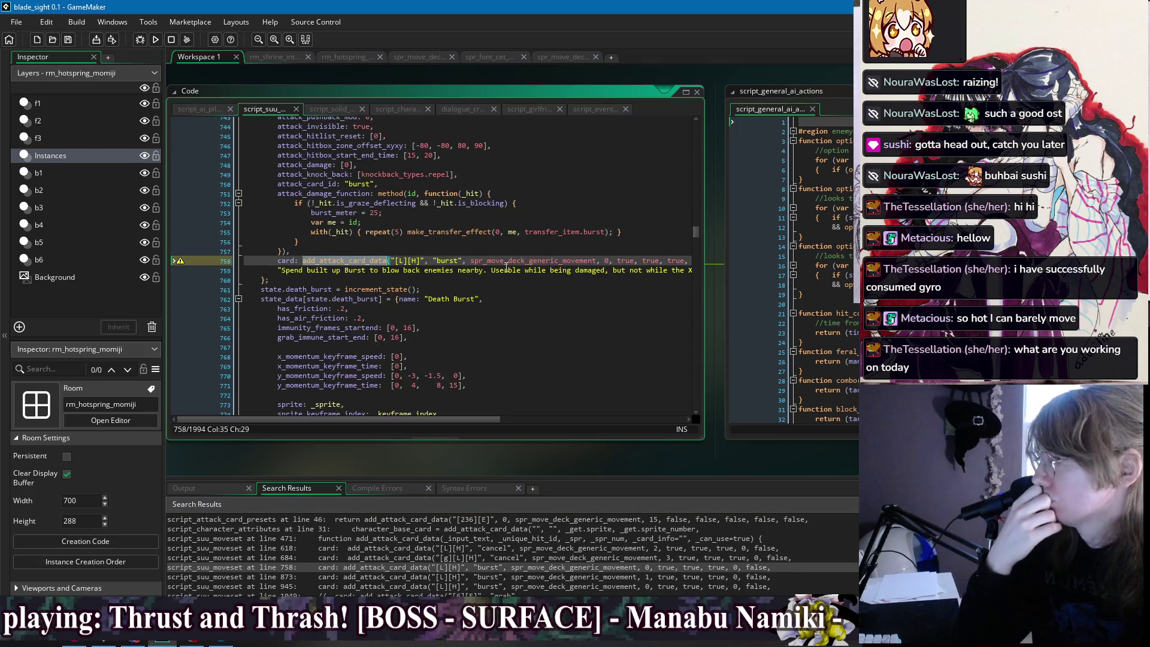
Strip the trailing arguments from the line 758 Burst card call, end it with false, and save.
left_click(616, 262)
key("shift+End")
key("Delete")
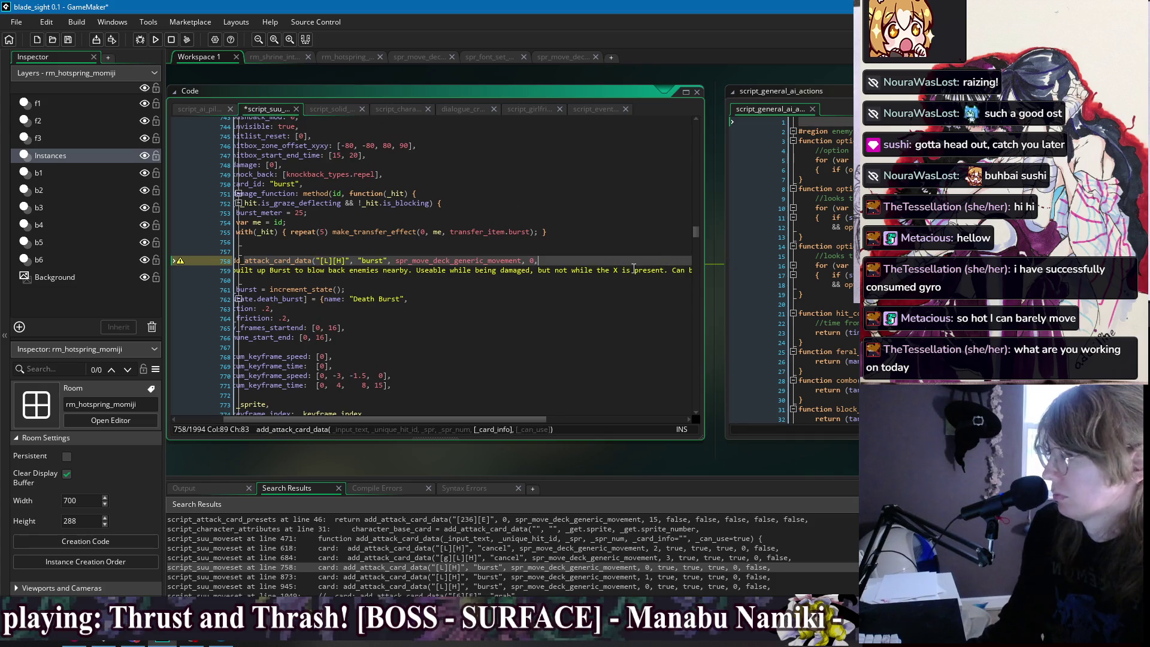
left_click(640, 271)
scroll(640, 271, "right", 5)
left_click(649, 270)
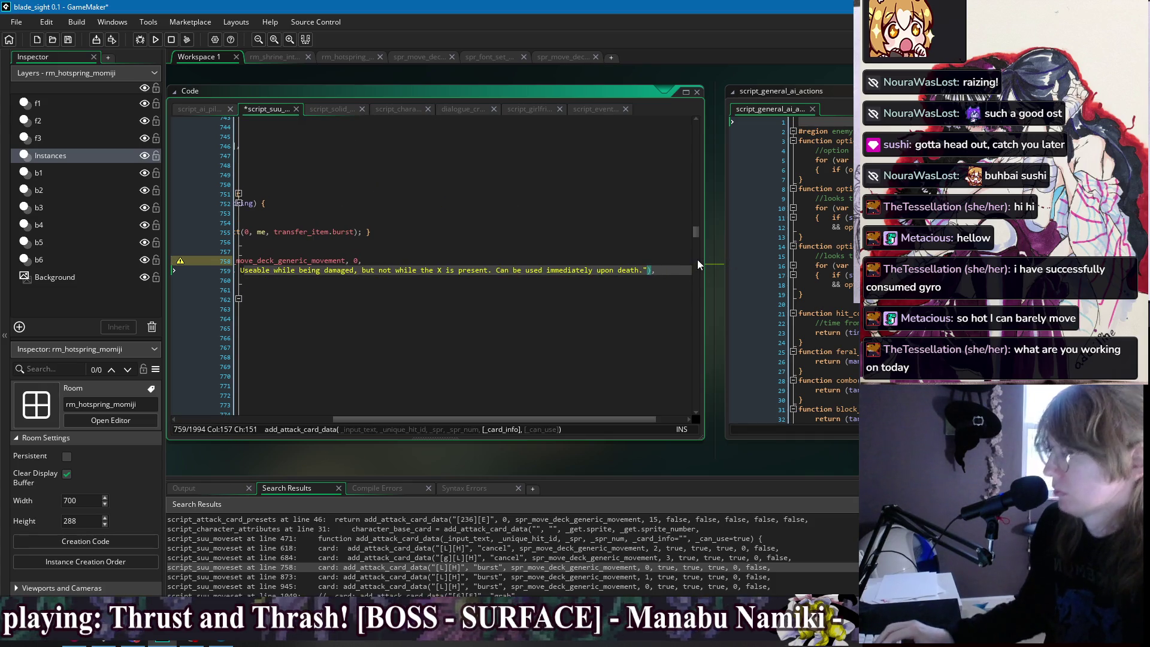
type(", false")
key("ctrl+s")
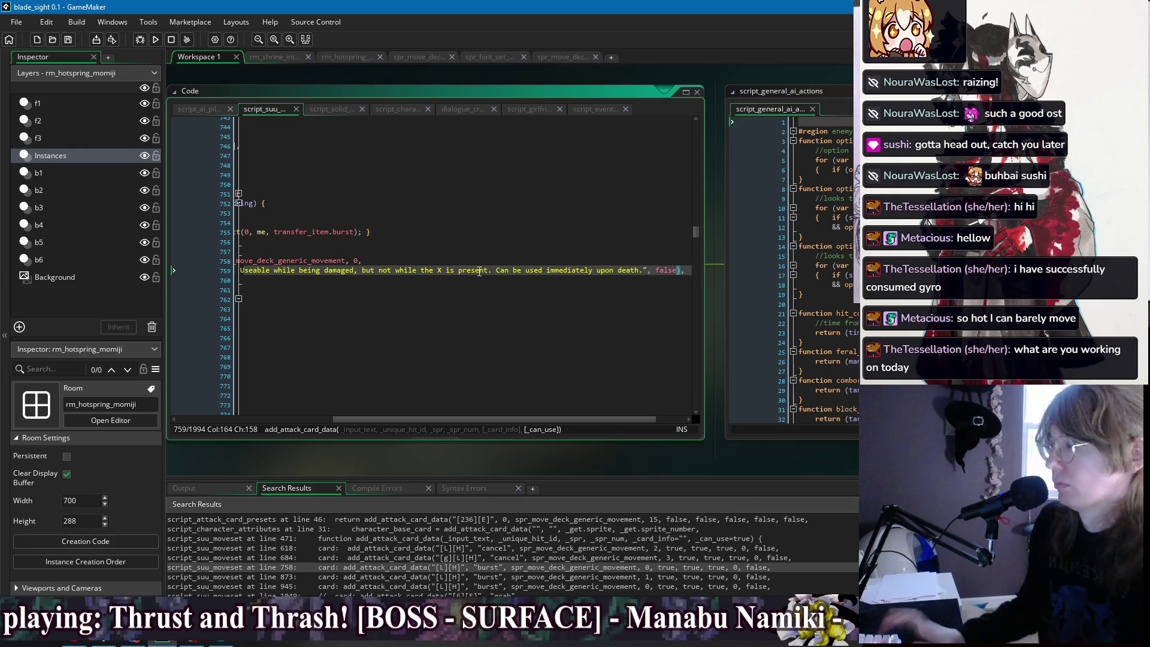
Write the Burst description's opening: Burst while in hitstun to hit away nearby enemies.
key("Home")
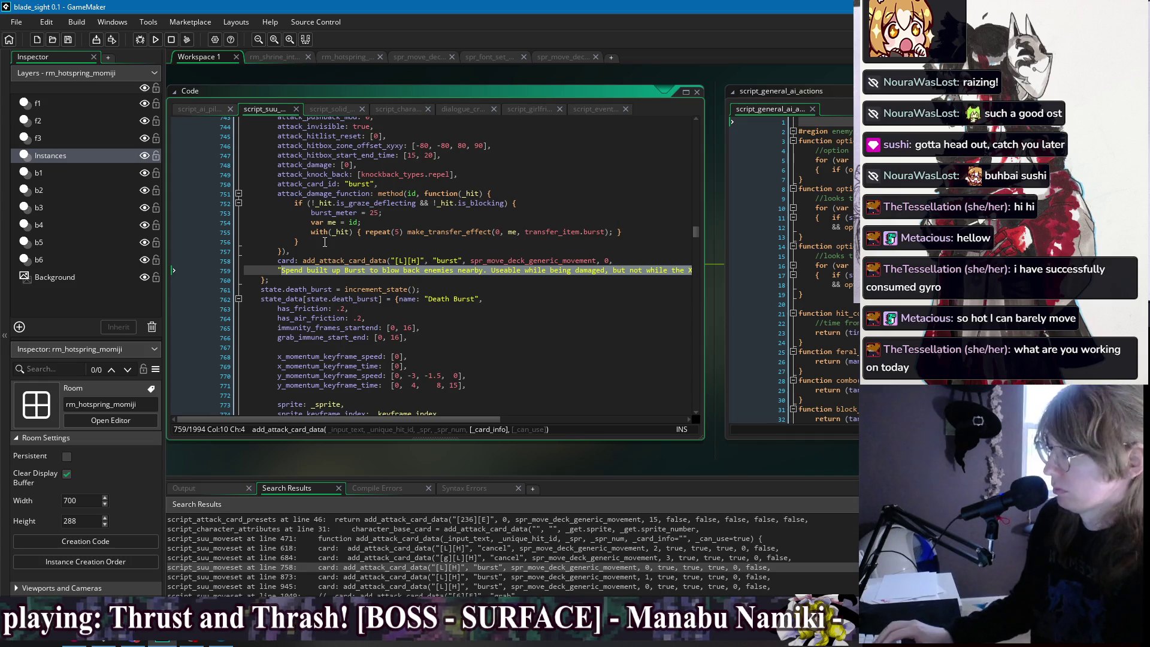
type("Use B\", false),")
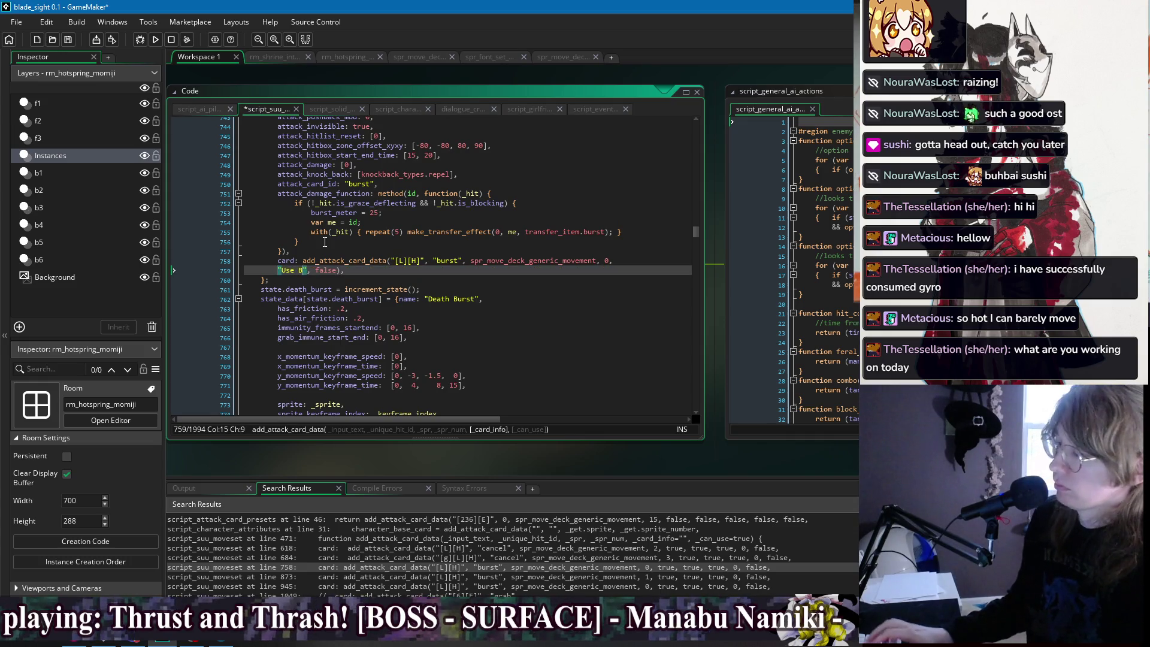
type("urst to")
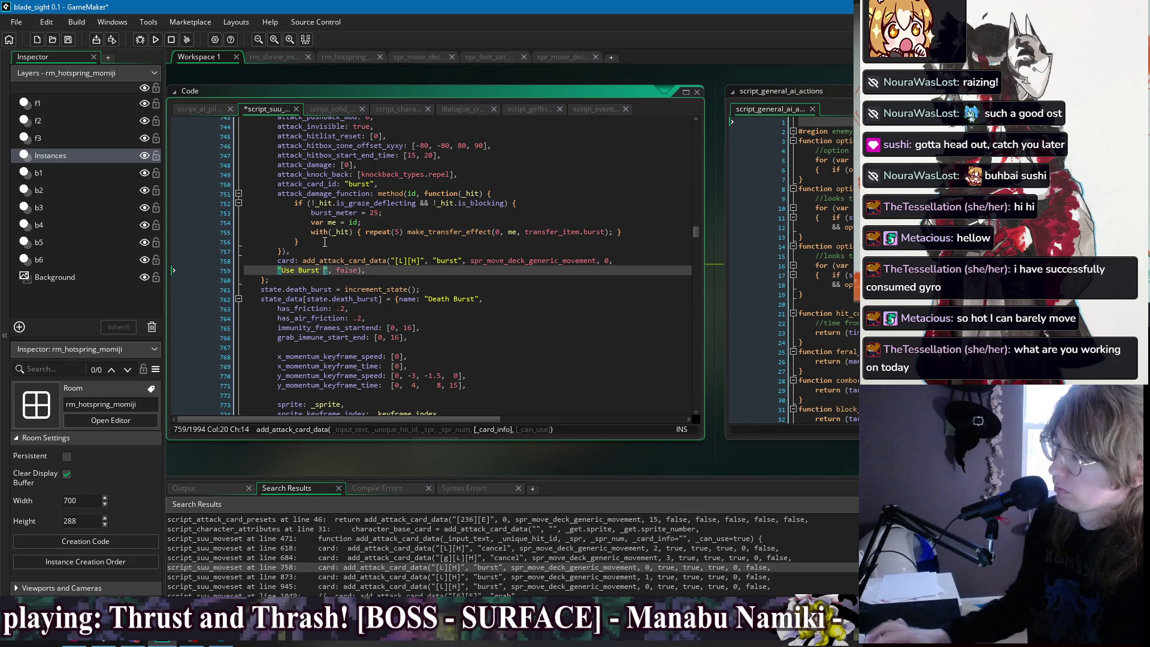
key("BackSpace")
key("BackSpace")
key("BackSpace")
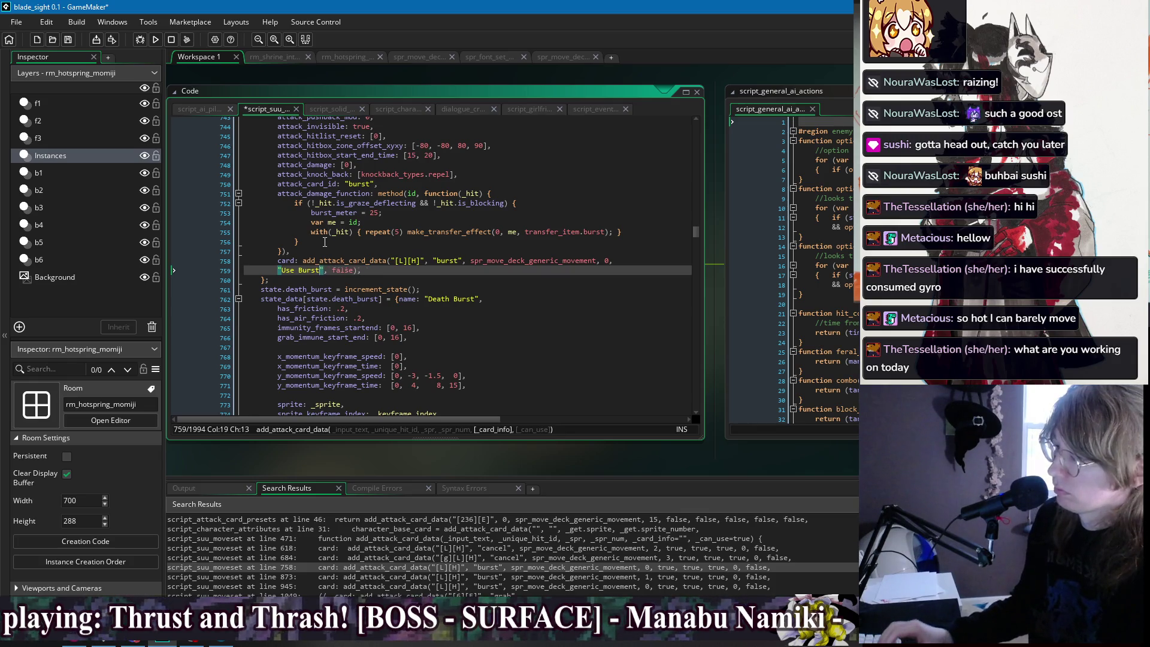
type("ts, ")
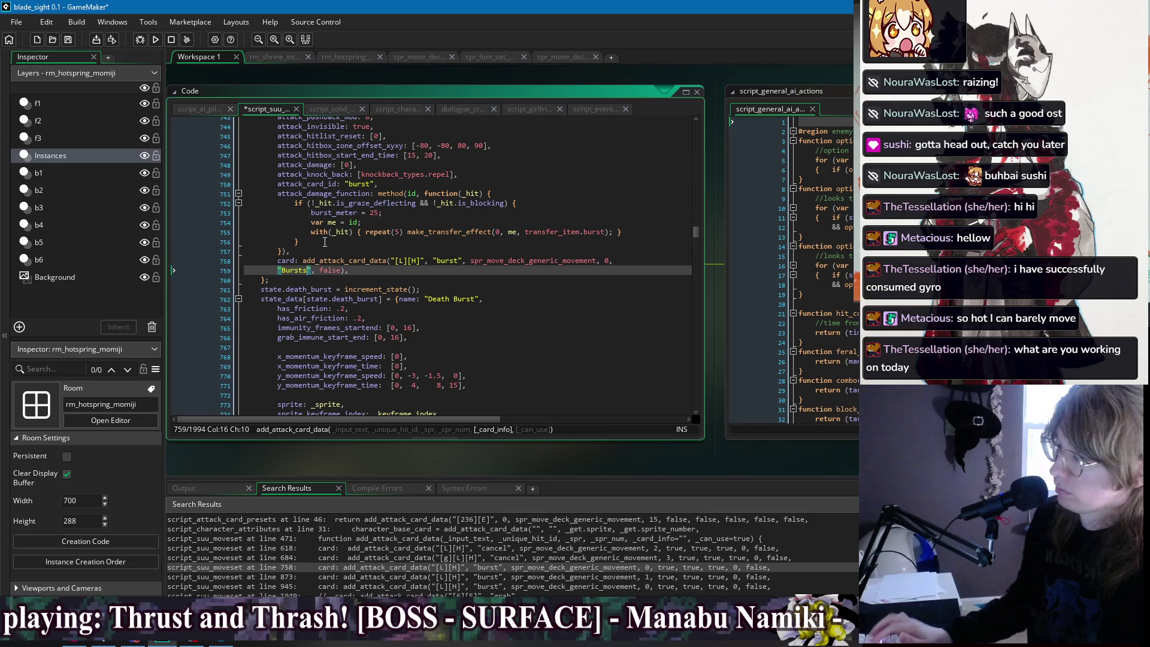
type("spe")
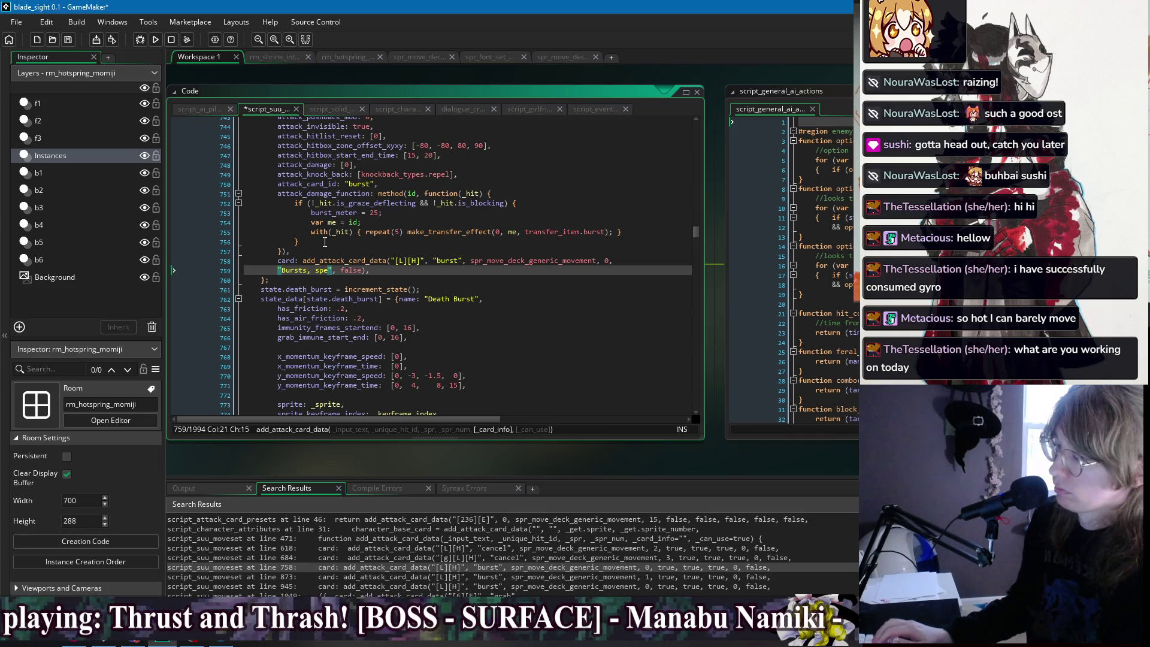
key("BackSpace")
key("BackSpace")
key("BackSpace")
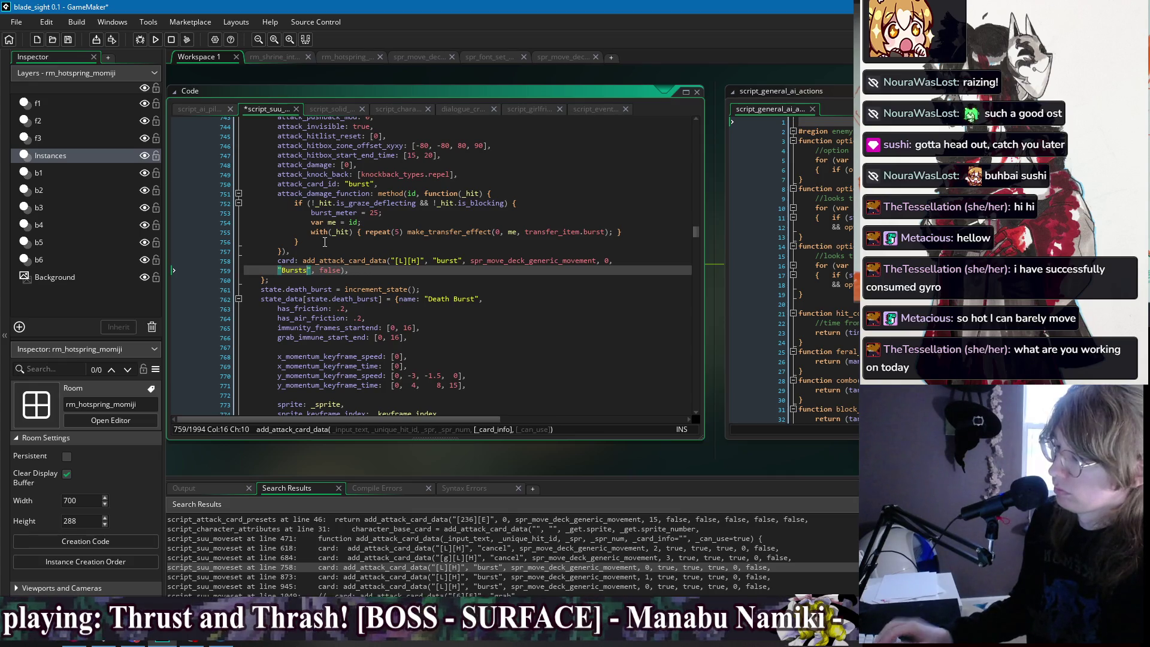
key("BackSpace")
key("BackSpace")
key("BackSpace")
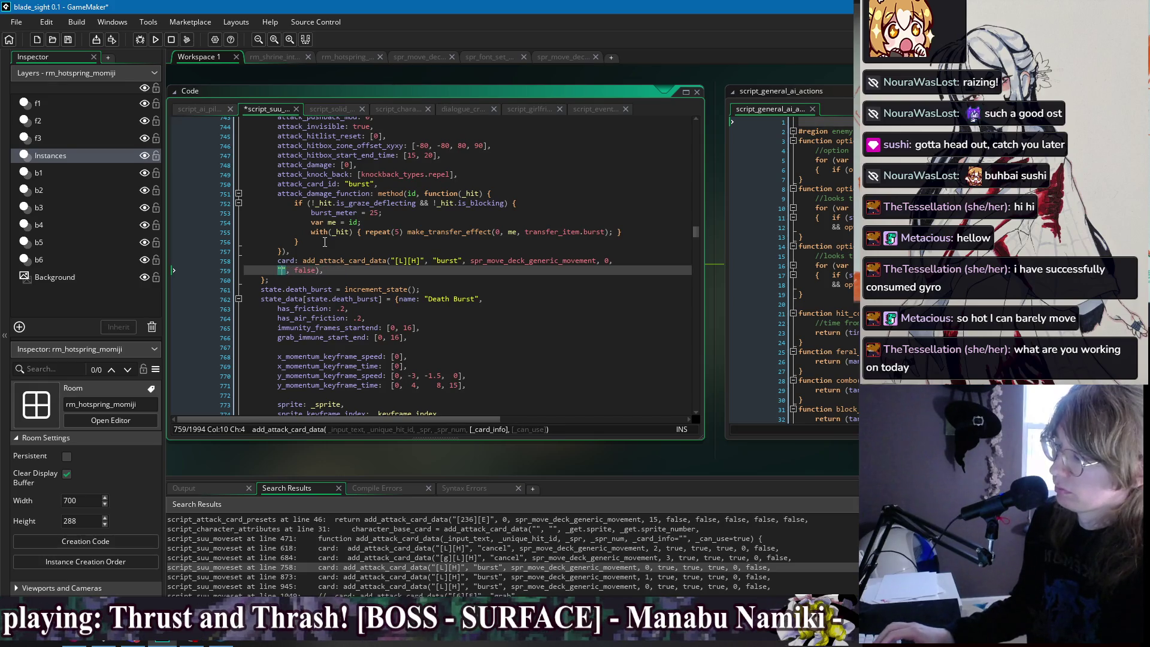
type("Burst,")
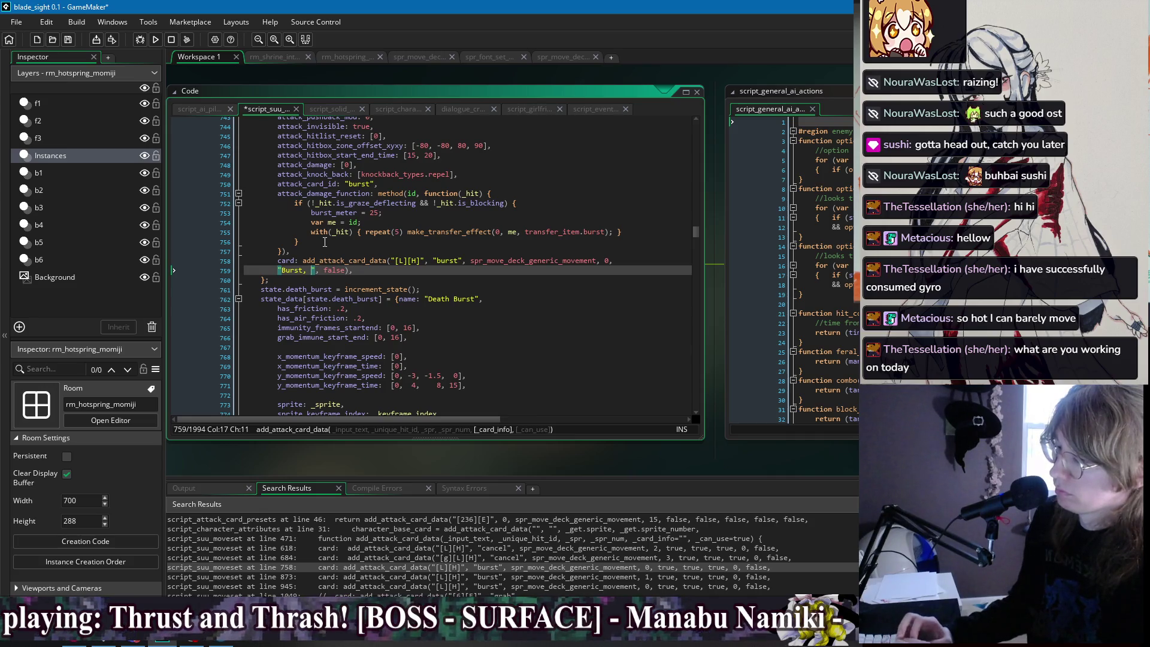
key("BackSpace")
key("BackSpace")
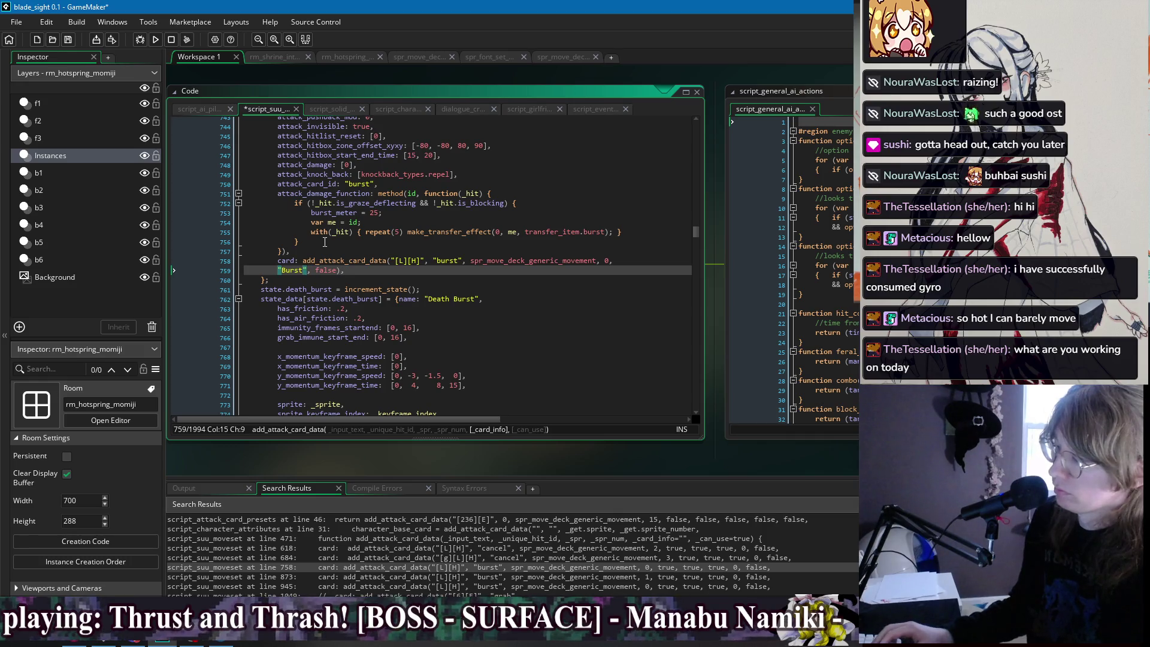
key("BackSpace")
key("BackSpace")
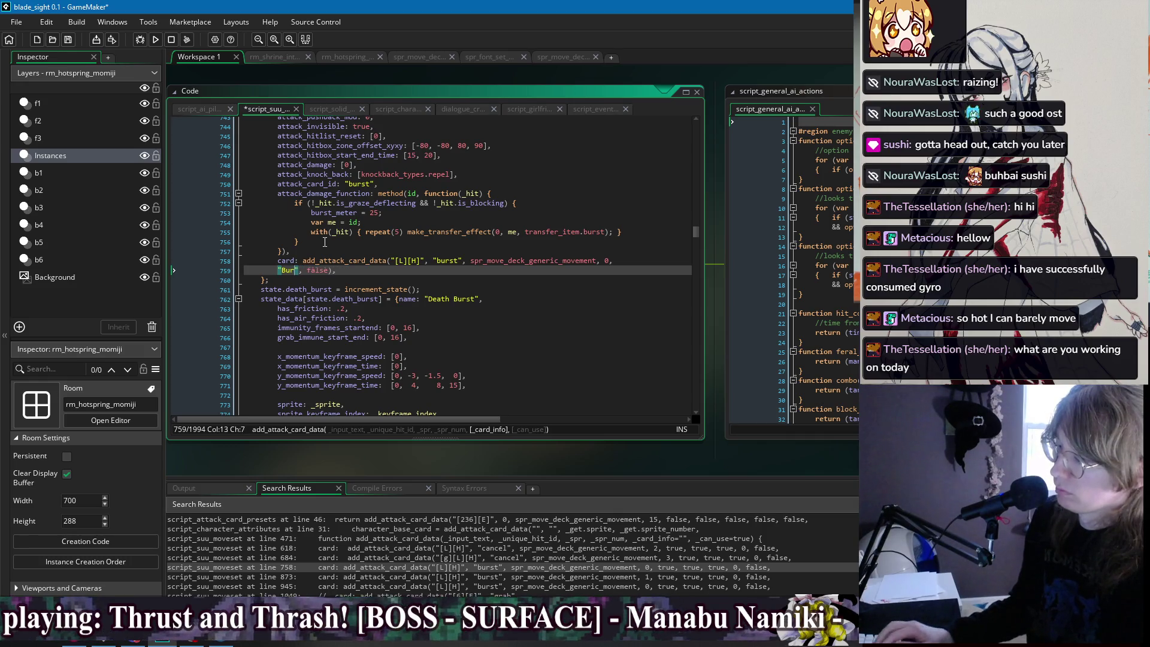
type("a cooldo")
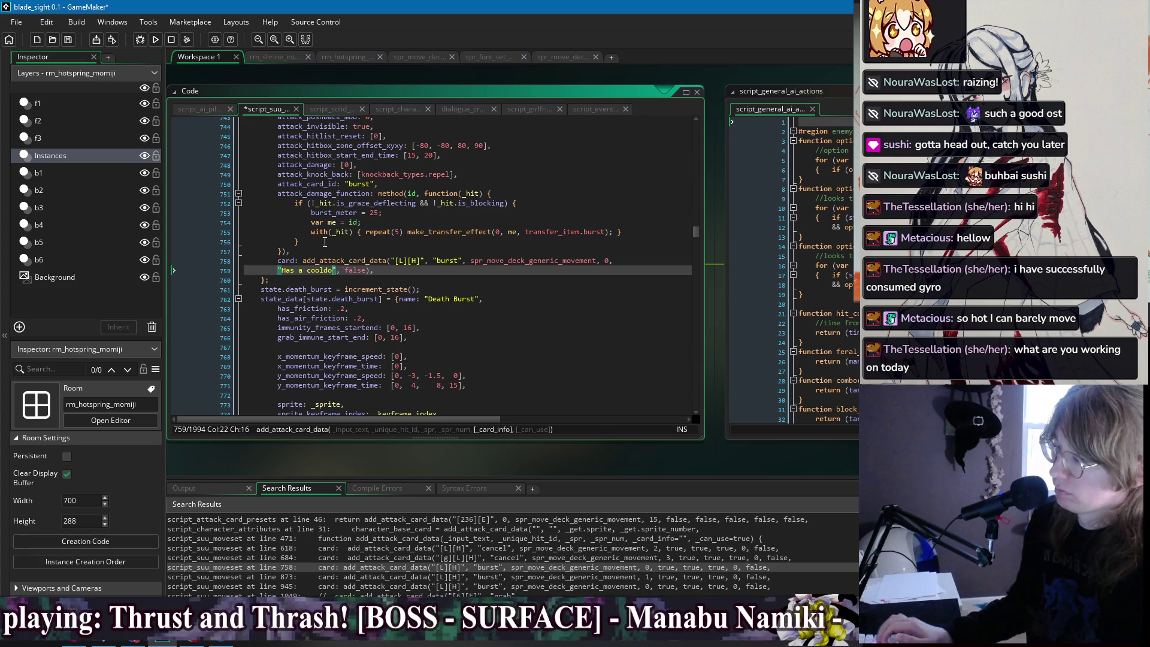
type("wn.")
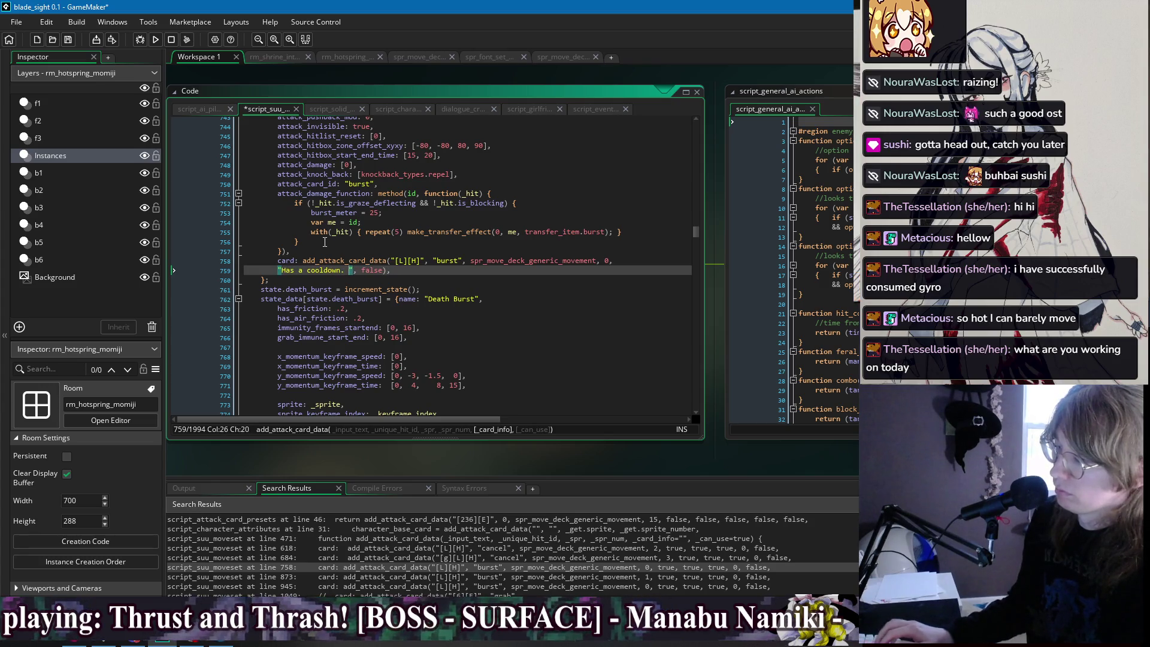
key("BackSpace")
key("BackSpace")
key("BackSpace")
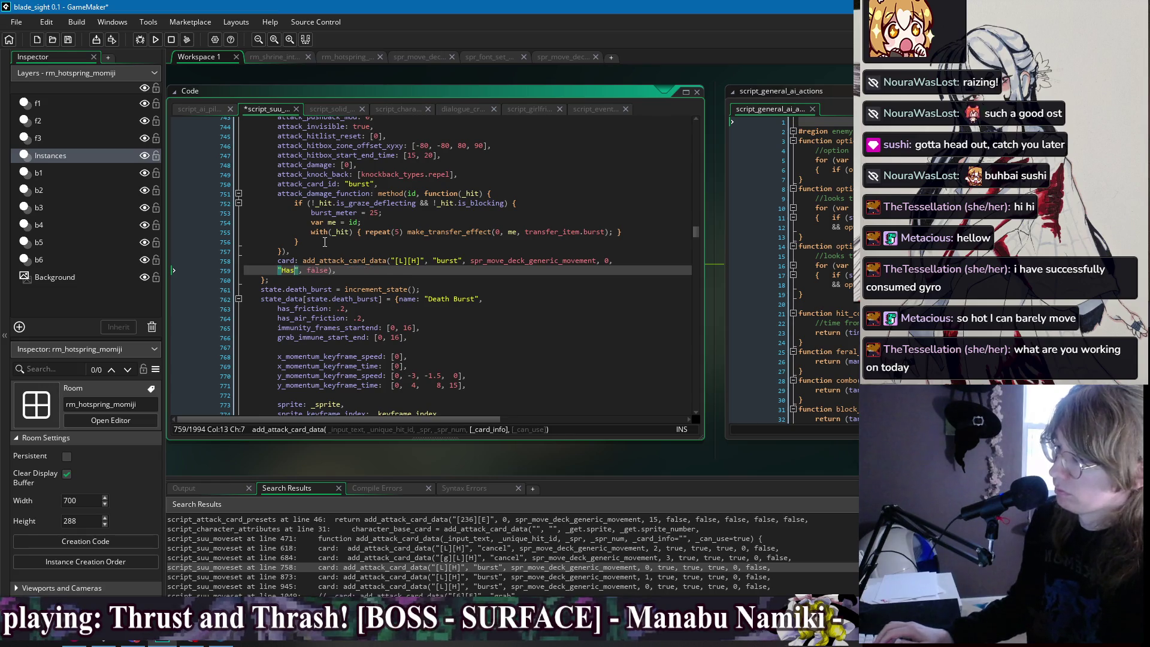
key("BackSpace")
key("BackSpace")
key("BackSpace")
type("Bursts while ")
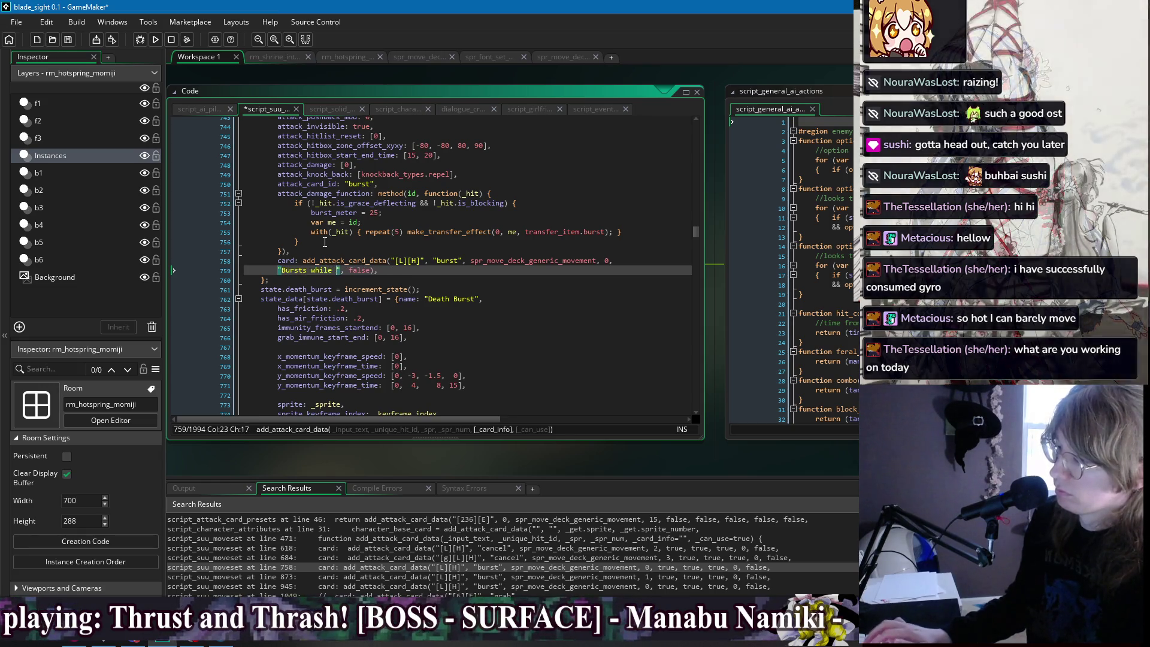
type("being")
key("BackSpace")
key("BackSpace")
key("BackSpace")
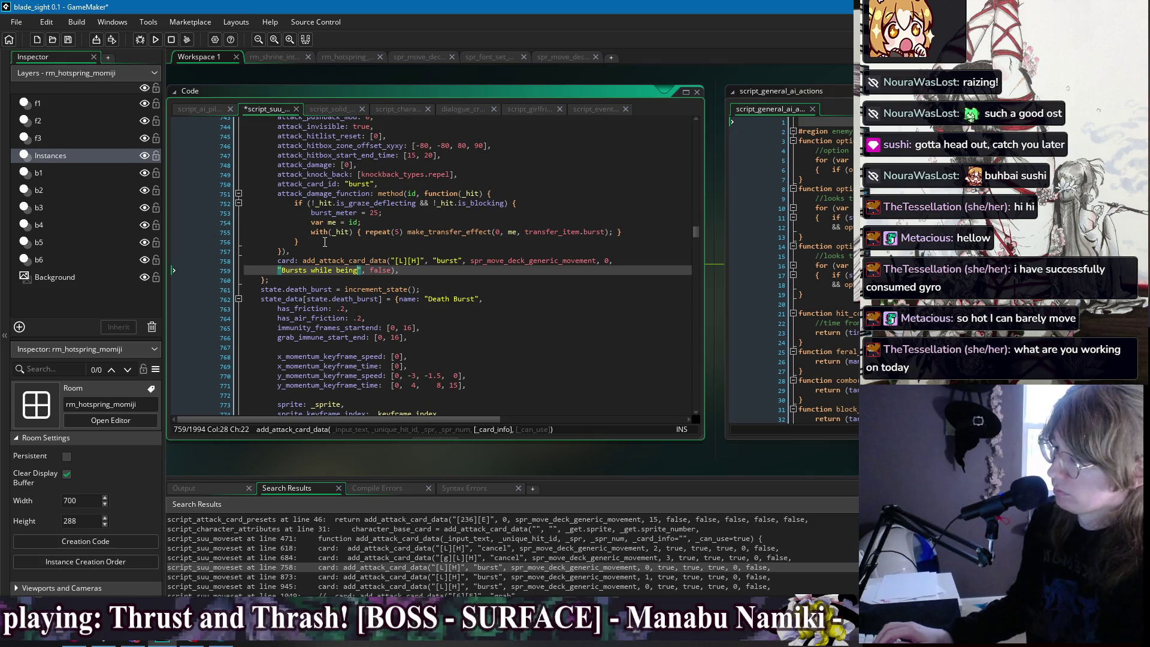
type("in hit")
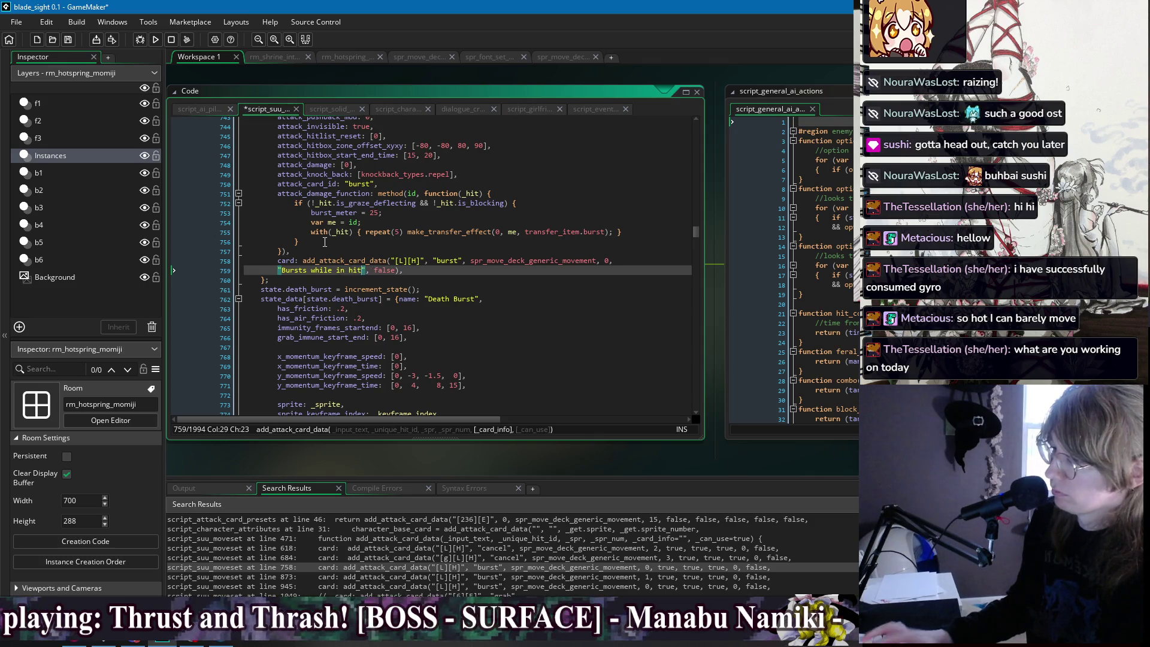
key("BackSpace")
key("BackSpace")
key("BackSpace")
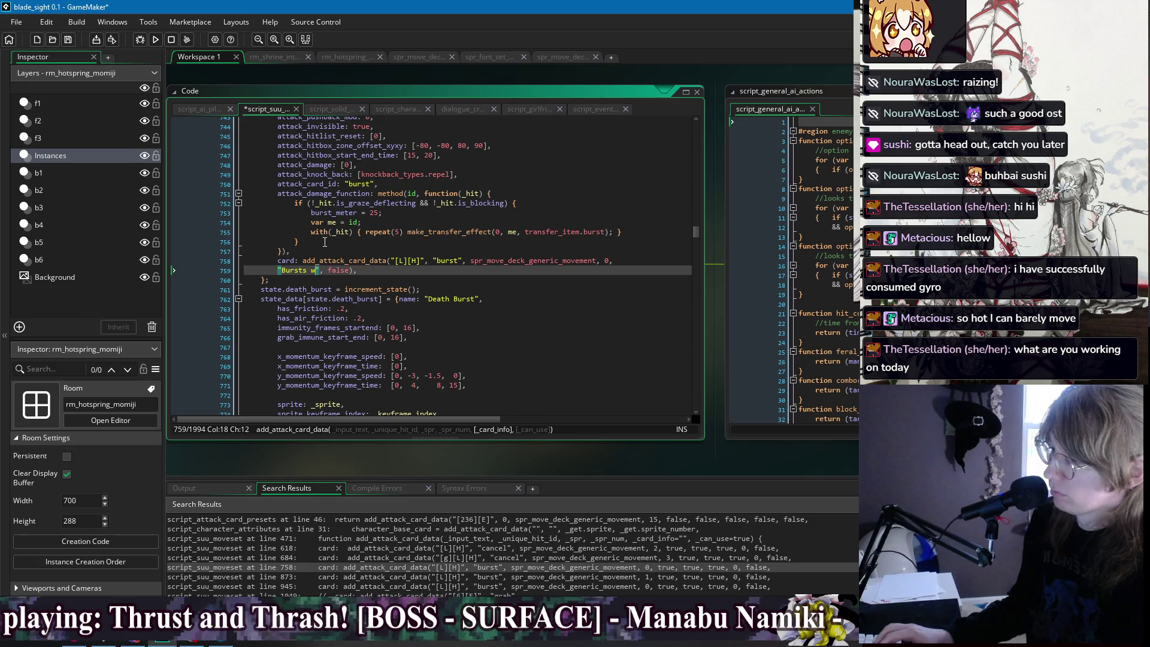
type("while in hitstu")
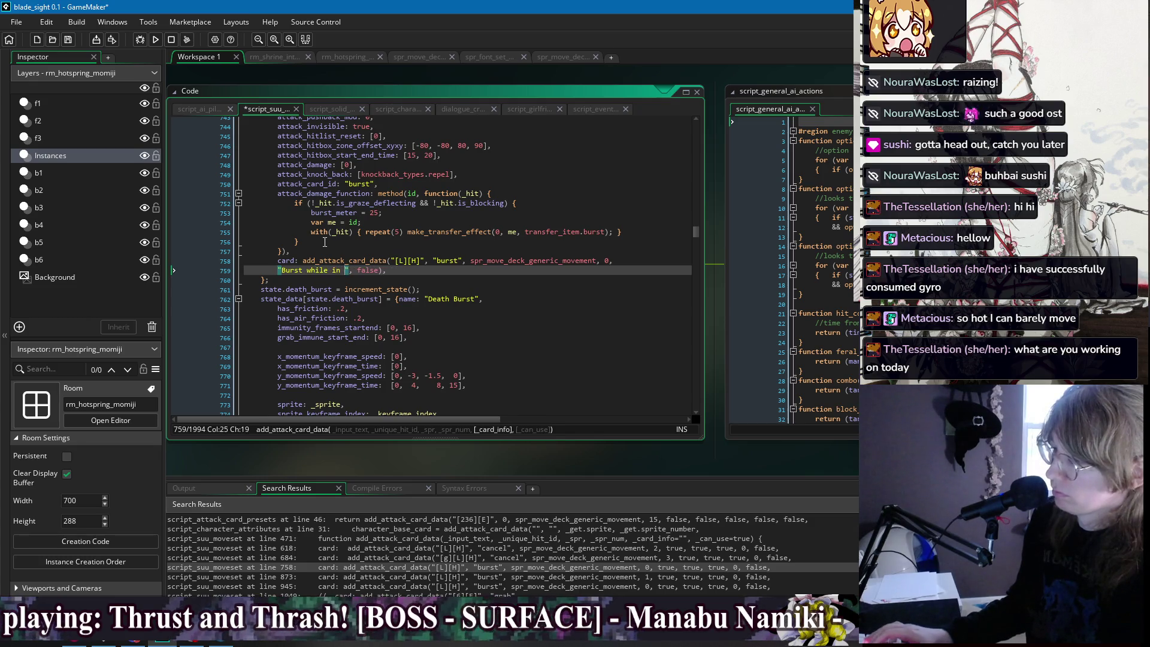
type("n to ")
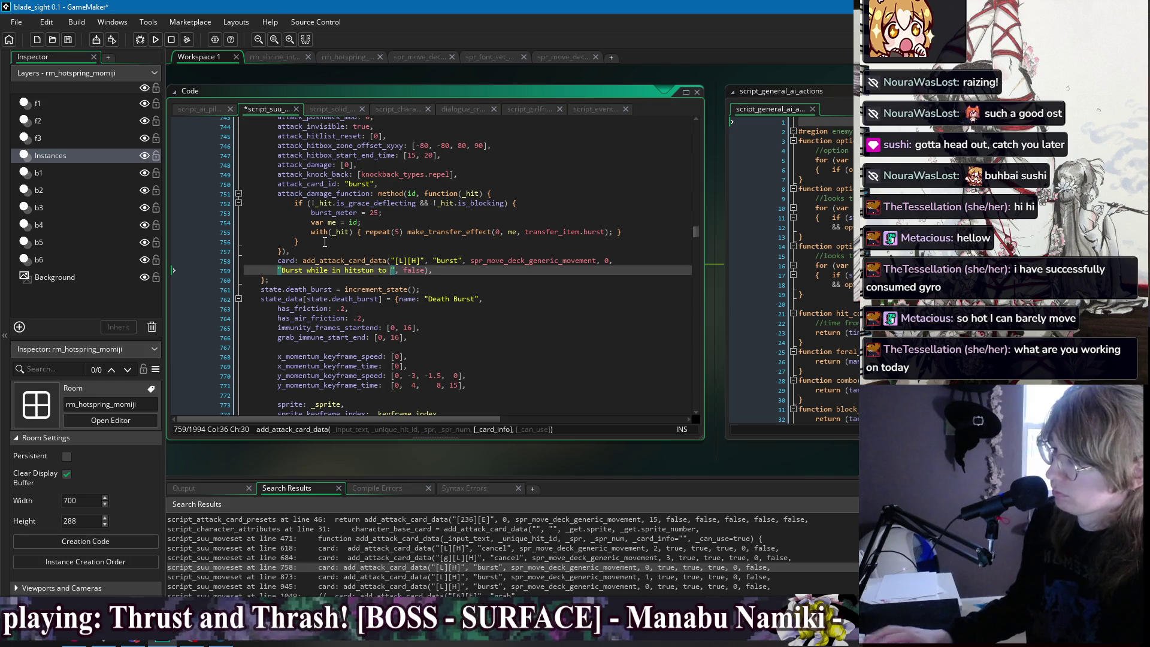
type("knock a")
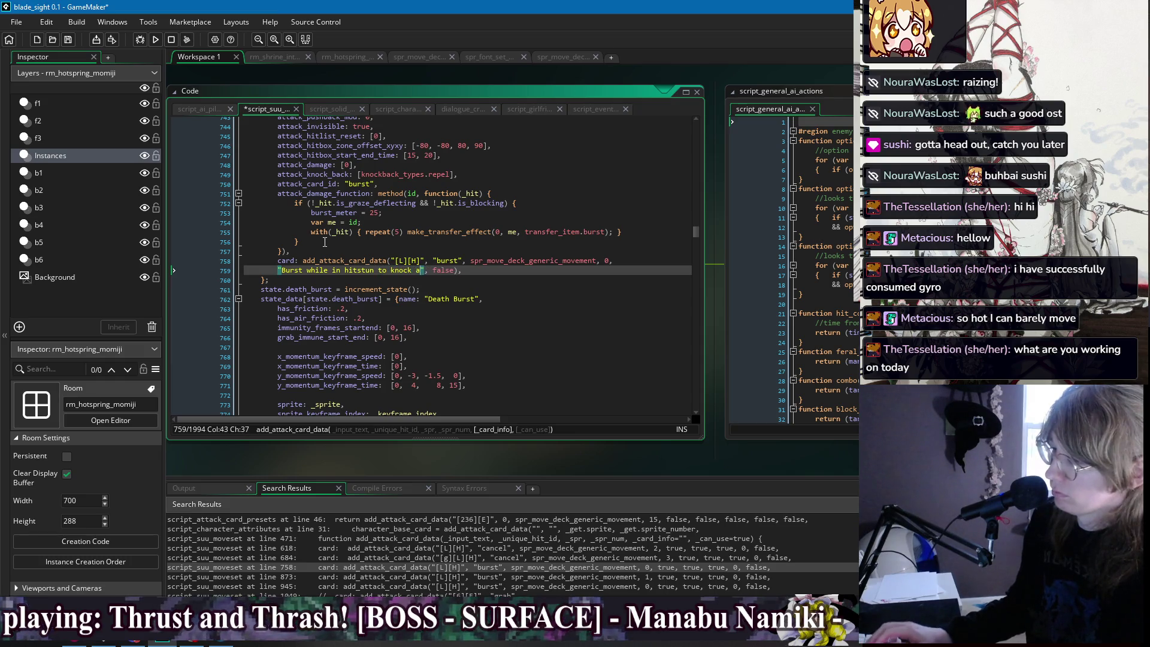
key("BackSpace")
key("BackSpace")
key("BackSpace")
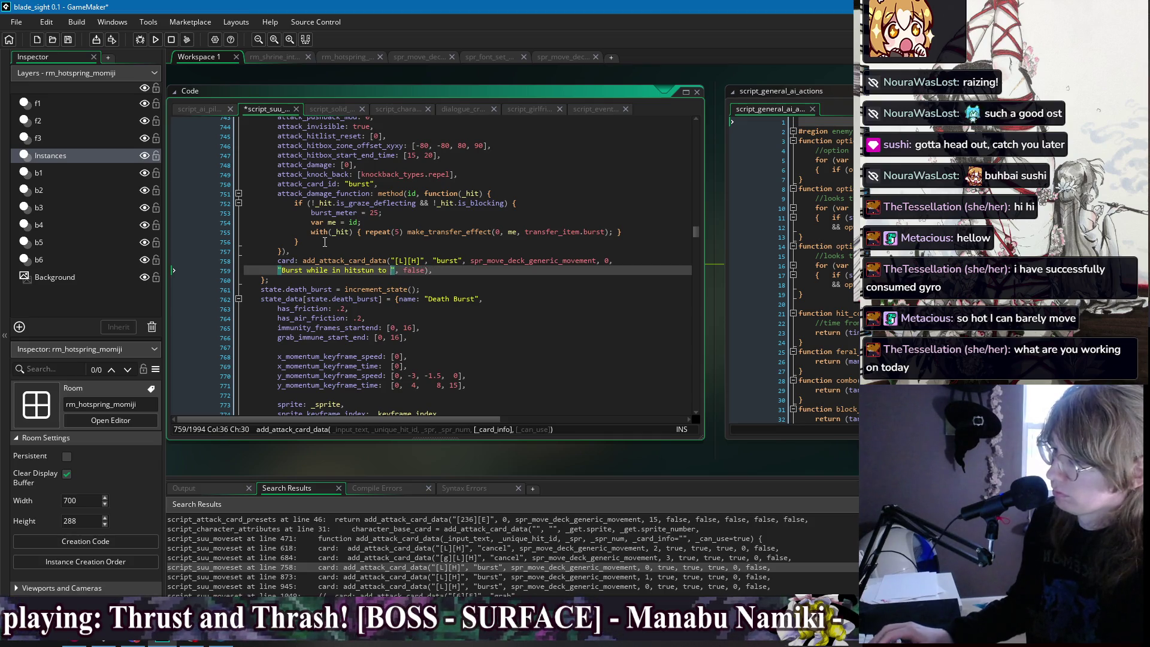
type("push away al")
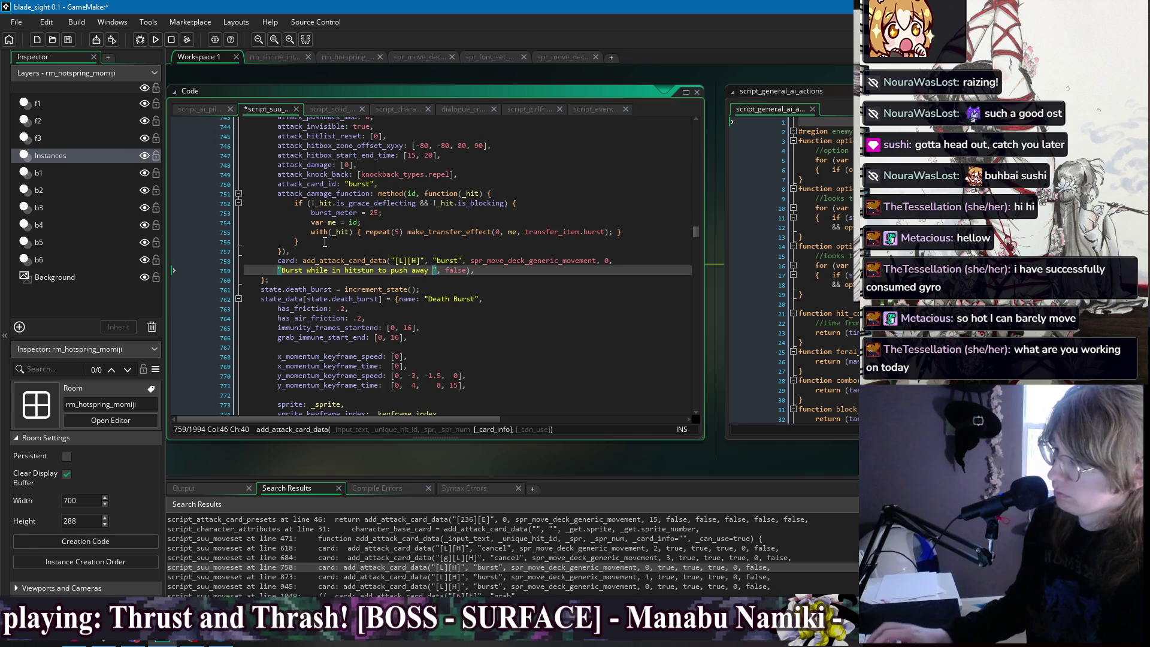
key("BackSpace")
key("BackSpace")
type("nearby ")
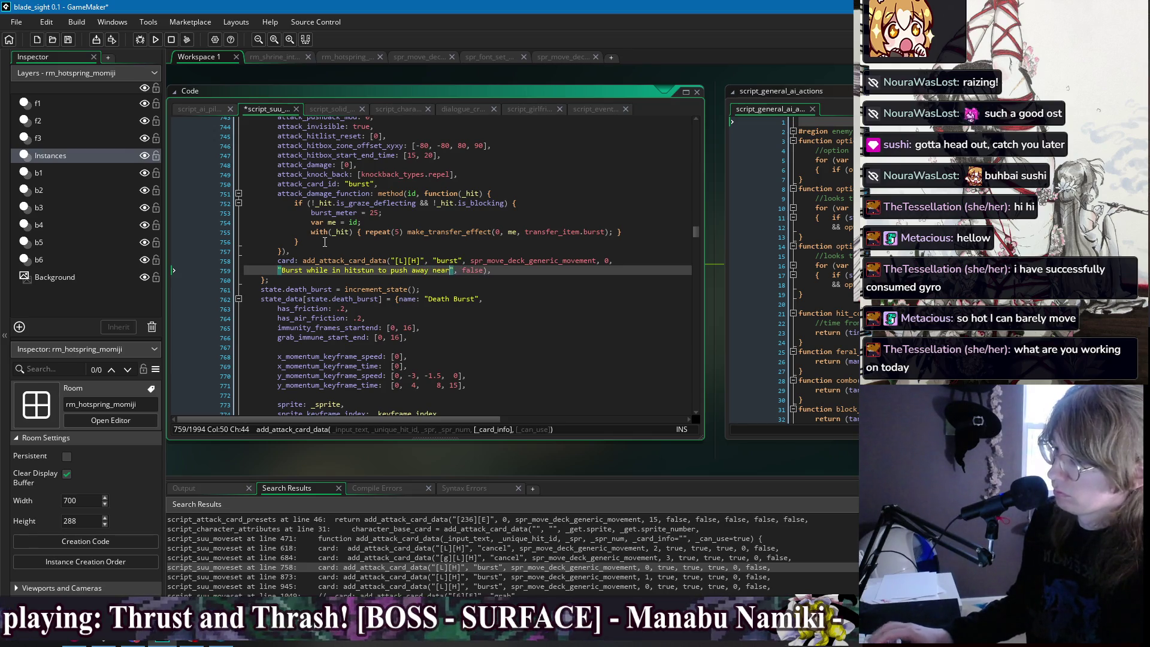
type("enemies")
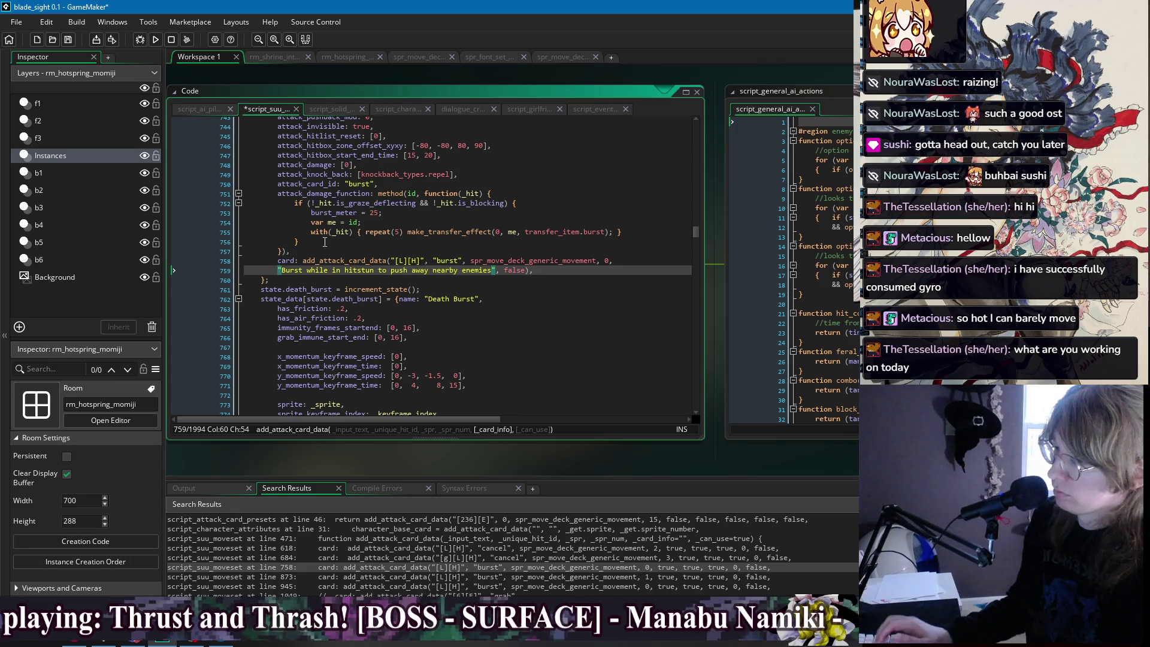
key("BackSpace")
key("BackSpace")
key("BackSpace")
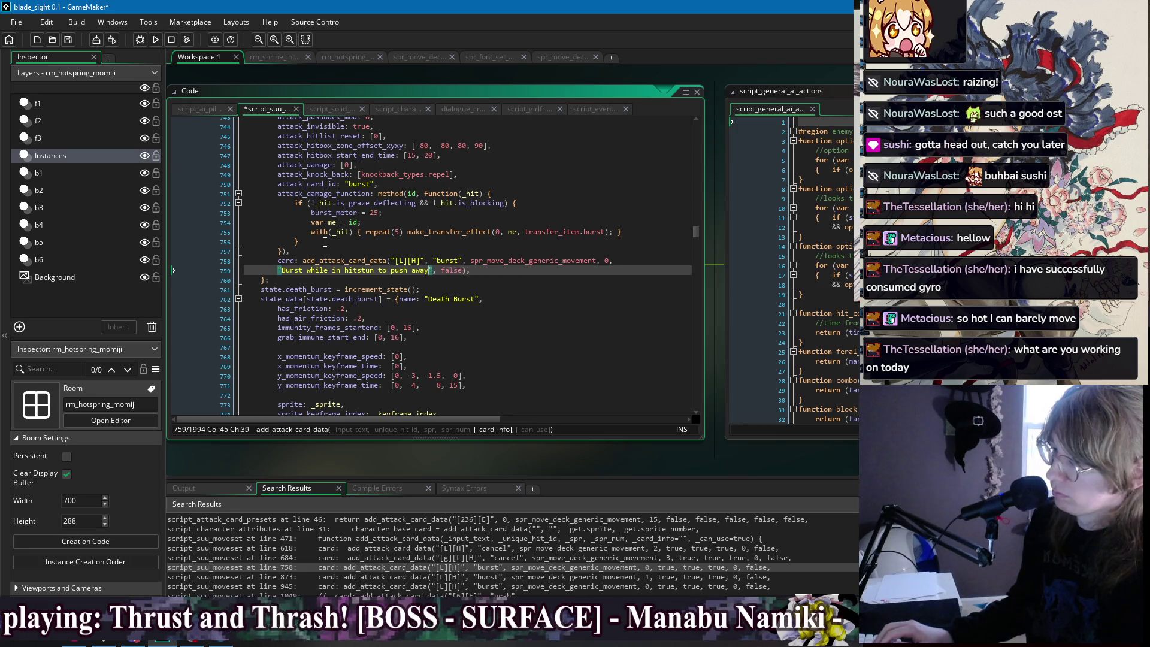
type("hit away nearby ")
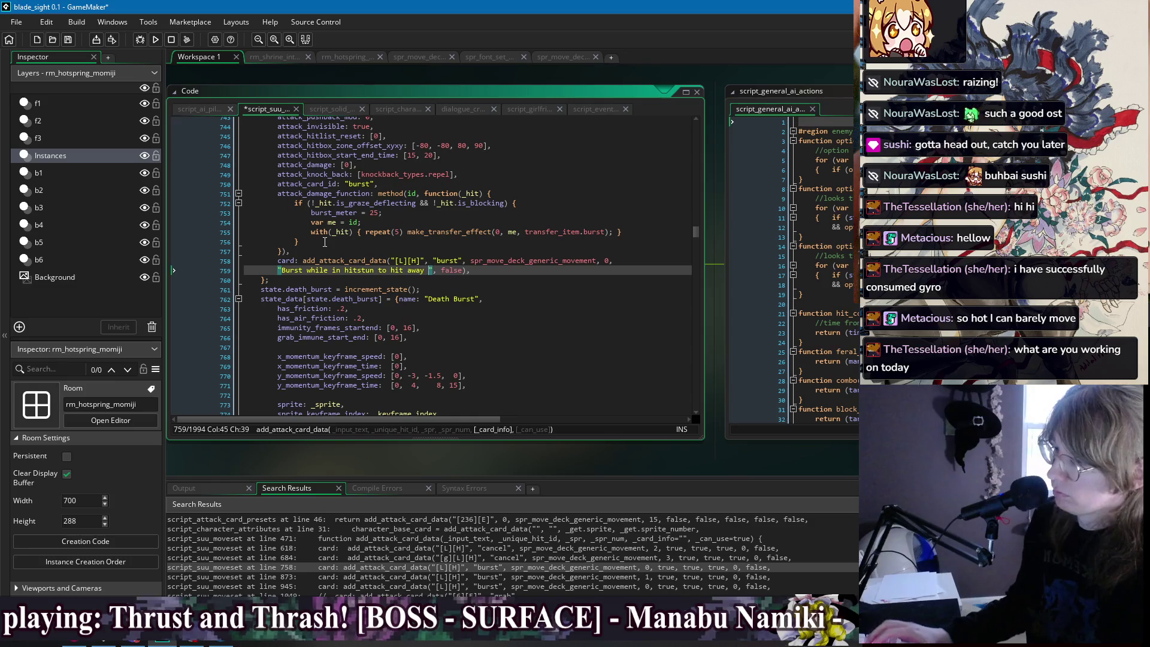
type("enemies")
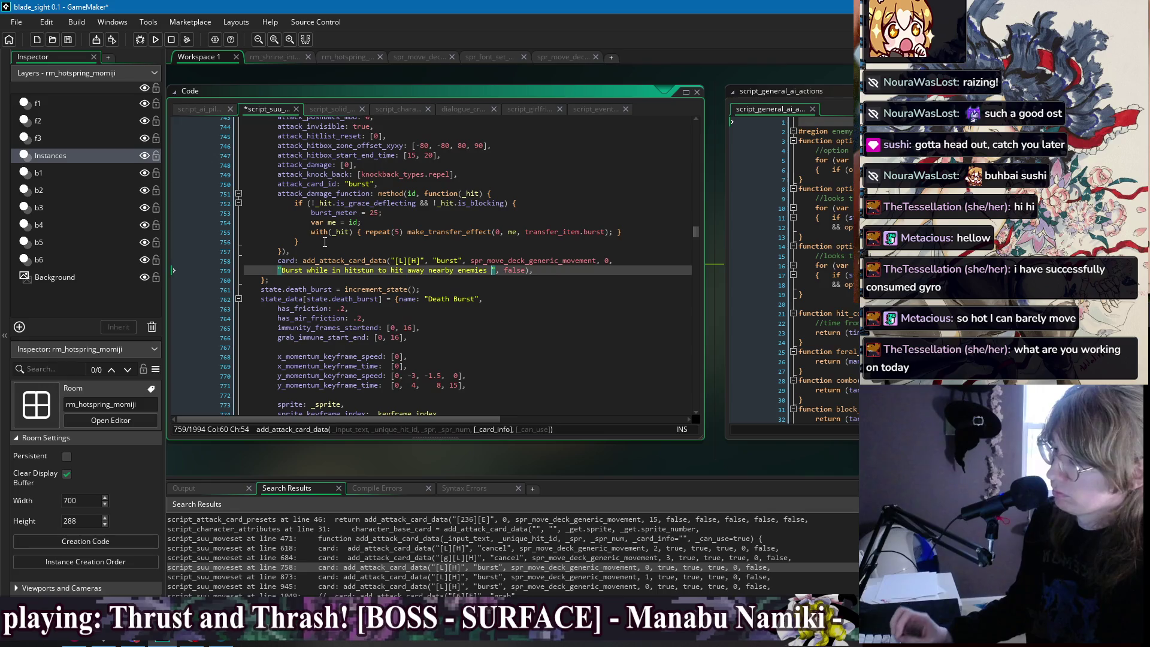
Add 'Has a cooldown. Some effects prevent Burst from being used.' to the description and save.
key("BackSpace")
type(". ")
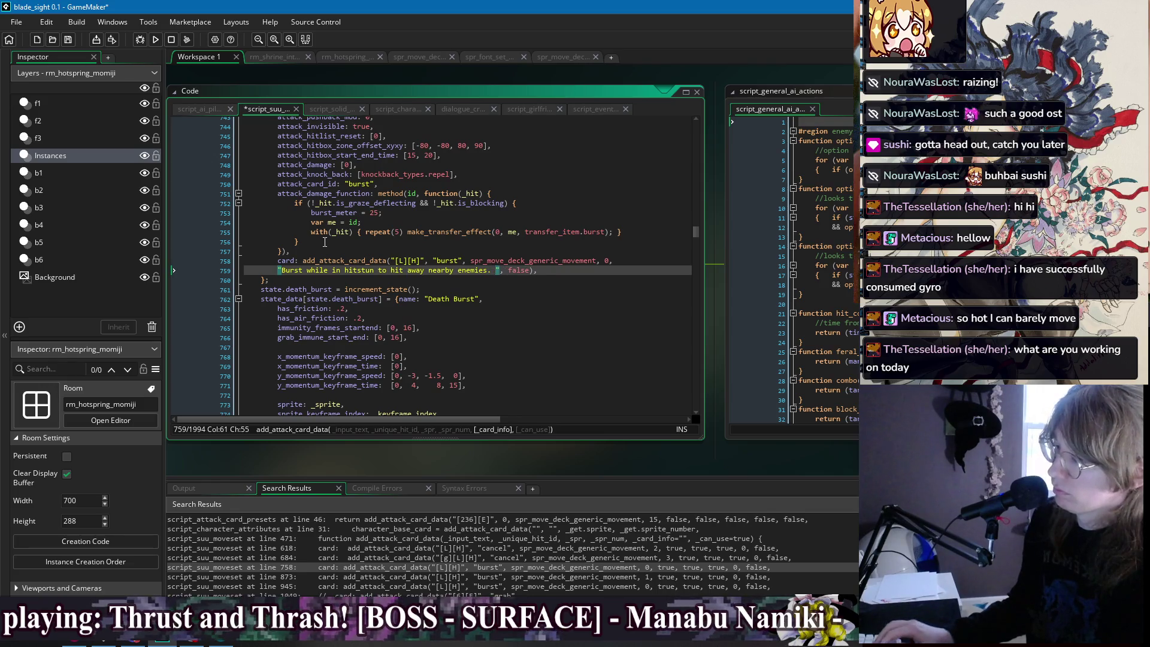
type("Has a cooldown.")
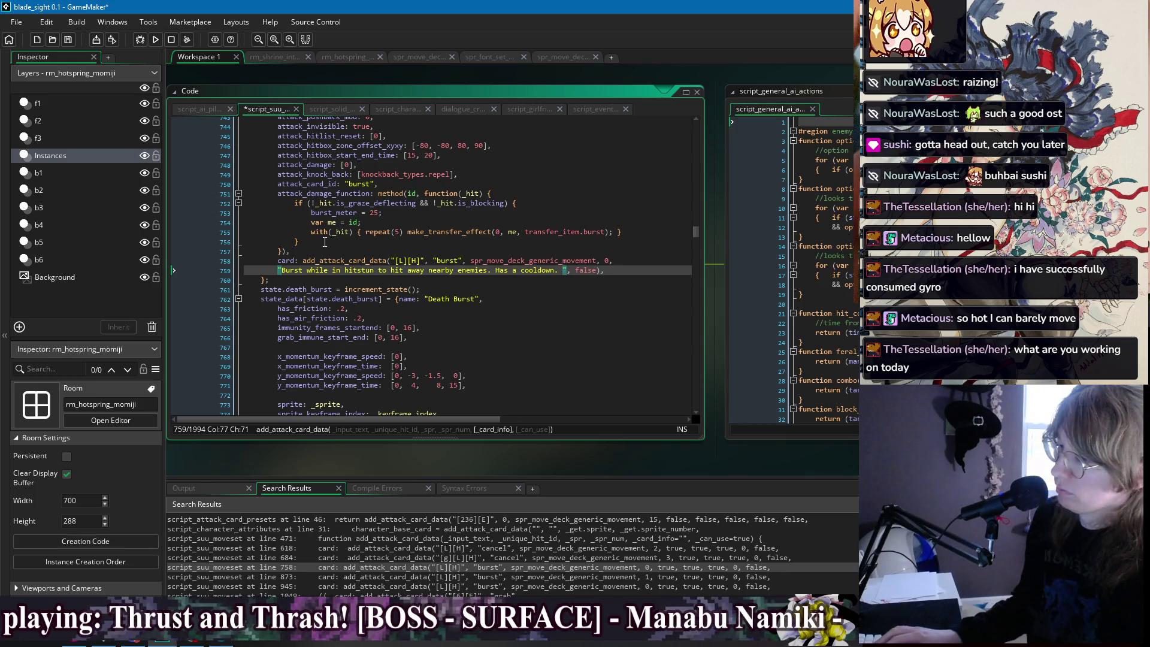
type(" Doesn't work if ")
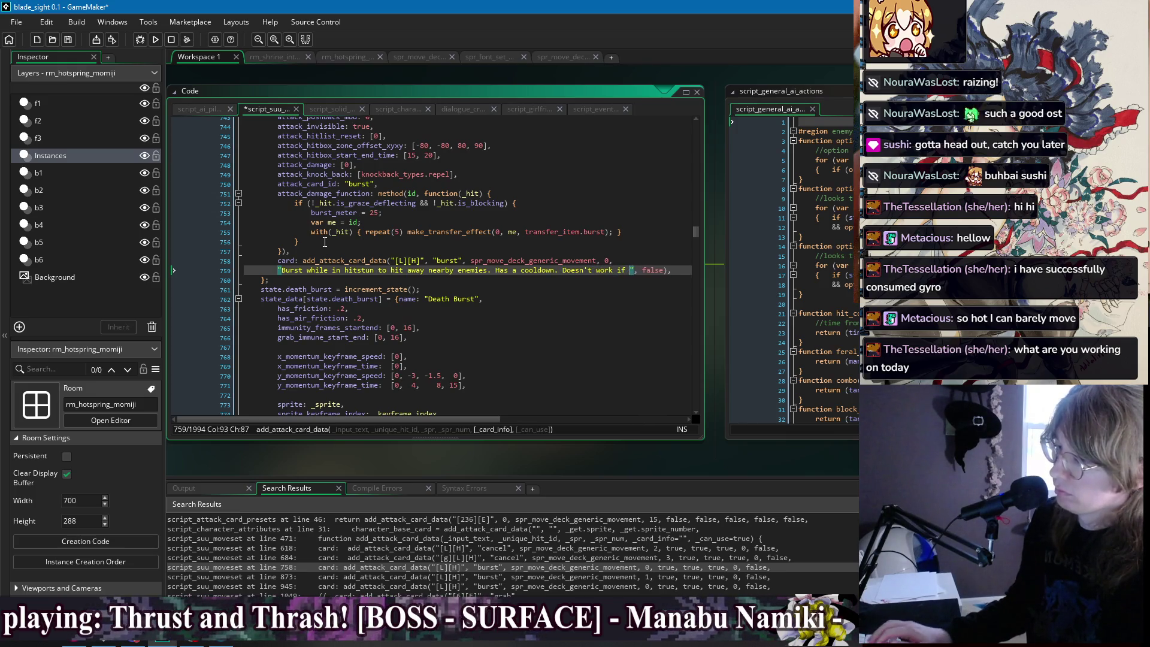
type("the X is pre")
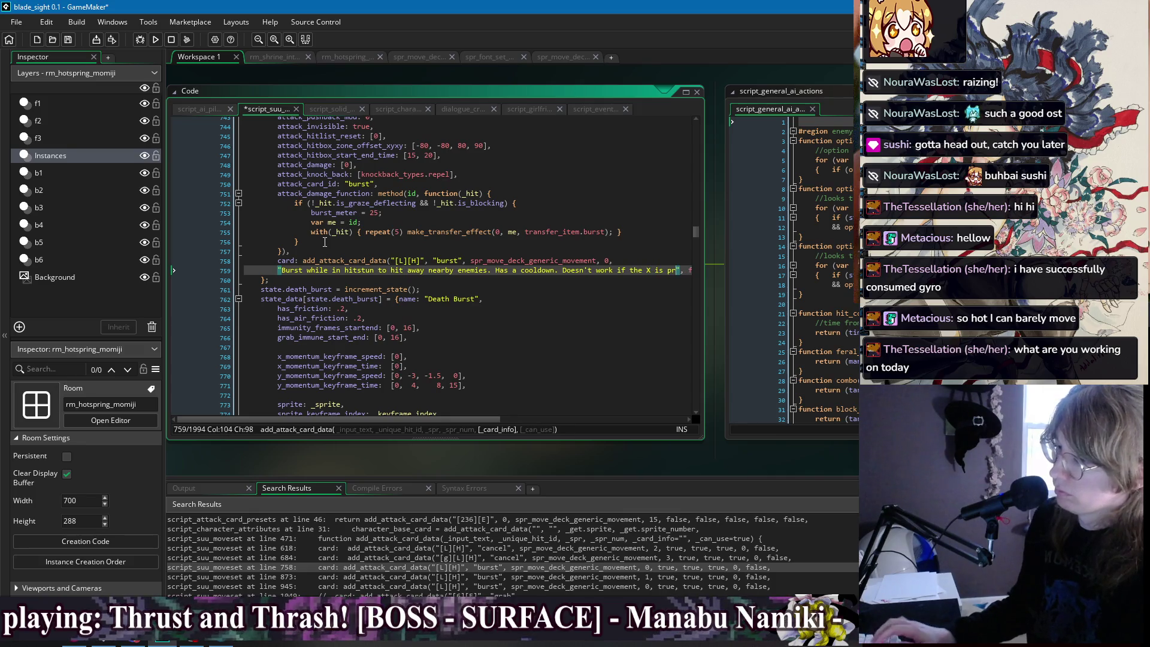
key("BackSpace")
key("BackSpace")
key("BackSpace")
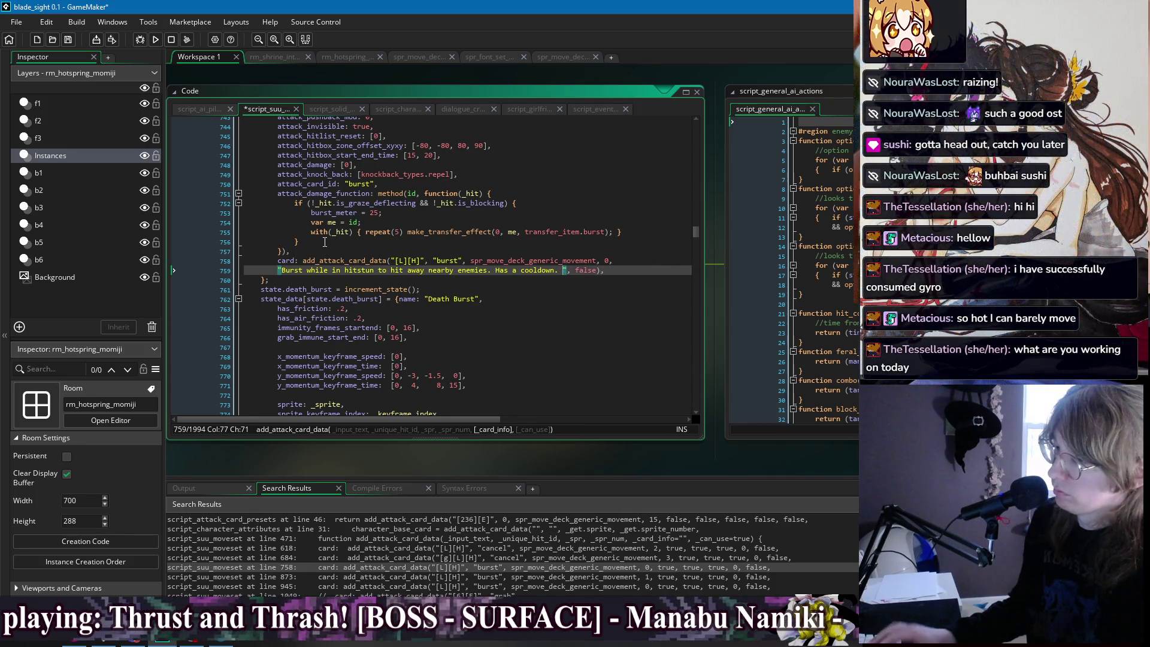
type("Some effects")
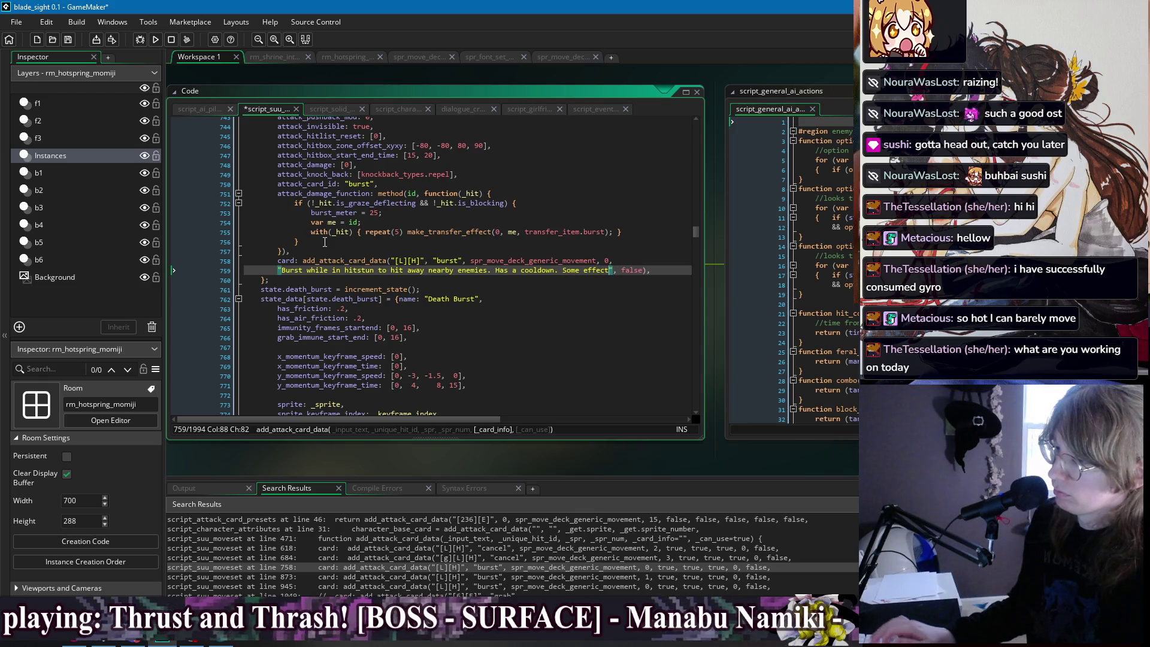
key("BackSpace")
key("BackSpace")
key("BackSpace")
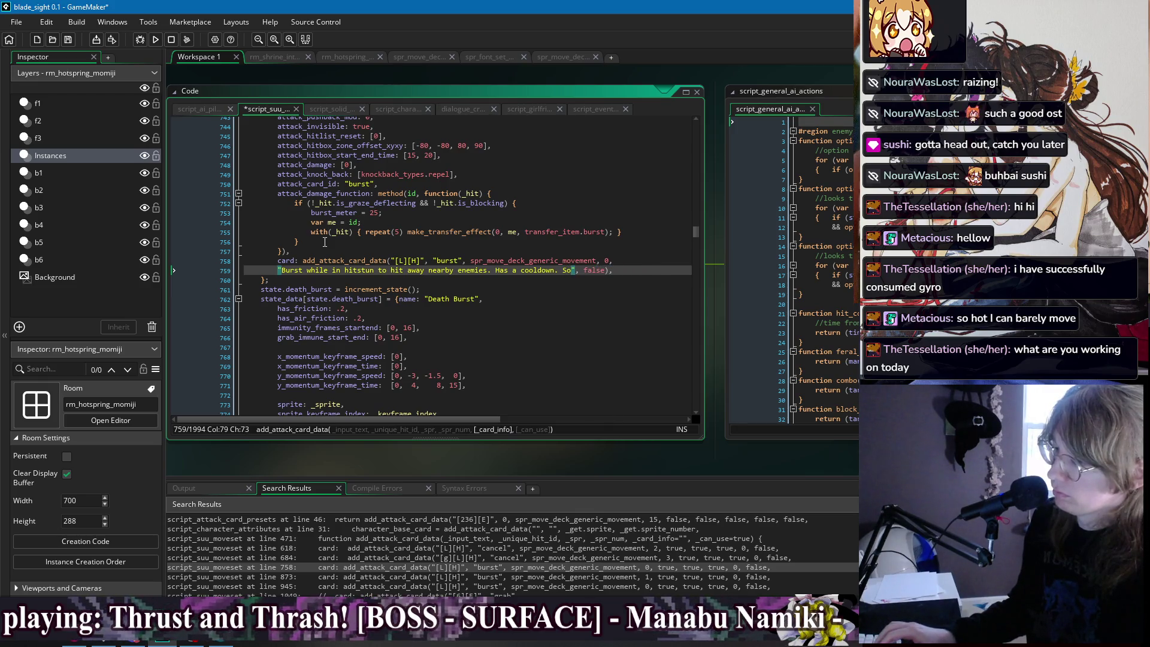
type("me effects ")
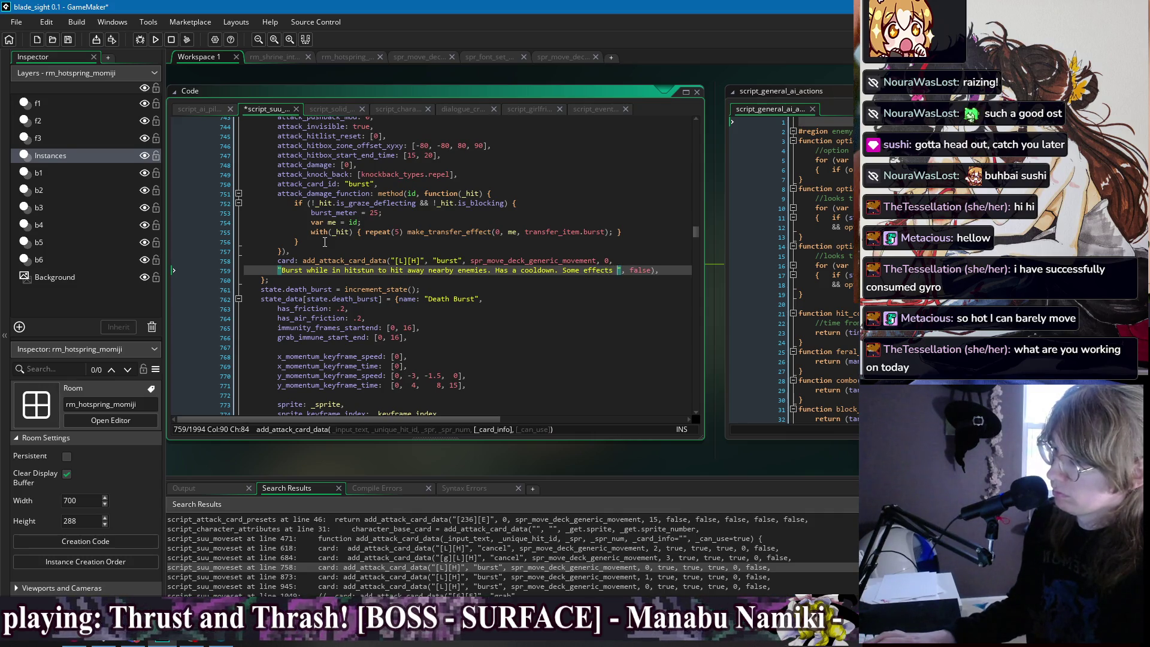
type("prevent ")
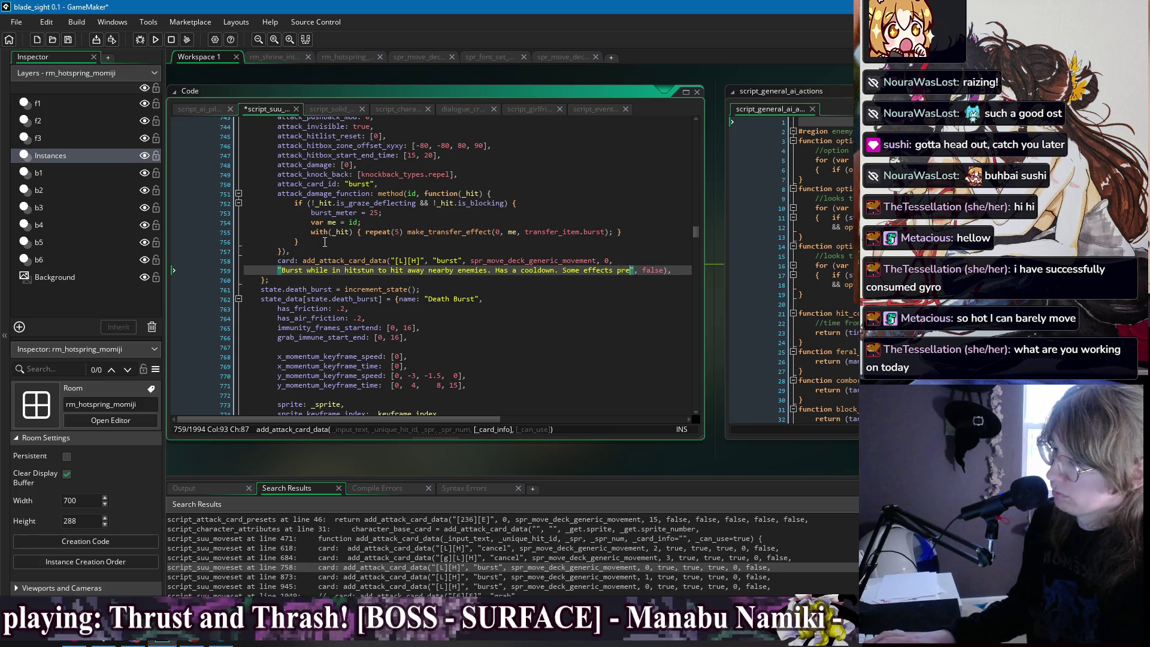
type("Burst from being ")
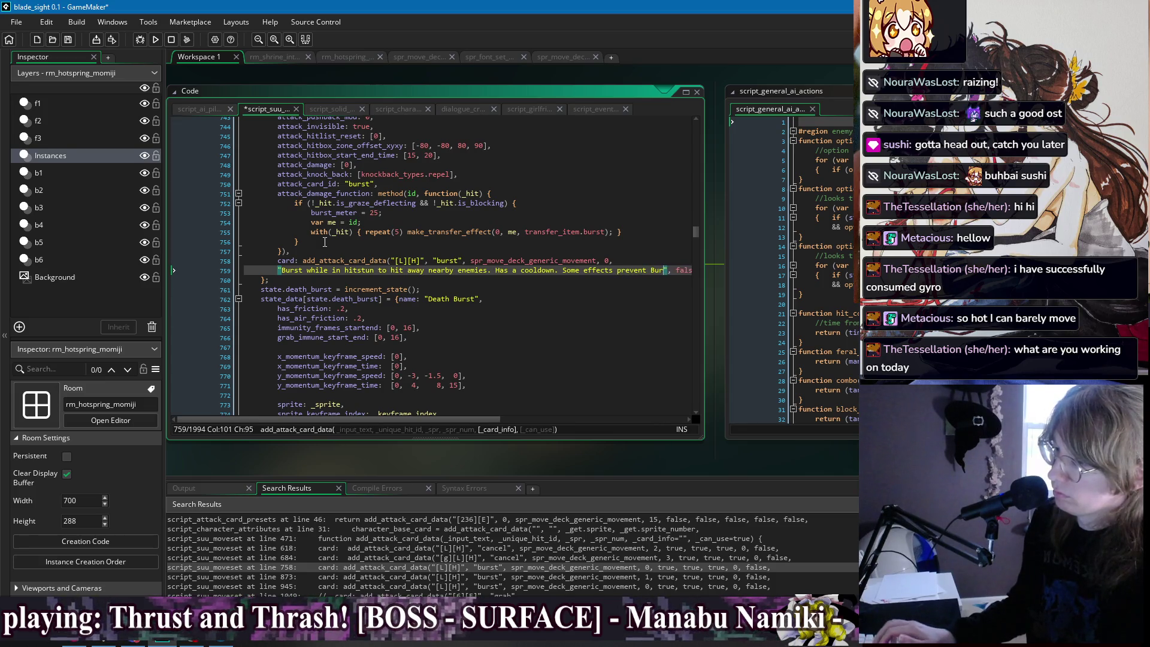
type("used.")
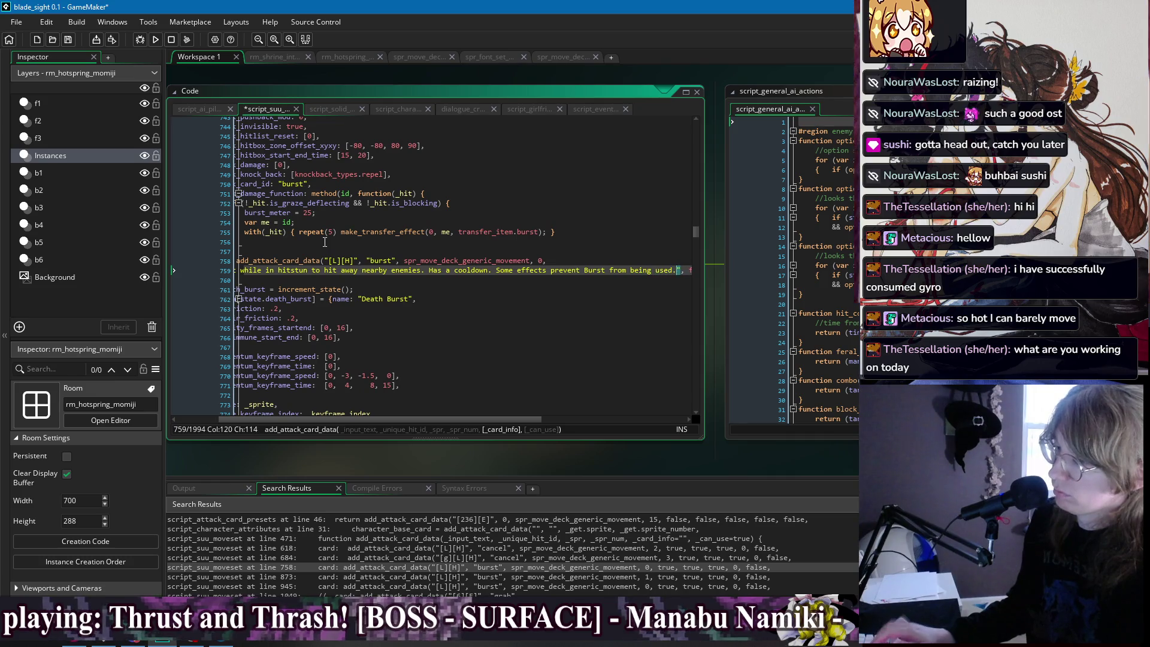
key("ctrl+s")
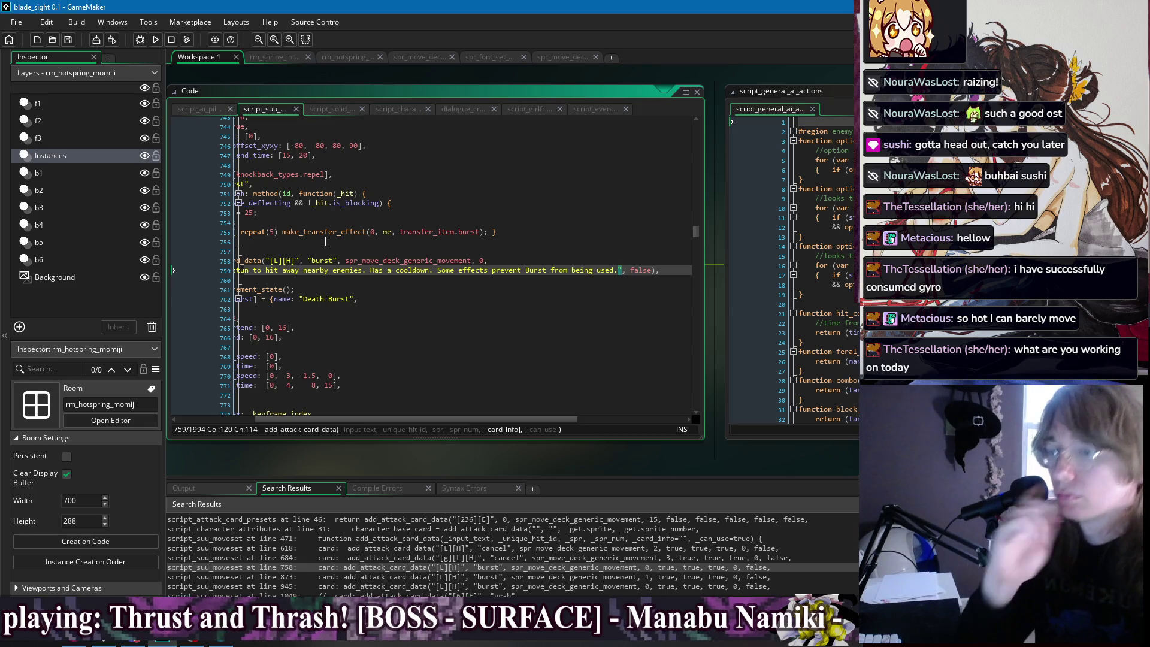
left_click(576, 278)
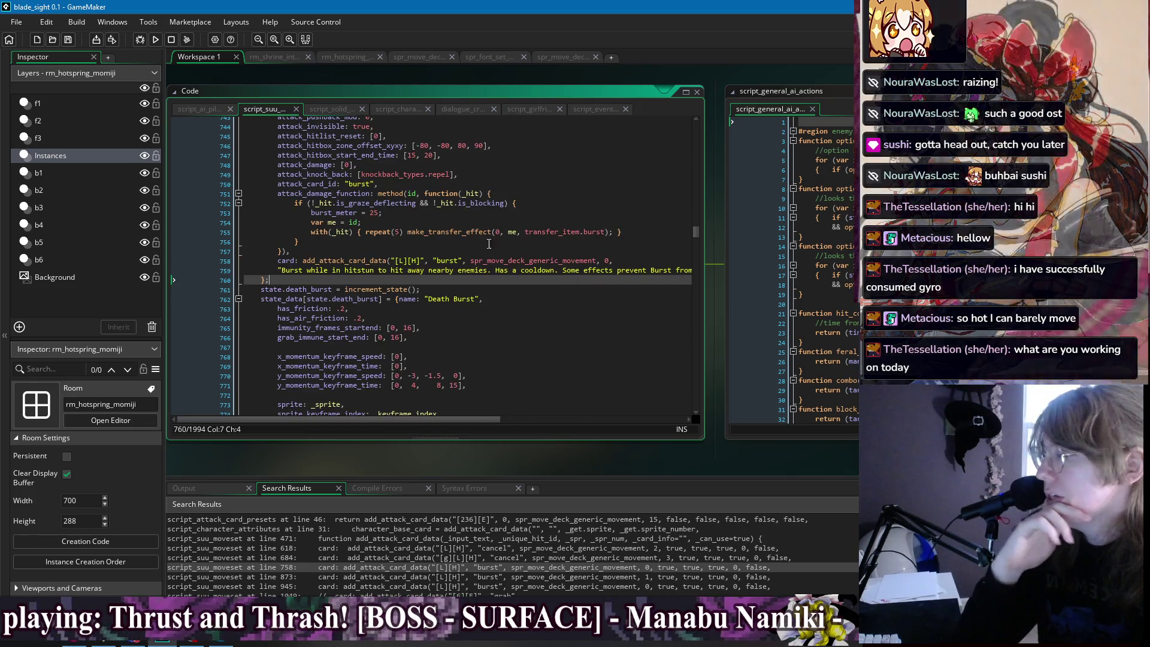
Delete the OVERHEAT burst card entry at line 873.
double_click(386, 576)
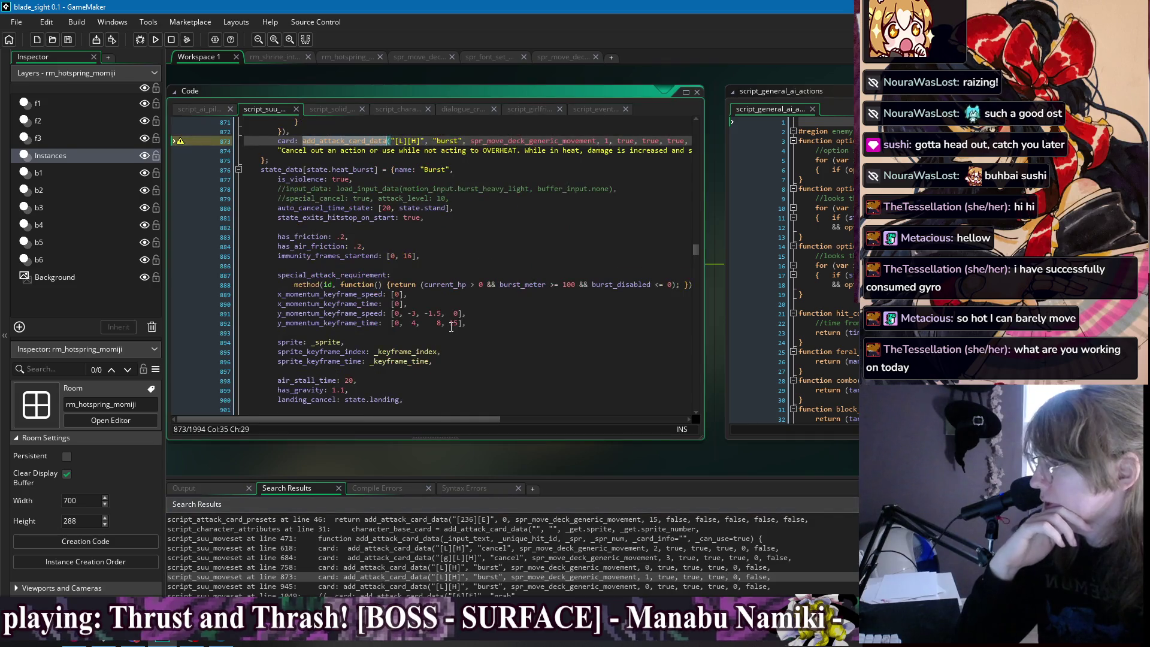
left_click_drag(616, 141, 691, 138)
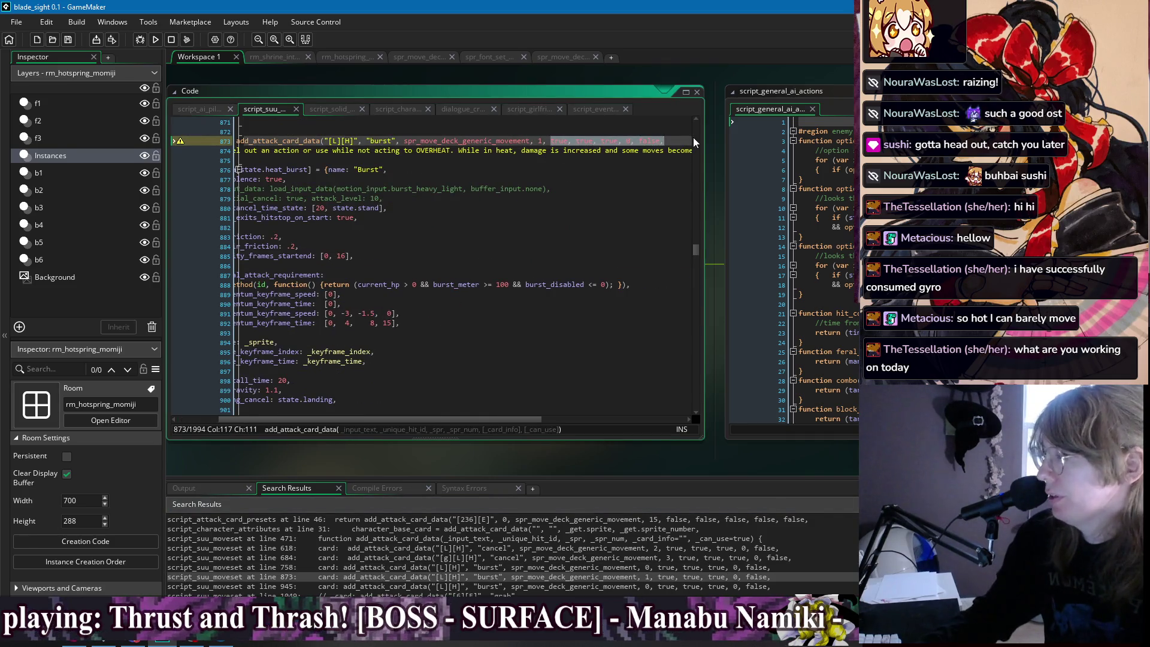
left_click(311, 158)
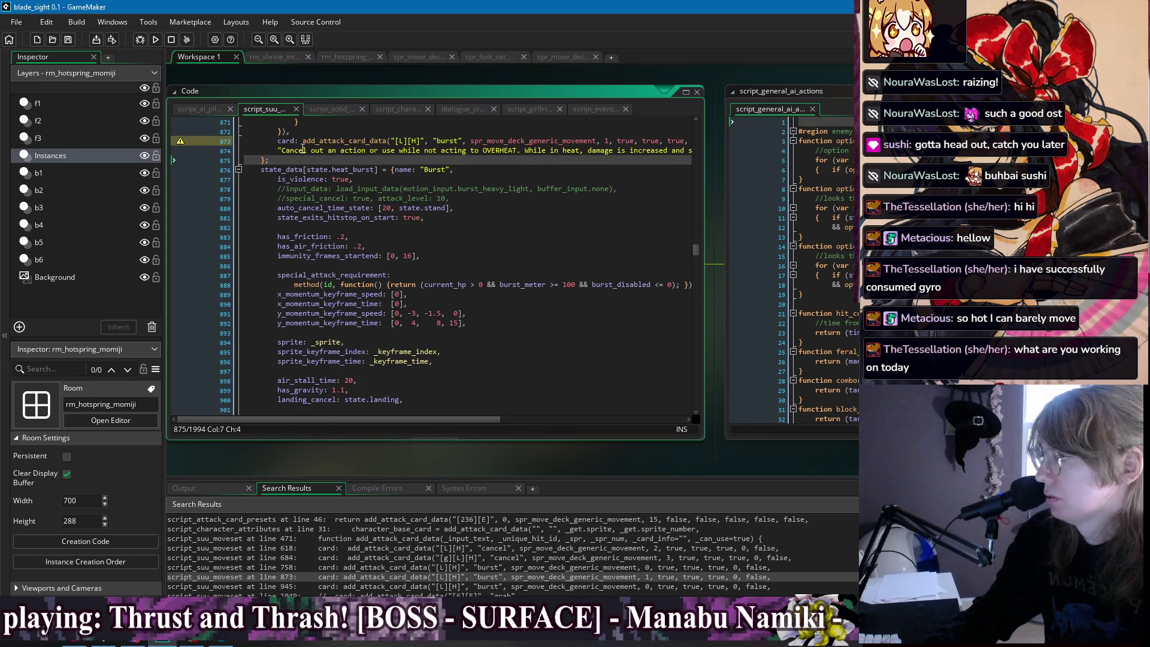
mouse_move(303, 150)
left_mouse_down()
mouse_move(683, 155)
mouse_move(677, 131)
left_mouse_up()
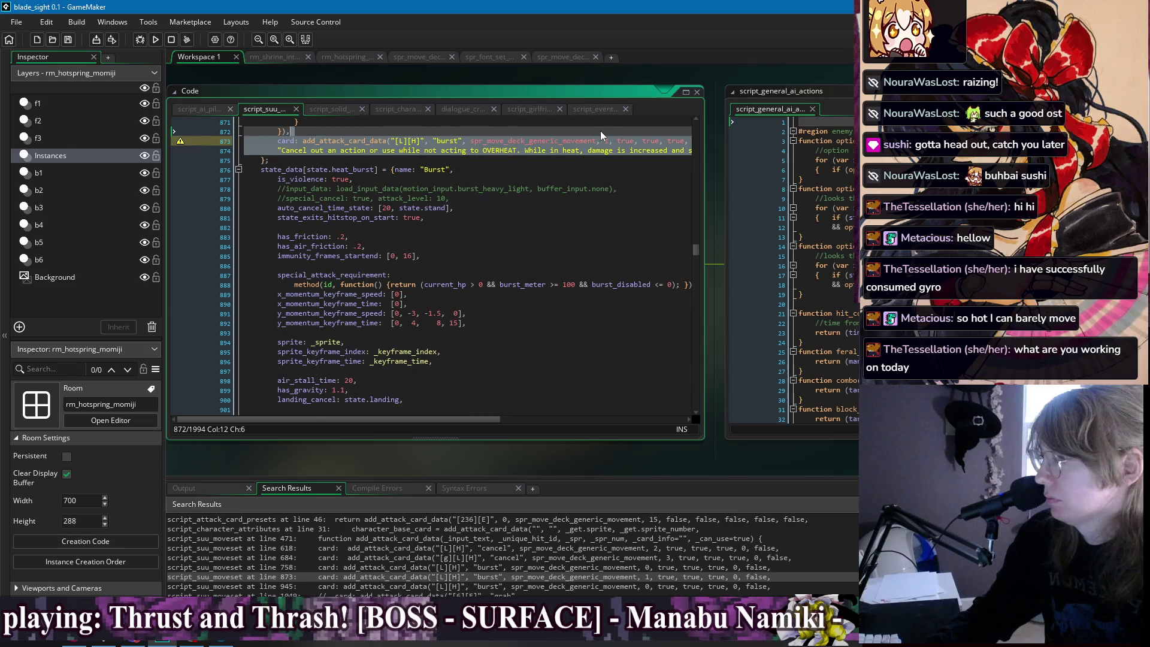
key("Delete")
scroll(449, 173, "up", 5)
scroll(455, 306, "down", 20)
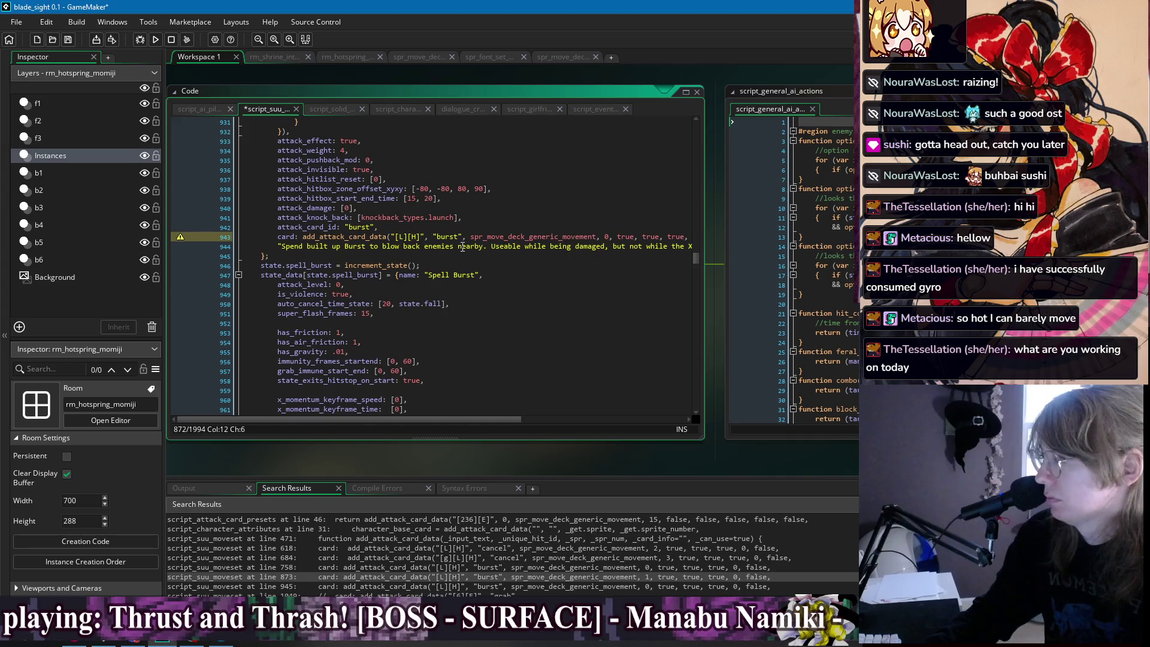
Delete the blow-back burst card entry.
left_click(462, 247)
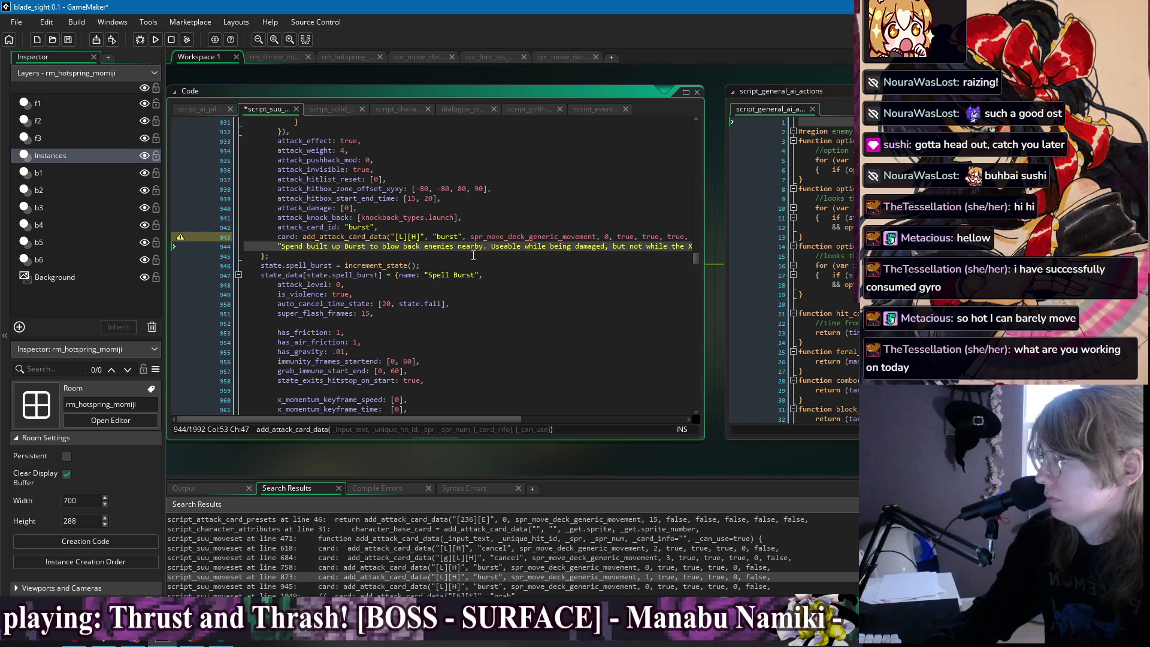
scroll(473, 256, "up", 20)
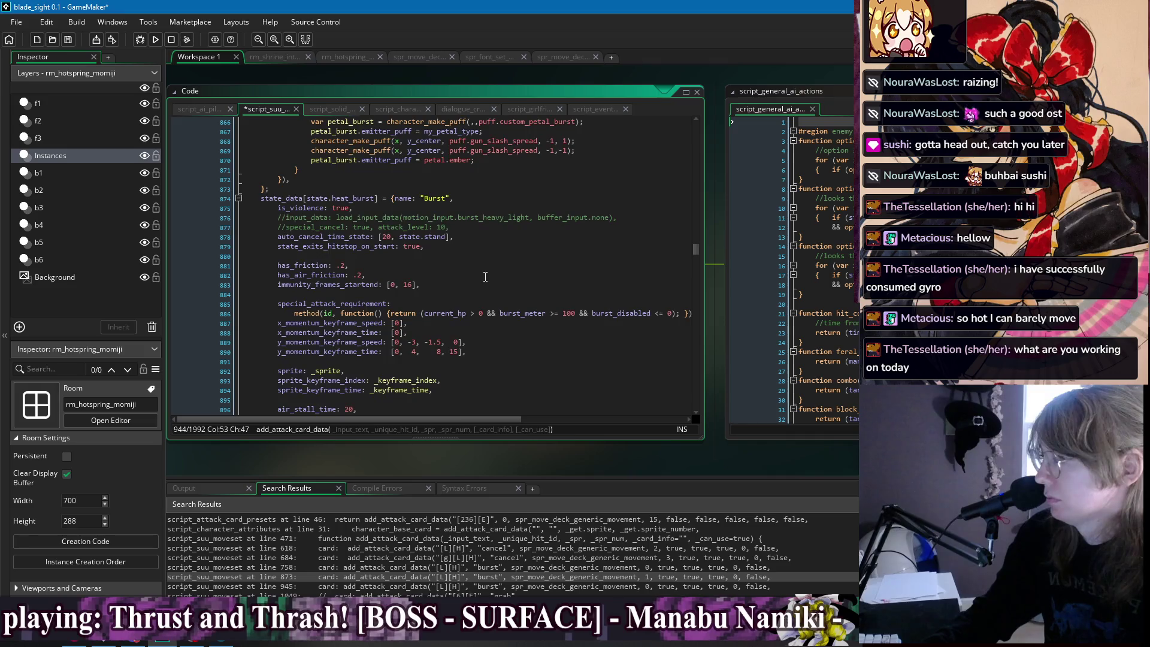
scroll(485, 276, "down", 18)
mouse_move(493, 341)
left_mouse_down()
mouse_move(716, 346)
mouse_move(444, 331)
left_mouse_up()
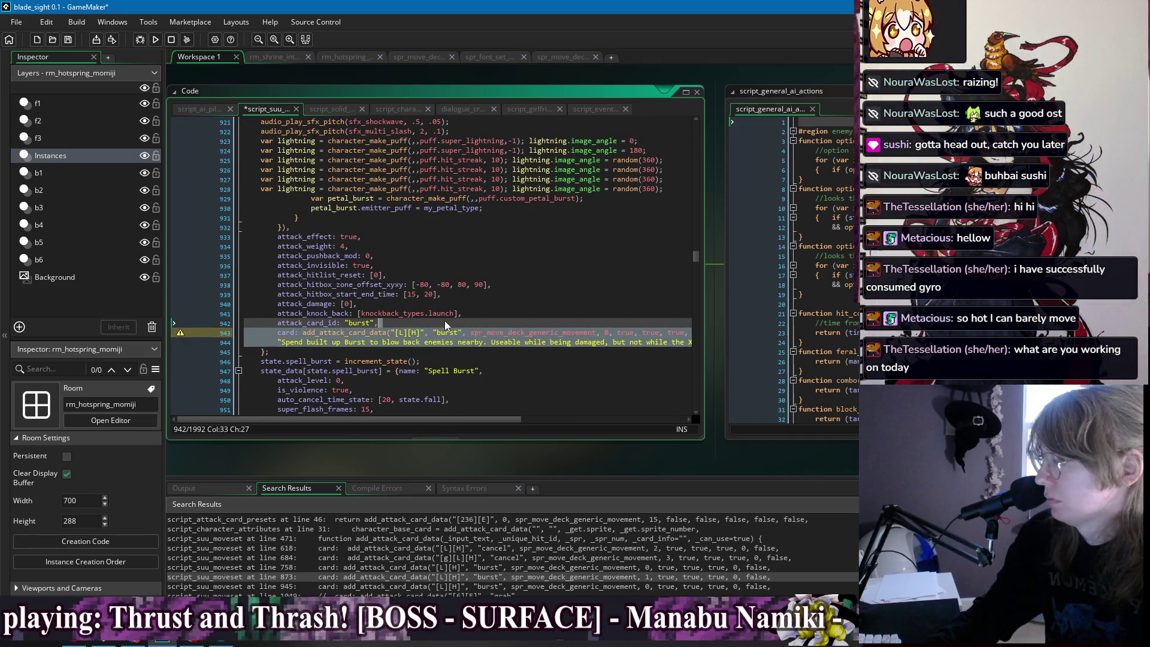
key("Delete")
Select the Heat Burst state block upward through line 814.
scroll(374, 337, "up", 6)
scroll(373, 337, "up", 13)
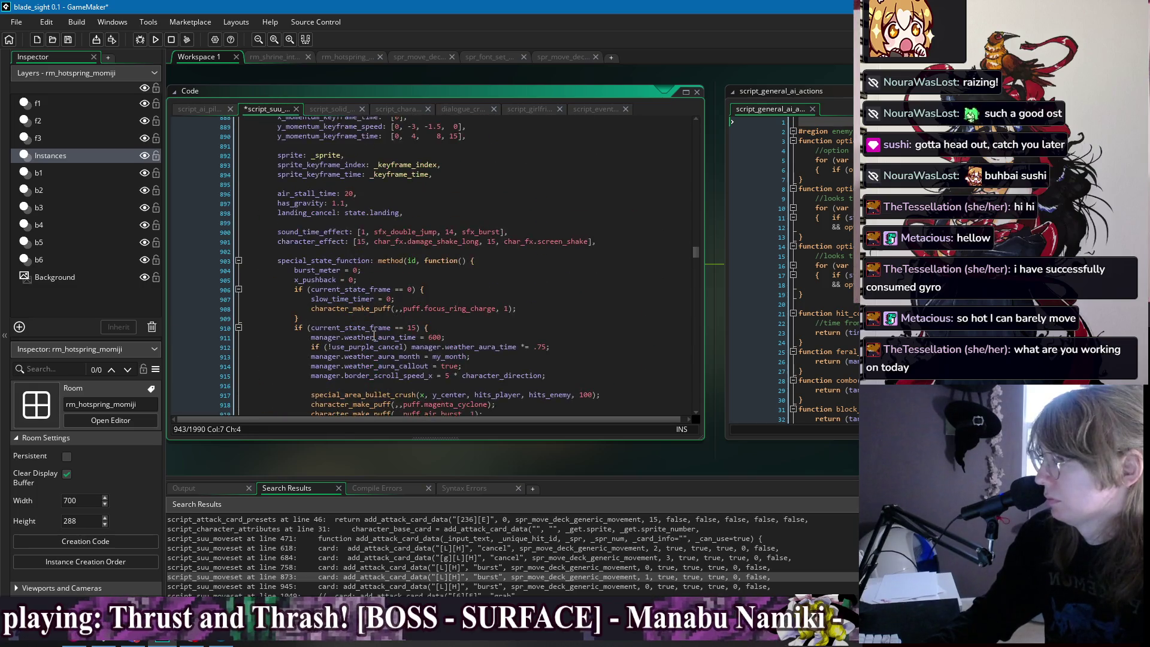
left_click(301, 217, "shift")
scroll(302, 217, "up", 20)
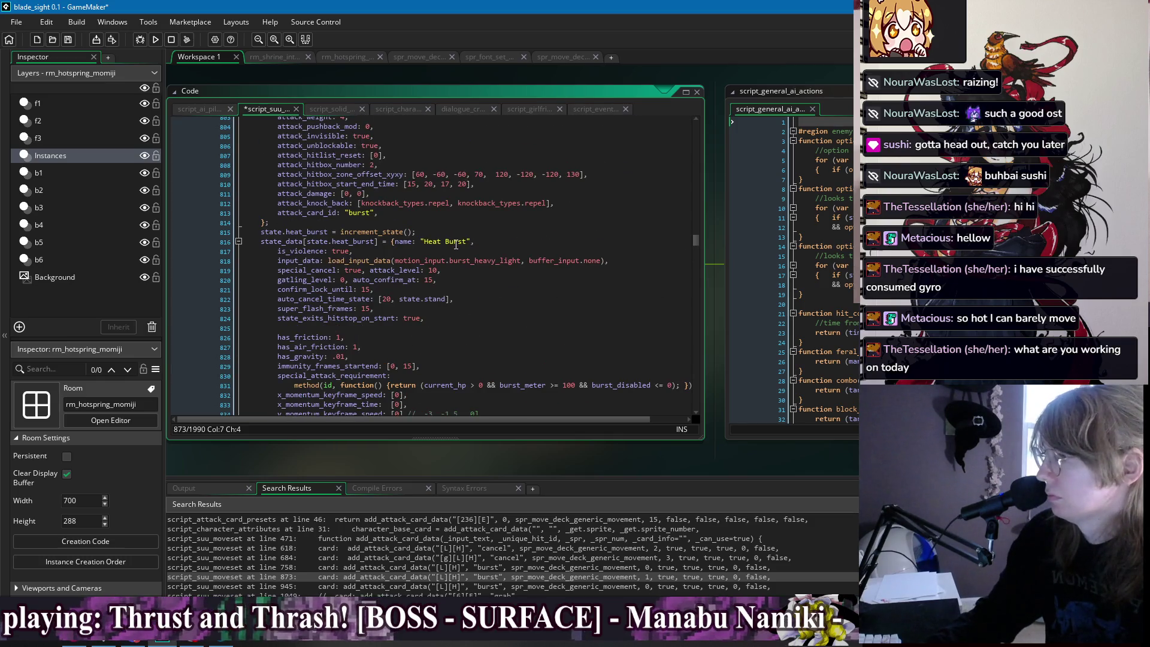
left_click(349, 224, "shift")
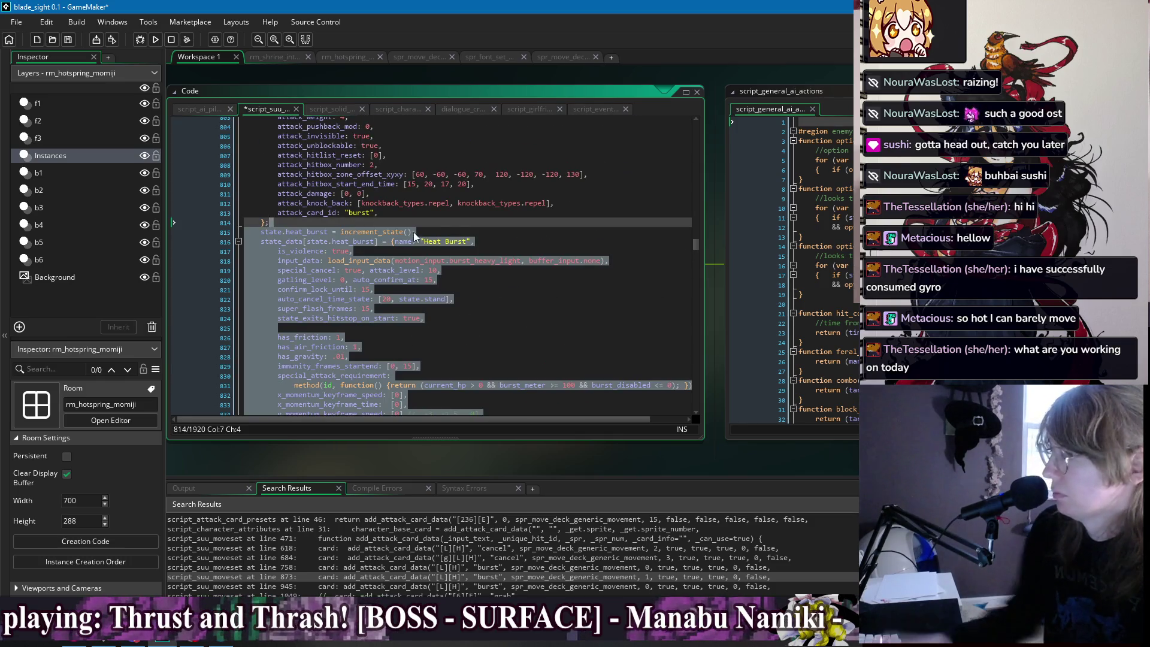
Undo the first deletion and search the project for references to heat_burst.
key("Delete")
key("ctrl+z")
key("ctrl+z")
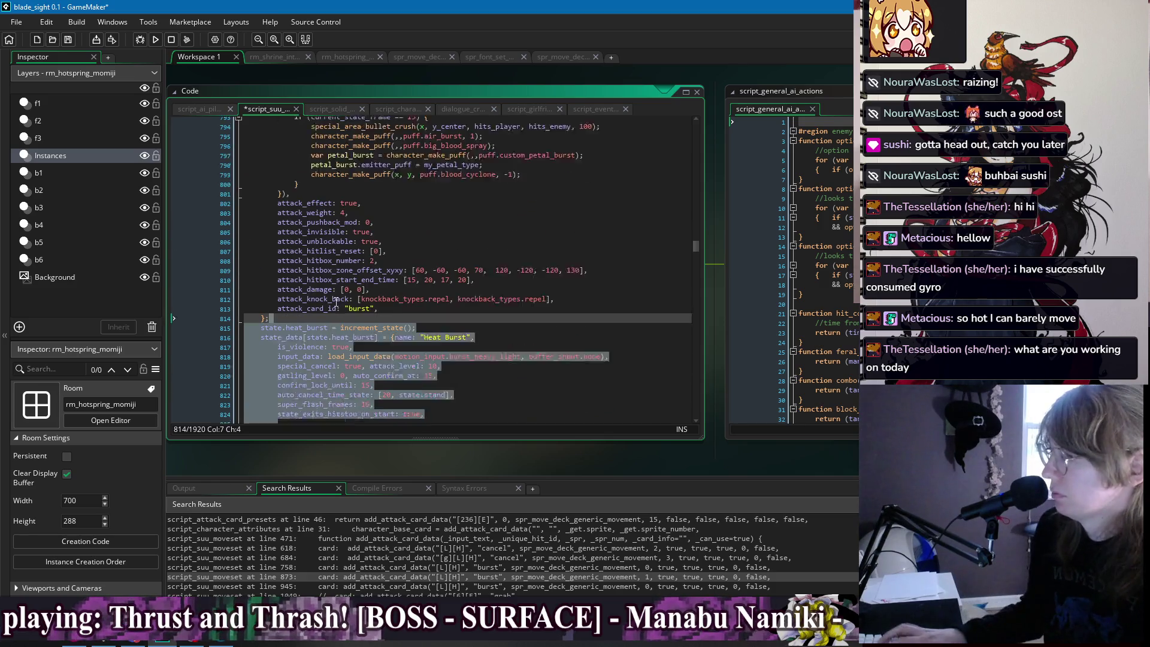
double_click(310, 304)
key("ctrl+shift+f")
left_click(316, 163)
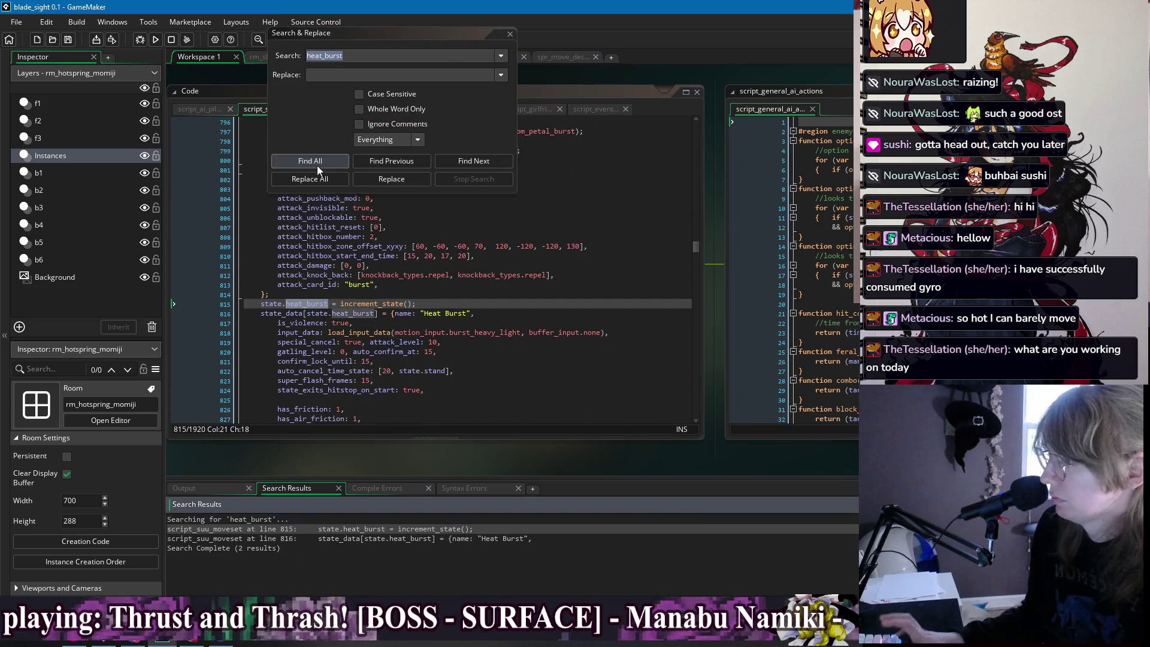
left_click(381, 294)
Delete lines 814–873 of the heat_burst state and close Search & Replace.
scroll(390, 314, "down", 15)
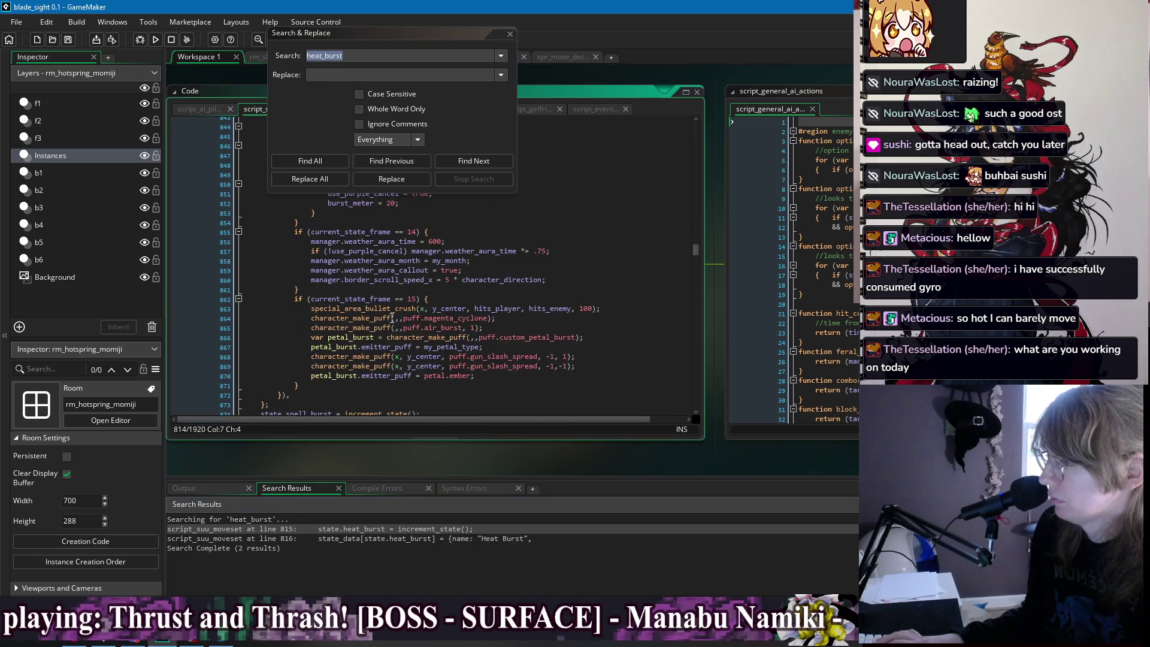
scroll(338, 347, "down", 4)
left_click(348, 284, "shift")
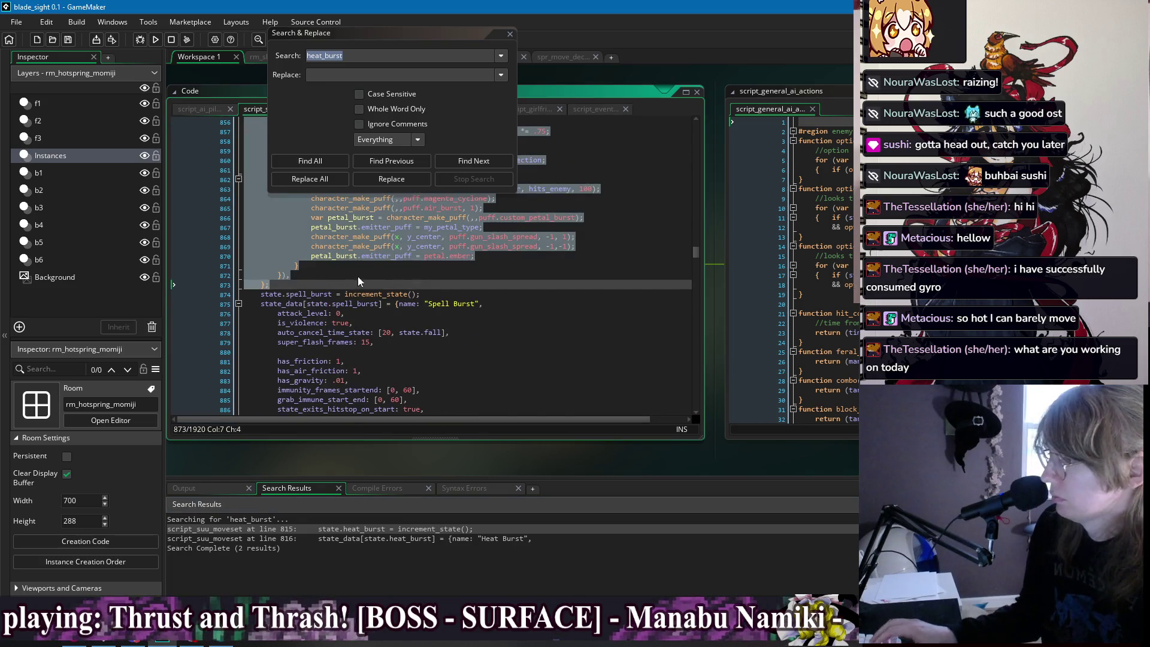
key("Delete")
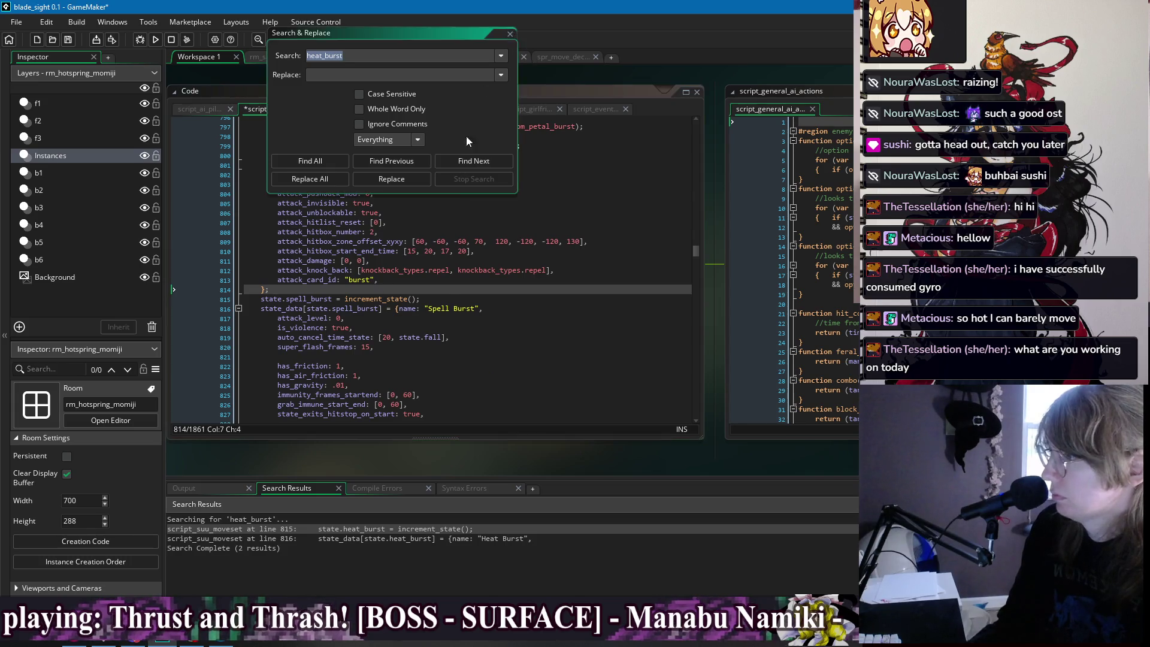
key("Escape")
scroll(459, 292, "down", 7)
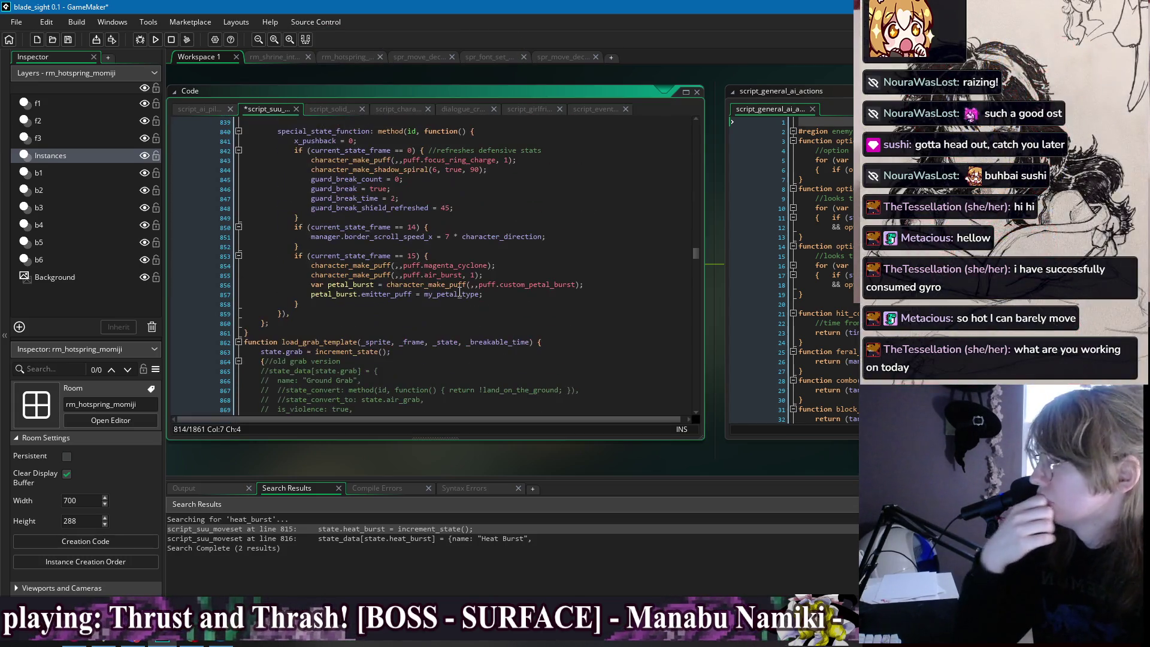
Delete the //old grab version comment block and its leftover blank line from load_grab_template, then save.
scroll(459, 292, "down", 8)
left_click(373, 328)
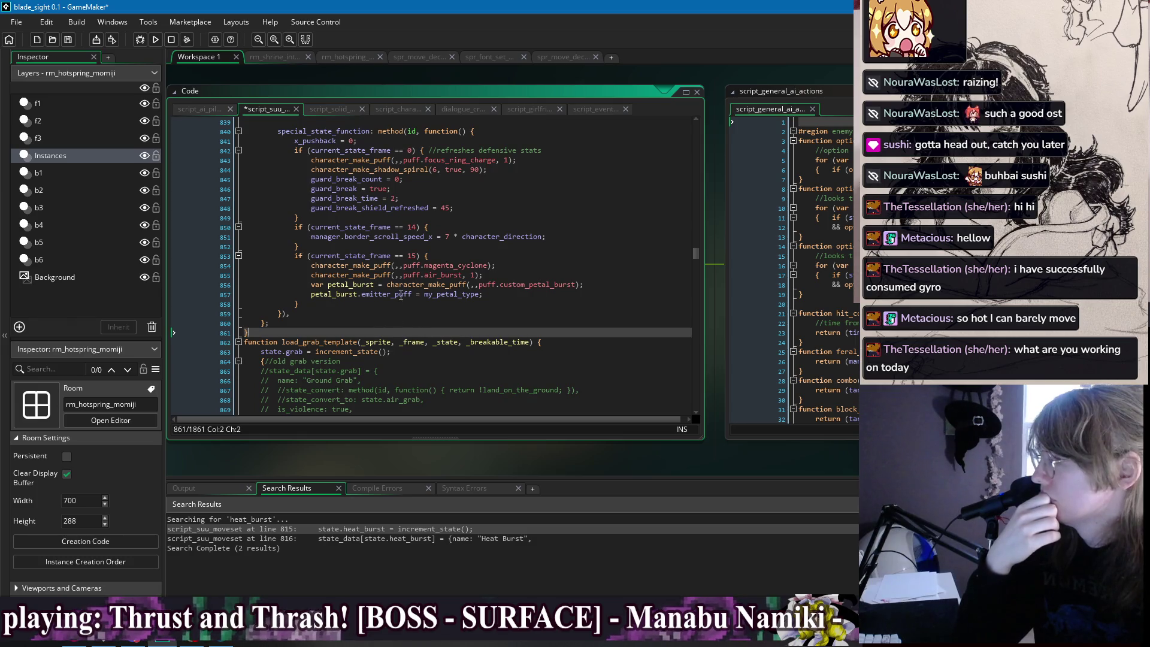
scroll(343, 328, "down", 6)
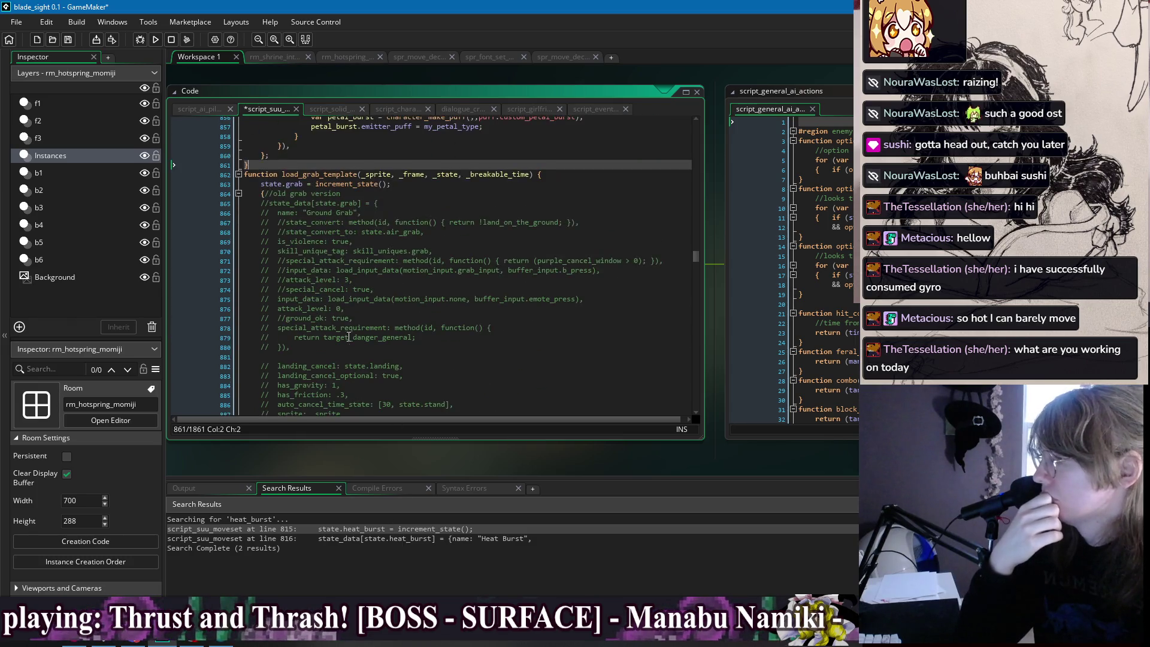
left_click(261, 193)
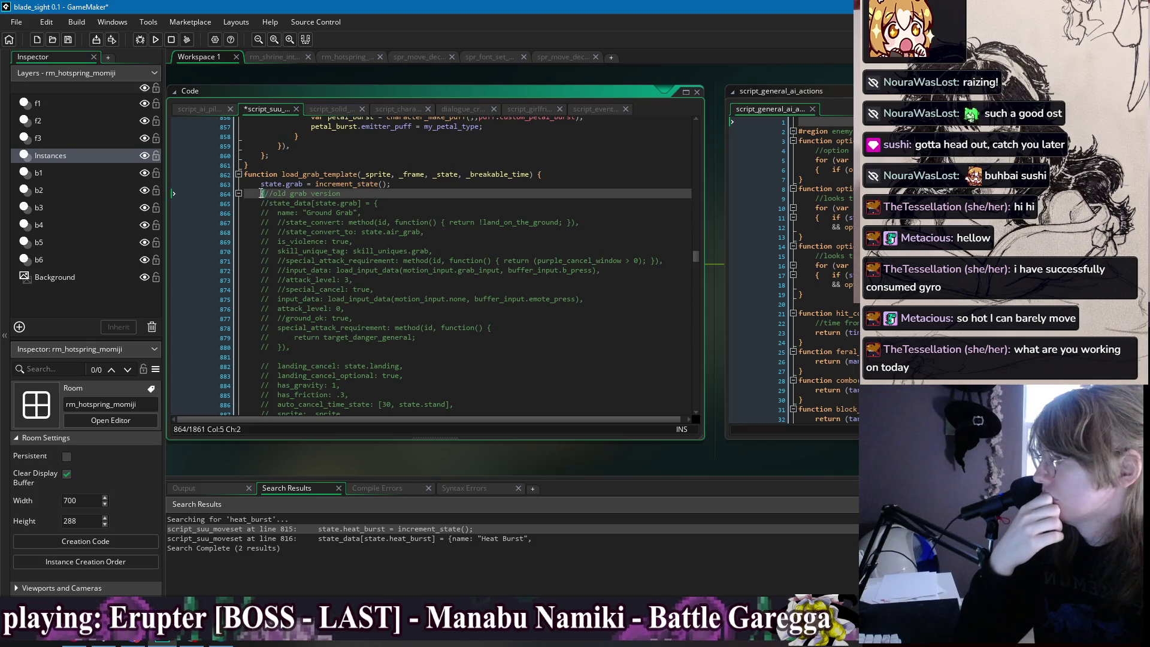
left_click(245, 193)
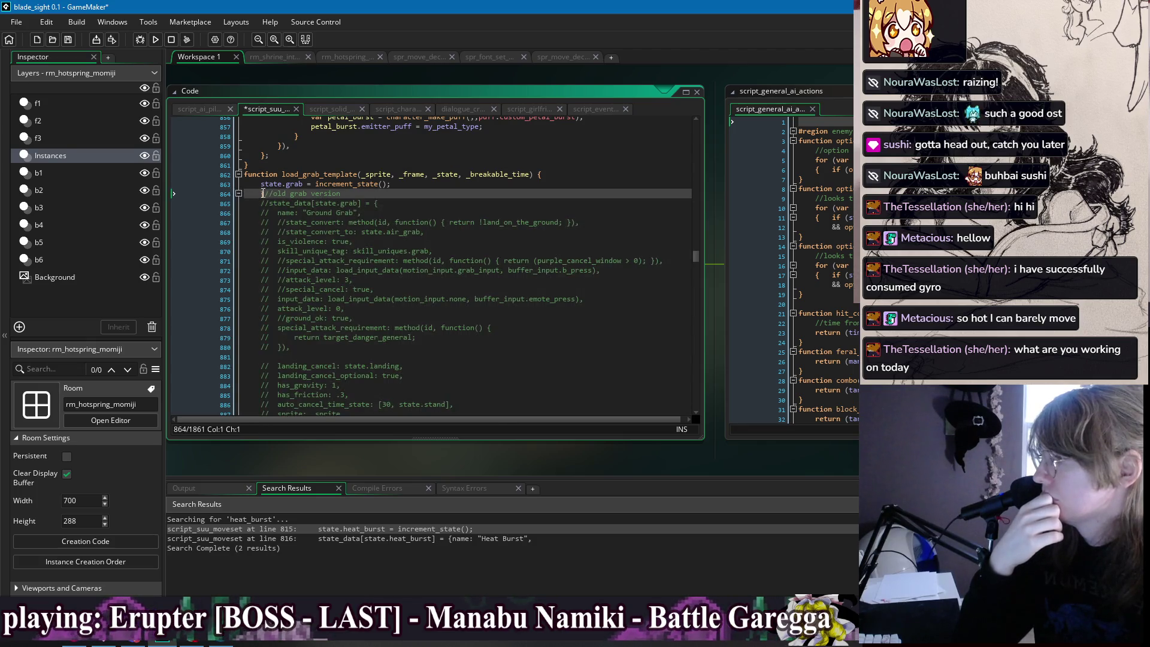
scroll(287, 223, "down", 15)
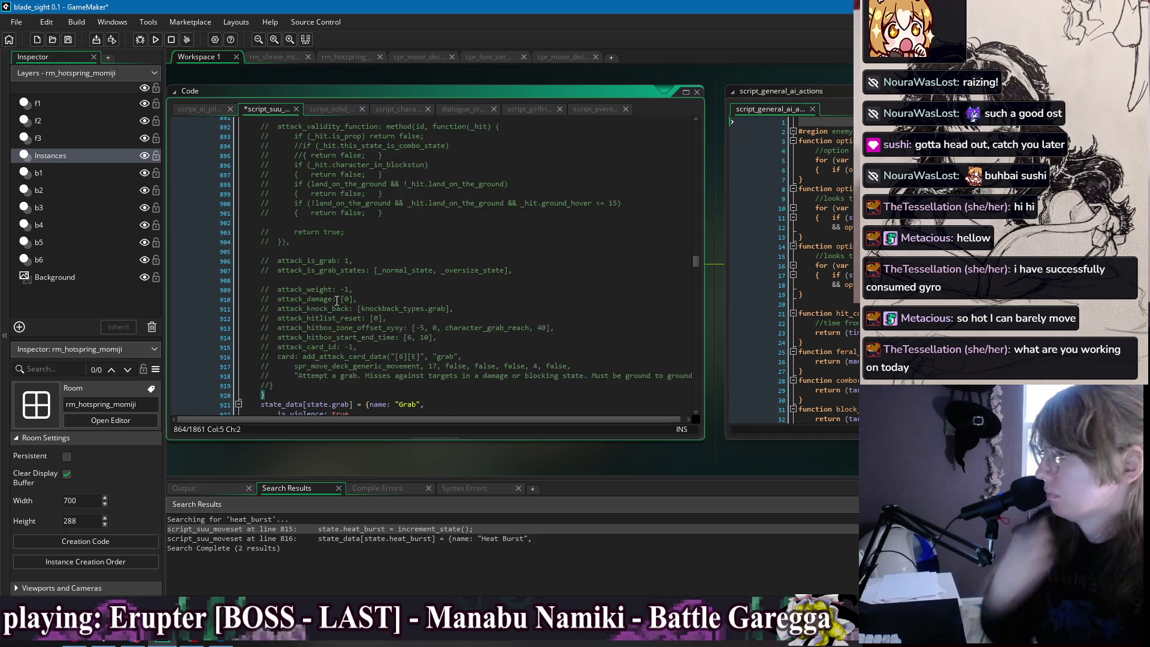
left_click(364, 295, "shift")
key("BackSpace")
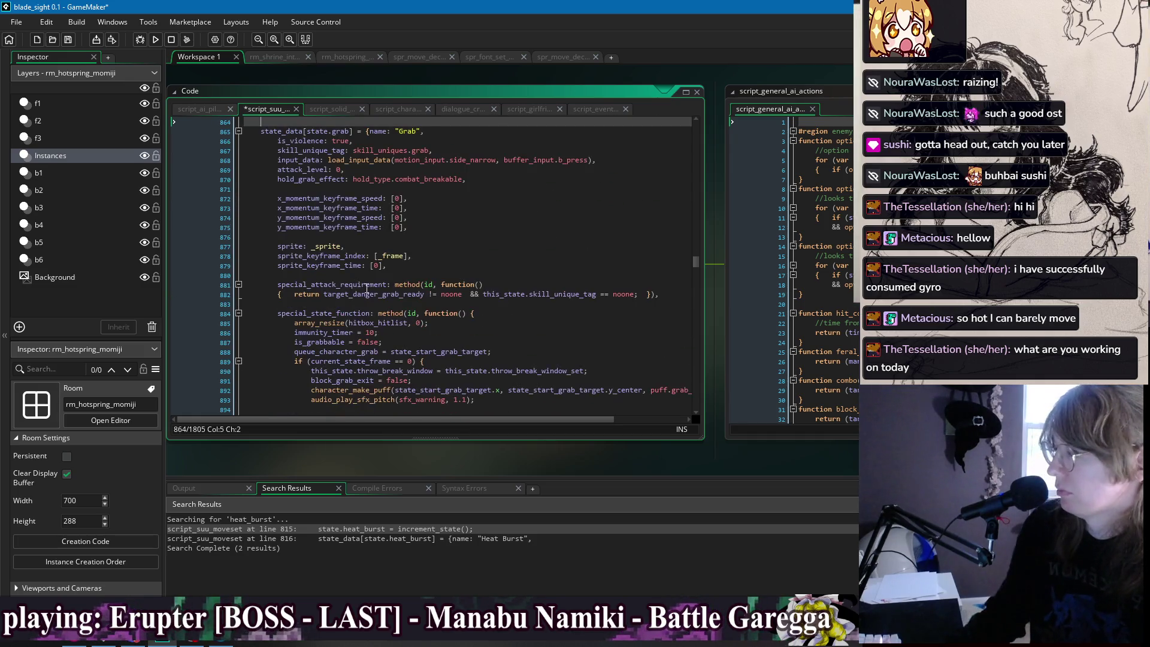
key("BackSpace")
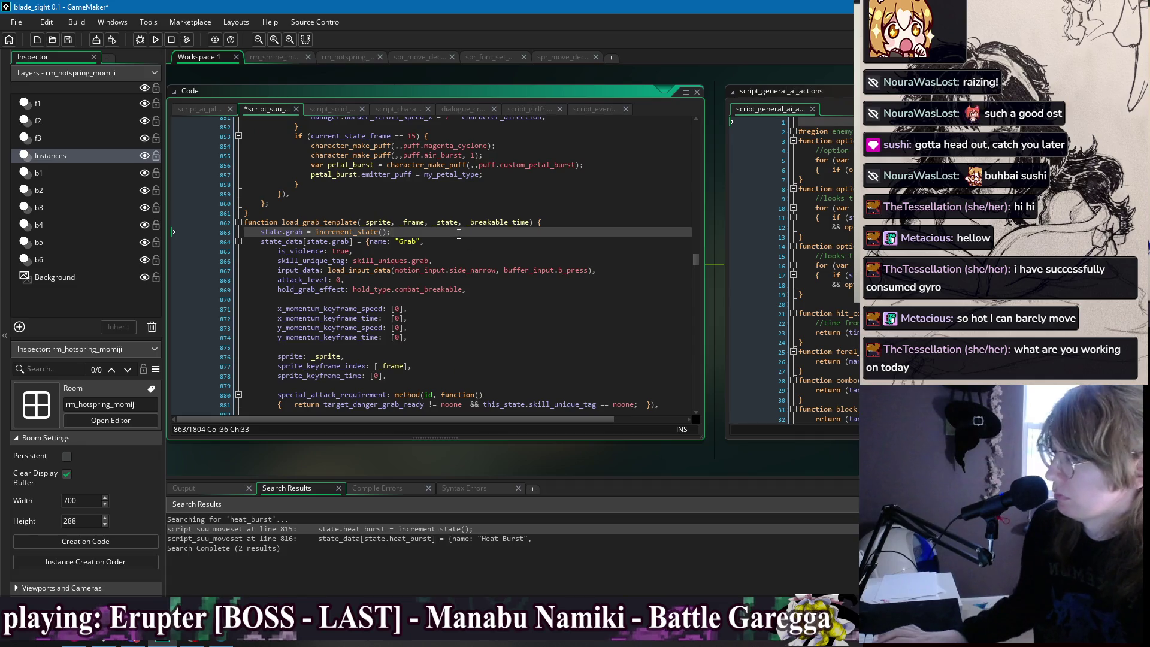
key("ctrl+s")
scroll(460, 271, "down", 5)
scroll(461, 271, "down", 8)
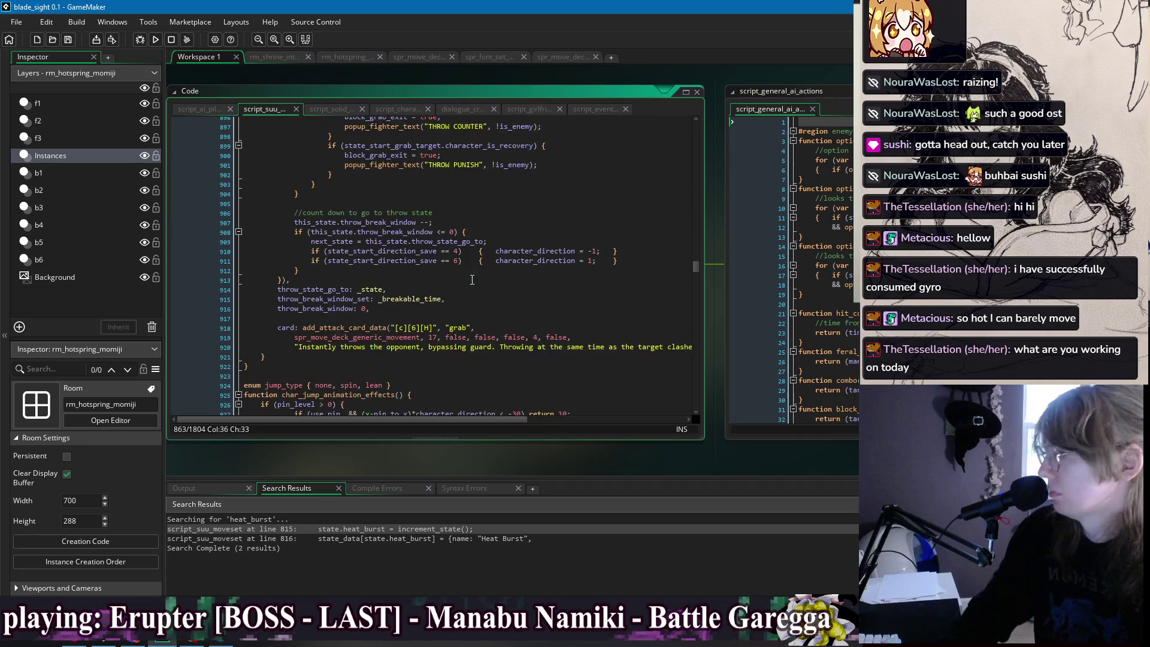
scroll(474, 285, "up", 4)
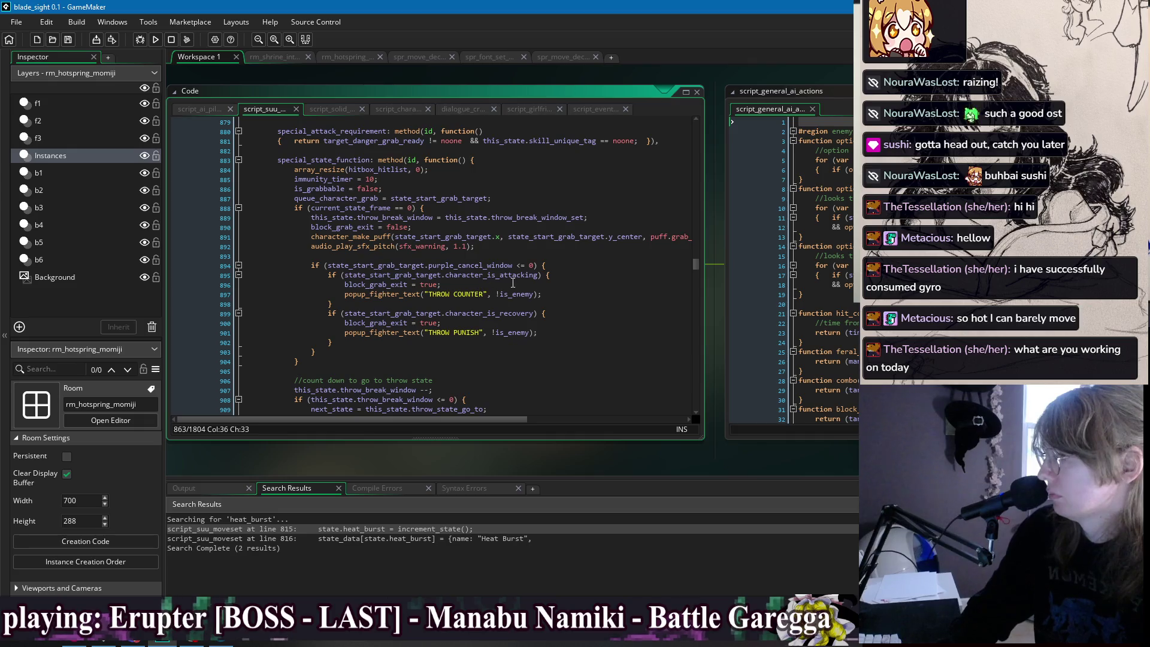
scroll(513, 283, "down", 5)
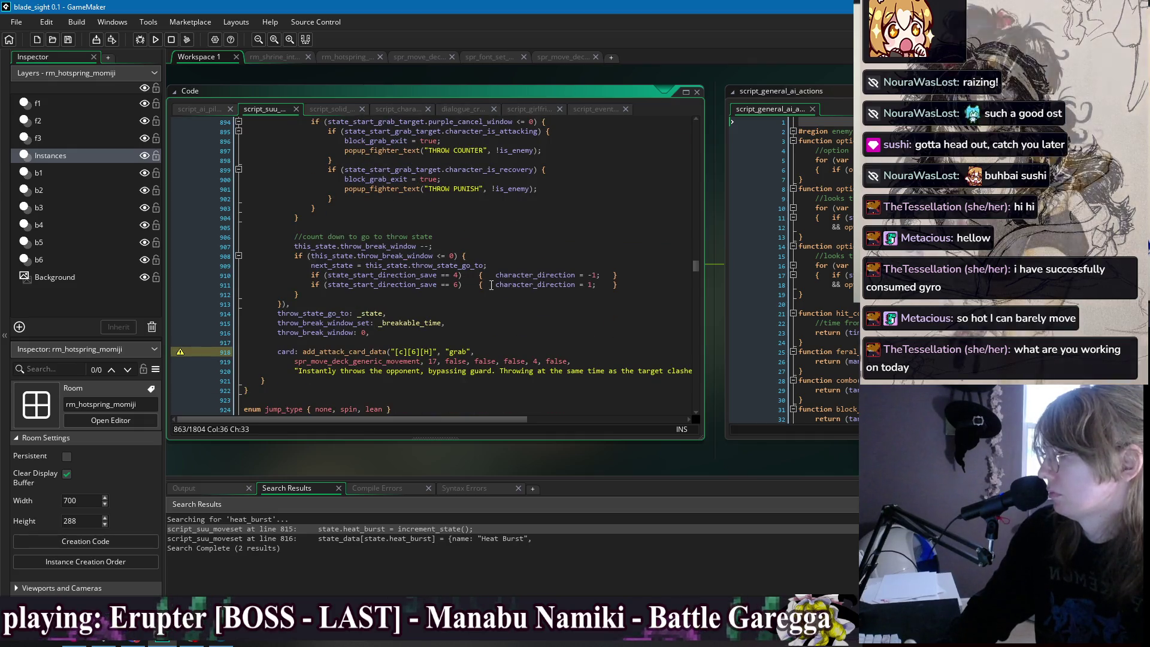
Remove the false, false, false, 4, false arguments and join the sprite line onto line 918.
left_click(447, 336)
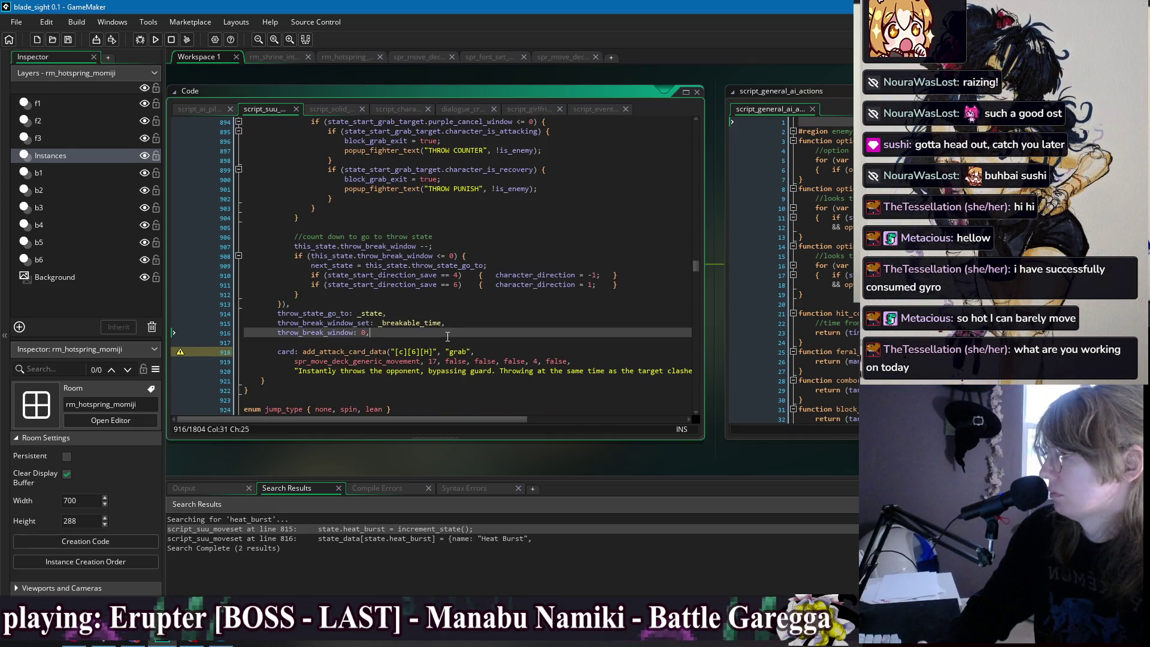
left_click(419, 351)
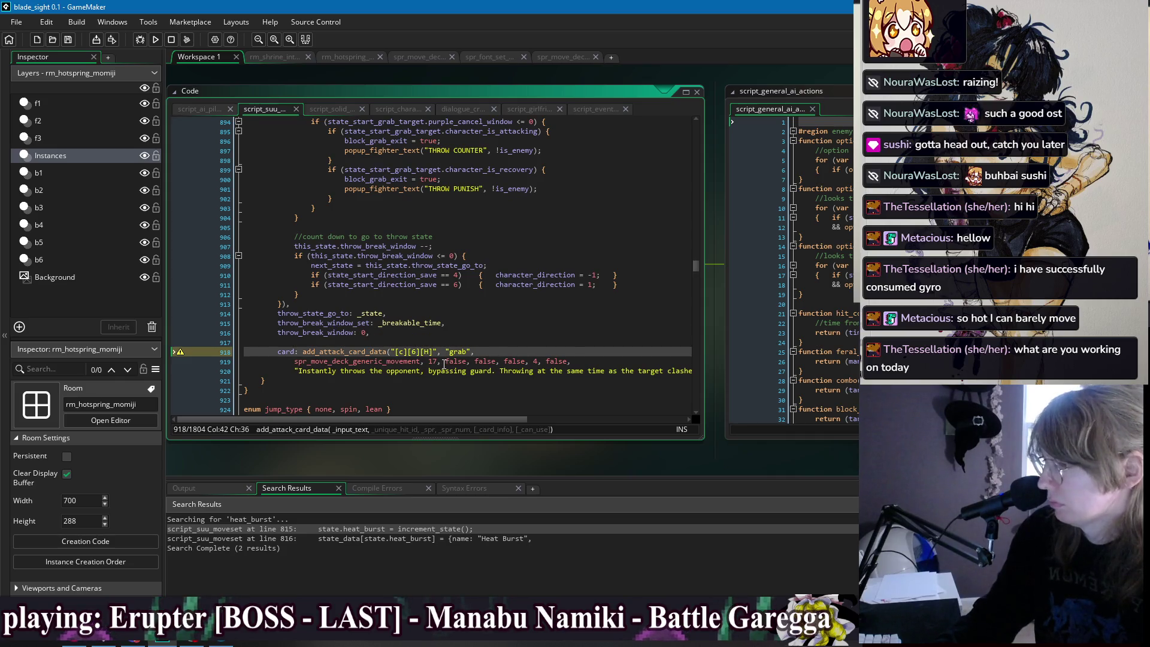
left_click_drag(444, 362, 633, 362)
key("Delete")
left_click(296, 361)
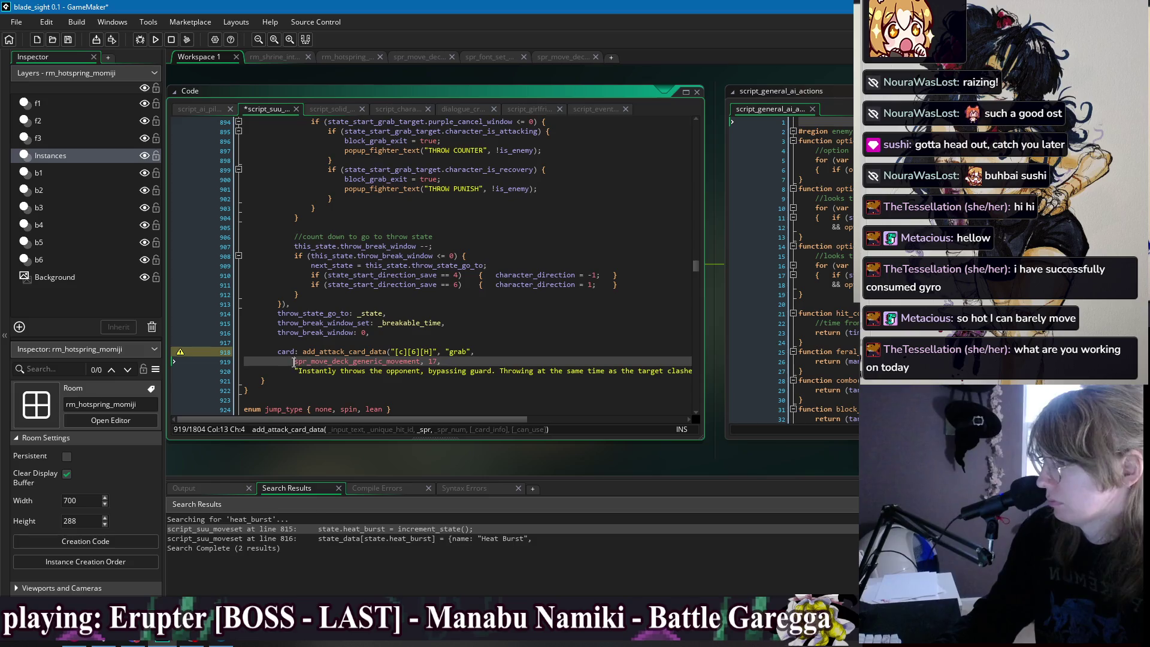
key("BackSpace")
key("BackSpace")
key("BackSpace")
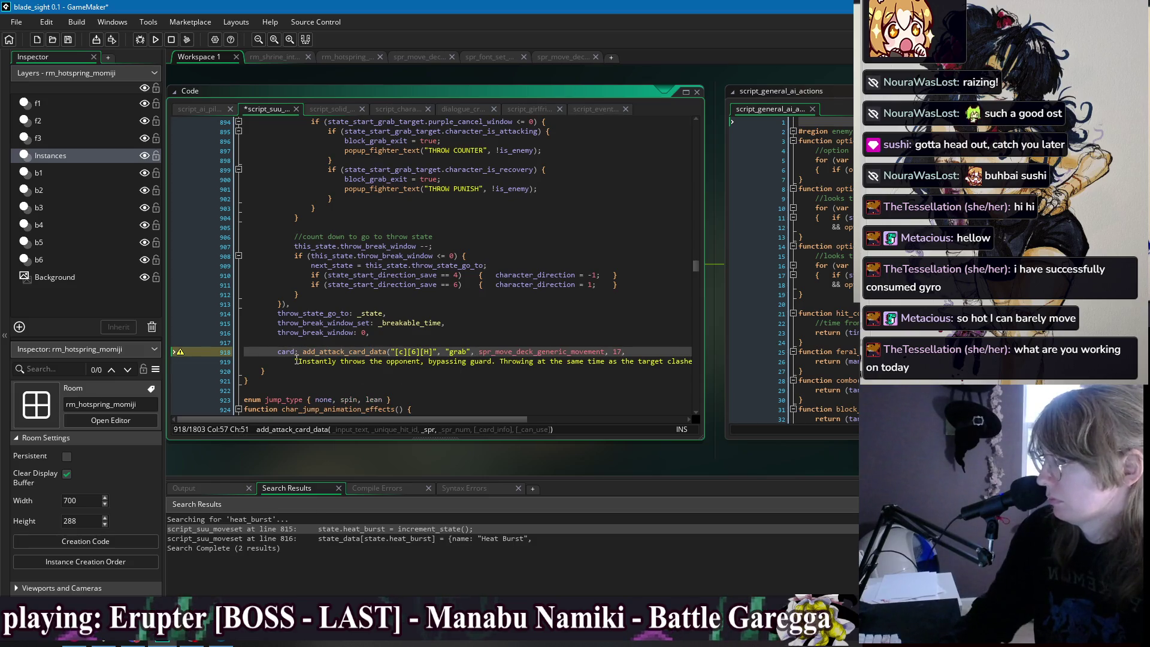
Add false after the 'Can't be used while dashing or running.' description and save.
left_click(295, 361)
key("End")
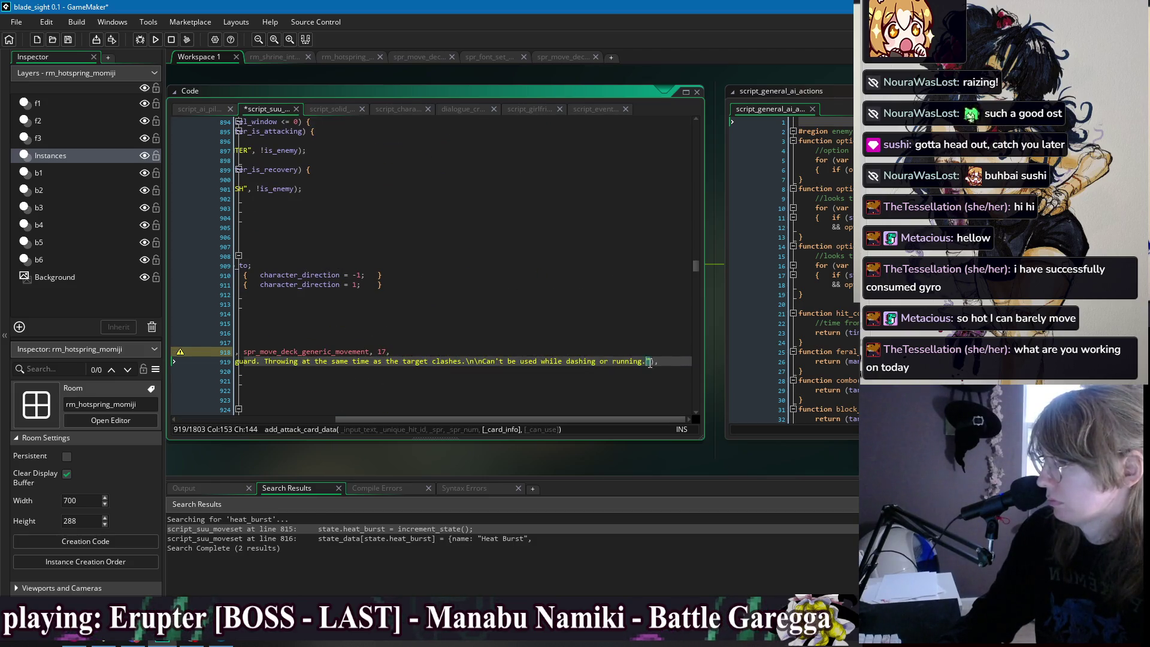
type("\", tr")
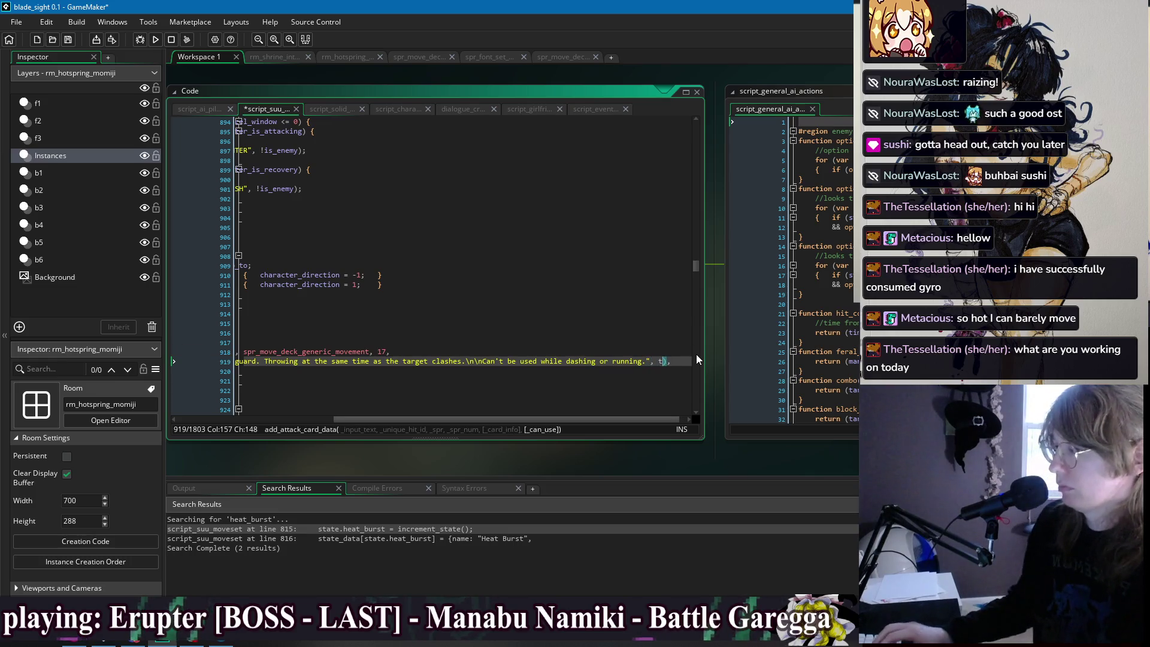
key("BackSpace")
key("BackSpace")
type("false")
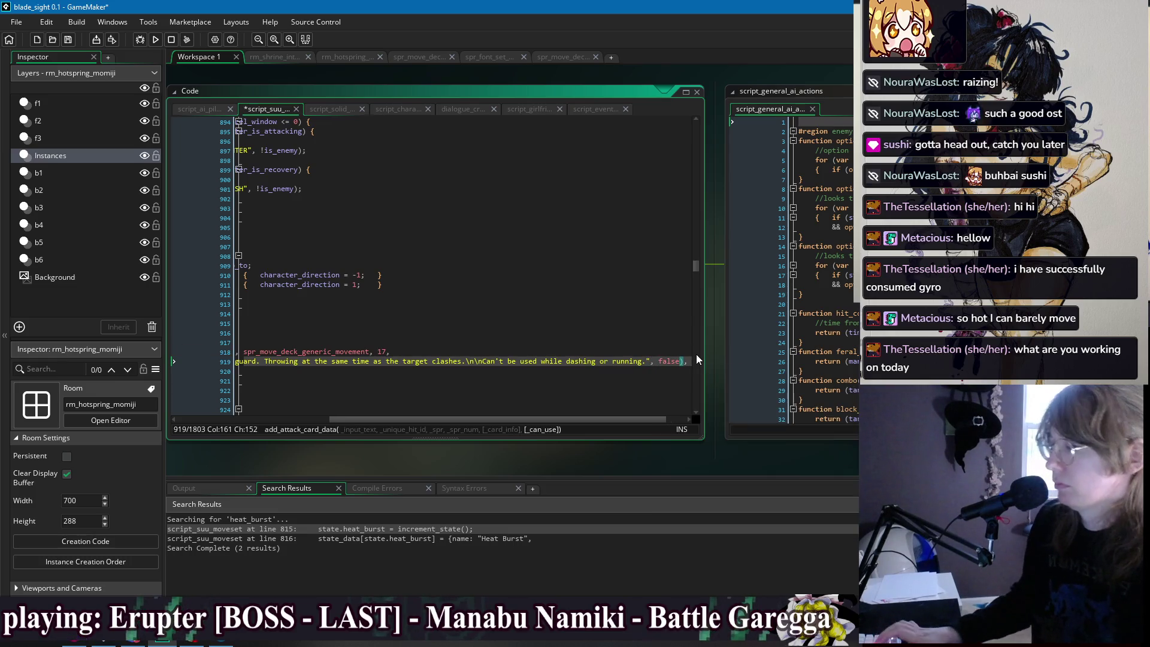
key("Down")
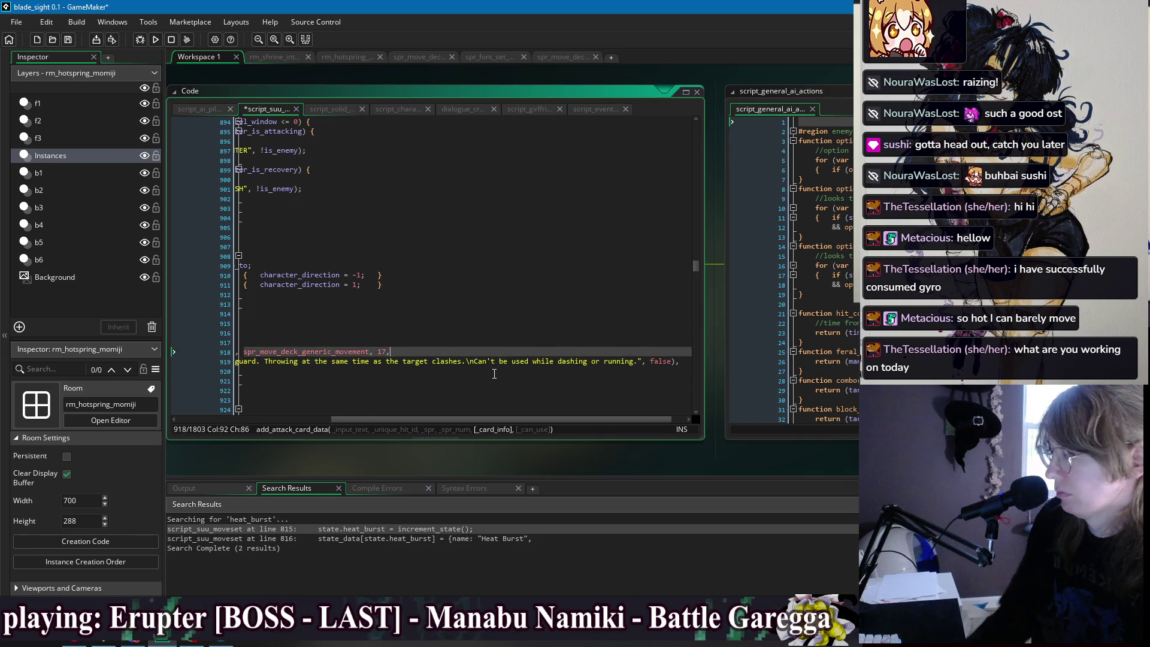
key("ctrl+s")
left_click(419, 341)
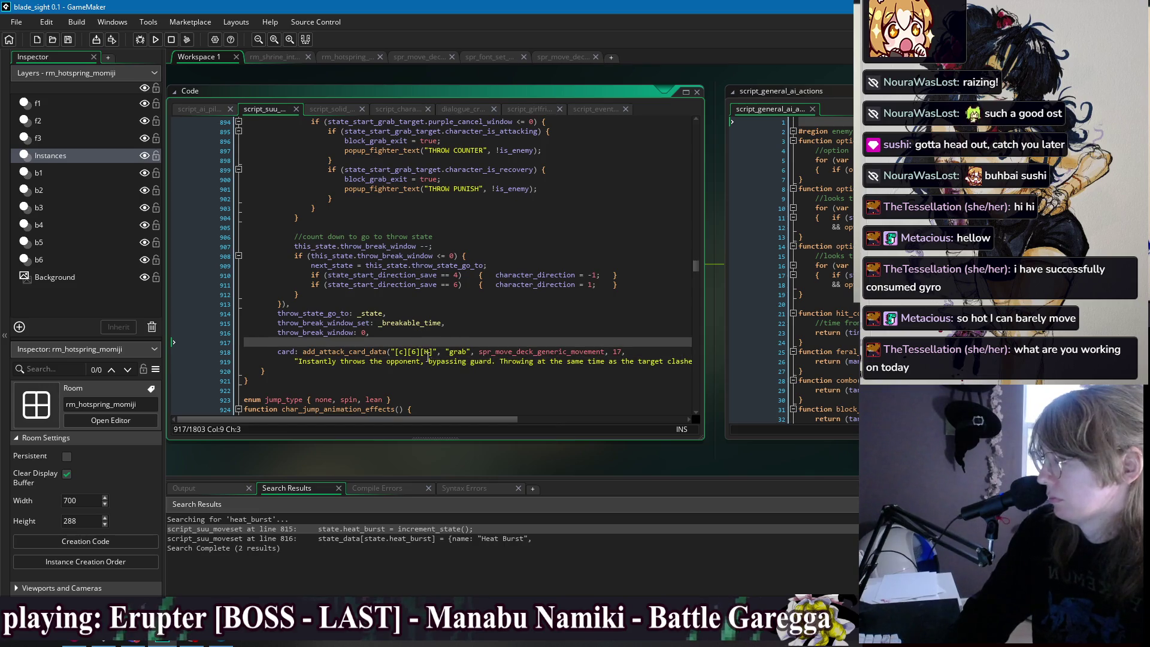
Search the whole project for add_attack_card_data from line 918 to list every call.
scroll(428, 358, "up", 10)
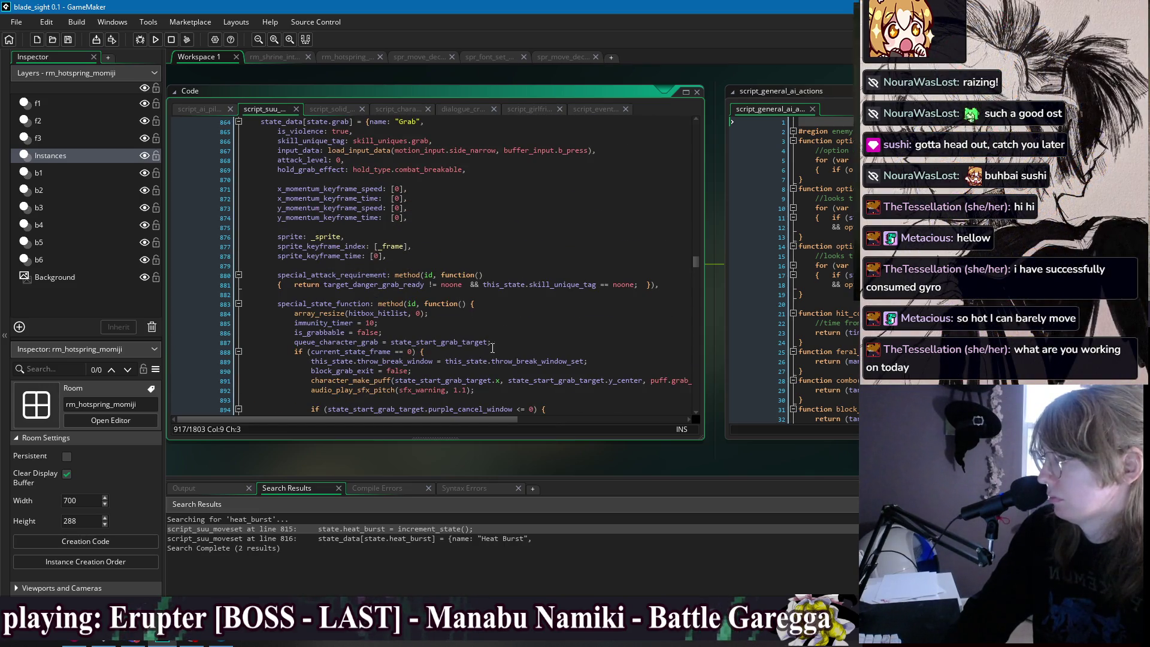
scroll(492, 348, "down", 3)
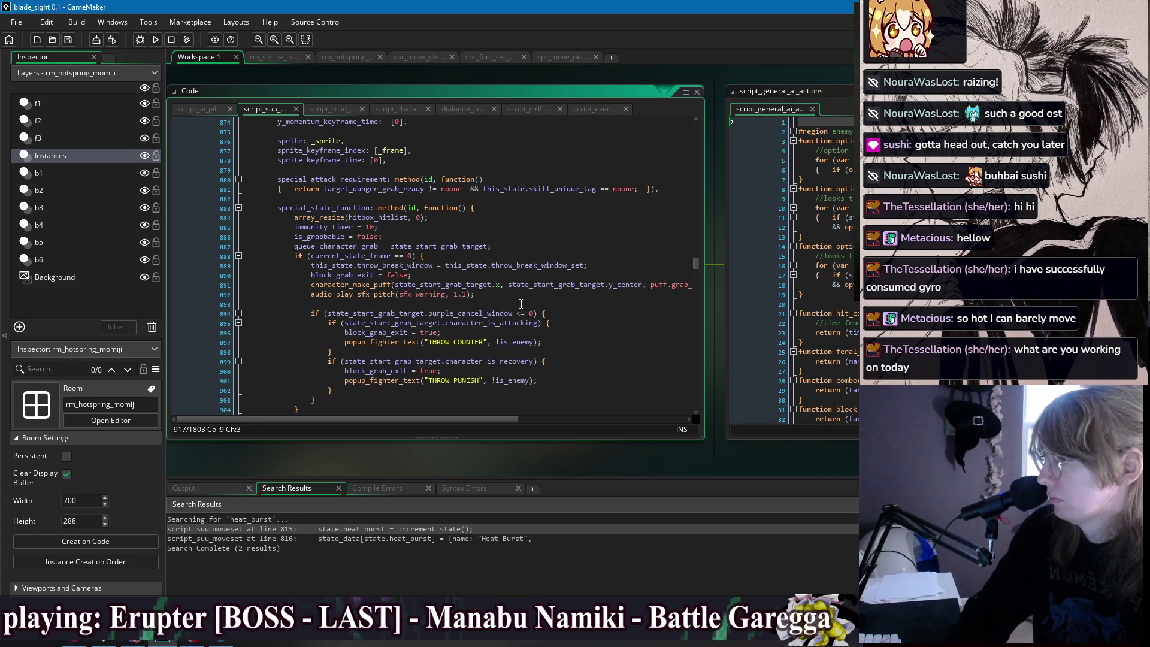
scroll(522, 303, "up", 4)
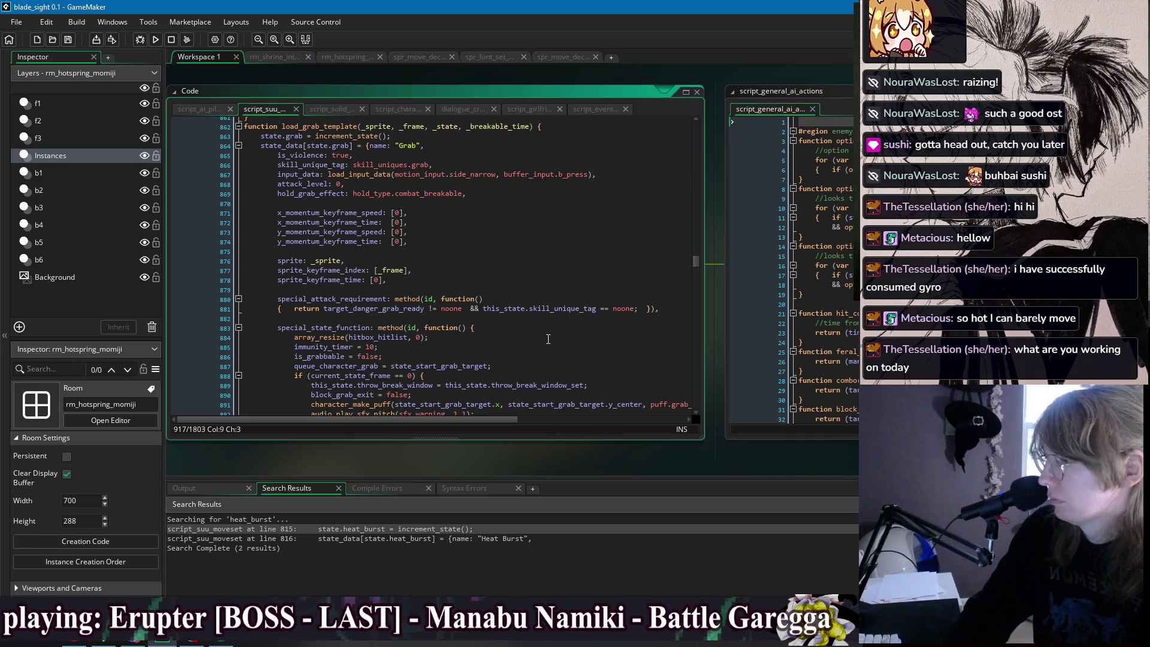
scroll(548, 339, "down", 10)
scroll(549, 332, "down", 2)
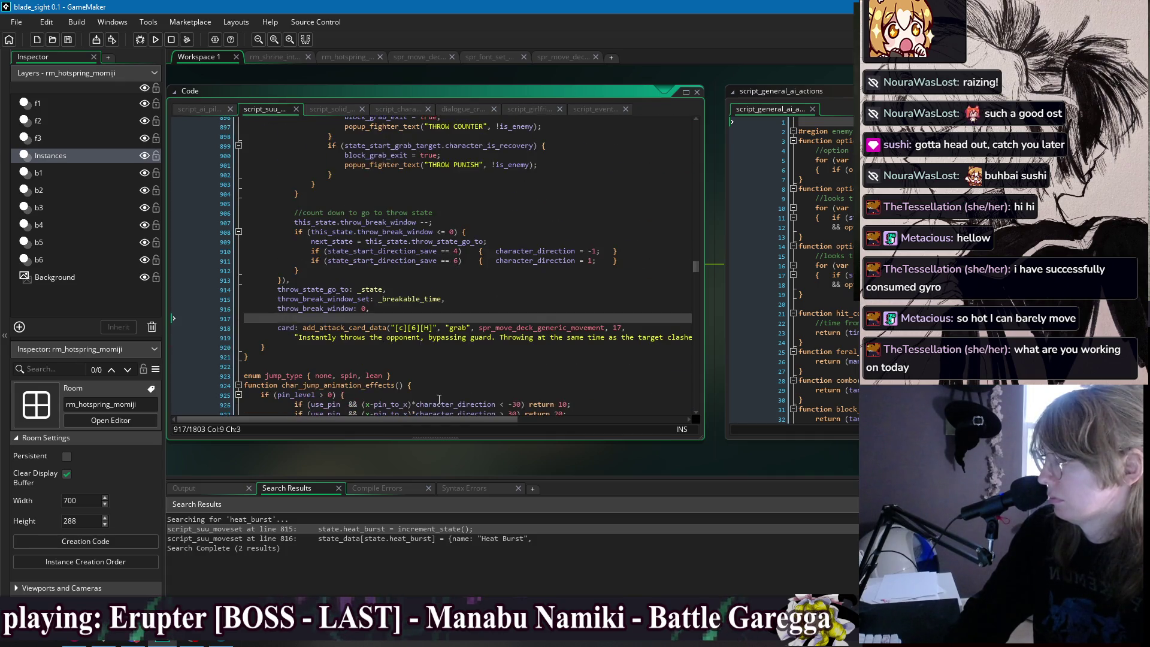
double_click(344, 328)
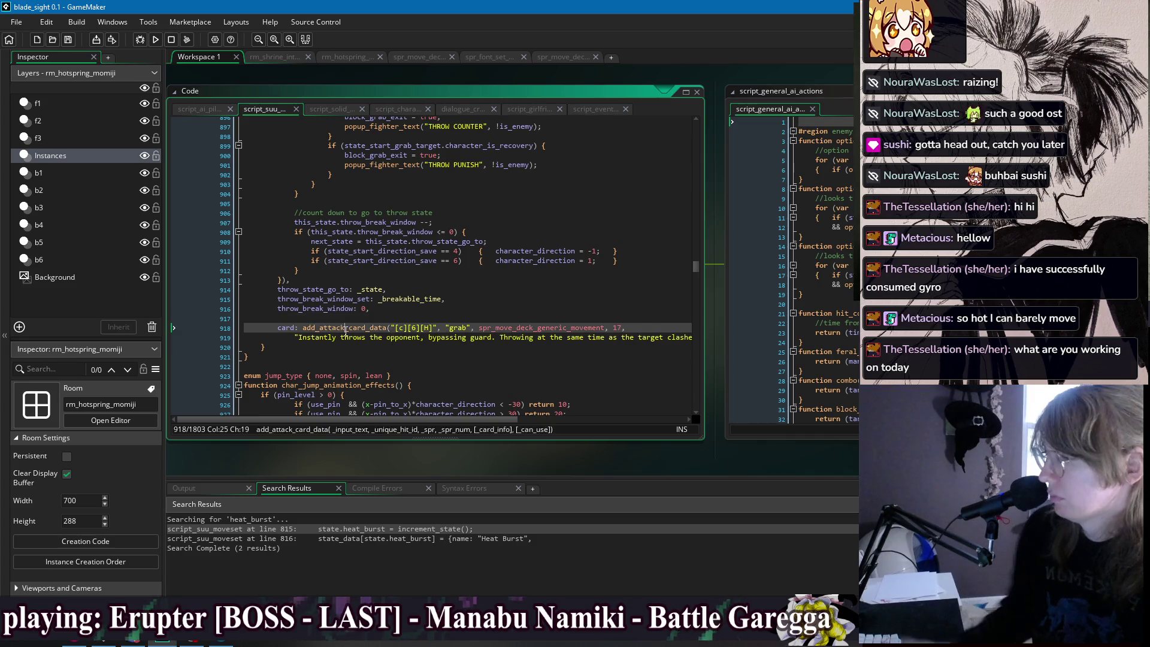
key("ctrl+shift+f")
left_click(311, 162)
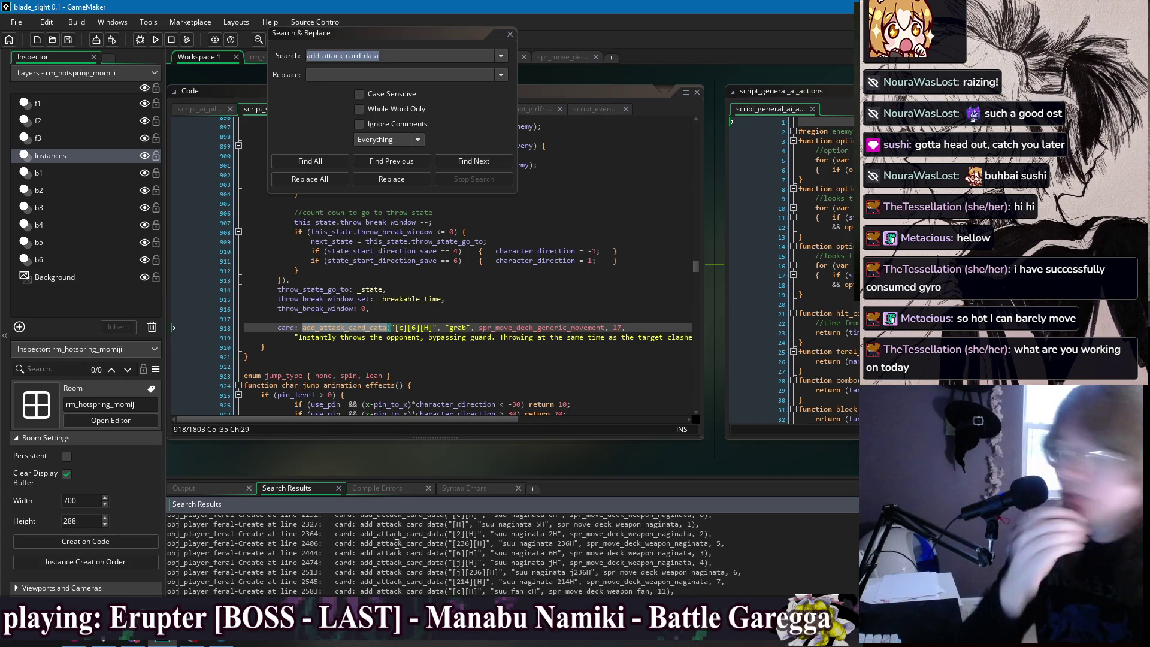
Jump to the add_attack_card_data match at line 1198 of script_suu_moveset.
scroll(399, 539, "down", 6)
scroll(403, 557, "down", 8)
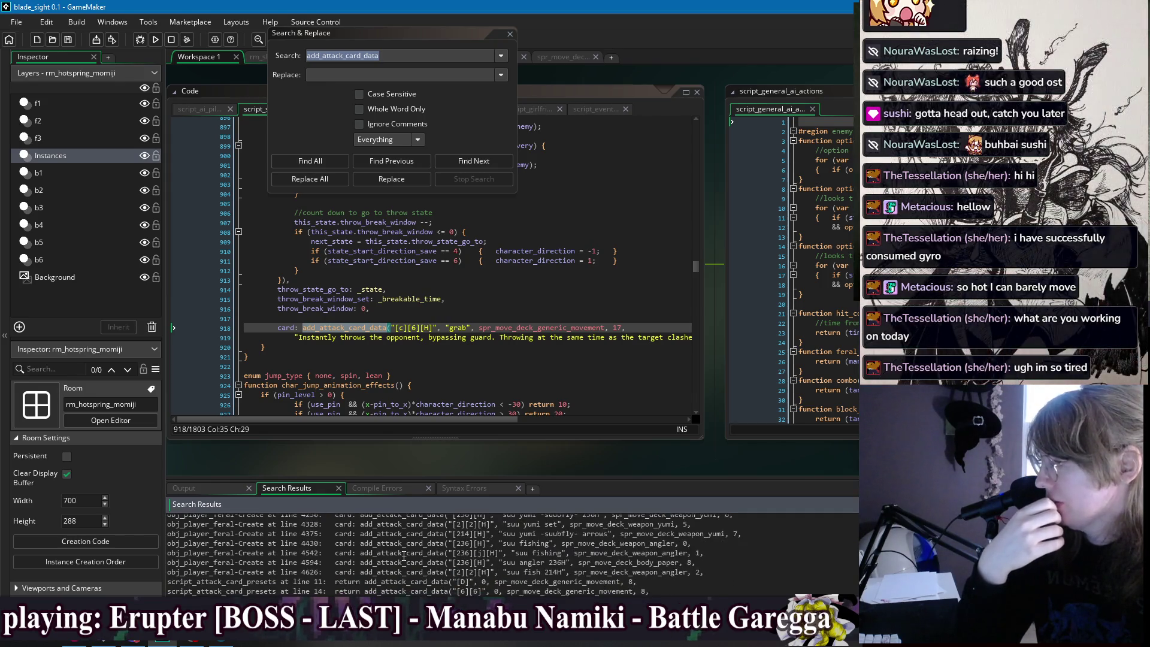
scroll(404, 555, "down", 5)
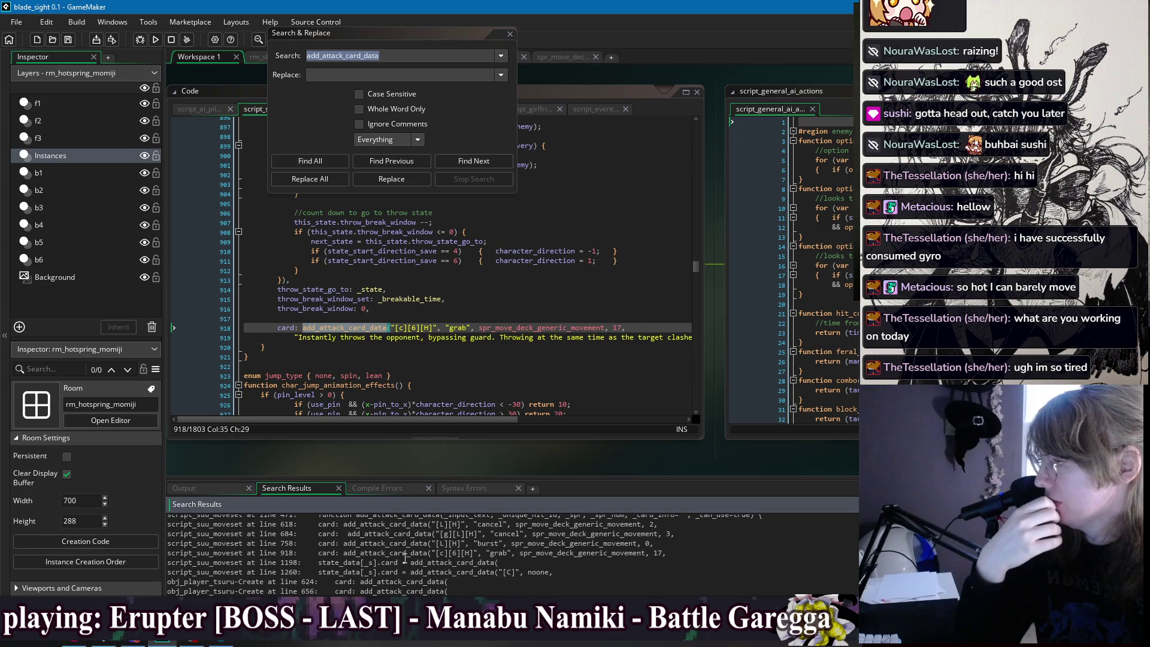
scroll(405, 559, "down", 1)
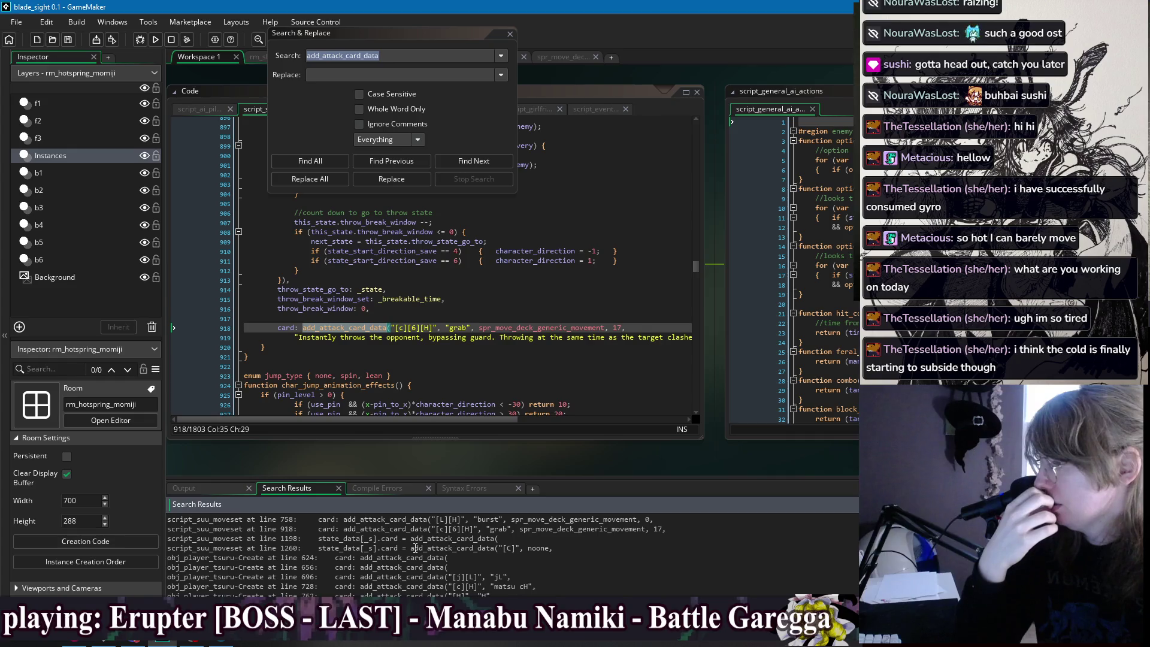
double_click(418, 538)
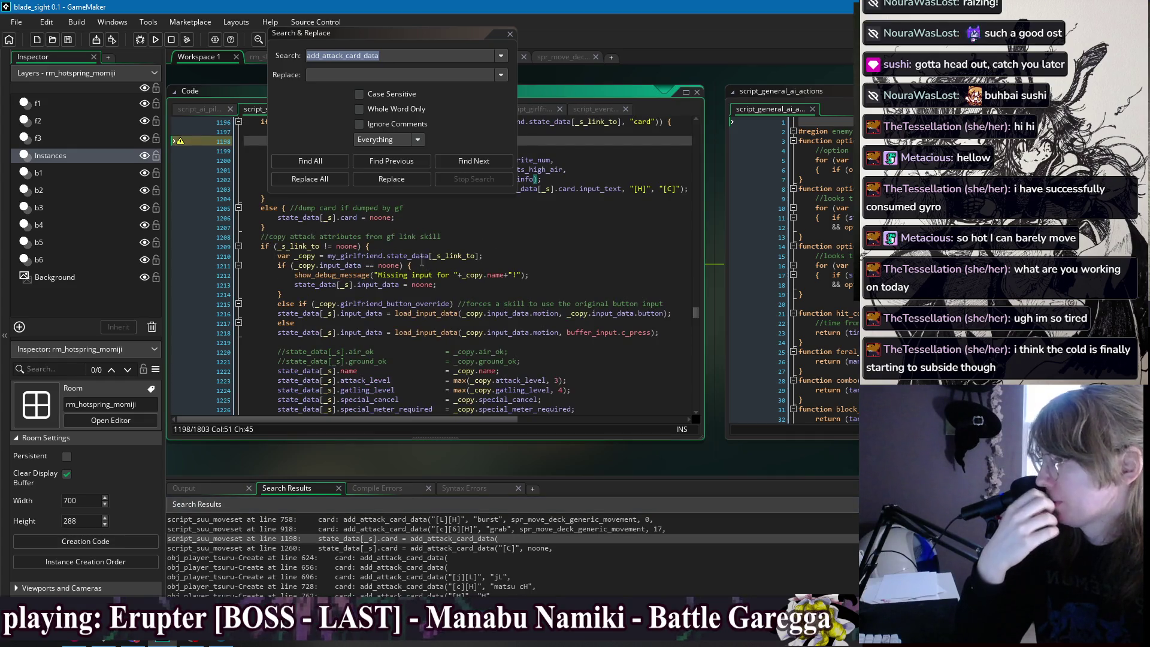
Review the surrounding code and load girlfriend_skill_hook_up_alt into a project search.
scroll(421, 261, "down", 10)
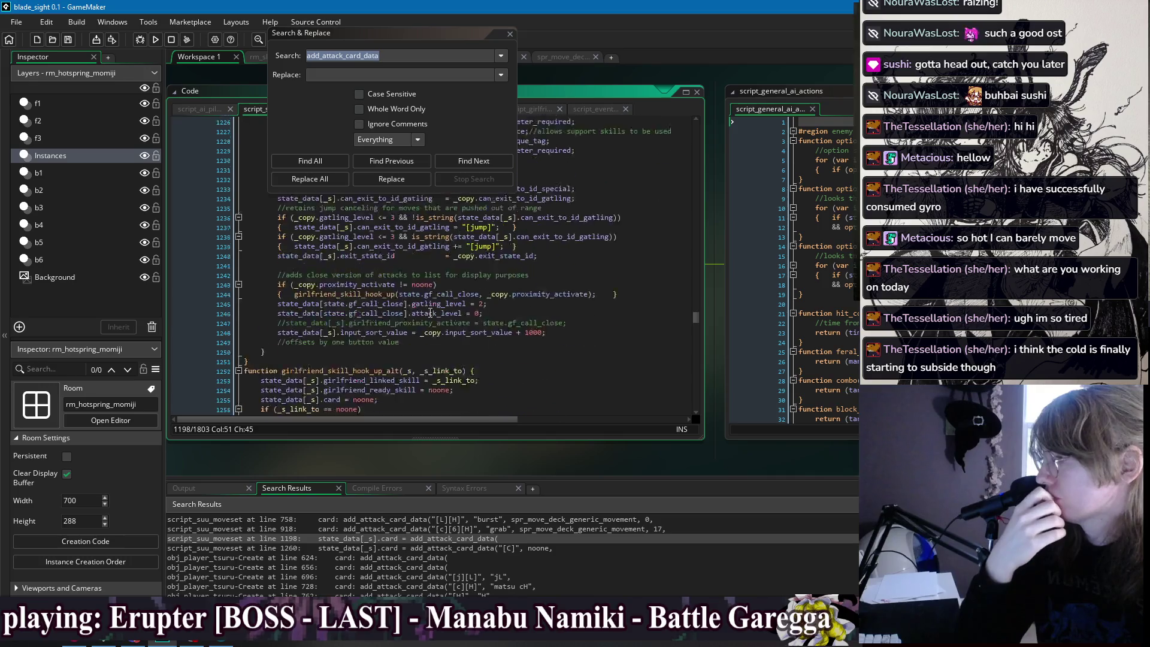
scroll(430, 313, "down", 2)
scroll(423, 310, "down", 5)
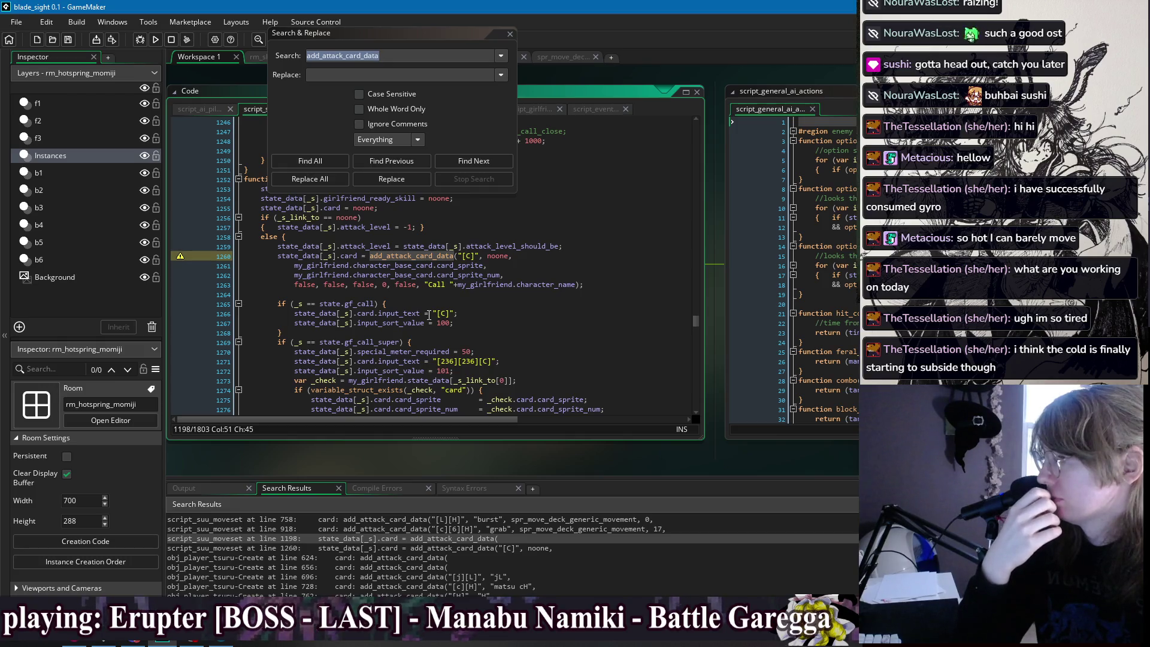
scroll(429, 313, "up", 1)
scroll(428, 316, "down", 8)
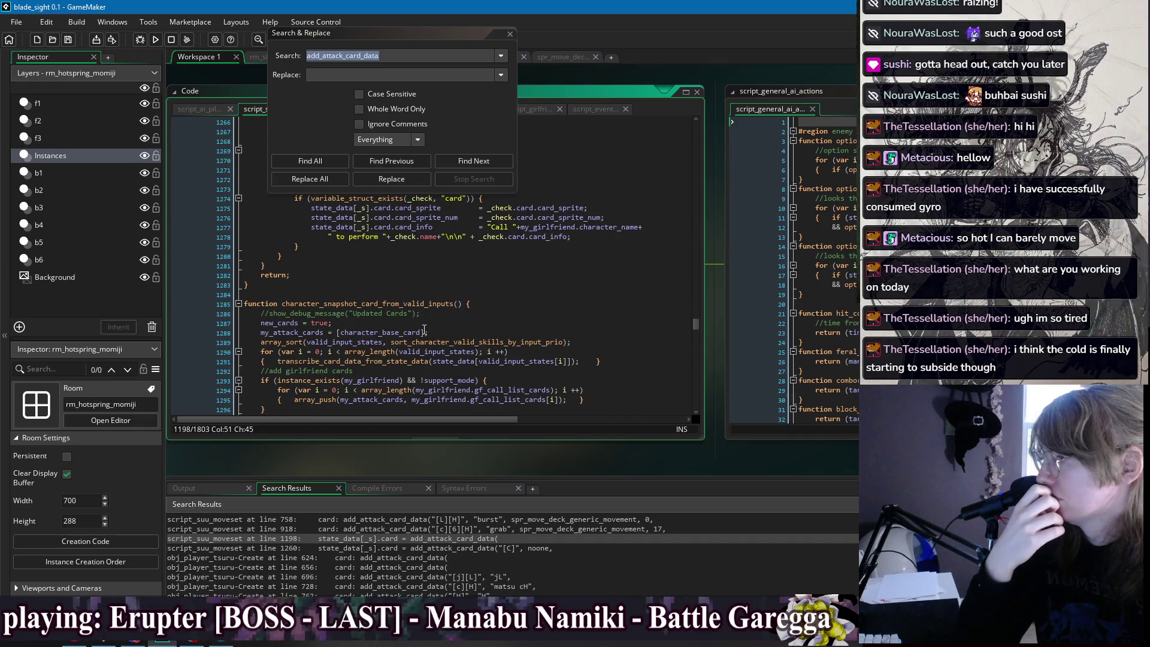
scroll(353, 255, "up", 8)
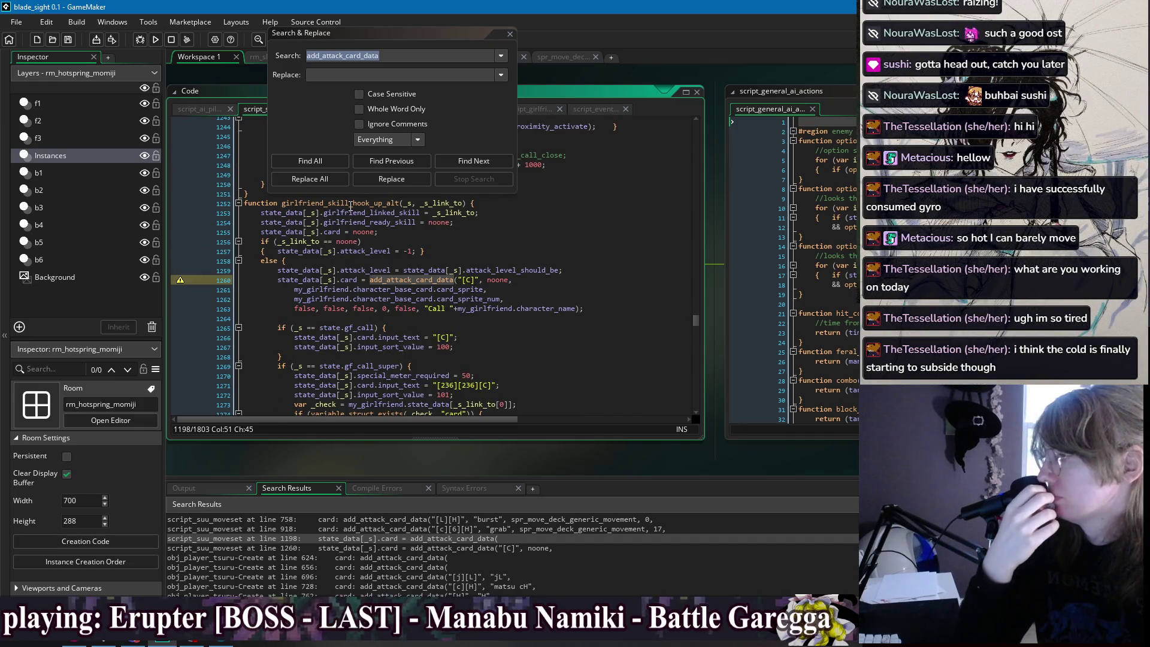
double_click(351, 203)
key("ctrl+shift+f")
Confirm girlfriend_skill_hook_up_alt has no other uses and delete its function.
left_click(324, 162)
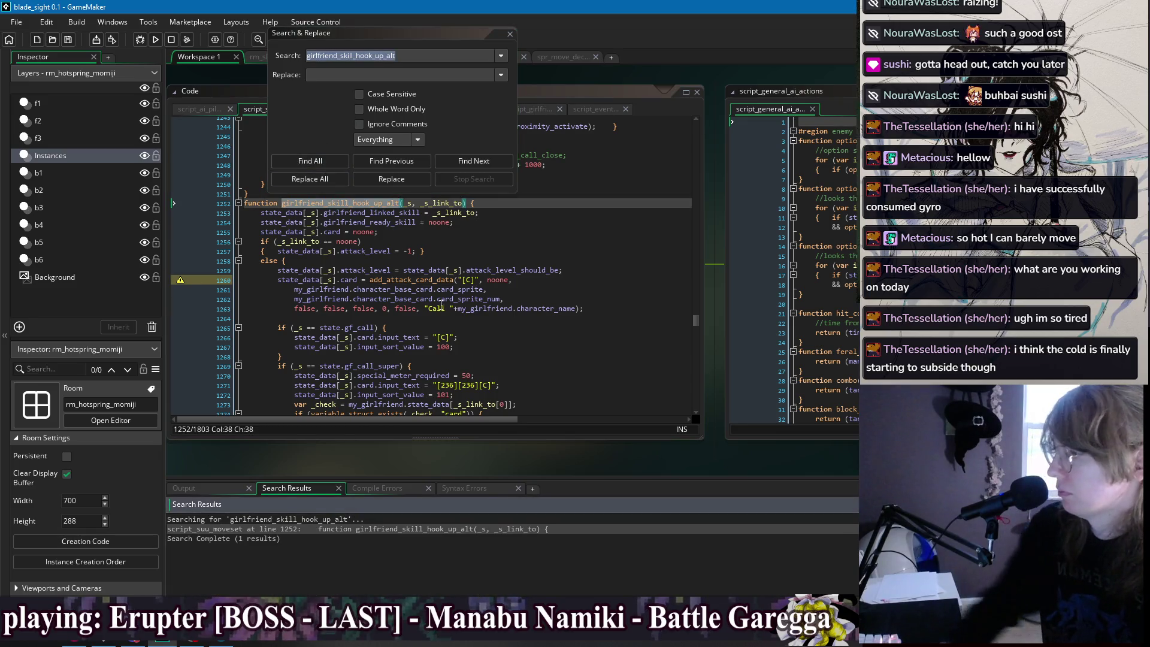
scroll(324, 251, "up", 5)
left_click(285, 224)
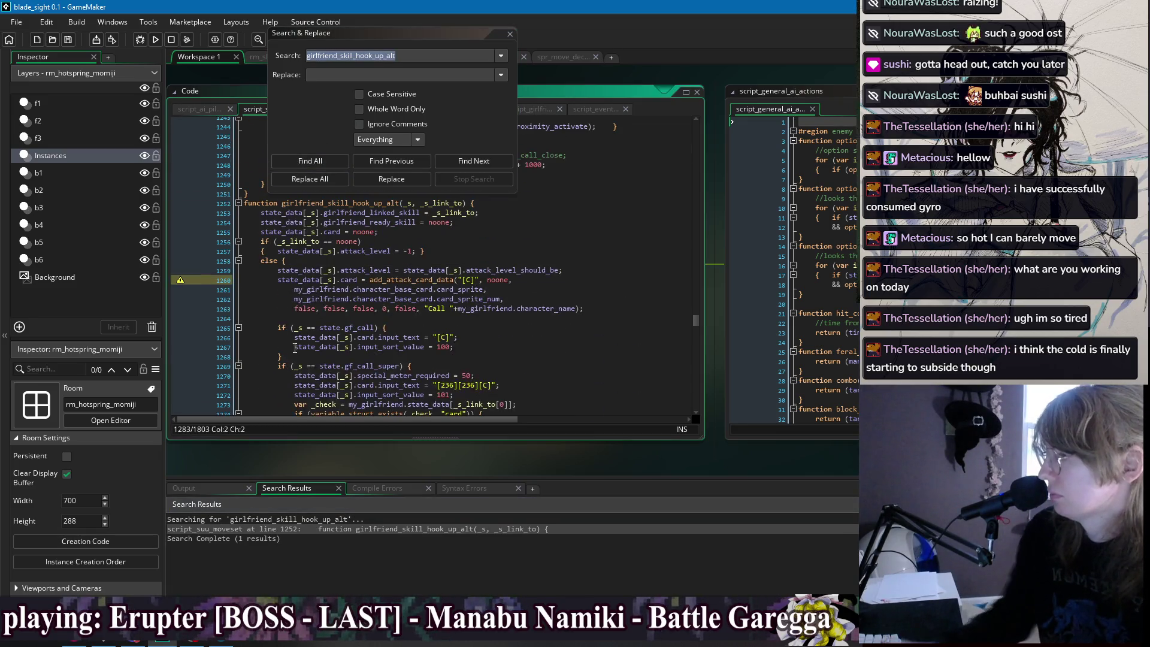
left_click(285, 224, "shift")
key("Delete")
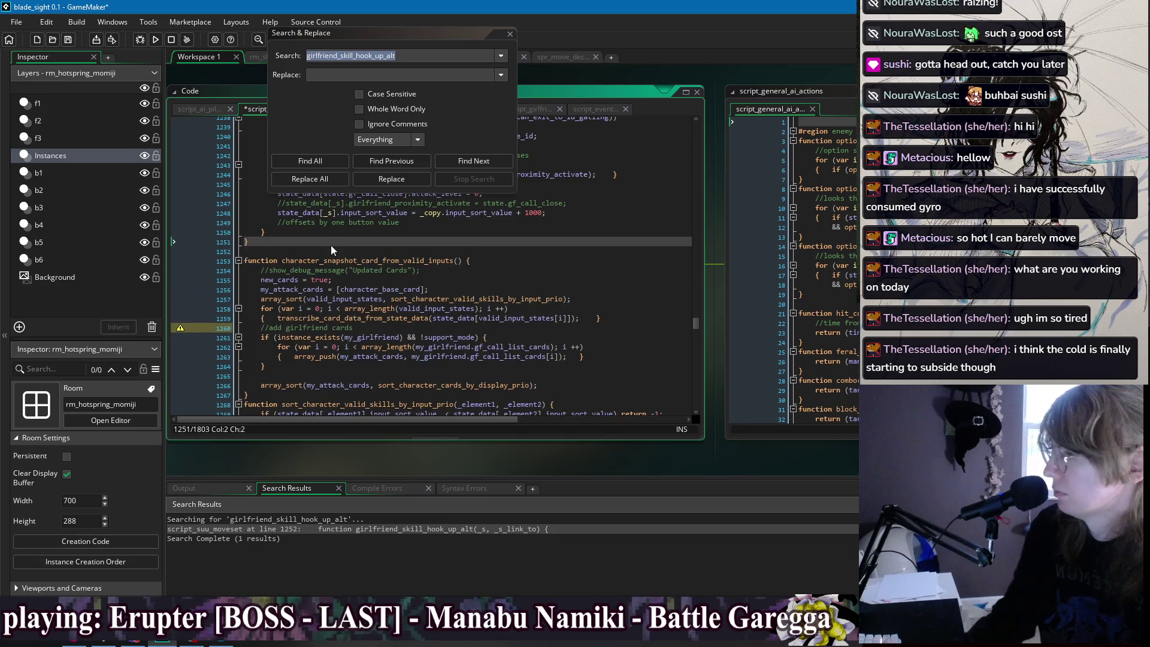
Find all uses of girlfriend_skill_hook_up and go to its call at line 1244.
scroll(348, 245, "up", 13)
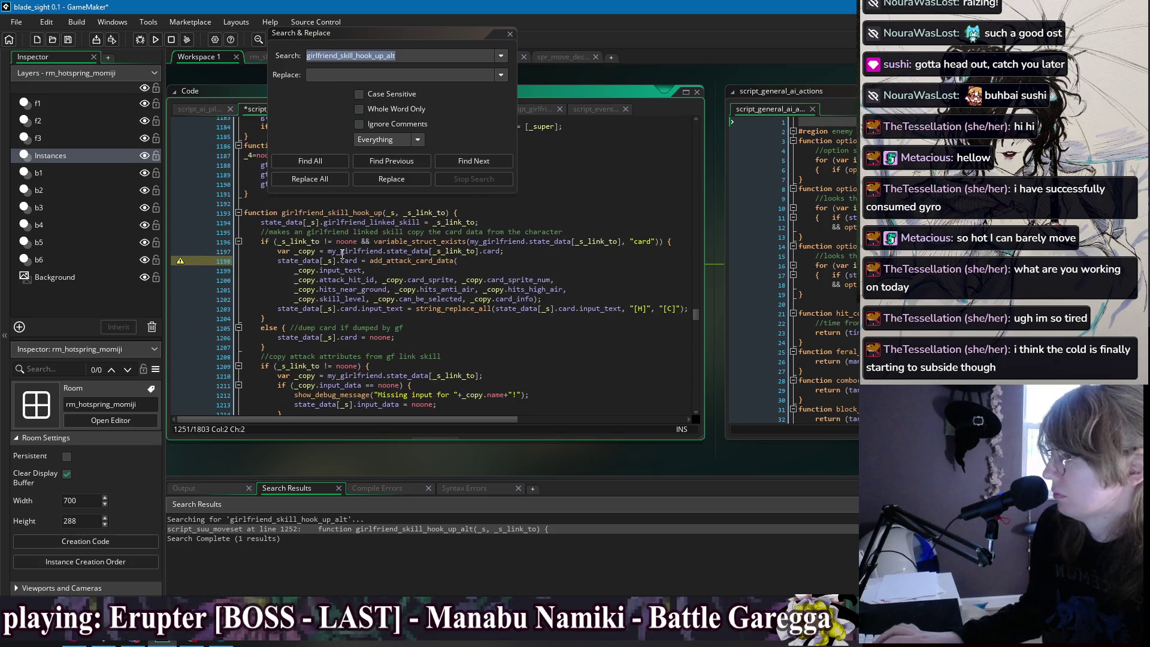
double_click(339, 213)
key("ctrl+shift+f")
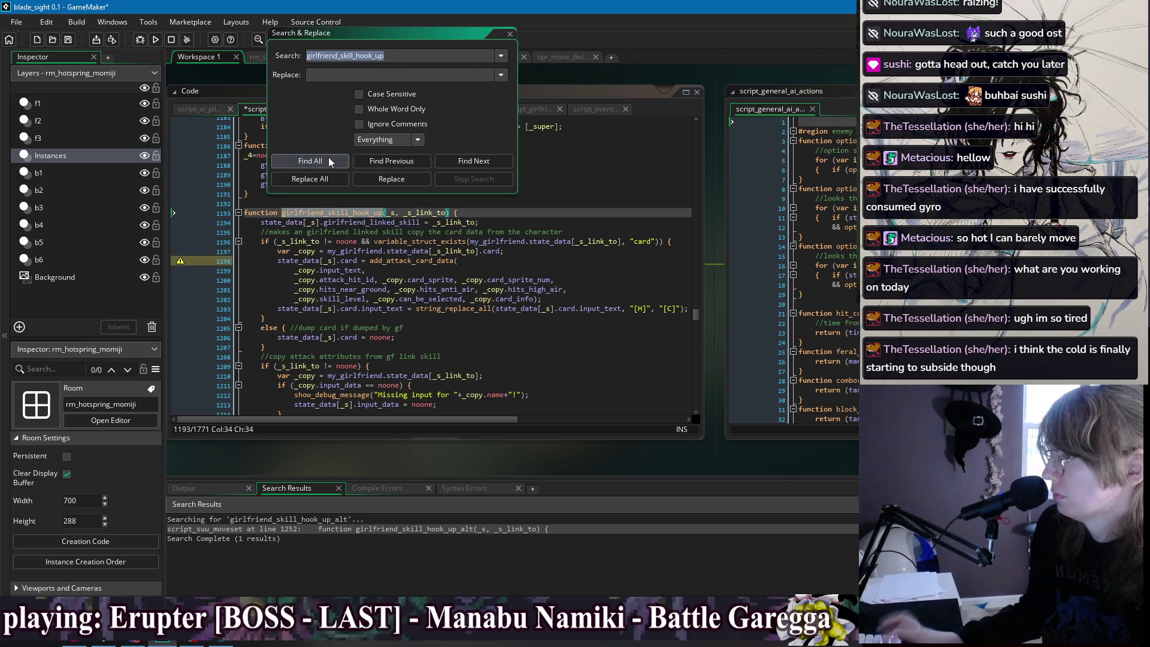
left_click(329, 166)
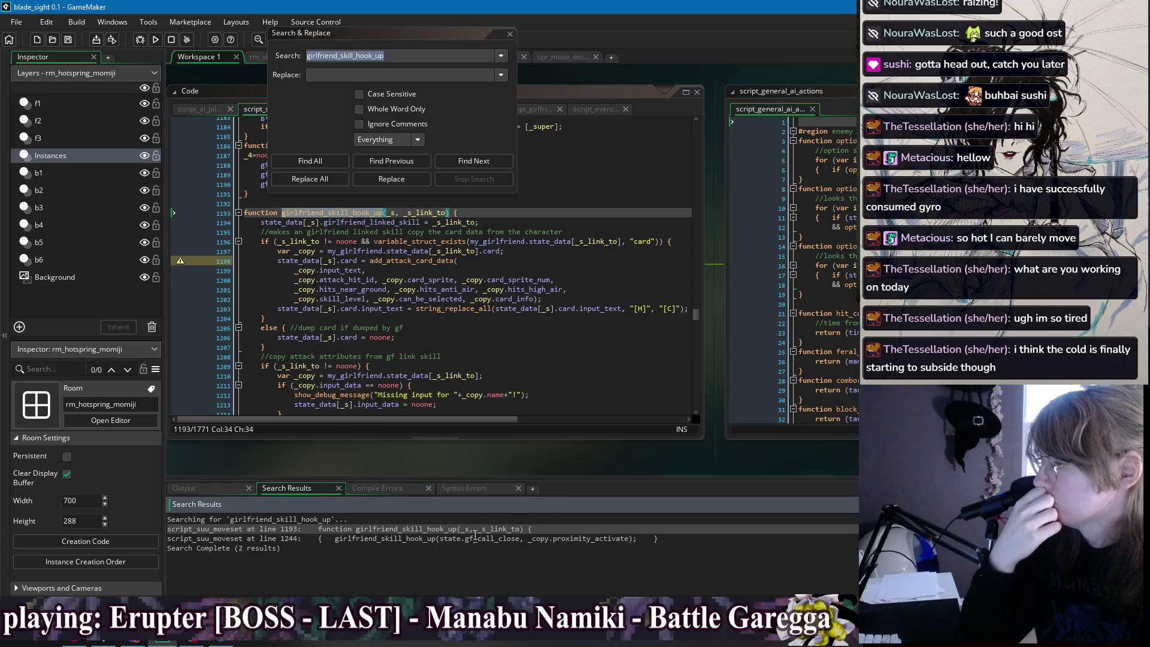
double_click(367, 539)
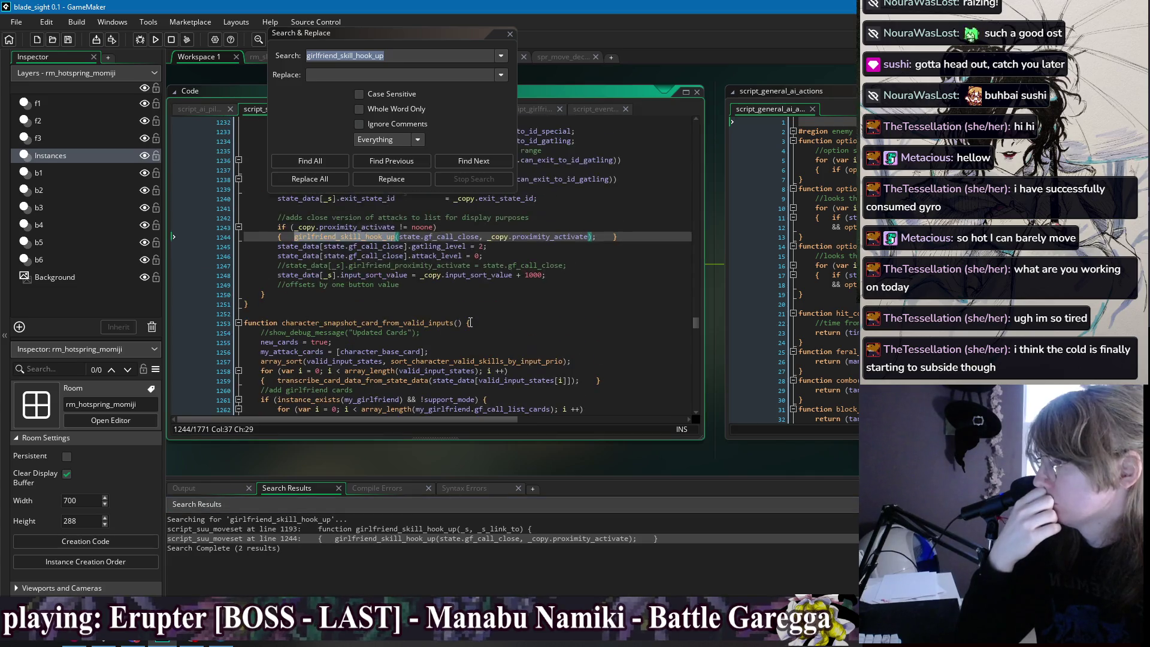
Delete the whole girlfriend_skill_hook_up function and save the script.
scroll(473, 314, "up", 4)
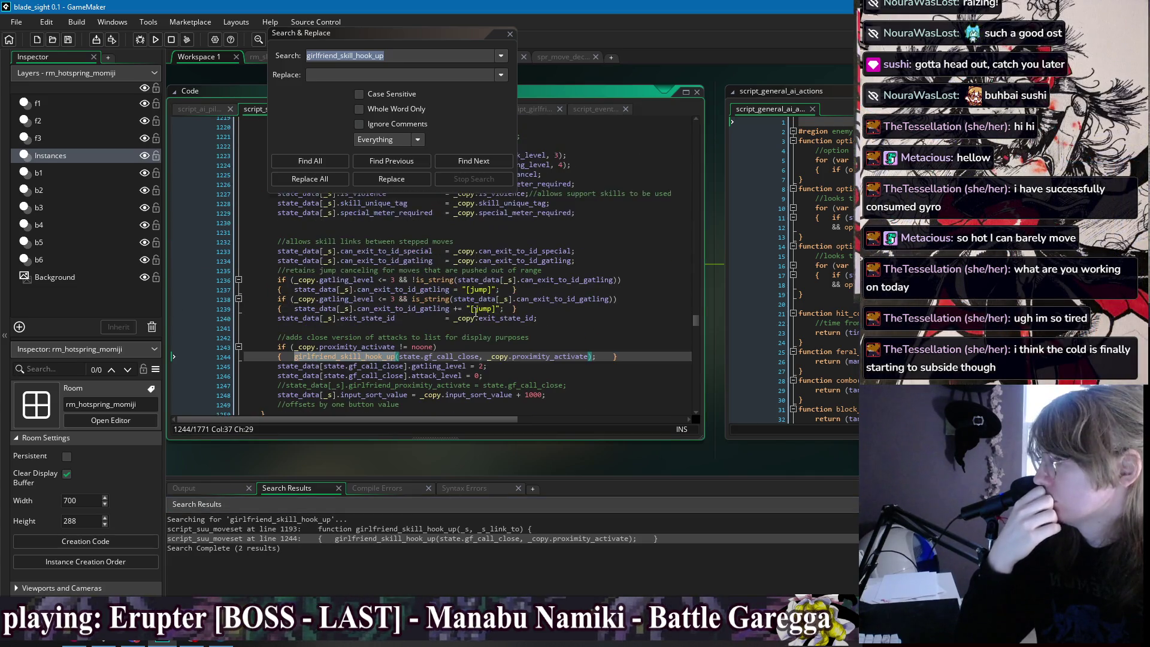
scroll(478, 315, "up", 12)
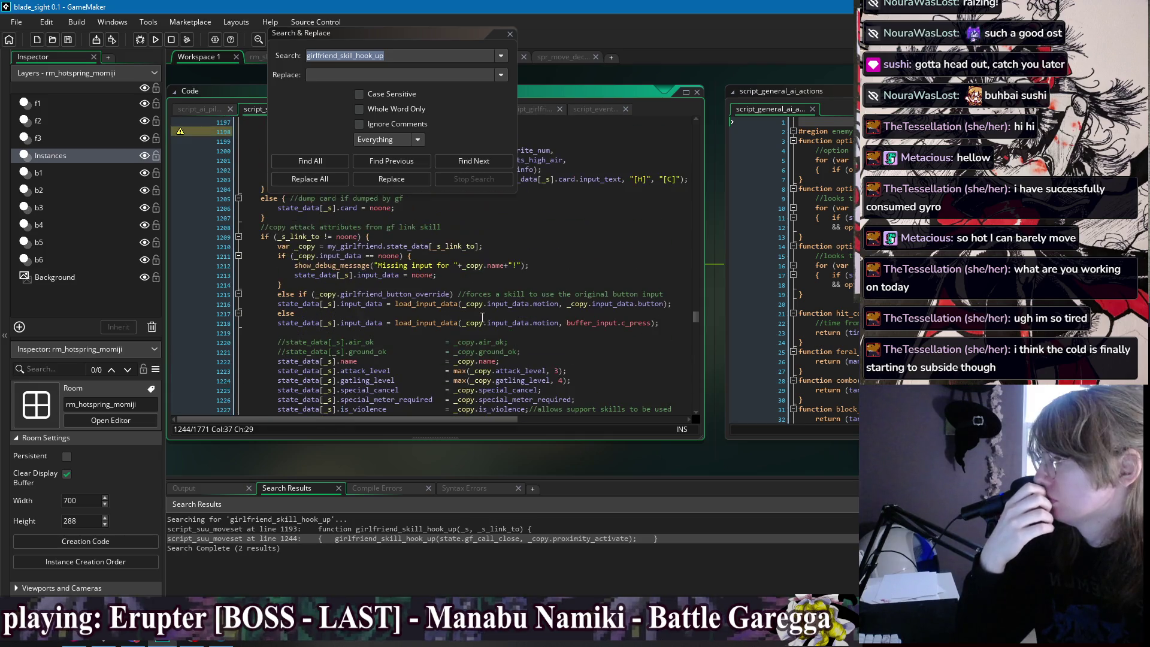
scroll(403, 283, "down", 16)
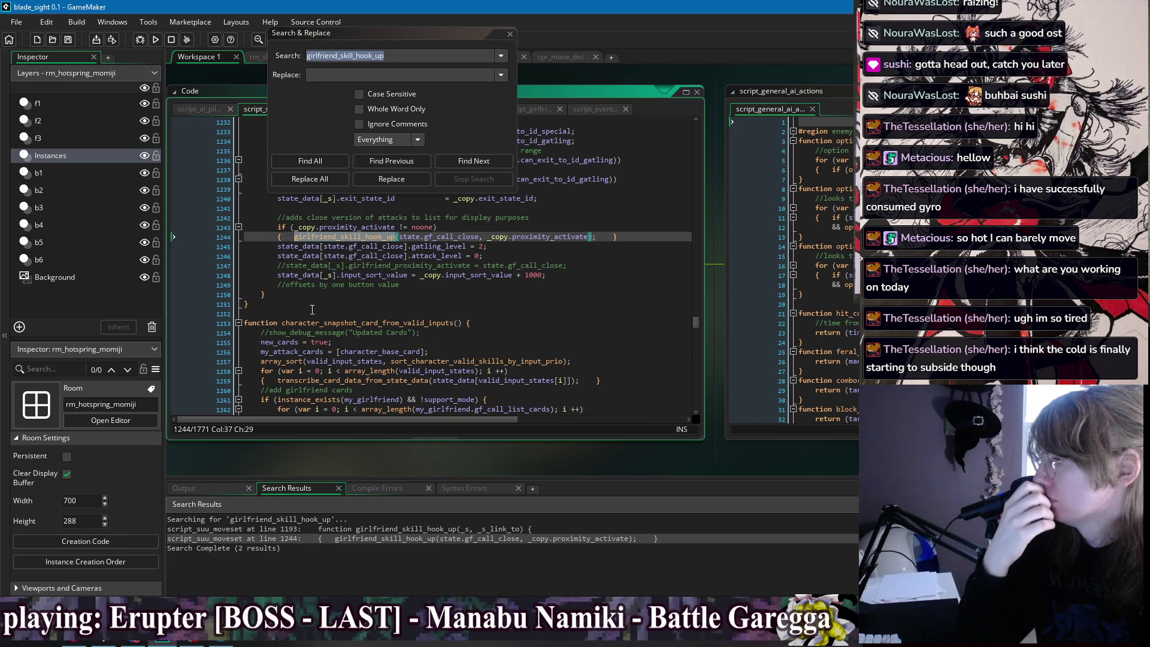
left_click(312, 305)
scroll(317, 307, "up", 17)
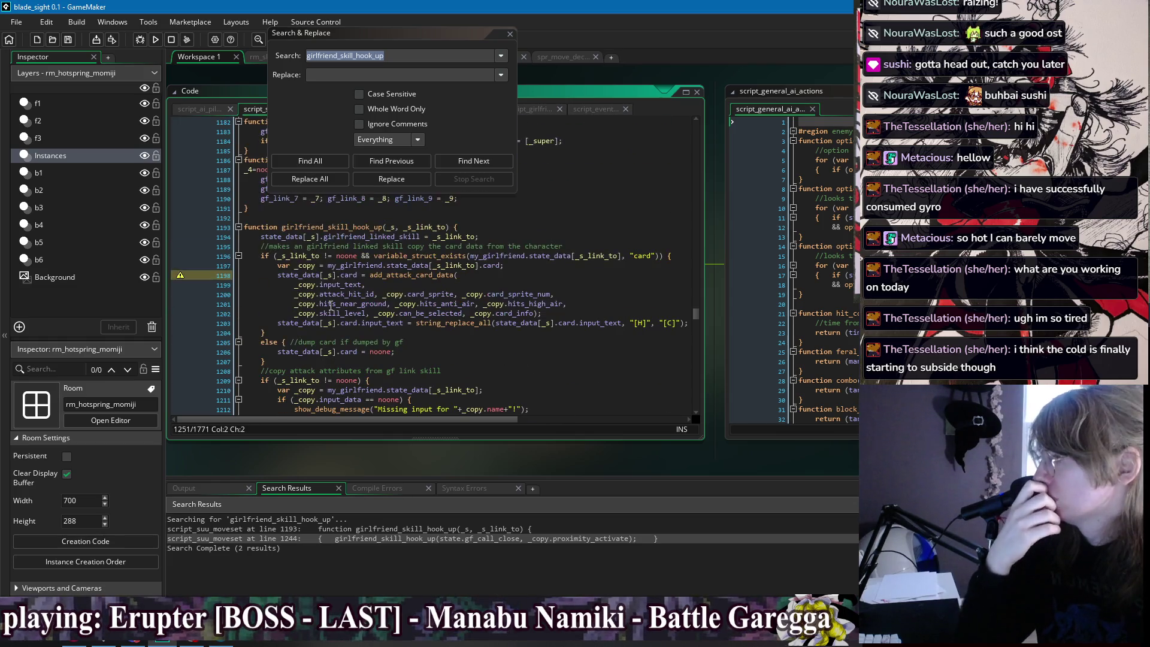
left_click(325, 208, "shift")
scroll(326, 290, "up", 3)
key("Delete")
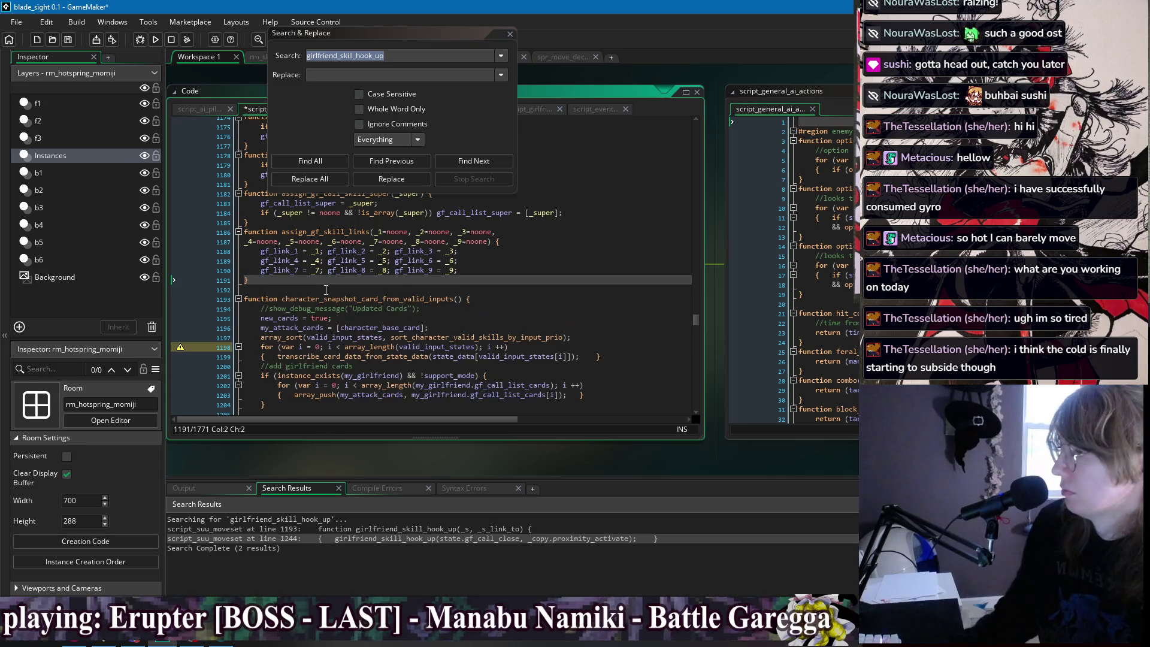
key("ctrl+s")
double_click(324, 231)
Delete the unused assign_gf_skill_links function and save the script.
key("ctrl+f")
left_click(320, 164)
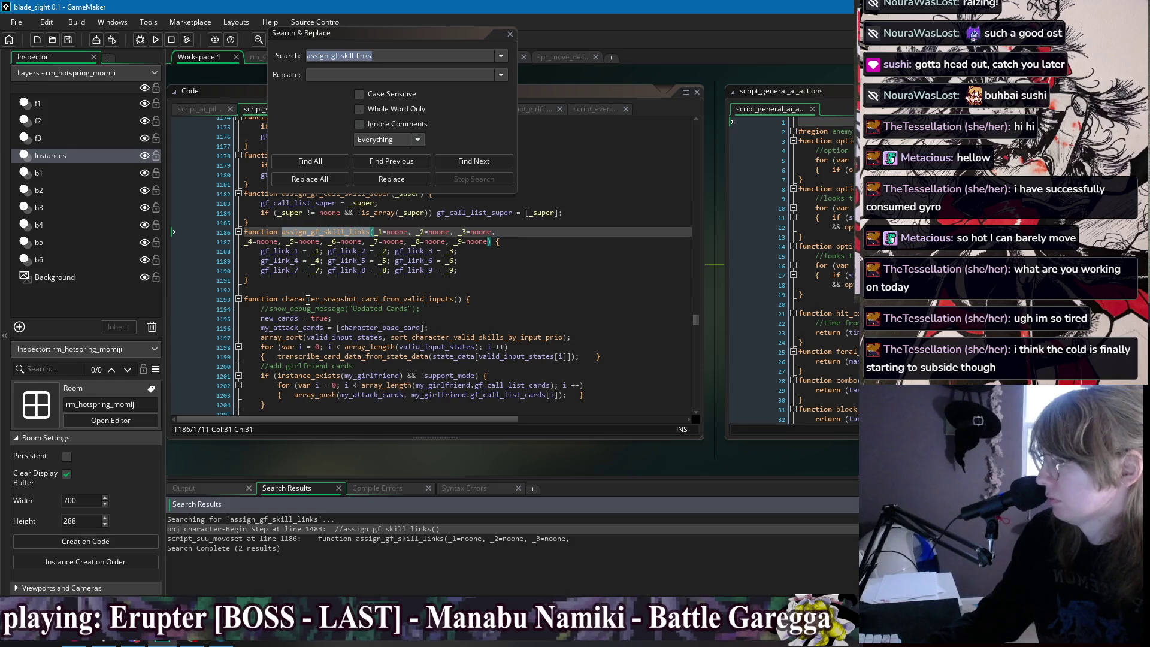
scroll(308, 304, "up", 1)
left_click_drag(275, 306, 289, 250)
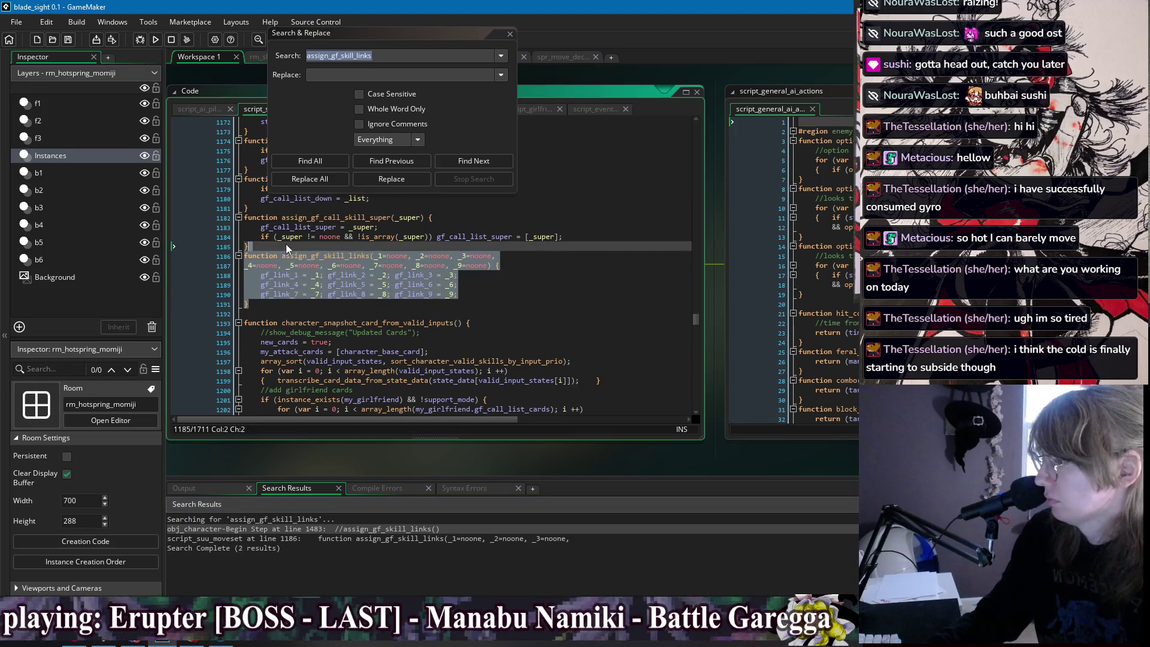
key("Delete")
key("ctrl+s")
List all 7 uses of assign_gf_call_skill_super across enemy and player objects.
double_click(321, 220)
key("ctrl+f")
left_click(333, 163)
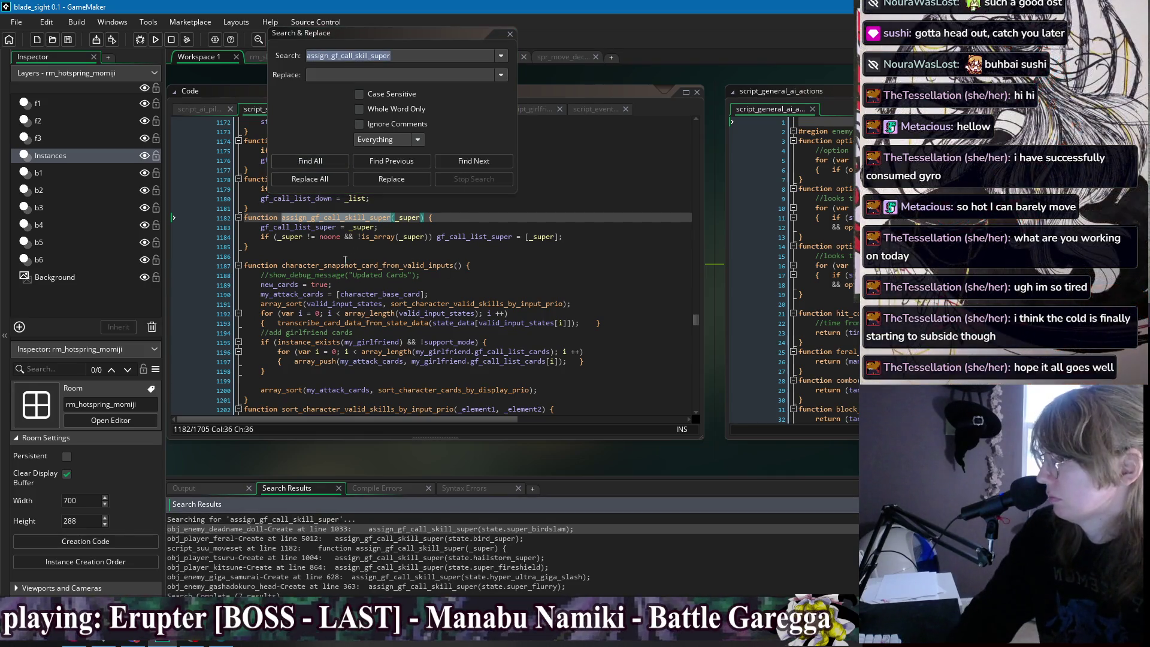
scroll(360, 246, "up", 4)
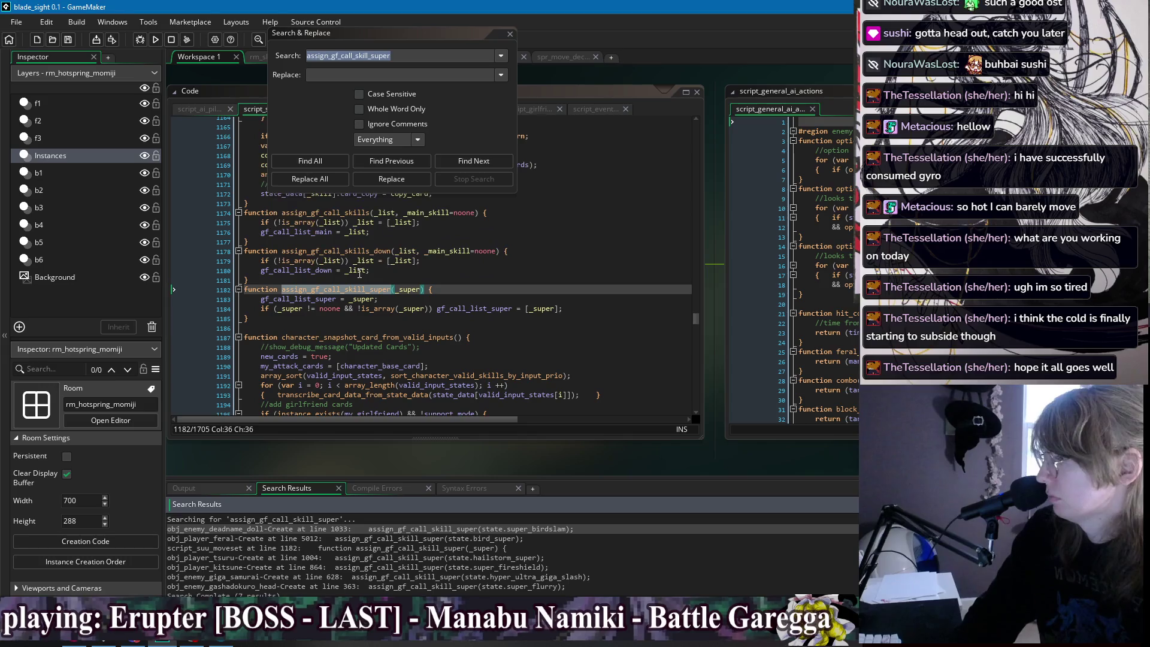
scroll(550, 324, "up", 2)
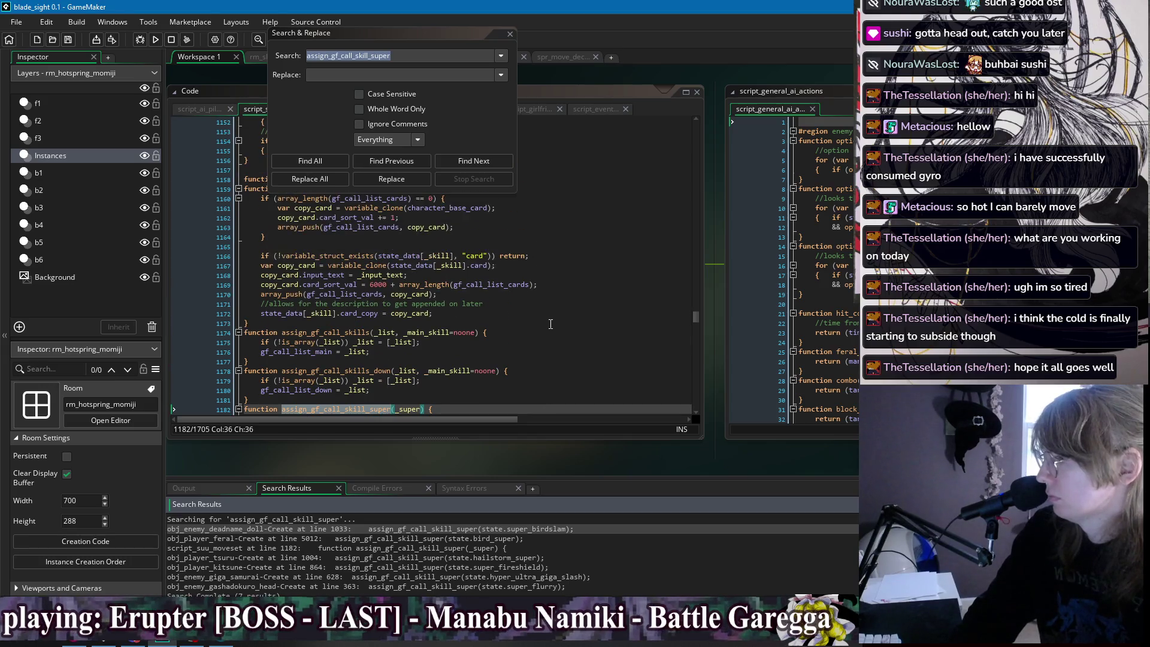
scroll(555, 324, "up", 1)
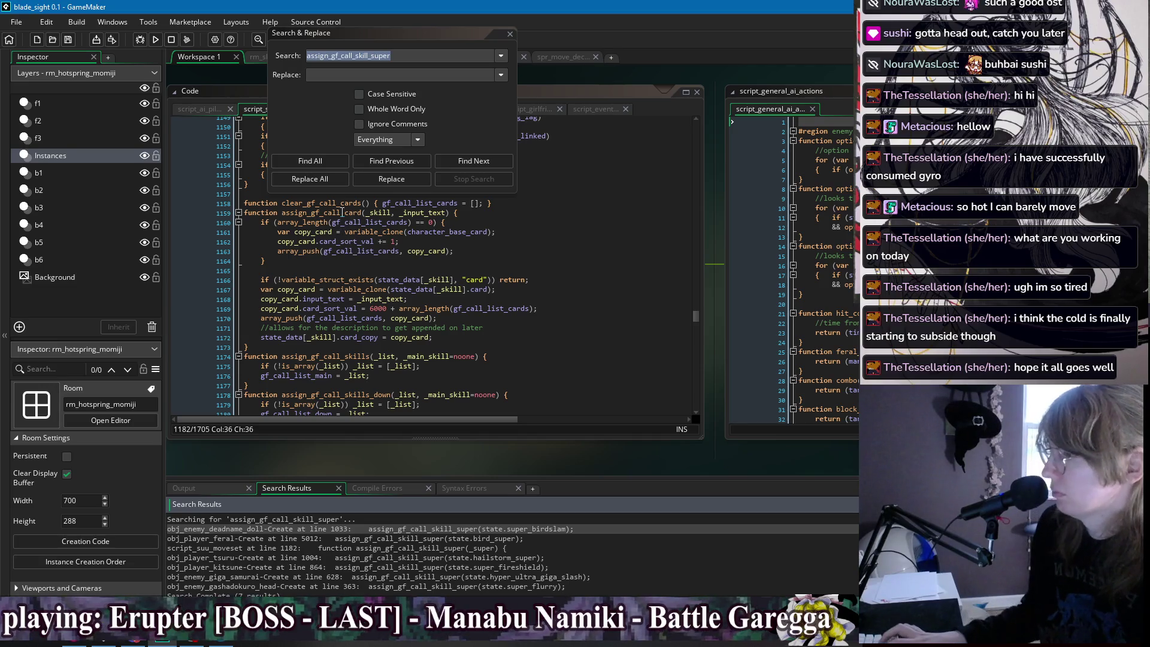
Inspect the assign_gf_call_card code, then close the Search & Replace window.
left_click(556, 270)
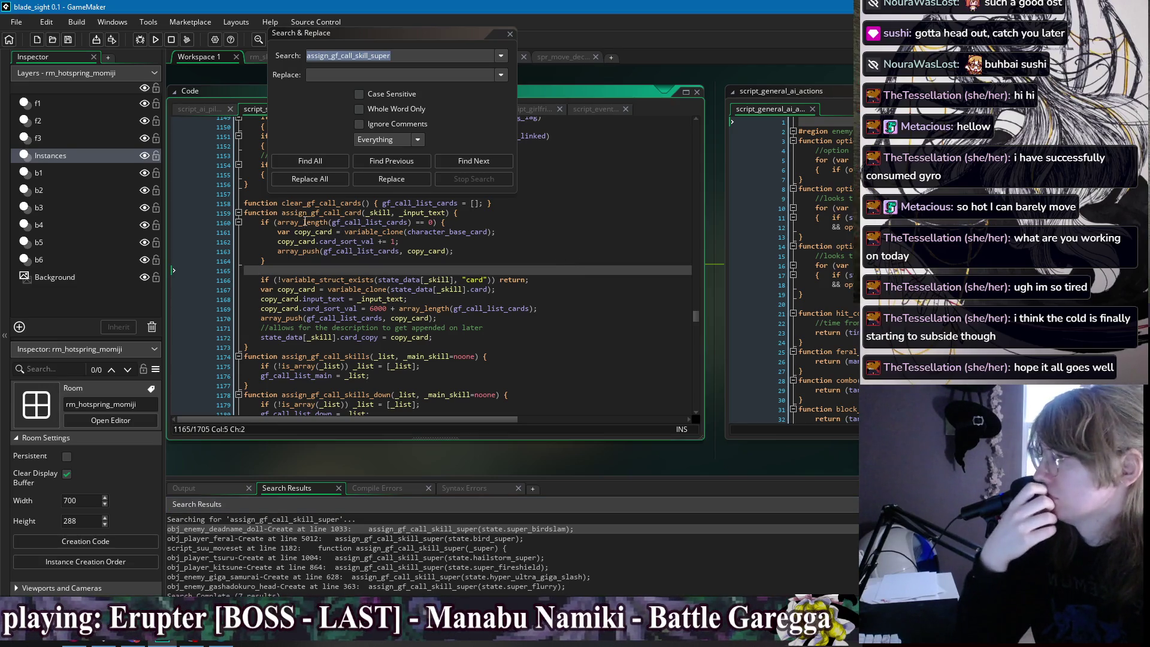
left_click(321, 257)
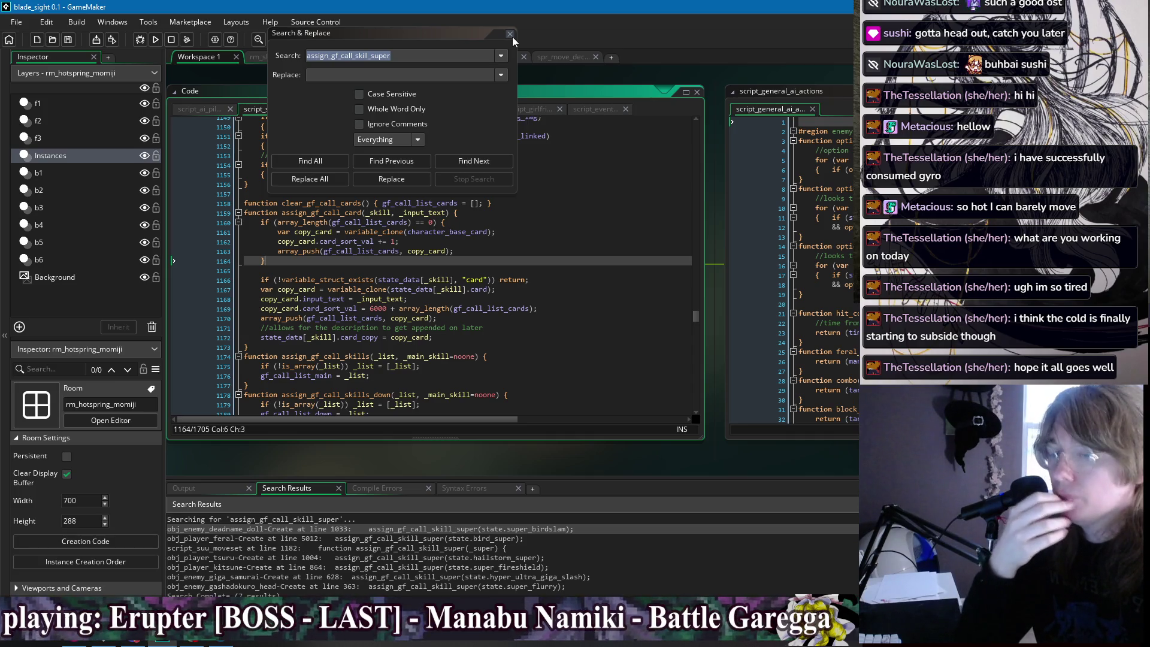
left_click(510, 33)
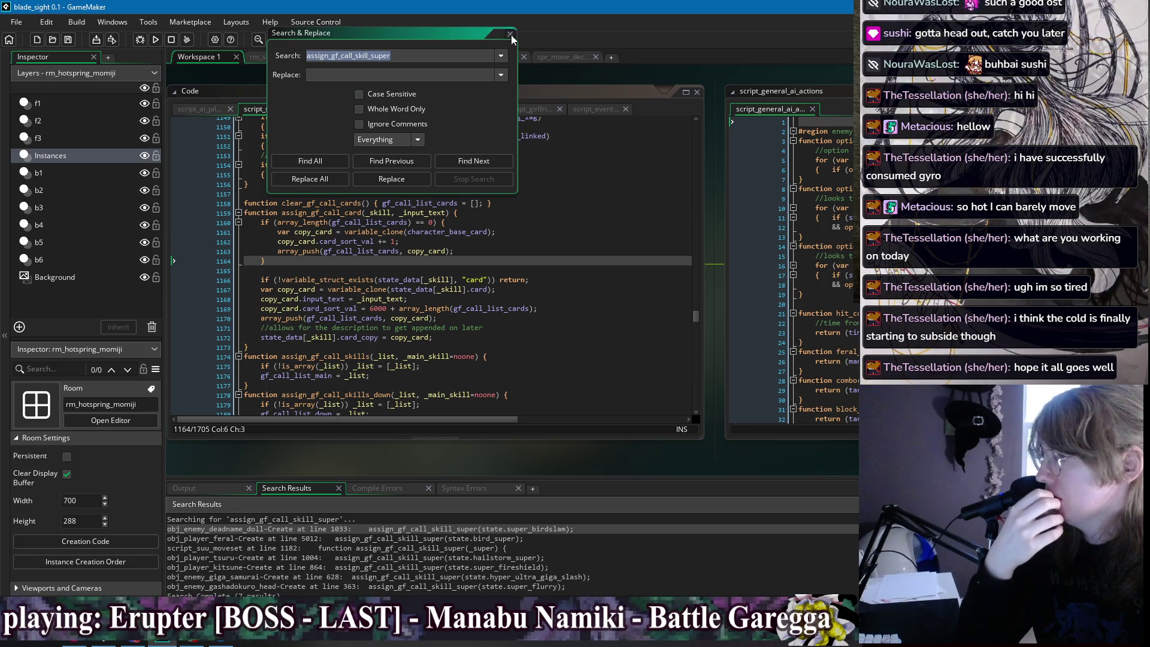
left_click(510, 34)
left_click(575, 309)
scroll(576, 271, "down", 7)
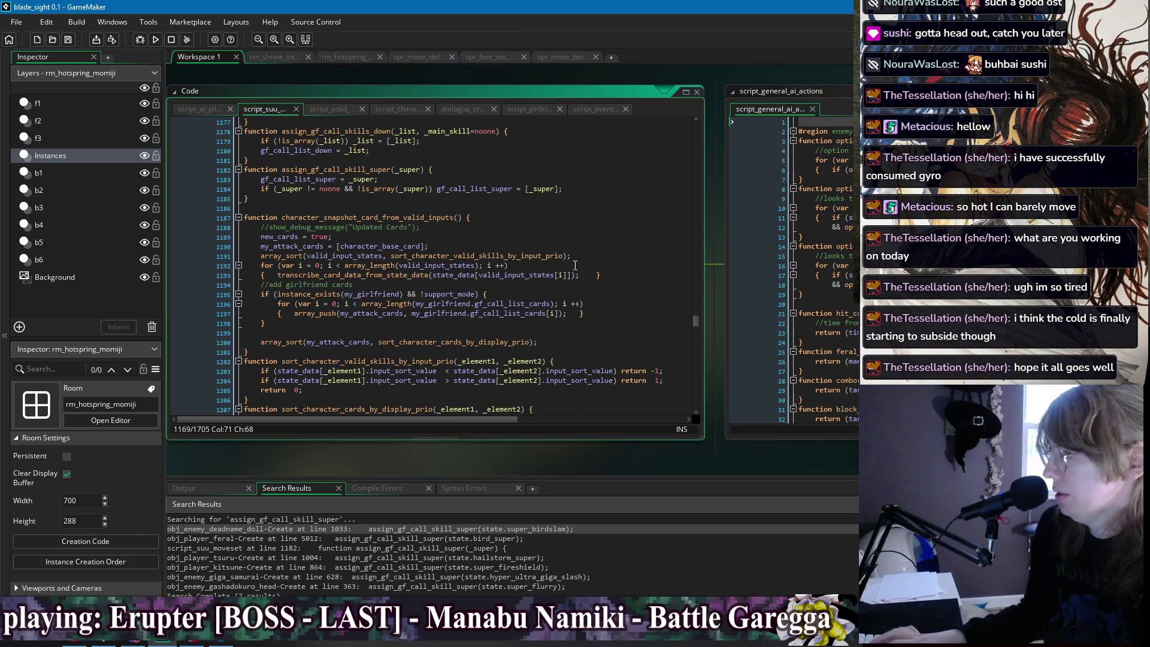
Quick-find 'attack_card' within the moveset script to locate add_attack_card_data.
left_click(596, 219)
key("ctrl+f")
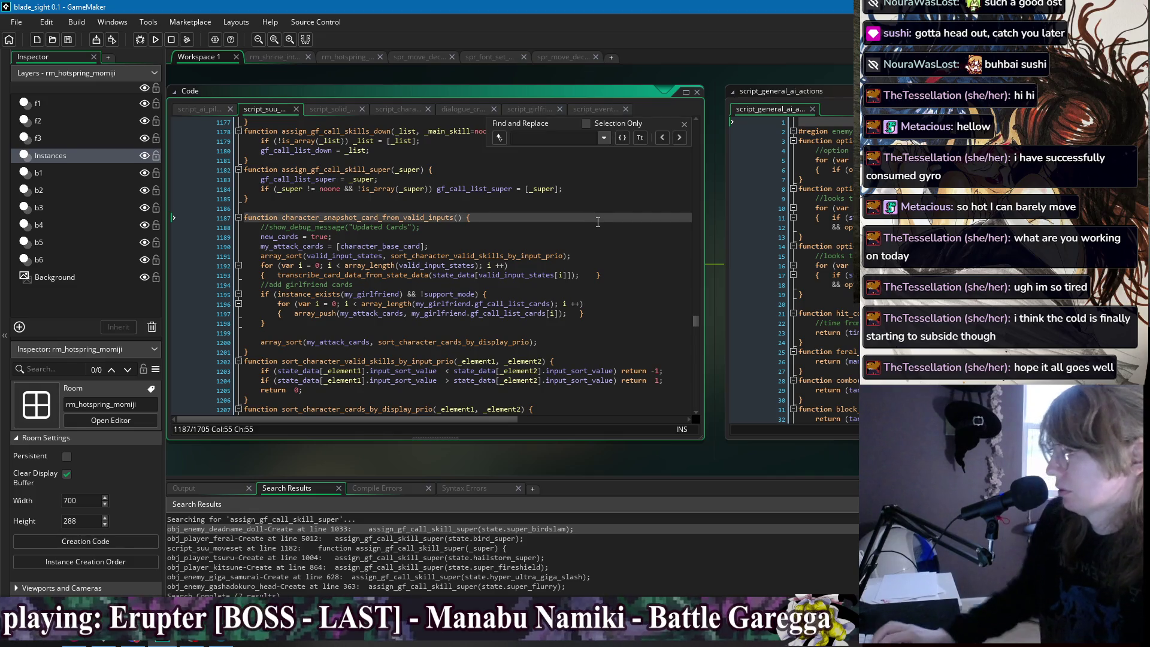
type("ca")
key("BackSpace")
key("BackSpace")
type("at")
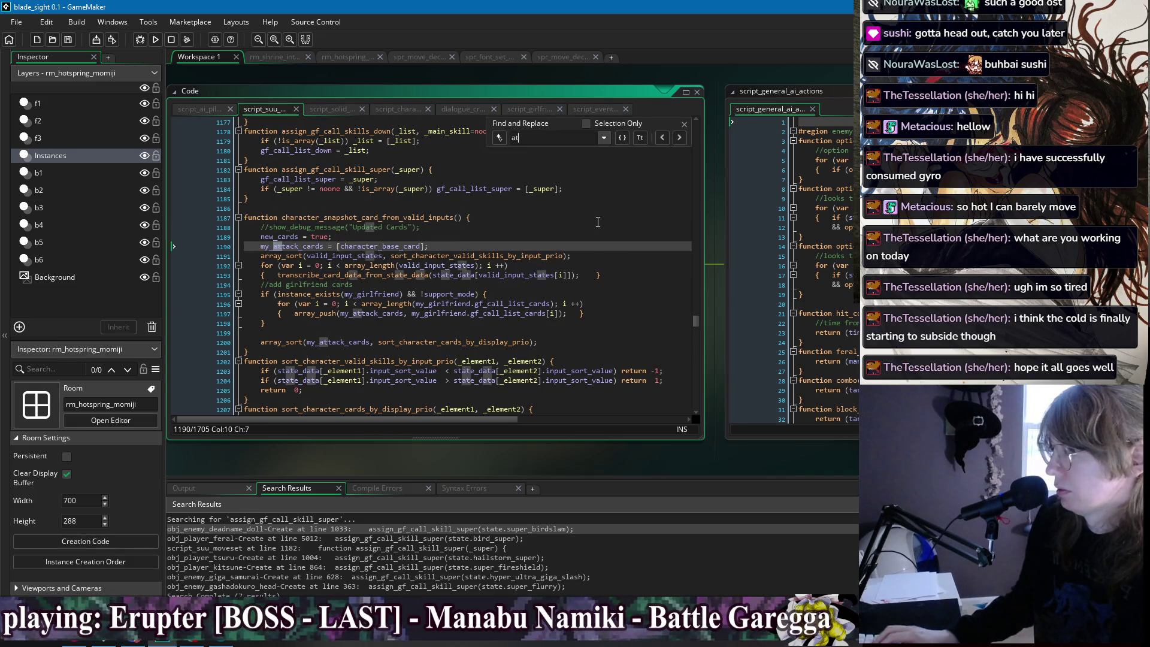
type("tack_card")
scroll(617, 204, "down", 3)
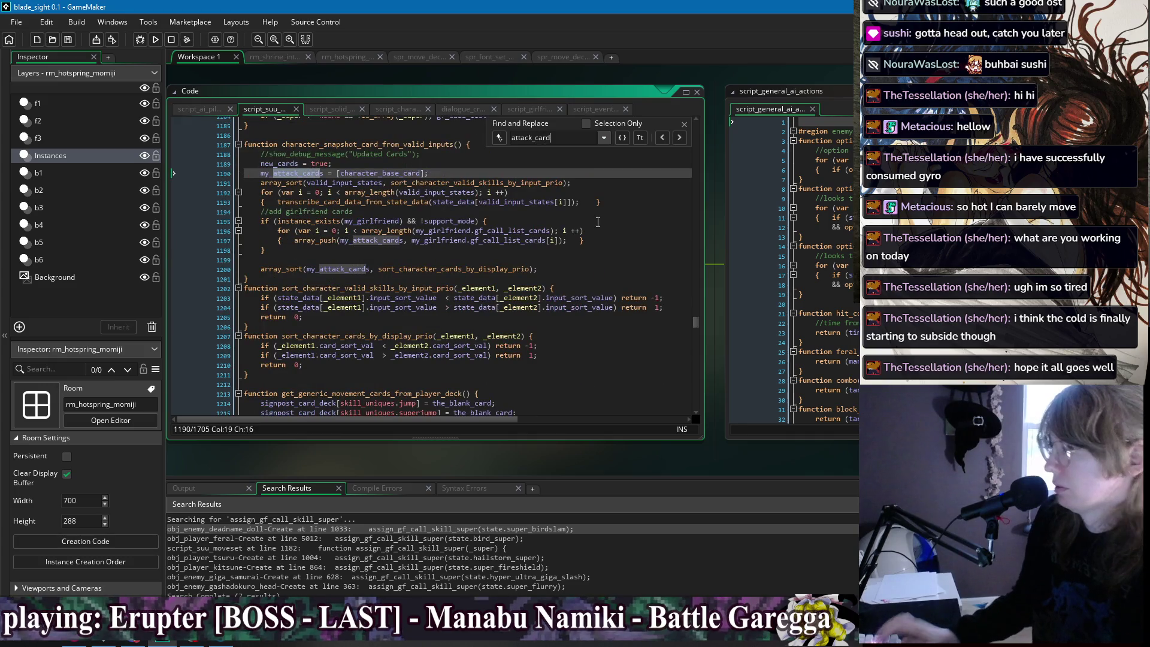
left_click(663, 138)
key("Escape")
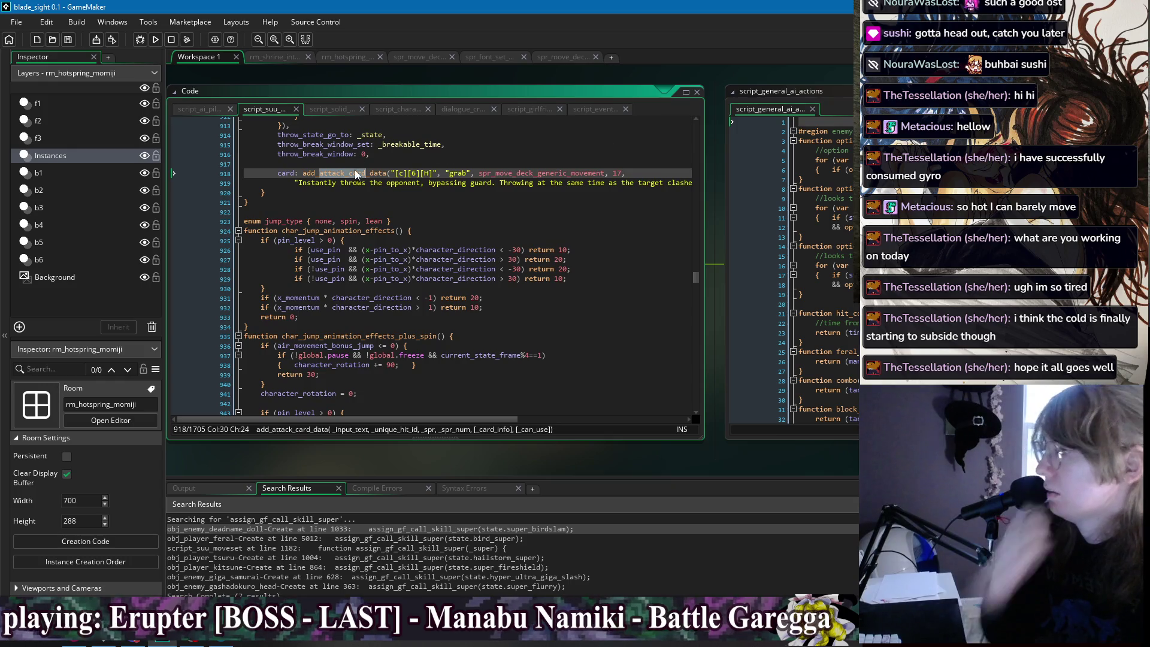
List every add_attack_card_data occurrence across the whole project.
double_click(354, 172)
key("ctrl+shift+f")
left_click(311, 161)
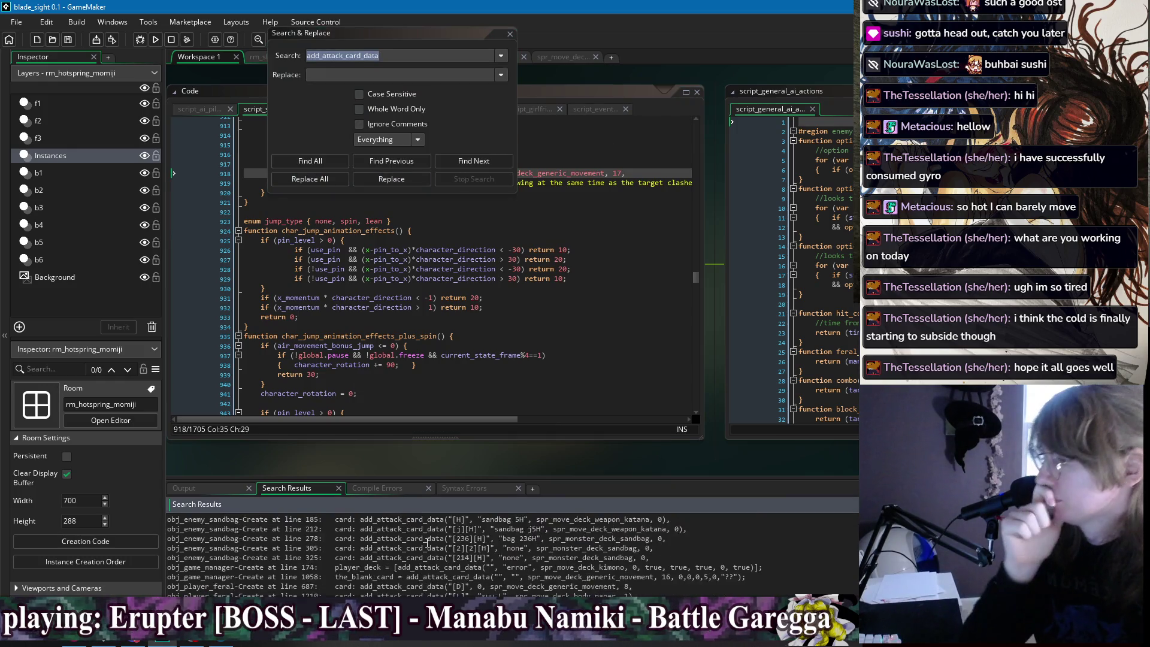
scroll(427, 542, "down", 10)
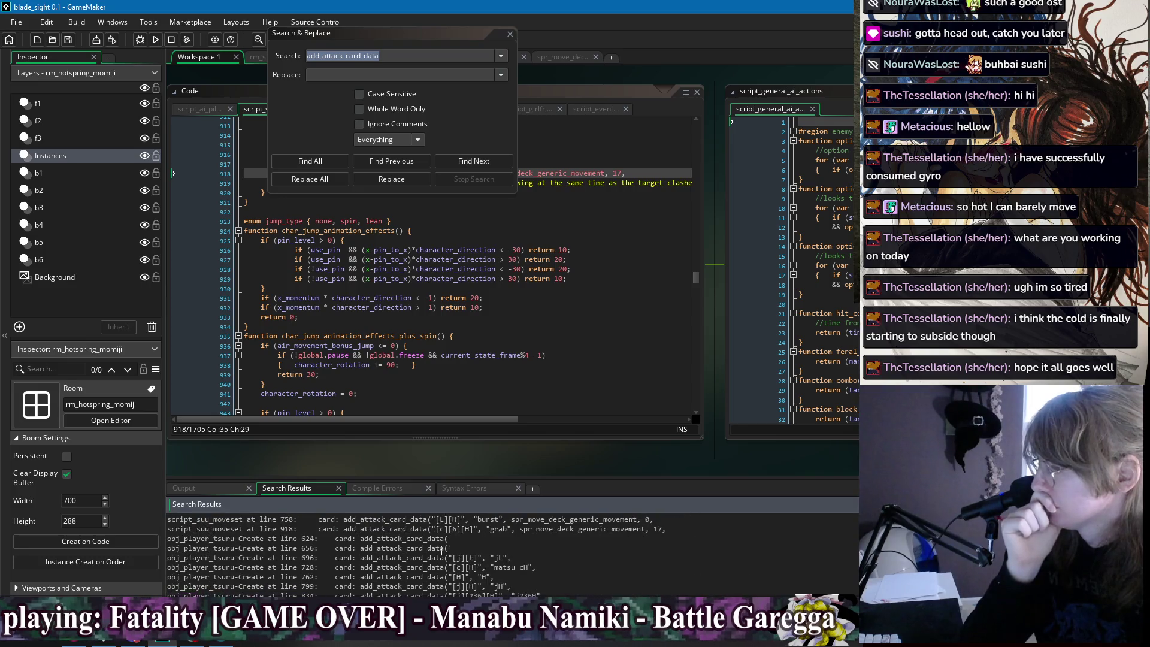
scroll(405, 538, "up", 2)
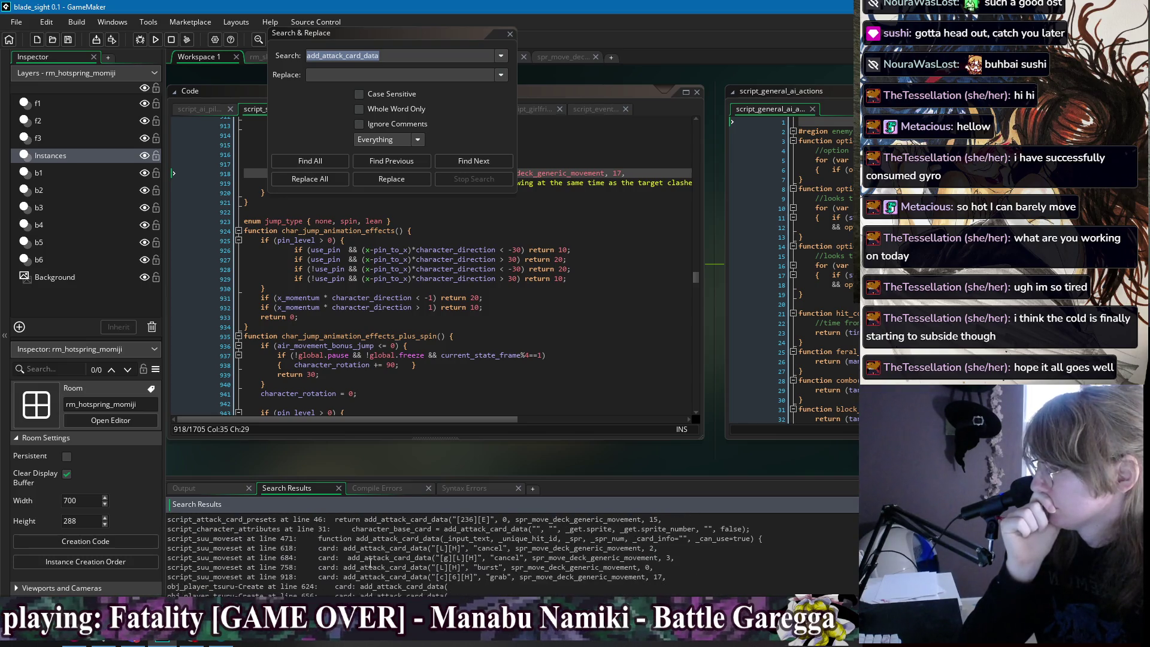
Check the Burst, grab and definition results, then open obj_player_tsuru Create at line 624.
double_click(364, 567)
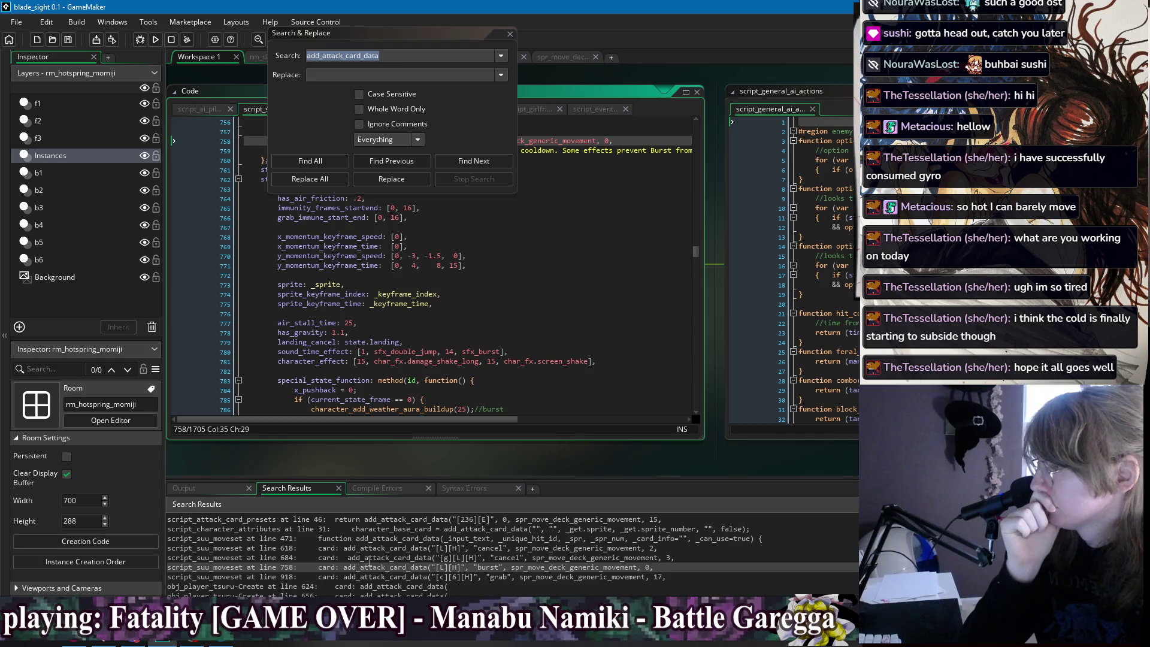
double_click(390, 577)
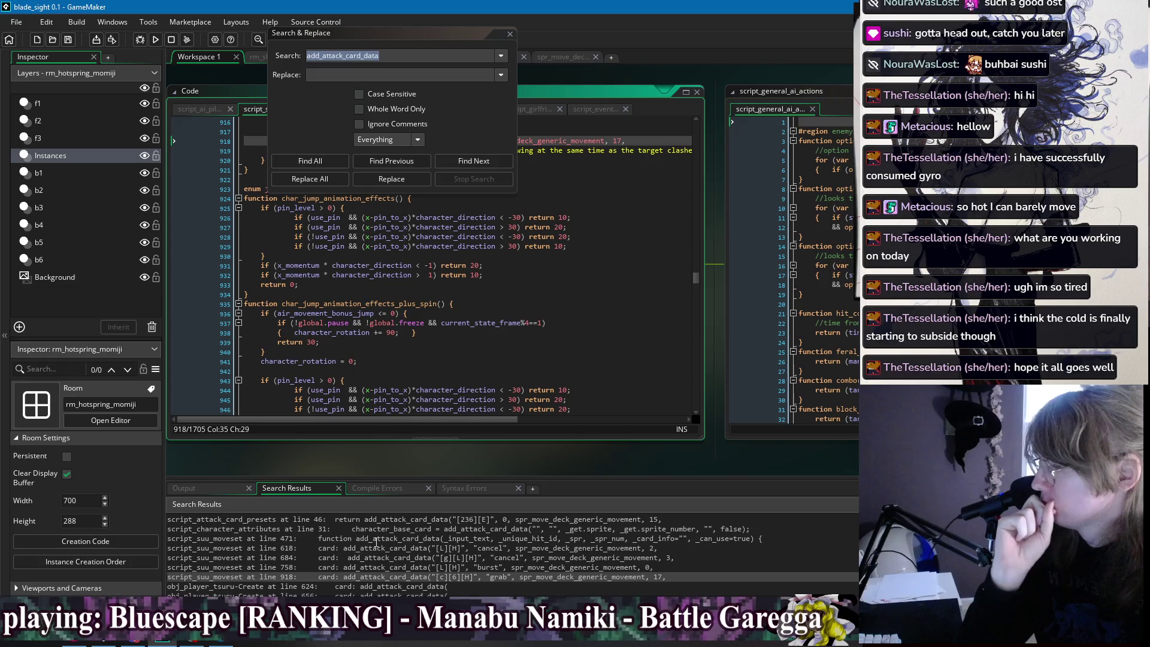
double_click(415, 539)
scroll(415, 545, "down", 1)
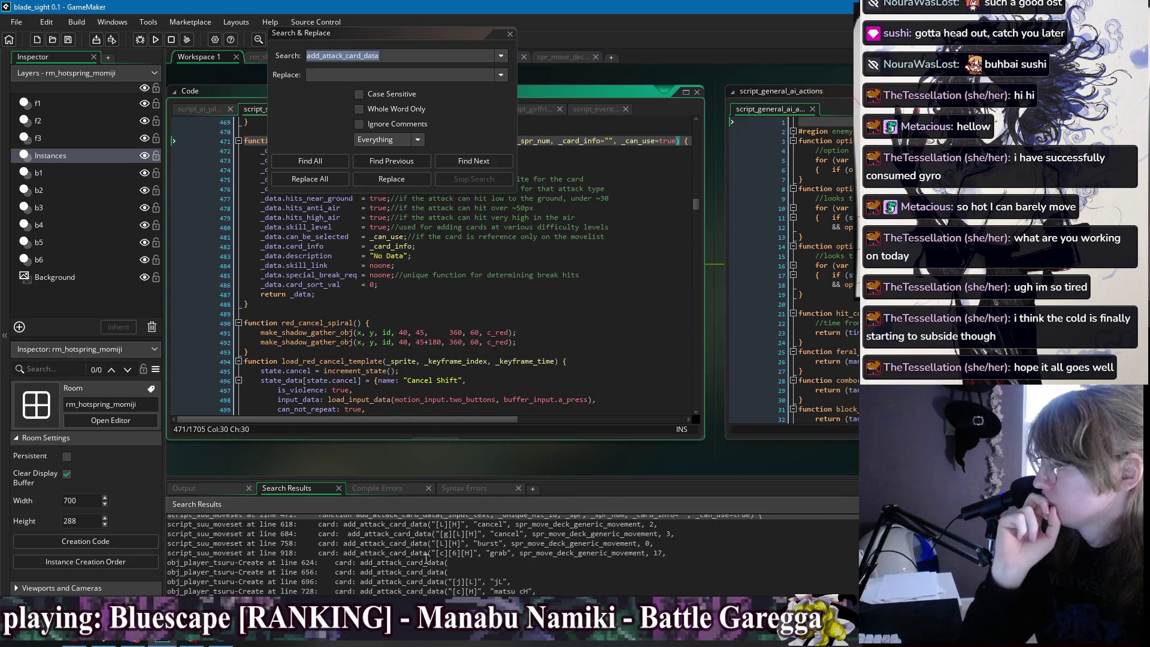
double_click(415, 562)
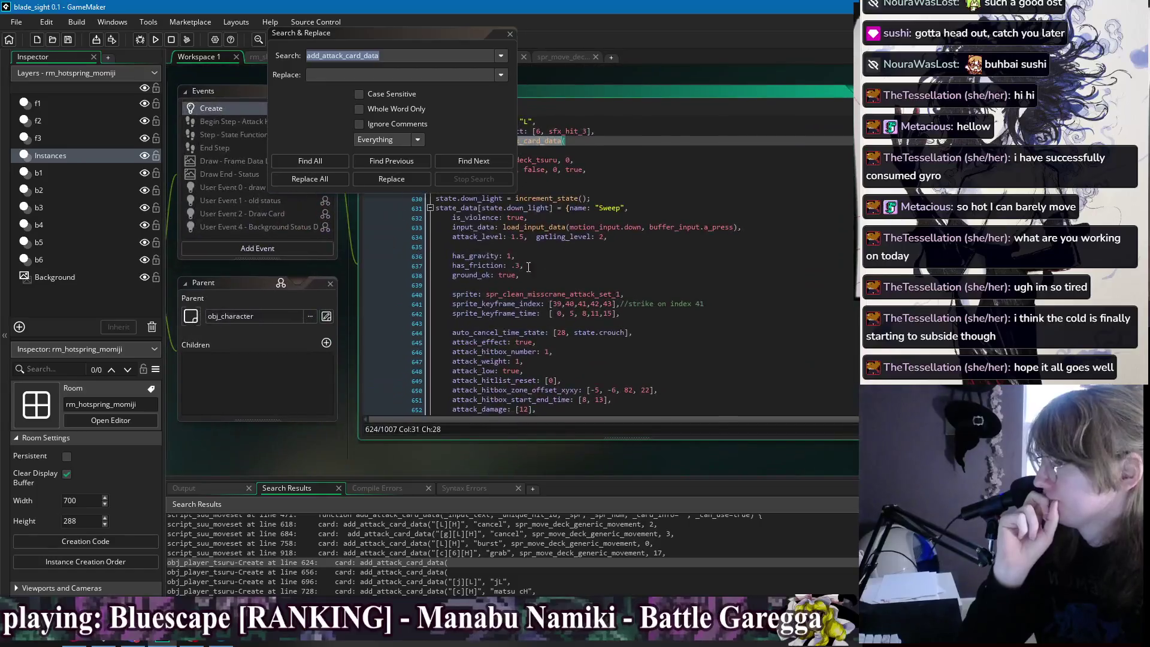
Condense the L and 2L card calls onto one line without trailing boolean arguments.
key("Delete")
key("Delete")
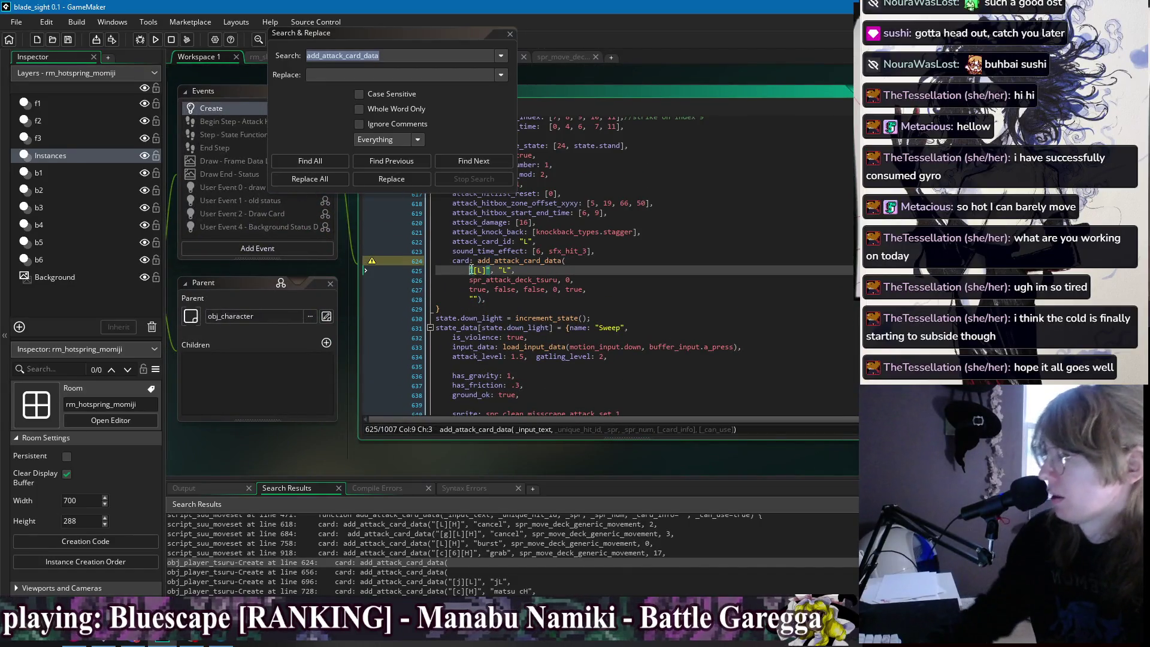
key("ctrl+f")
key("Return")
left_click(590, 289)
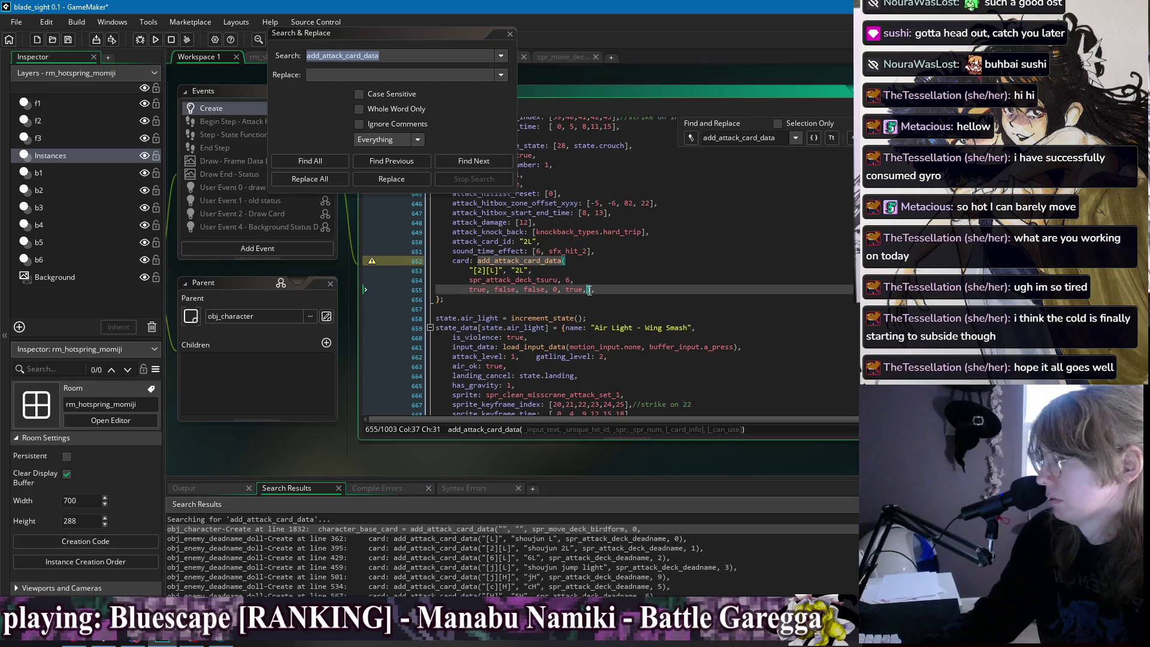
key("shift+Up")
key("shift+Left")
key("BackSpace")
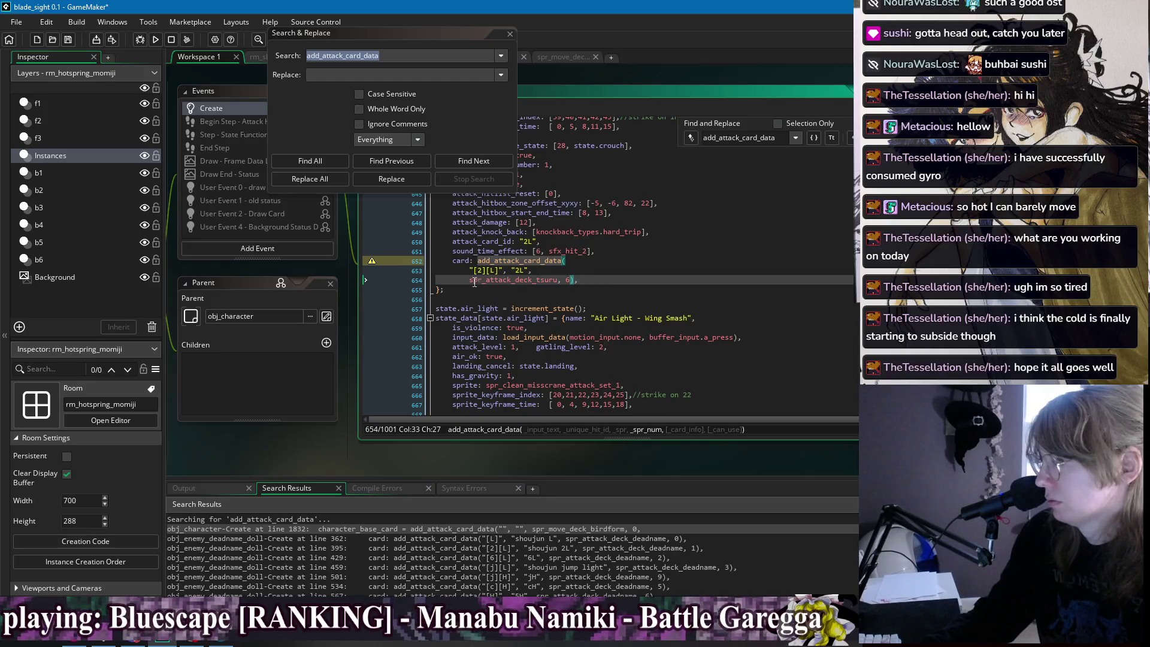
left_click(534, 270)
key("Delete")
key("Home")
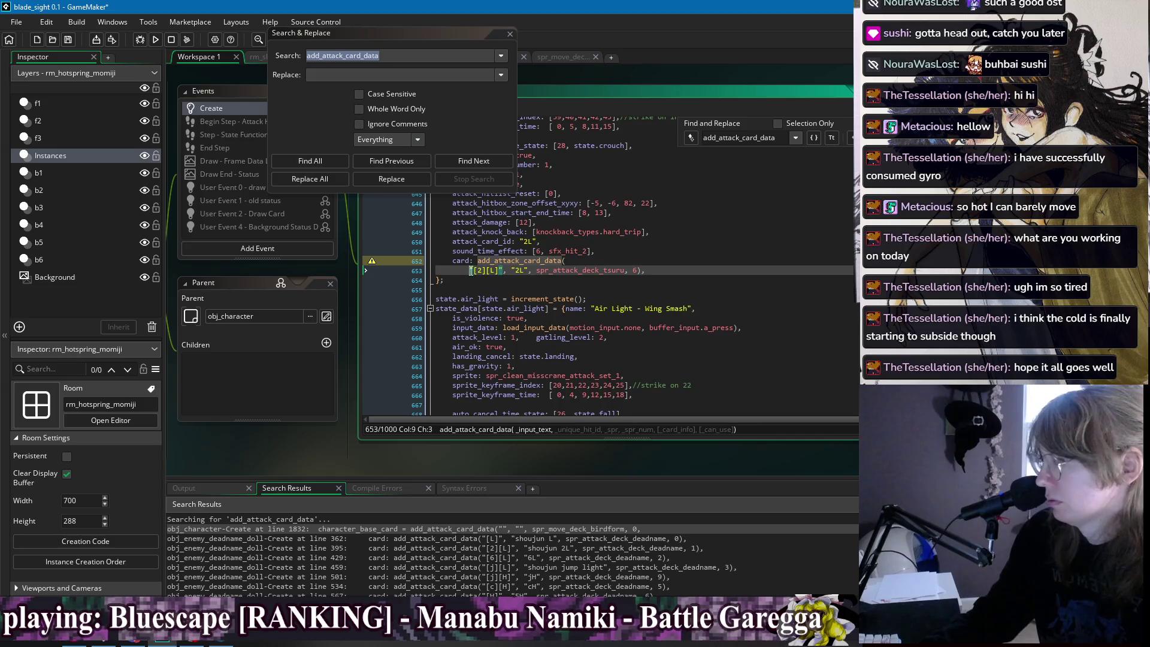
key("BackSpace")
key("BackSpace")
key("BackSpace")
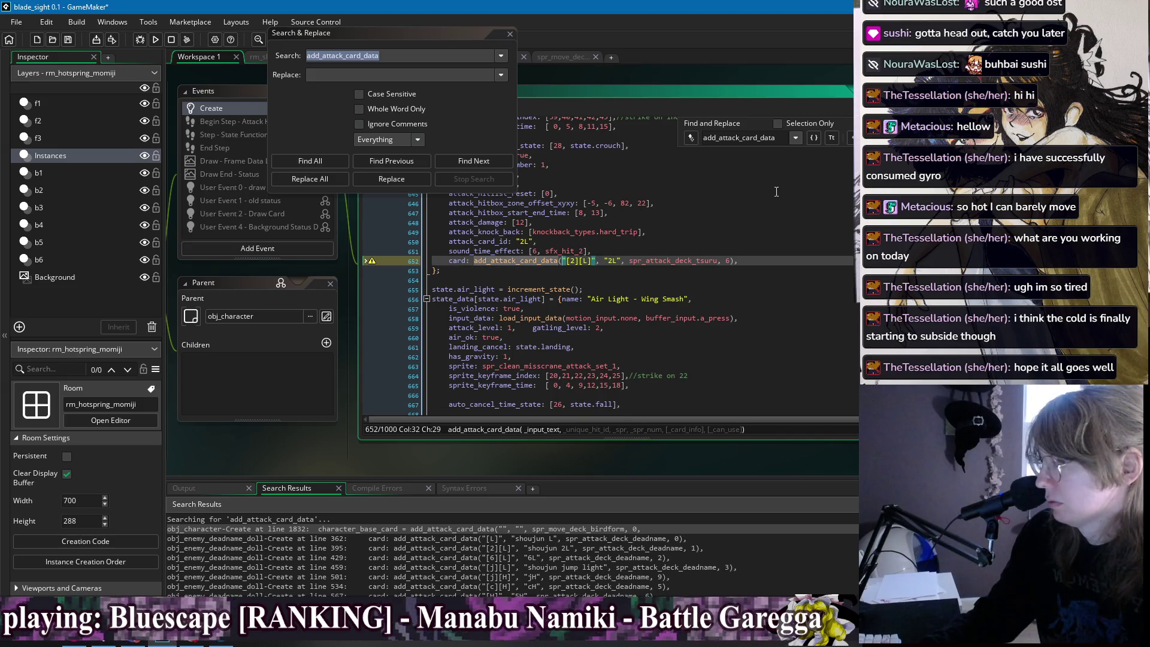
Join the jL card call onto one line and remove its trailing boolean arguments.
scroll(695, 295, "up", 9)
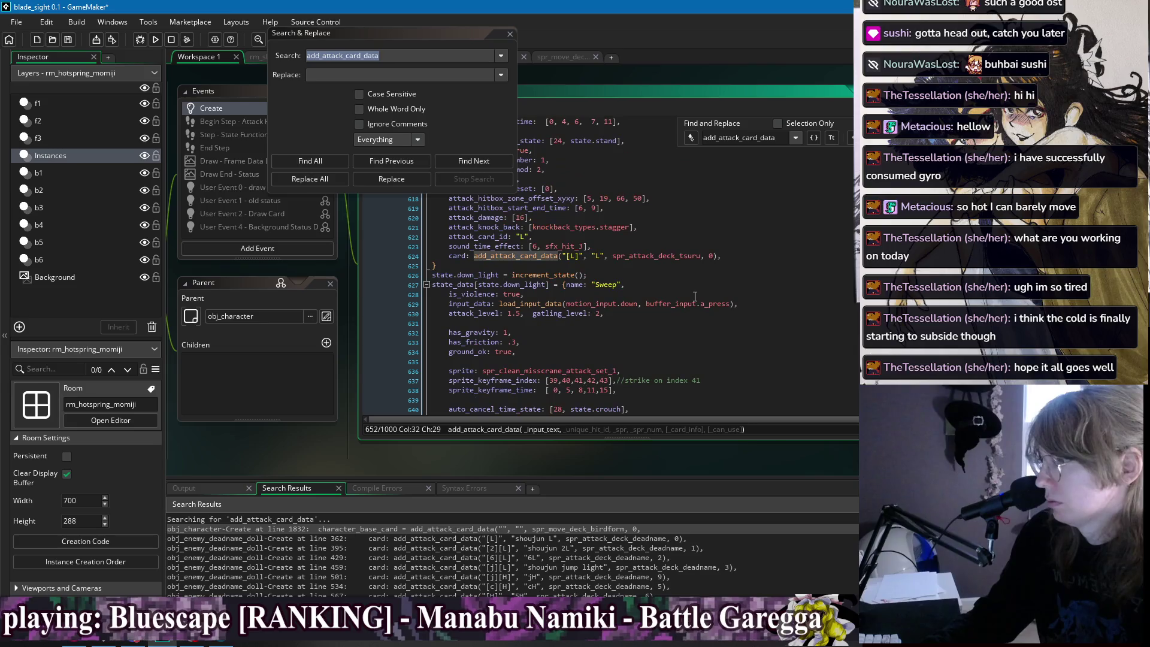
scroll(695, 295, "down", 8)
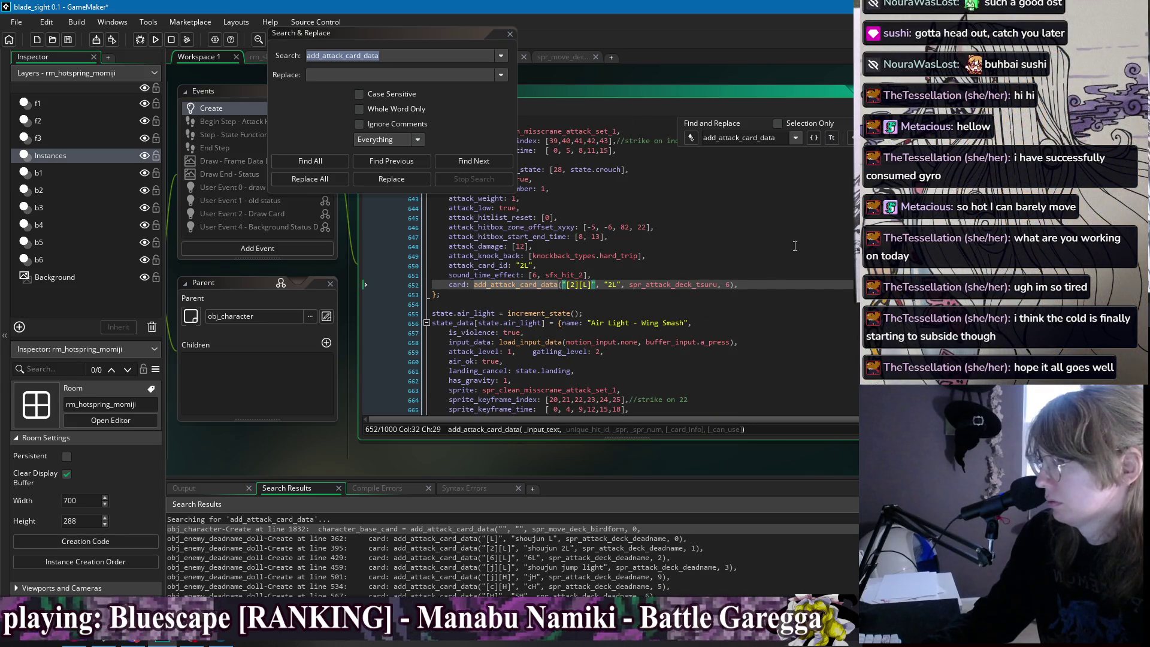
scroll(794, 246, "up", 11)
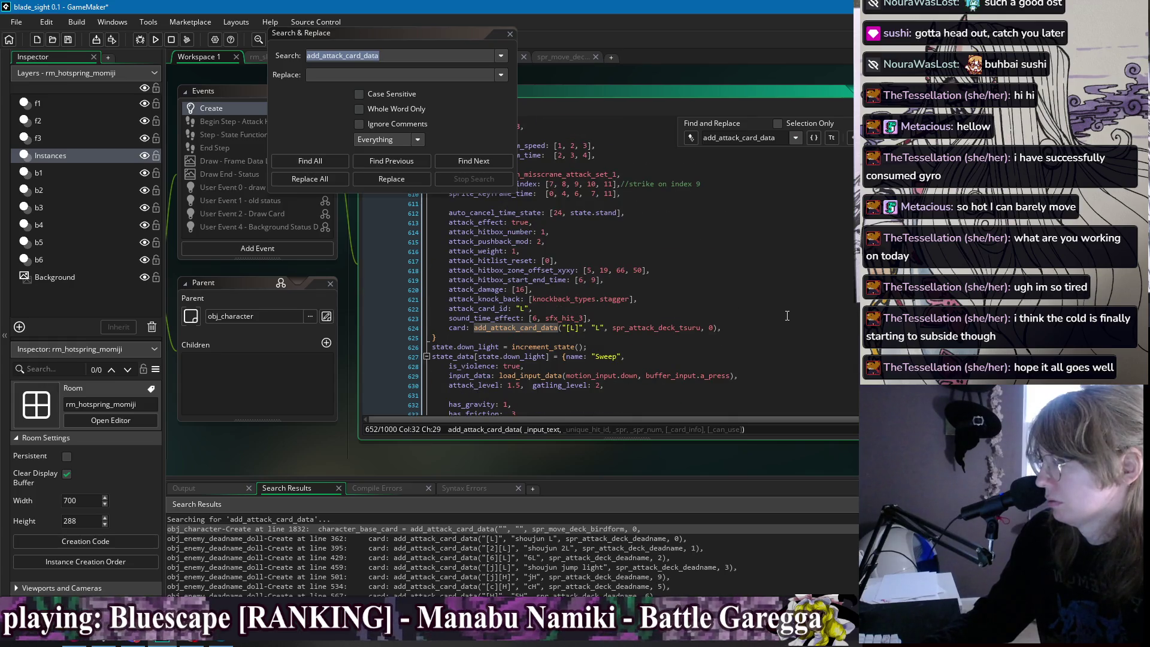
scroll(787, 315, "down", 5)
scroll(787, 316, "down", 3)
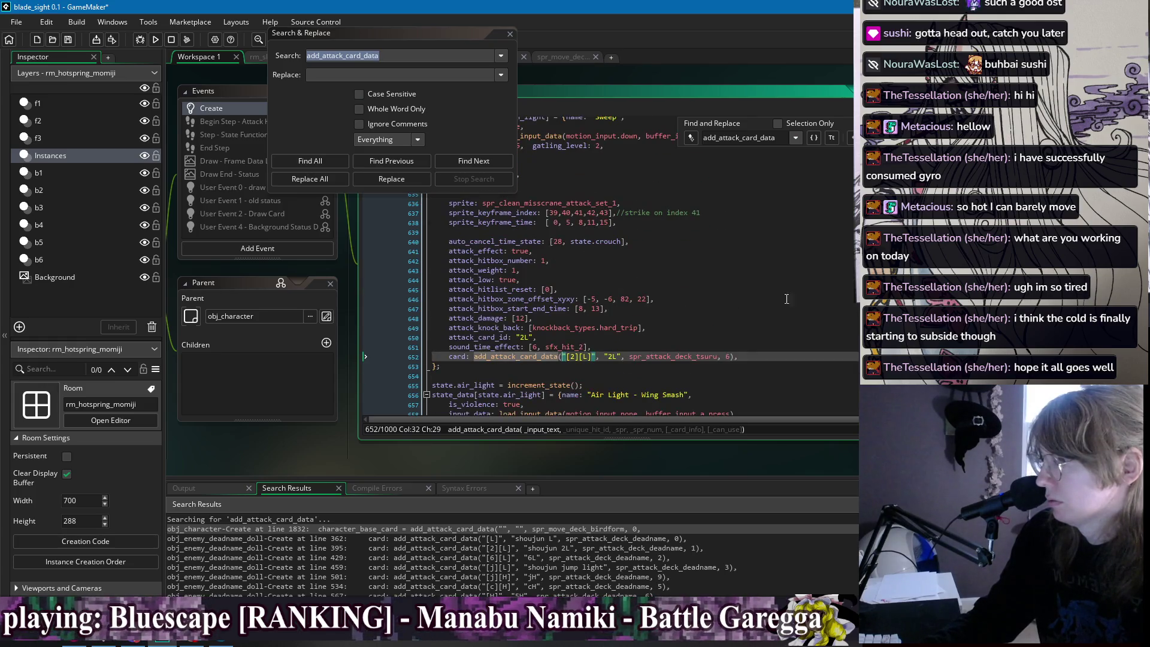
key("Return")
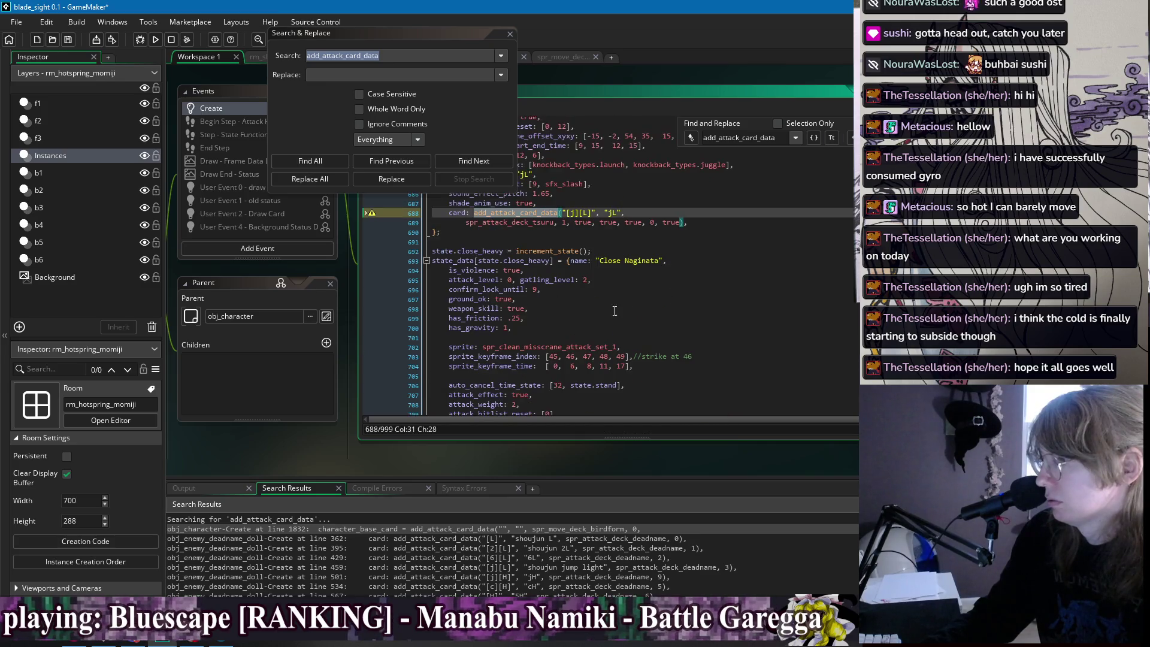
scroll(558, 302, "up", 3)
left_click(639, 284)
key("Delete")
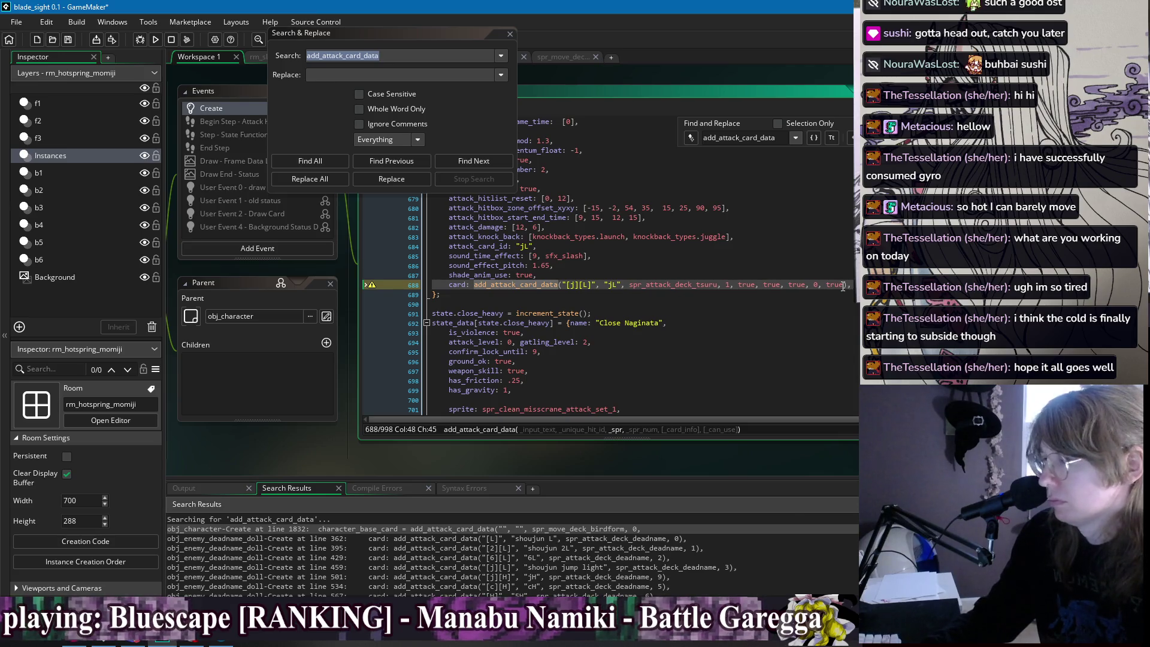
left_click_drag(846, 285, 754, 286)
key("BackSpace")
key("BackSpace")
key("BackSpace")
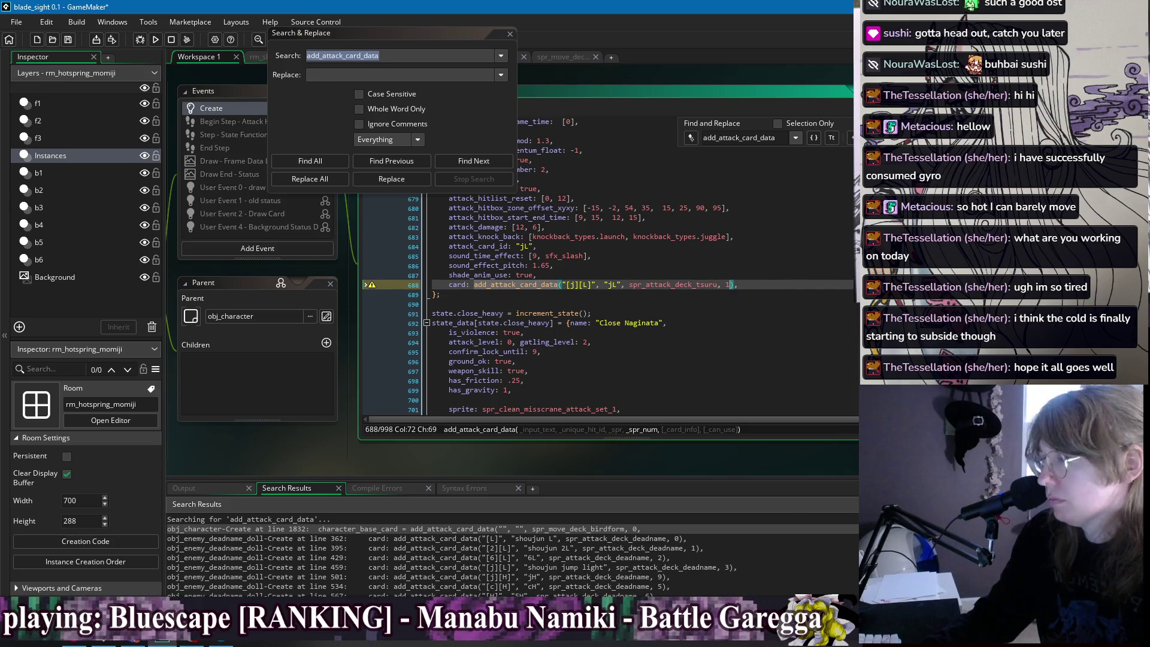
Strip the trailing true arguments from the matsu cH and H card calls and join their sprite lines.
key("F3")
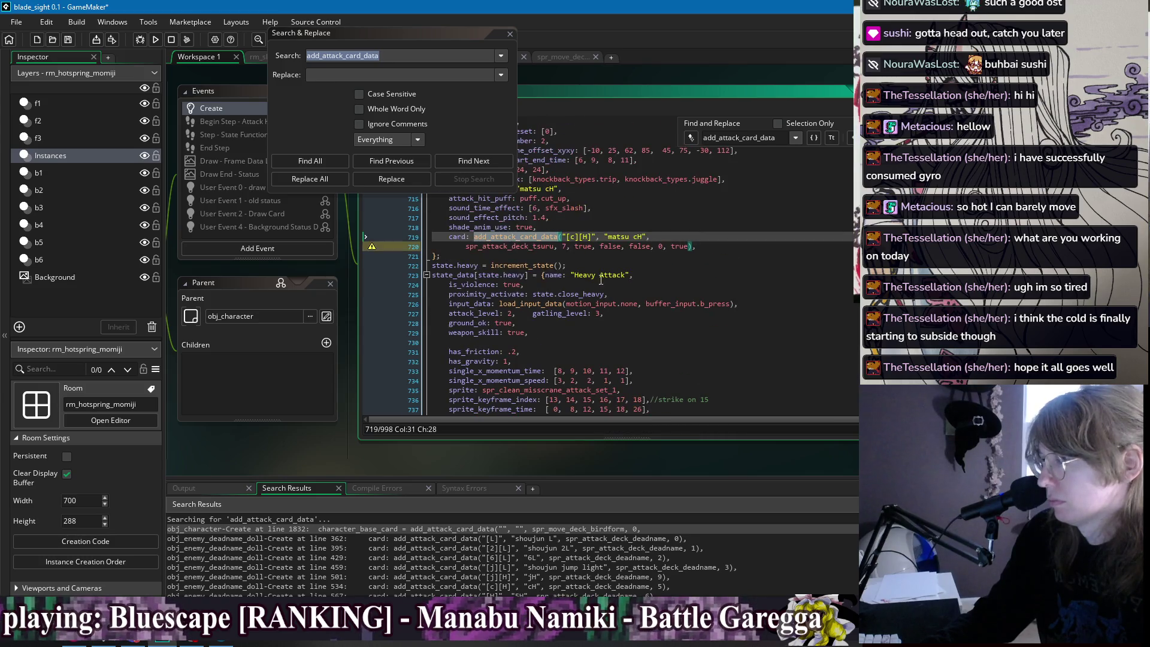
left_click_drag(690, 246, 576, 248)
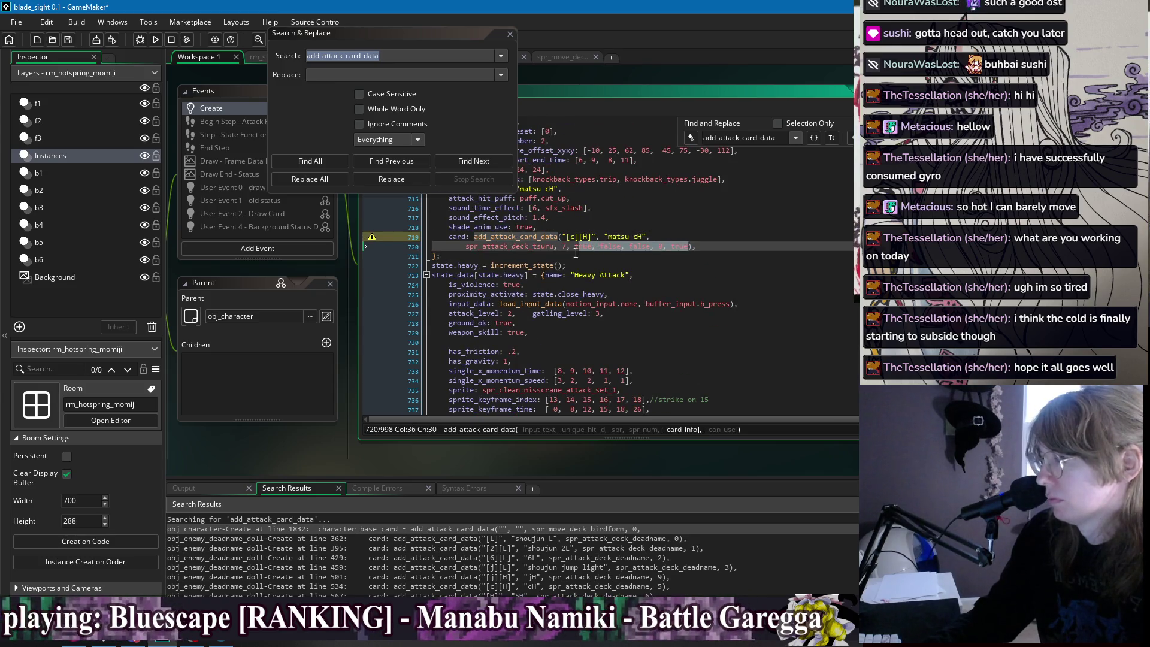
key("shift+Left")
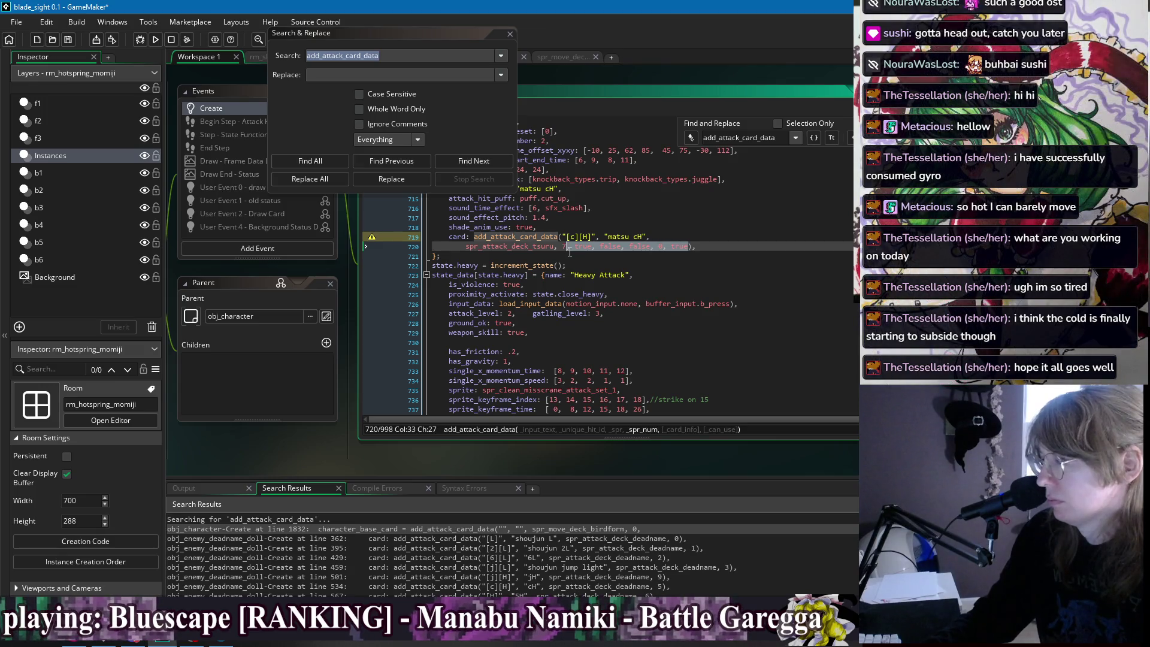
key("Delete")
key("Home")
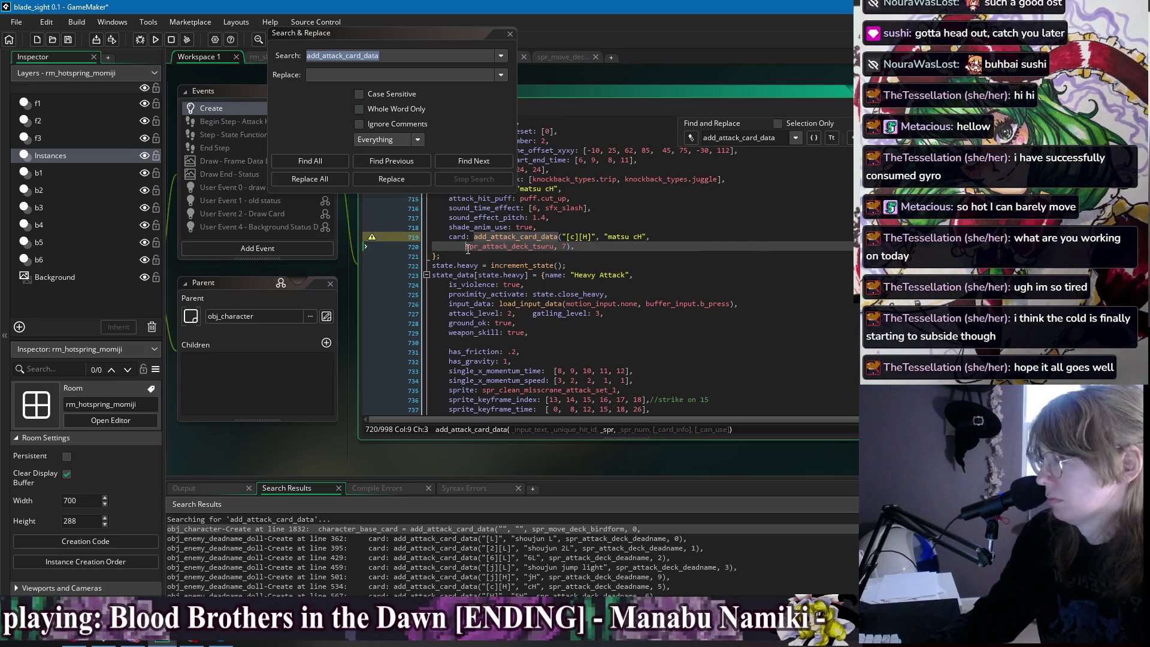
key("shift+Home")
key("BackSpace")
key("BackSpace")
key("F3")
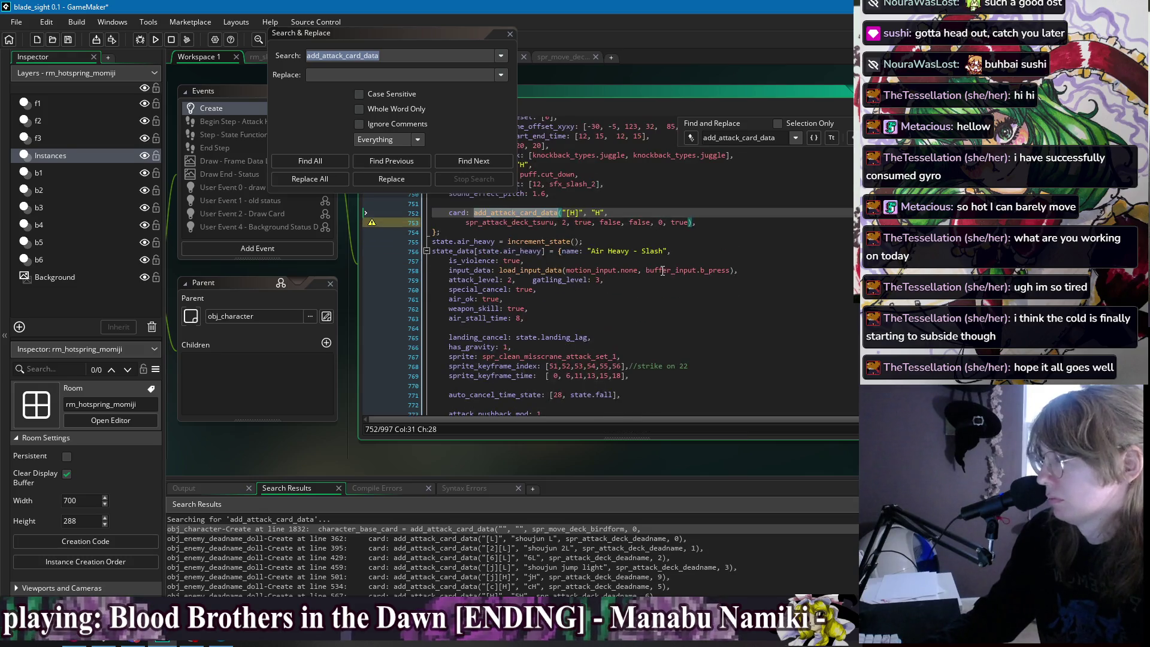
left_click_drag(689, 222, 571, 228)
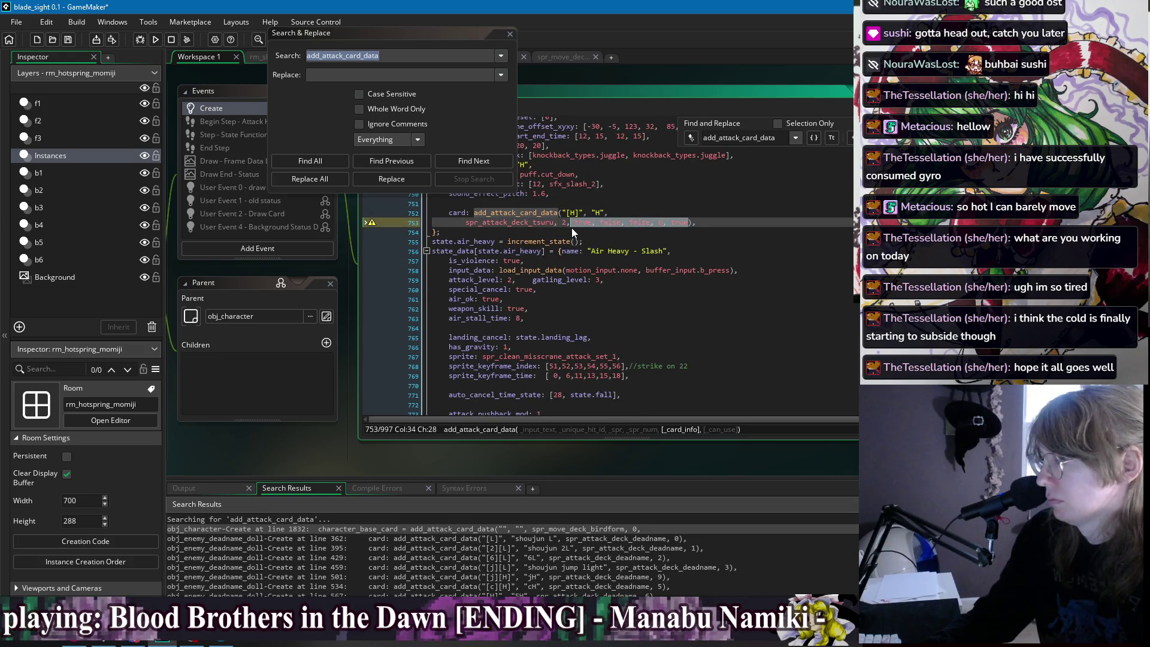
key("Delete")
key("BackSpace")
left_click(467, 222)
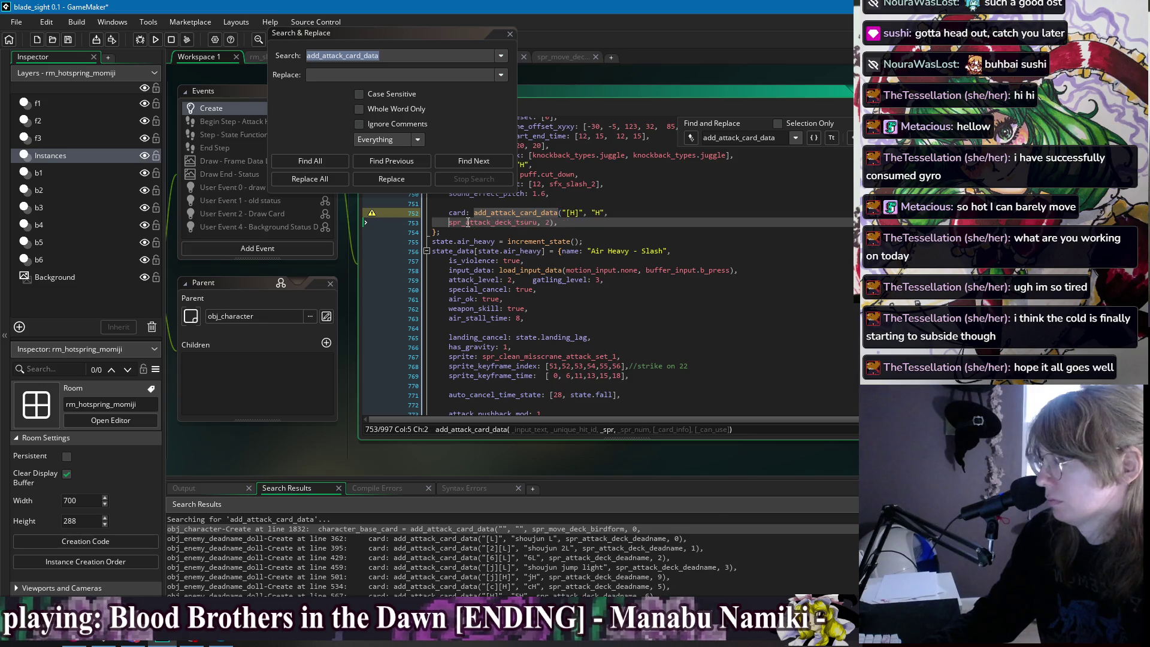
key("BackSpace")
key("BackSpace")
key("BackSpace")
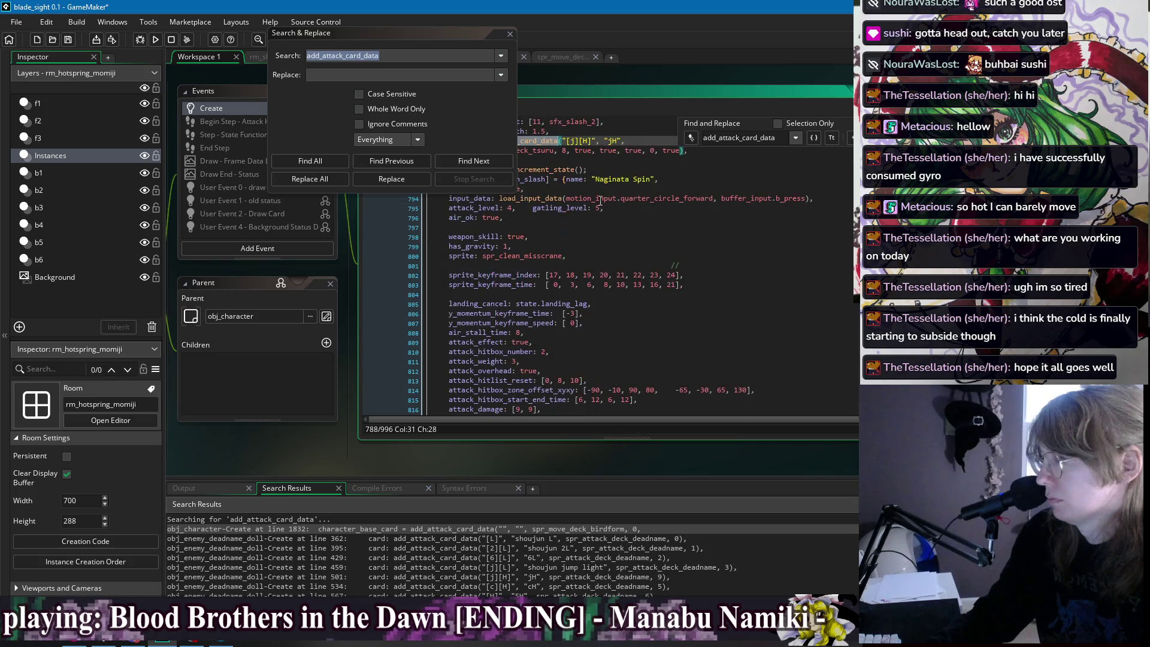
Shorten jH to end spr_attack_deck_tsuru, 8 and j236H to spr_attack_deck_tsuru, 3, bracket on new line.
key("Return")
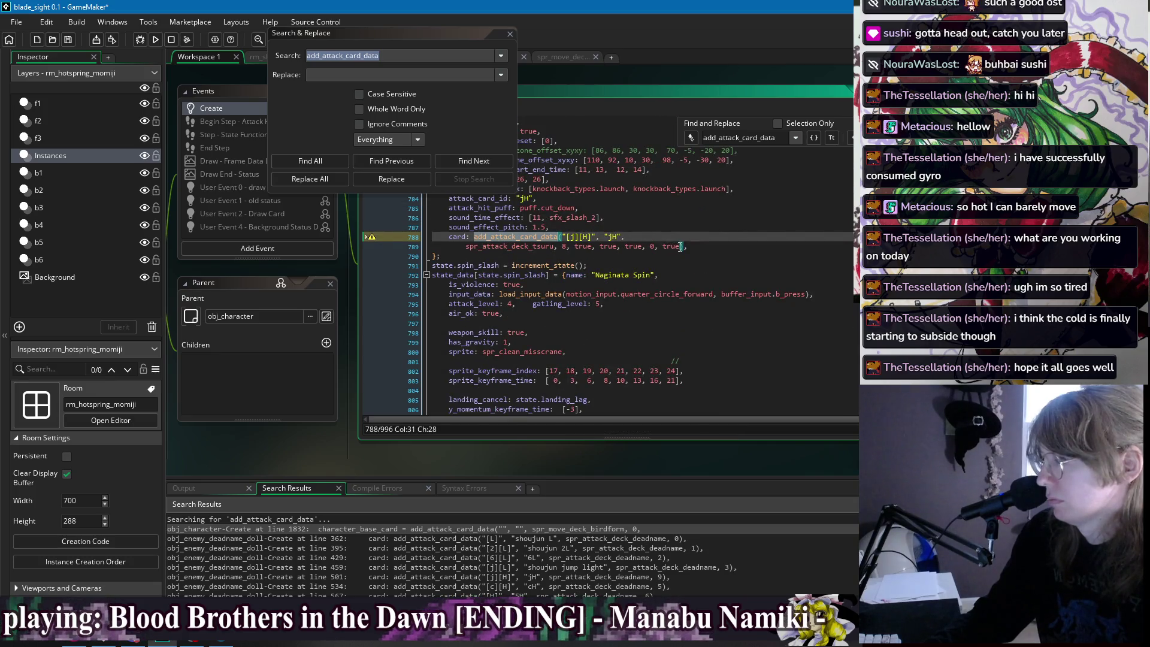
left_click_drag(680, 247, 568, 246)
key("BackSpace")
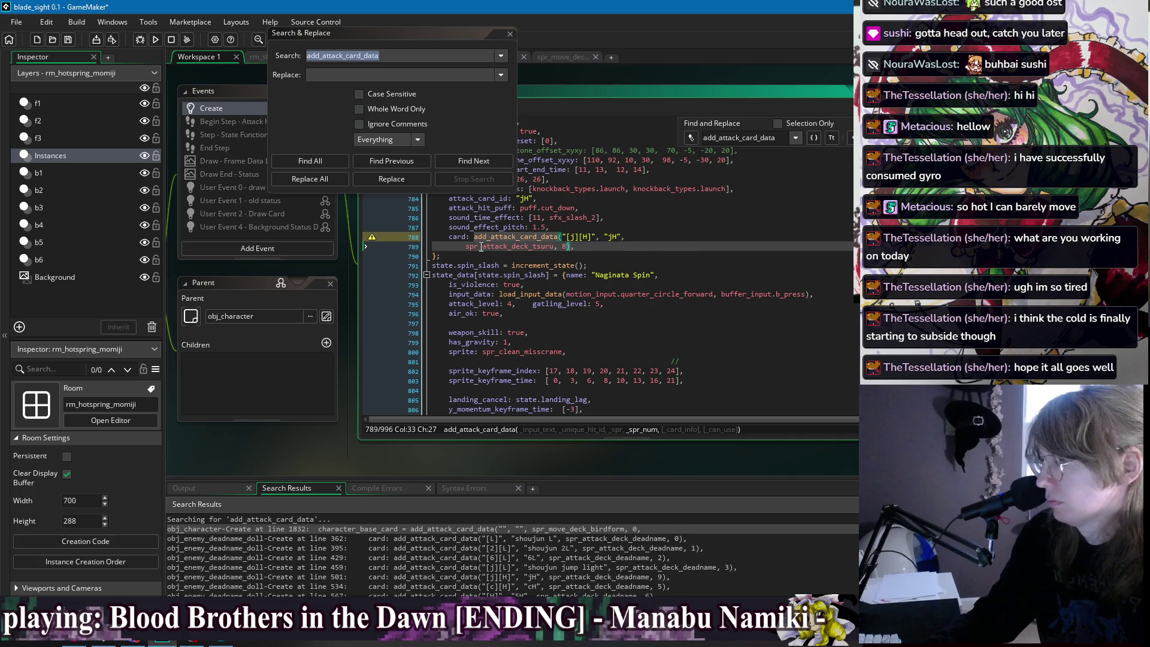
key("Home")
key("BackSpace")
key("BackSpace")
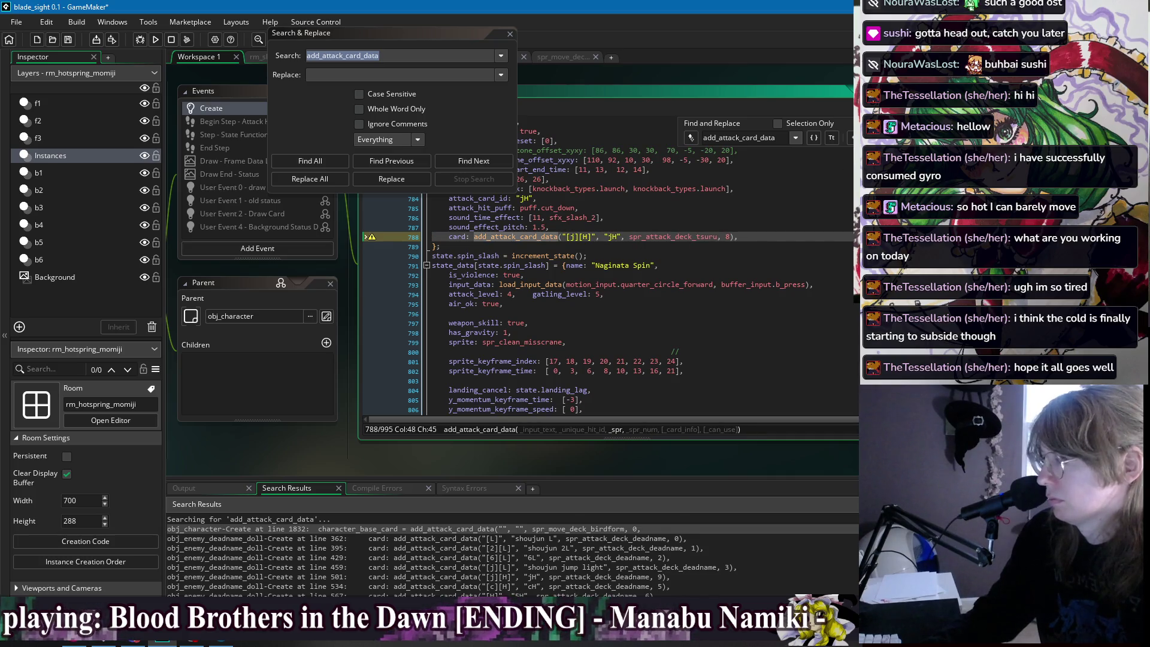
key("F3")
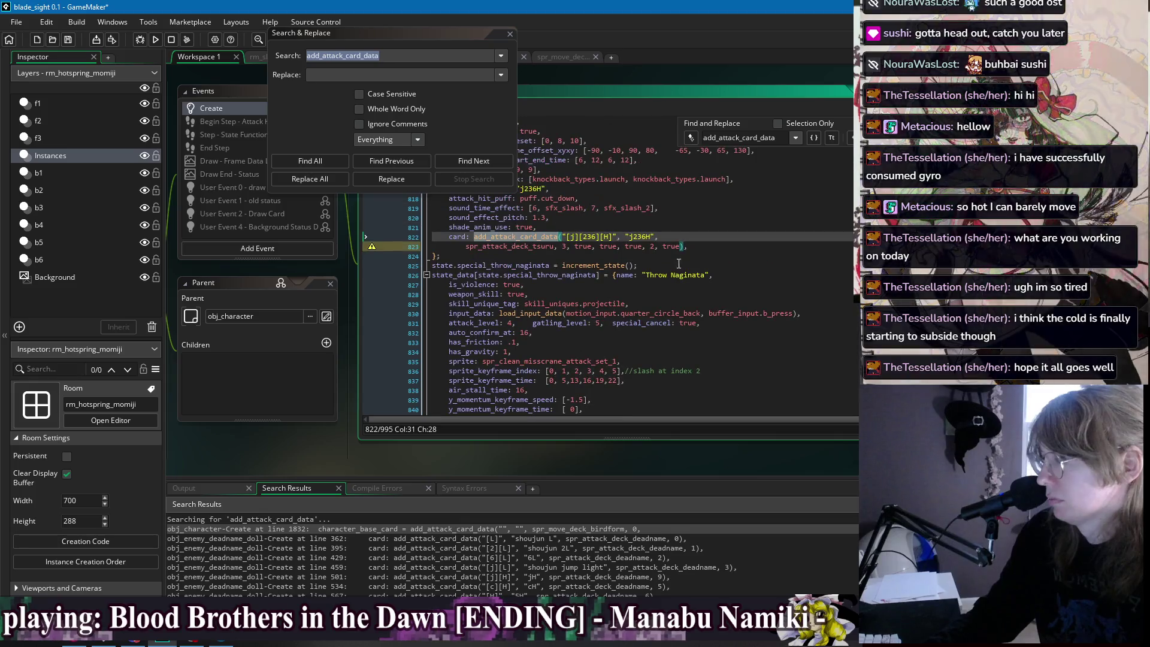
left_click(681, 246)
left_click_drag(680, 246, 568, 247)
key("BackSpace")
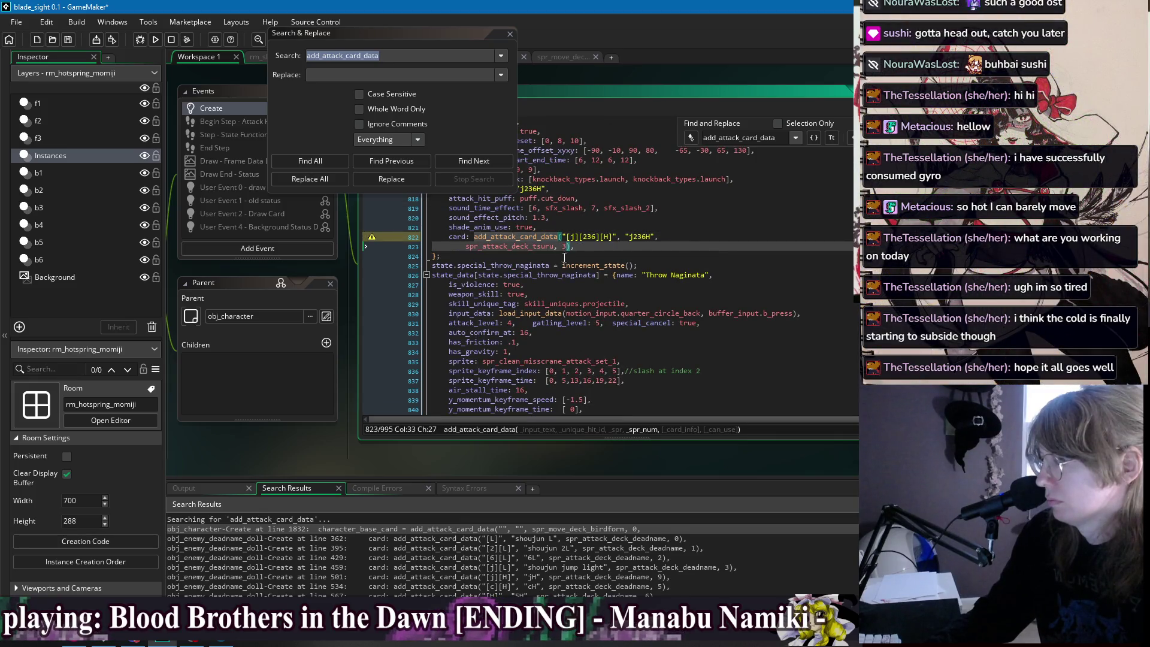
left_click(463, 246)
key("BackSpace")
key("BackSpace")
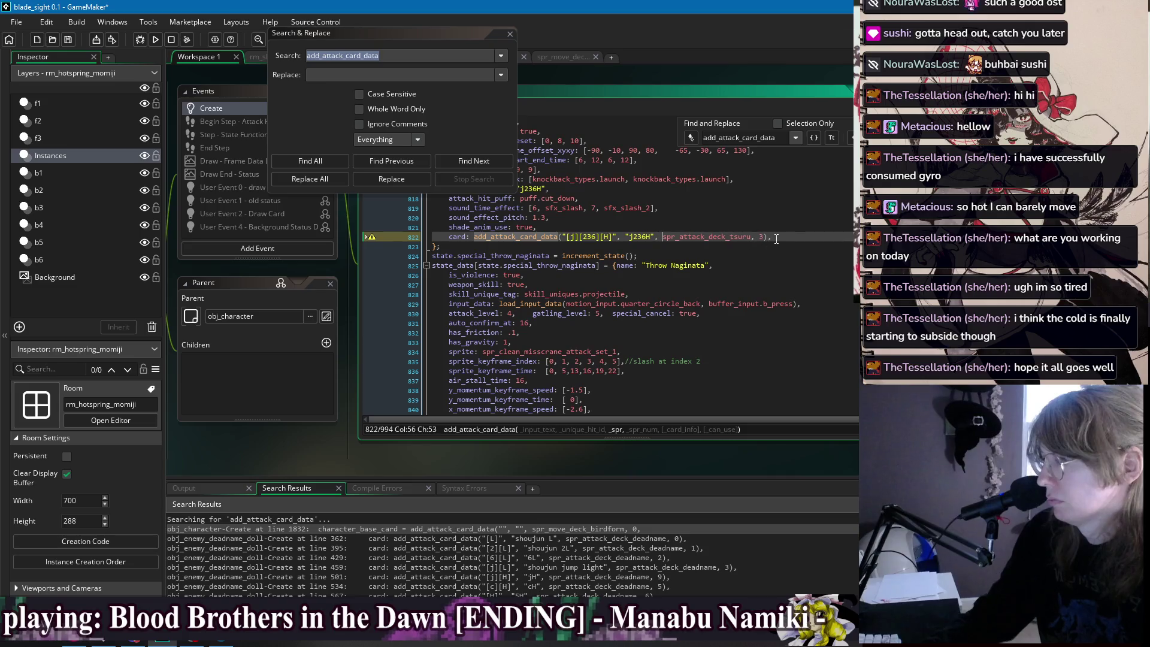
left_click(763, 237)
key("Return")
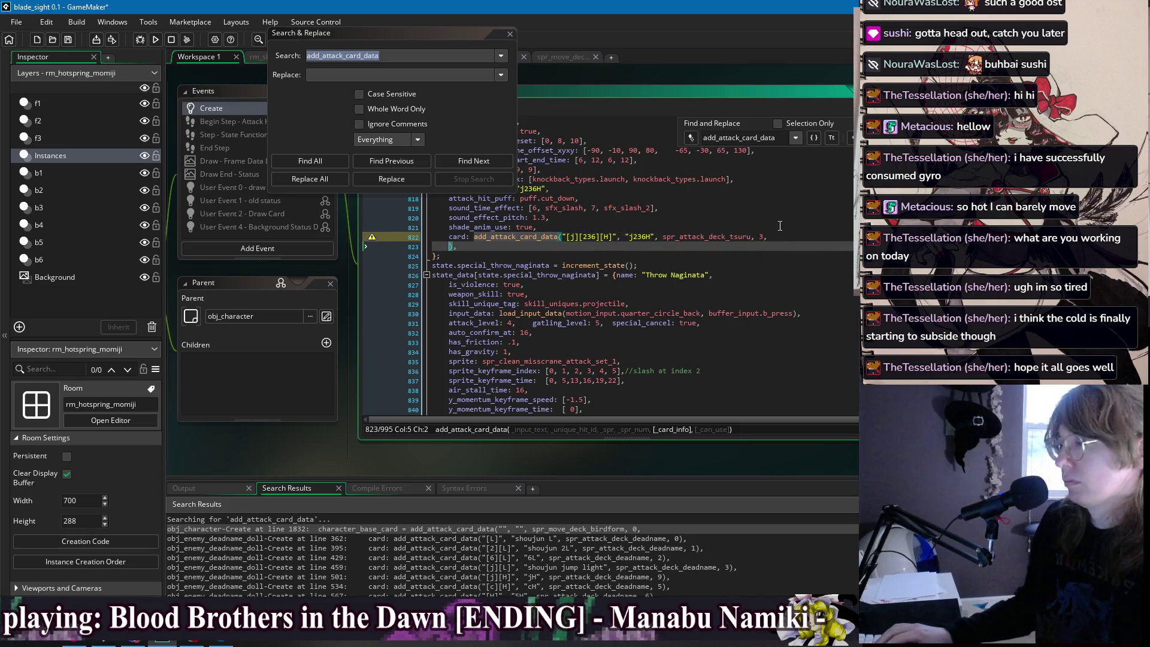
Add descriptions: j236H spins the naginata over a large area; 214H throws it, becoming unarmed.
type("\"Spi")
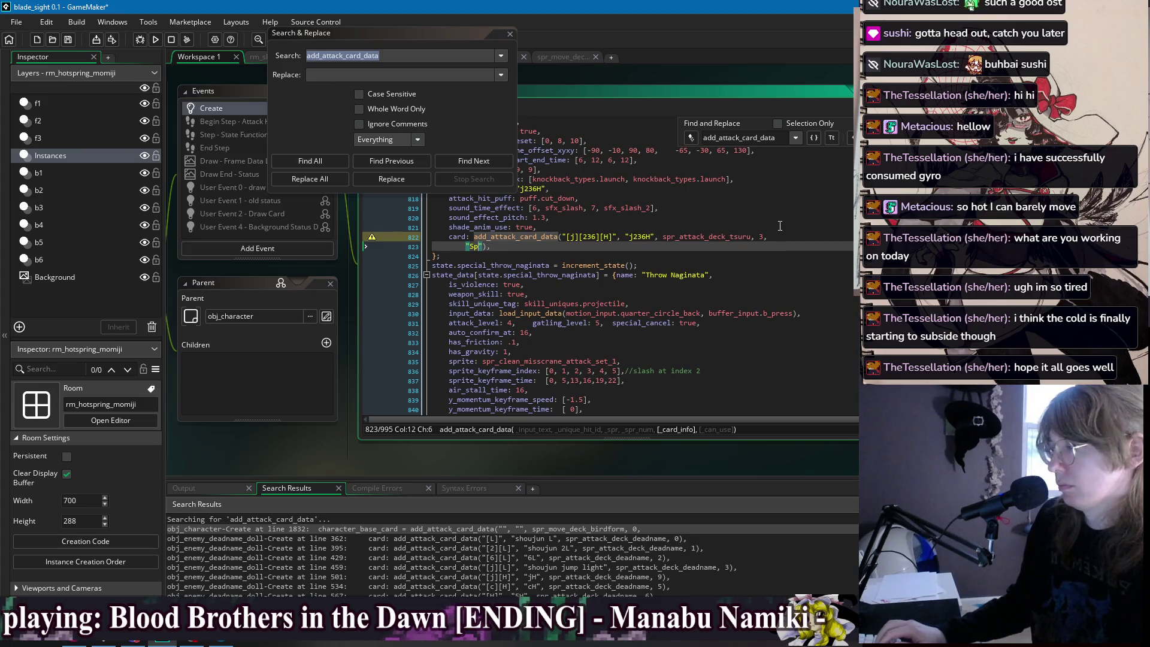
type("in t")
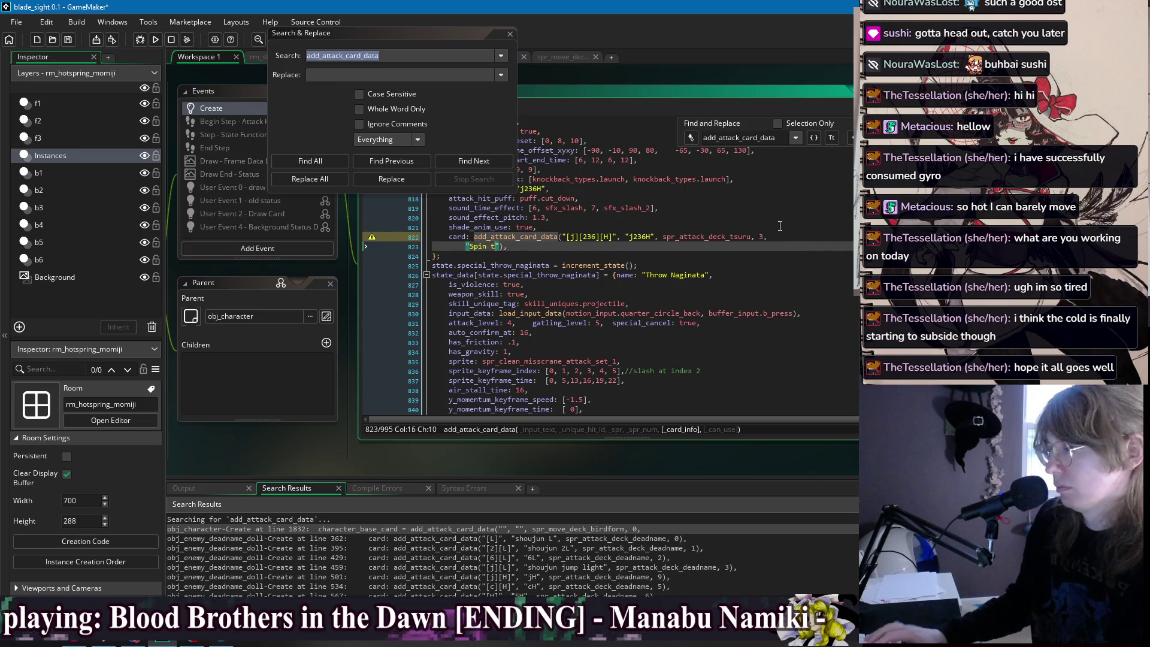
type("naginata a")
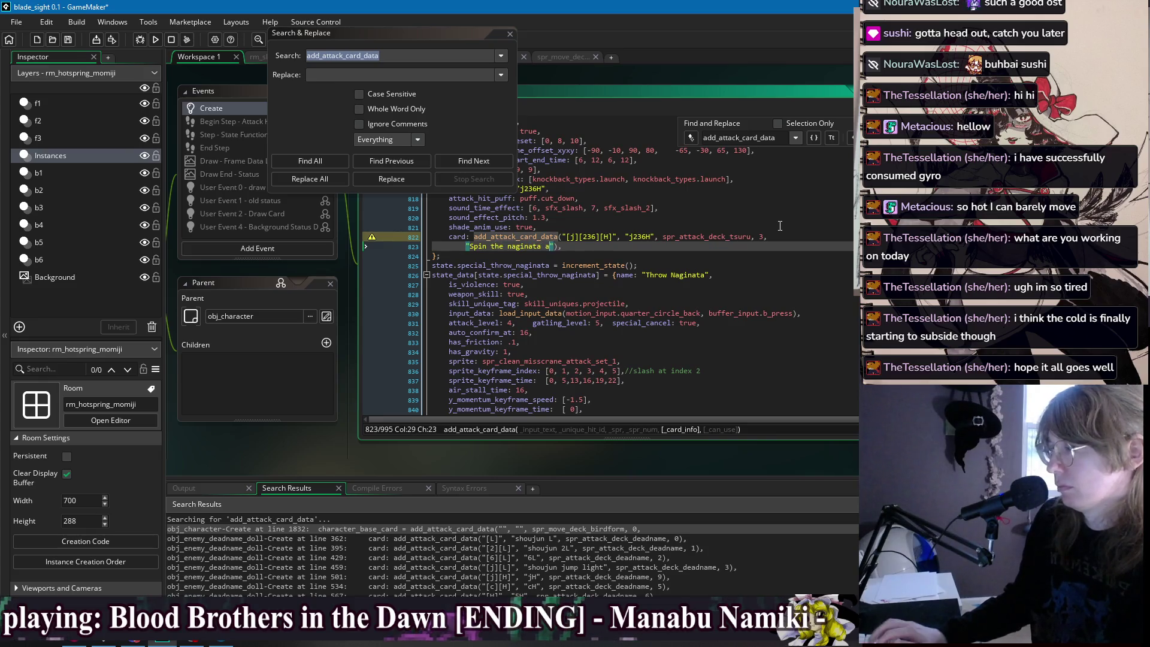
type("nd hitting ")
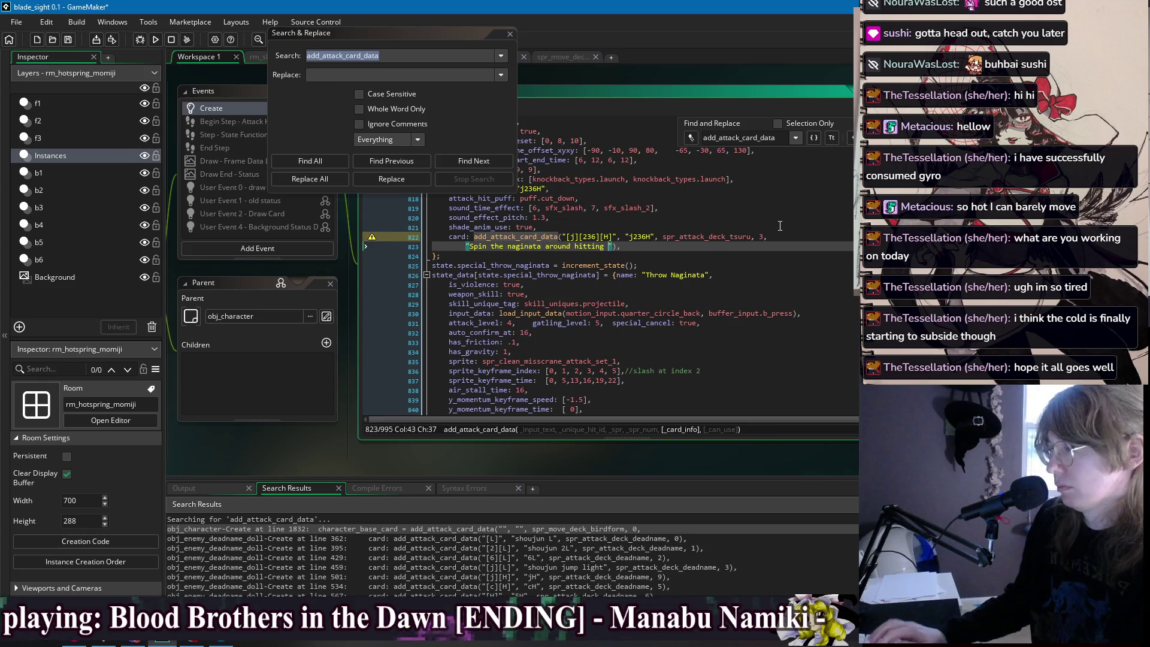
type("veral times in ")
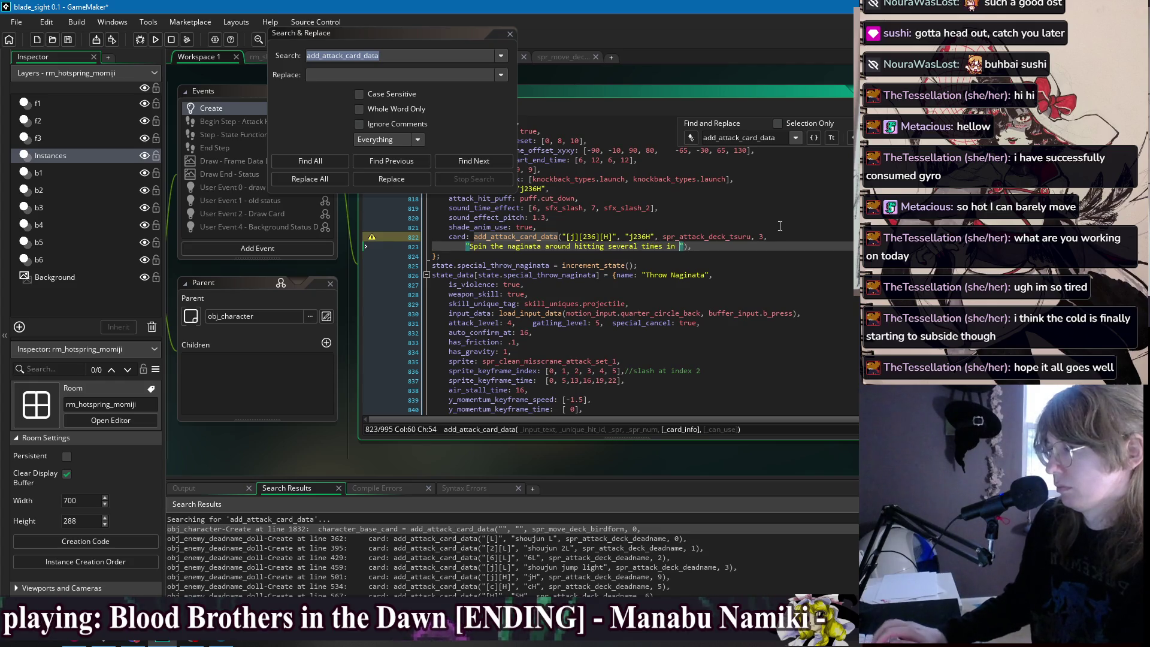
type("large area.")
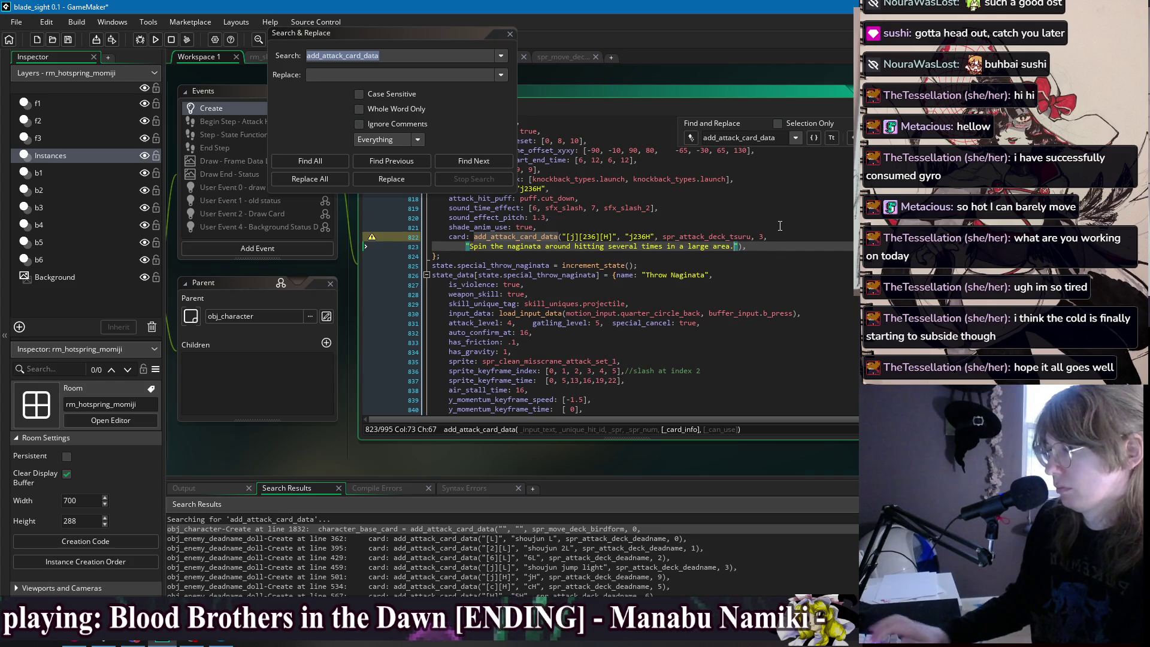
key("F3")
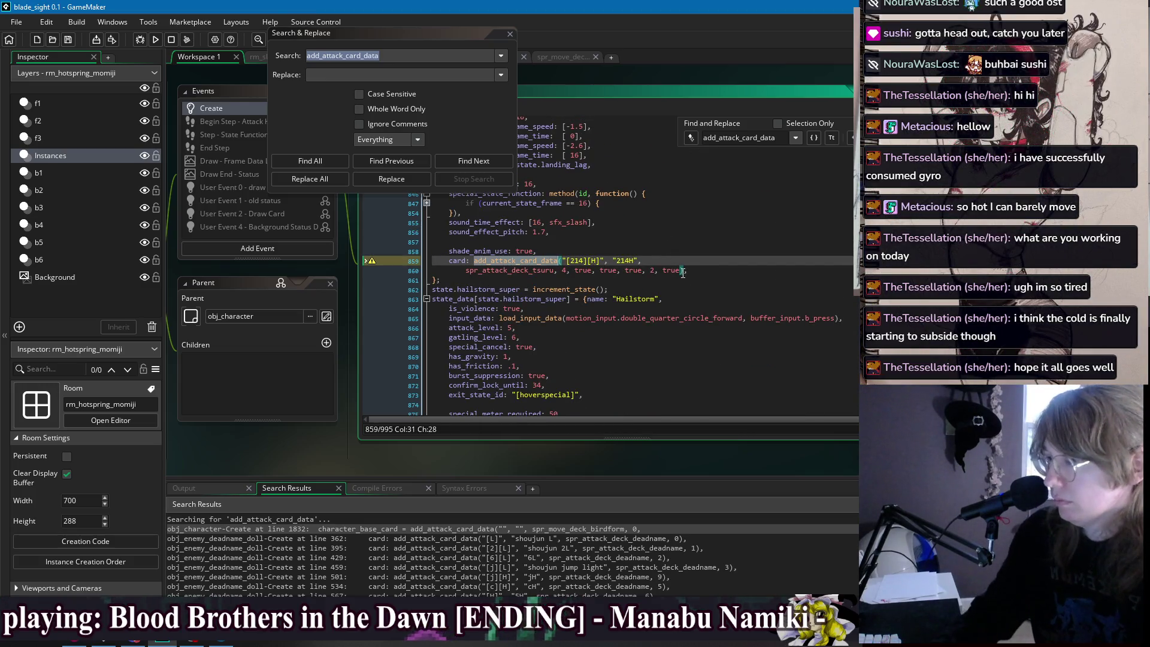
left_click(680, 271)
type(",")
key("Return")
type("\"")
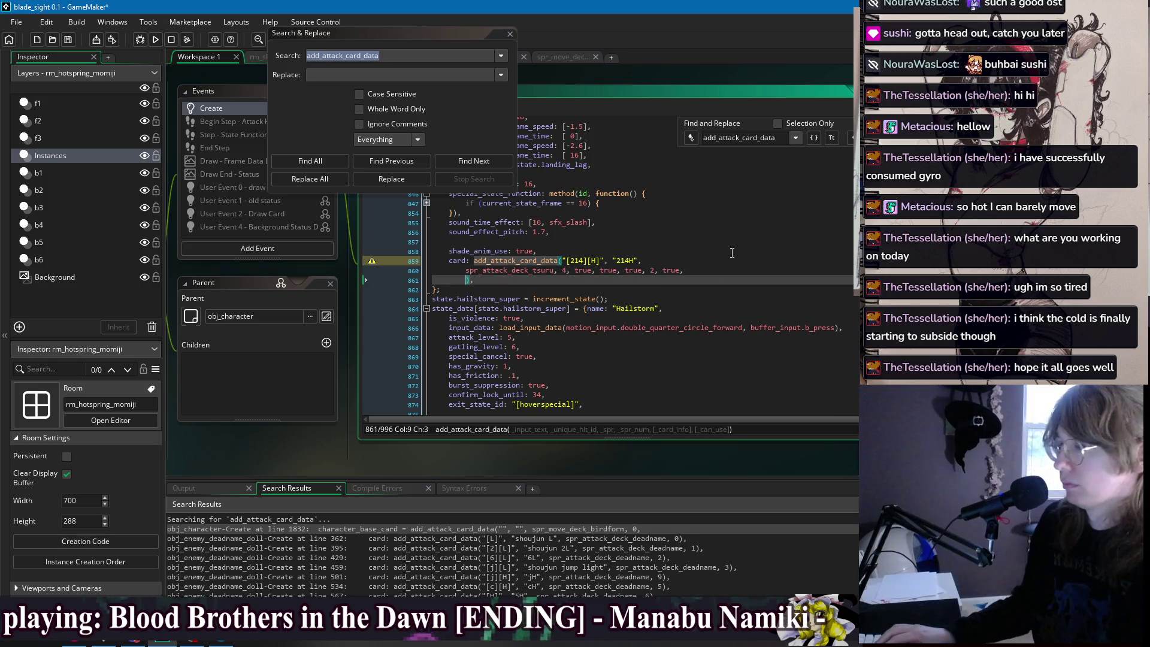
type("Throw the n")
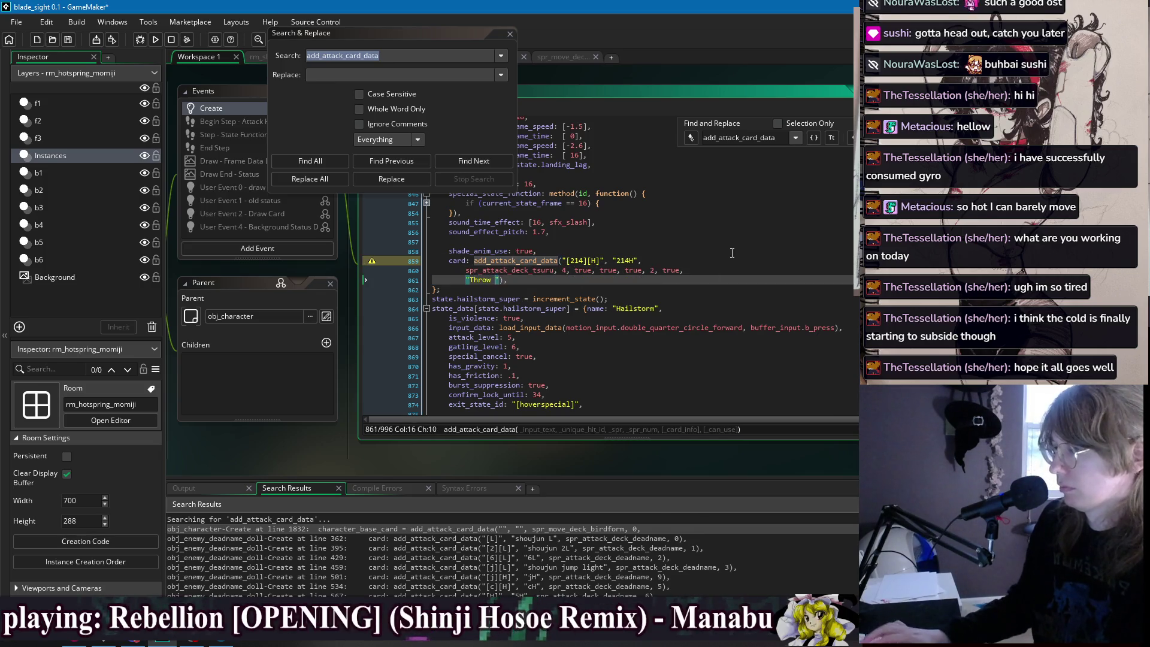
type("ata")
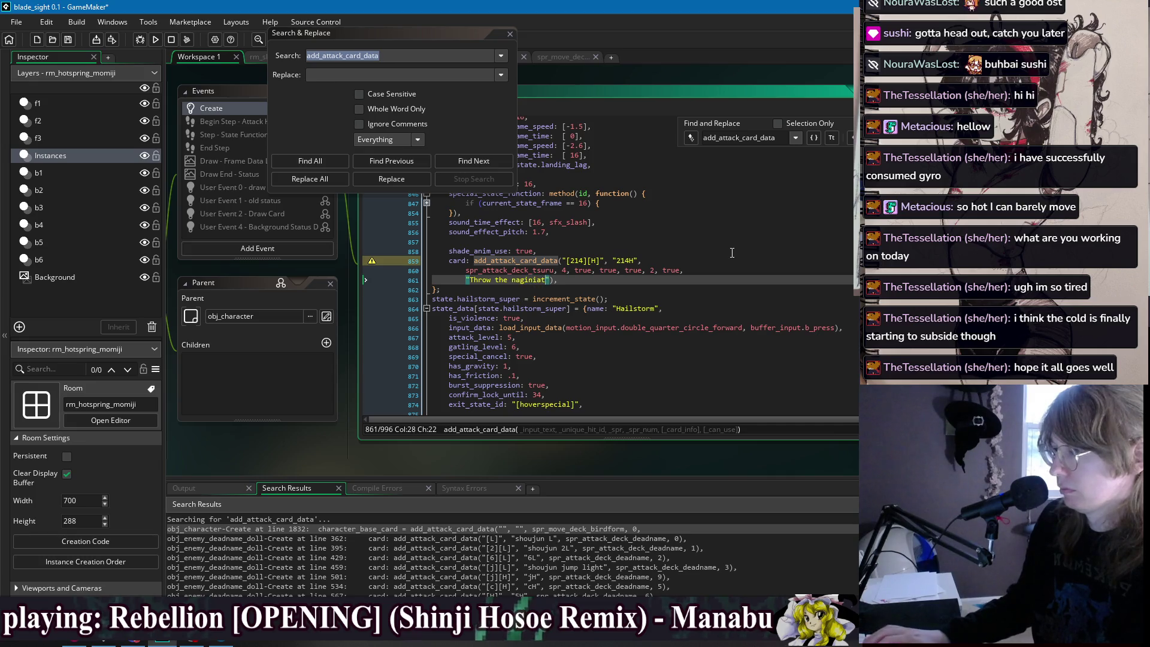
key("BackSpace")
key("BackSpace")
key("BackSpace")
type("ata ")
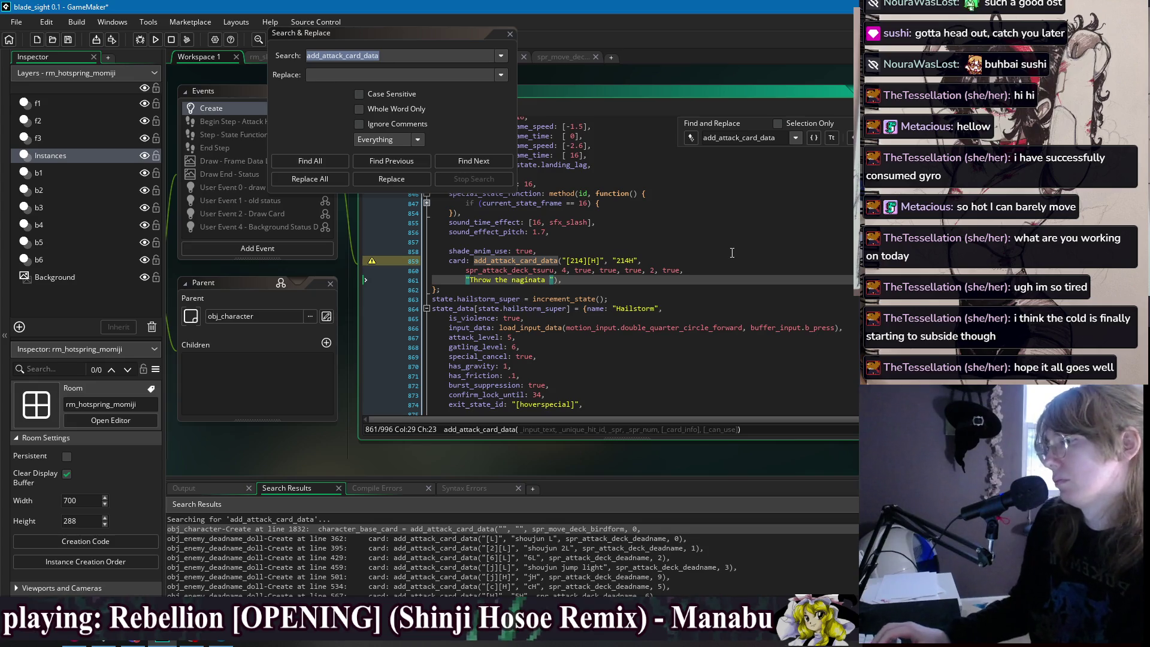
type("ware")
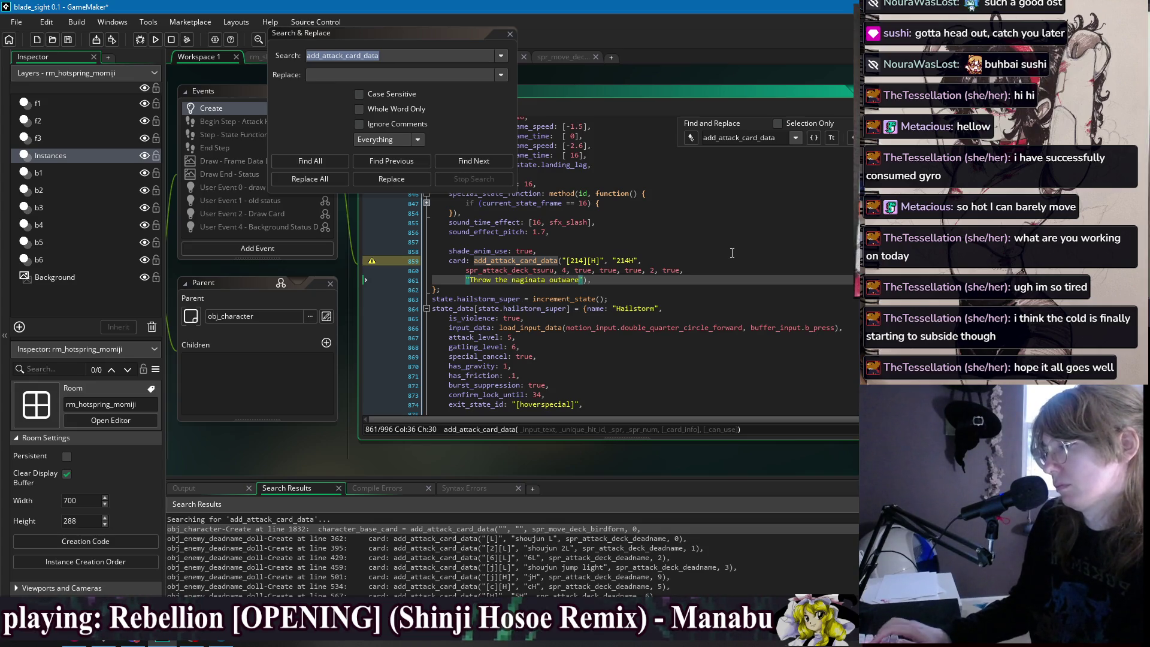
type(" be")
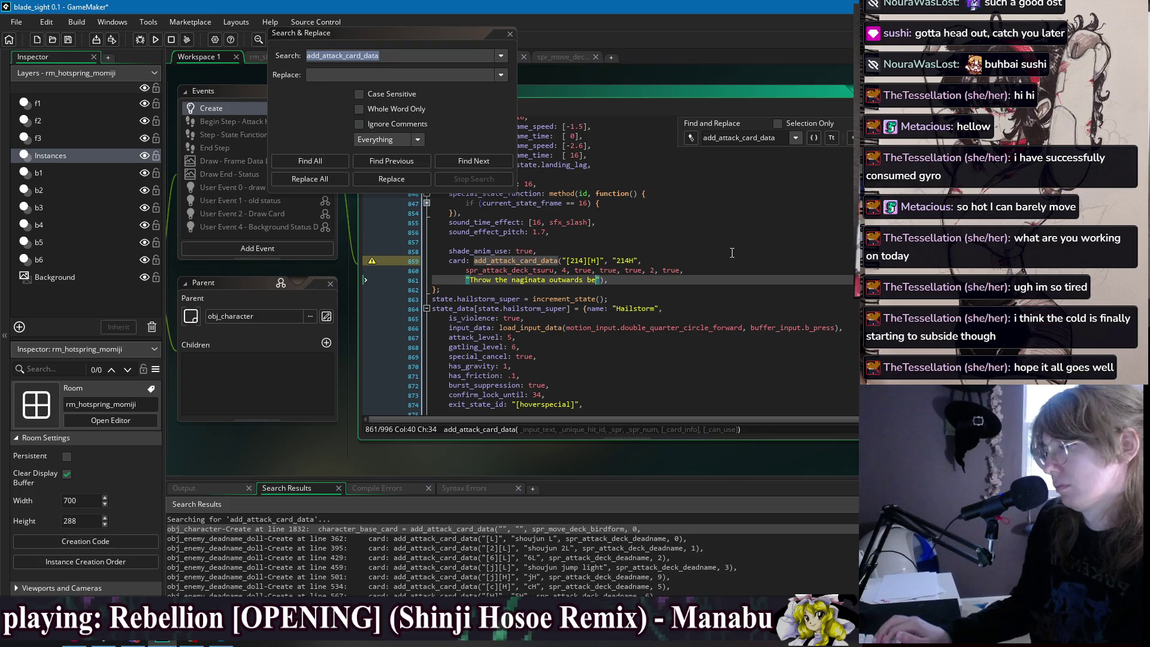
key("BackSpace")
key("BackSpace")
key("BackSpace")
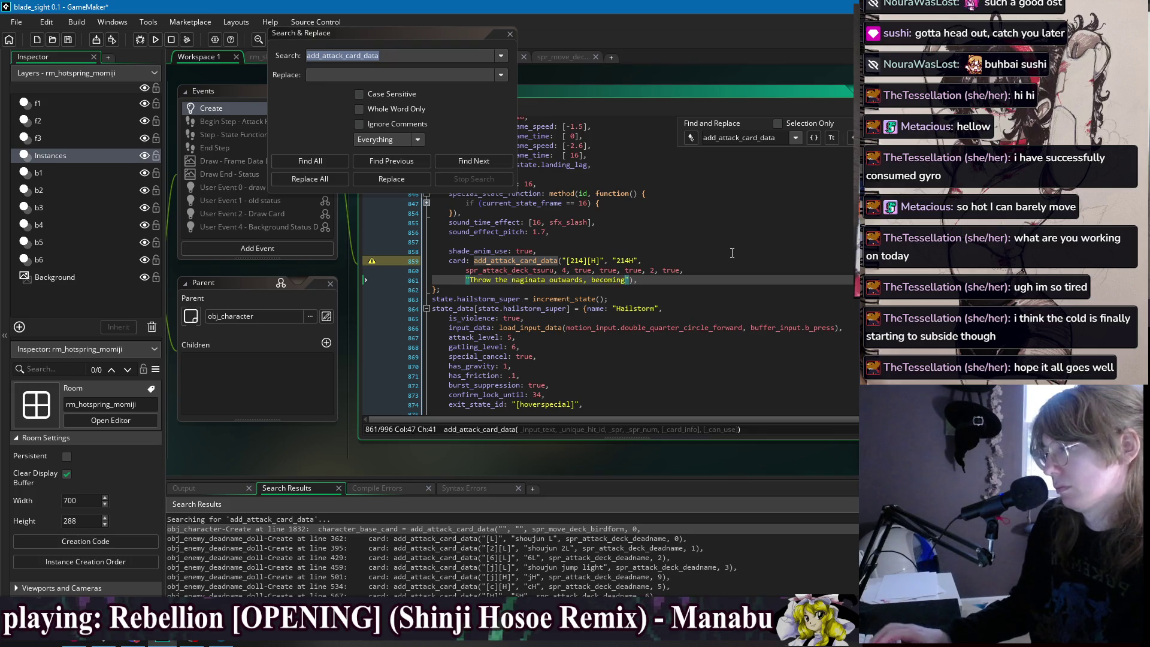
type(" unarmed. Aut")
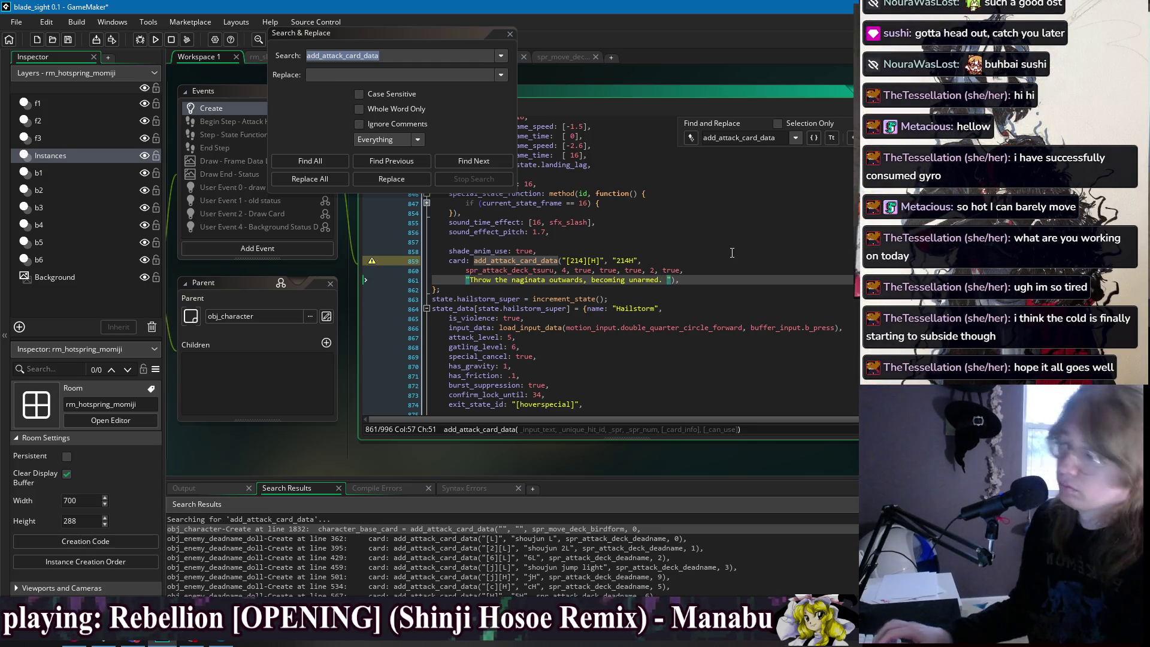
type("omatically retur")
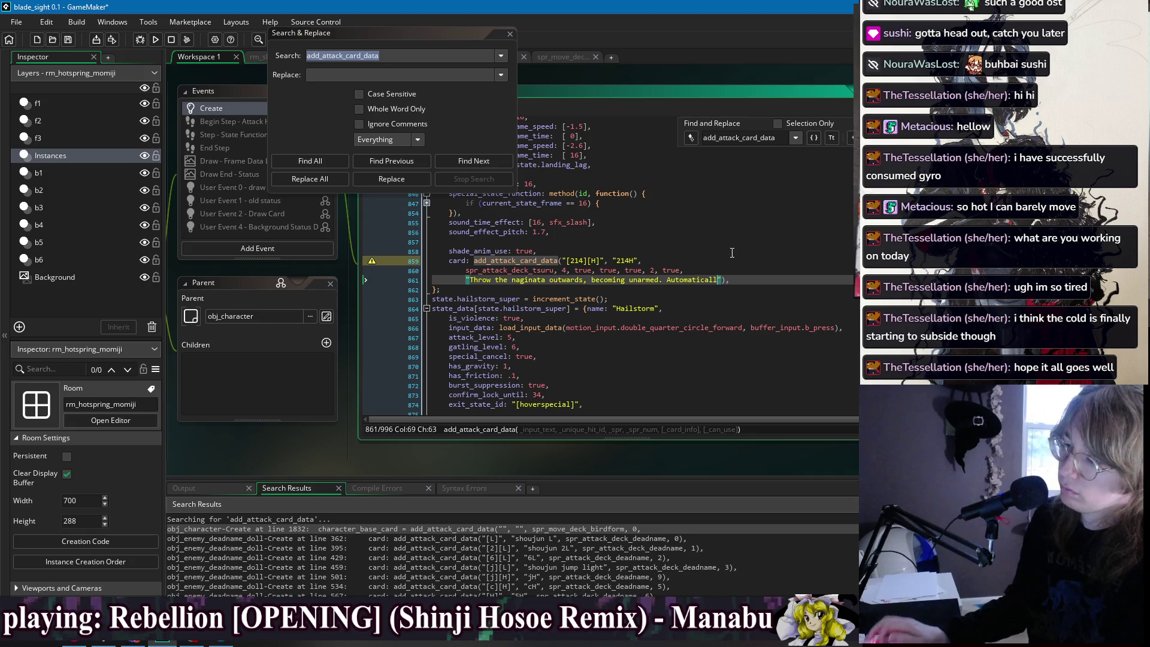
type("ns at the end of the at")
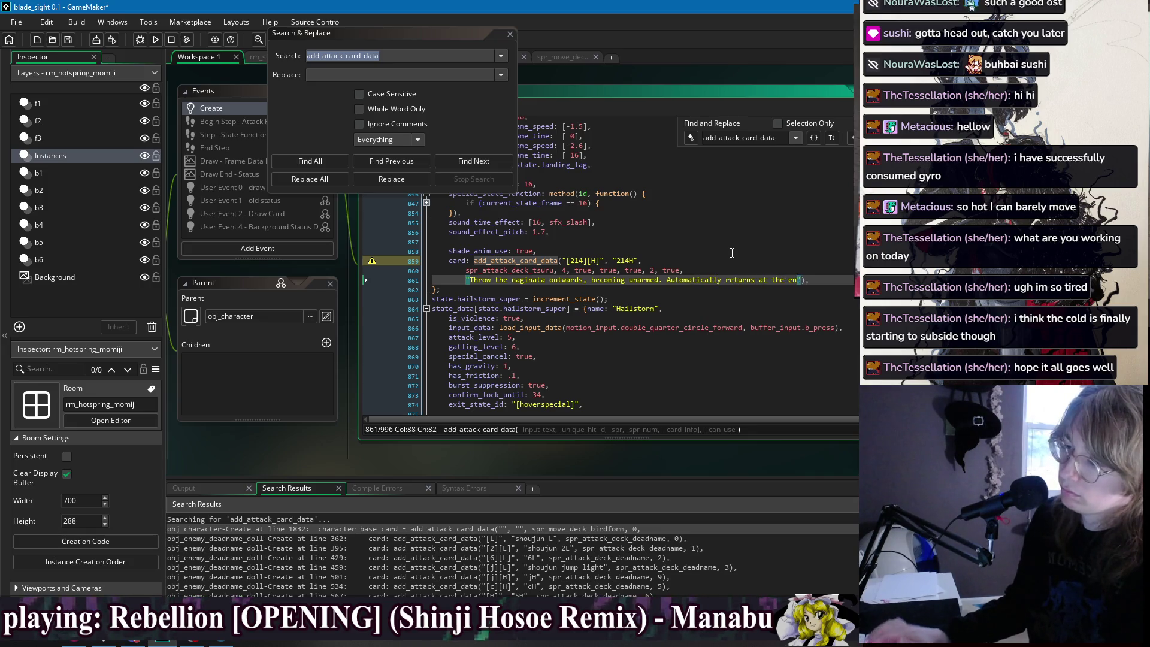
type("tac")
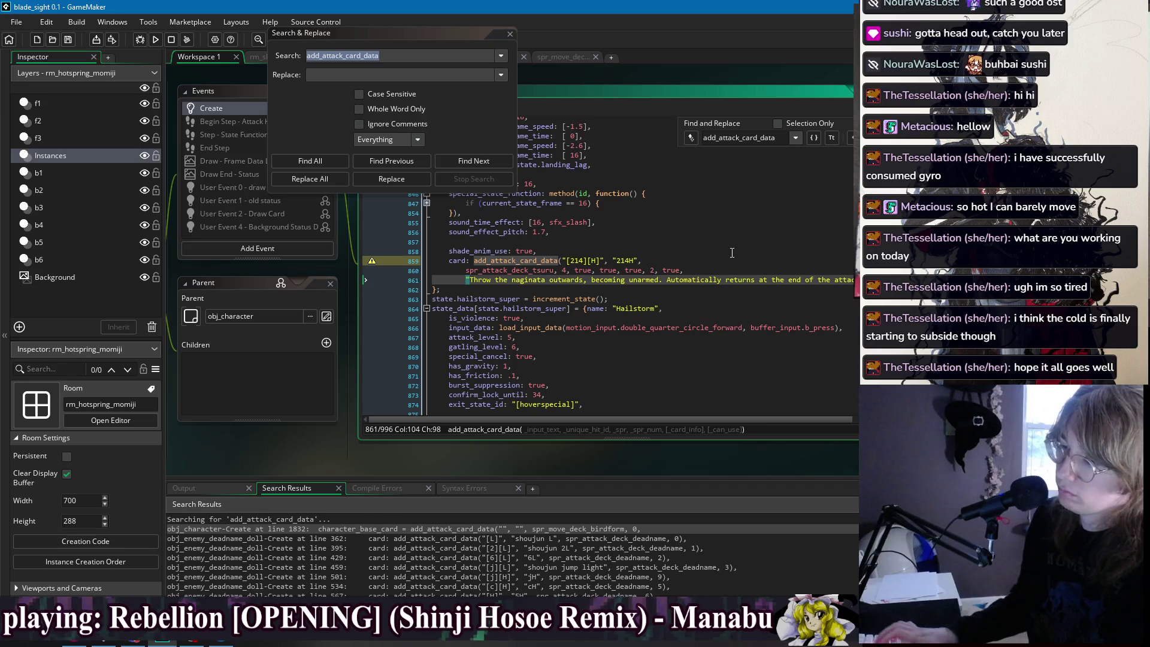
Remove the 214H card's surplus true arguments and join its sprite argument onto the call line.
left_click_drag(684, 270, 566, 279)
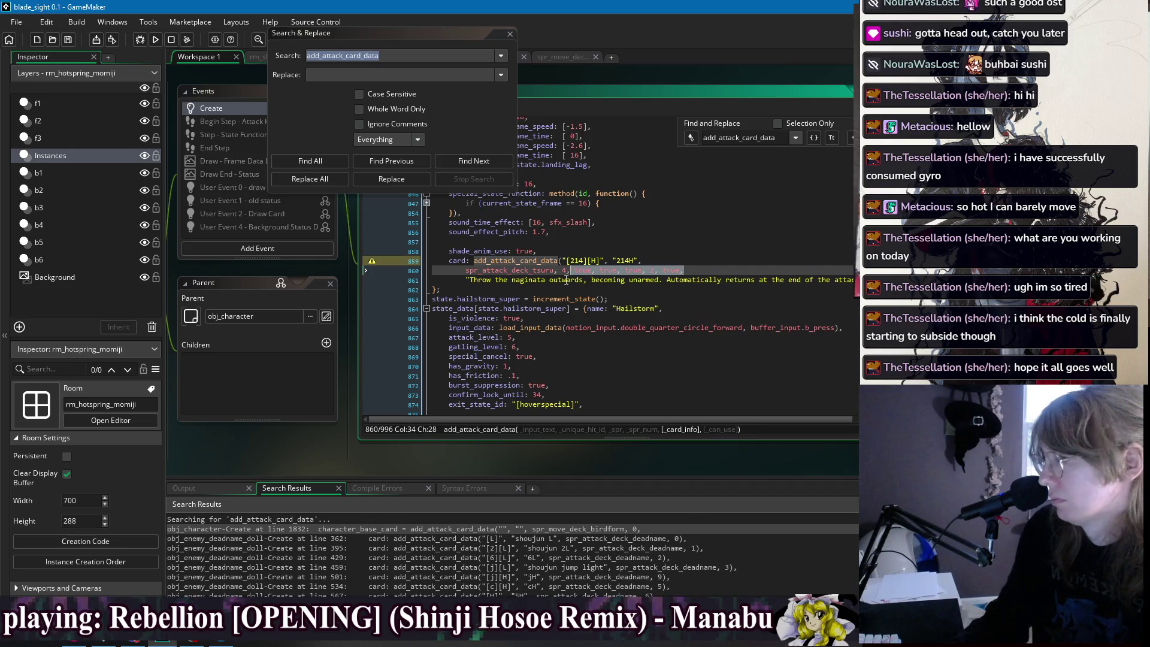
key("BackSpace")
key("Home")
key("BackSpace")
key("BackSpace")
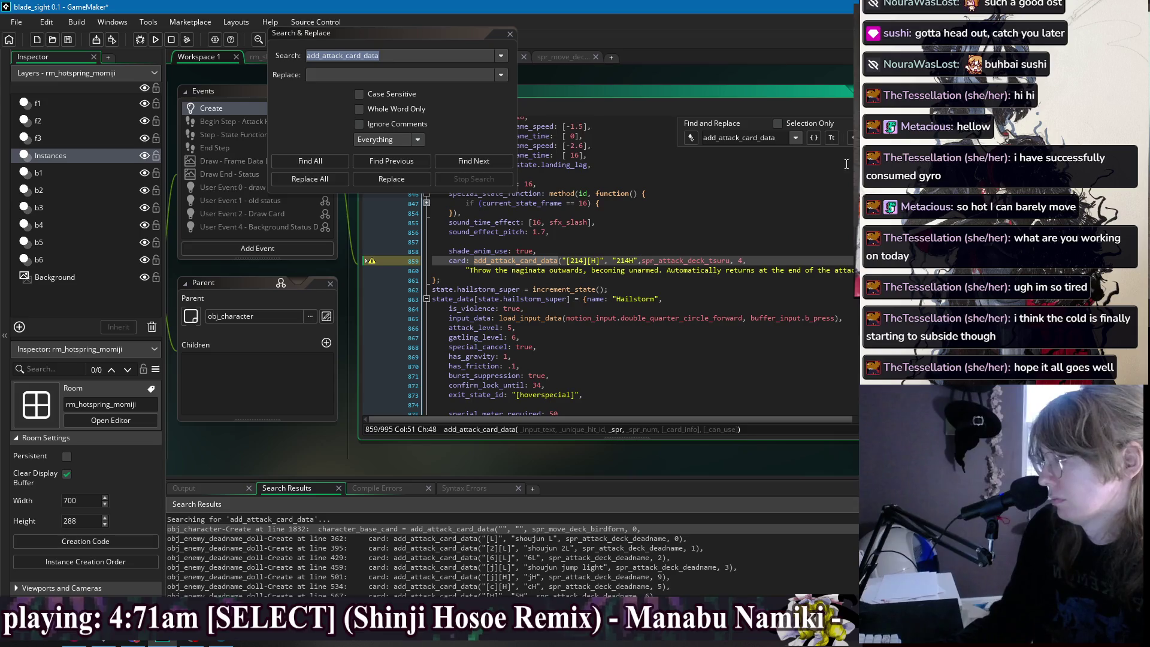
key("F3")
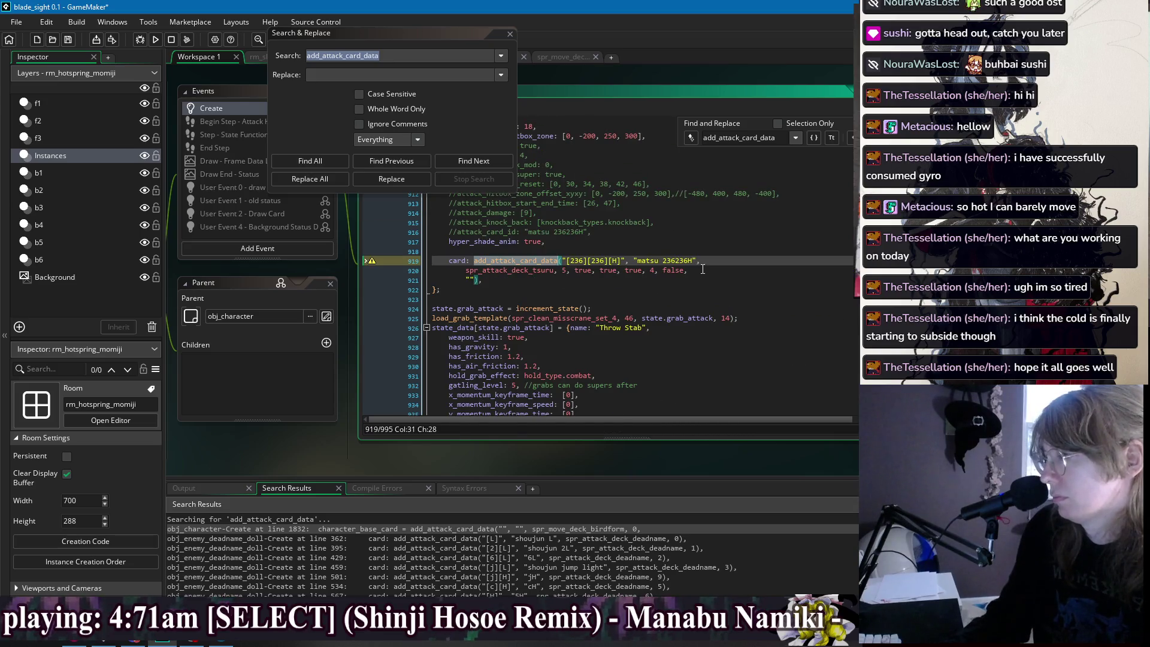
Fill in the 236236H card description: a wall of ice crashing over the battlefield in a hailstorm.
key("End")
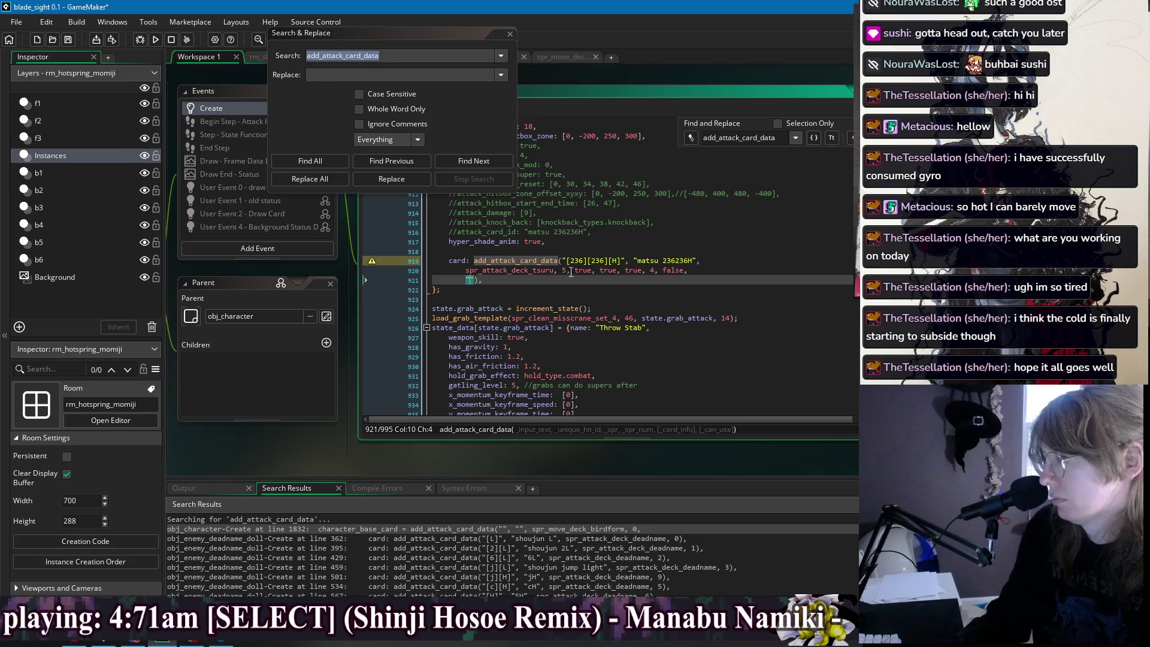
left_click(472, 280)
type("Call")
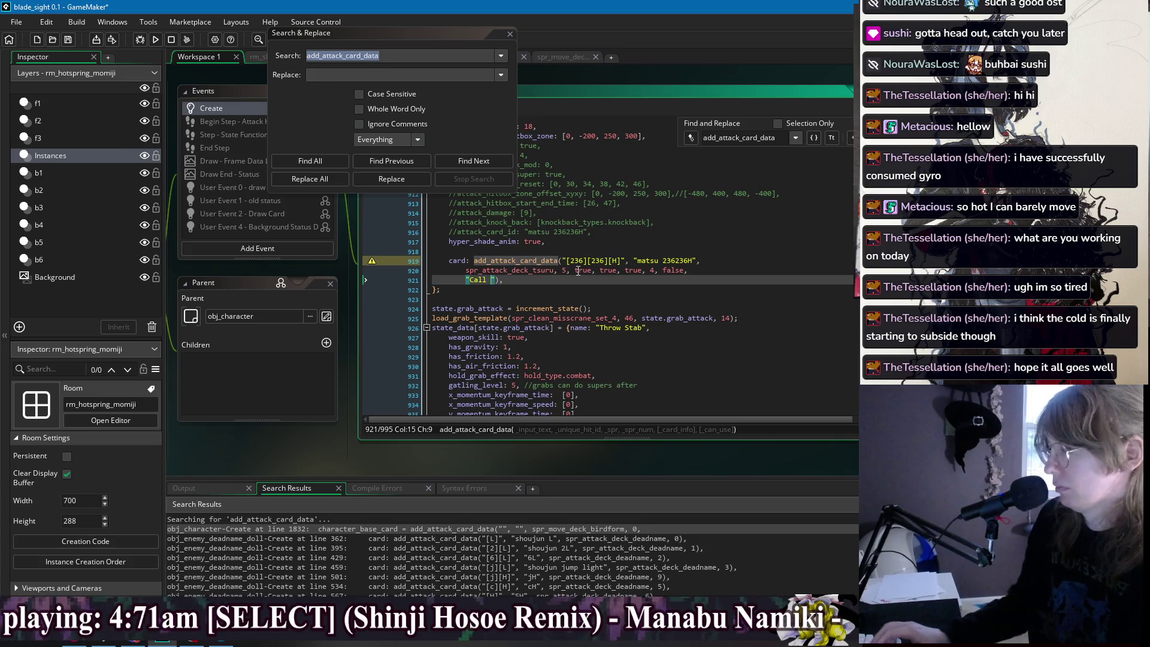
type("down")
type(" a wa")
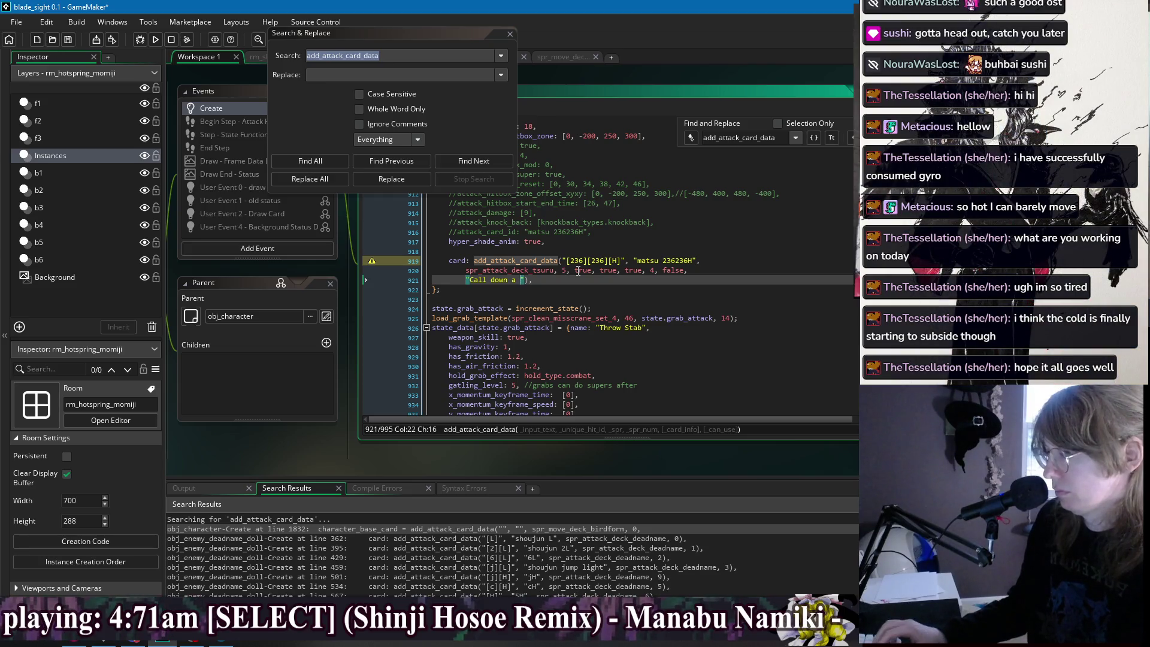
type("ll of ic")
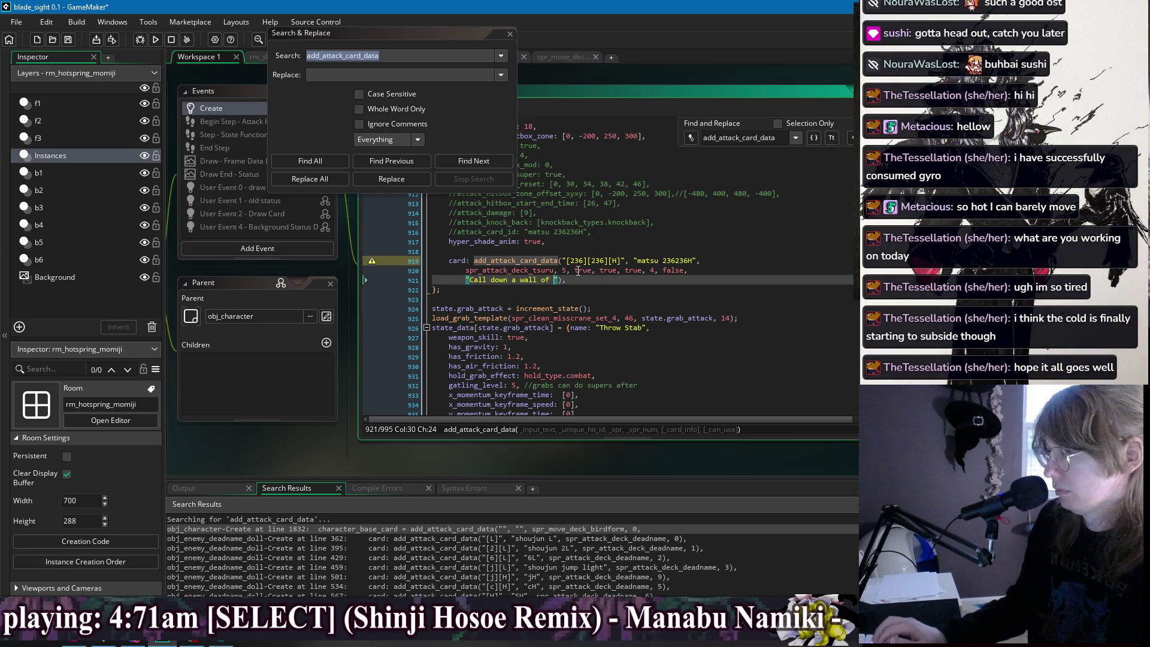
type("e to c")
type("rash ov")
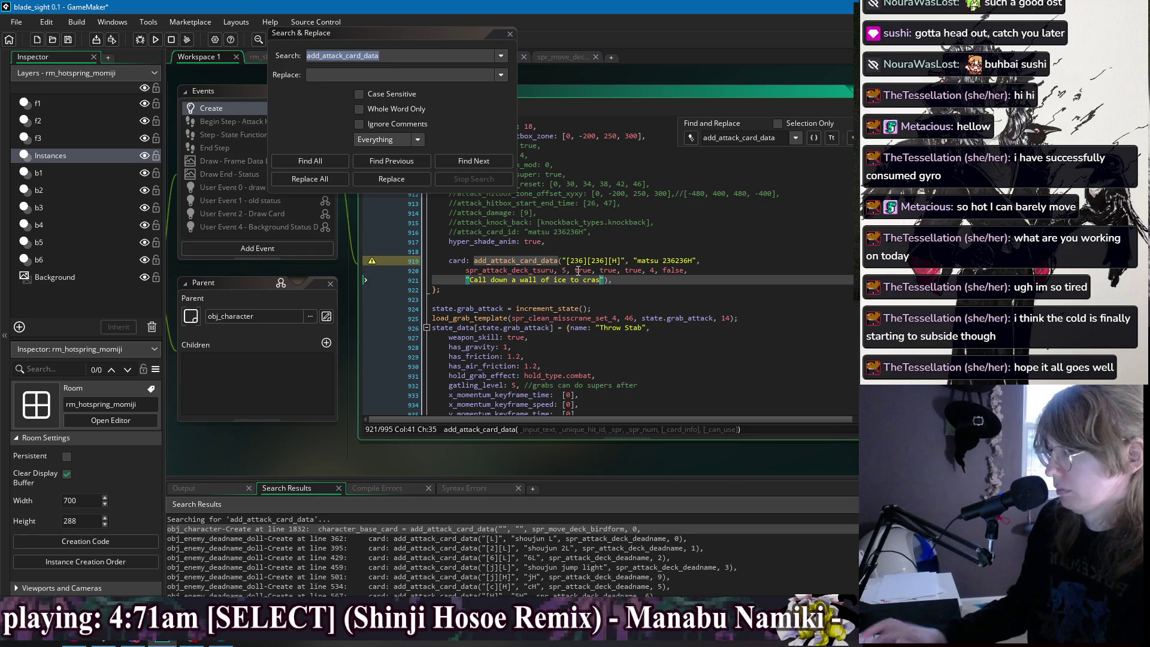
type("er the enemie")
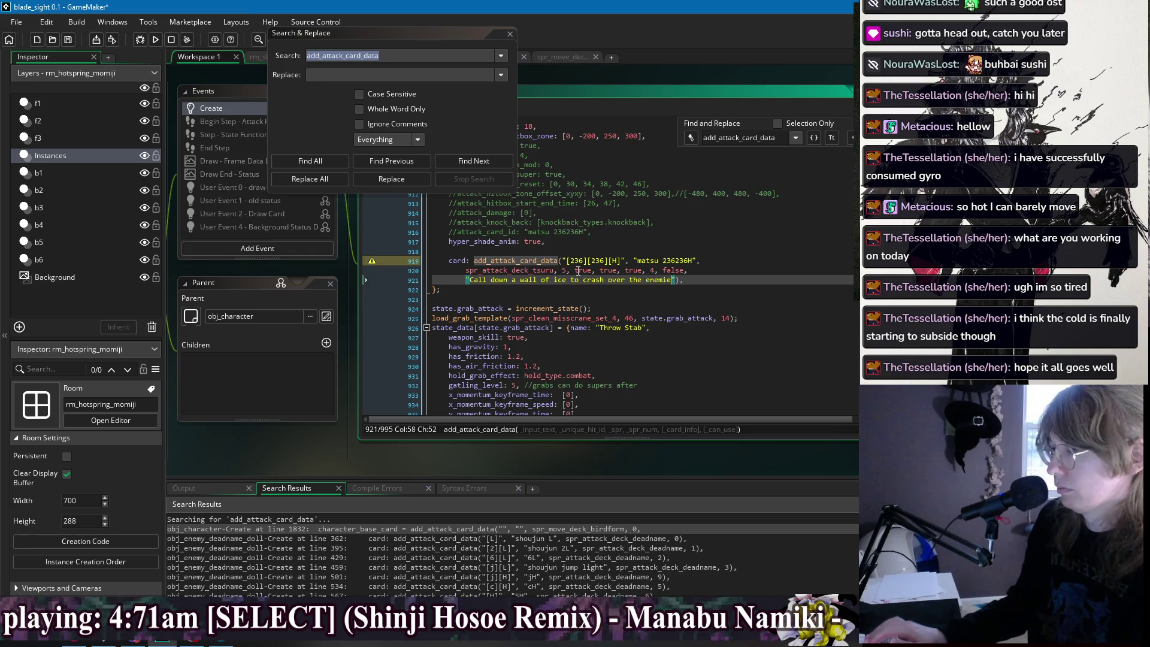
key("BackSpace")
key("BackSpace")
key("BackSpace")
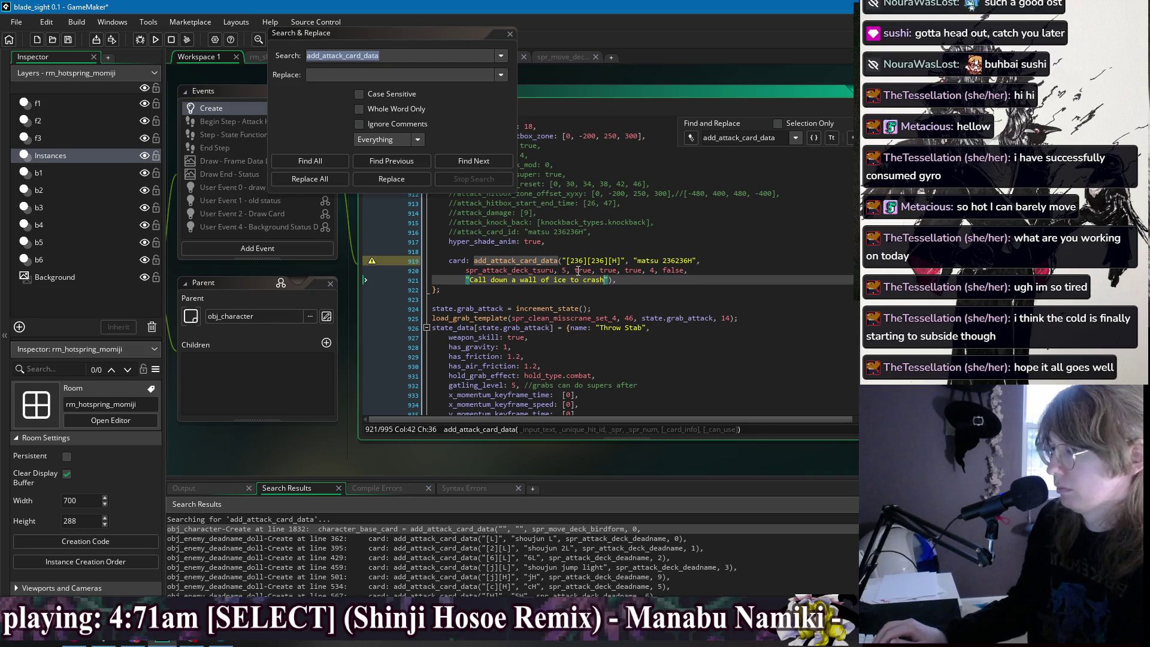
type("over the battlefield i")
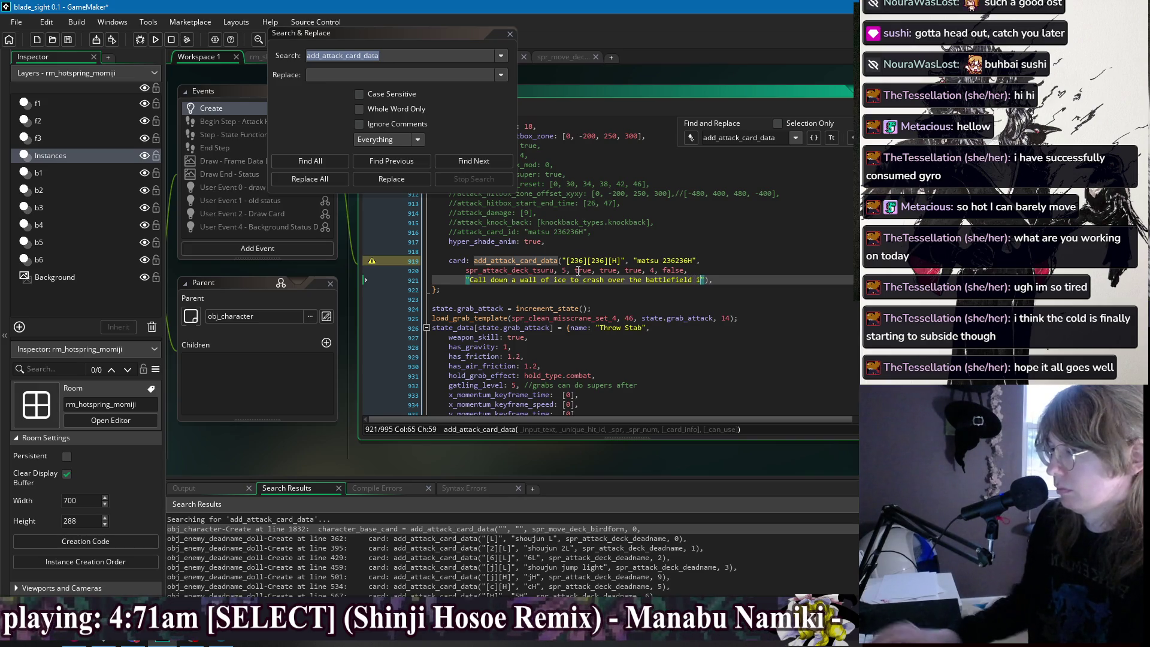
type("n a hailstorm.")
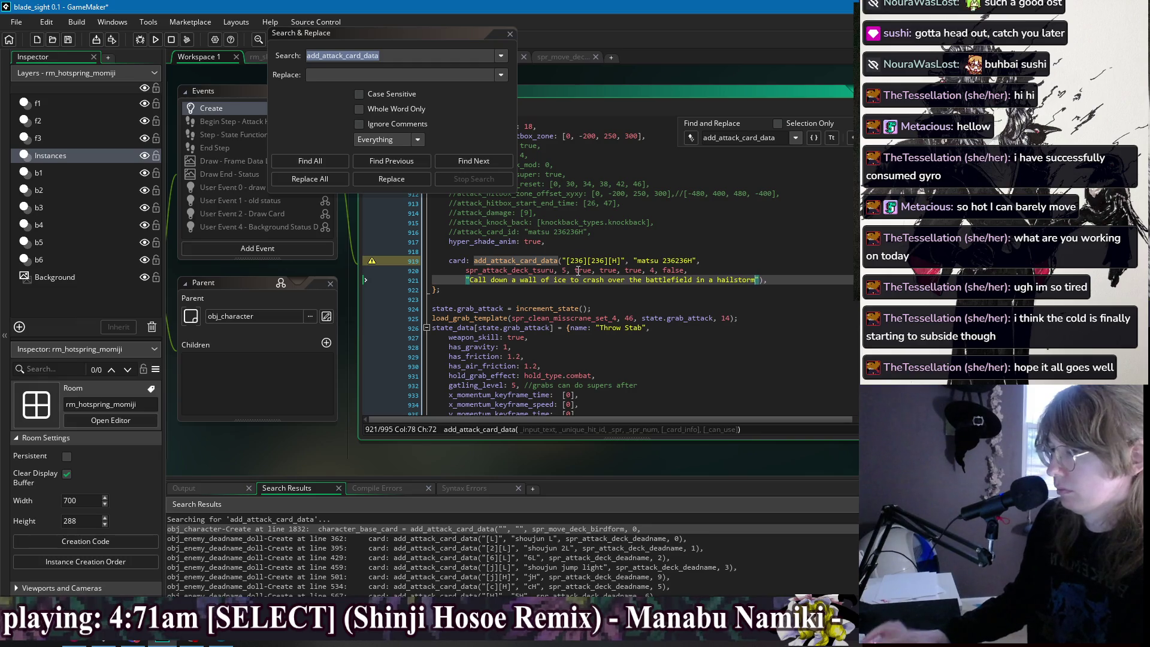
Delete the commented-out attack property lines and the blank line above the card entry.
scroll(643, 275, "up", 5)
scroll(644, 275, "up", 4)
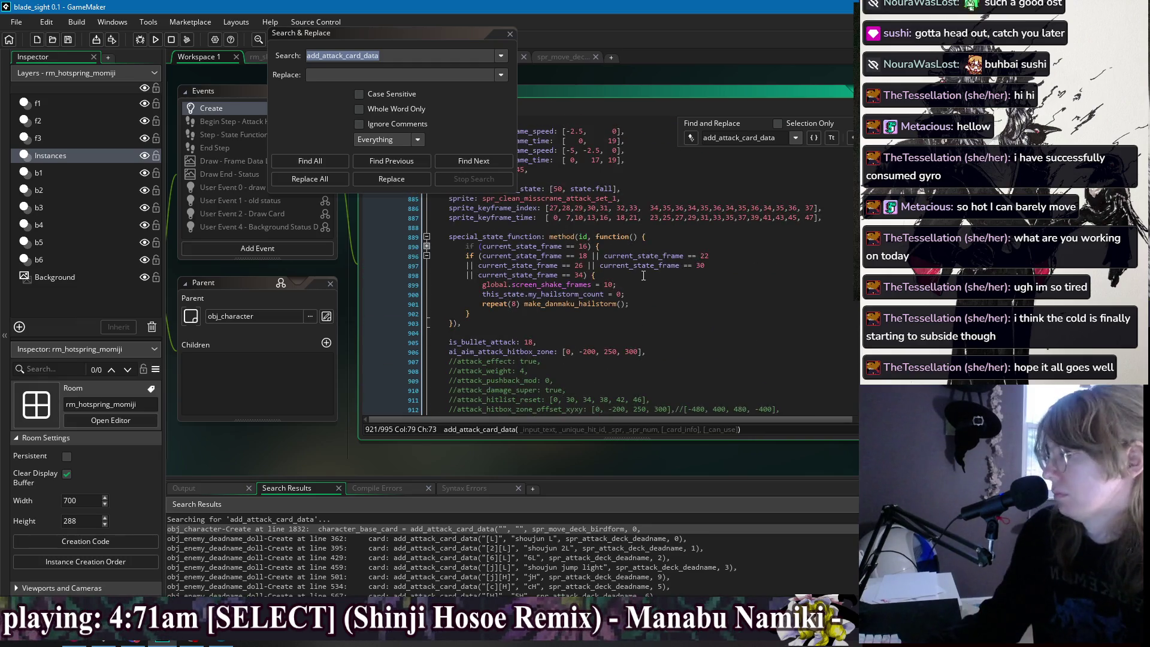
left_click(429, 295)
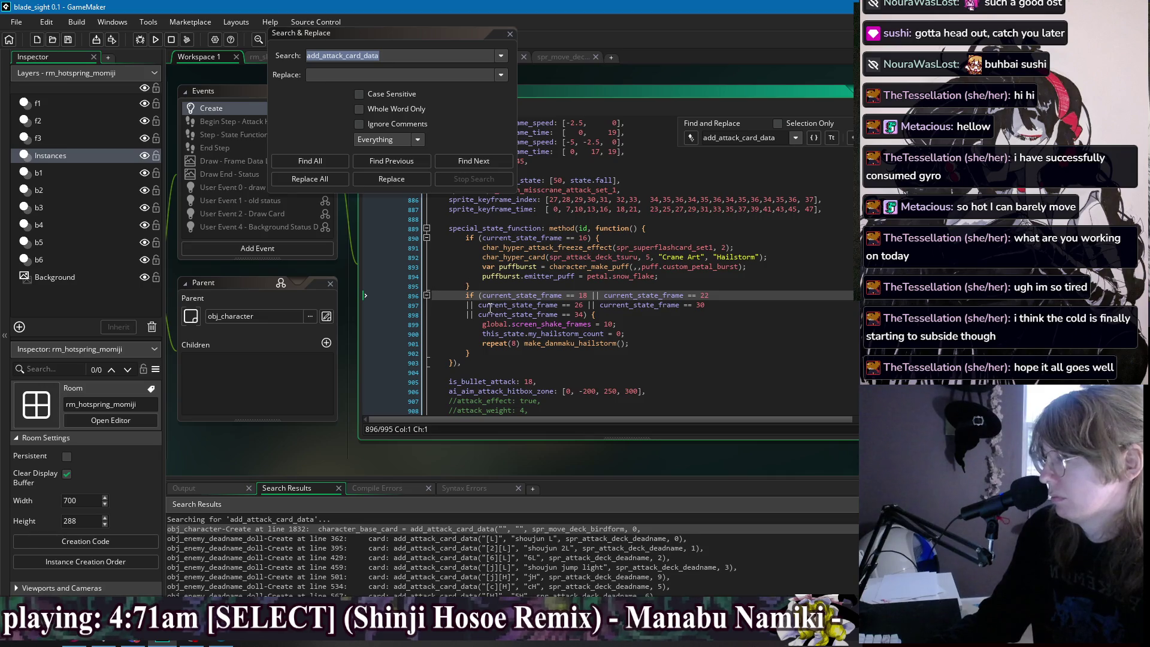
scroll(492, 310, "down", 7)
left_click(642, 296)
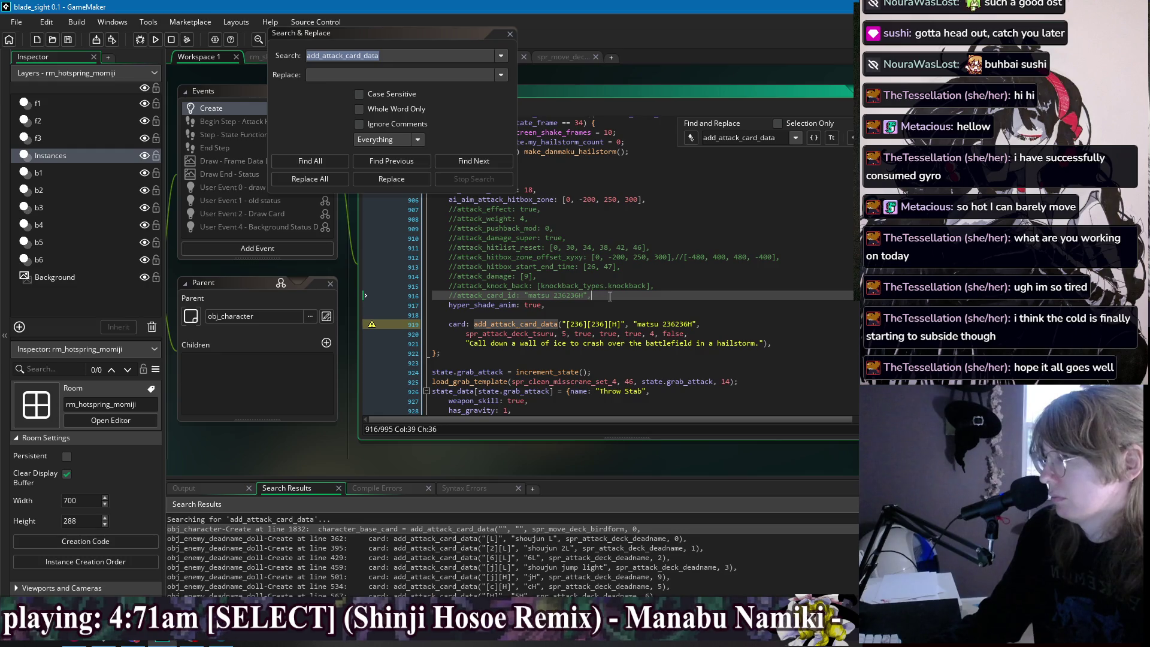
left_click_drag(610, 296, 678, 201)
key("BackSpace")
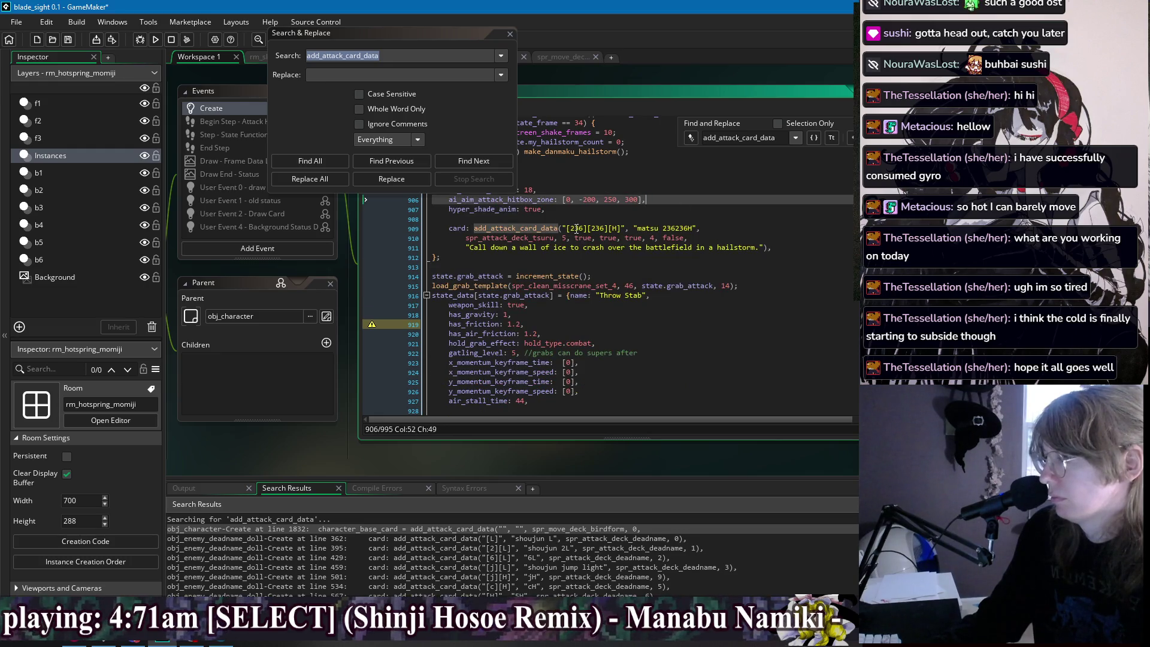
key("Down")
key("Delete")
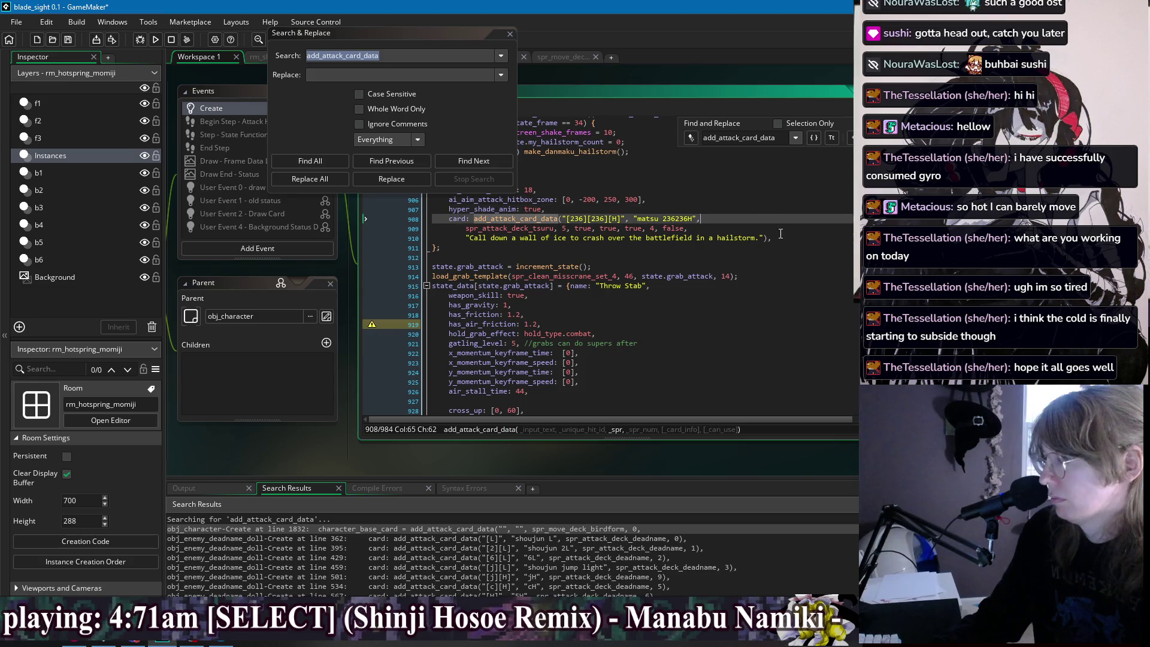
Remove the true, true, true, 4, false arguments, join spr_attack_deck_tsuru, 5 up, and append false.
left_click_drag(695, 229, 566, 232)
key("BackSpace")
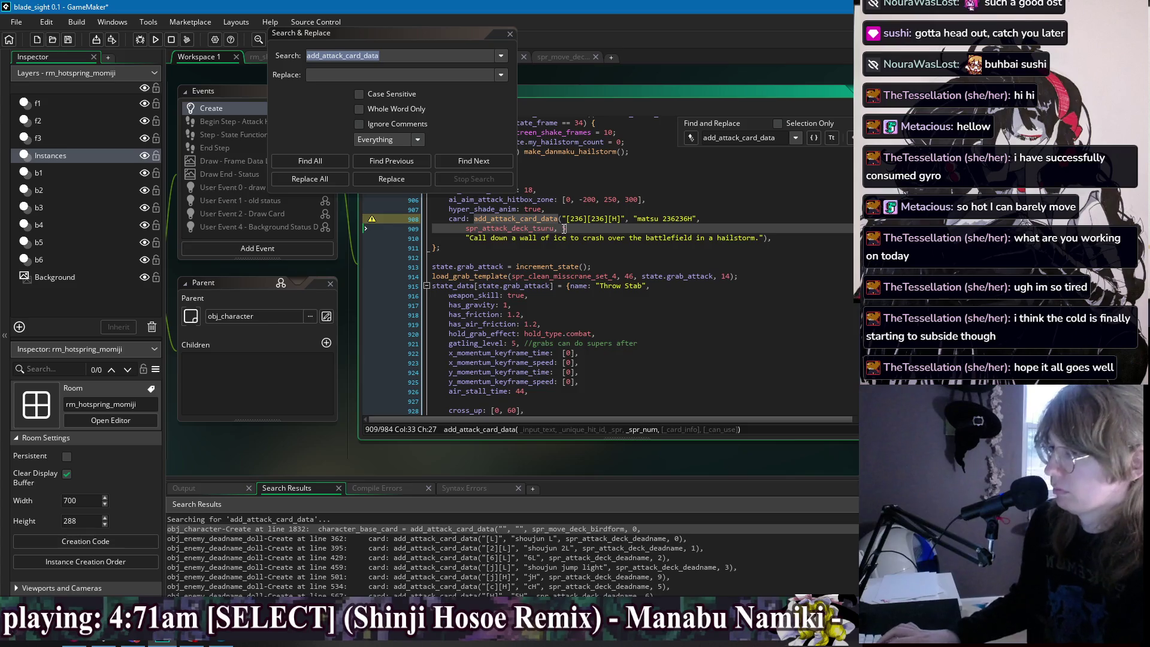
left_click(465, 230)
key("ctrl+BackSpace")
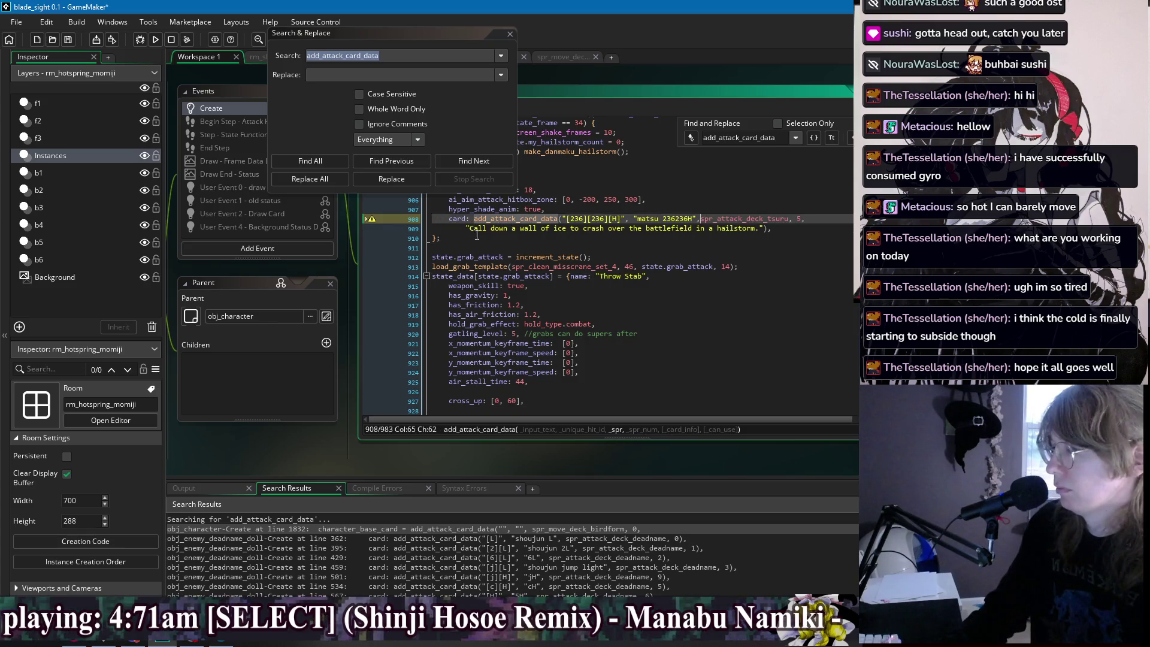
left_click(765, 228)
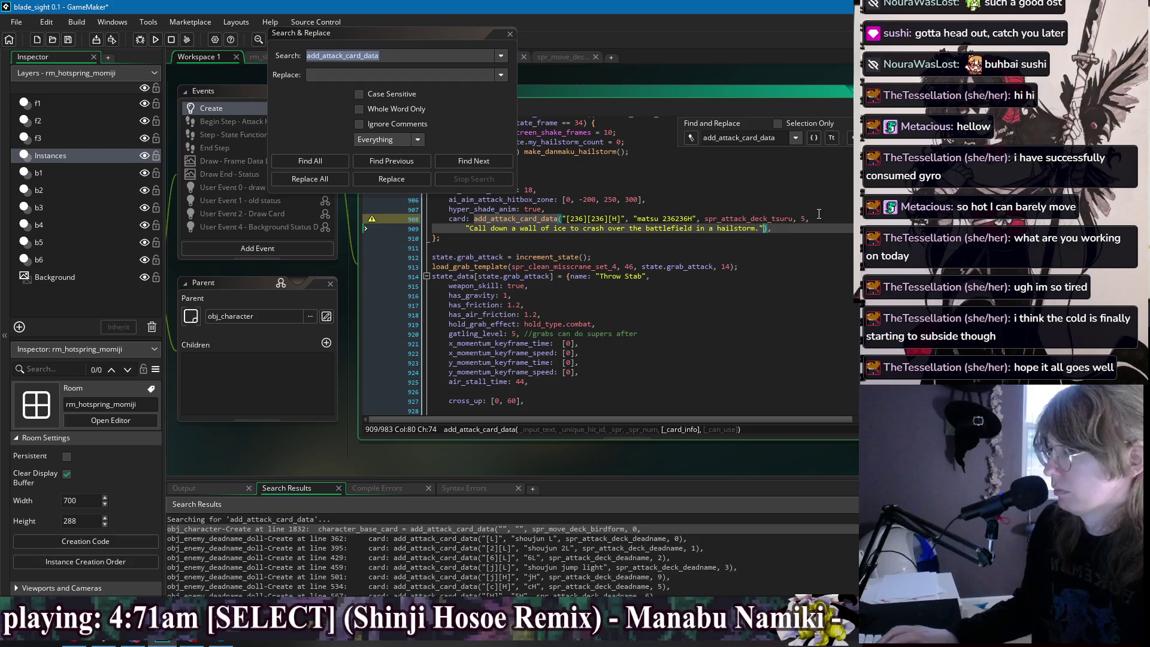
type(", fal")
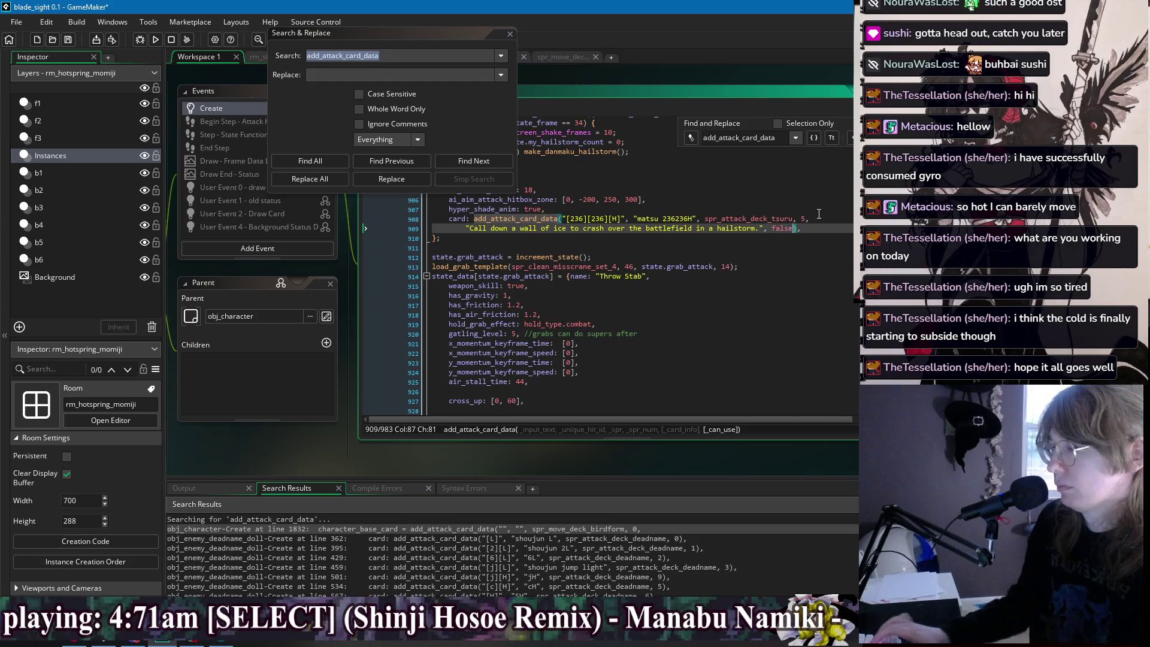
type("se")
left_click(815, 228)
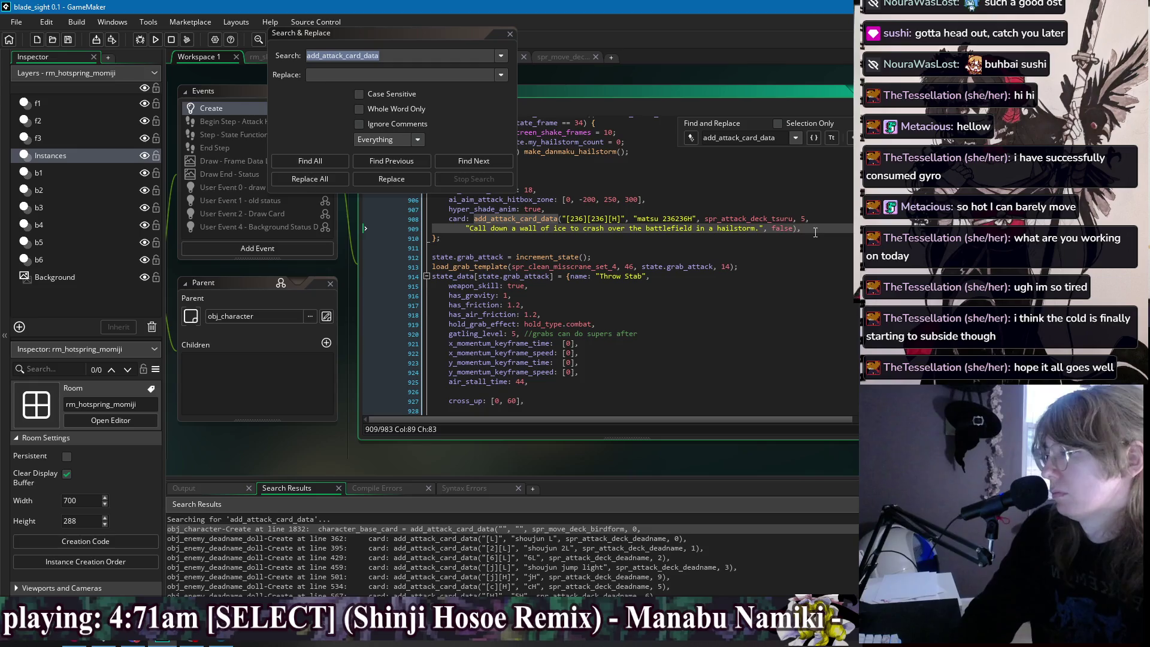
key("Down")
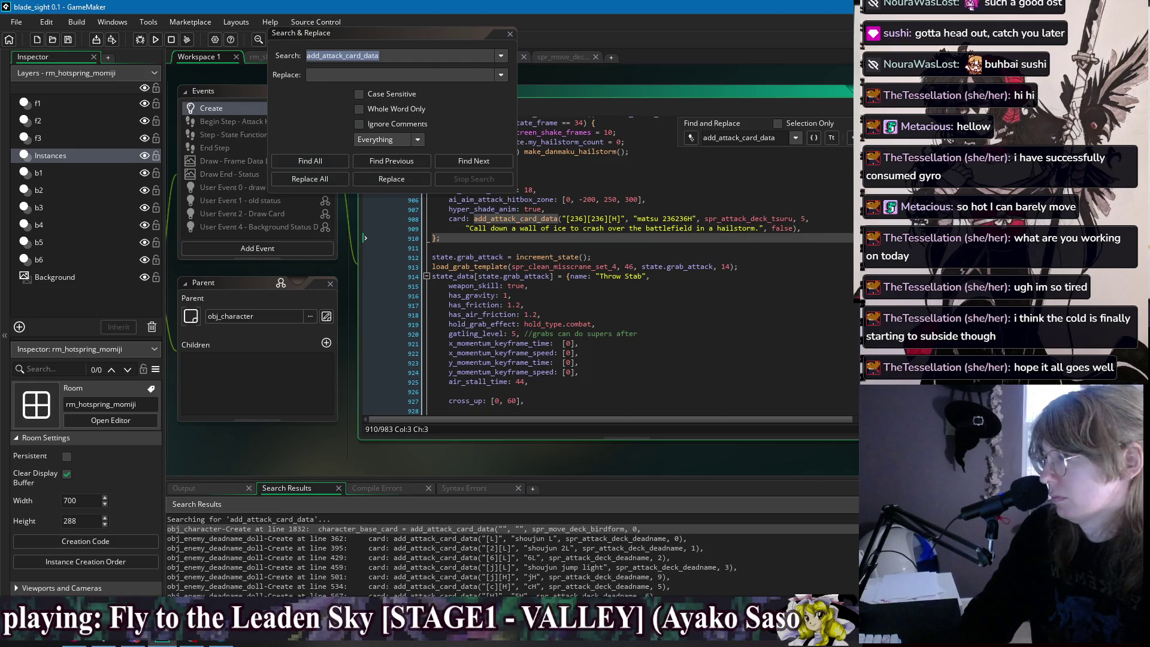
Go through the add_attack_card_data search results to the river maid's card call at line 54.
key("shift+F3")
key("F3")
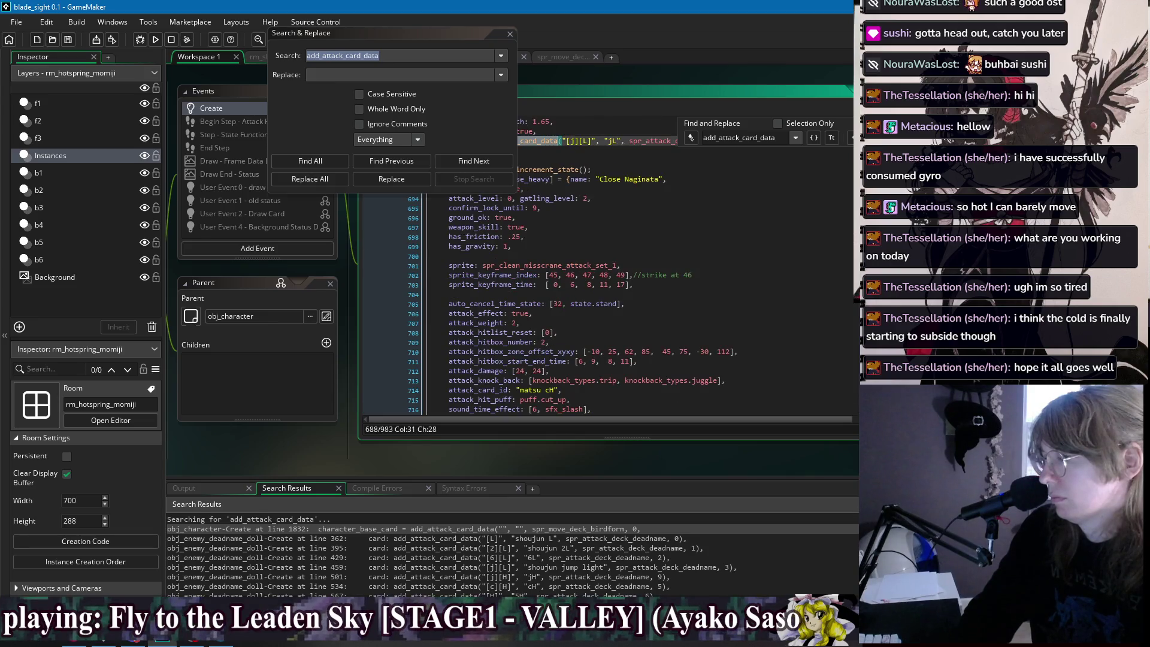
left_click(309, 160)
scroll(479, 571, "down", 10)
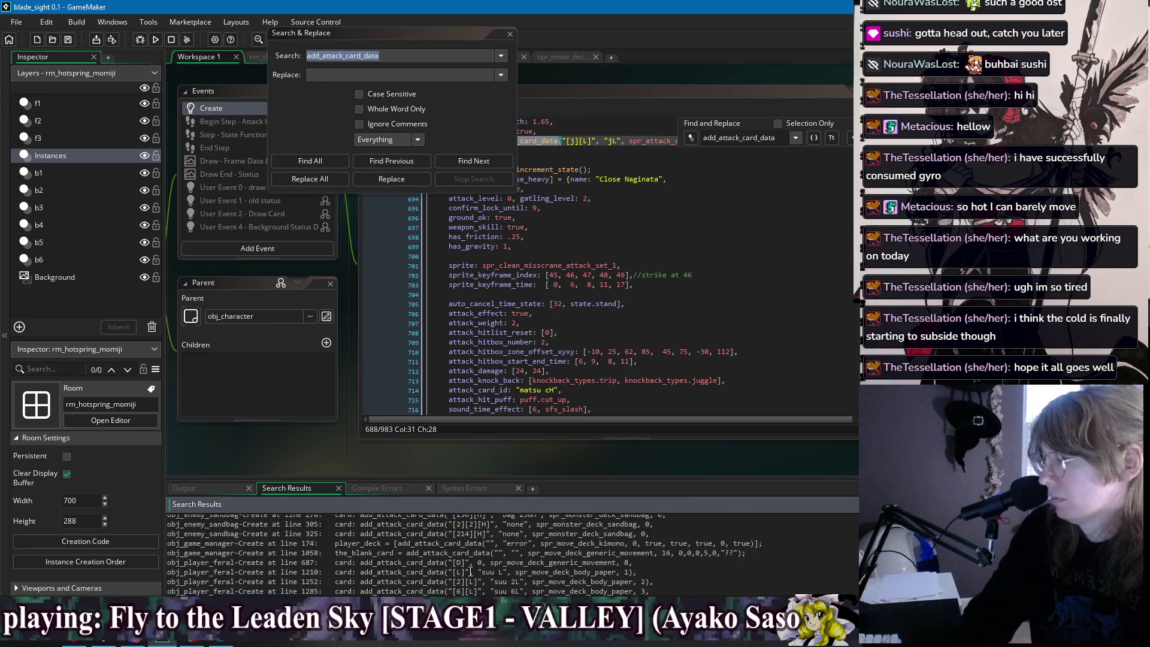
scroll(478, 572, "down", 10)
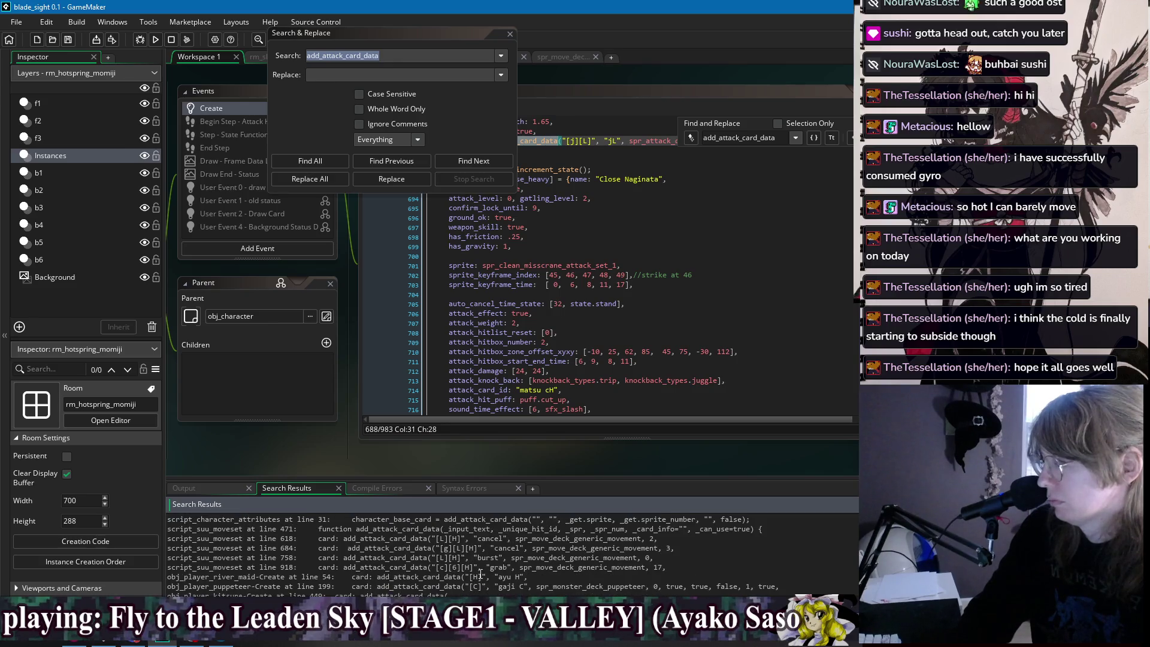
double_click(272, 576)
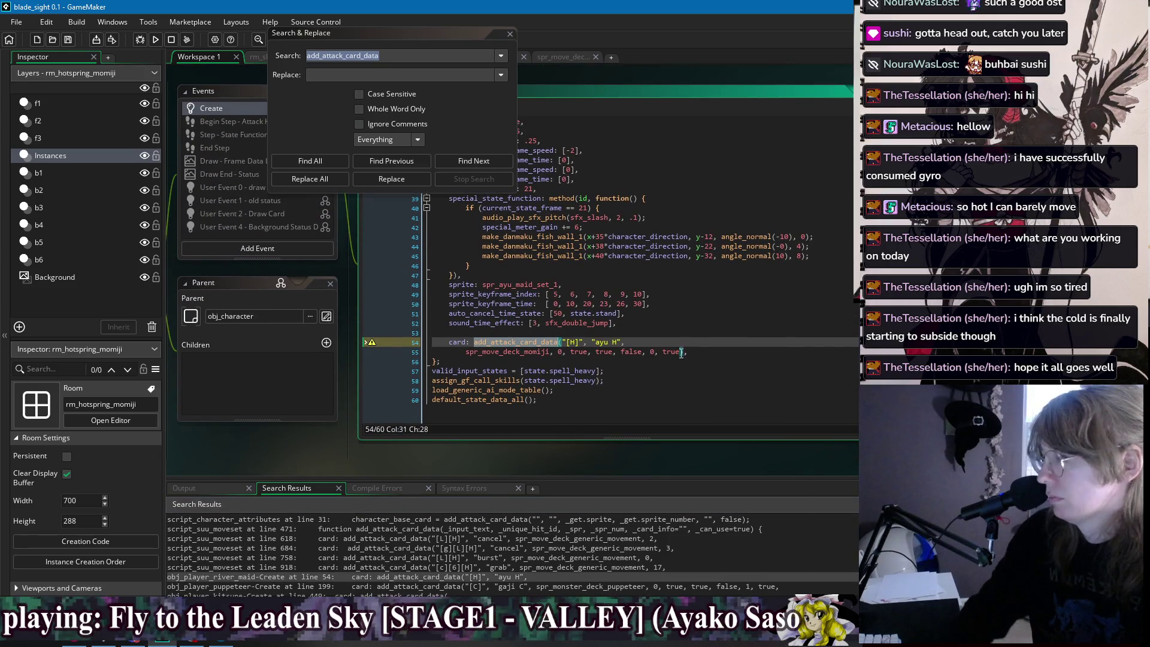
Delete the arguments after spr_move_deck_momiji, 0 and join the ayu H call onto one line.
left_click_drag(682, 352, 558, 357)
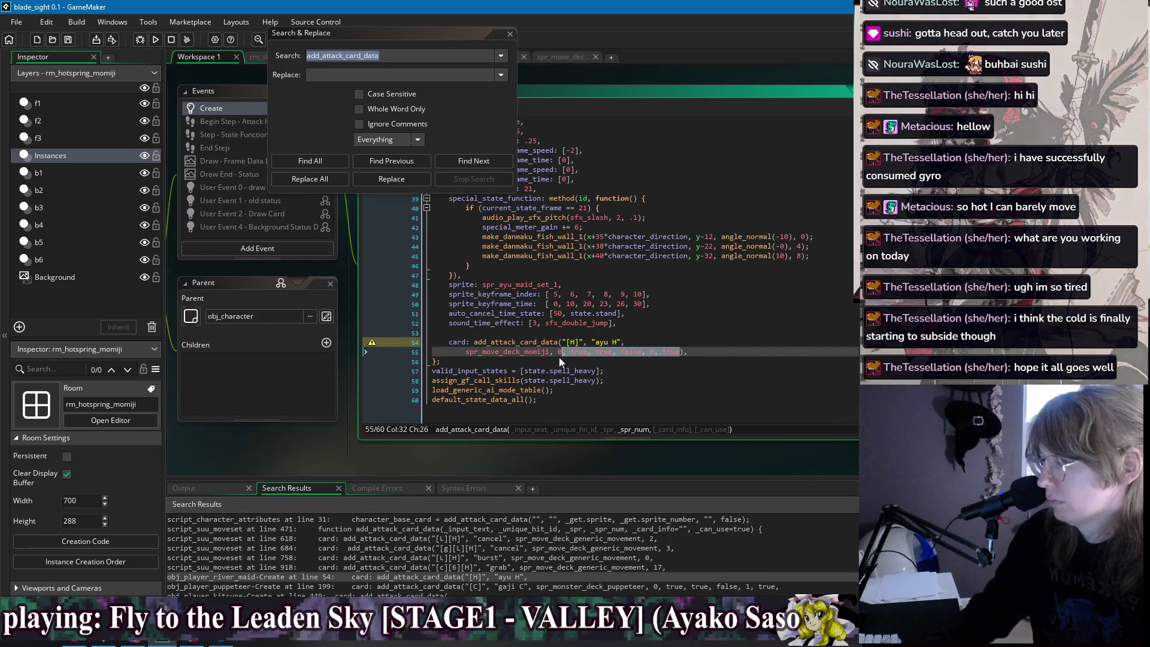
key("Delete")
key("Home")
key("BackSpace")
key("BackSpace")
key("BackSpace")
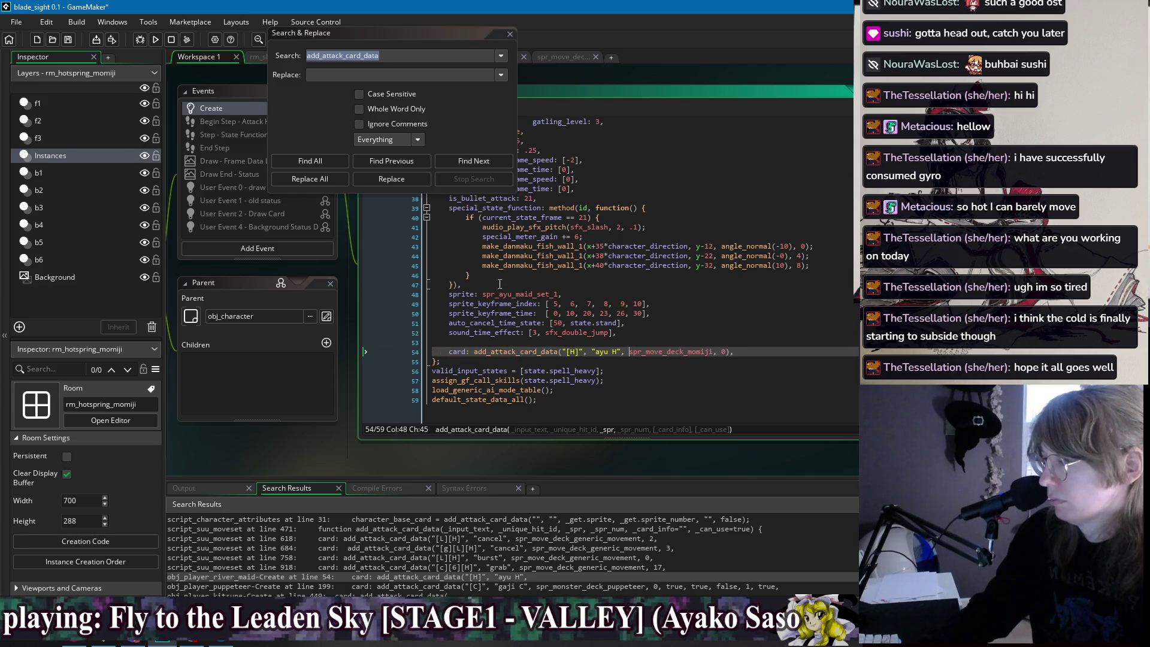
Rerun the search and open obj_player_kitsune's card call at line 481.
left_click(299, 160)
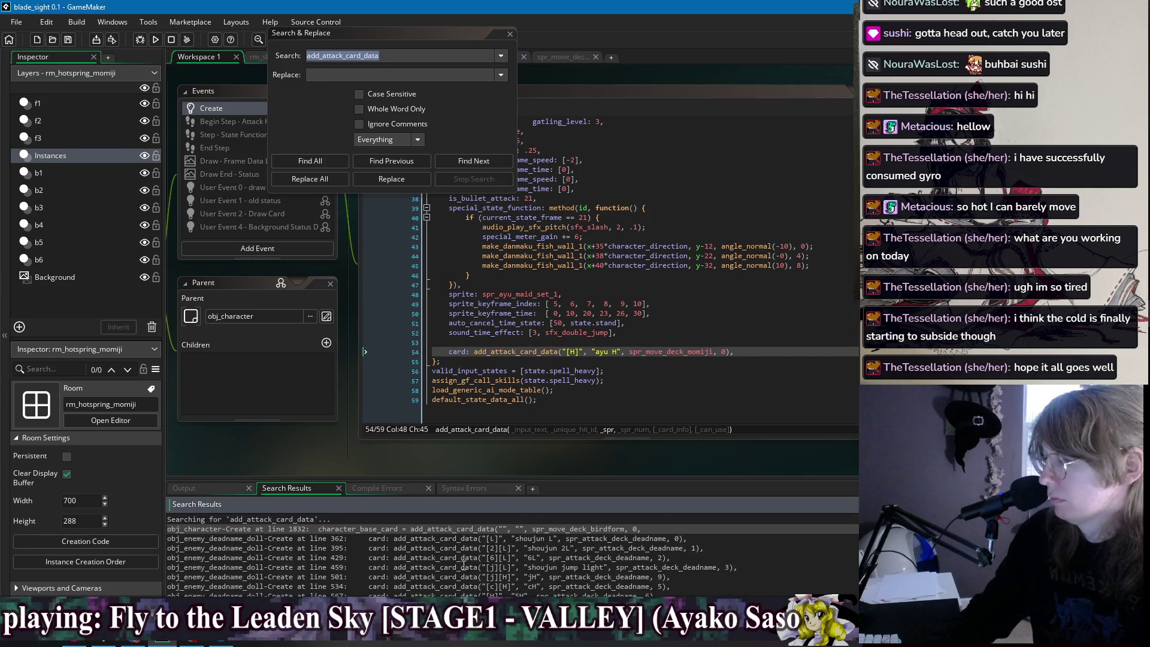
scroll(473, 569, "down", 10)
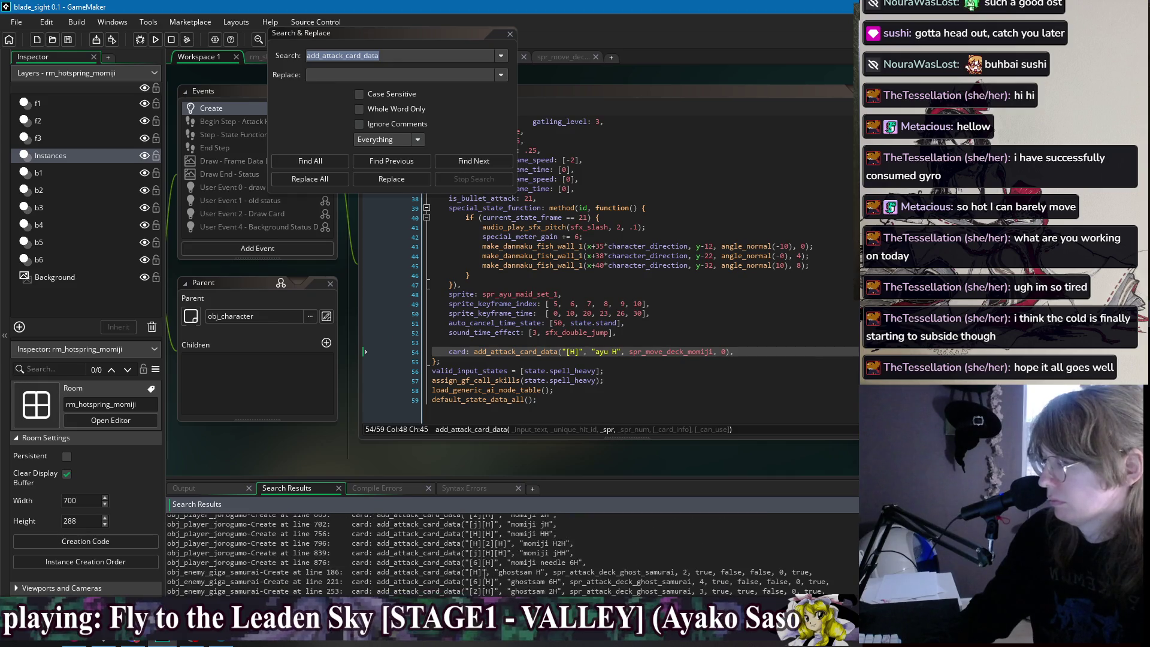
scroll(446, 576, "down", 5)
double_click(256, 533)
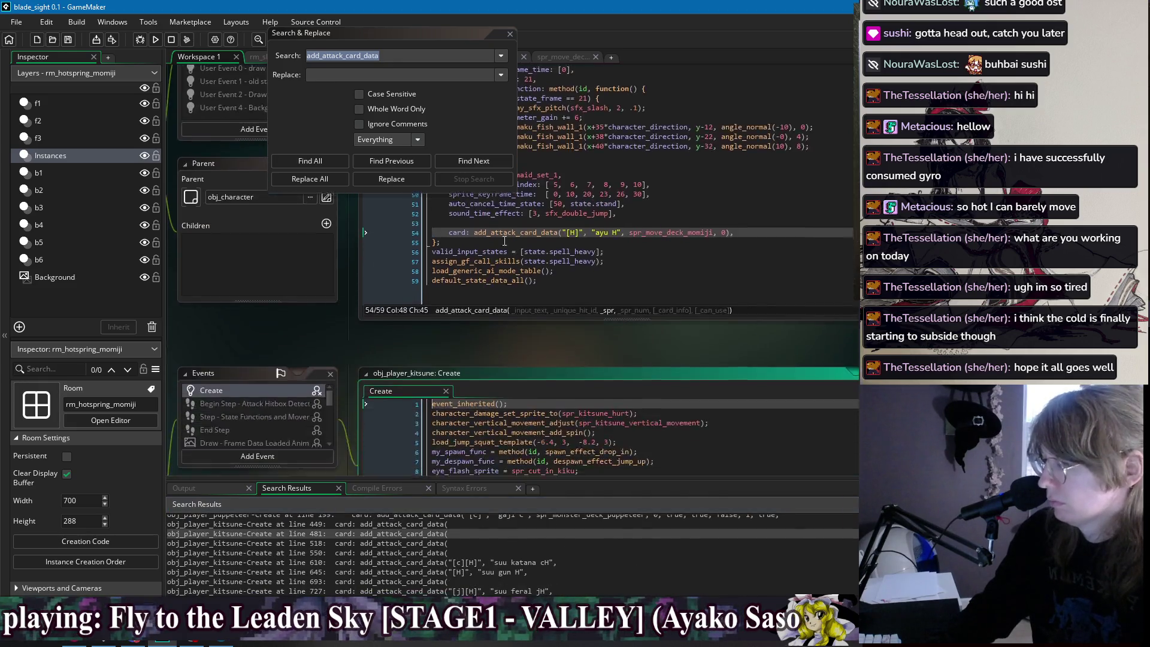
Condense the suu L card call onto one line, deleting its boolean arguments and description string.
scroll(588, 314, "up", 6)
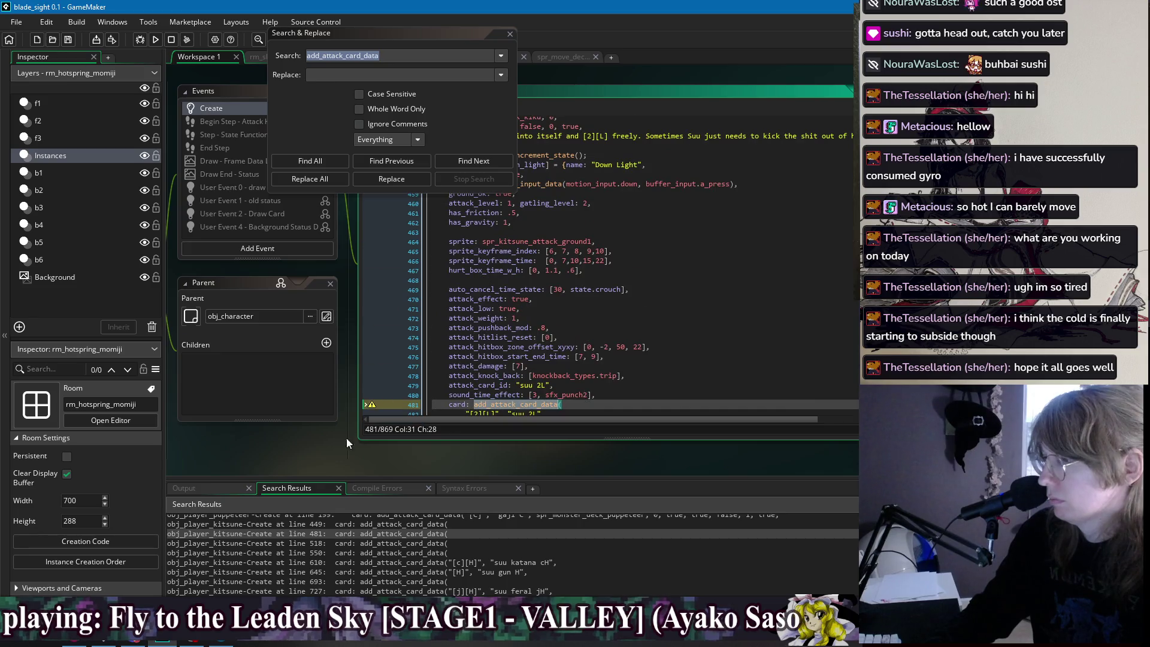
double_click(353, 525)
scroll(605, 289, "up", 2)
left_click(461, 261)
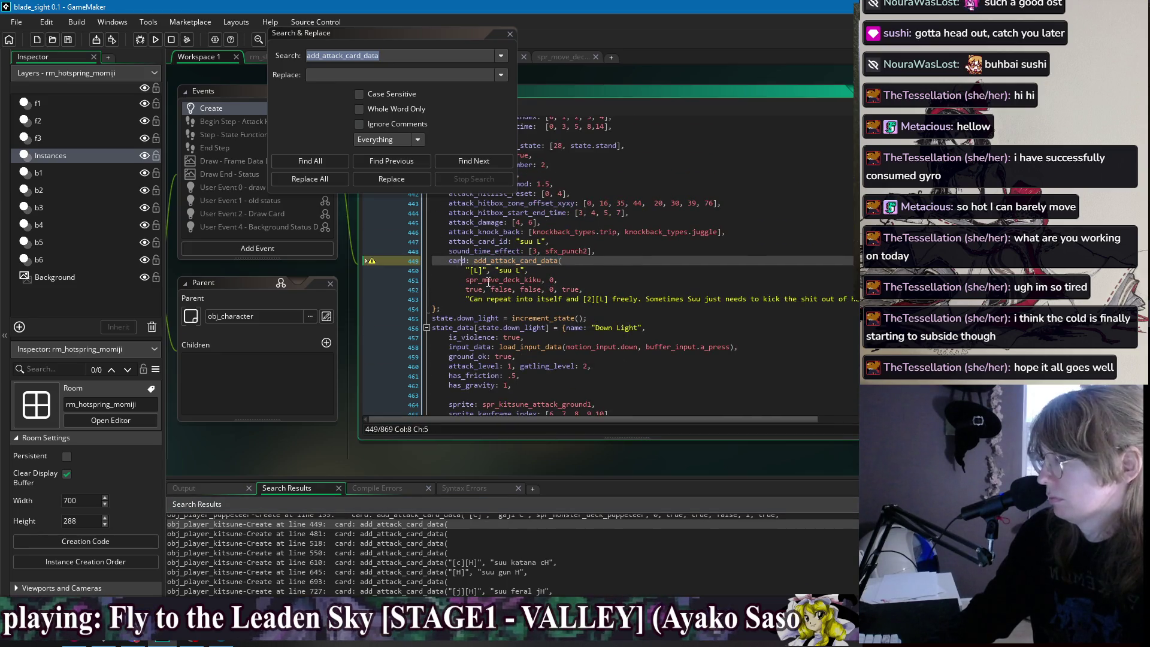
key("ctrl+space")
key("Escape")
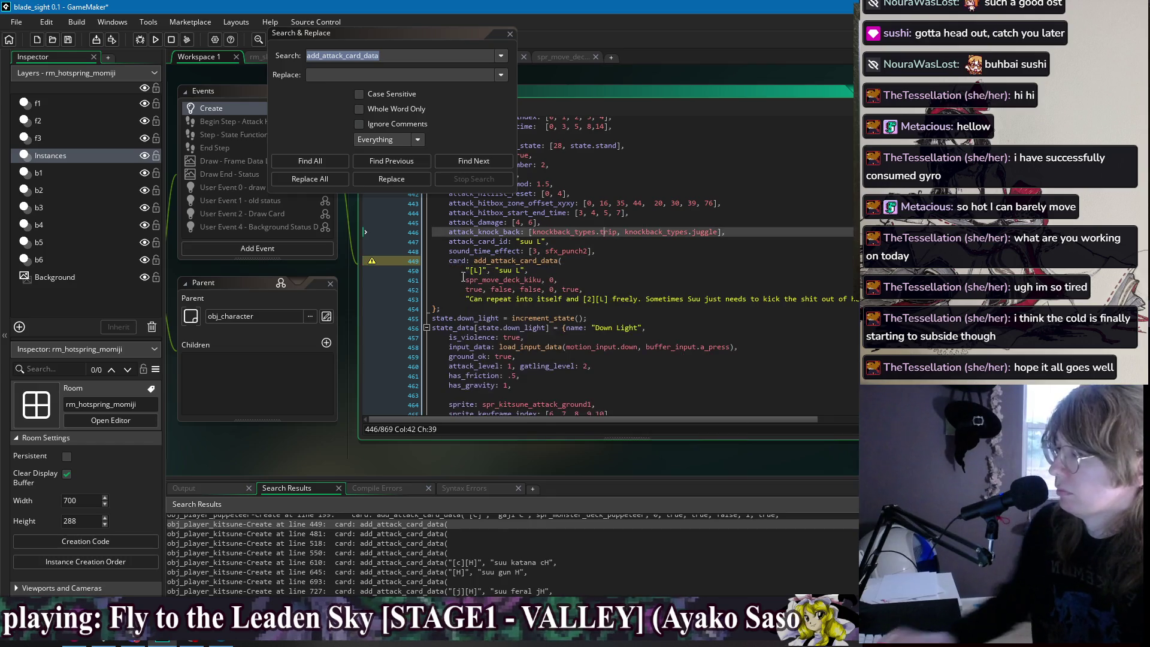
key("End")
key("Delete")
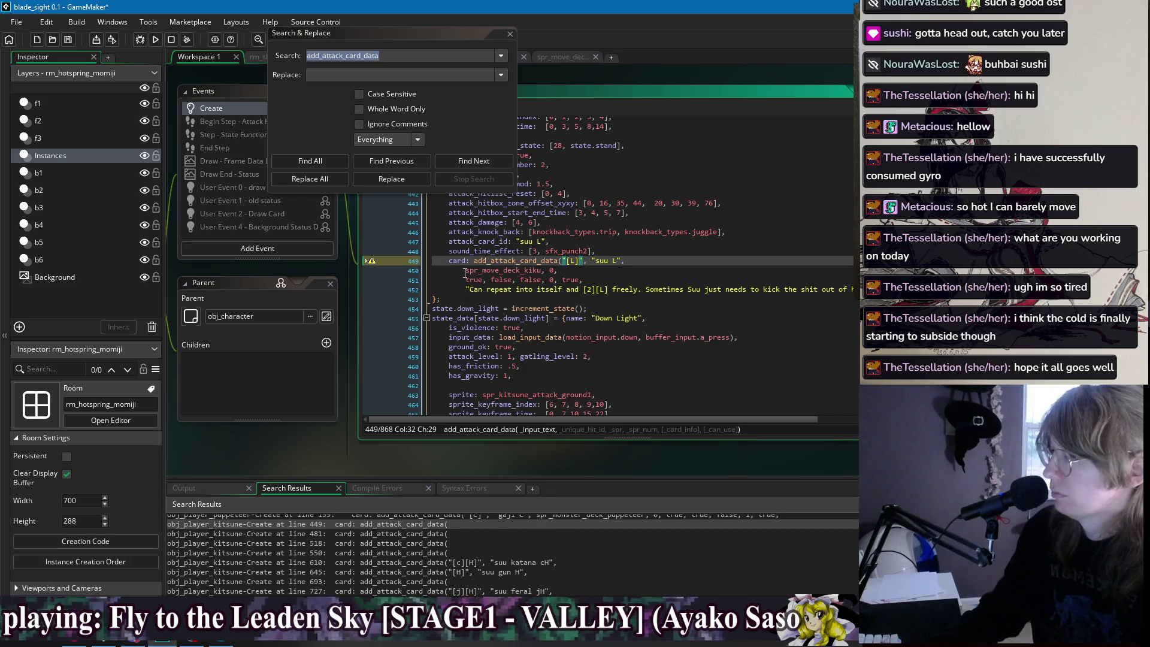
key("End")
key("Delete")
key("Delete")
key("Delete")
left_click_drag(734, 267, 466, 270)
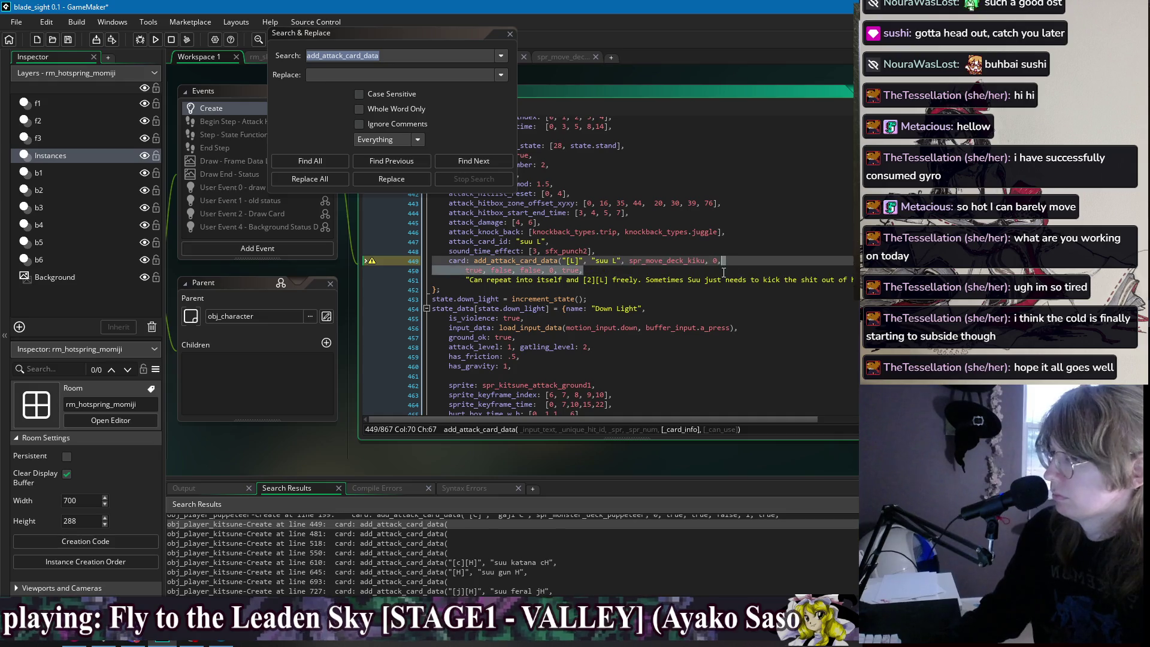
key("BackSpace")
key("Delete")
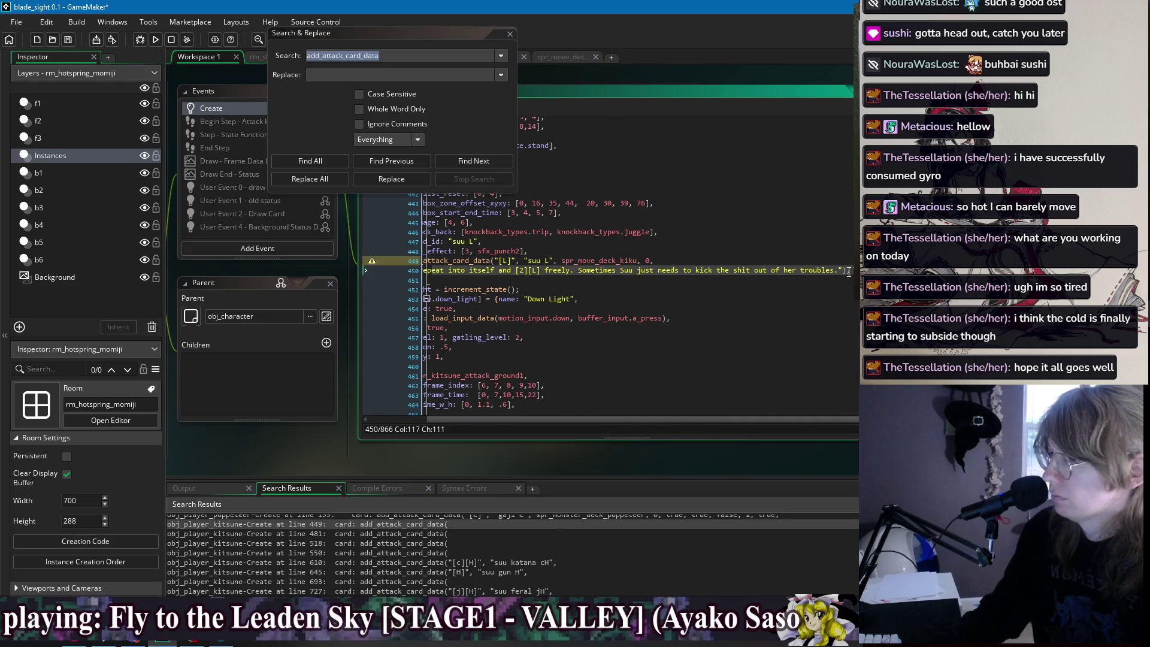
left_click_drag(723, 261, 846, 261)
key("BackSpace")
key("BackSpace")
key("Down")
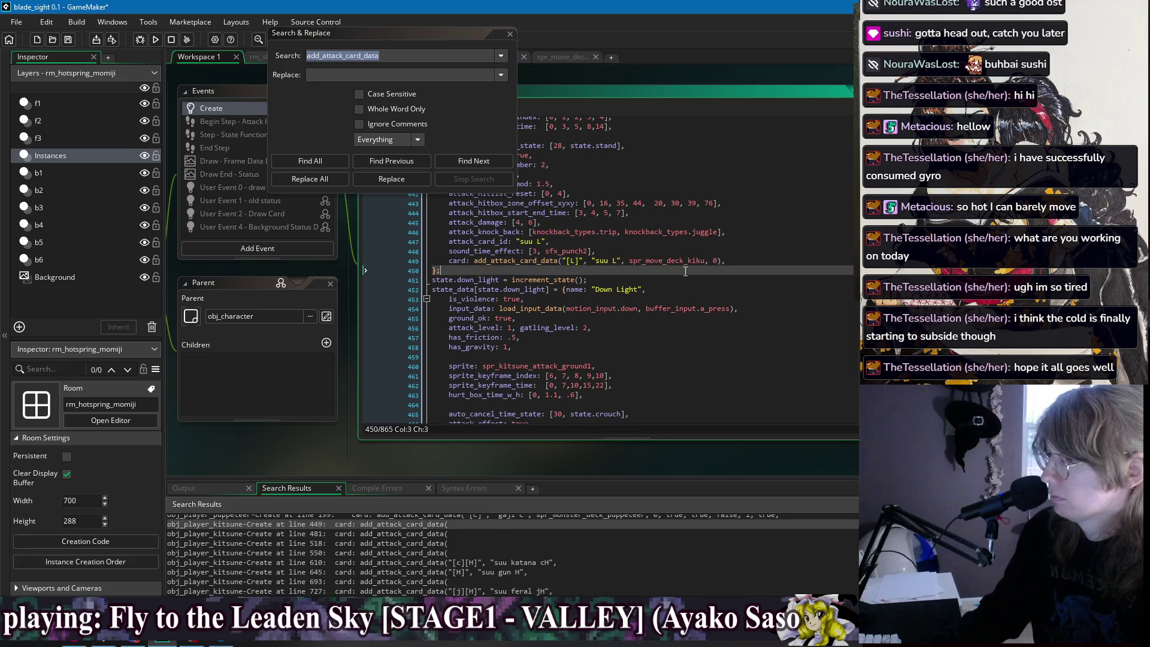
Join the suu 2L call into one line ending spr_move_deck_kiku, 1 and rename its id "2L".
left_click(345, 163)
scroll(659, 300, "down", 7)
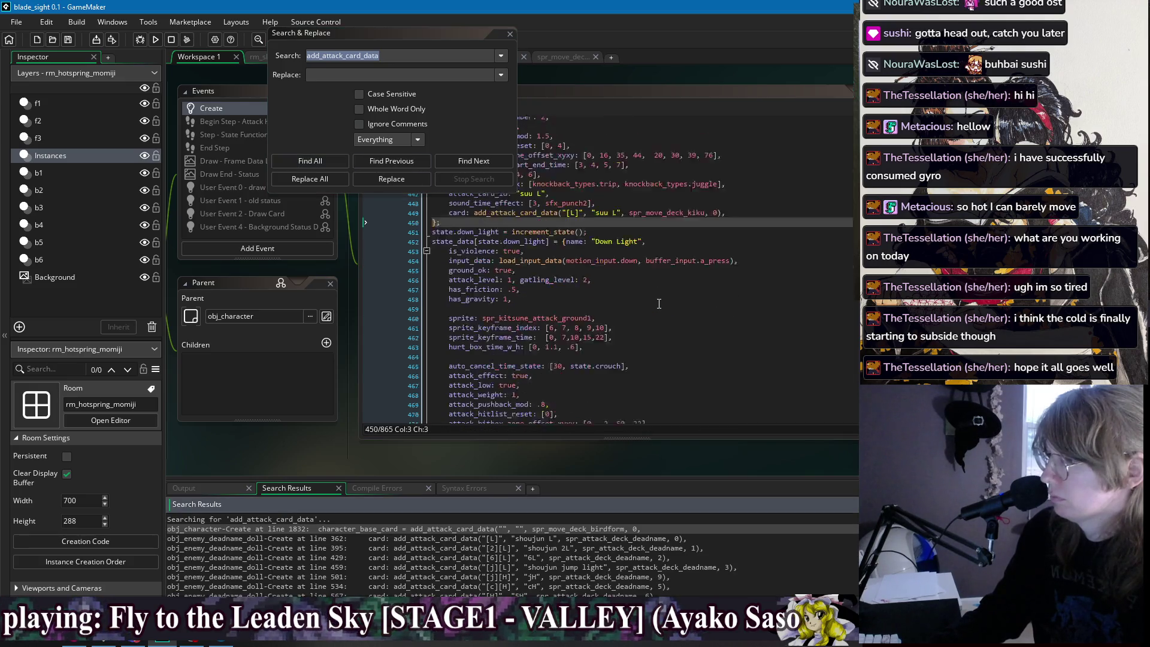
left_click(470, 323)
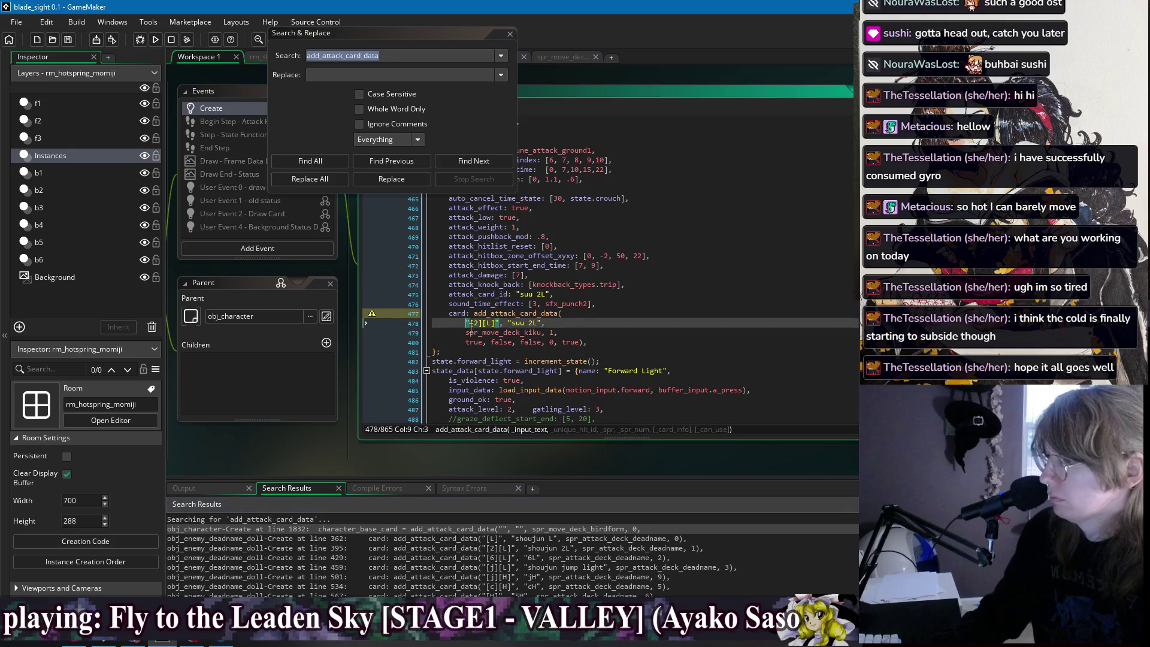
key("BackSpace")
key("BackSpace")
key("BackSpace")
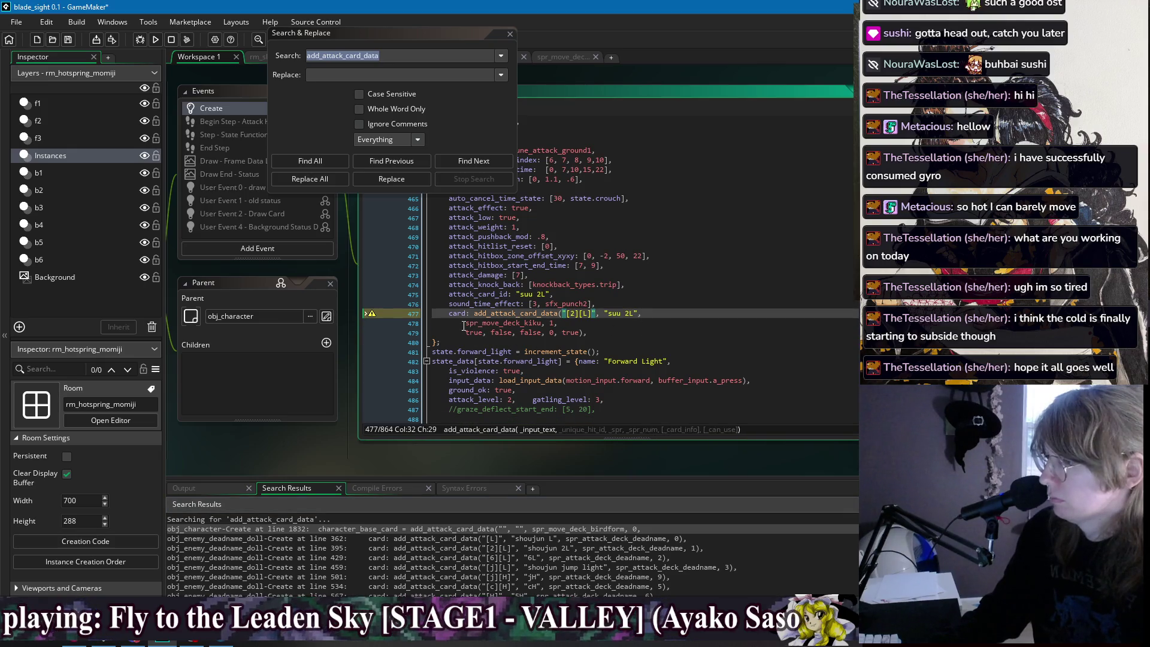
left_click(464, 325)
key("BackSpace")
key("BackSpace")
key("BackSpace")
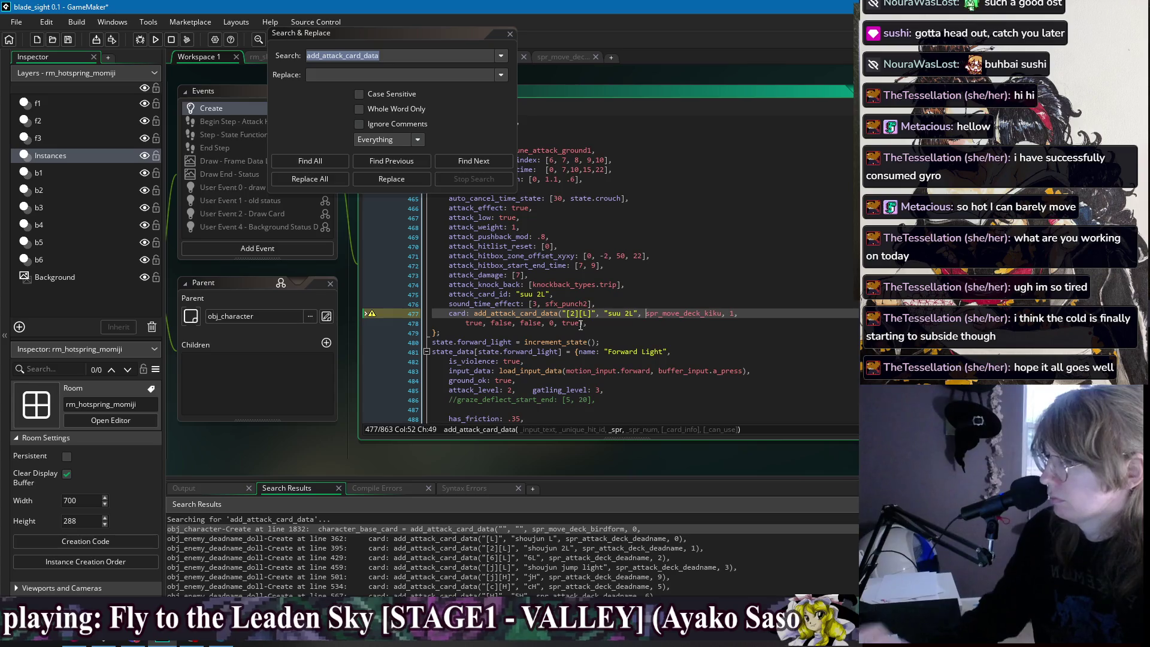
left_click_drag(732, 314, 588, 324)
key("Delete")
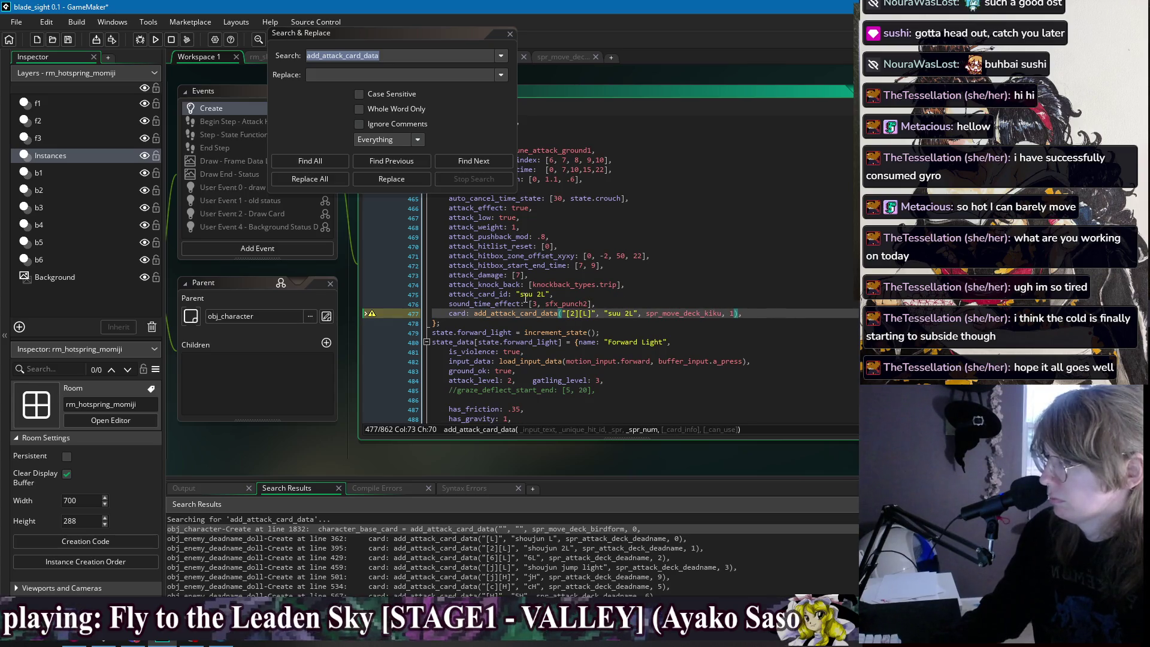
double_click(524, 295)
type("ki")
key("BackSpace")
key("BackSpace")
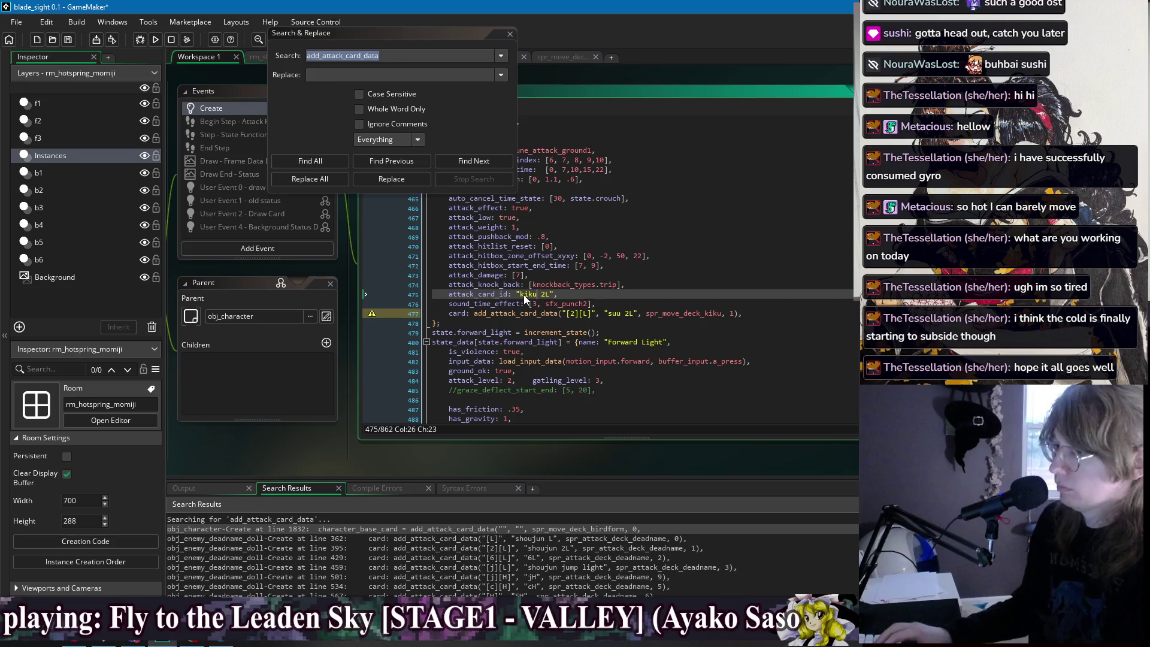
Check the add_attack_card_data argument list against the L and 2L card calls.
left_click(608, 314)
scroll(555, 306, "up", 5)
scroll(555, 307, "up", 4)
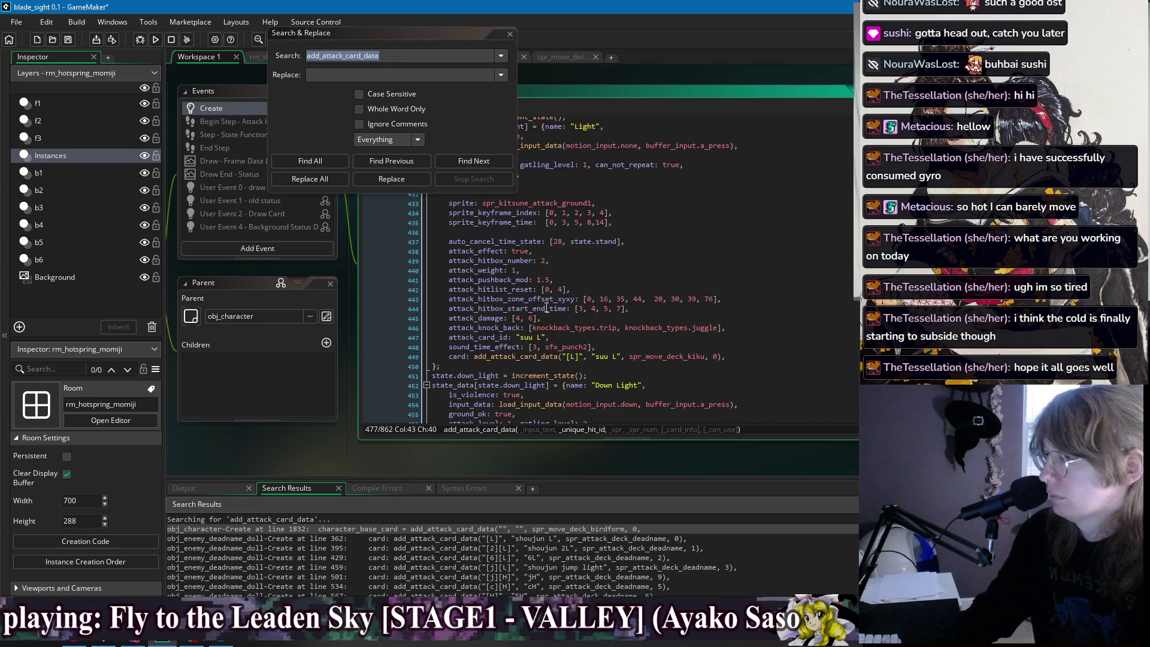
left_click(525, 337)
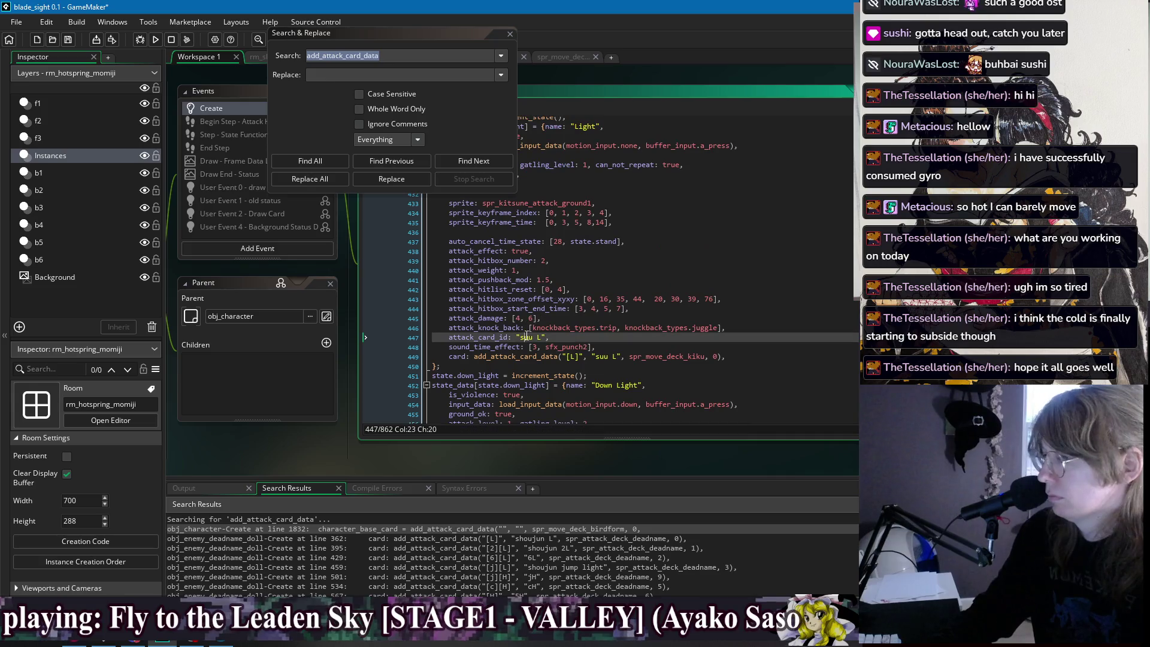
left_click(602, 356)
scroll(640, 333, "down", 9)
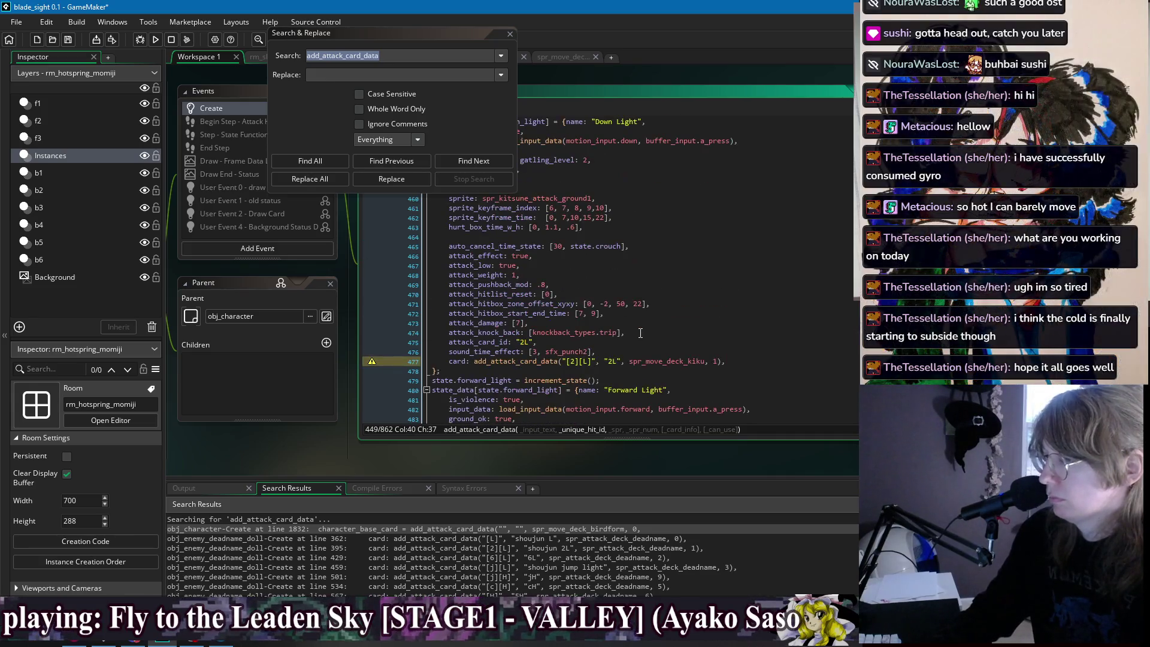
left_click(647, 352)
scroll(645, 335, "down", 3)
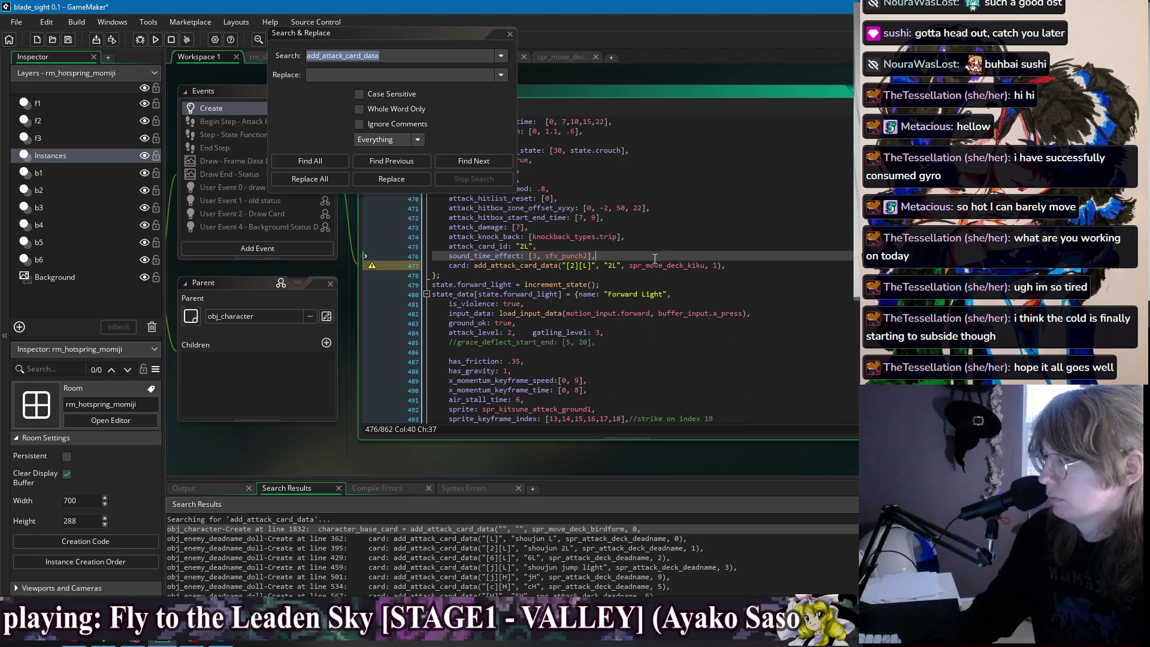
scroll(535, 346, "down", 7)
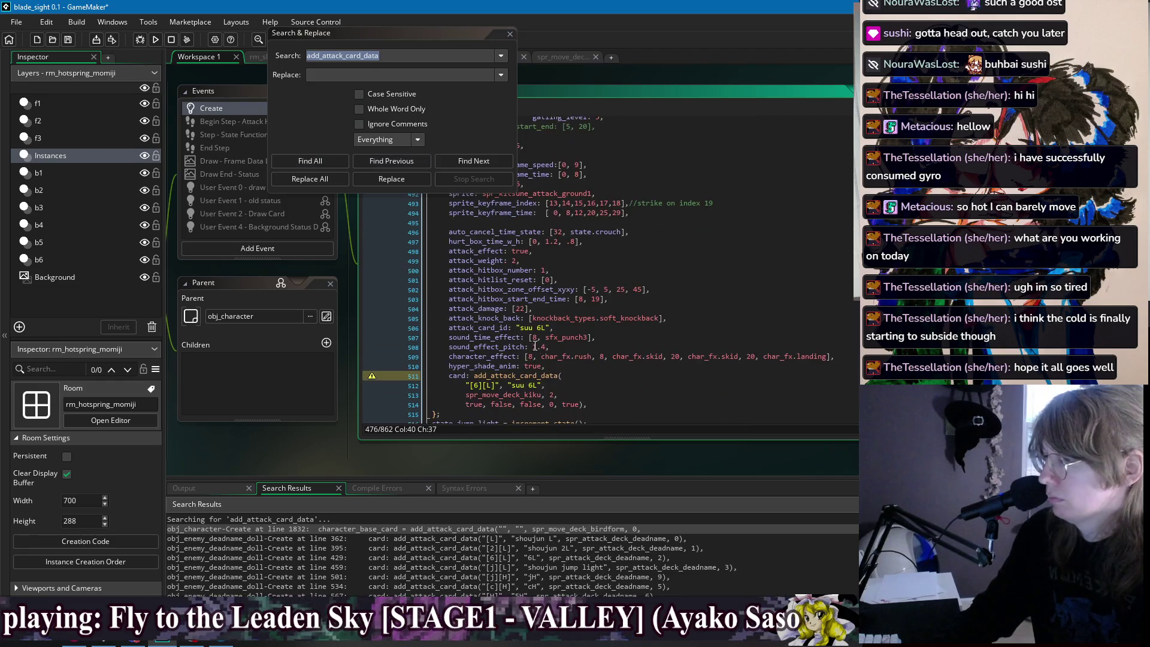
Rename the suu 6L id to 6L and condense its call onto one line without trailing booleans.
left_click(527, 328)
double_click(516, 385)
key("Delete")
key("Delete")
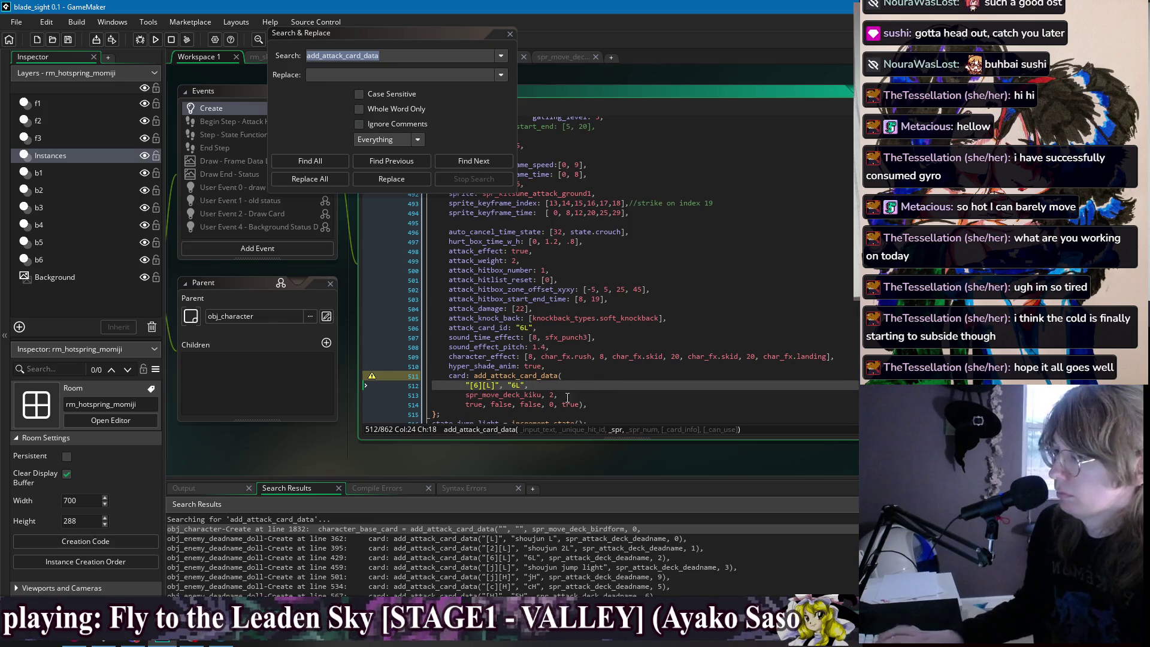
key("ctrl+Delete")
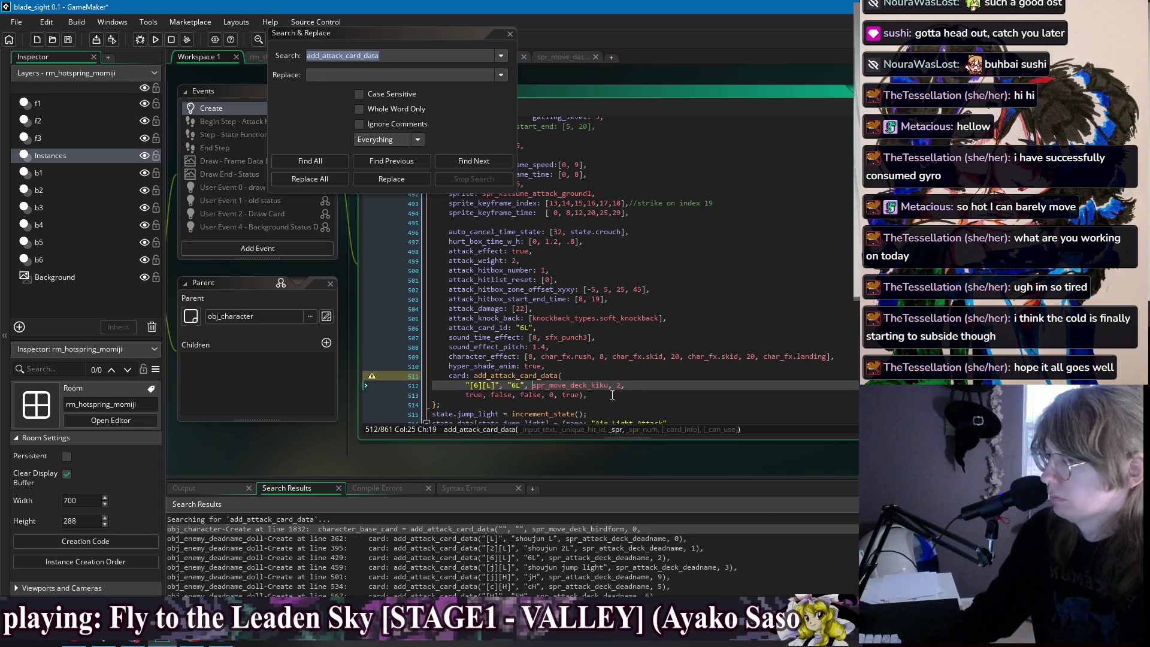
left_click_drag(466, 395, 579, 396)
key("BackSpace")
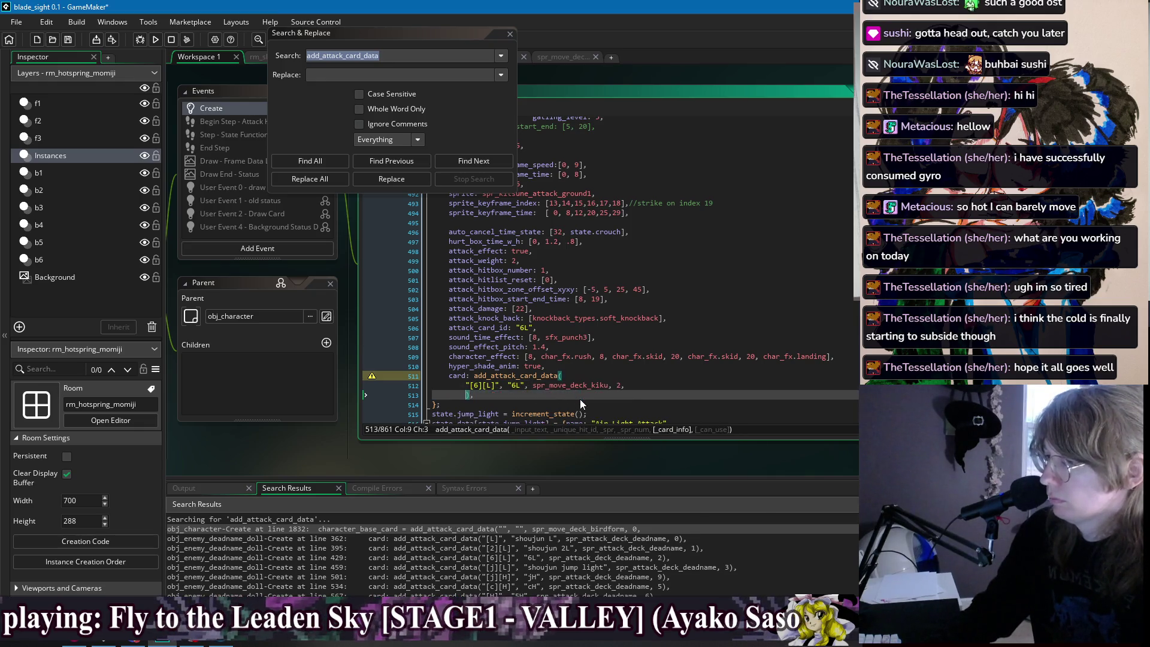
key("BackSpace")
key("BackSpace")
left_click(662, 373)
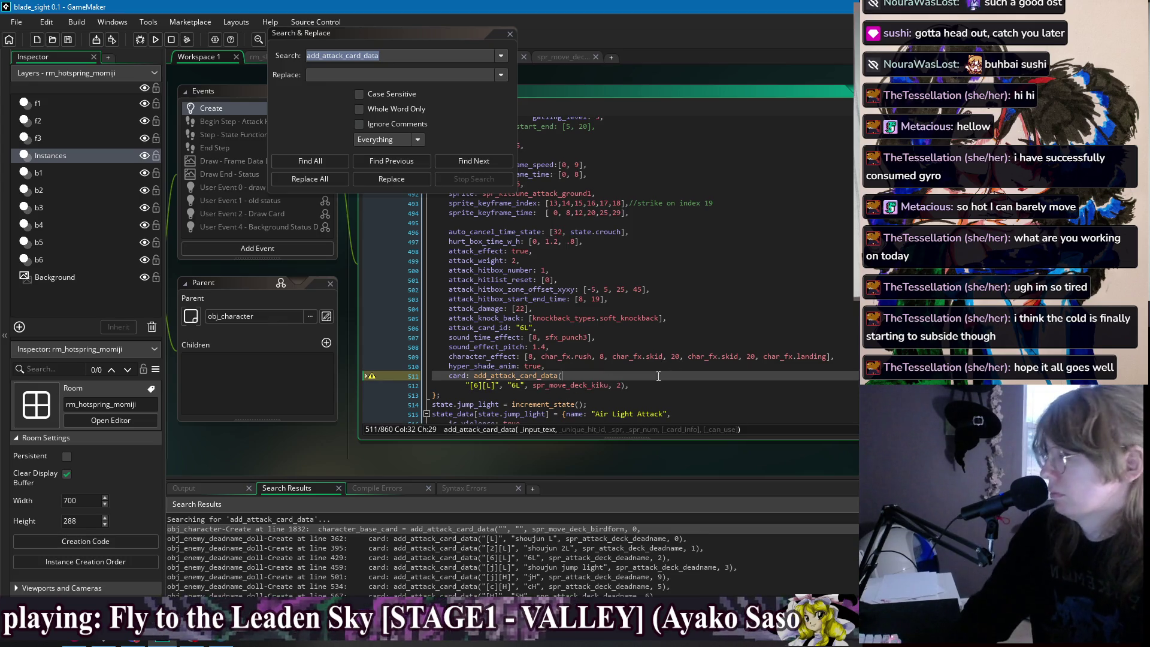
key("Delete")
key("Delete")
key("Delete")
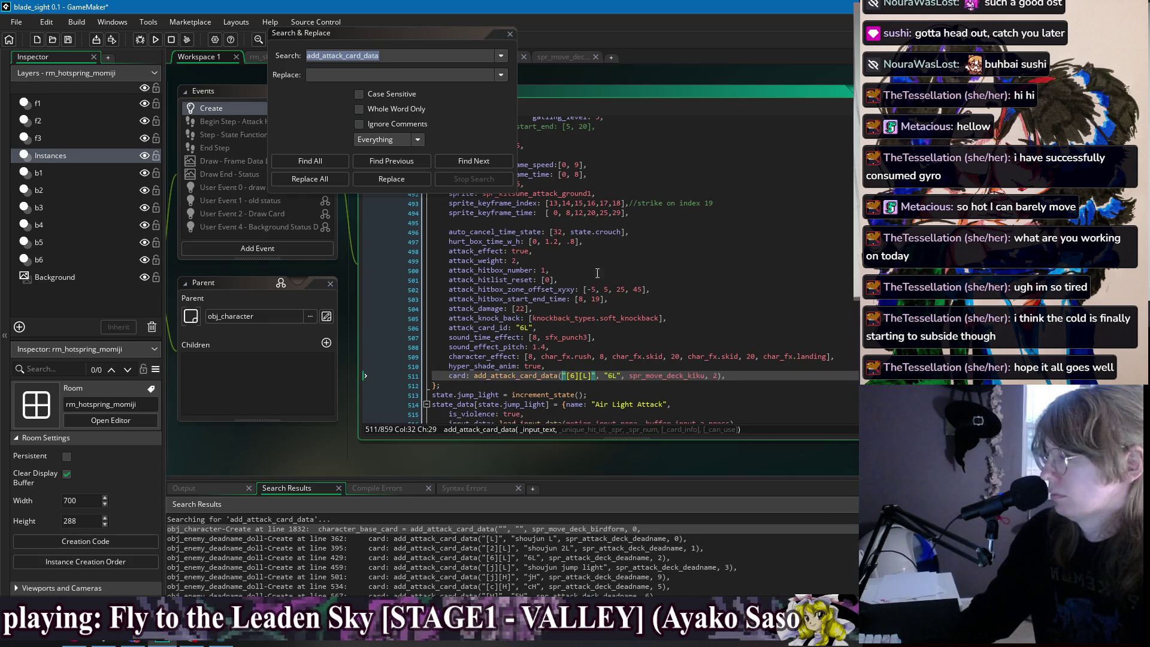
Join the suu jump light call into one line ending spr_move_deck_kiku, 3, dropping booleans and description.
scroll(622, 292, "down", 8)
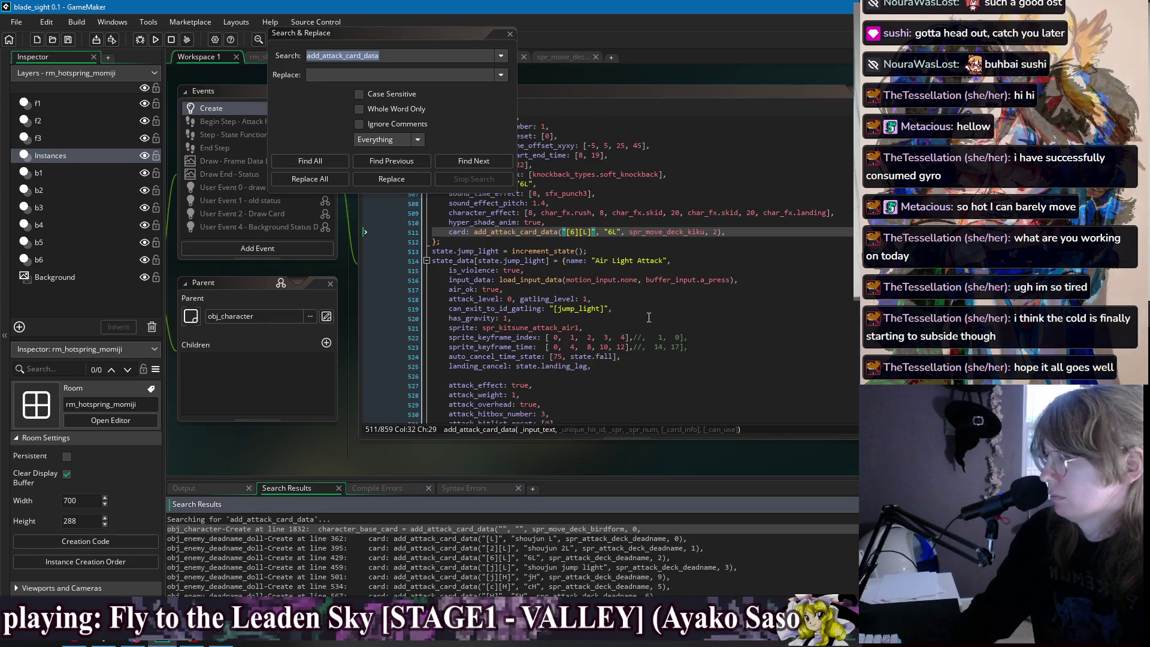
scroll(622, 292, "down", 3)
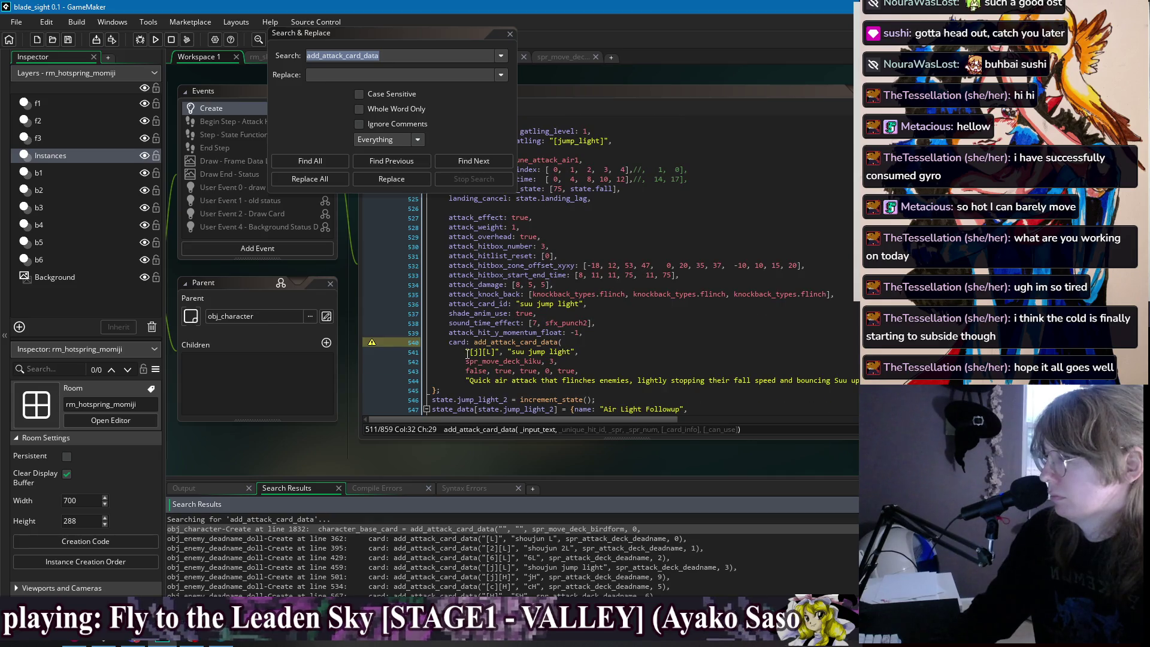
left_click(467, 353)
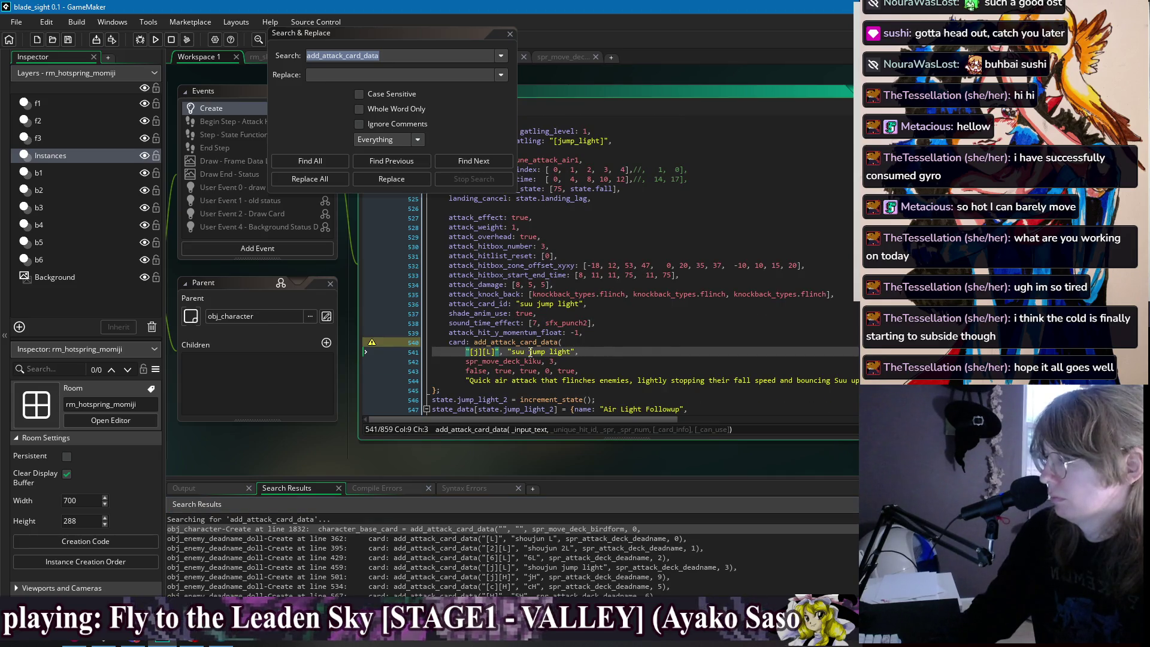
key("BackSpace")
key("BackSpace")
key("BackSpace")
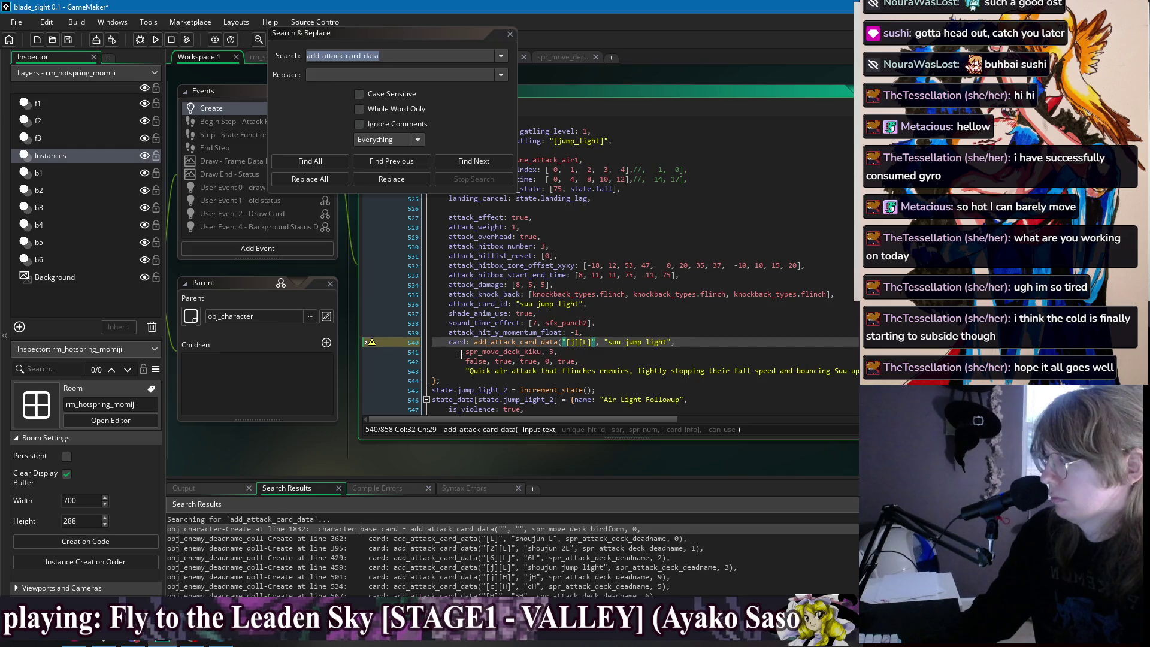
left_click(462, 353)
key("BackSpace")
key("BackSpace")
key("BackSpace")
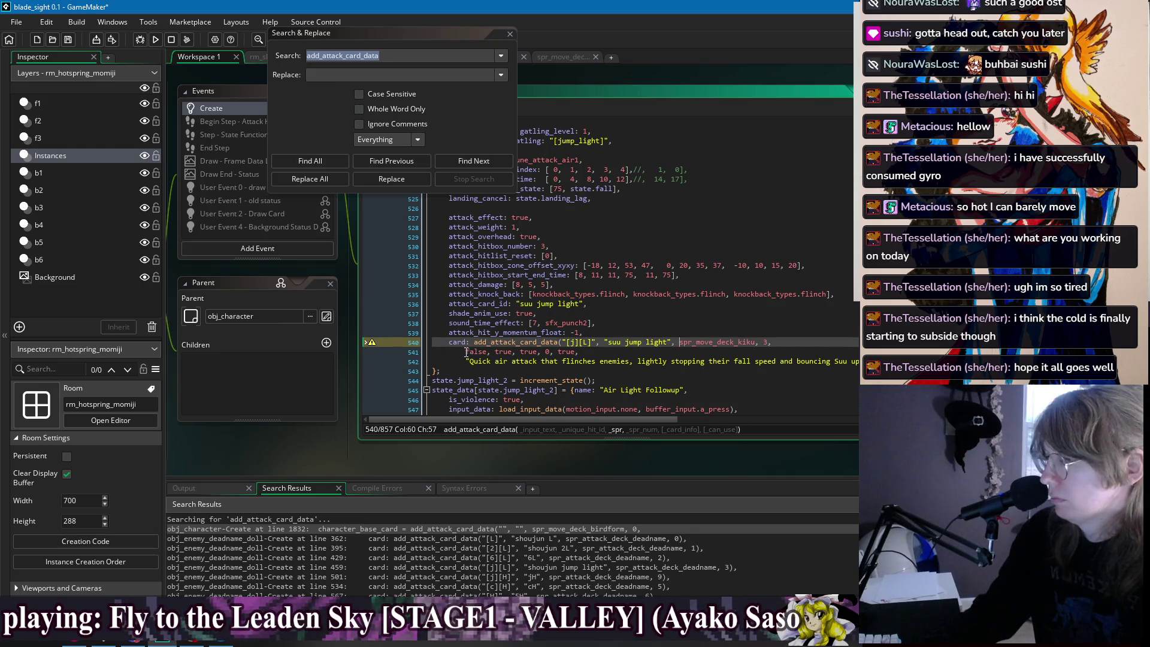
left_click(466, 352)
key("shift+End")
key("Delete")
key("BackSpace")
key("BackSpace")
key("BackSpace")
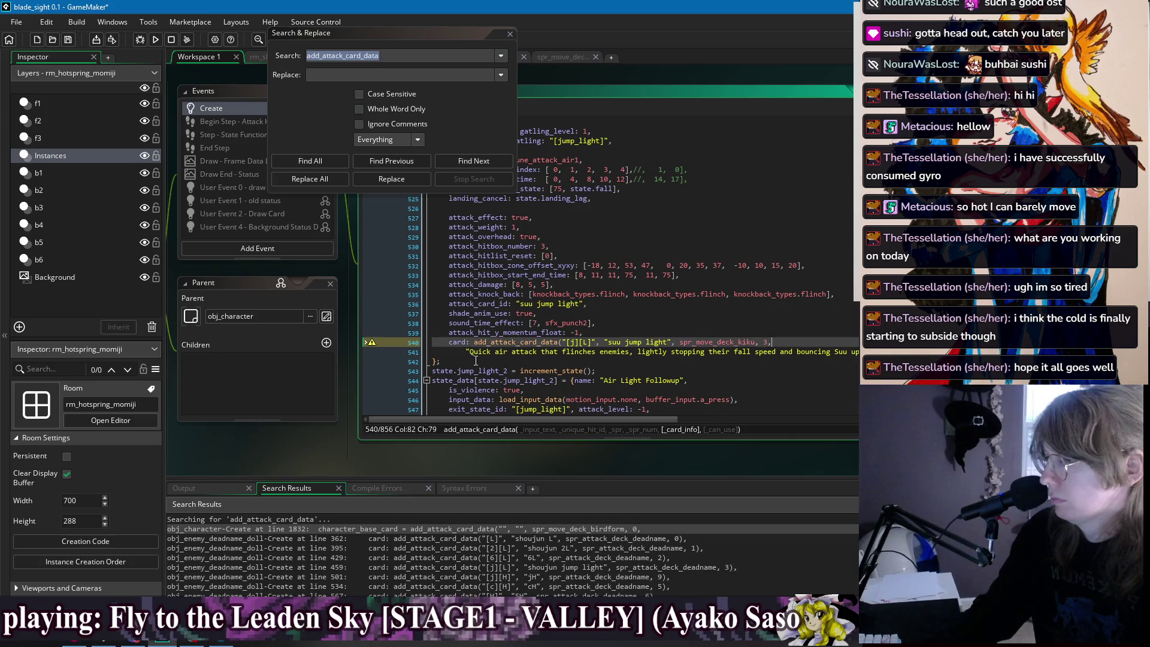
left_click_drag(469, 353, 842, 354)
key("Delete")
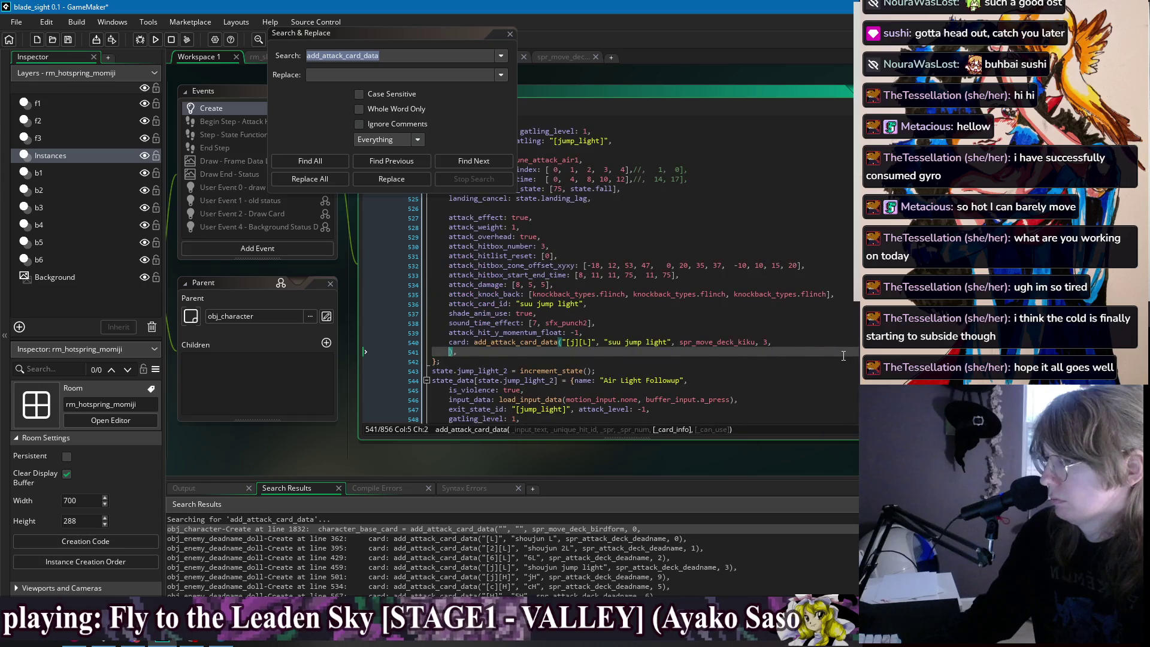
key("BackSpace")
key("BackSpace")
key("BackSpace")
Select the condensed jump light card call line.
left_click(800, 335)
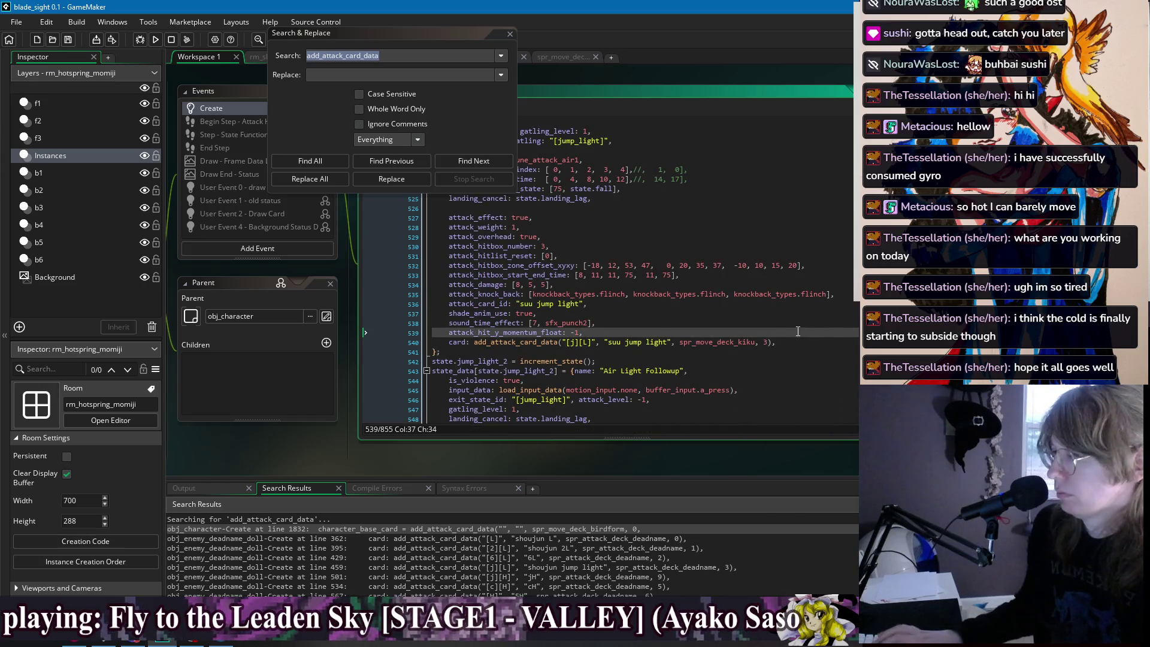
key("Down")
key("Down")
key("Down")
scroll(695, 350, "down", 1)
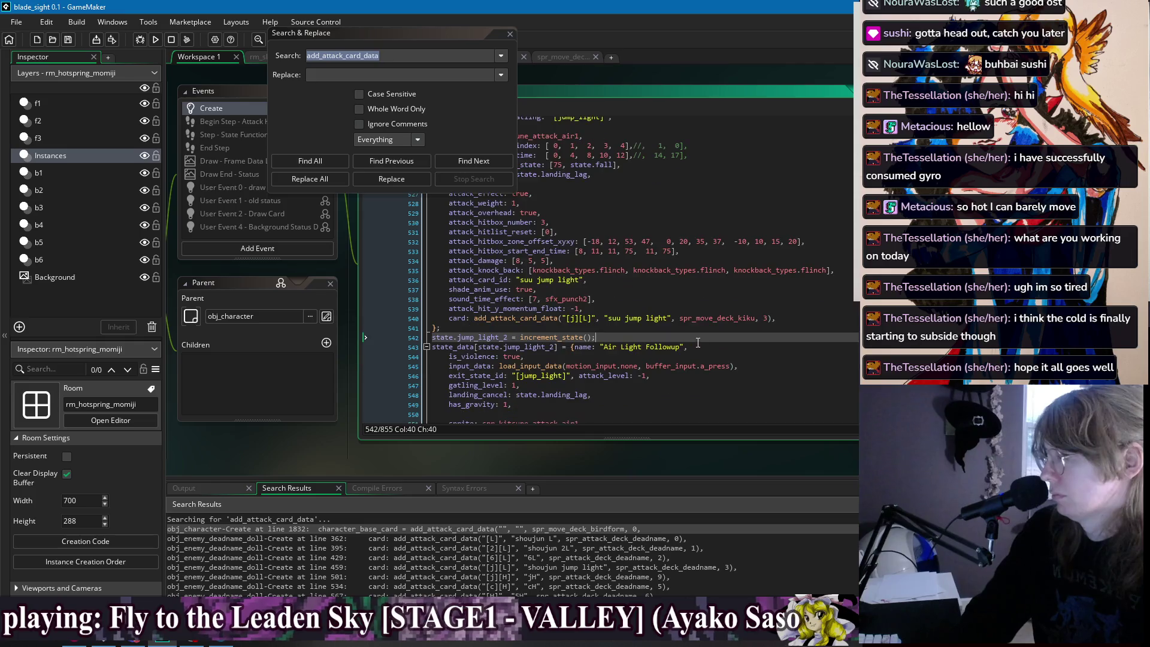
key("Up")
key("Up")
key("End")
Copy the jump light card call into Air Light Followup and rename the copy jL.
key("shift+Up")
key("ctrl+c")
scroll(698, 371, "down", 6)
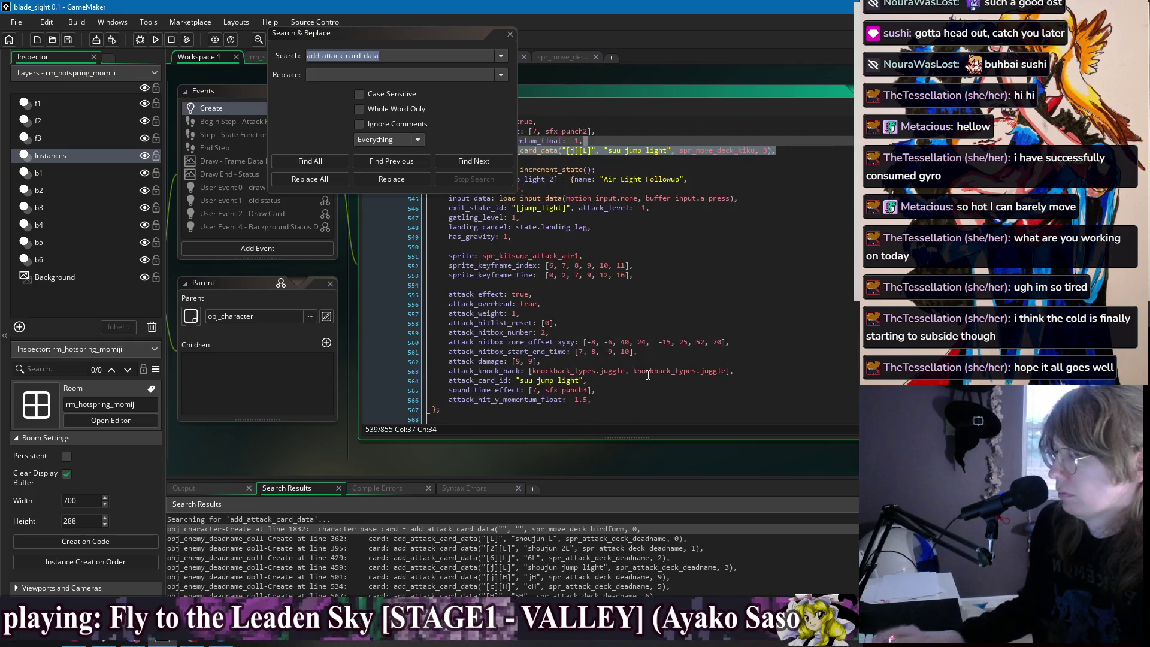
left_click(630, 399)
key("ctrl+v")
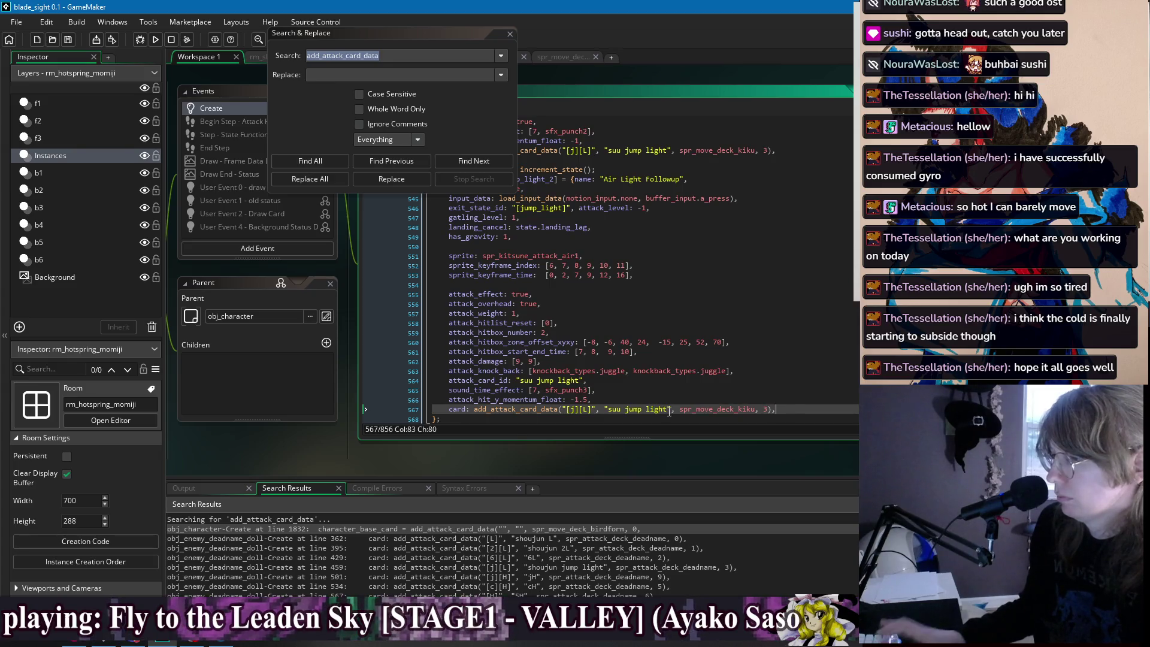
left_click_drag(668, 410, 611, 412)
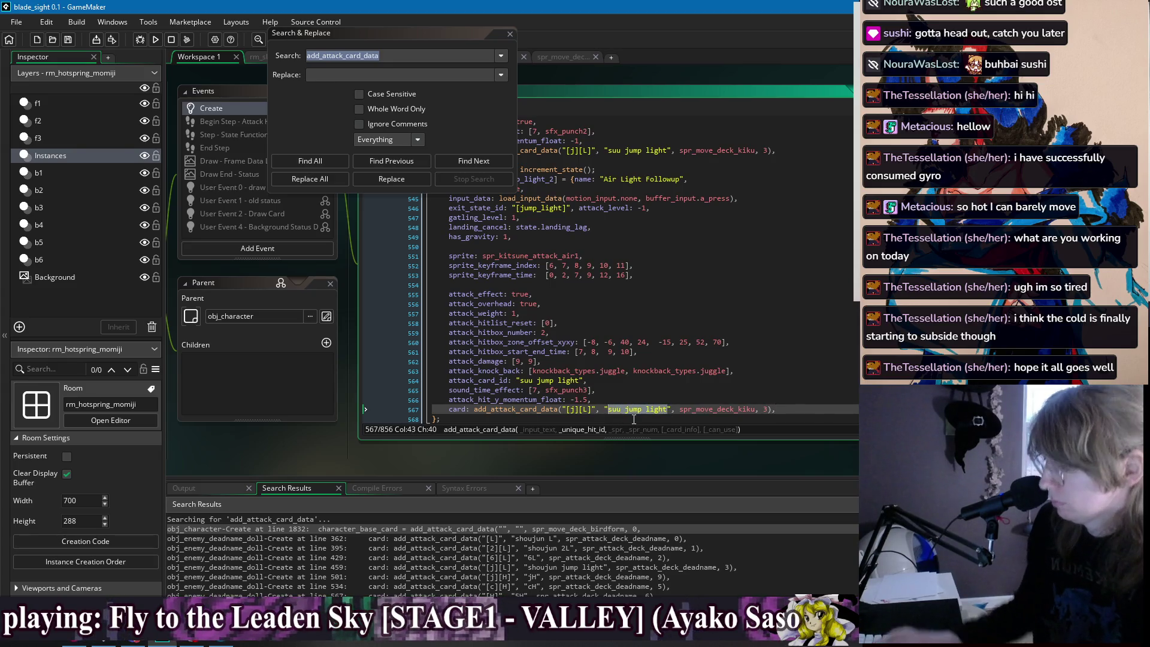
type("jL")
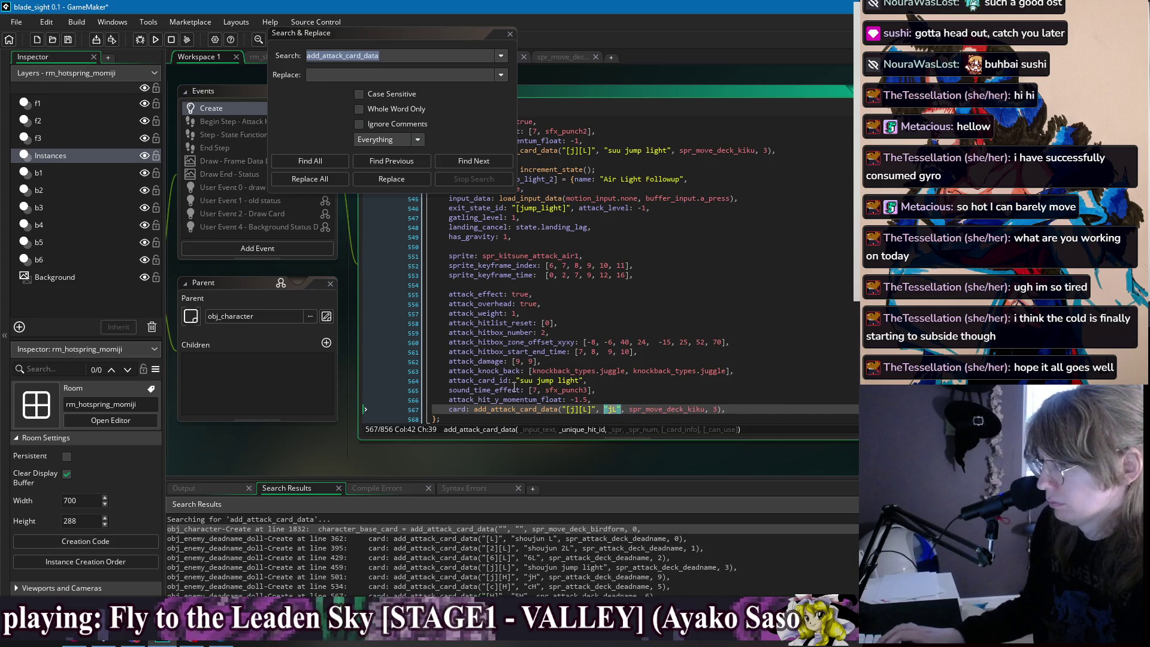
Replace the "suu jump light" ids on lines 564, 536 and 540 with "jL".
left_click(561, 380)
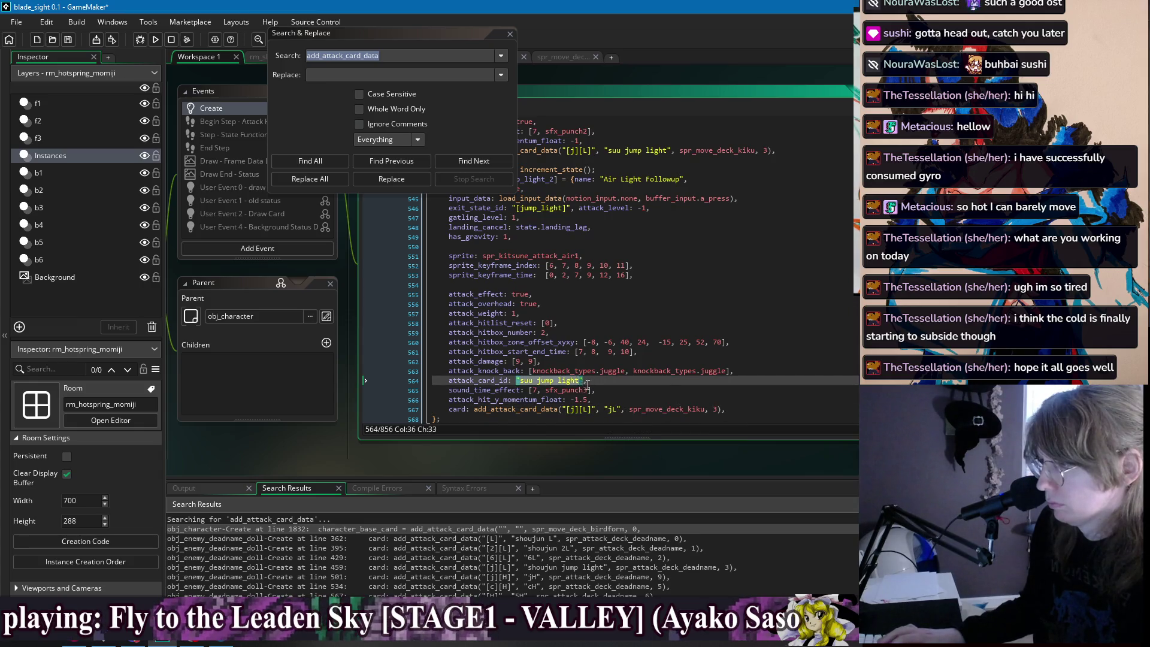
left_click_drag(585, 380, 523, 382)
scroll(538, 276, "up", 2)
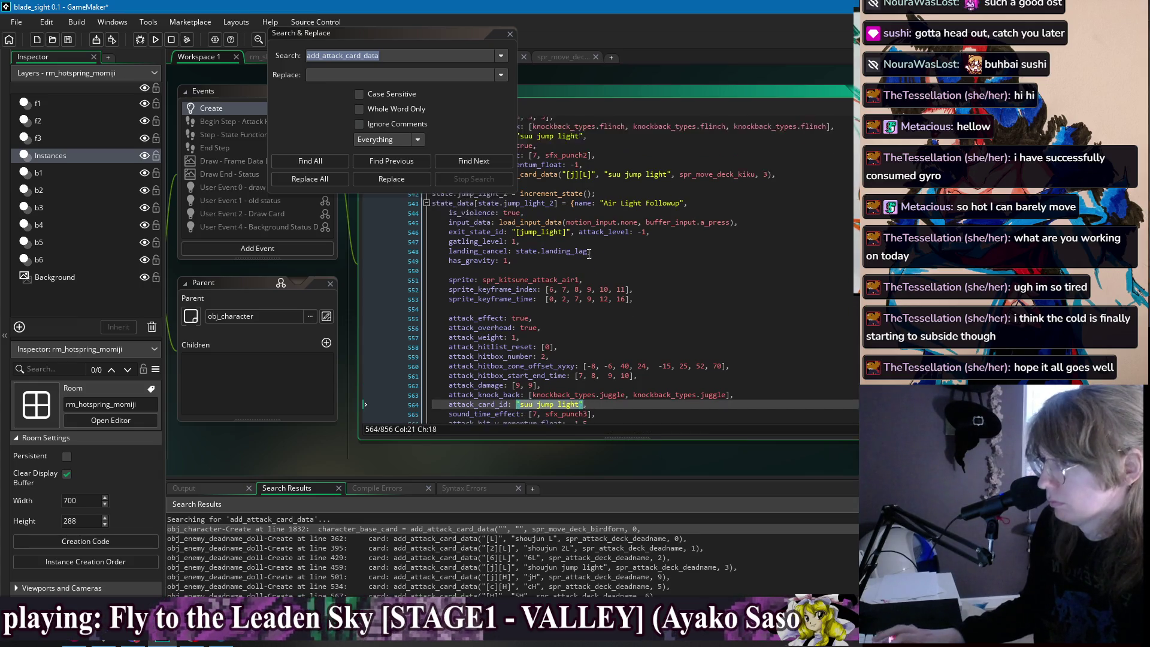
type("\"jL\"")
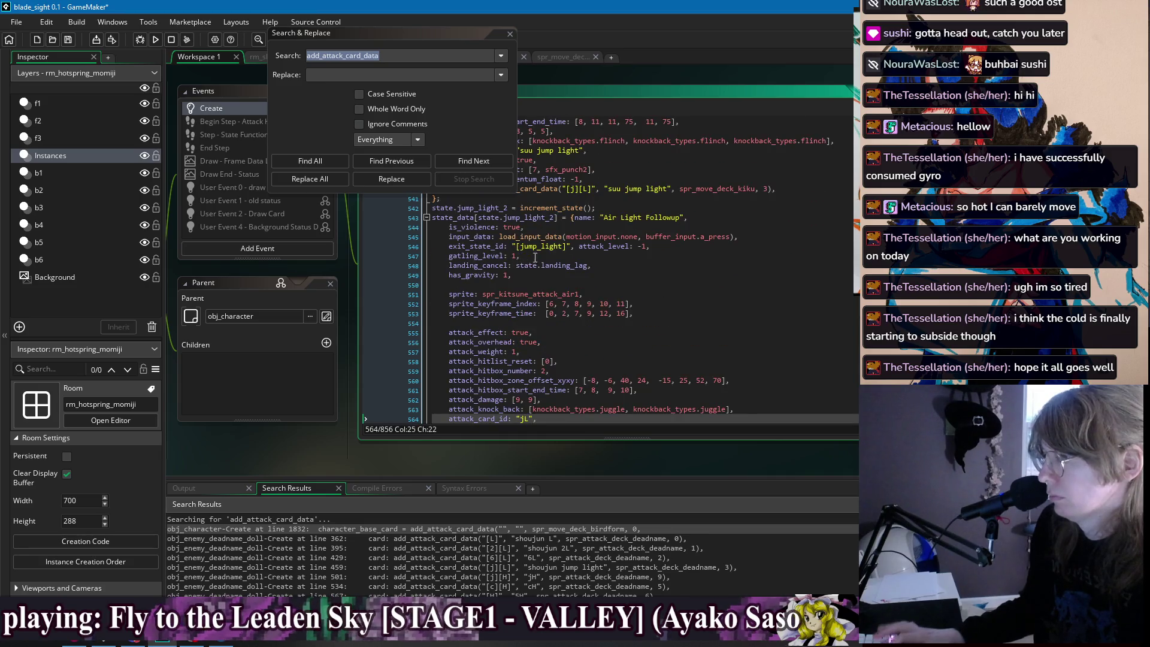
scroll(535, 258, "up", 4)
left_click_drag(518, 270, 580, 274)
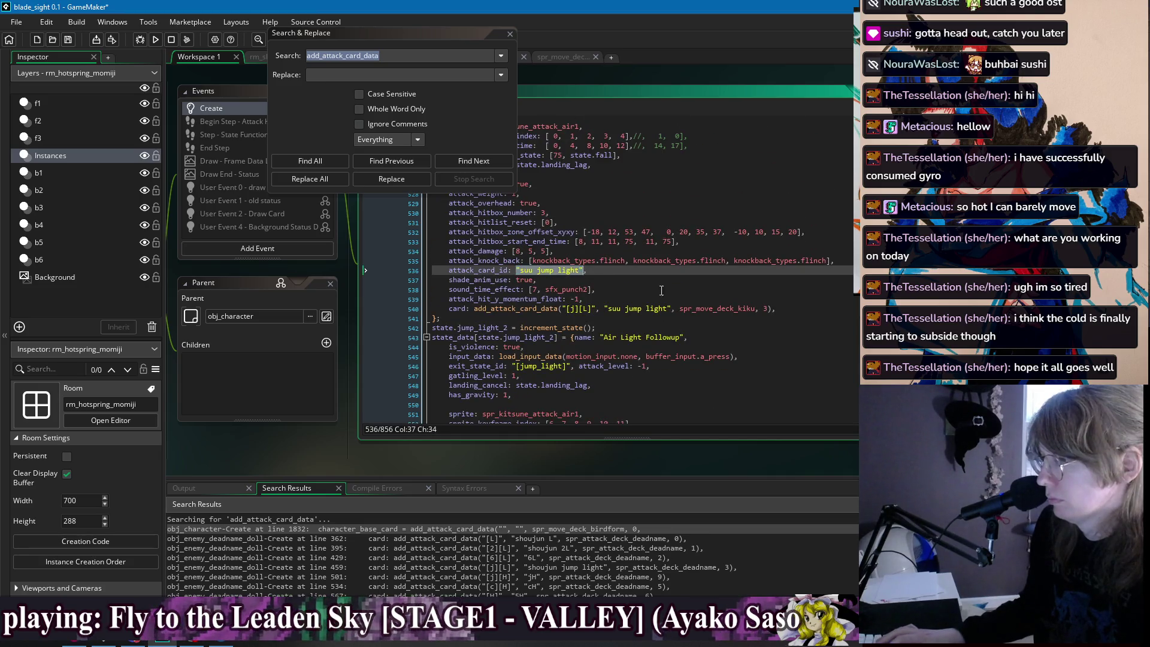
type("\"jL\"")
left_click_drag(671, 309, 605, 311)
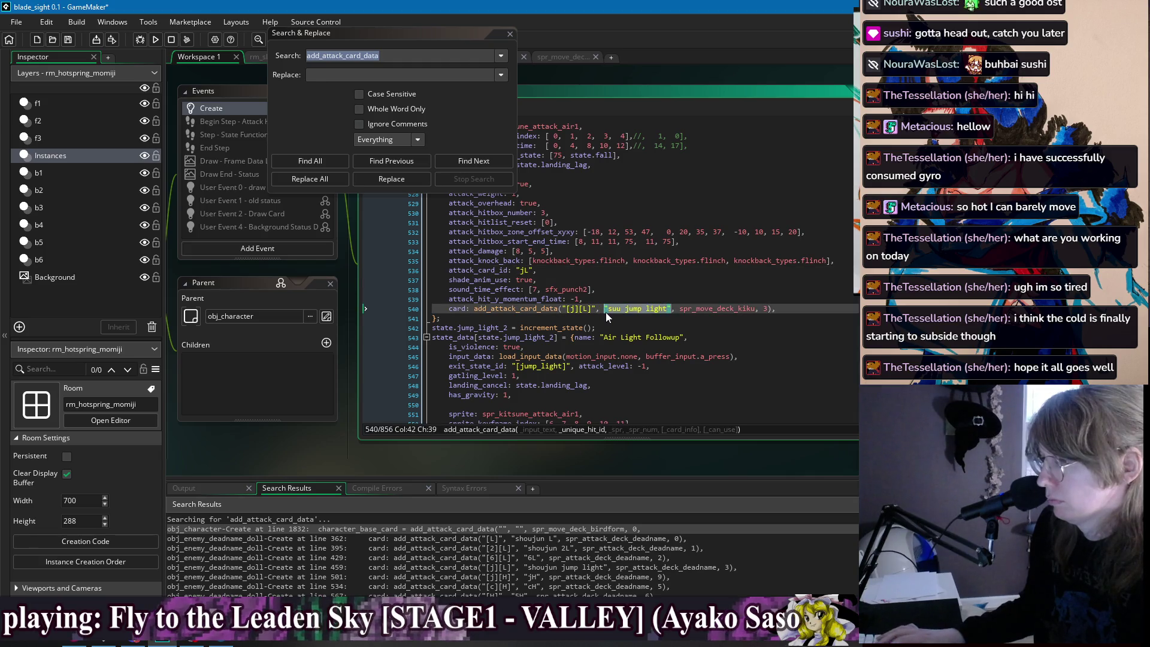
type("\"jL\"")
Make the Air Light Followup card id "jLL" with input "[j][L][L]".
scroll(605, 312, "down", 6)
left_click(530, 372)
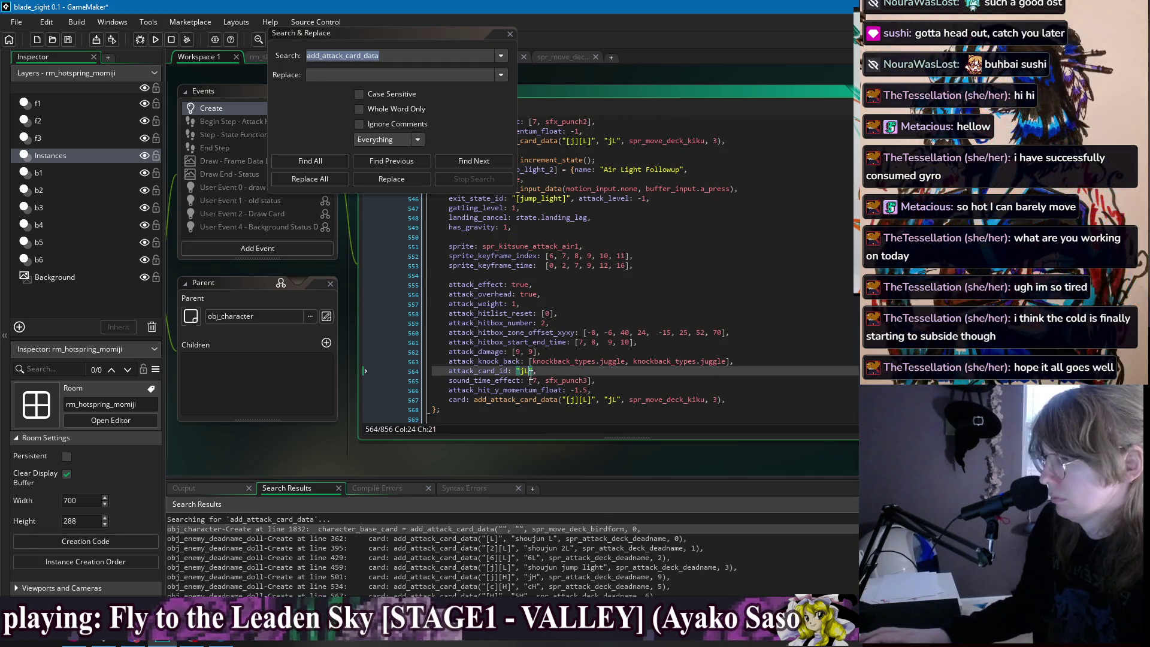
left_click(616, 399)
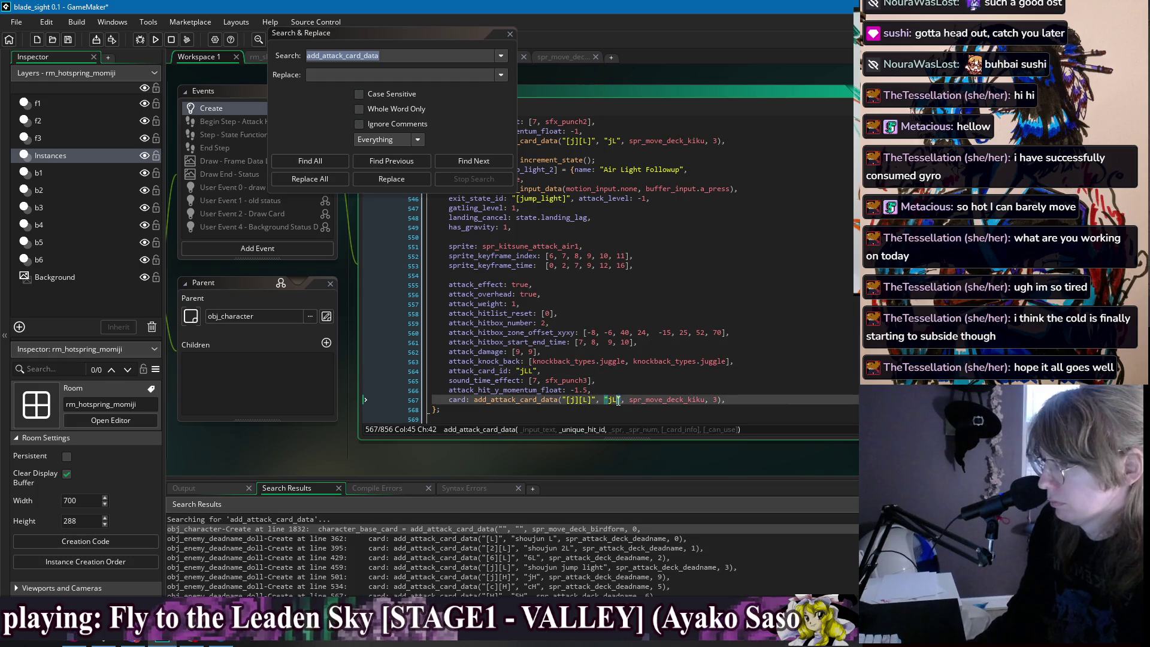
type("L")
left_click(591, 400)
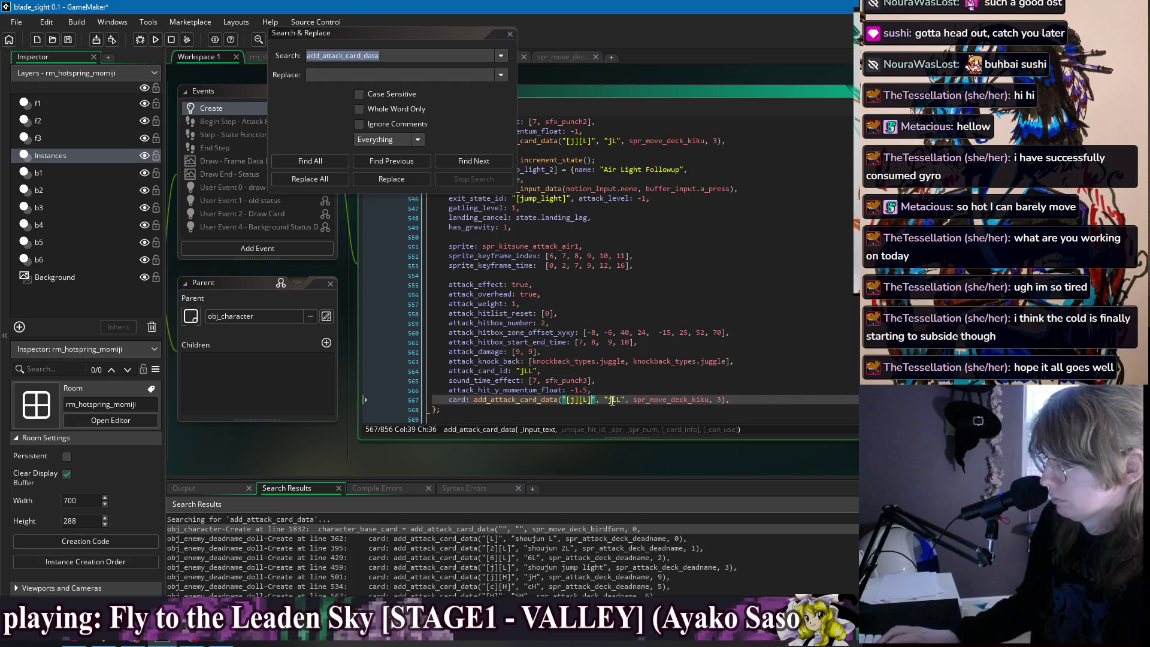
type("[L]")
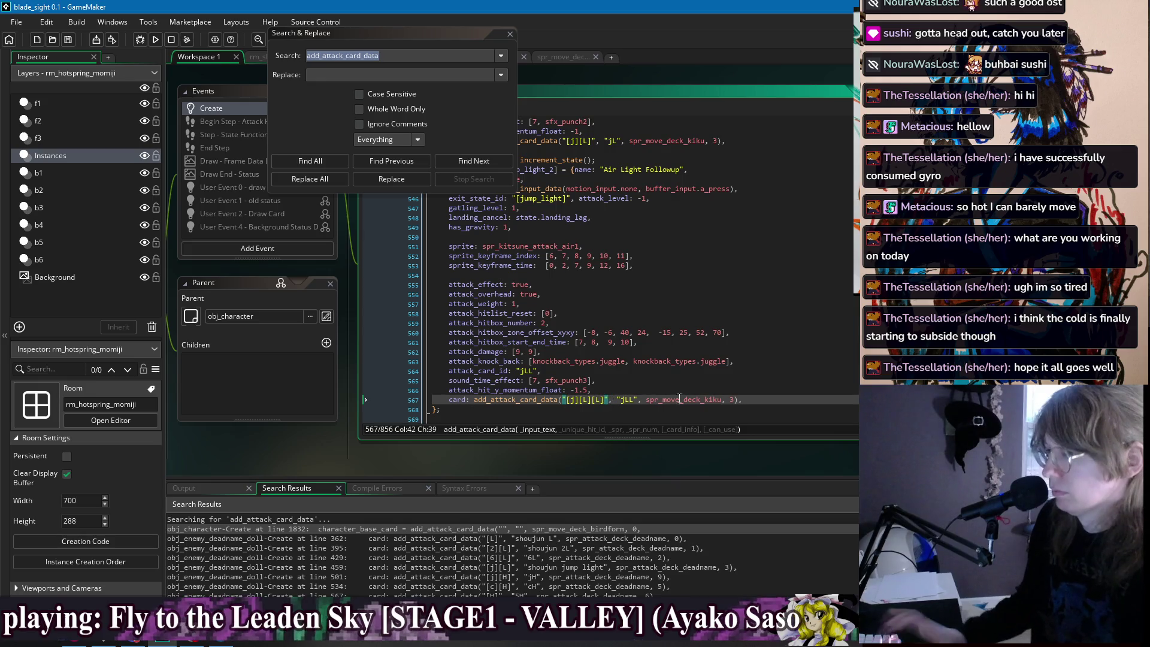
left_click(669, 371)
scroll(669, 363, "down", 3)
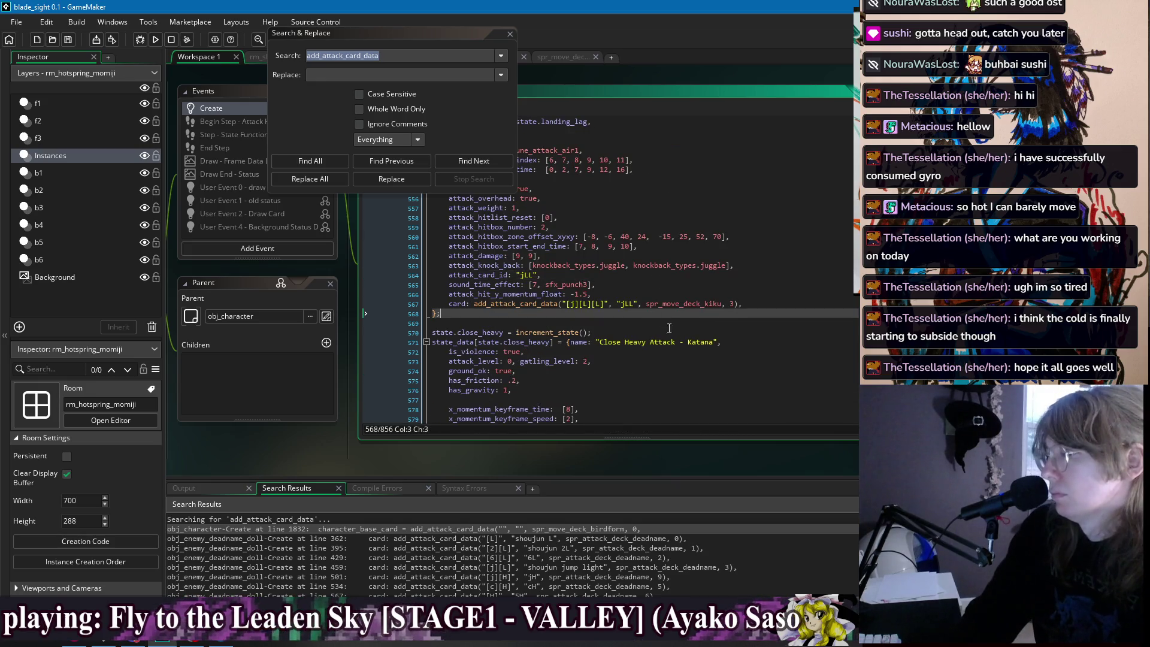
left_click(756, 305)
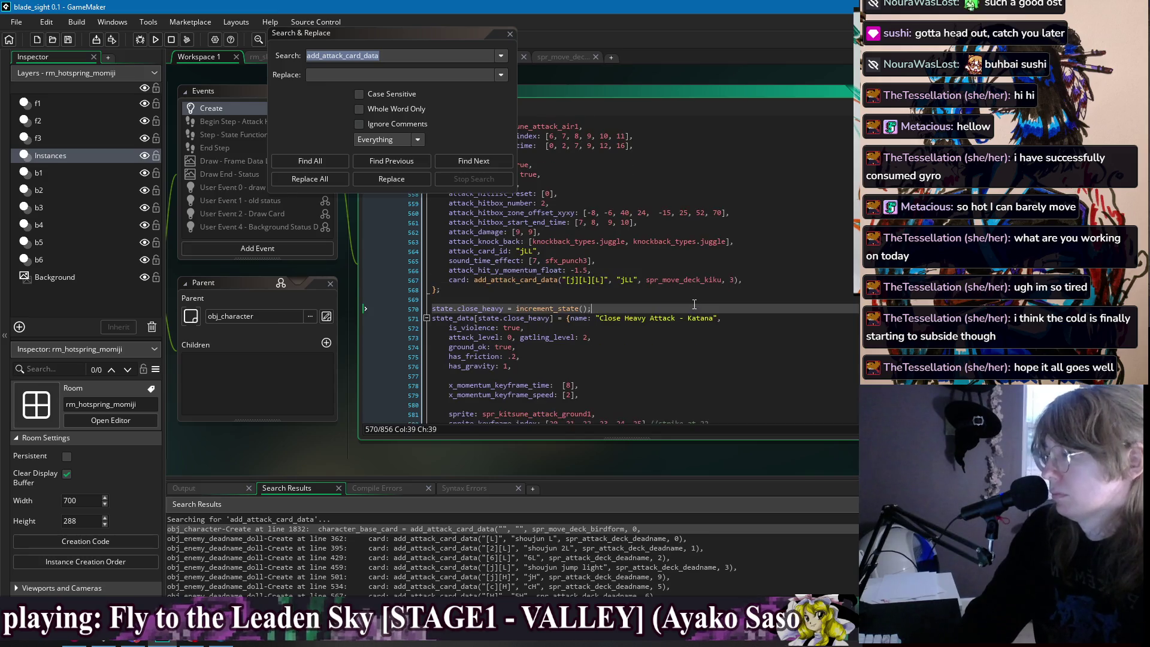
Open spr_move_deck_kiku's frames in the image editor and dismiss Search & Replace.
middle_click(694, 304)
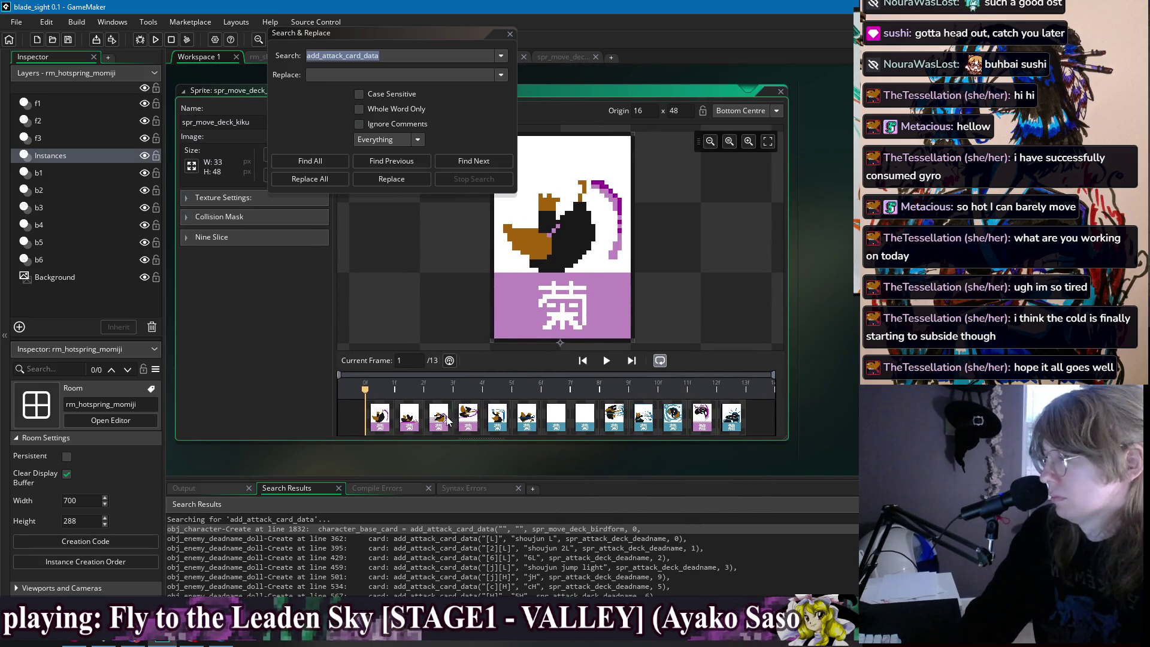
left_click(468, 422)
left_click(442, 422)
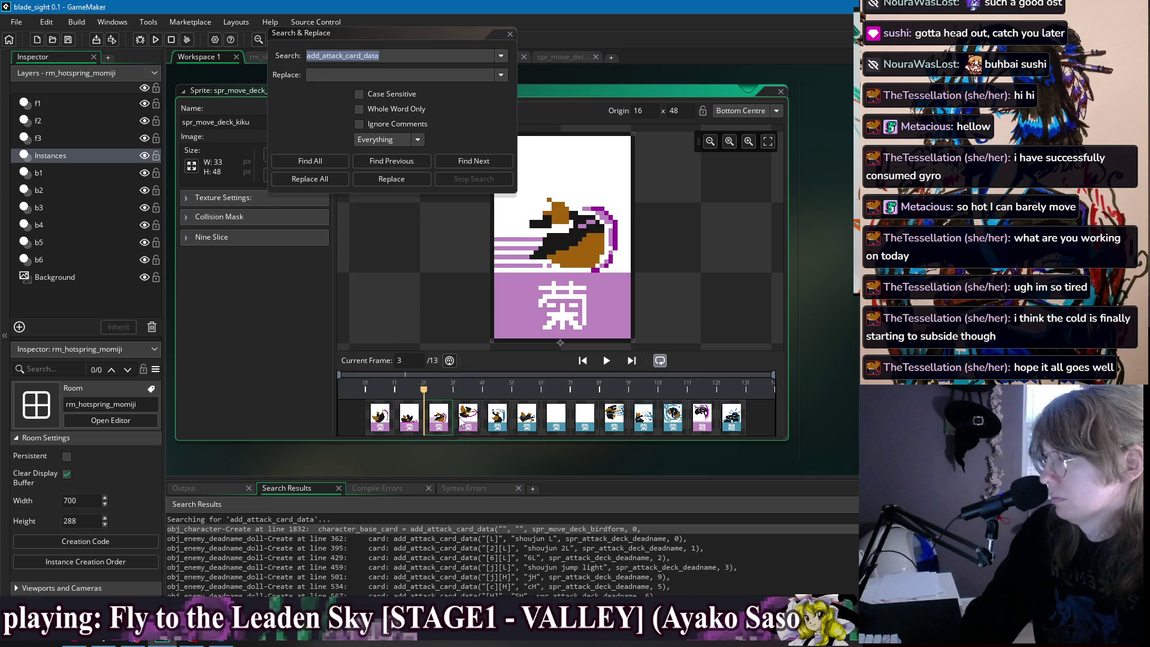
double_click(464, 421)
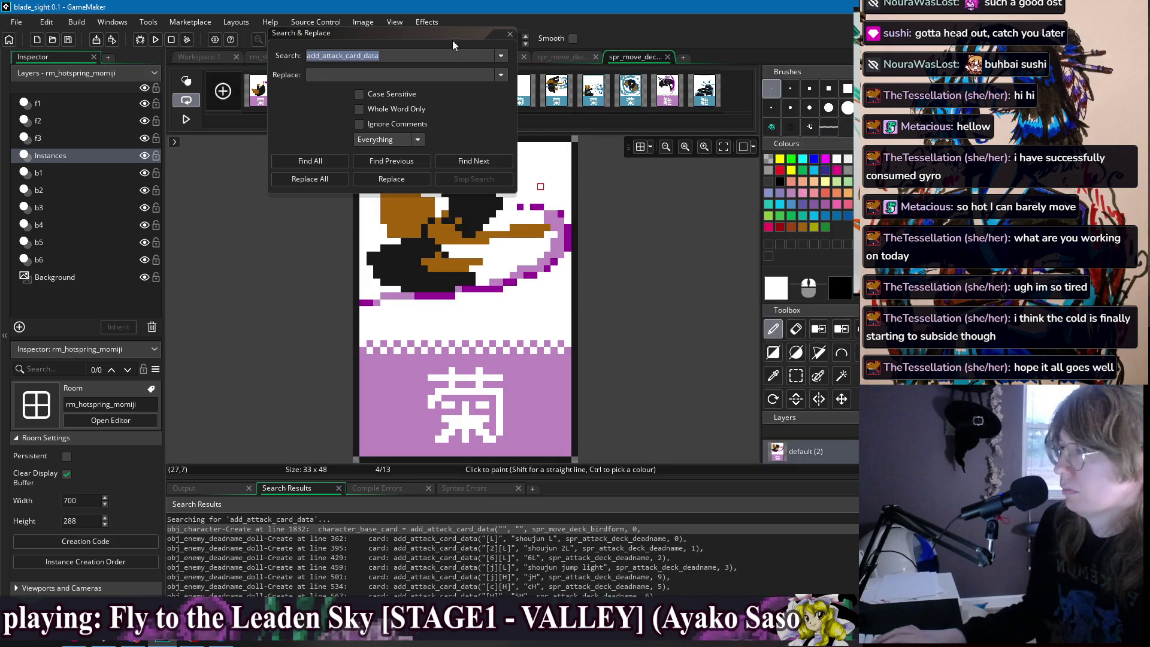
left_click(509, 35)
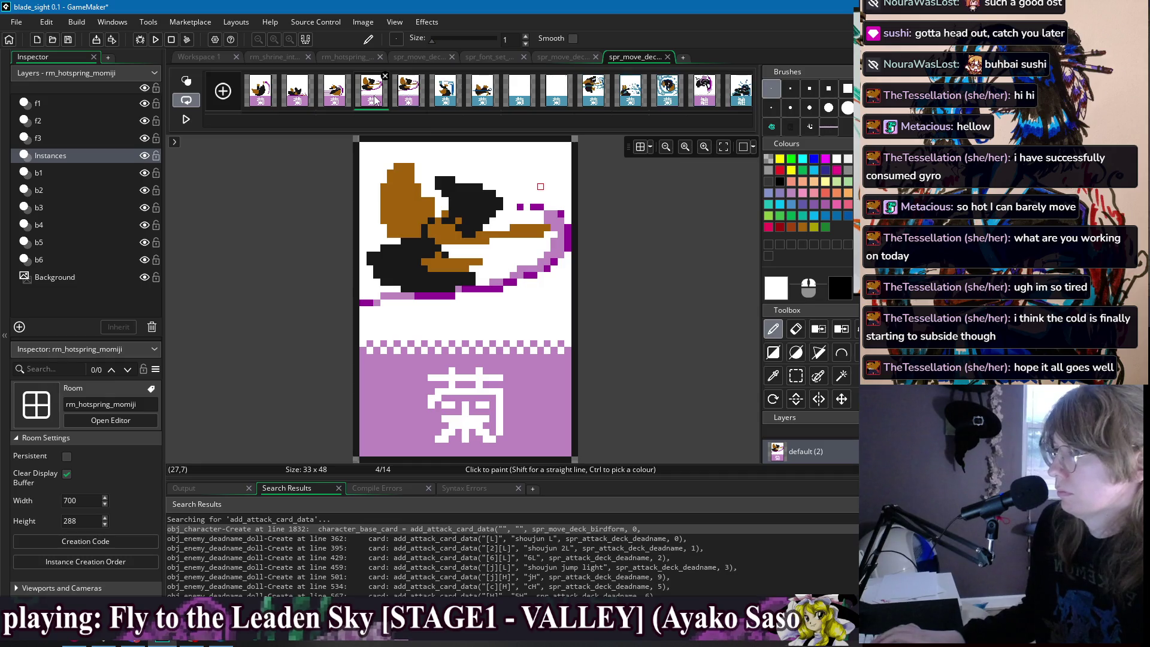
Move frame 5 later and erase frame 12's artwork, leaving the purple card base.
mouse_move(408, 90)
left_mouse_down()
mouse_move(737, 93)
mouse_move(665, 96)
left_mouse_up()
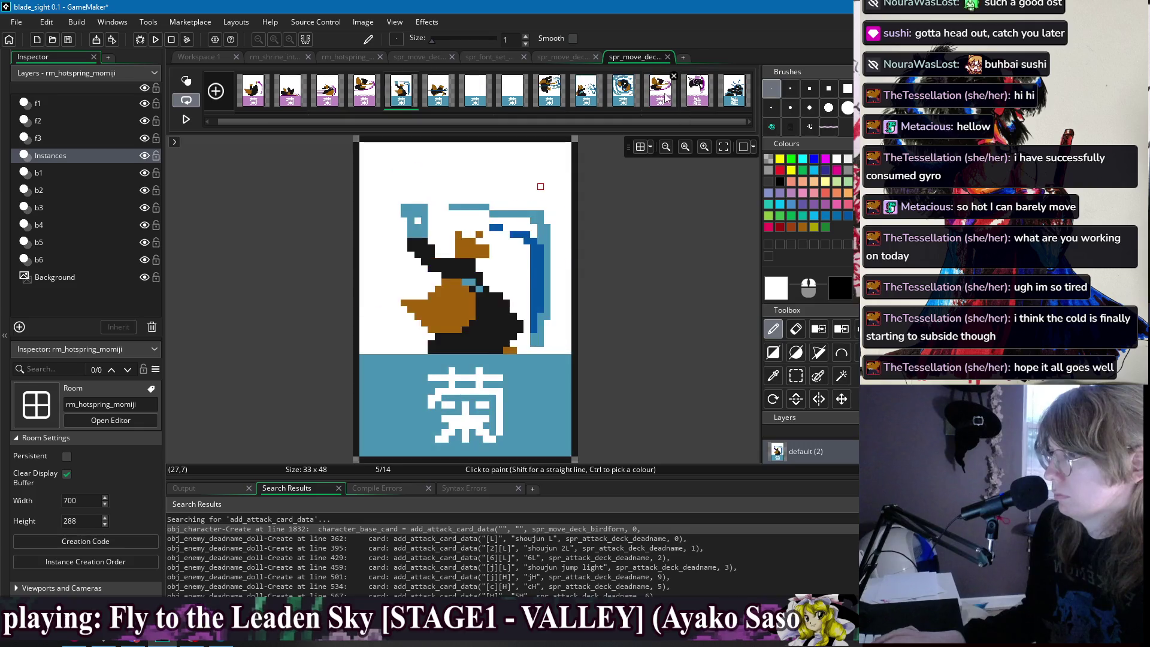
left_click(659, 90)
key("s")
mouse_move(359, 142)
left_mouse_down()
mouse_move(524, 284)
mouse_move(571, 340)
left_mouse_up()
key("i")
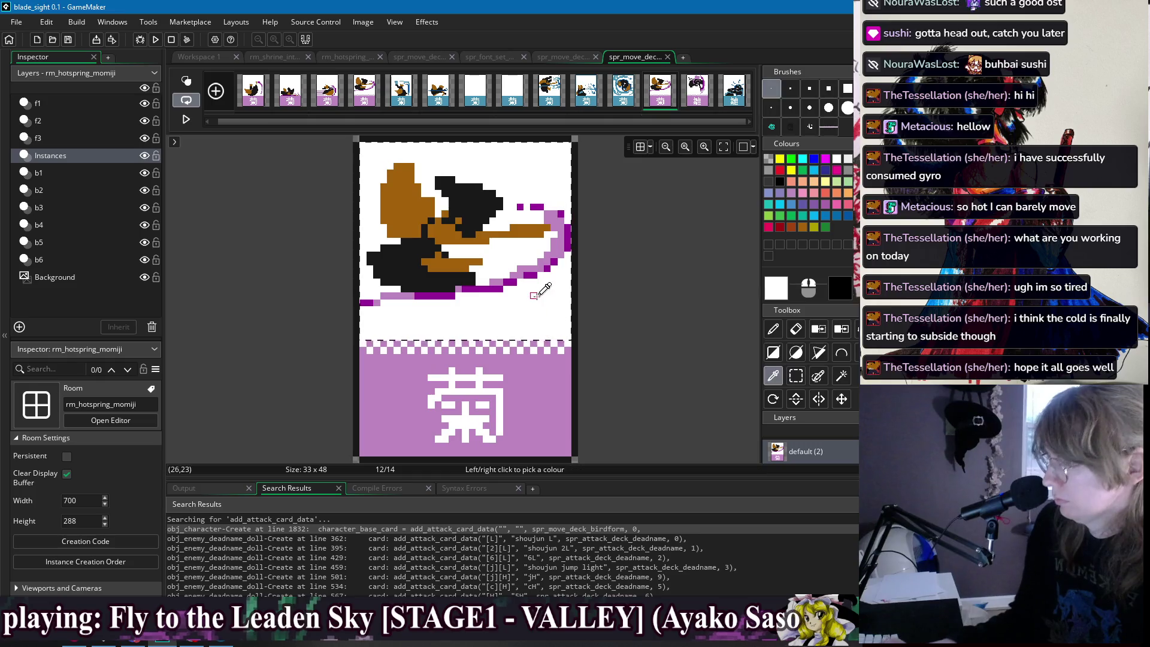
key("Delete")
Sample brown, black, lilac and dark purple from frame 4, then return to frame 12 with brown.
left_click(364, 90)
key("f")
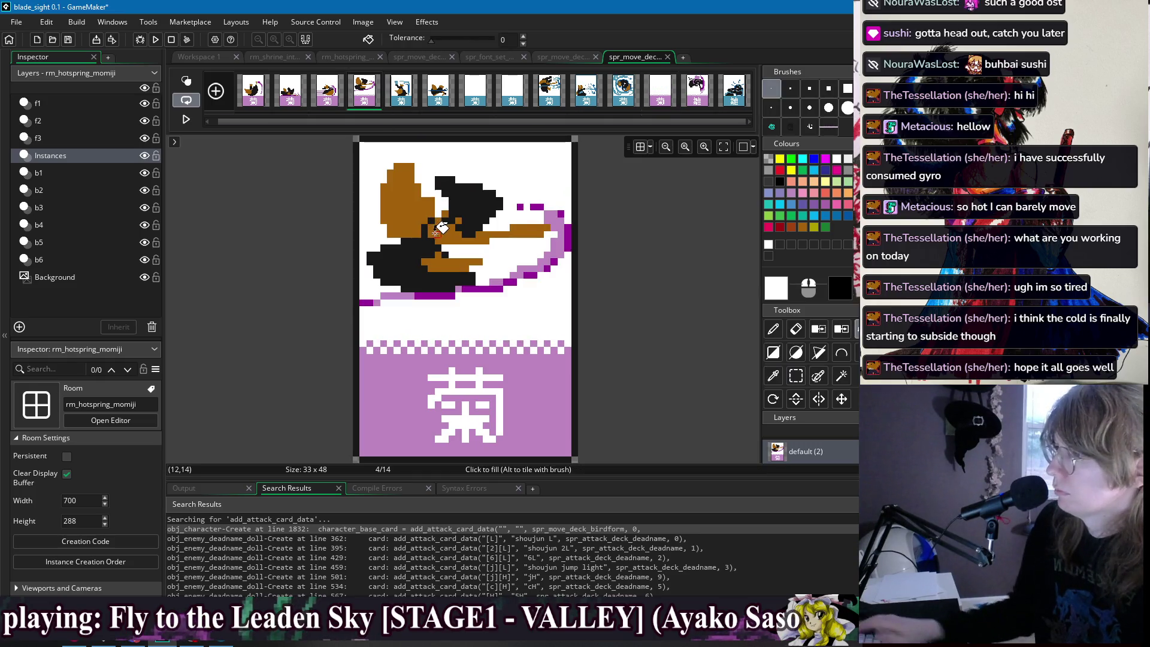
key("i")
left_click(429, 219)
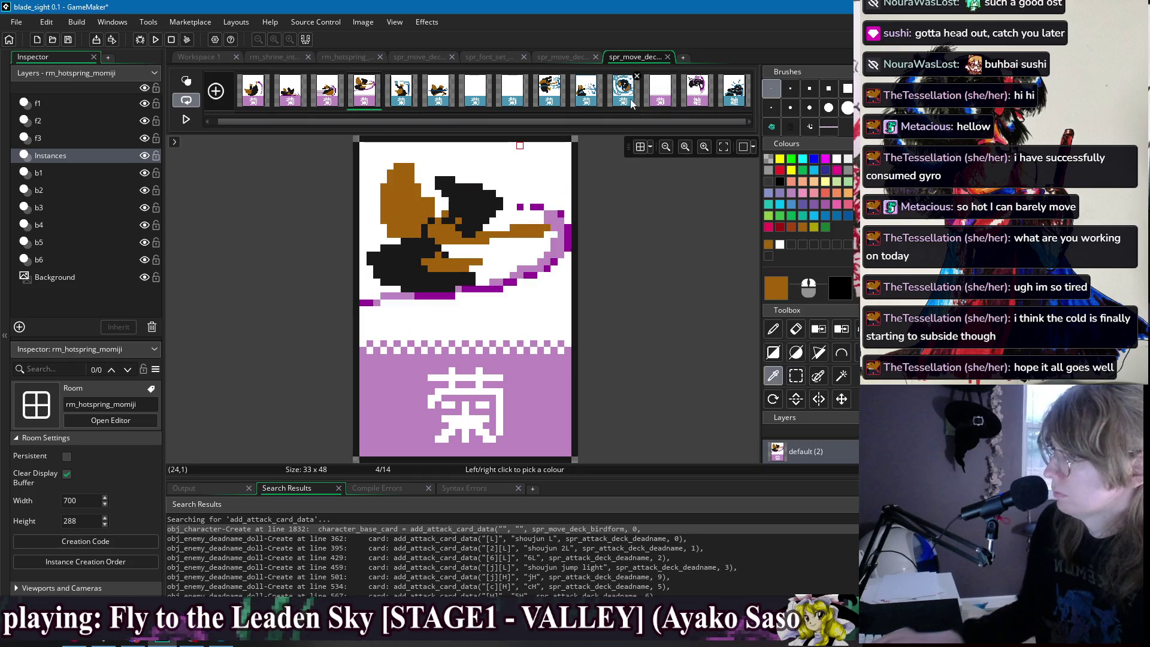
left_click(485, 199)
left_click(555, 217)
left_click(566, 211)
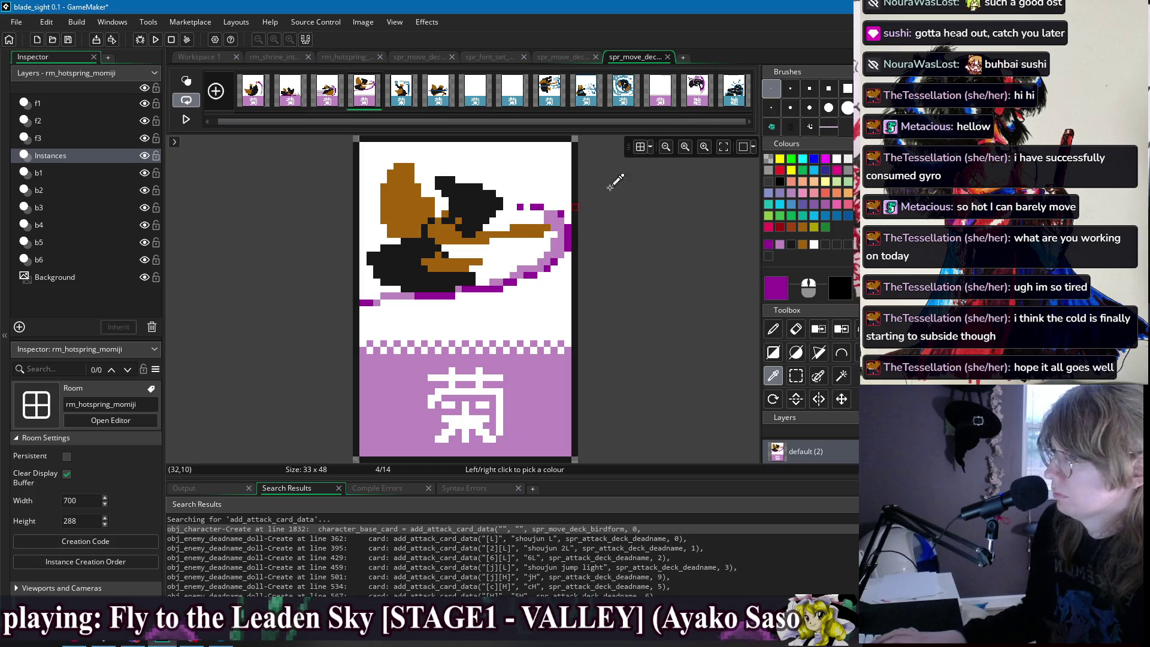
left_click(660, 91)
left_click(802, 245)
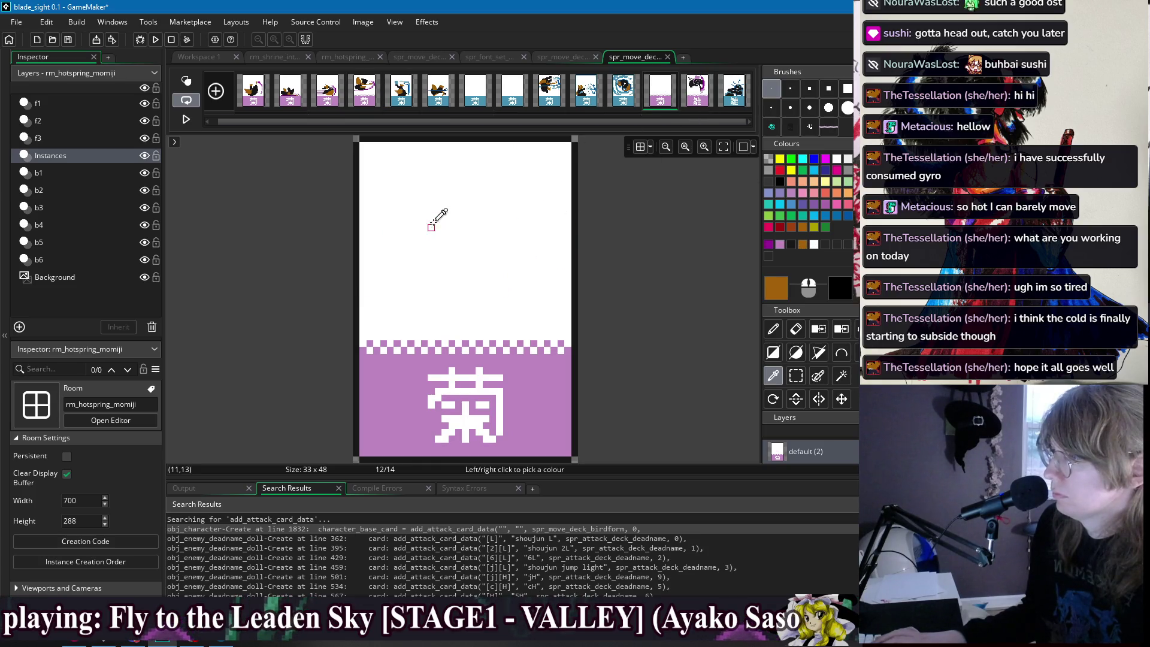
Pencil a brown patch in frame 12's upper area and touch up its right edge in black.
key("d")
mouse_move(424, 213)
left_mouse_down()
mouse_move(452, 222)
mouse_move(430, 204)
left_mouse_up()
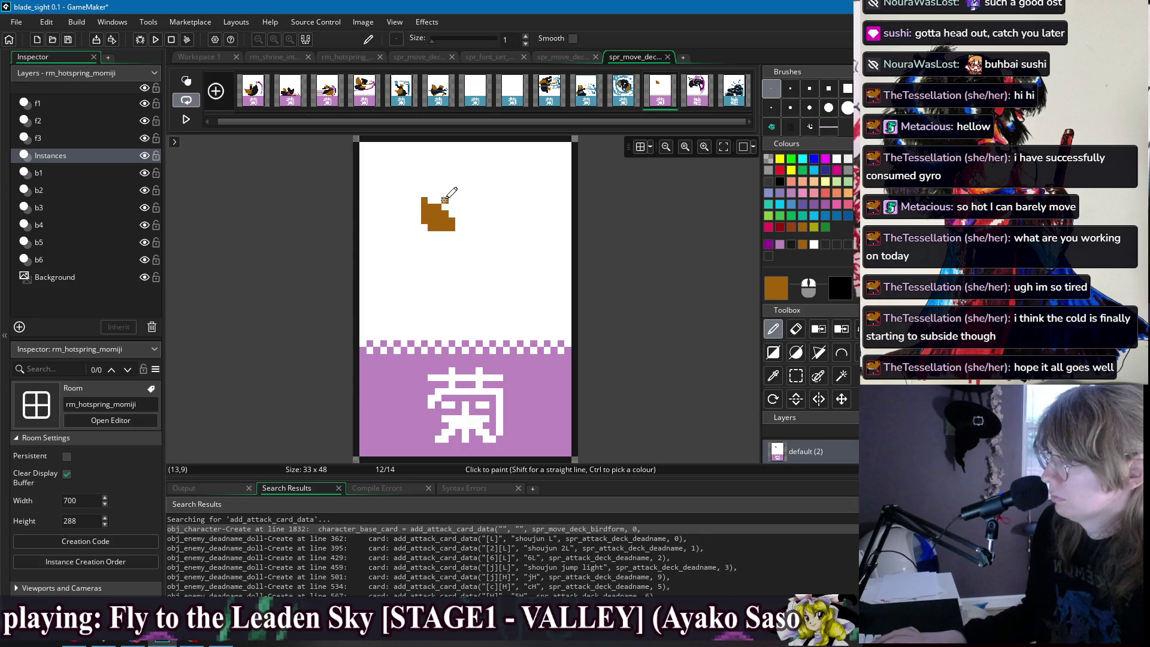
key("ctrl+z")
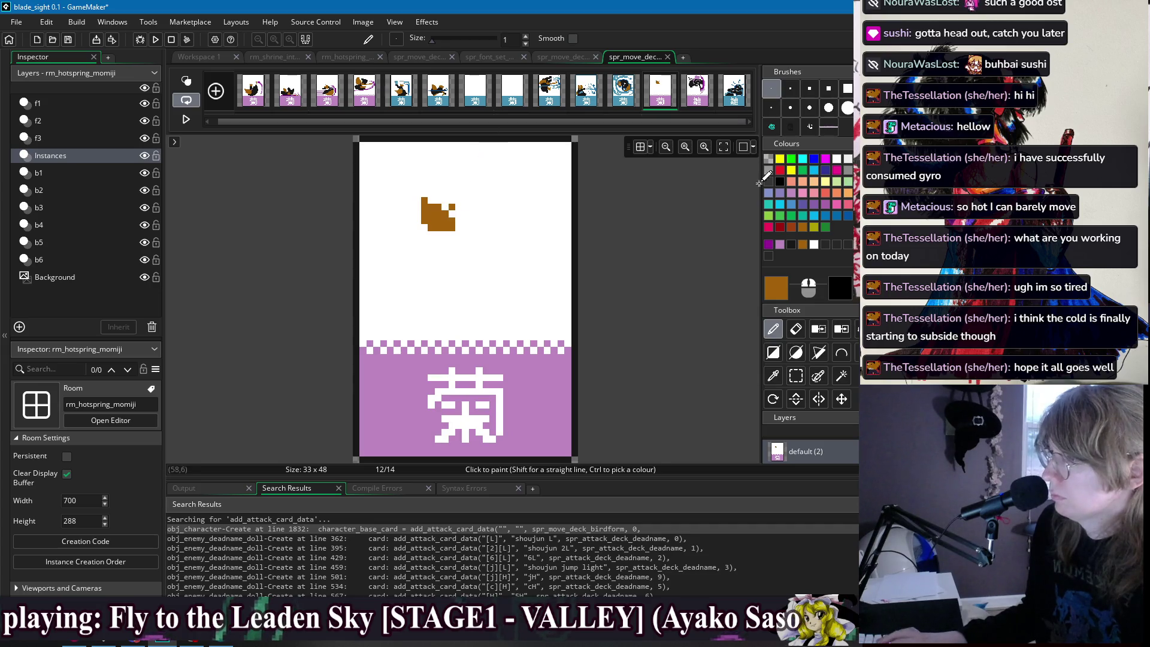
left_click(768, 255)
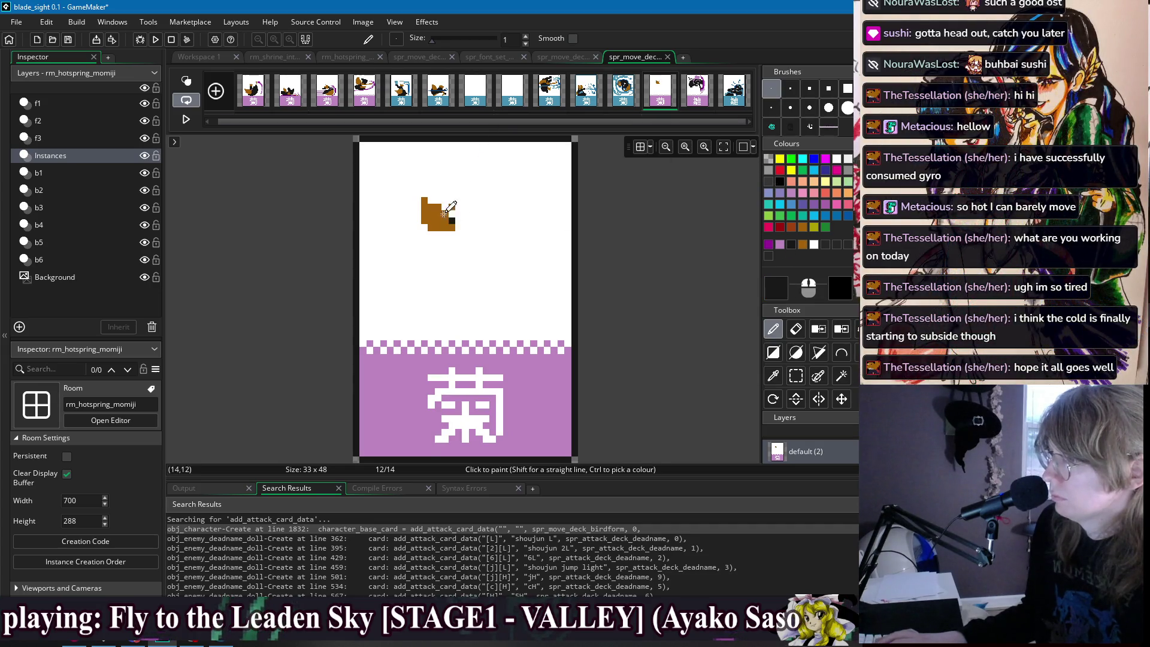
left_click_drag(444, 214, 449, 227)
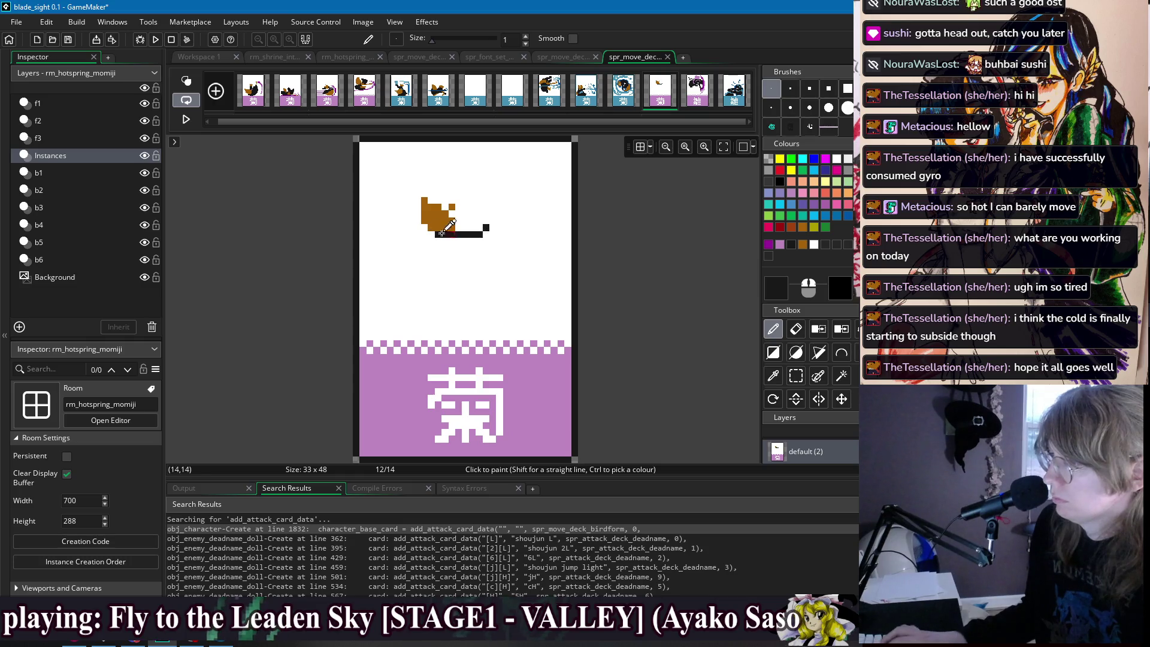
Draw a black outlined shape below the patch, fill it solid black, and add a stalk.
mouse_move(501, 227)
left_mouse_down()
mouse_move(484, 271)
mouse_move(418, 254)
left_mouse_up()
key("f")
left_click(453, 240)
key("d")
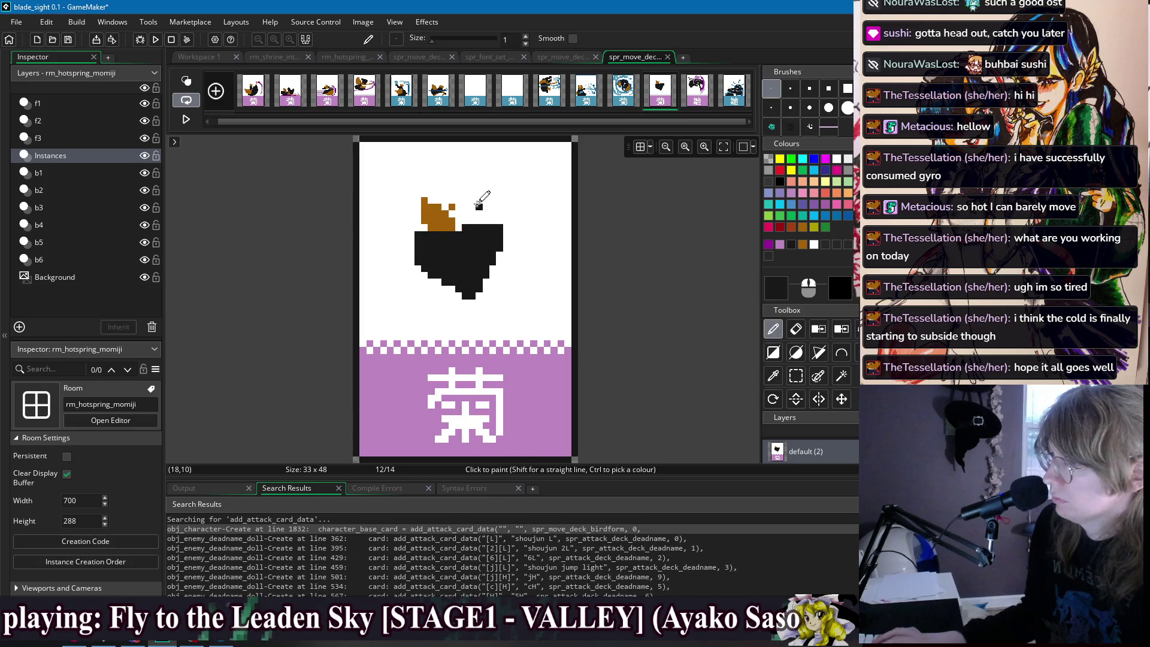
left_click_drag(469, 222, 480, 173)
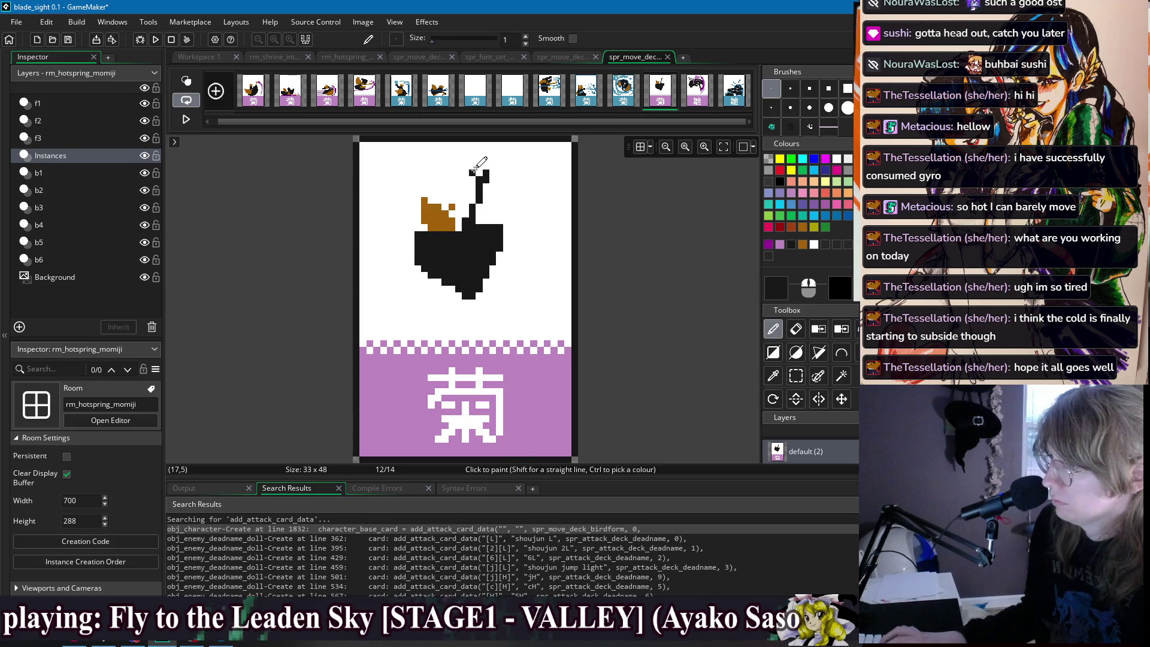
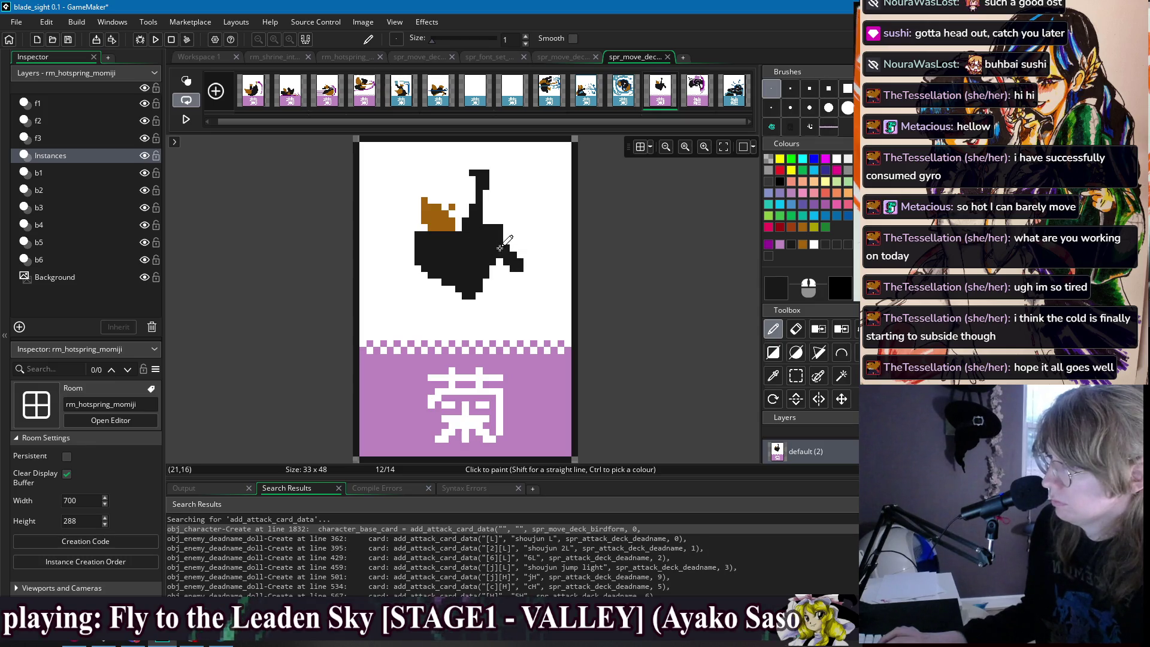
Paint a brown wing outline beside the existing brown patch on frame 12 and fill it solid.
left_click(438, 230, "ctrl")
left_click_drag(440, 230, 452, 220)
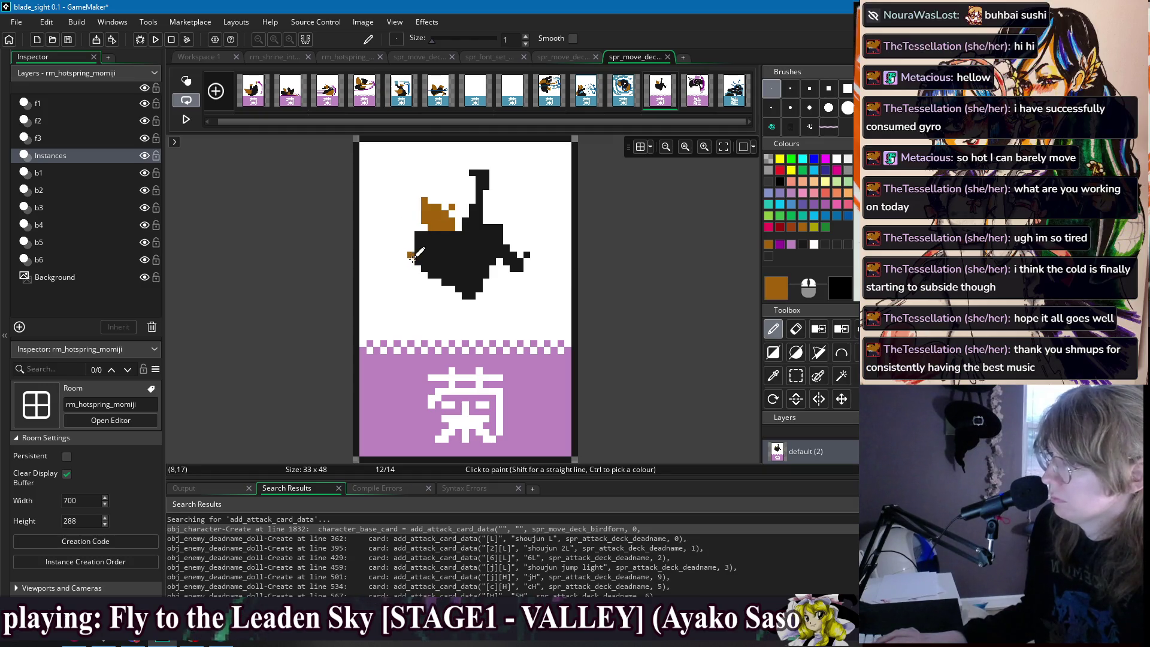
mouse_move(413, 256)
left_mouse_down()
mouse_move(425, 273)
mouse_move(376, 252)
mouse_move(426, 318)
mouse_move(462, 313)
mouse_move(477, 293)
mouse_move(527, 320)
mouse_move(563, 257)
mouse_move(515, 159)
mouse_move(459, 154)
left_mouse_up()
key("f")
left_click(451, 300)
Extend the lavender arc down the right edge and shade its top edge with dark purple from frame 3.
left_click(526, 367, "ctrl")
key("d")
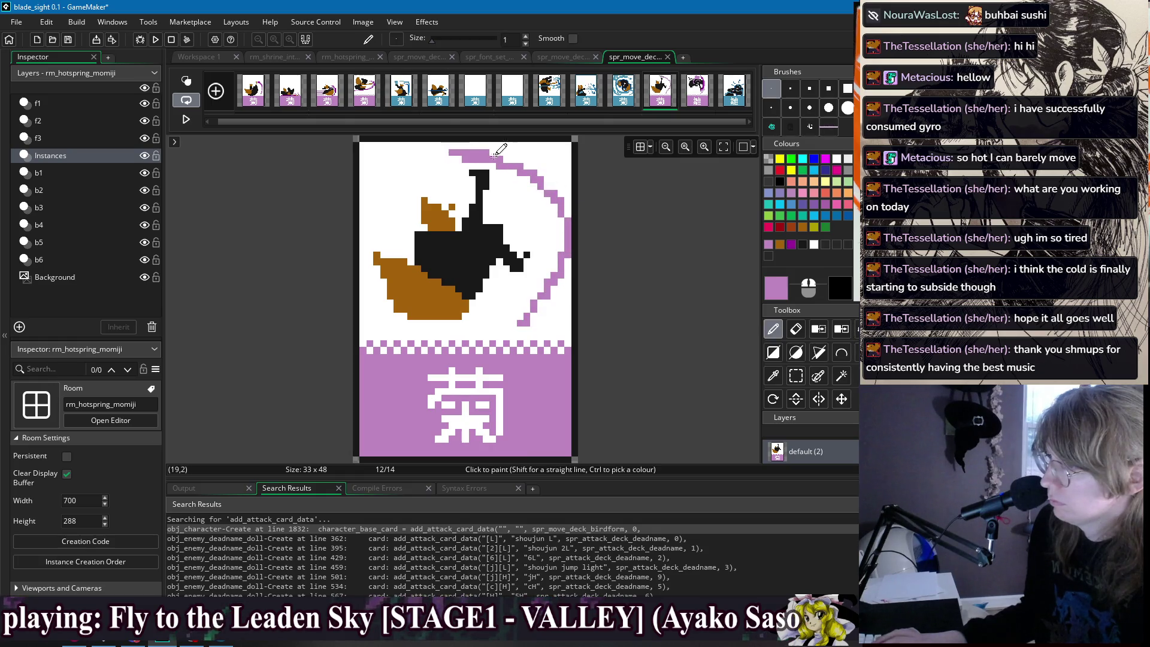
left_click_drag(548, 185, 563, 209)
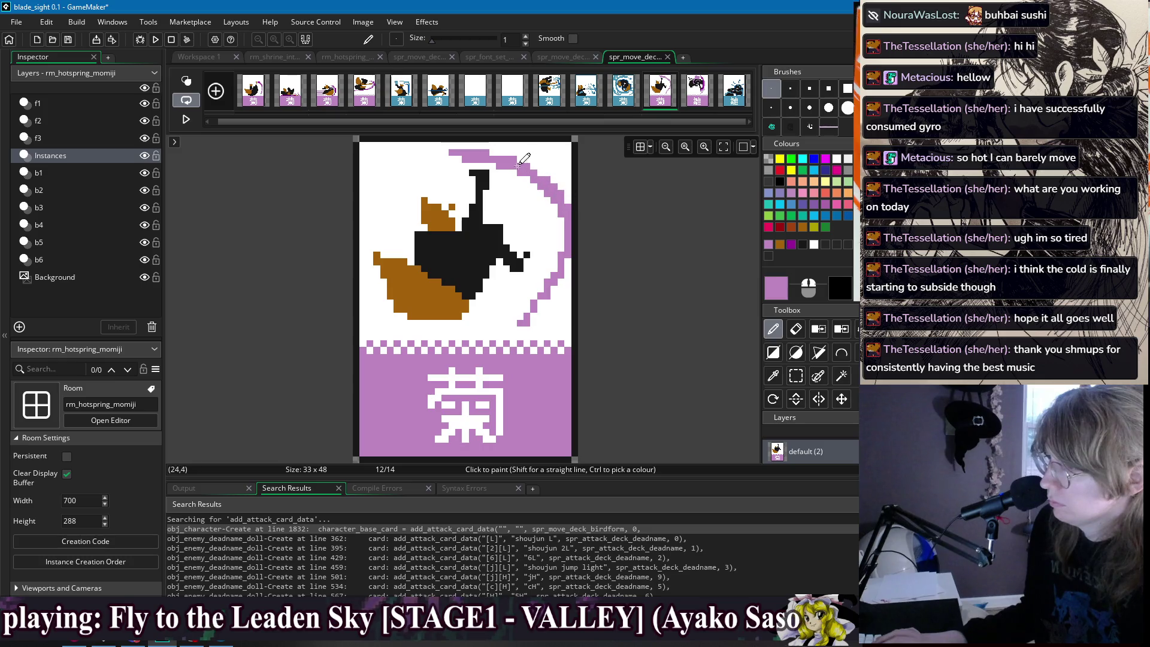
left_click(326, 93)
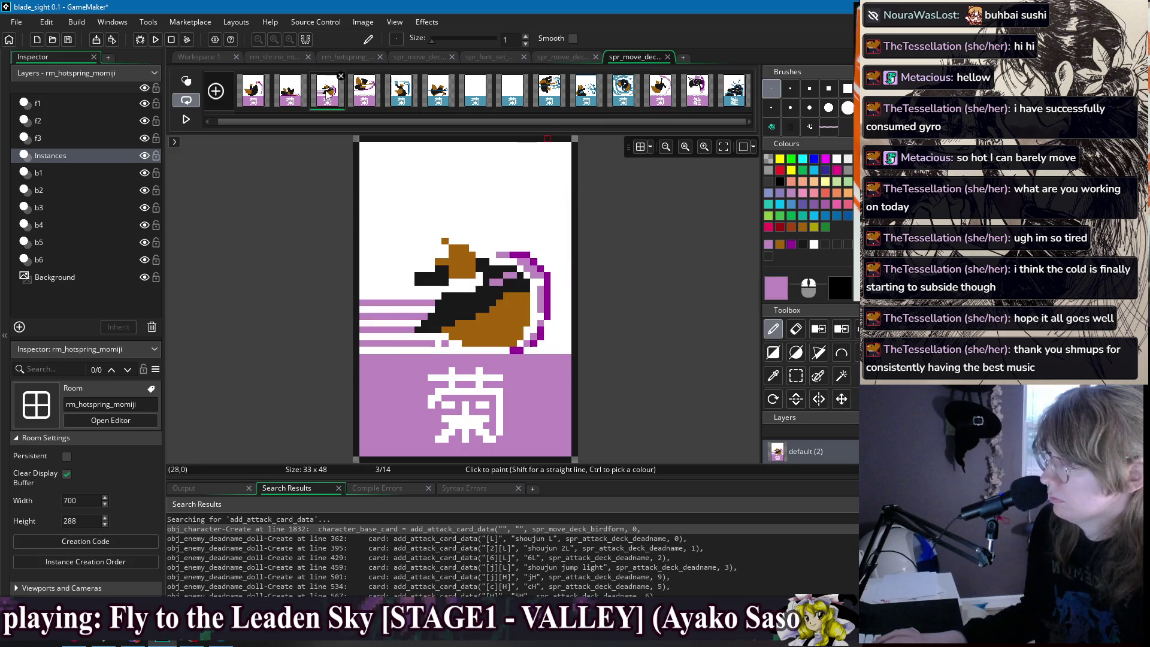
left_click(531, 246, "ctrl")
left_click(663, 100)
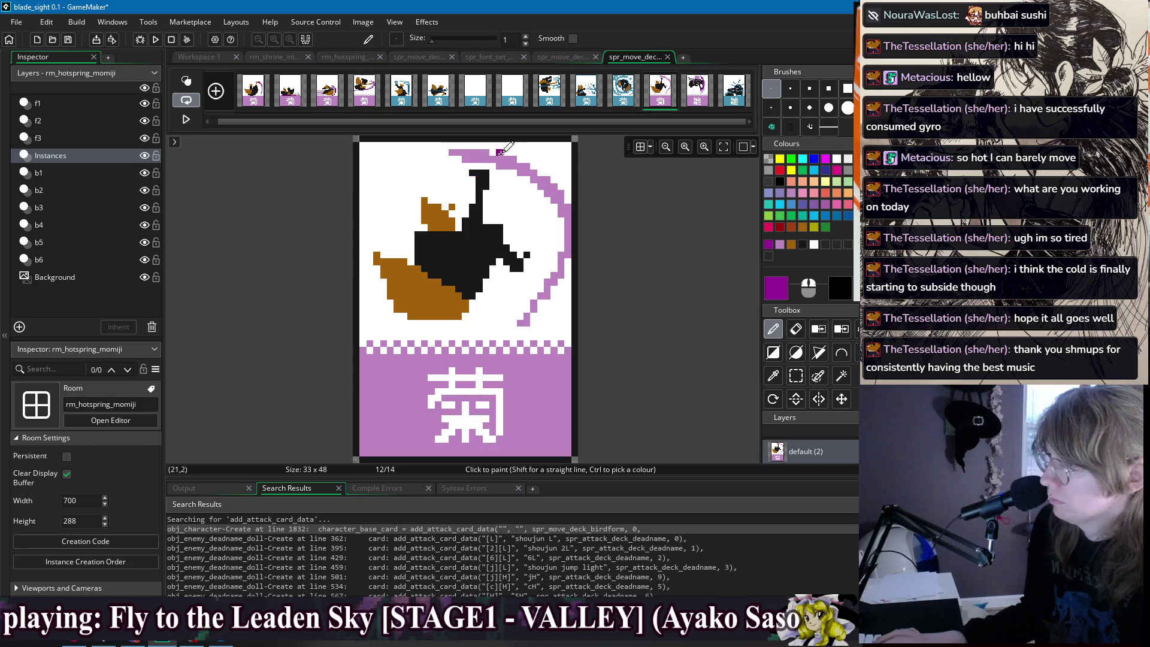
left_click_drag(510, 157, 542, 174)
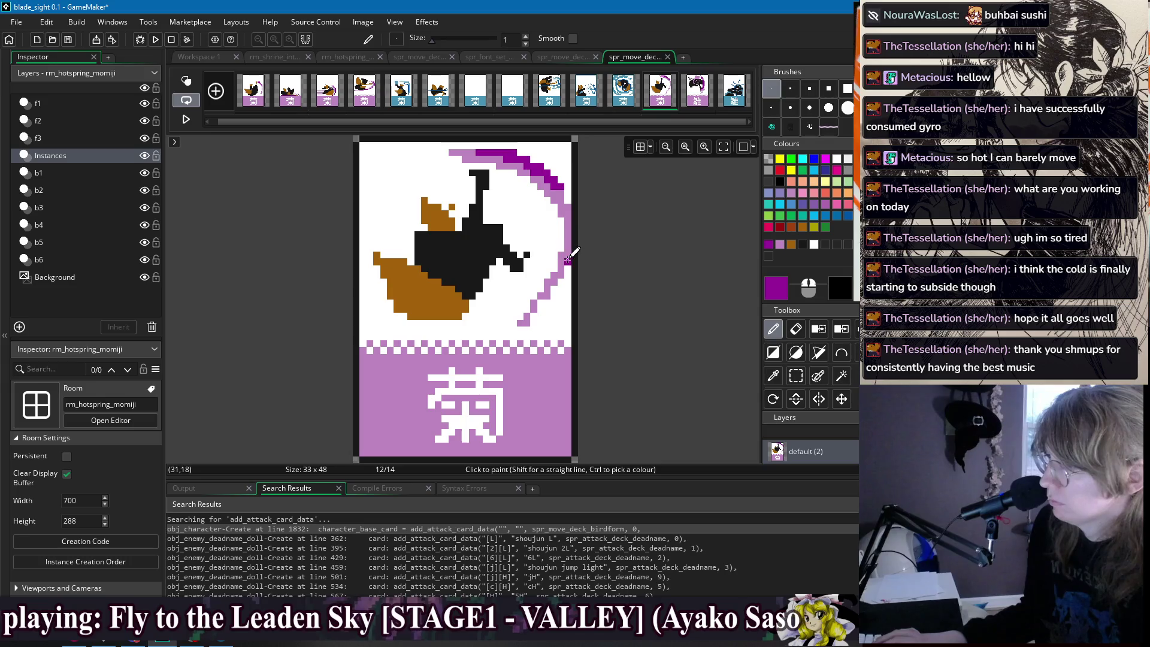
left_click_drag(567, 259, 561, 274)
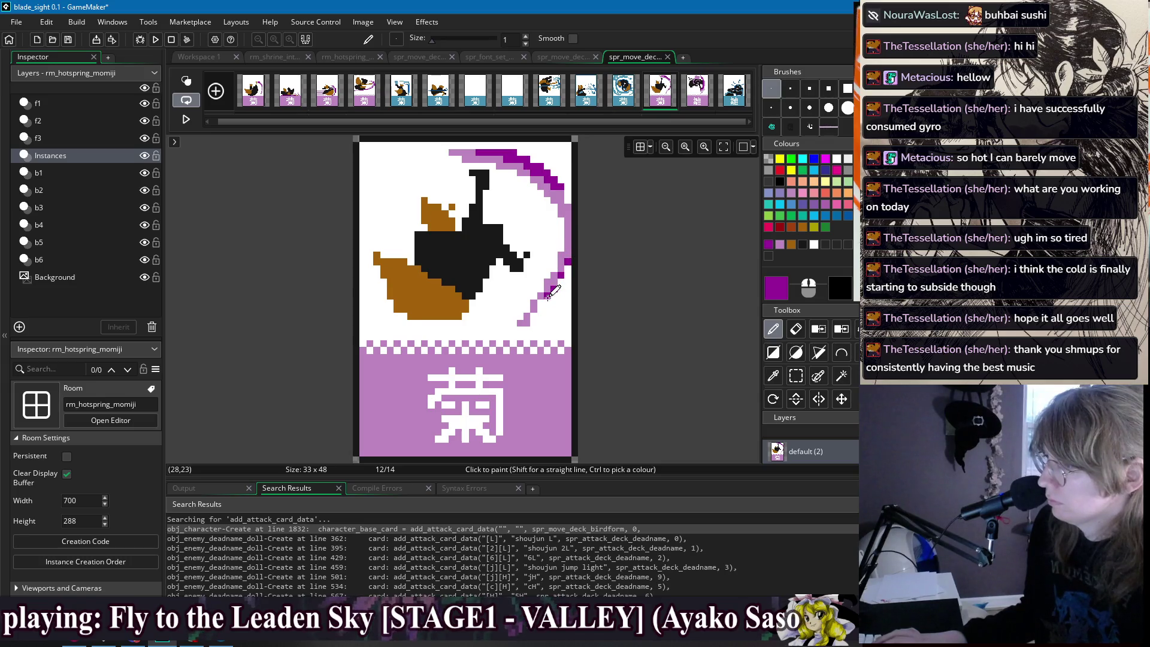
Add a dark purple pixel at the arc's tip, undoing stray purple pixels along the card top.
left_click(521, 322, "ctrl")
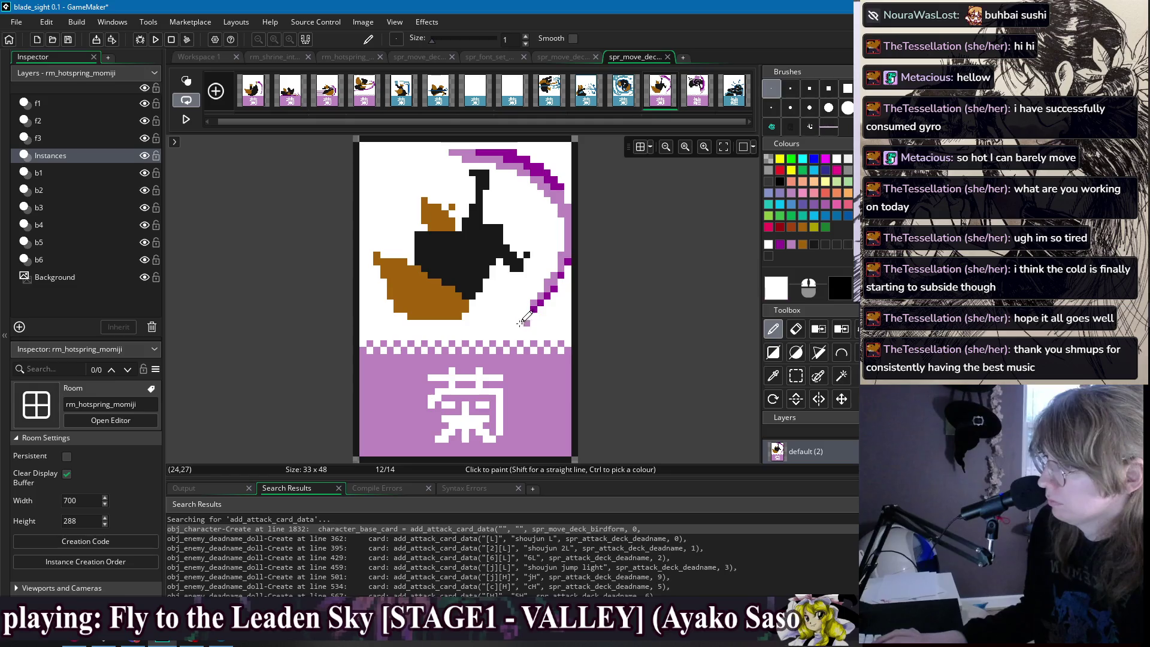
left_click(532, 307, "ctrl")
left_click(520, 324)
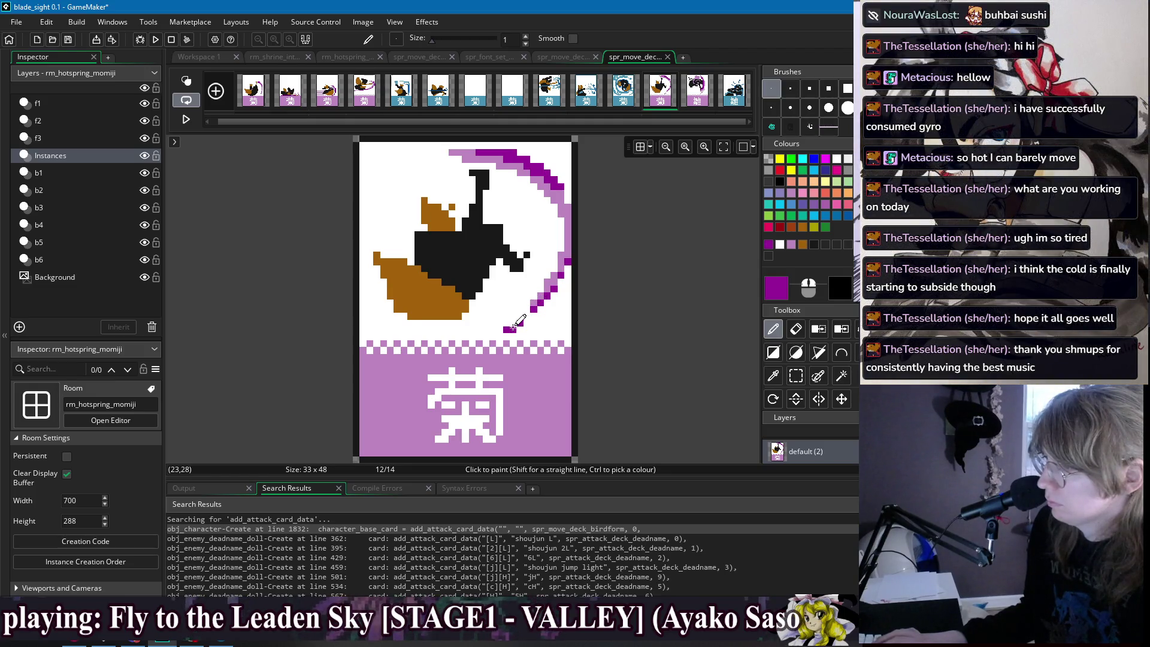
left_click(438, 152)
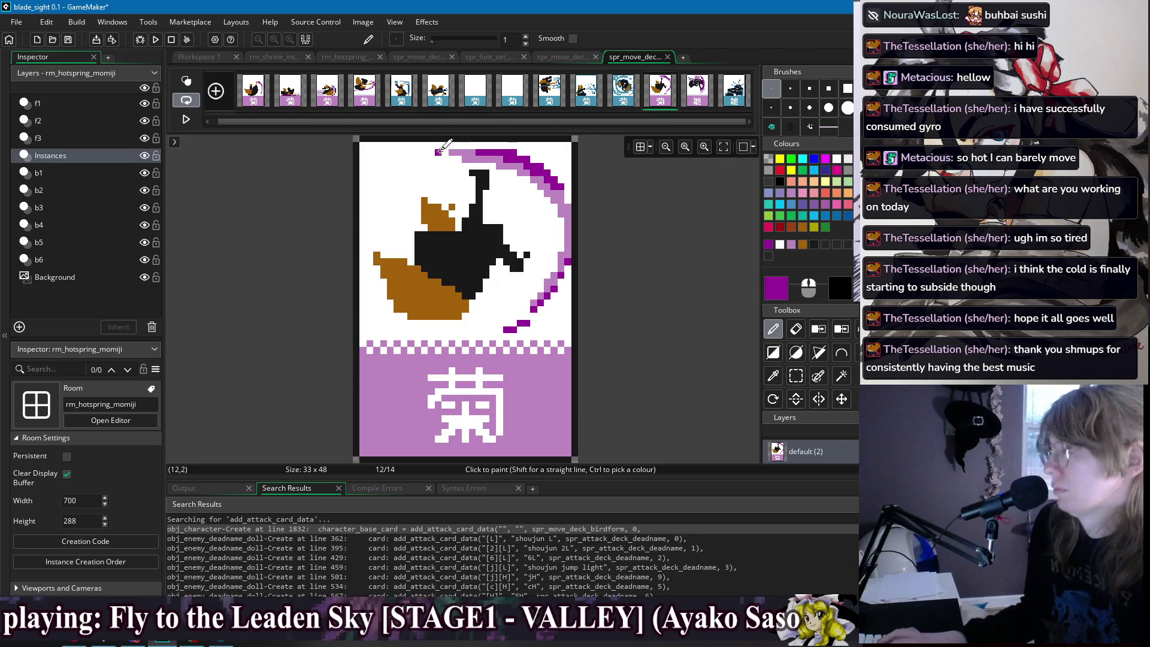
left_click_drag(418, 152, 494, 146)
key("ctrl+z")
key("ctrl+z")
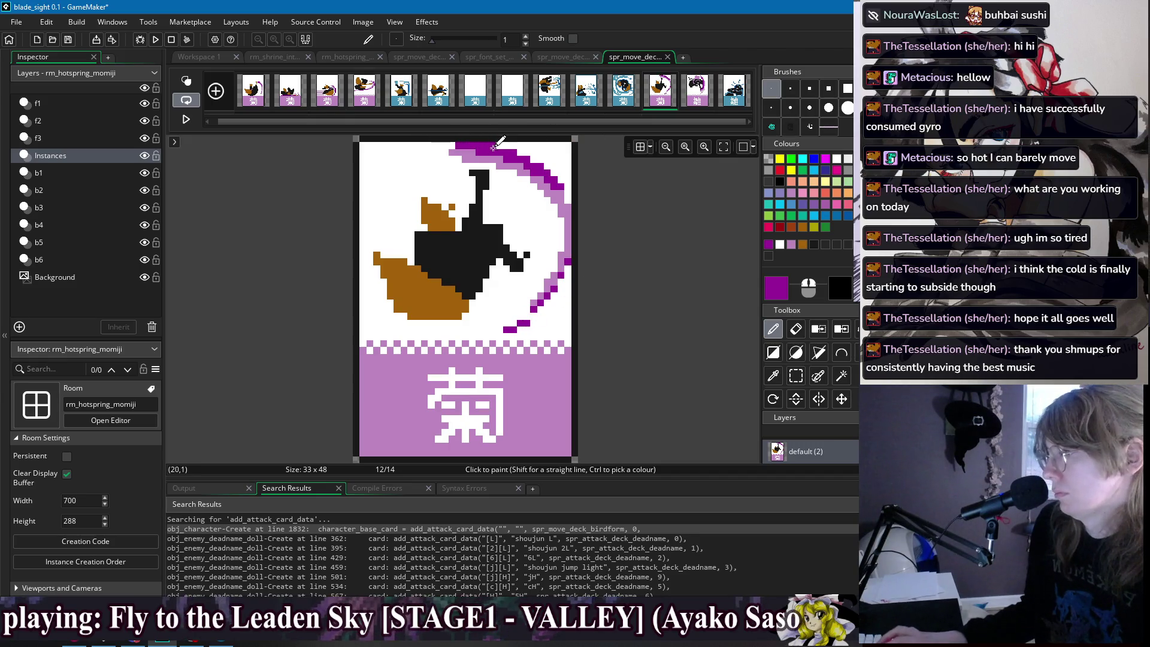
Compare frame 12 against frames 1–4 and reselect brown from the sprite.
left_click(459, 225, "ctrl")
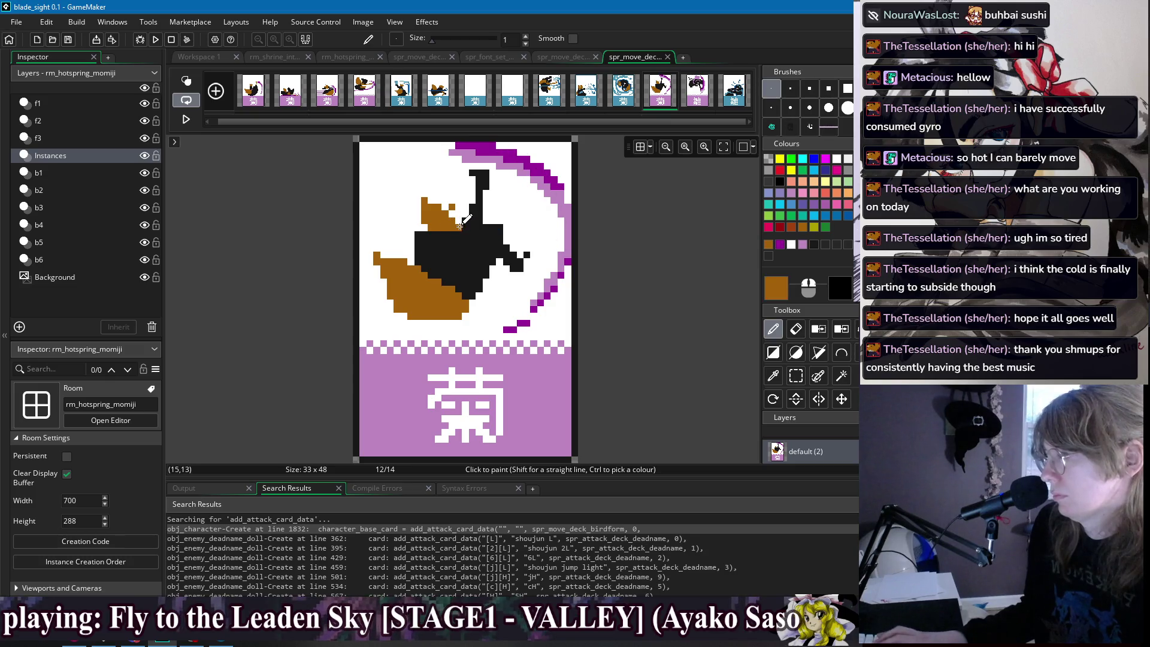
left_click(459, 213, "ctrl")
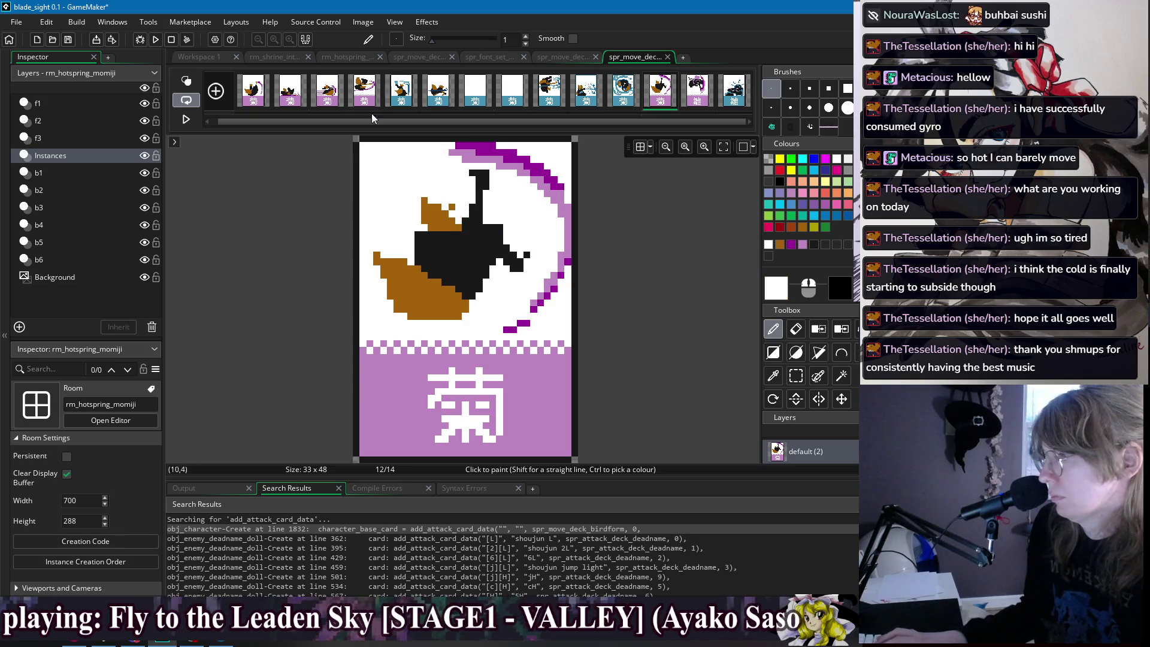
left_click(261, 96)
left_click(290, 92)
left_click(327, 92)
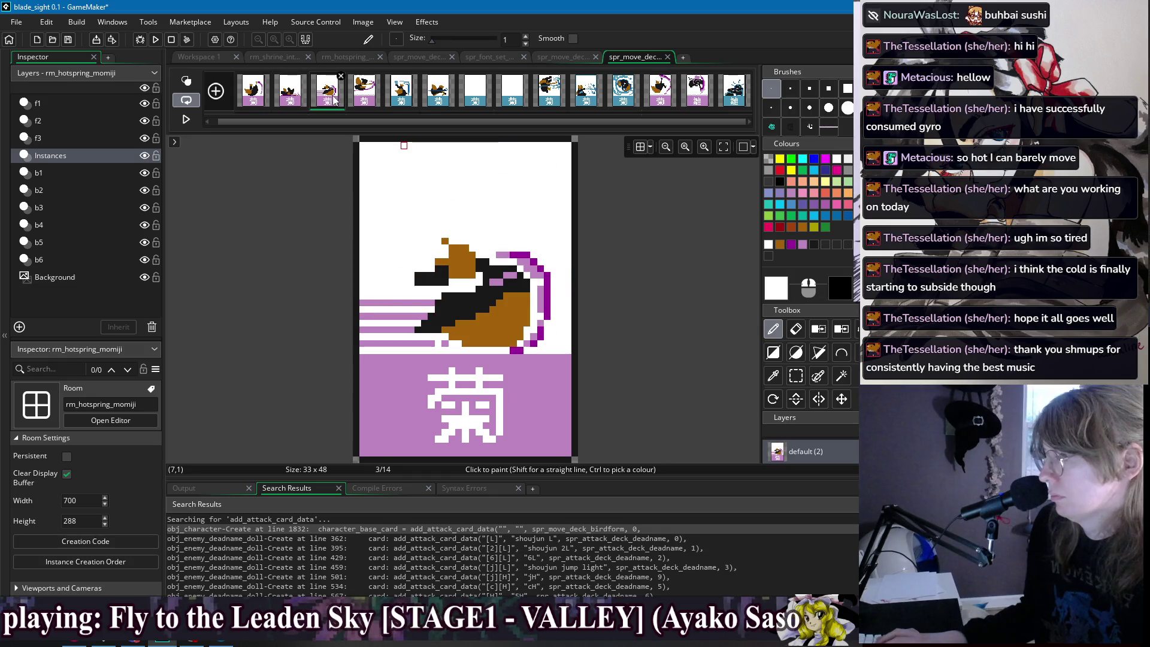
left_click(364, 93)
left_click(660, 93)
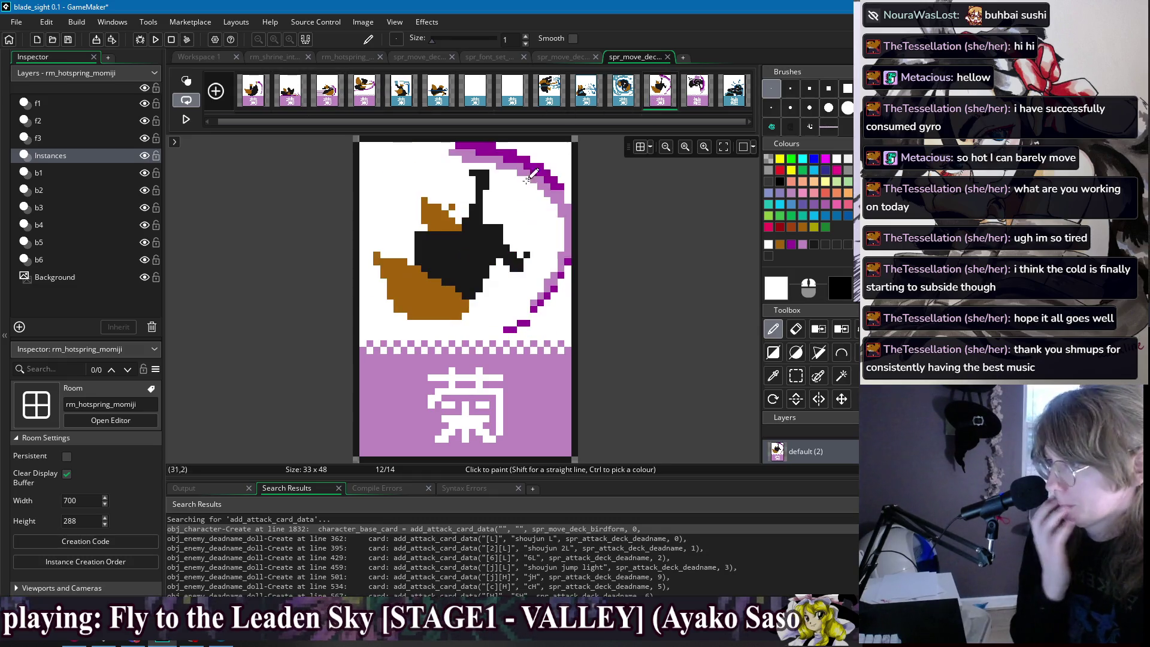
left_click(440, 216, "ctrl")
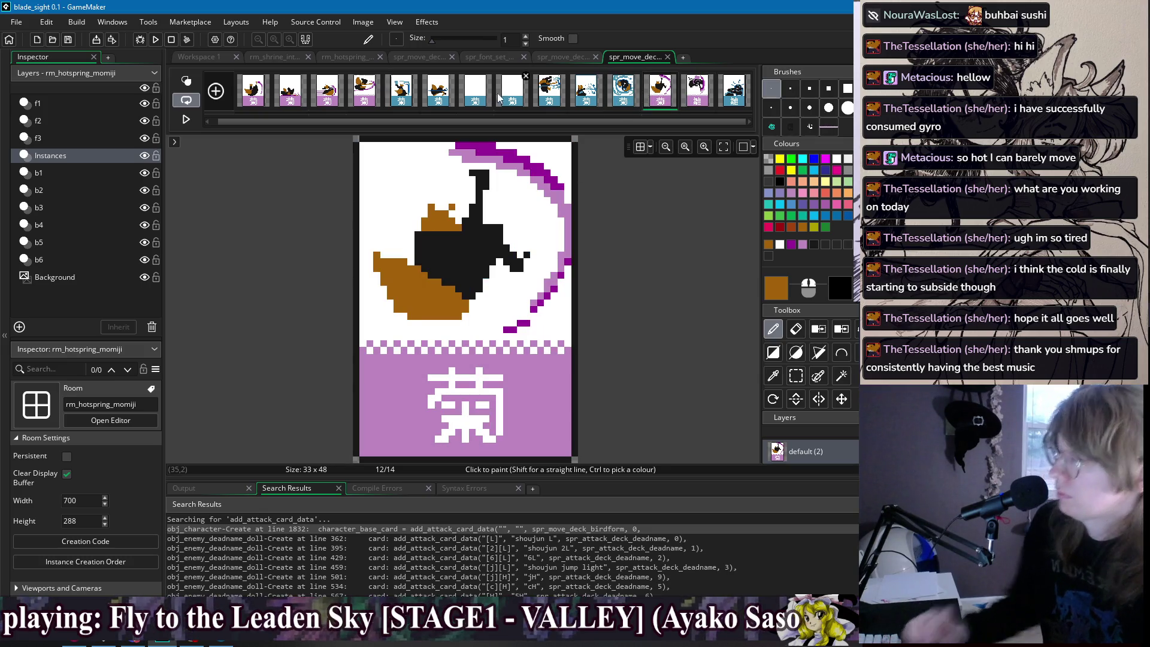
On blank frame 7, extend the brown block up a row and sample black from frame 6.
left_click(438, 90)
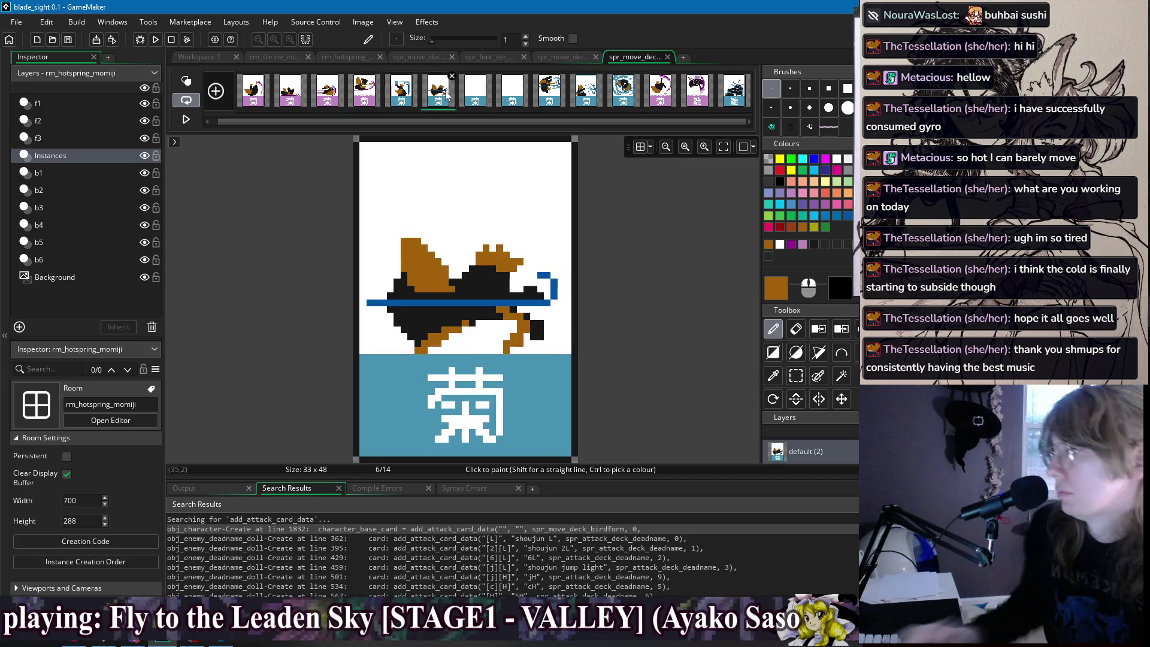
key("Right")
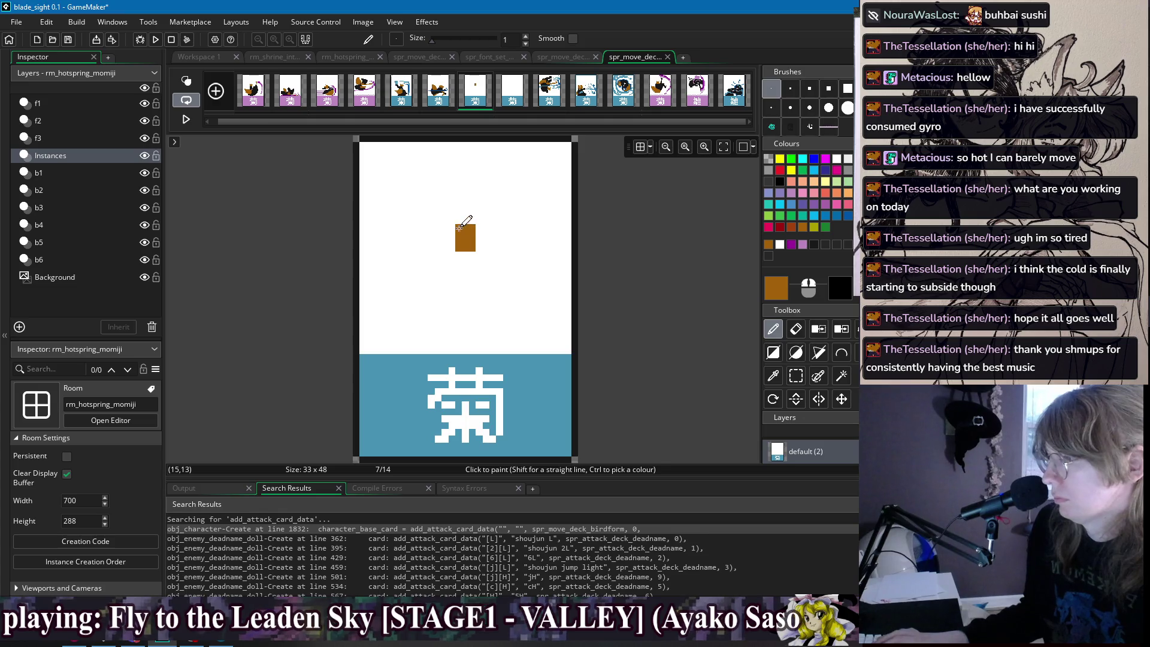
left_click_drag(458, 227, 469, 220)
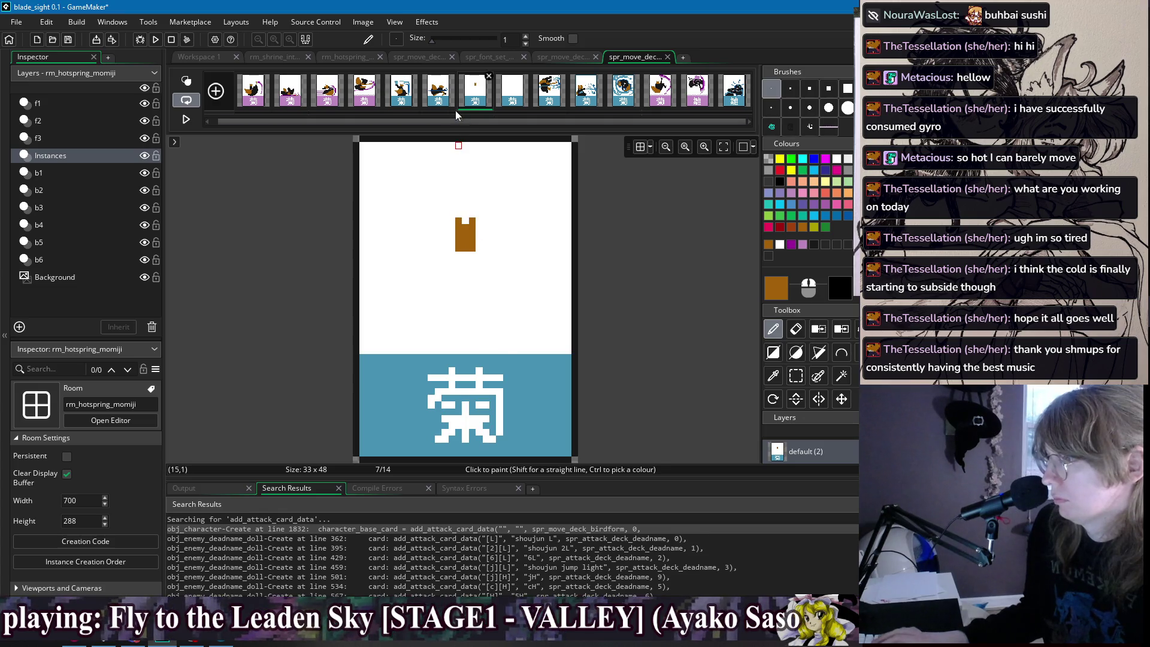
left_click(438, 89)
left_click(490, 271, "ctrl")
left_click(464, 102)
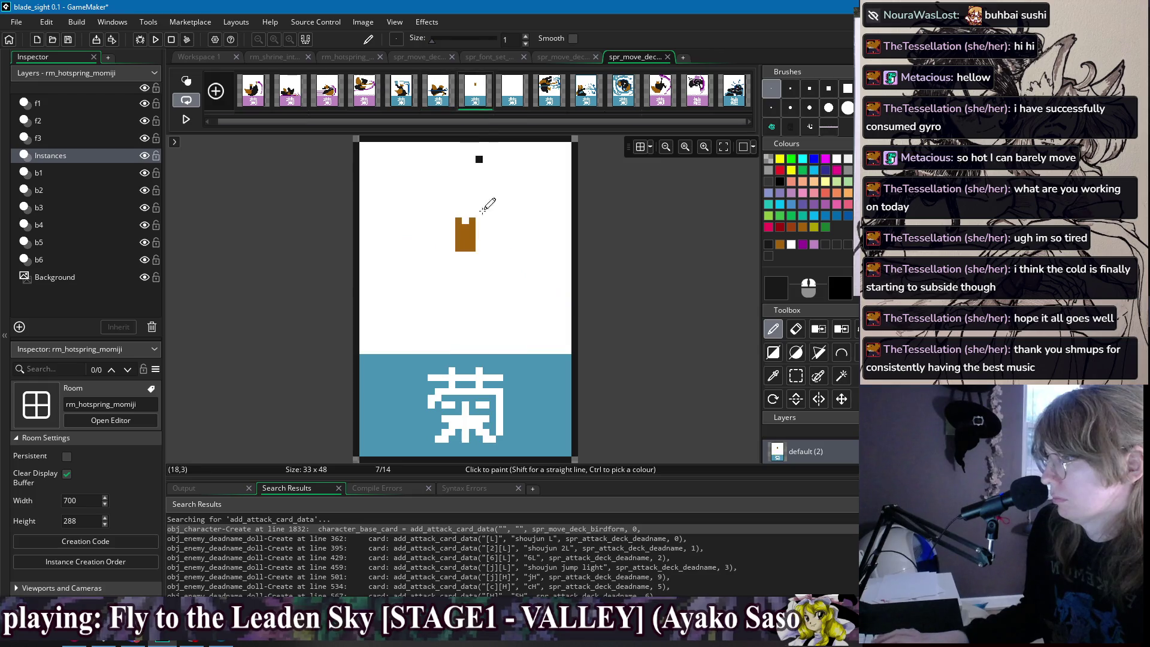
Draw and fill a black wing below the brown block and add a black neck.
mouse_move(461, 250)
left_mouse_down()
mouse_move(454, 273)
mouse_move(385, 254)
mouse_move(436, 307)
mouse_move(509, 280)
mouse_move(548, 234)
mouse_move(477, 242)
mouse_move(437, 212)
mouse_move(451, 236)
mouse_move(451, 199)
left_mouse_up()
key("f")
left_click(491, 251)
left_click(443, 267)
key("d")
key("ctrl+z")
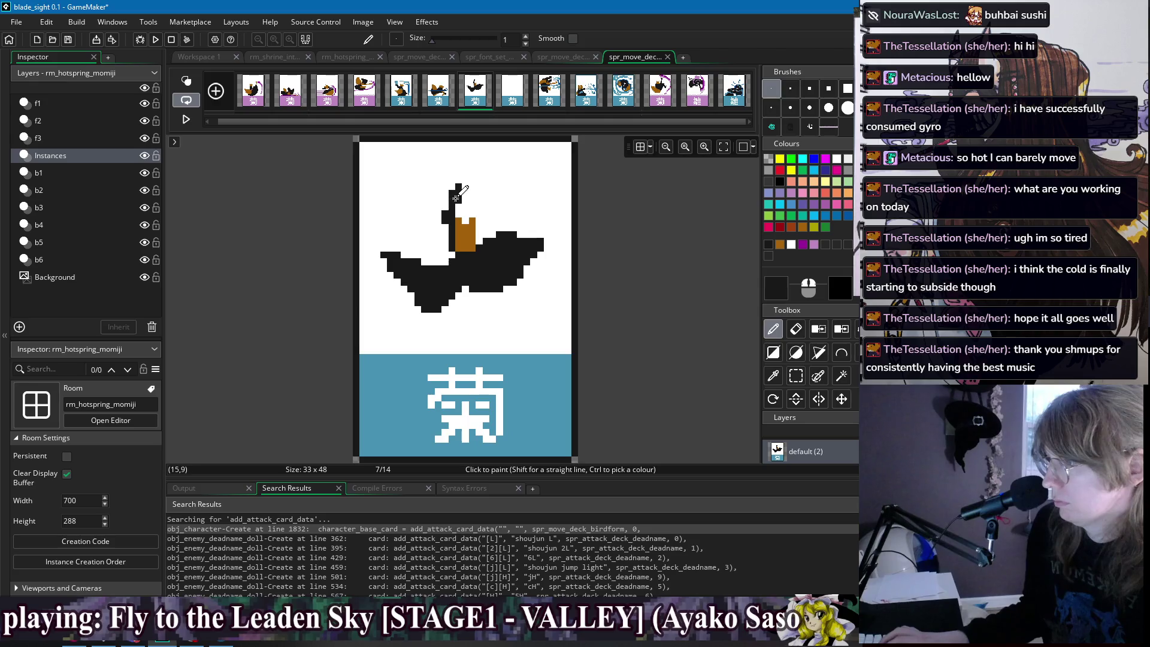
mouse_move(451, 193)
left_mouse_down()
mouse_move(451, 240)
mouse_move(515, 221)
mouse_move(516, 206)
mouse_move(527, 216)
mouse_move(512, 231)
left_mouse_up()
Outline and fill a brown wing up-left of the body, then black out the gap between wings.
left_click(470, 233, "ctrl")
mouse_move(443, 203)
left_mouse_down()
mouse_move(410, 171)
mouse_move(395, 204)
mouse_move(417, 247)
mouse_move(446, 256)
left_mouse_up()
key("f")
left_click(437, 242)
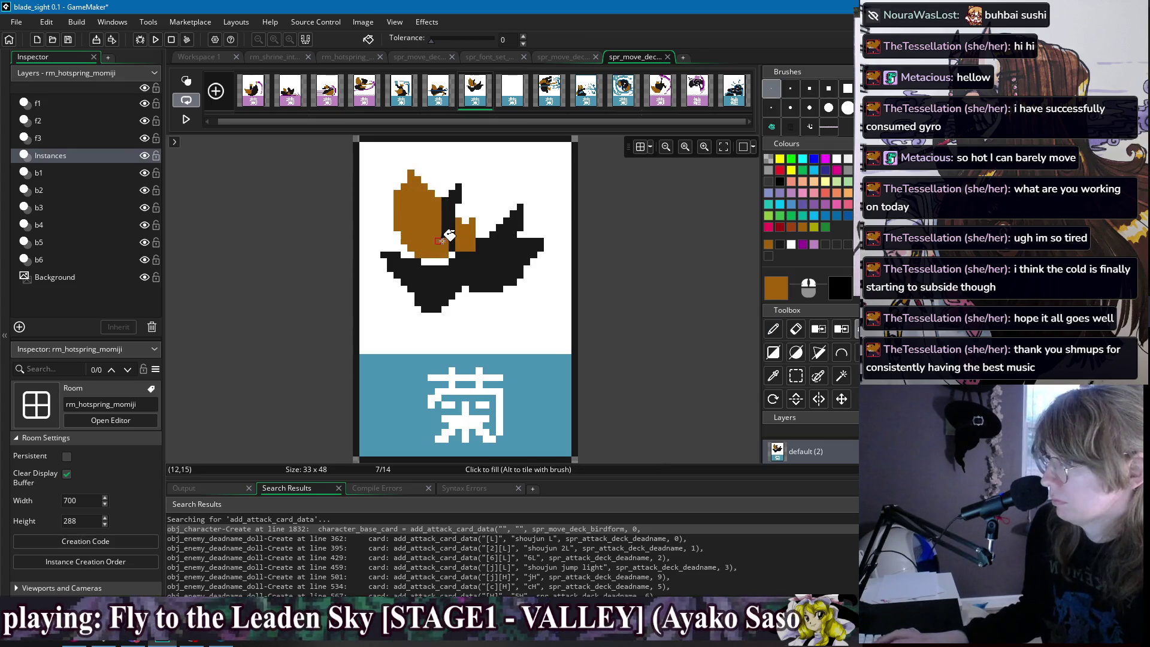
key("d")
left_click(443, 262)
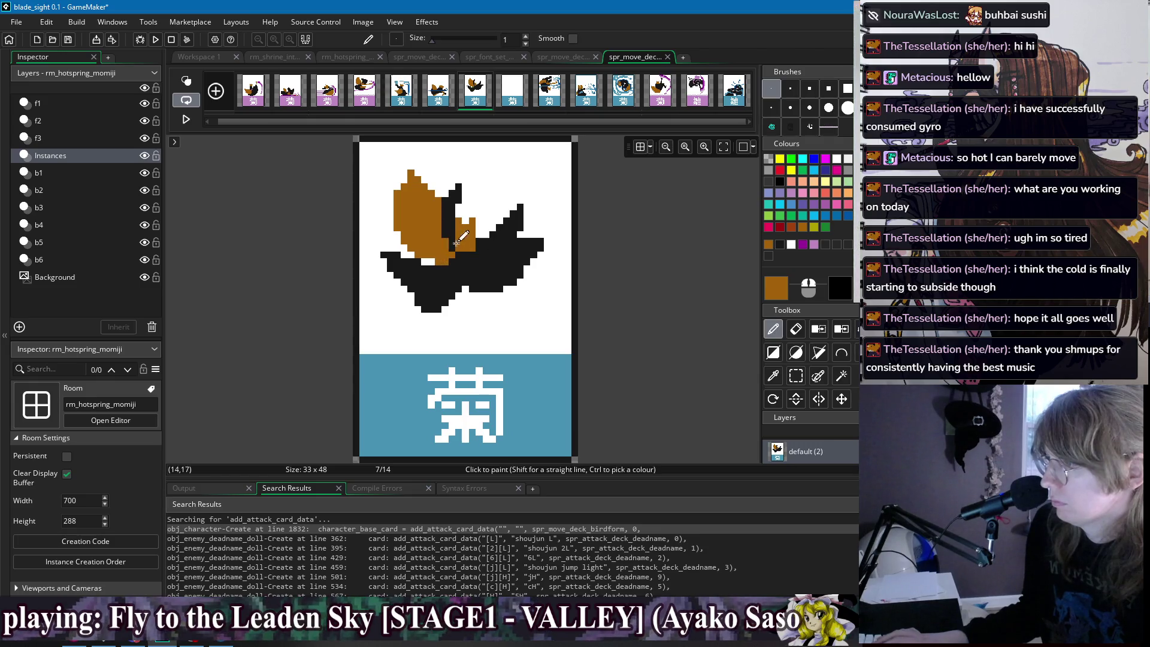
left_click(512, 226, "ctrl")
left_click_drag(485, 236, 498, 208)
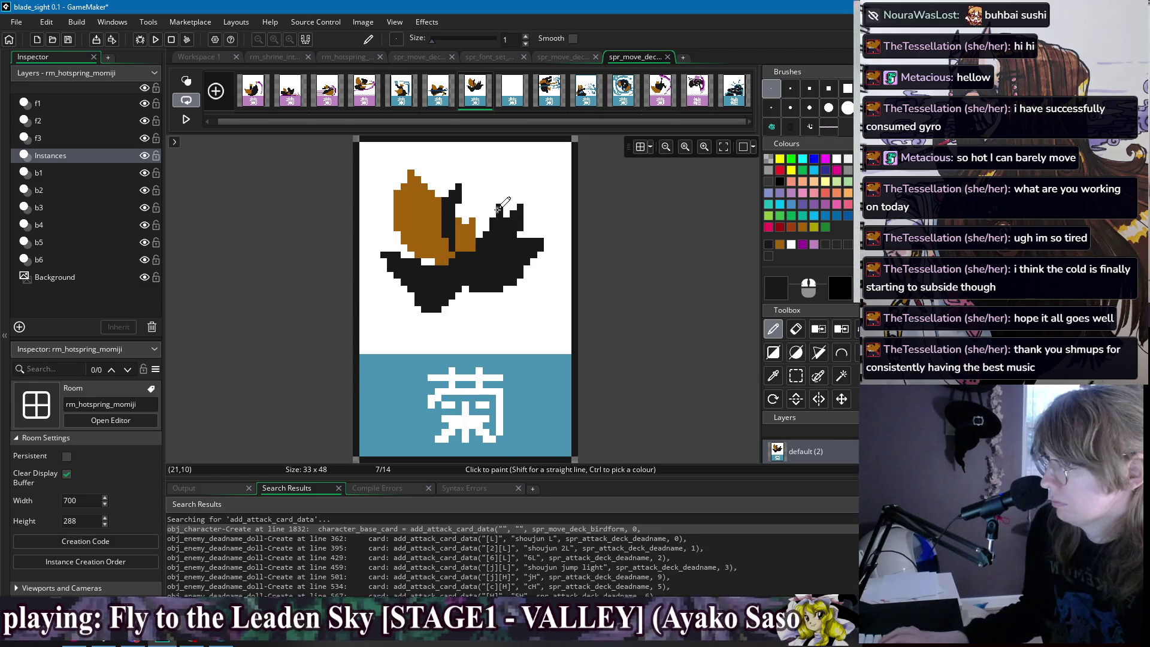
left_click_drag(476, 246, 488, 227)
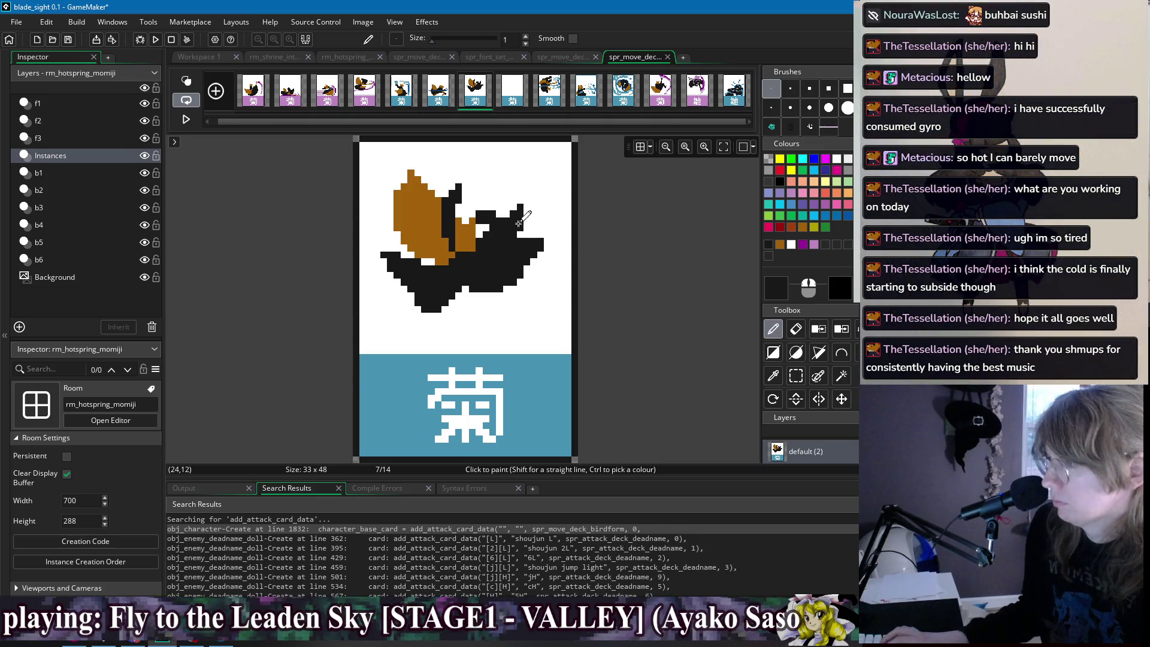
Draw a thickened black stem down to the blue band, discarding a trial blue stroke.
left_click_drag(467, 290, 465, 346)
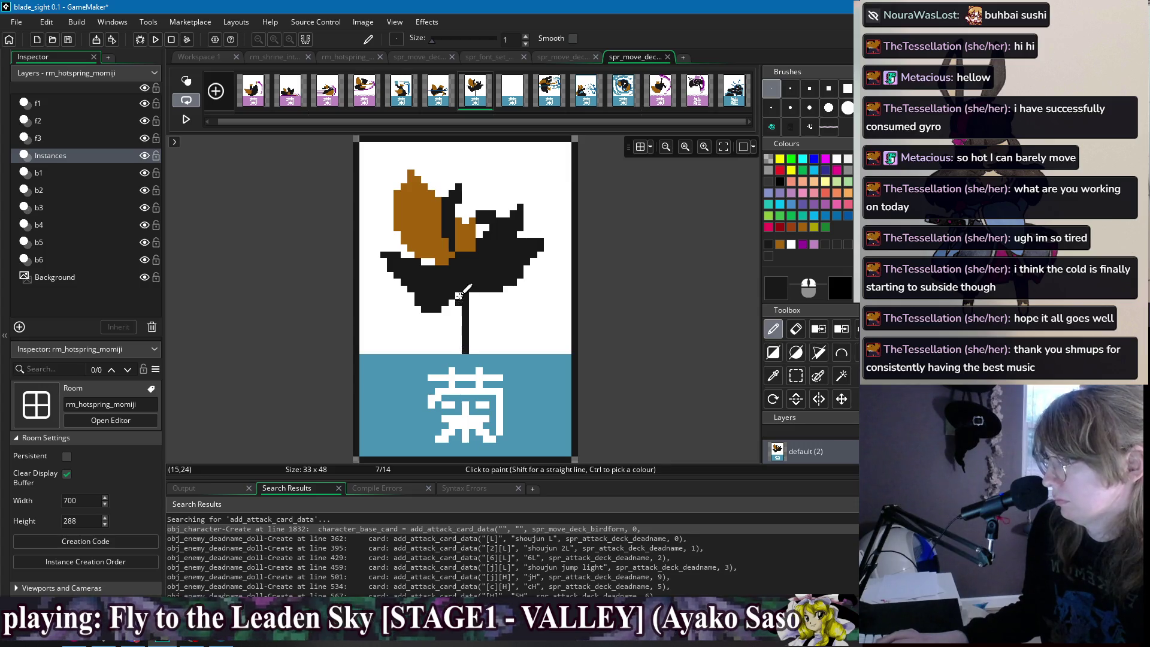
mouse_move(458, 295)
left_mouse_down()
mouse_move(464, 318)
mouse_move(470, 302)
left_mouse_up()
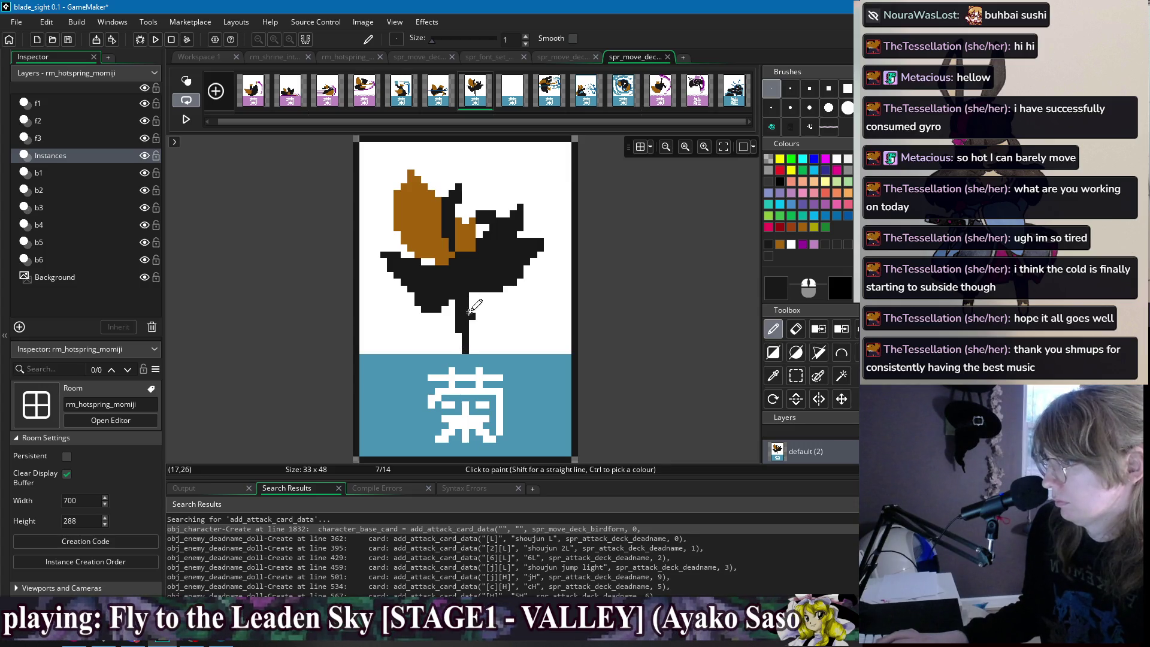
left_click(402, 98)
left_click(537, 253, "ctrl")
left_click(475, 90)
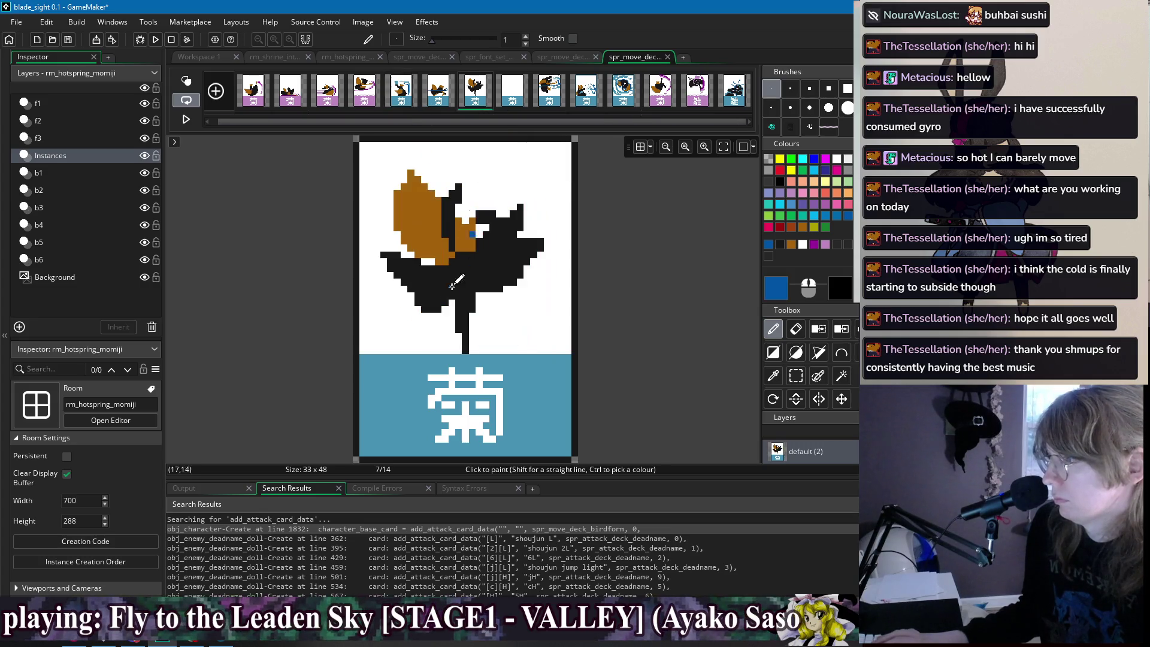
left_click_drag(454, 350, 432, 324)
key("ctrl+z")
key("ctrl+z")
key("ctrl+z")
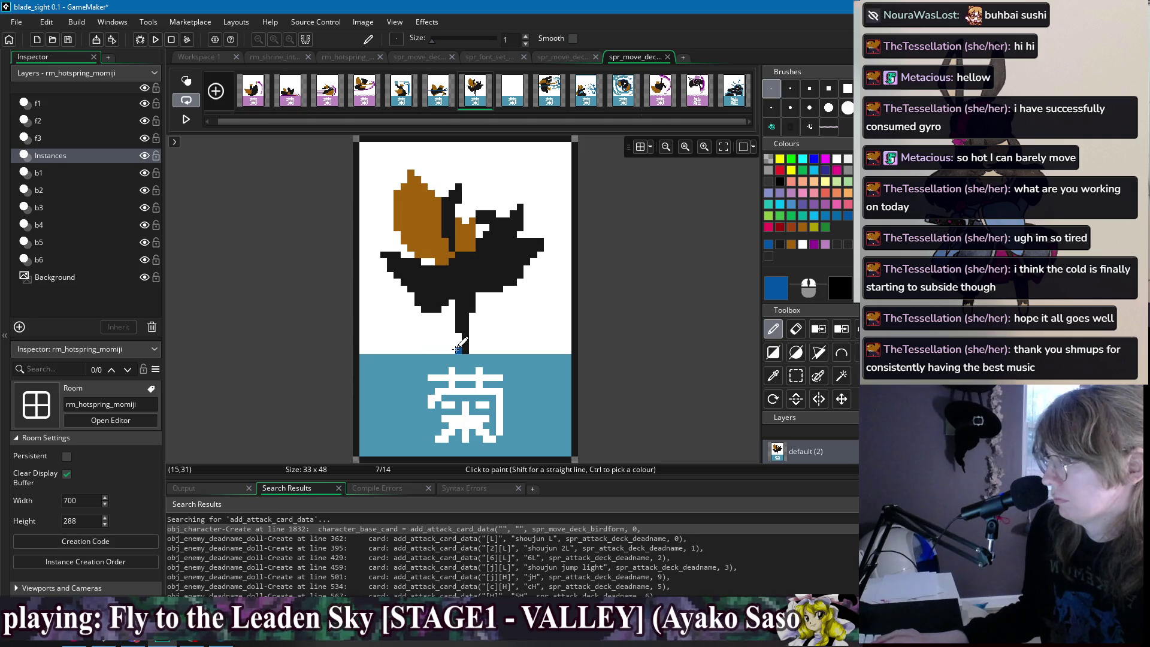
Draw blue straight rays fanning out from the stem base and down from the top edges.
key("l")
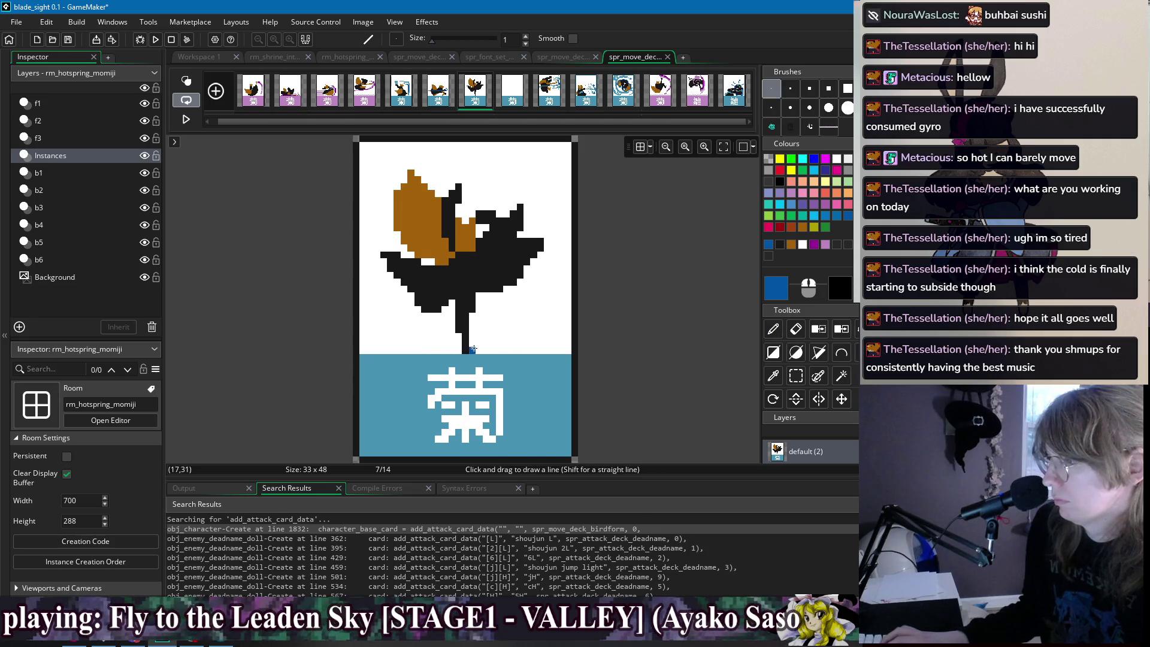
left_click_drag(472, 348, 568, 255)
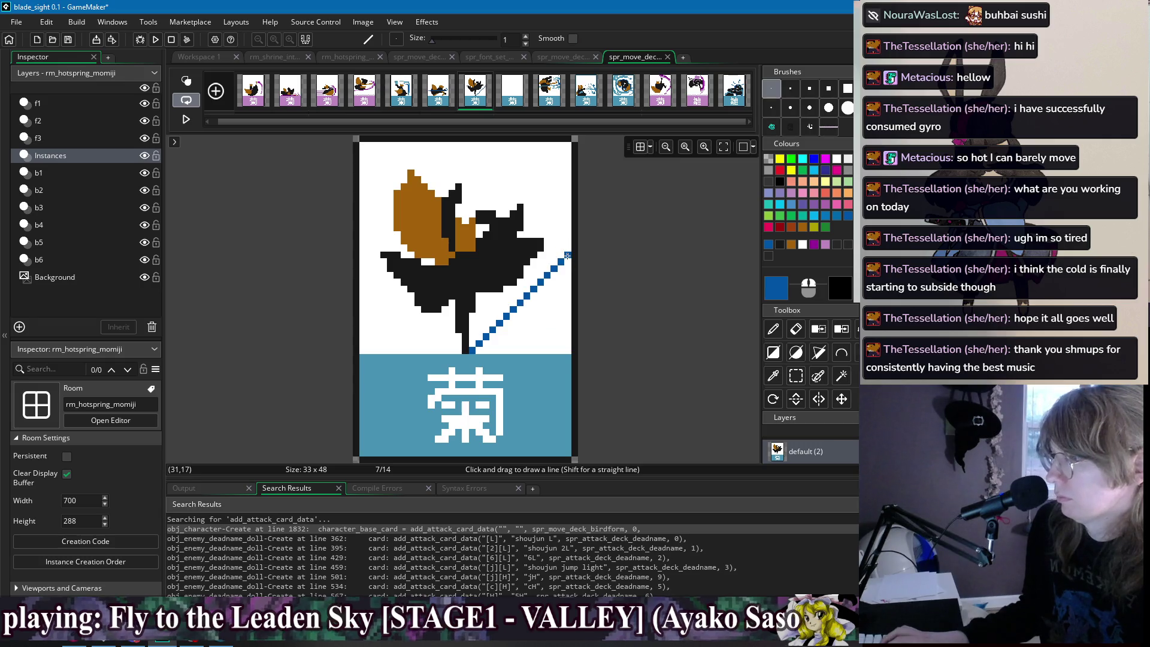
left_click_drag(457, 350, 362, 252)
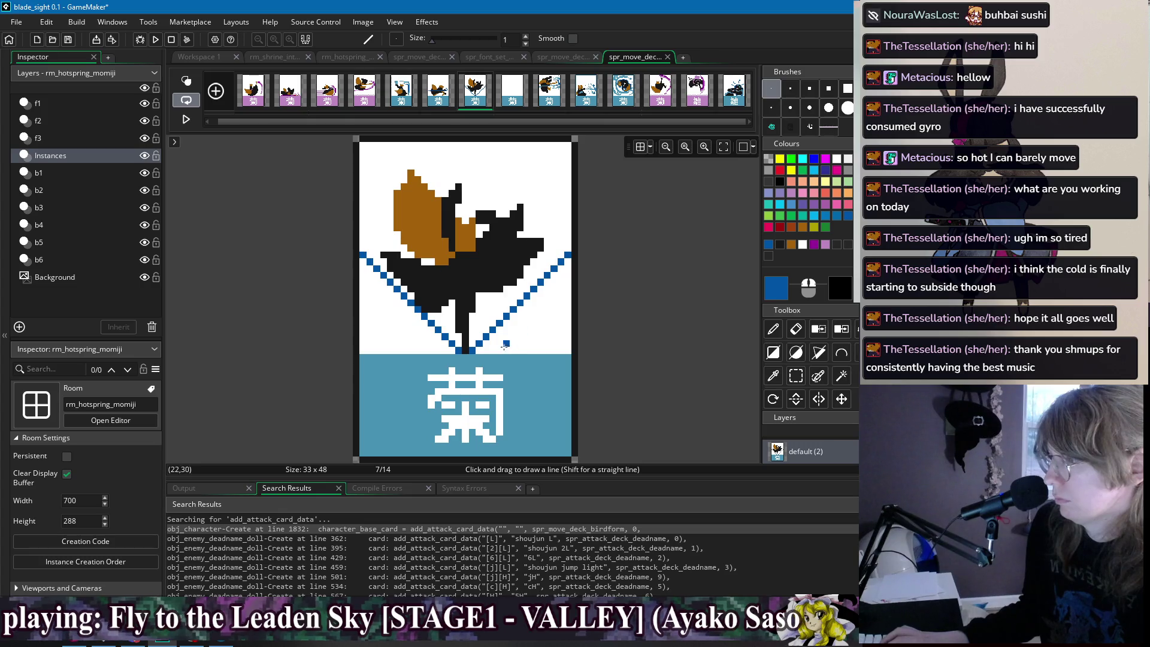
mouse_move(492, 350)
left_mouse_down()
mouse_move(568, 331)
mouse_move(568, 314)
left_mouse_up()
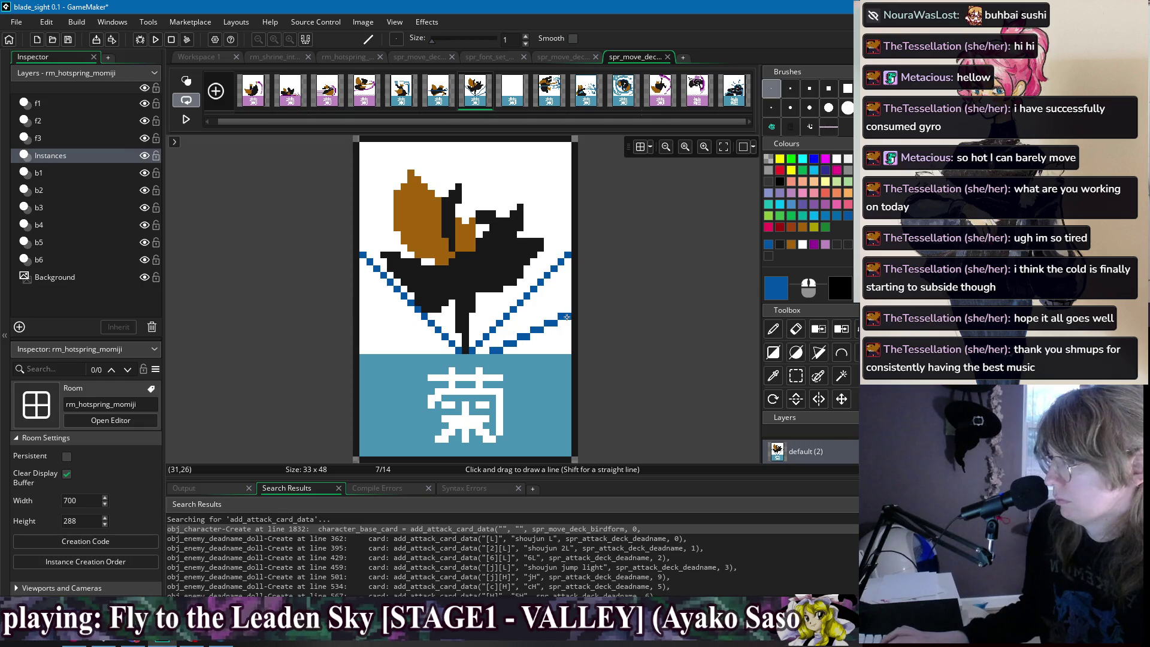
left_click_drag(438, 350, 363, 317)
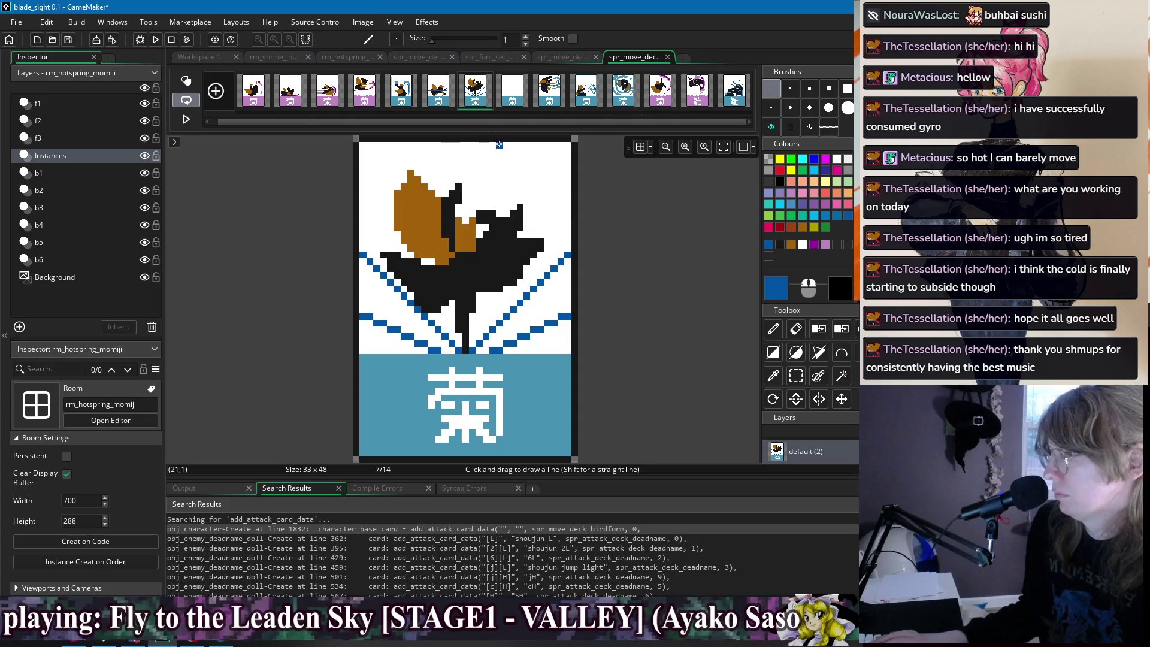
mouse_move(499, 144)
left_mouse_down()
mouse_move(483, 209)
mouse_move(492, 193)
left_mouse_up()
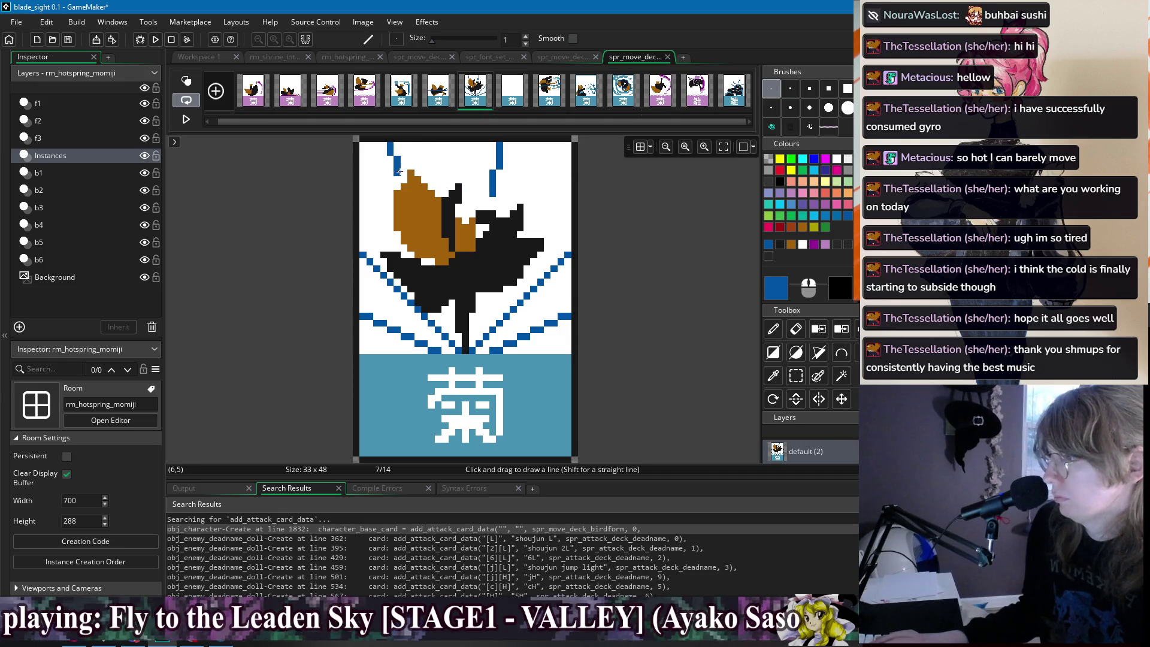
left_click_drag(399, 166, 403, 175)
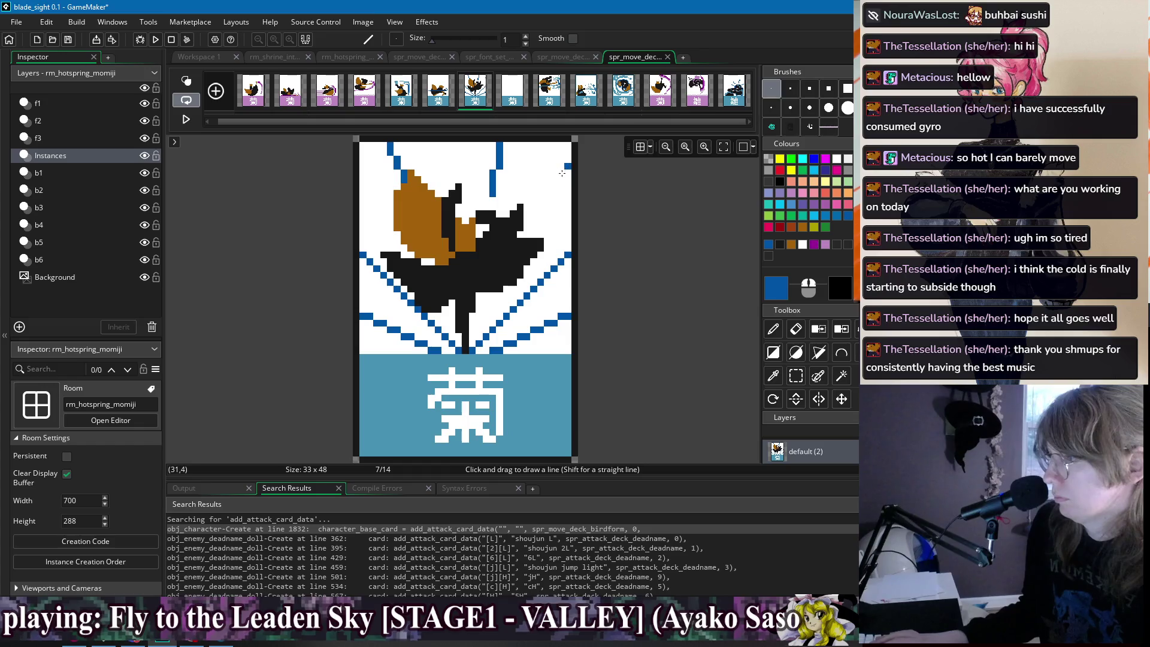
left_click_drag(561, 174, 533, 234)
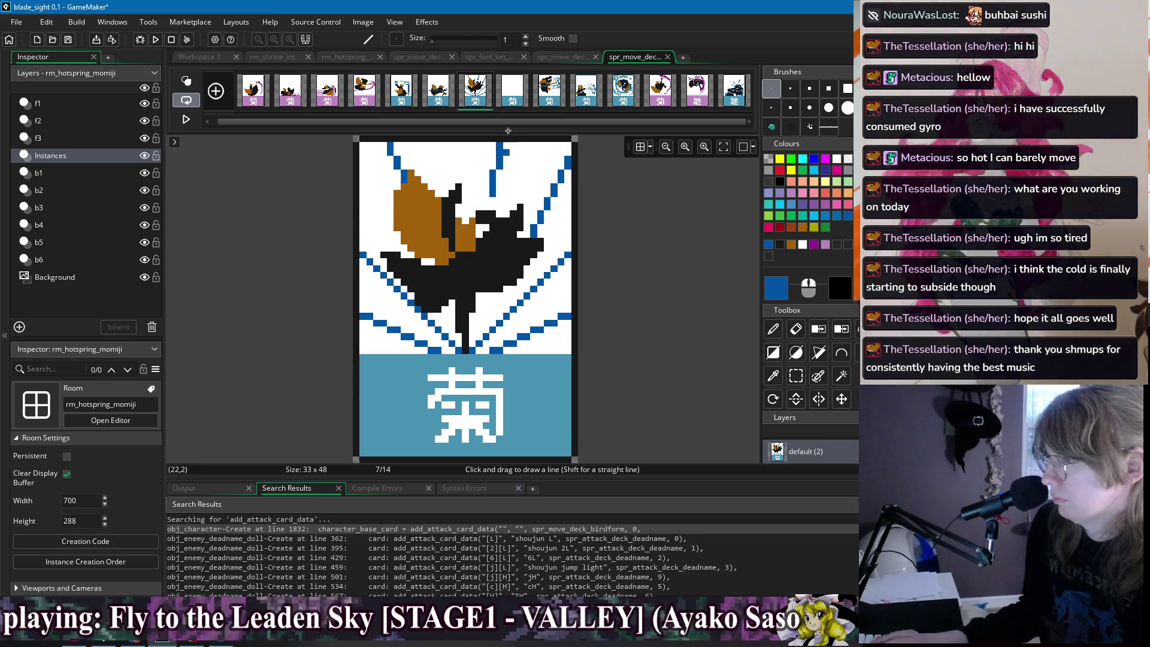
Paint a steel-teal line at the left edge and fill the lower white pockets teal.
left_click(461, 359, "alt")
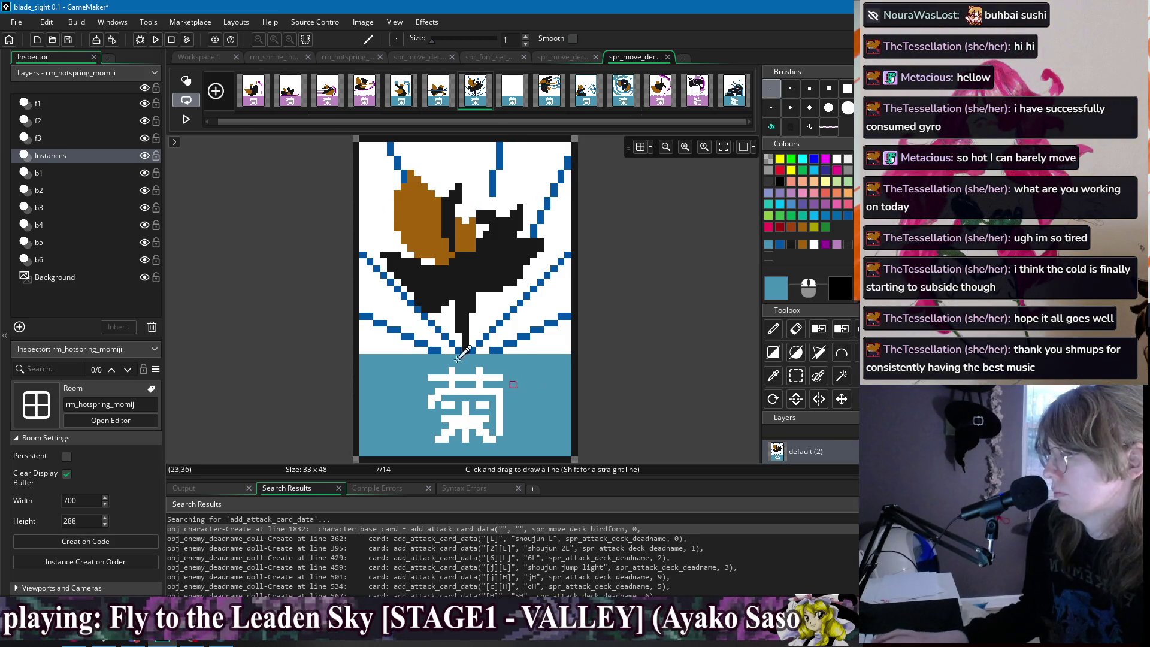
left_click_drag(363, 342, 409, 345)
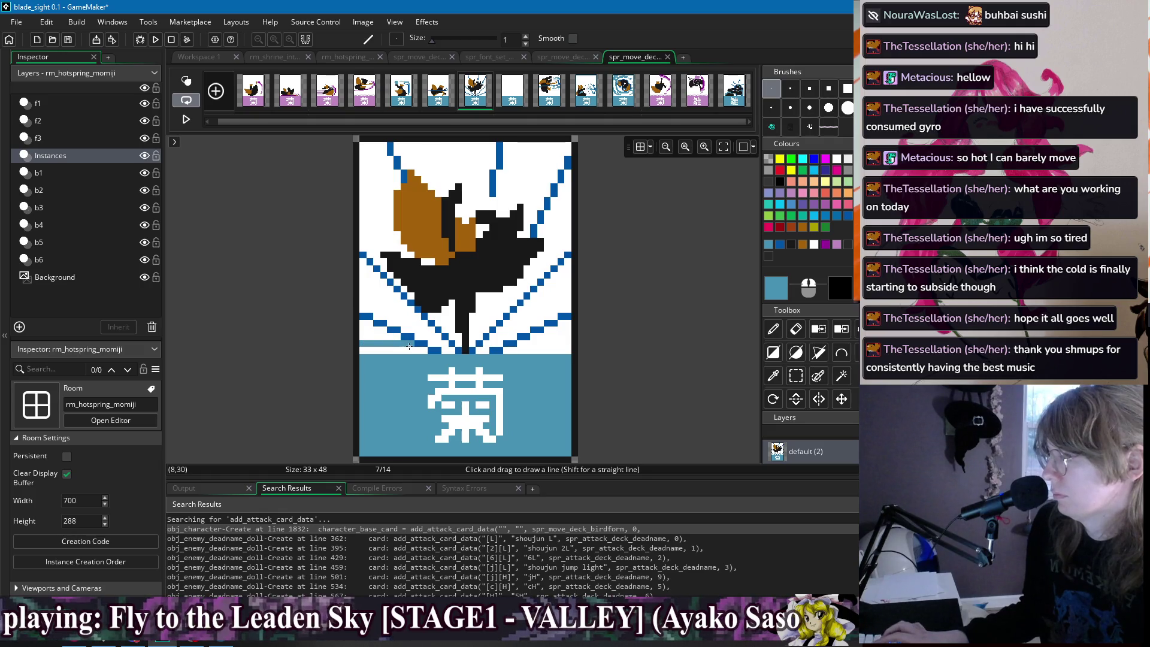
key("f")
left_click(371, 331)
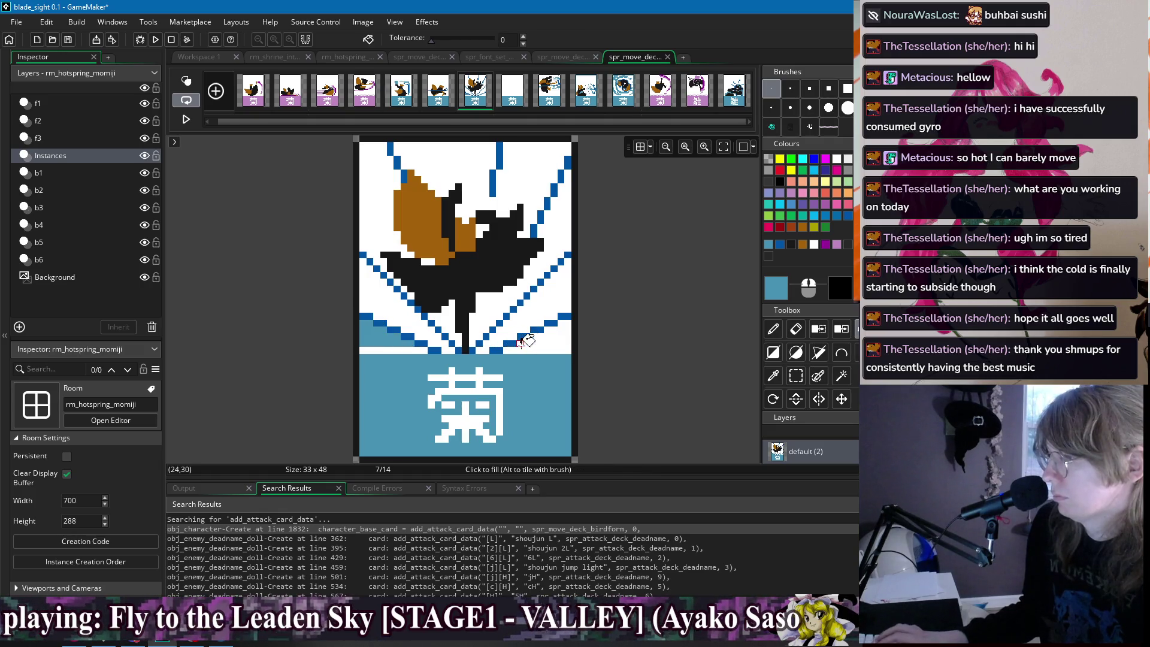
left_click(530, 340)
left_click(560, 326)
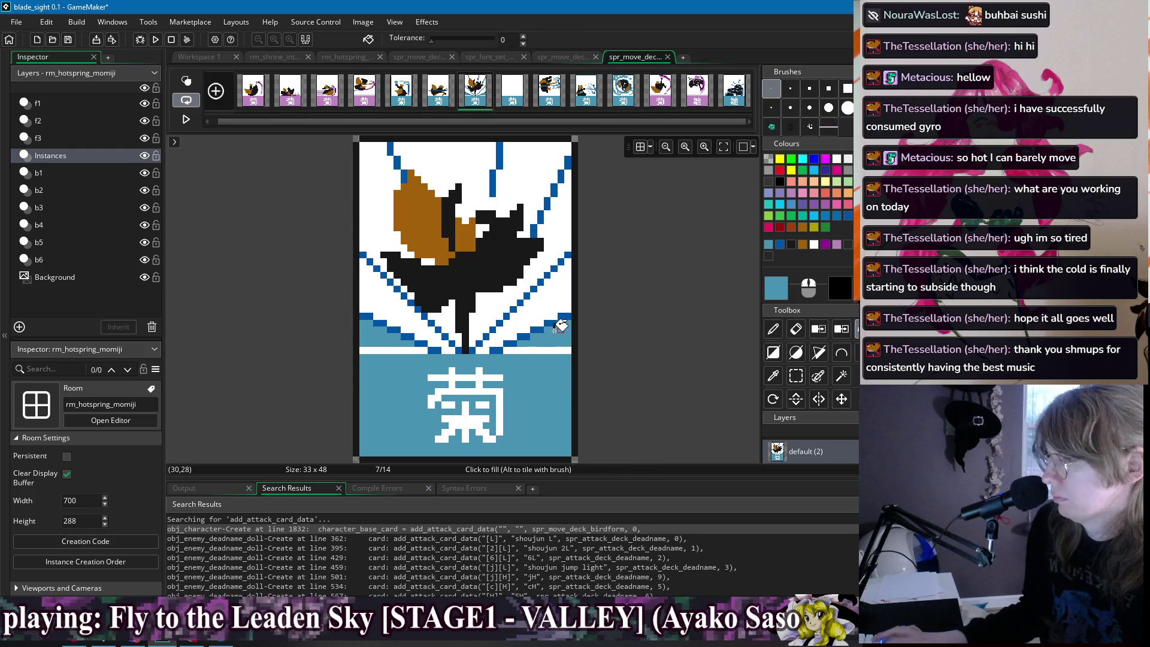
key("d")
left_click_drag(372, 307, 365, 295)
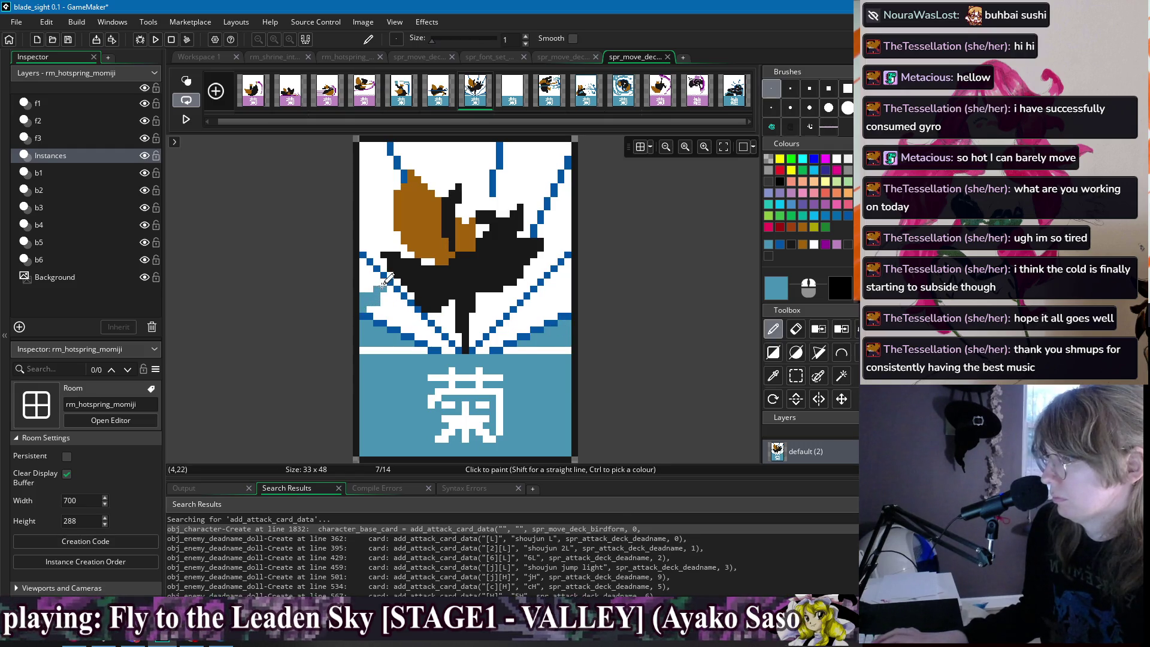
Fill the white areas below and right of the bird with teal, closing a gap first.
key("f")
left_click(387, 299)
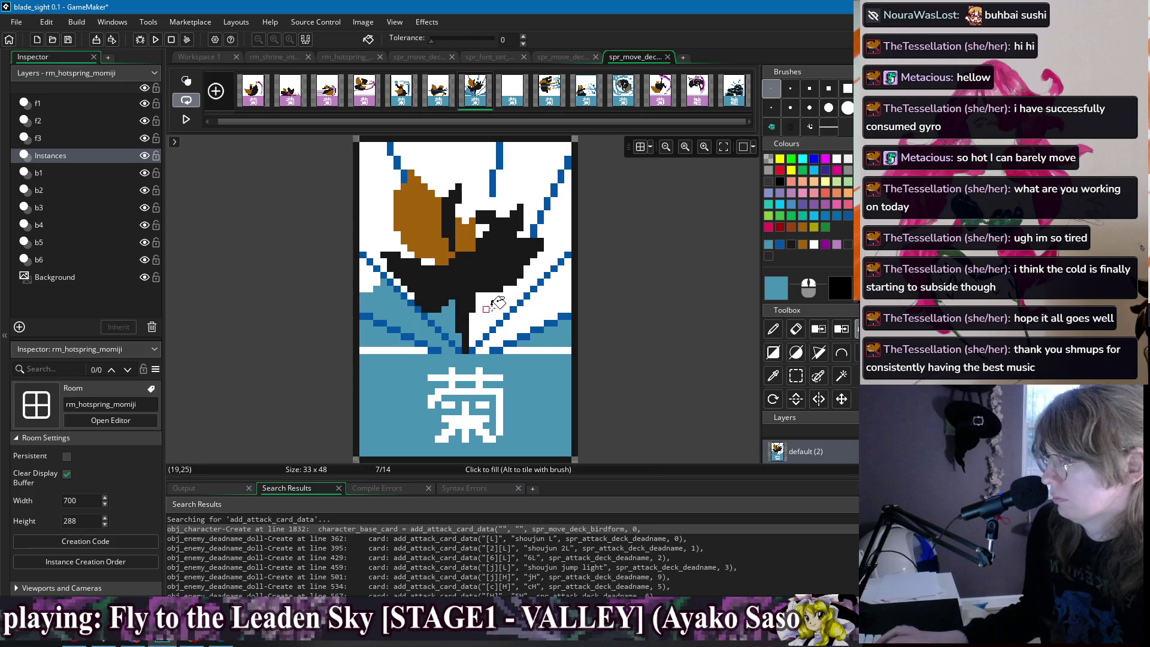
left_click(525, 298)
key("ctrl+z")
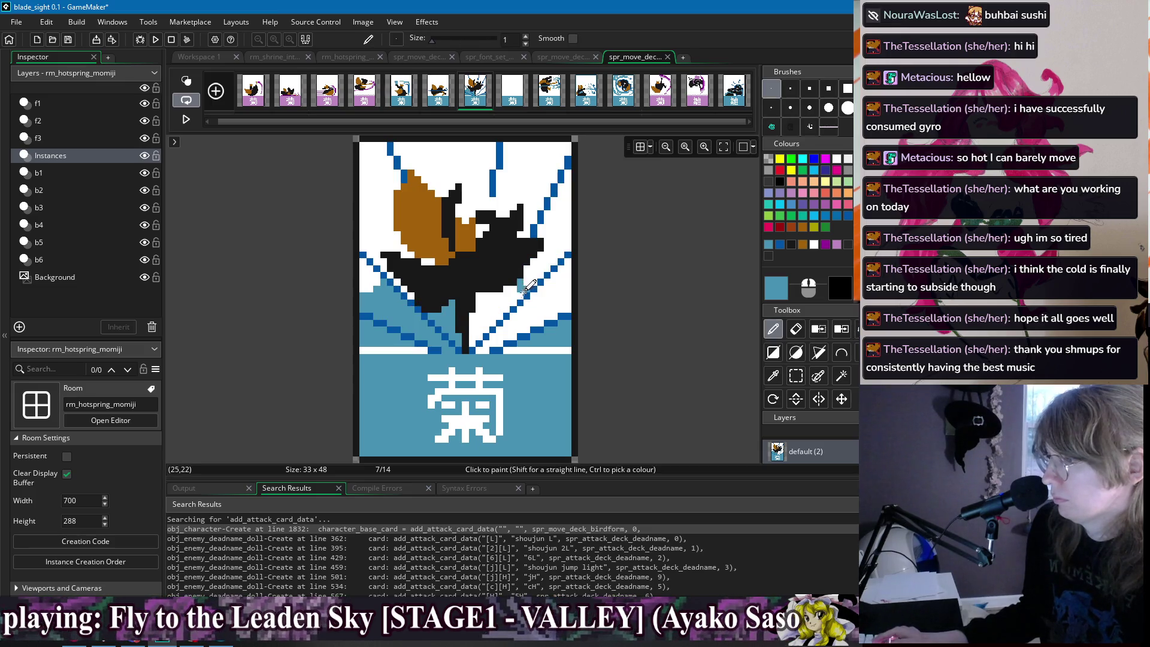
left_click(534, 302)
key("d")
mouse_move(531, 300)
left_mouse_down()
mouse_move(558, 300)
mouse_move(551, 280)
mouse_move(560, 284)
left_mouse_up()
key("f")
left_click(562, 302)
key("d")
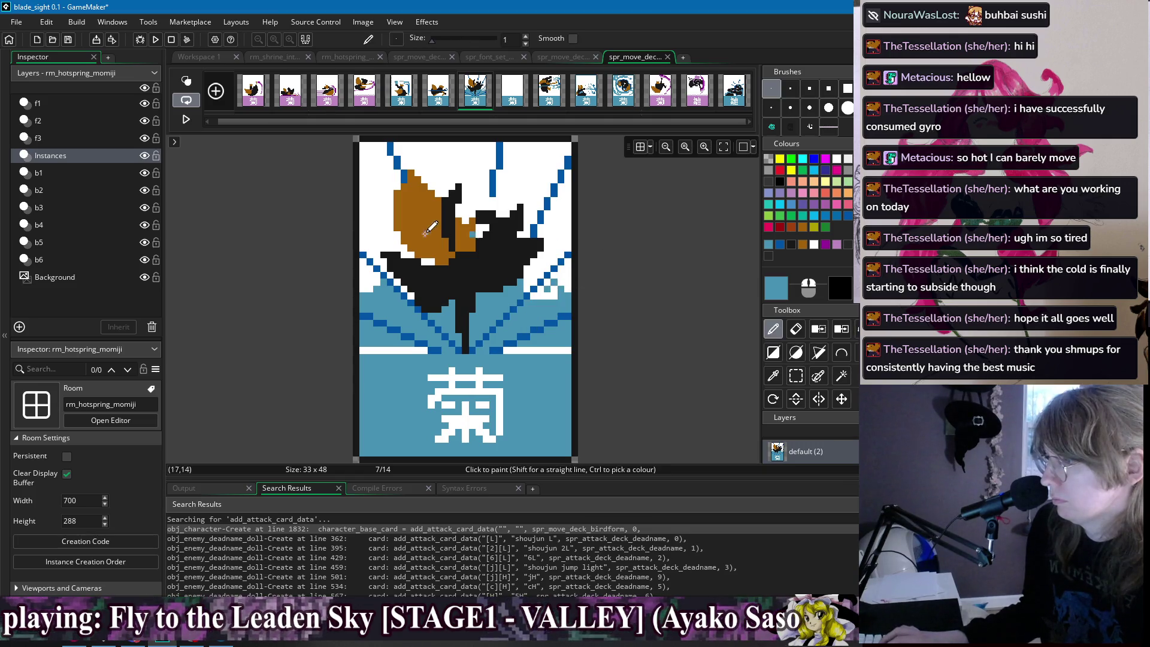
Scatter teal pixels beside the bird and compare frame 7 with frames 5, 6 and 12.
left_click(369, 234)
left_click(376, 227)
left_click(384, 233)
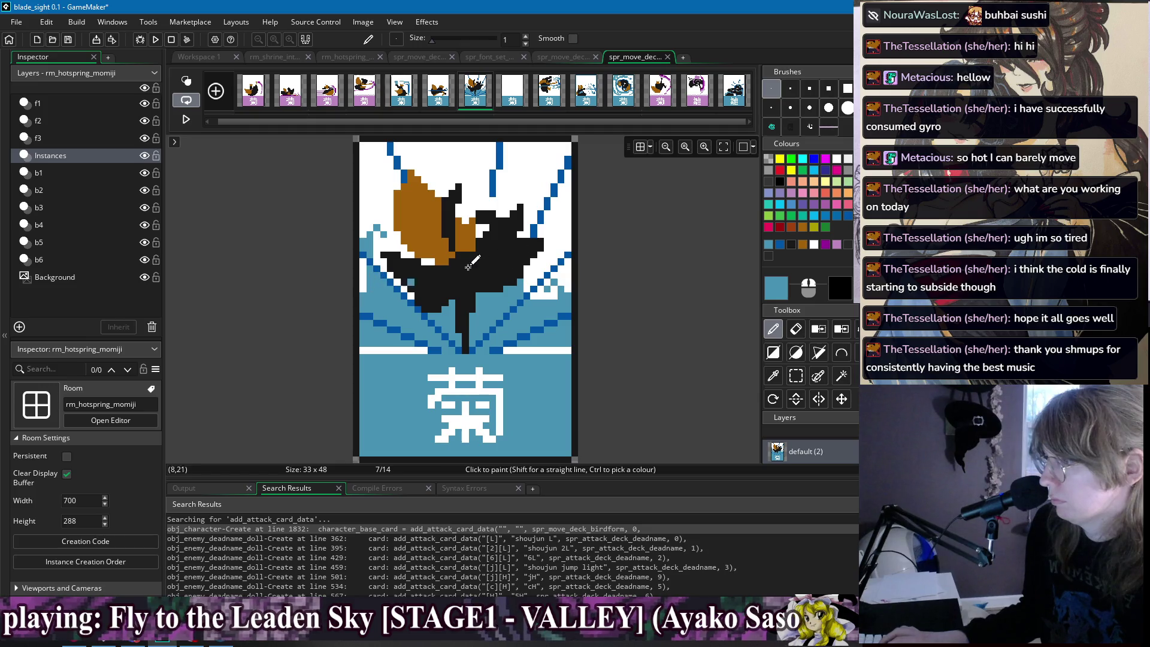
left_click(554, 232)
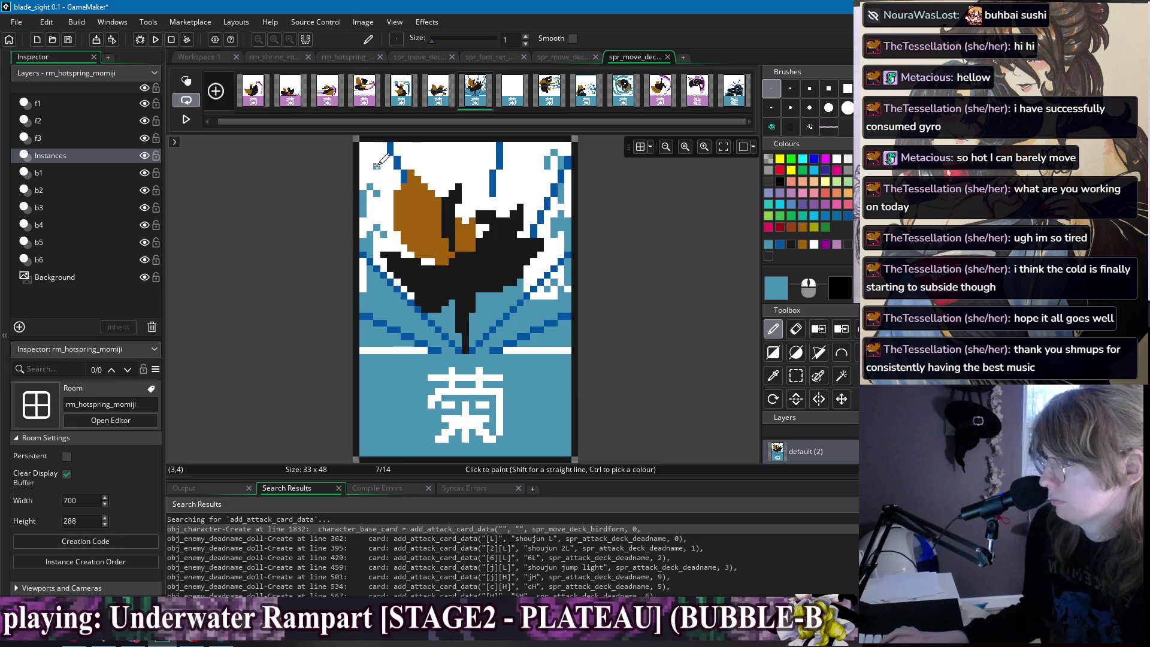
left_click(413, 99)
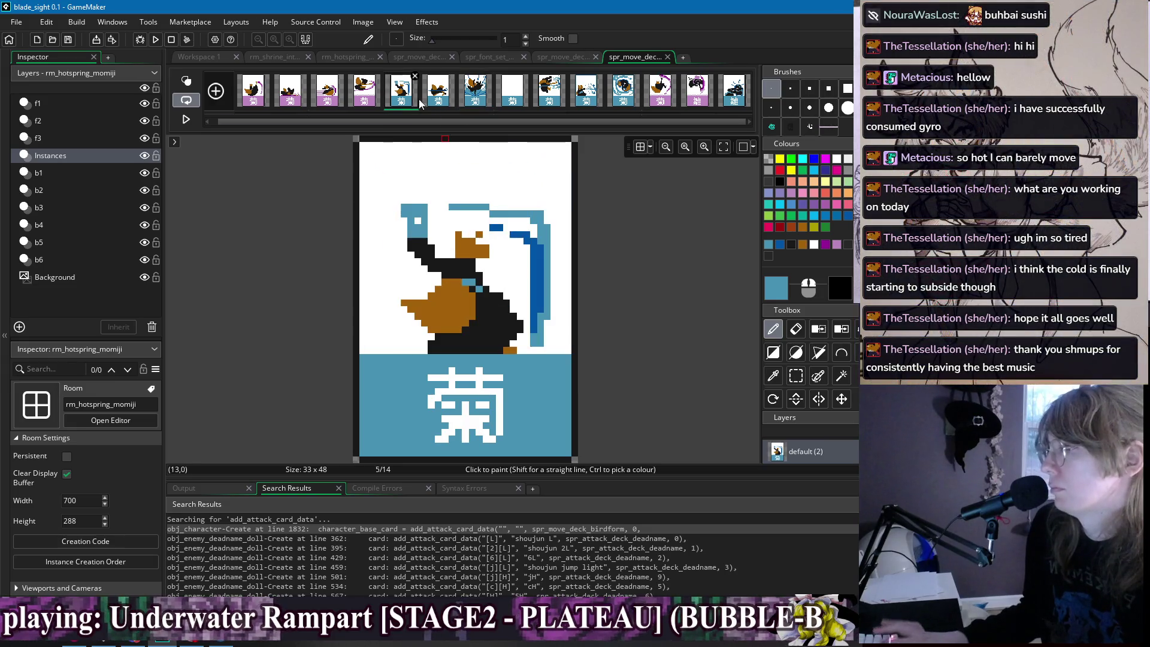
left_click(473, 96)
left_click(443, 95)
left_click(472, 99)
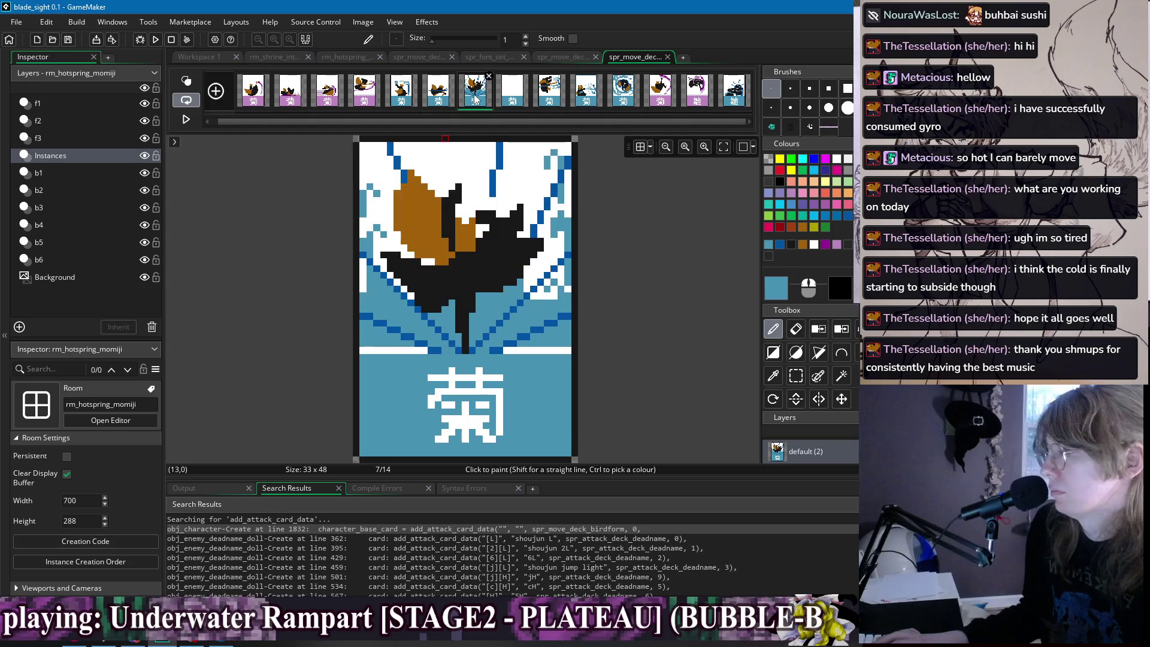
left_click(380, 351, "ctrl")
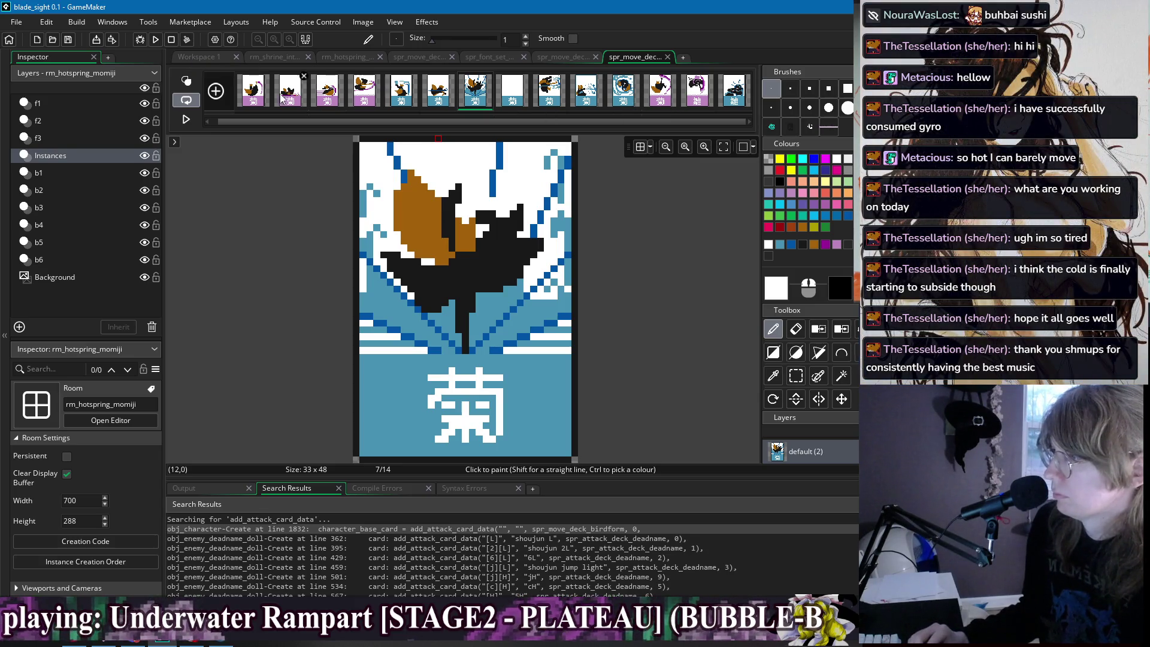
left_click(670, 99)
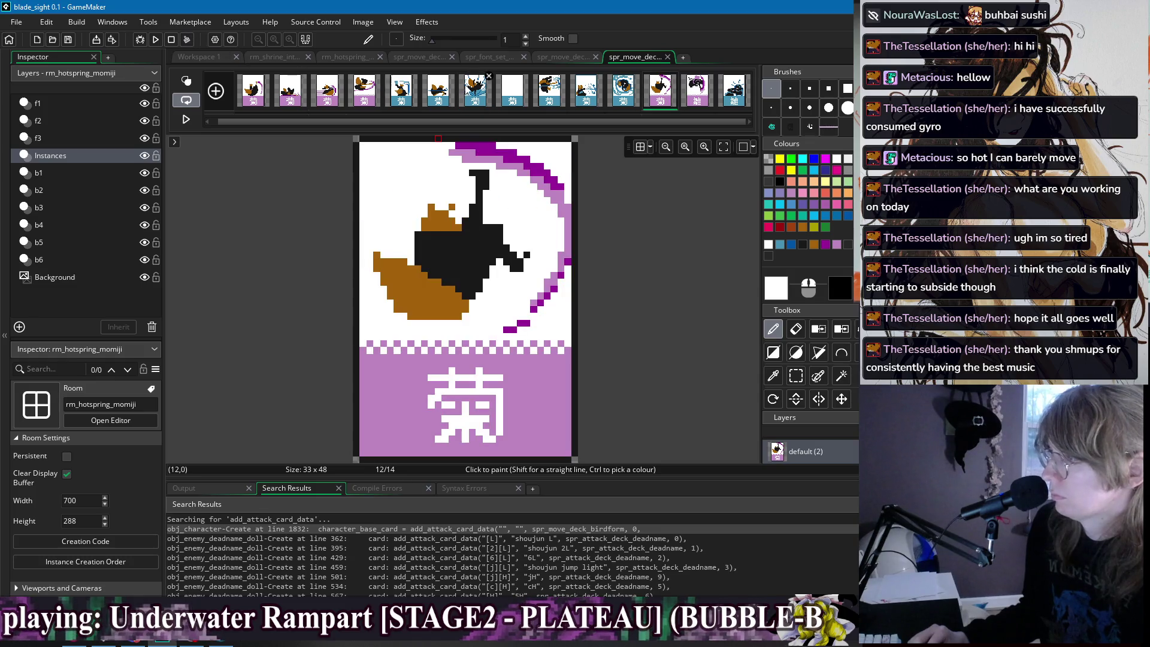
Flip between frames 7, 12 and 1 of the card sprite to compare them.
left_click(476, 101)
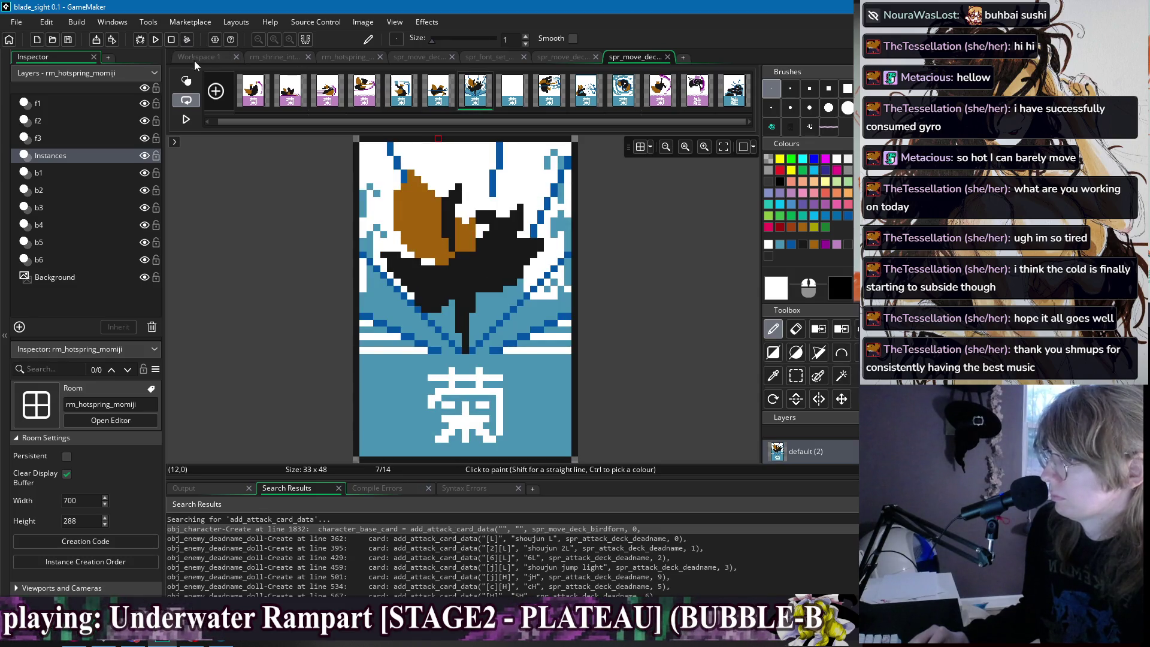
left_click(670, 99)
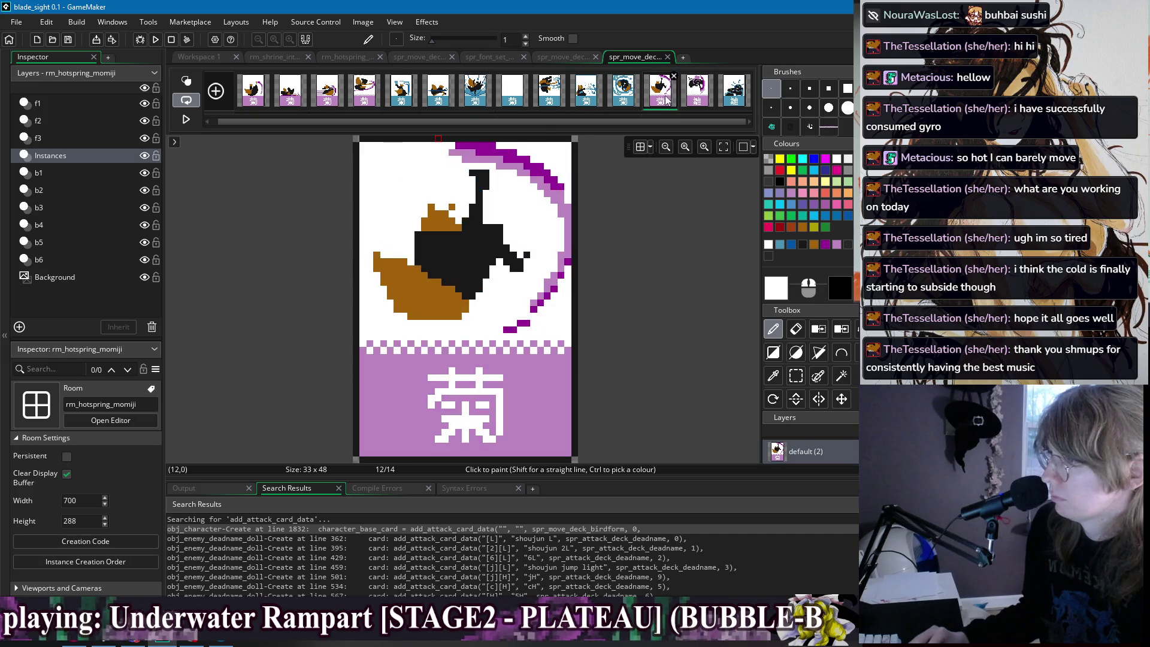
left_click(262, 100)
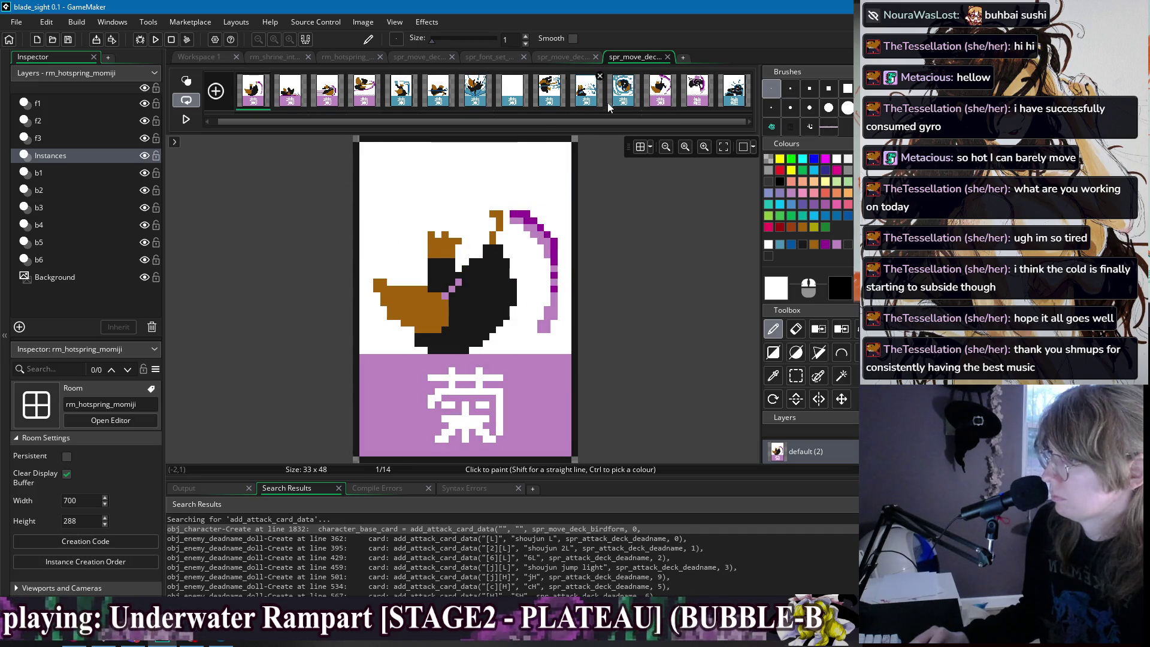
left_click(659, 100)
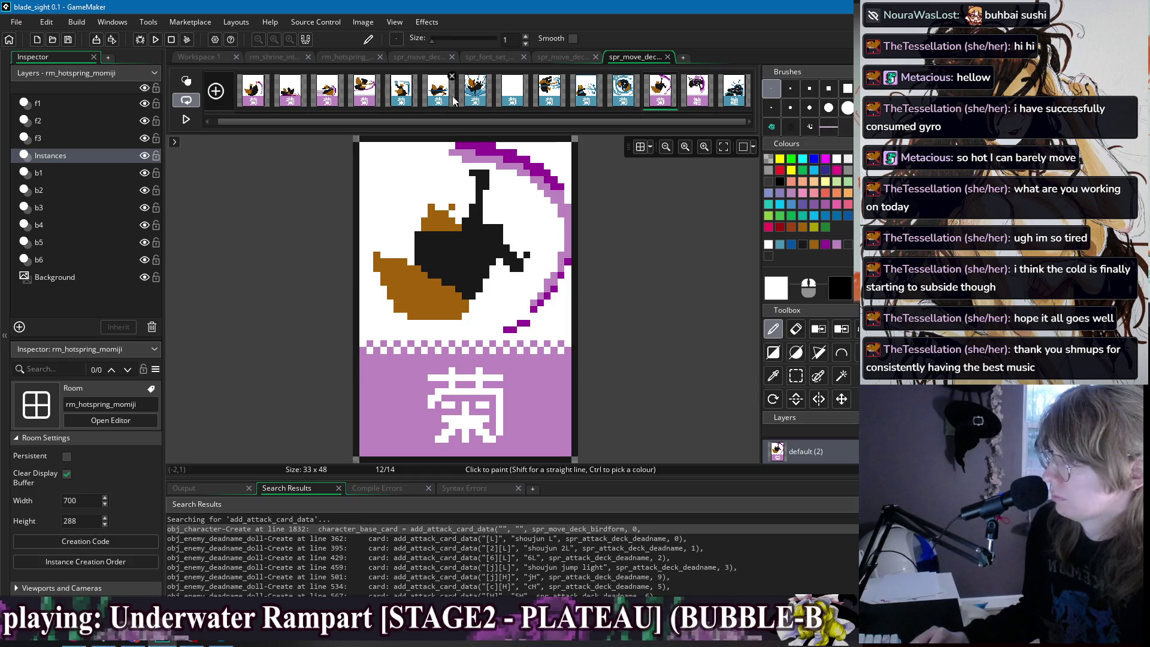
left_click(485, 77)
Close the Image Editor and switch to obj_player_kitsune's Create code through the windows list.
left_click(195, 58)
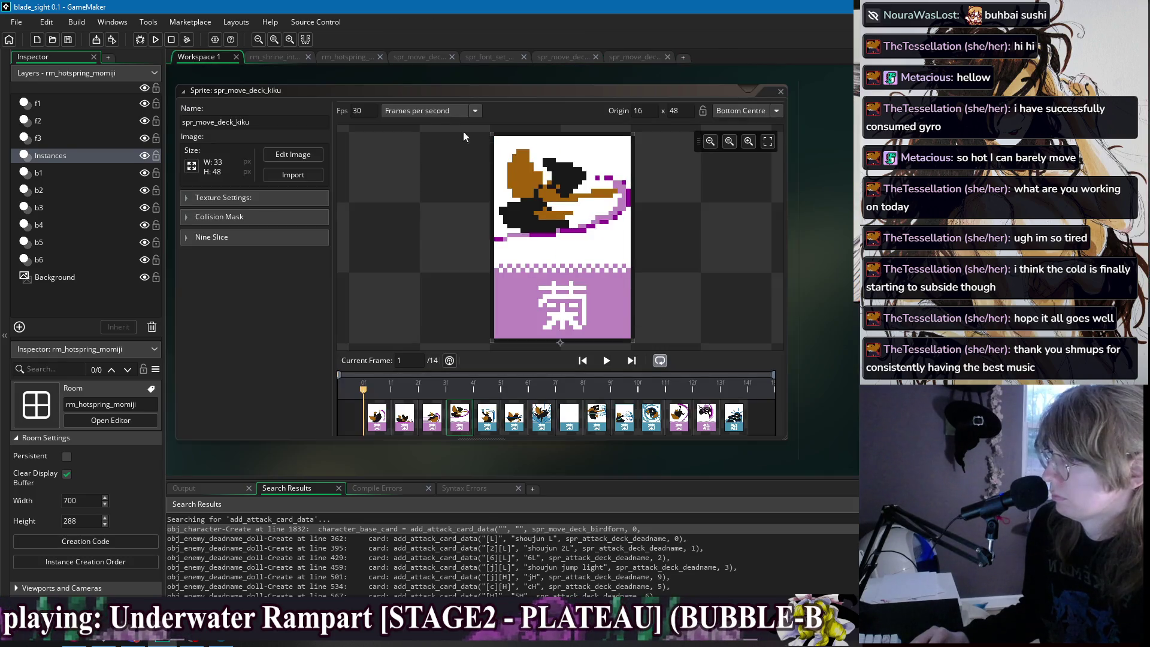
right_click(455, 91)
mouse_move(459, 95)
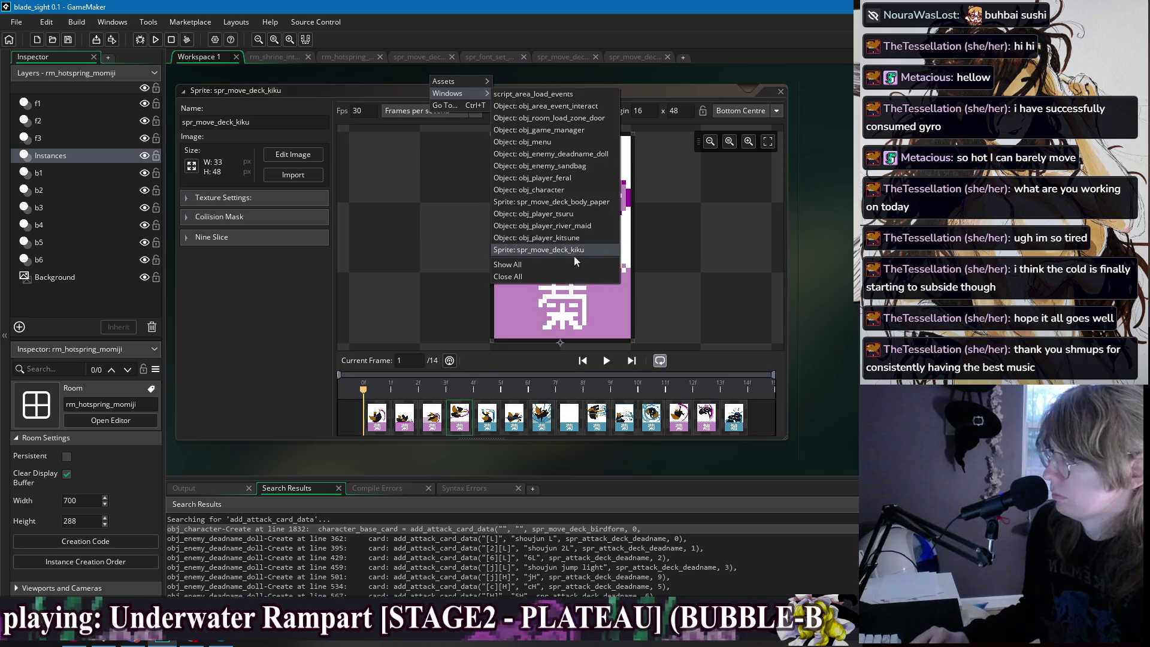
left_click(577, 255)
right_click(445, 84)
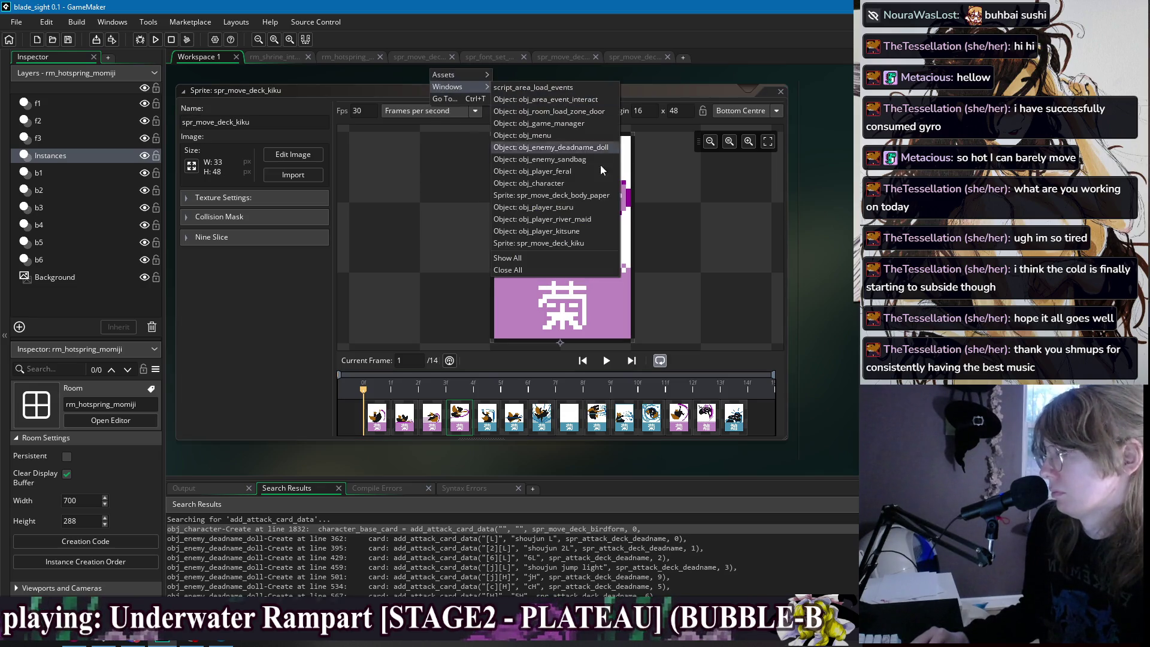
left_click(588, 231)
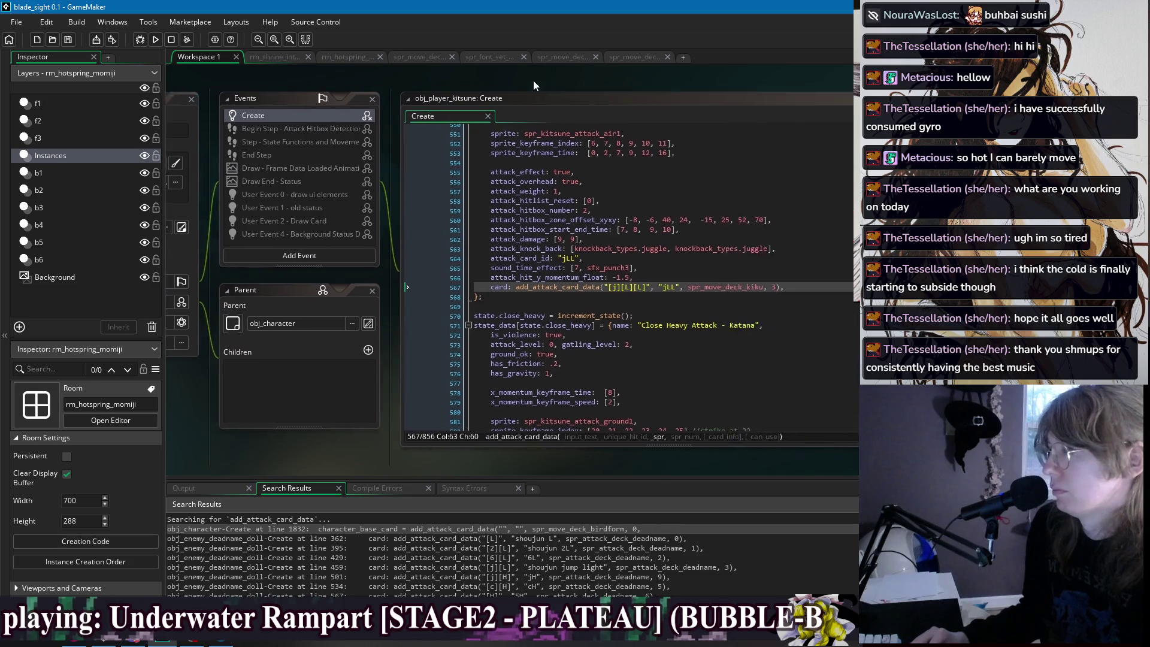
Change the [J][L][L] card call's frame index from 3 to 11 and save.
left_click(689, 288)
key("BackSpace")
type(")")
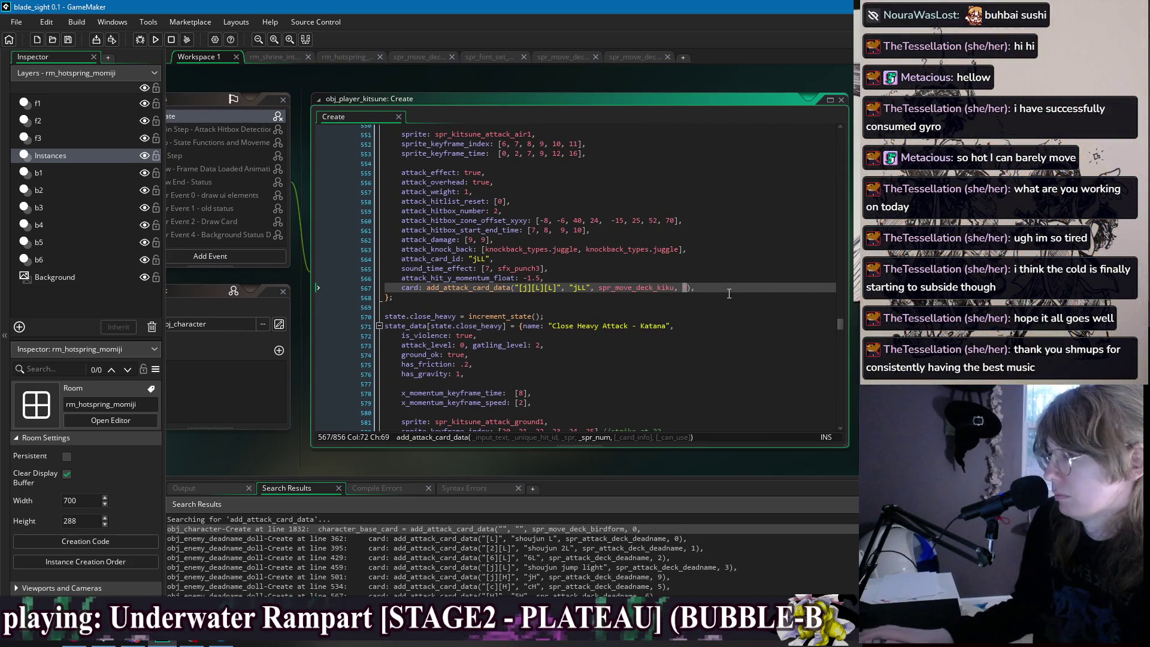
key("Left")
key("BackSpace")
type("11")
key("End")
key("ctrl+s")
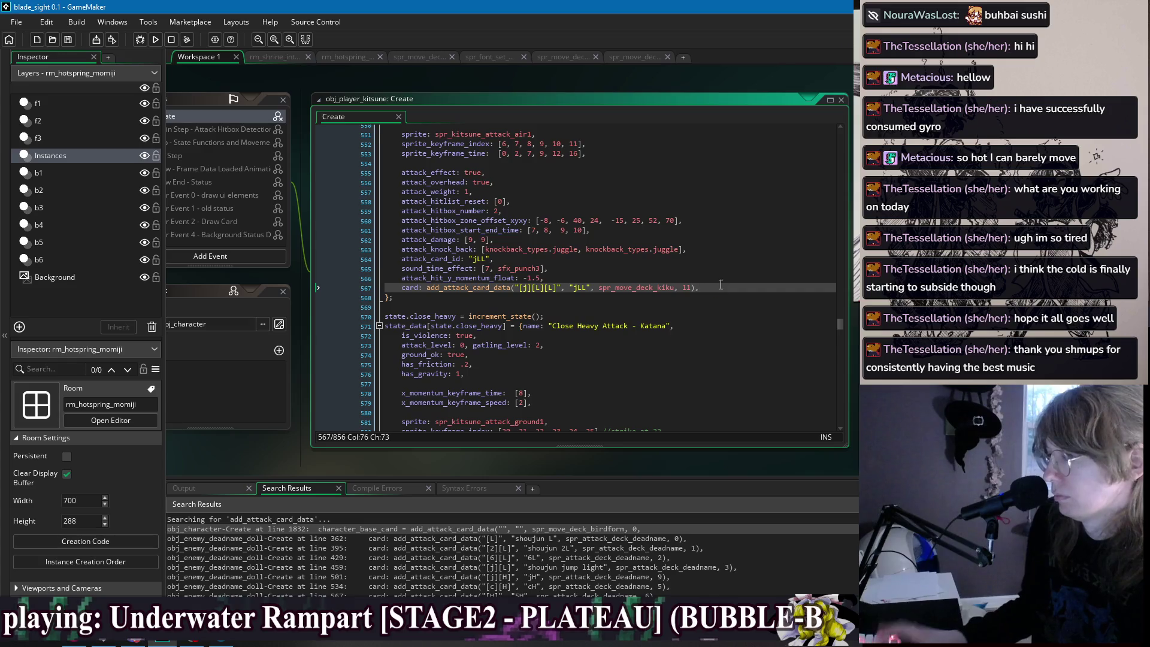
Remove 'suu katana' from the cH card ID and name and drop arguments after 4.
scroll(634, 288, "down", 8)
left_click(607, 342)
key("Home")
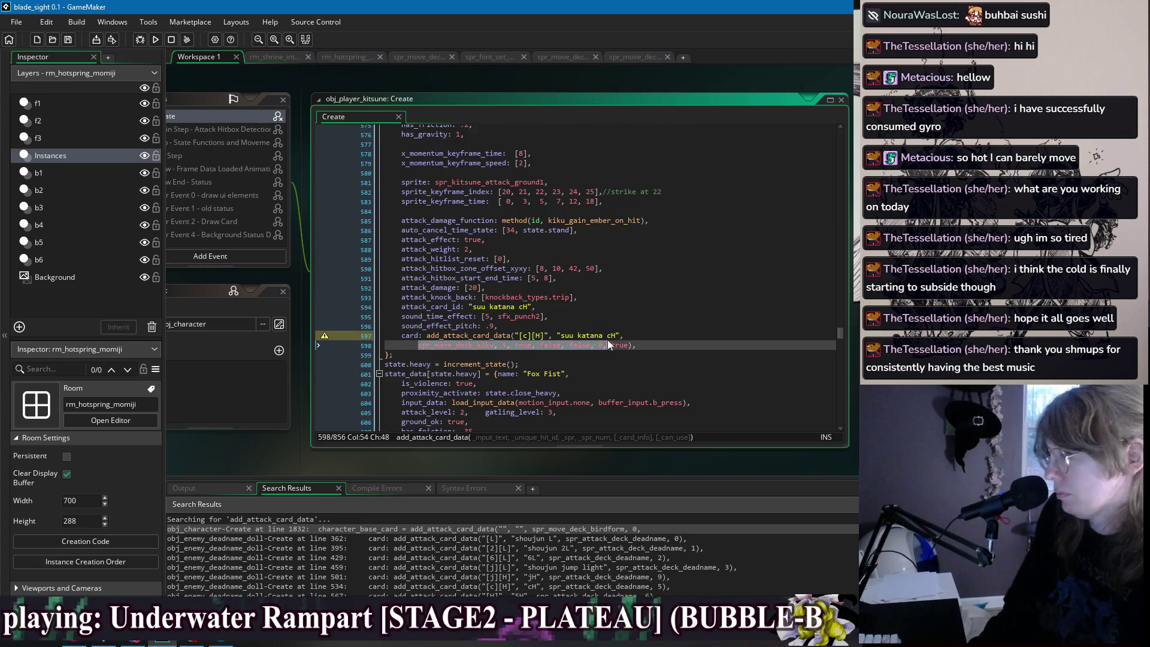
key("BackSpace")
key("BackSpace")
key("BackSpace")
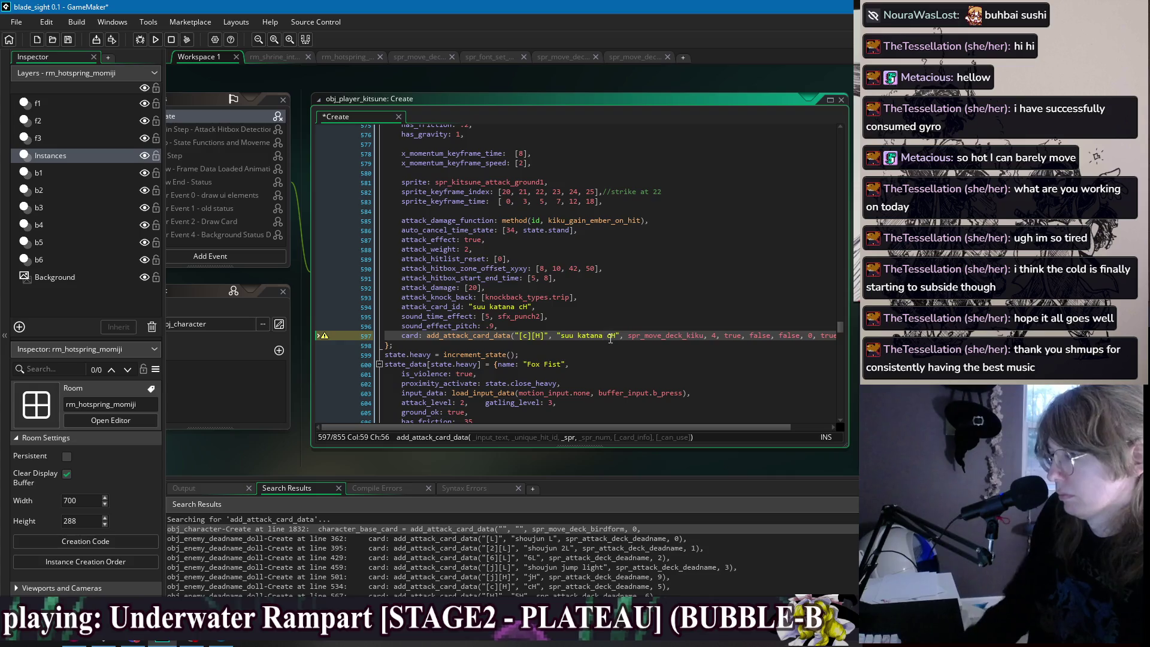
left_click_drag(607, 335, 572, 337)
key("BackSpace")
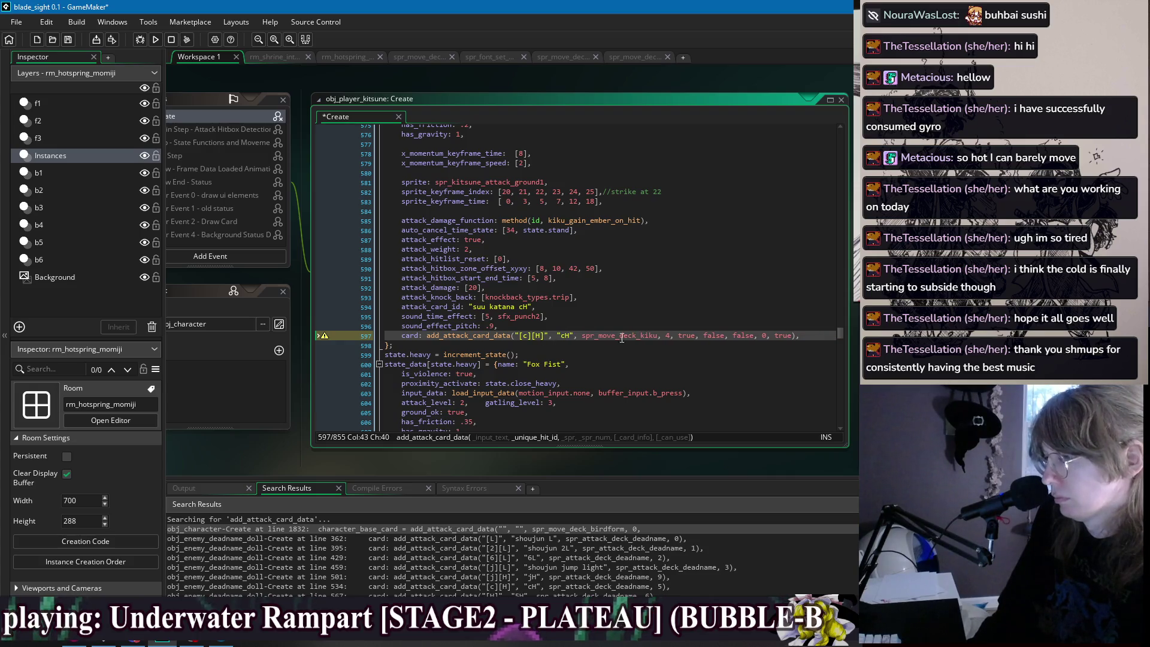
left_click_drag(520, 307, 473, 307)
key("BackSpace")
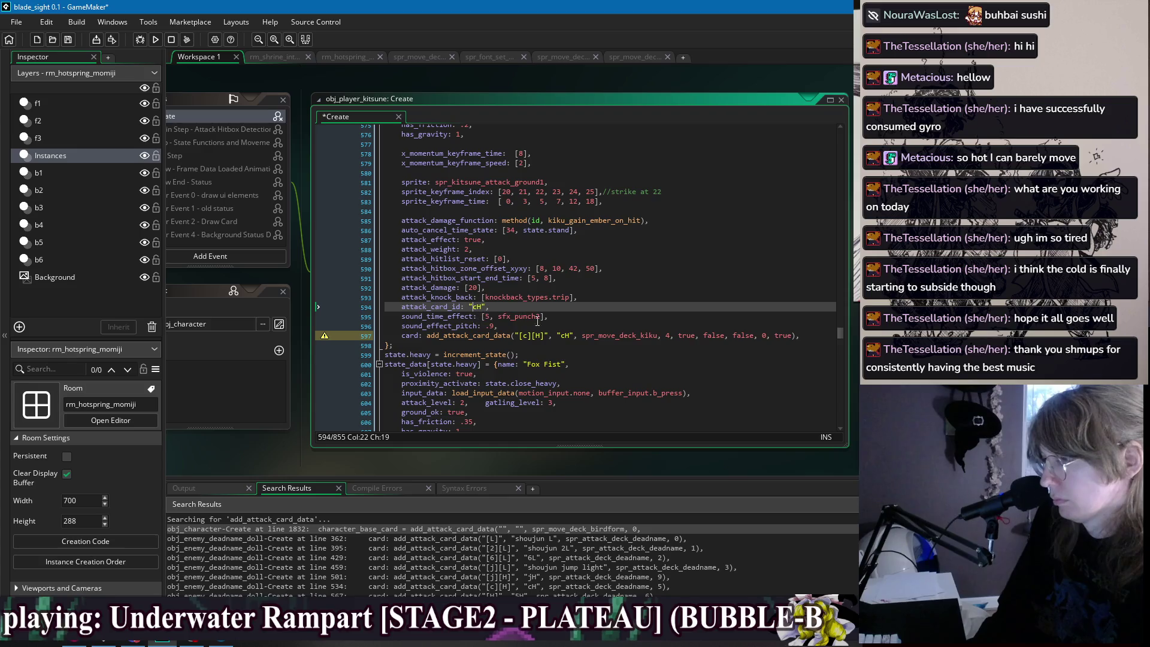
left_click_drag(792, 336, 670, 336)
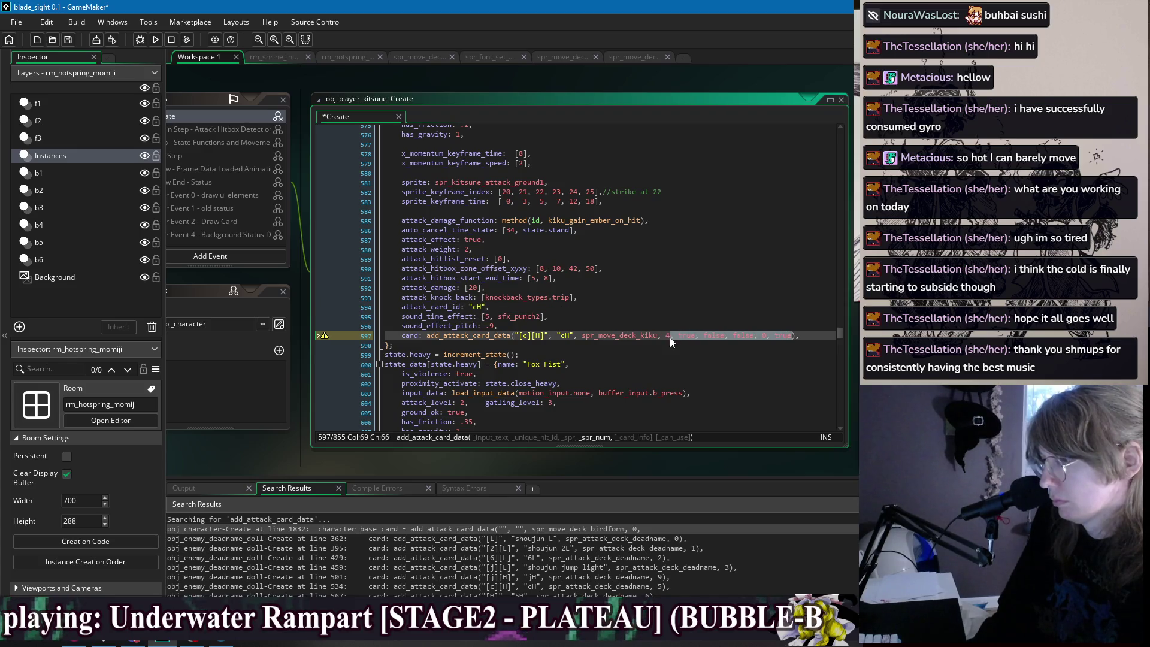
key("BackSpace")
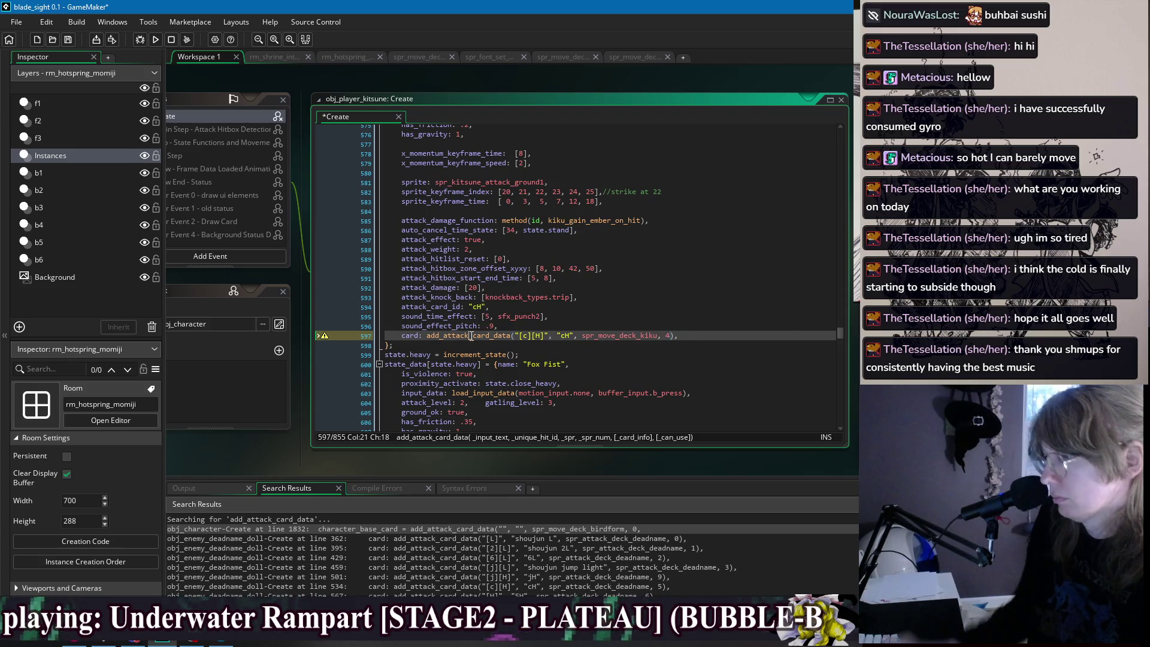
Search for add_attack_card_data and jump to the next call.
double_click(463, 335)
key("ctrl+f")
left_click(824, 145)
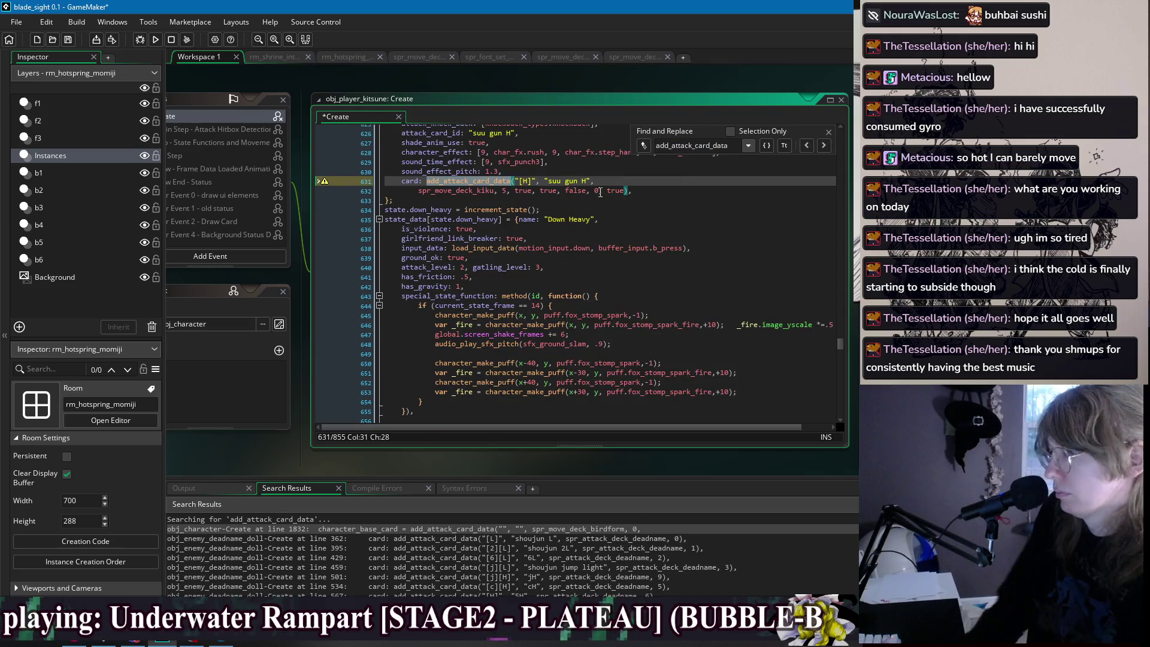
Trim the H card call to end at sprite 5 and drop 'suu gun' from its ID and name.
left_click_drag(624, 191, 528, 198)
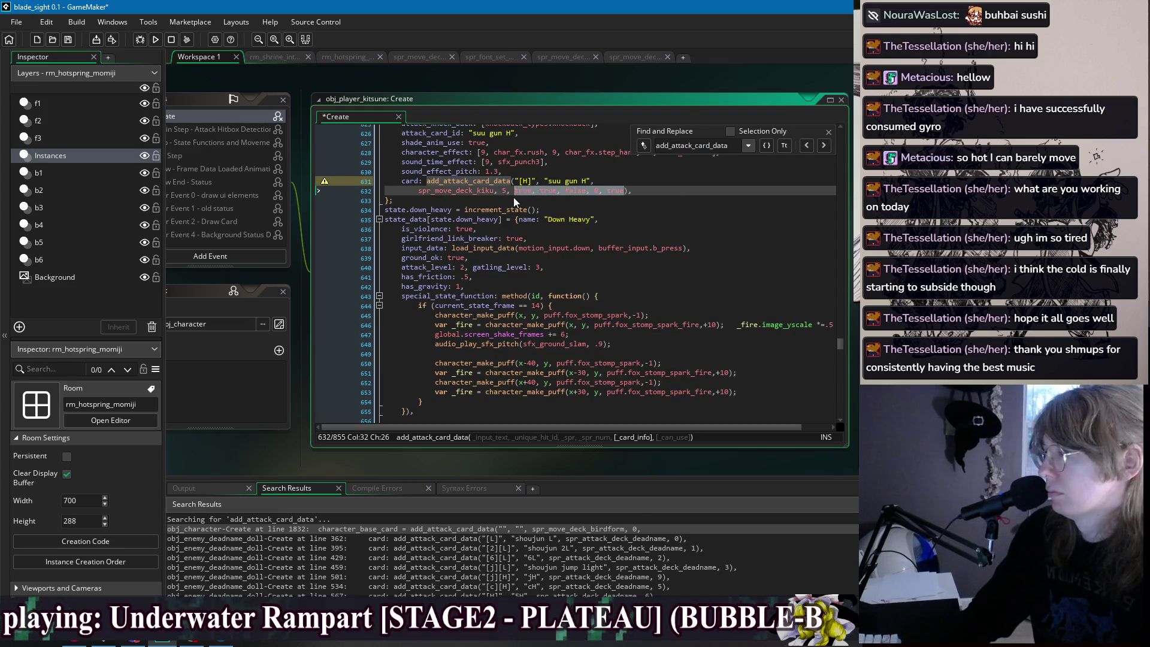
key("BackSpace")
key("BackSpace")
key("BackSpace")
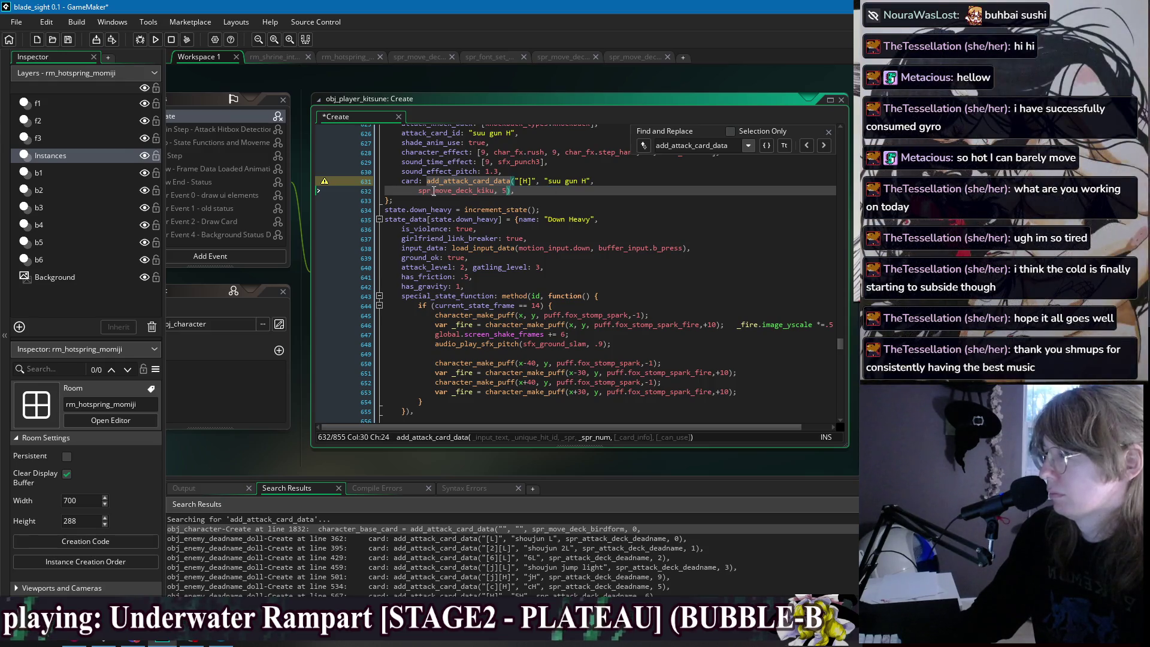
key("Home")
key("BackSpace")
key("BackSpace")
key("BackSpace")
scroll(522, 162, "up", 2)
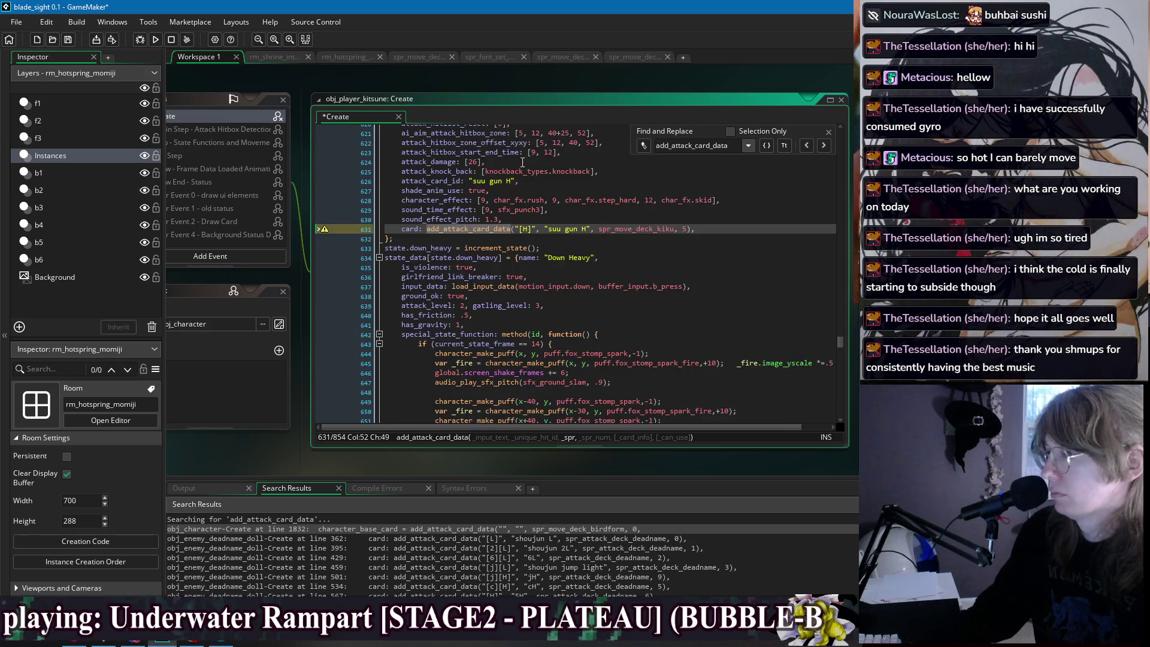
left_click_drag(507, 181, 473, 181)
key("BackSpace")
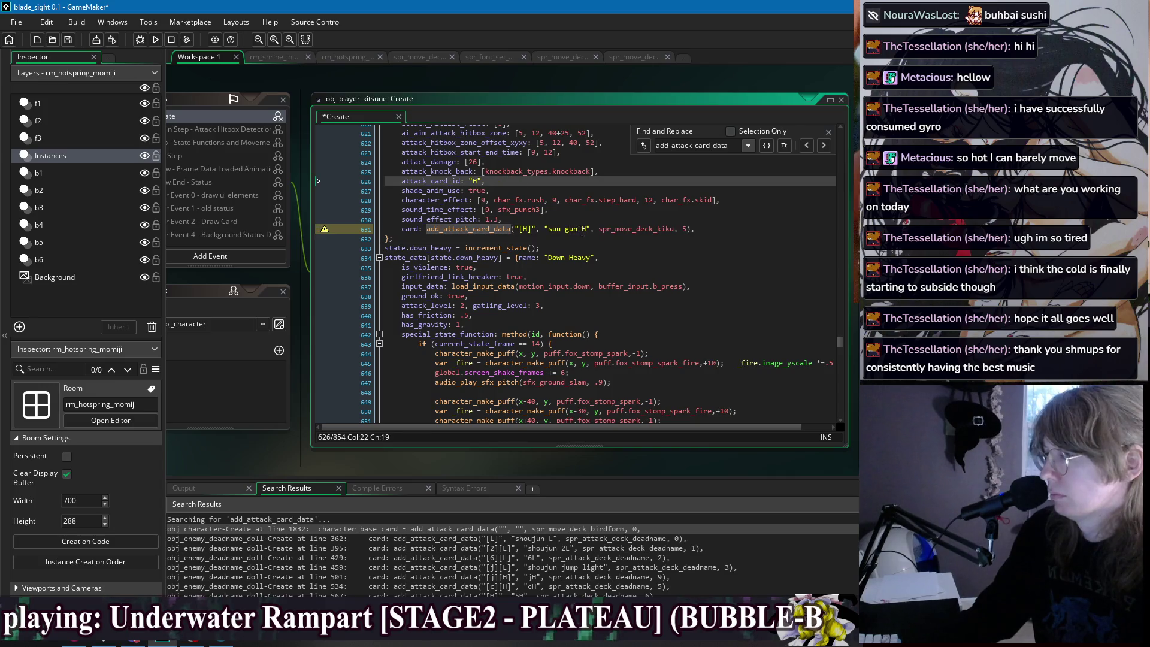
left_click_drag(583, 229, 548, 228)
key("BackSpace")
scroll(629, 242, "down", 13)
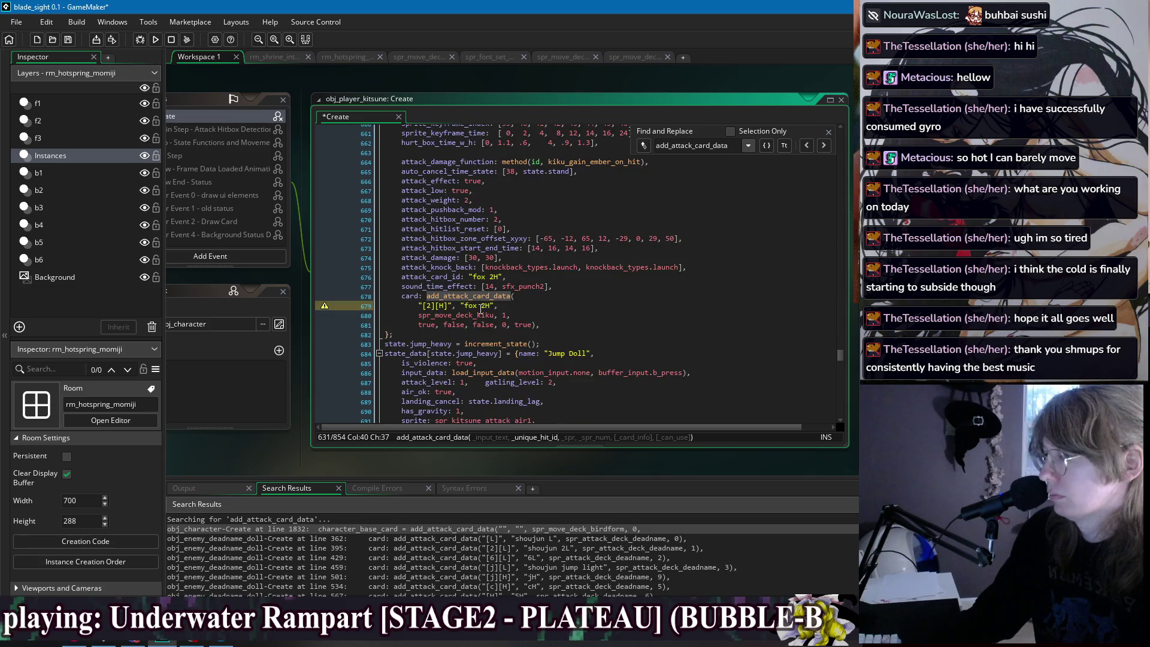
Restore the 'fox 2H' card ID and trim its call to end at sprite number 6.
left_click(488, 277)
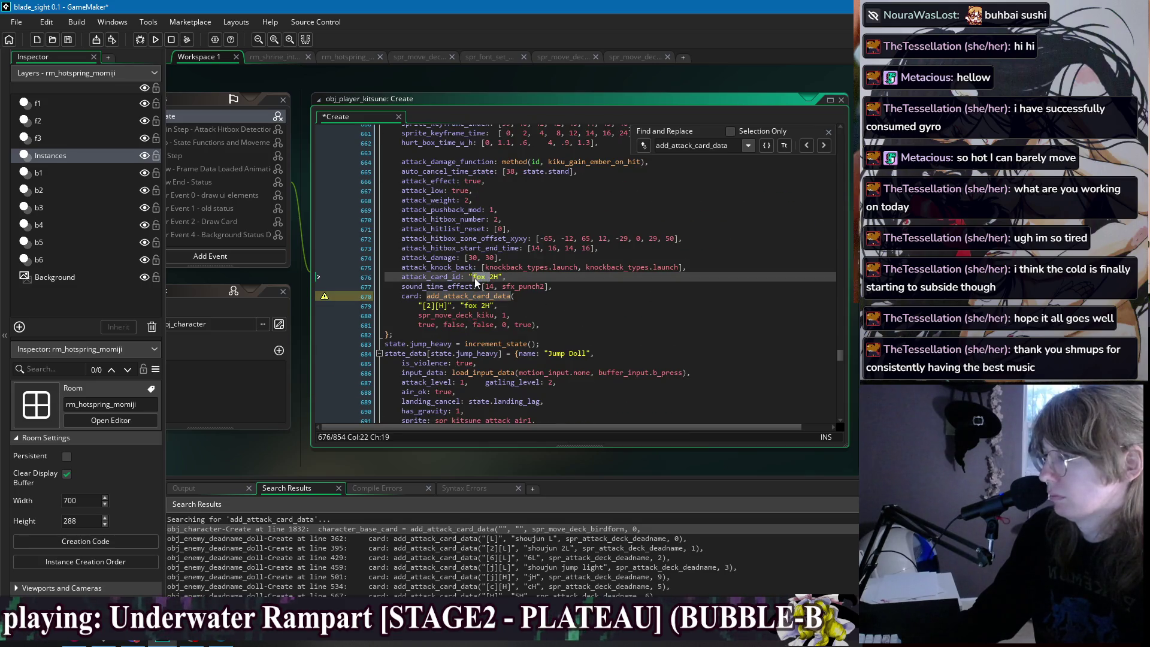
left_click_drag(485, 306, 474, 306)
key("ctrl+c")
left_click(473, 276)
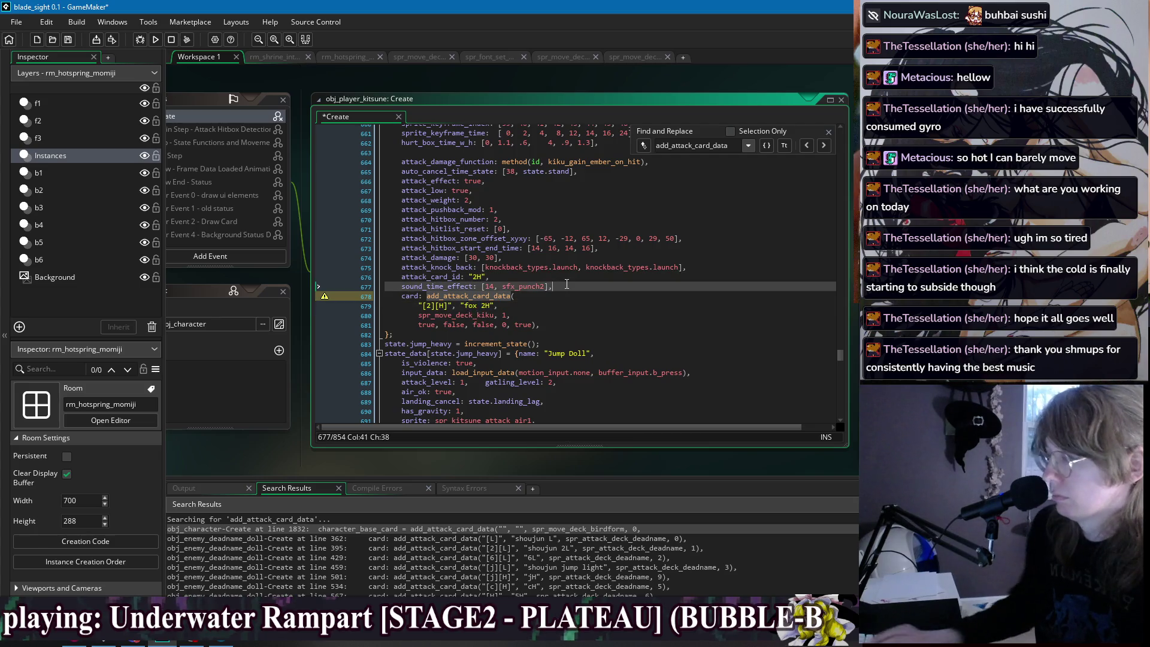
key("ctrl+v")
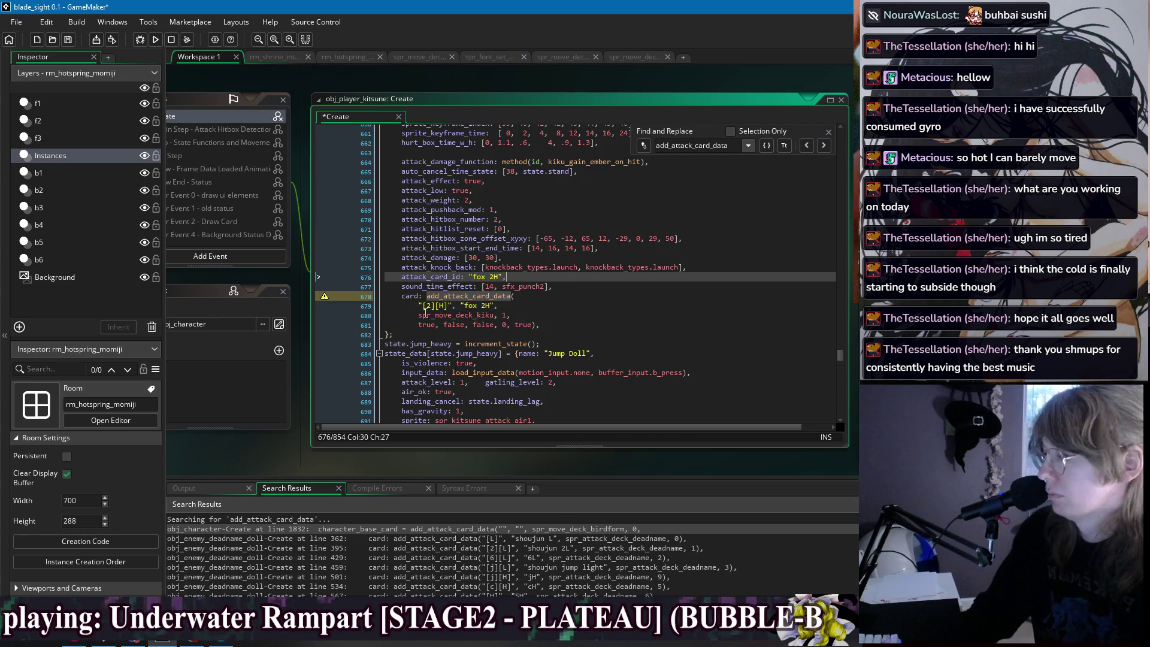
left_click(566, 324)
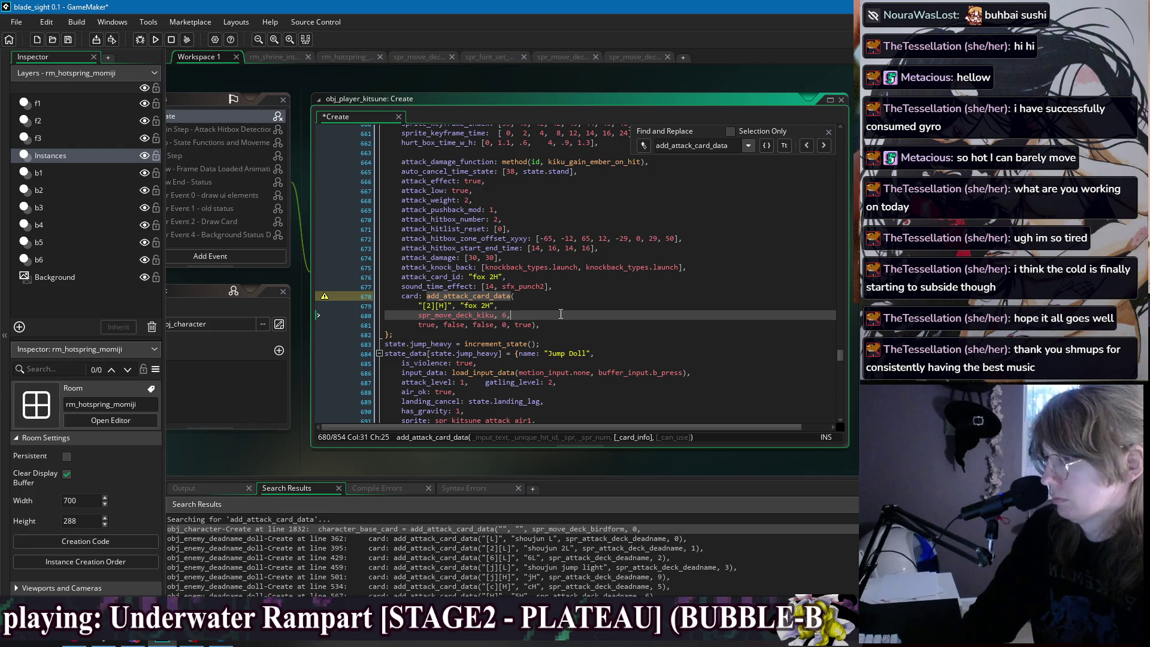
left_click(418, 315)
key("BackSpace")
key("BackSpace")
key("BackSpace")
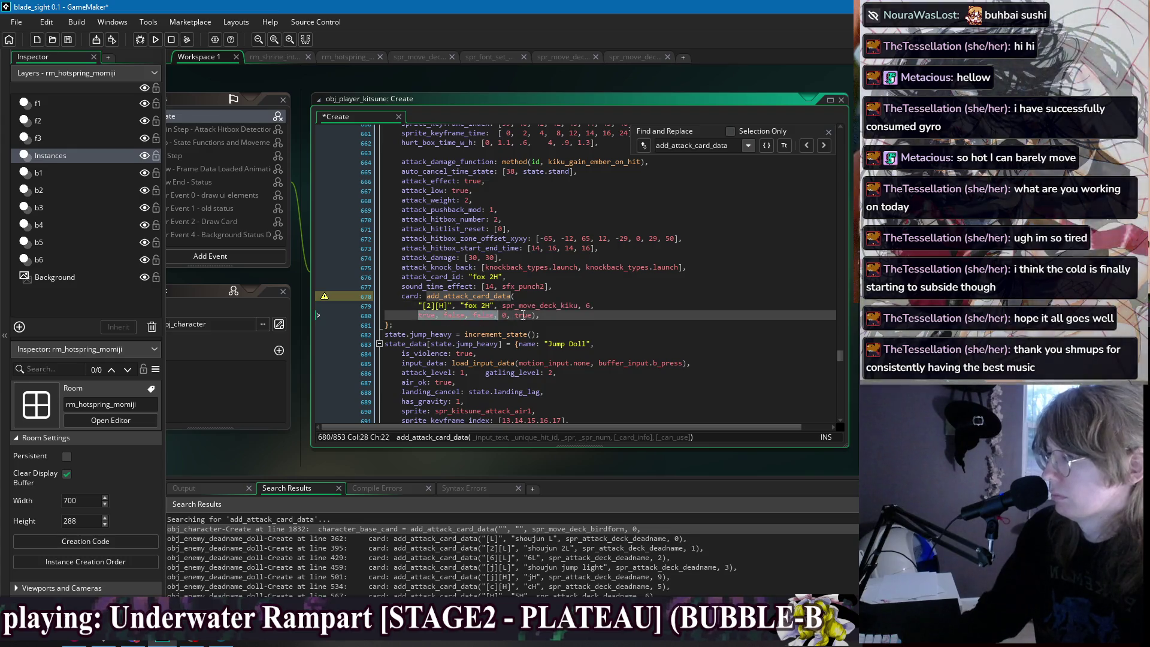
left_click_drag(538, 314, 419, 315)
key("BackSpace")
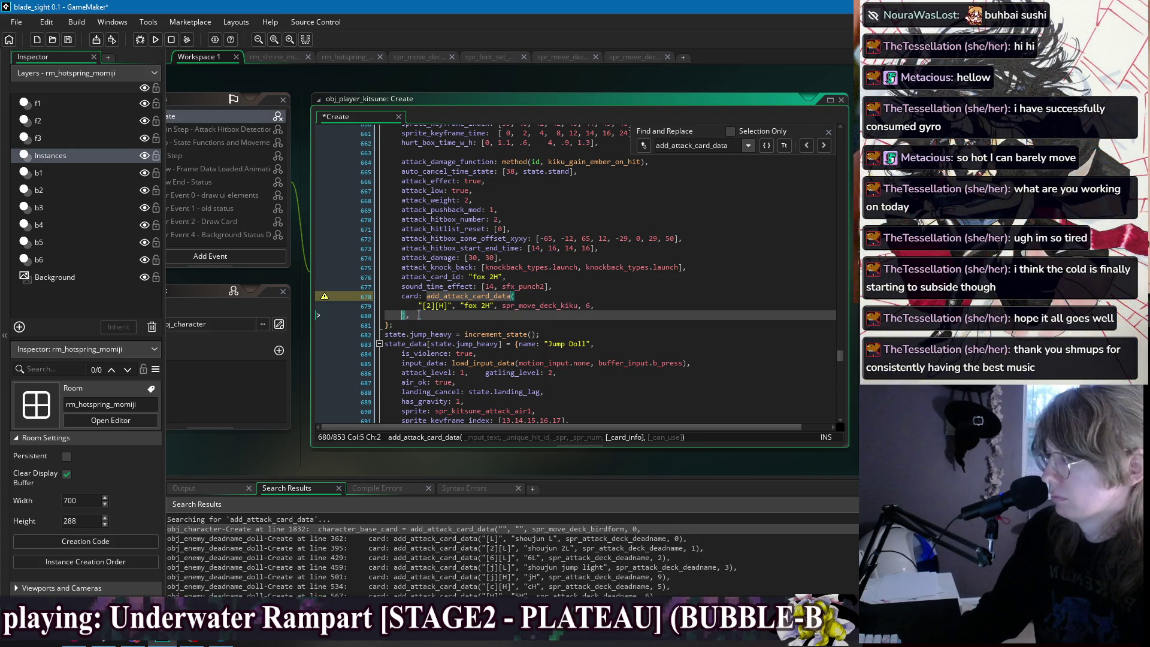
key("BackSpace")
key("BackSpace")
key("BackSpace")
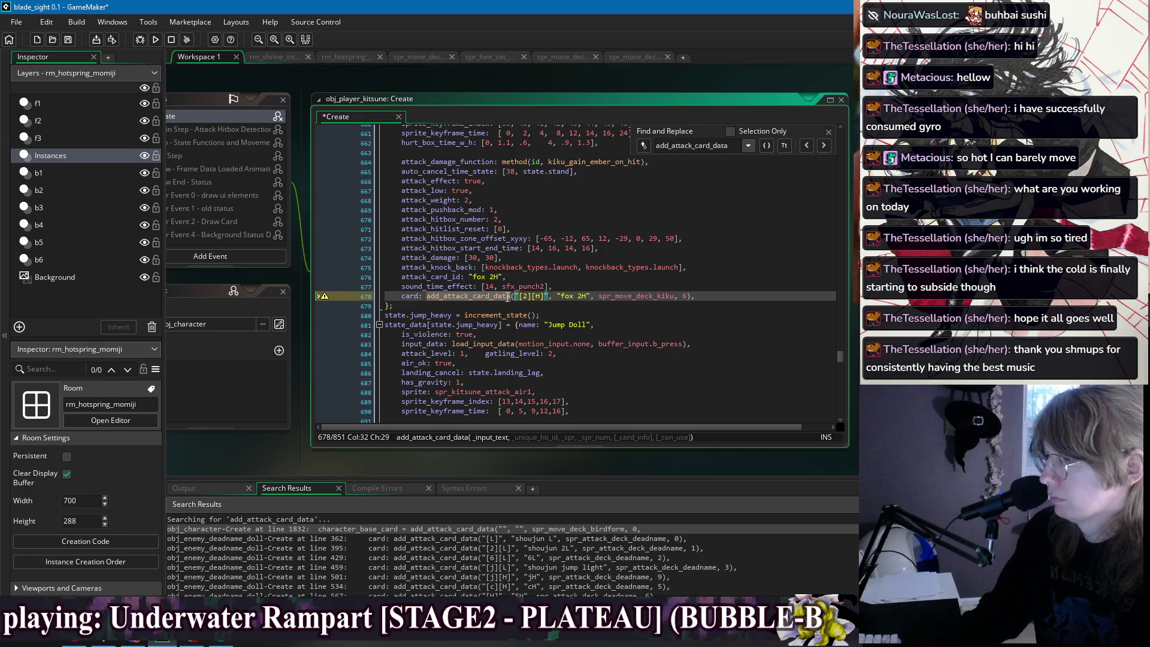
Check the kiku card sprite's frames, then return to the kitsune Create code's jH call.
left_click(634, 57)
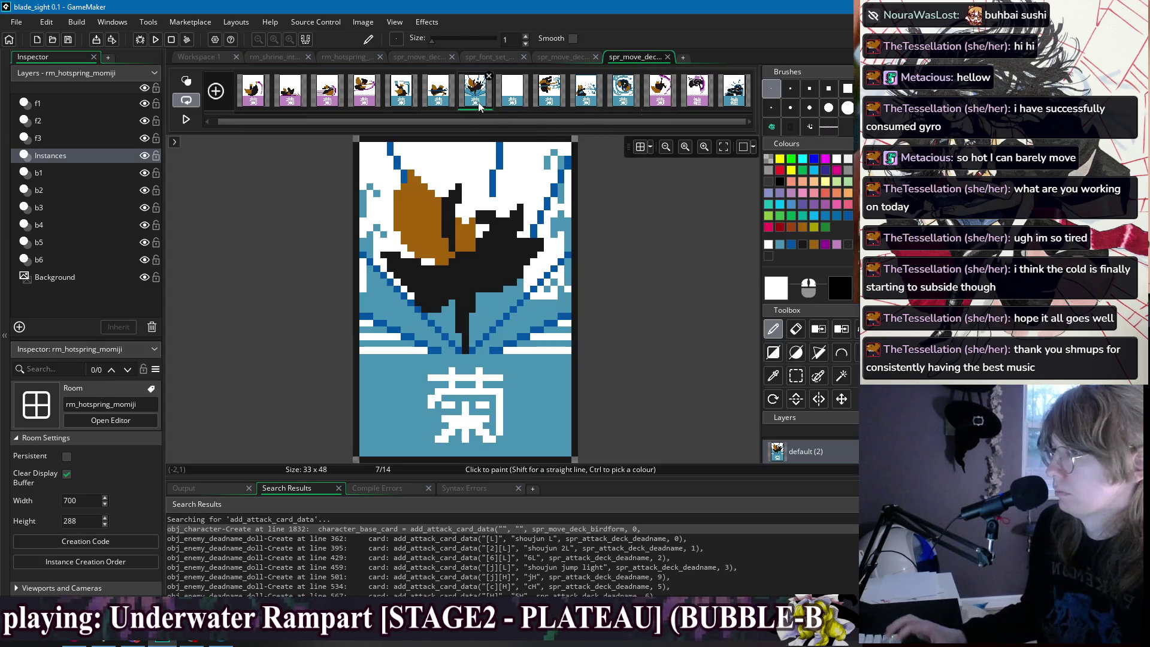
left_click(201, 57)
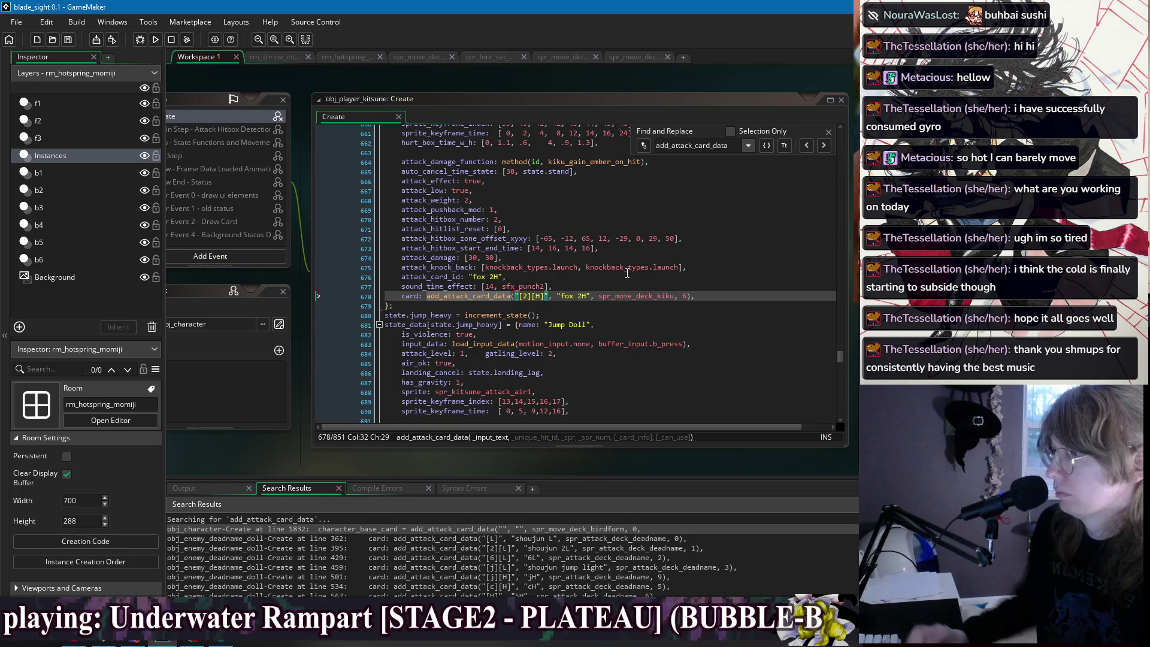
left_click(653, 277)
left_click(653, 286)
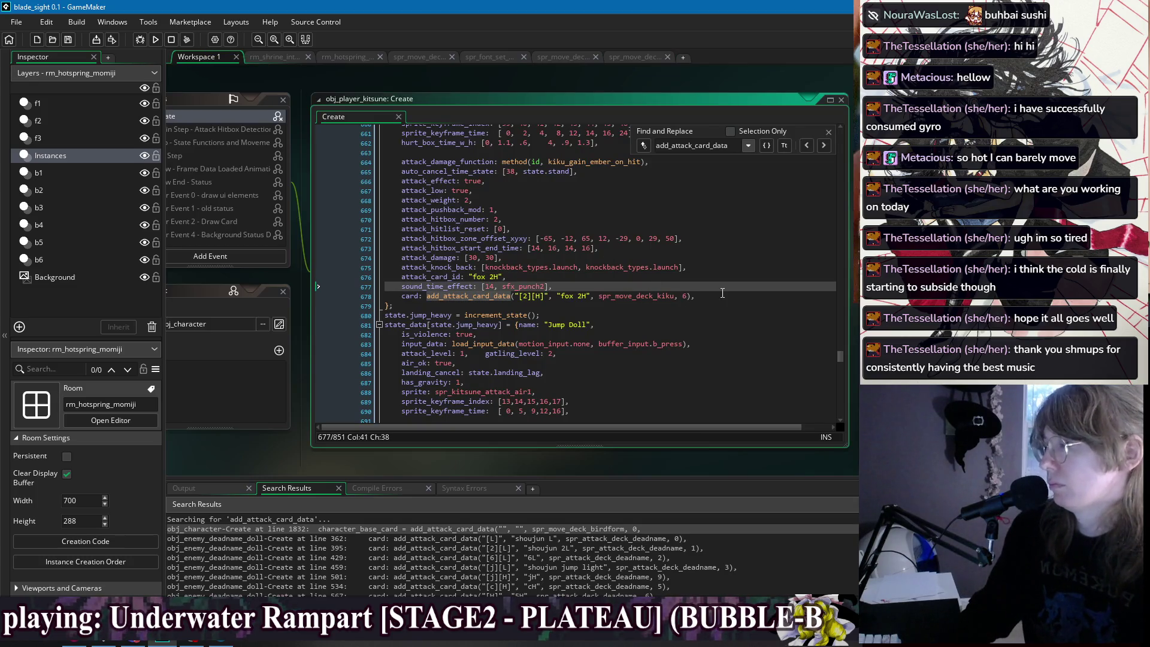
key("Down")
key("End")
scroll(641, 269, "down", 3)
scroll(637, 265, "down", 3)
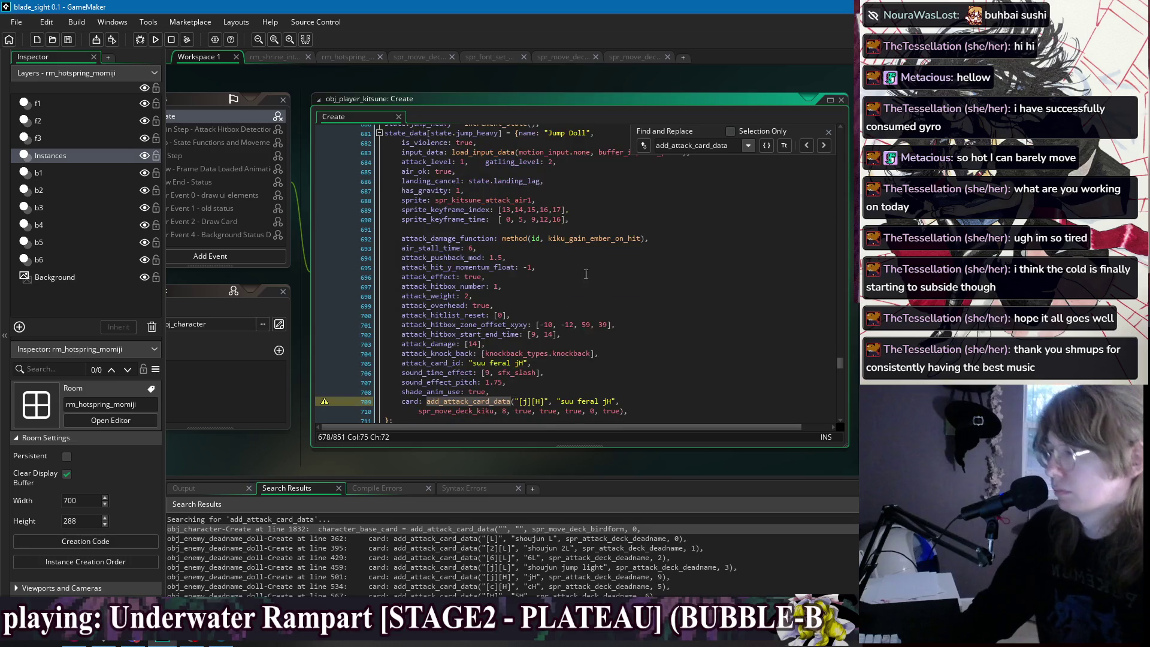
scroll(563, 326, "down", 3)
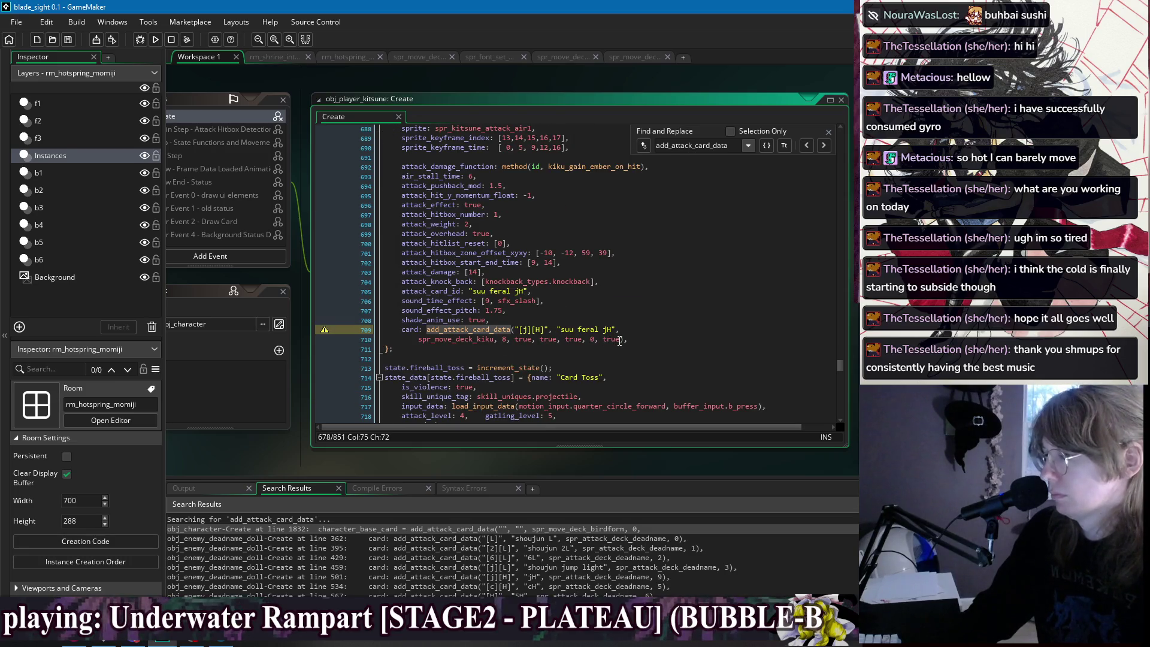
Trim the jH call to frame 8 on one line and strip the feral prefixes from its ID and name.
left_click_drag(621, 340, 508, 340)
key("BackSpace")
left_click(417, 339)
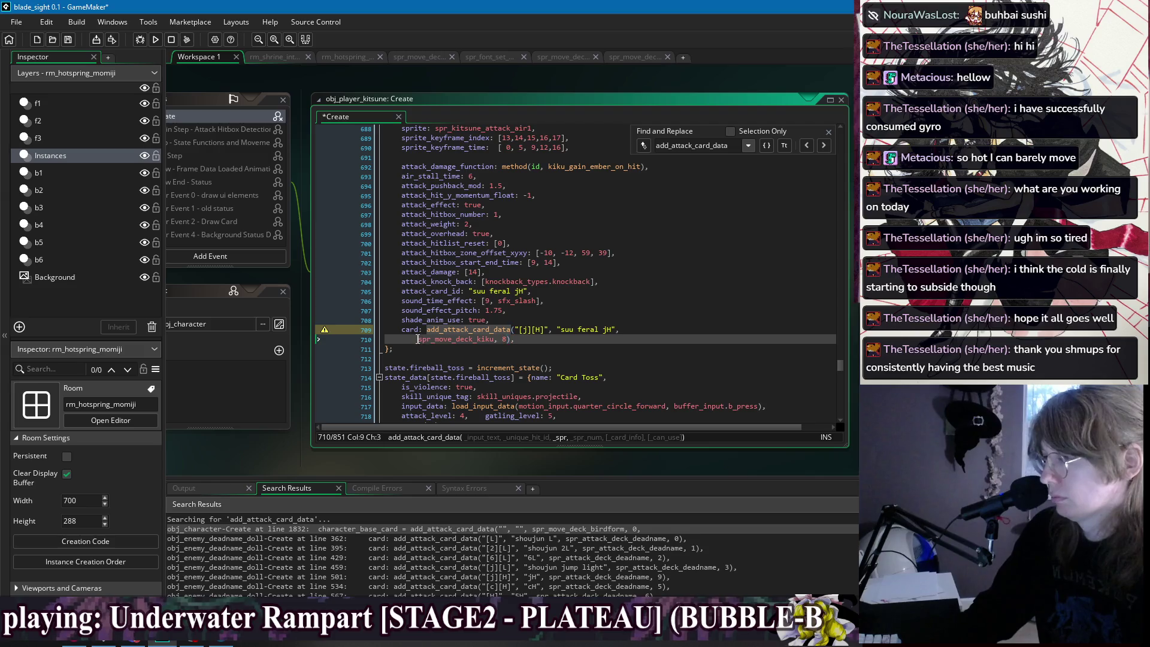
key("BackSpace")
key("BackSpace")
key("BackSpace")
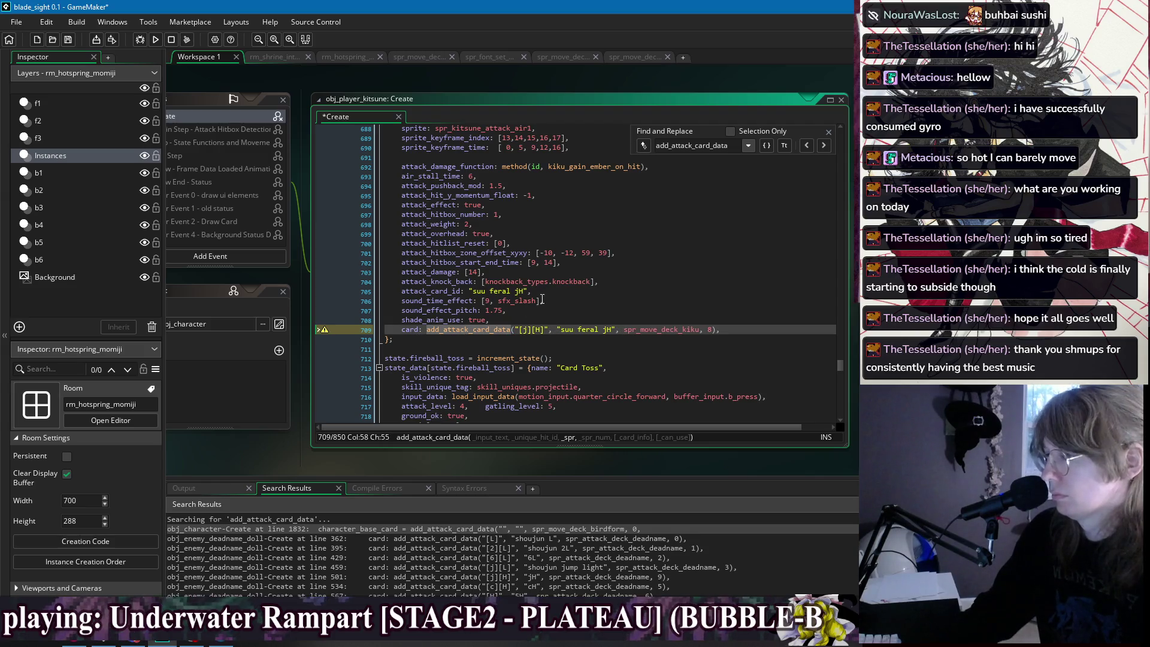
key("Up")
key("Up")
key("Up")
left_click_drag(604, 330, 562, 329)
key("BackSpace")
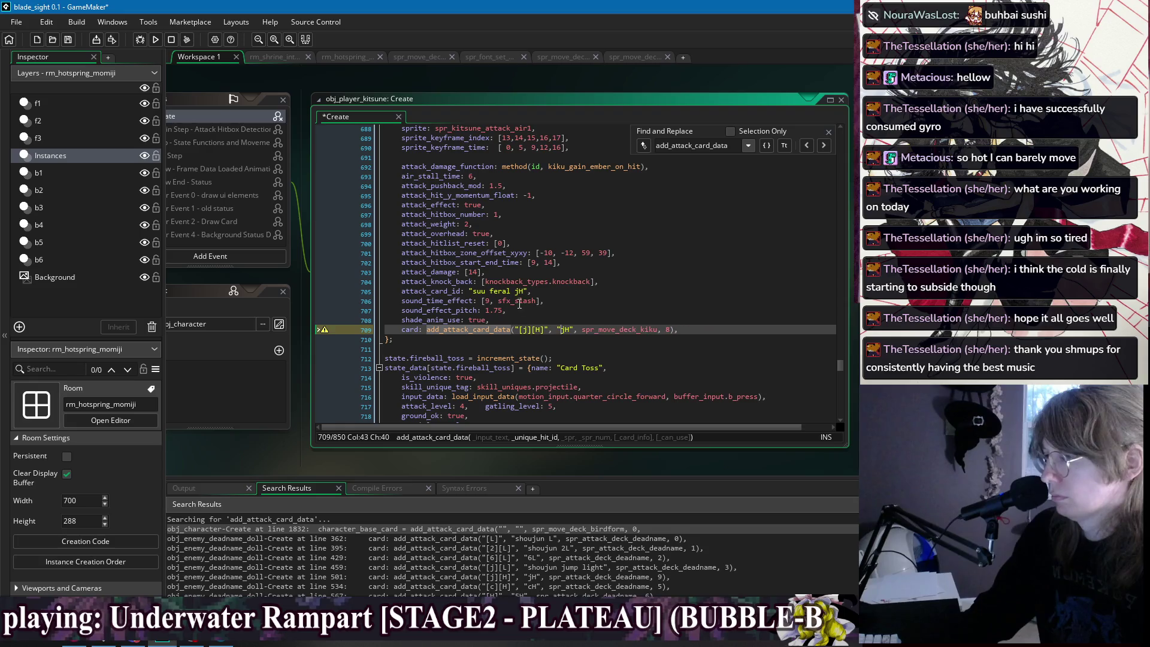
left_click_drag(516, 291, 486, 298)
key("BackSpace")
key("BackSpace")
key("BackSpace")
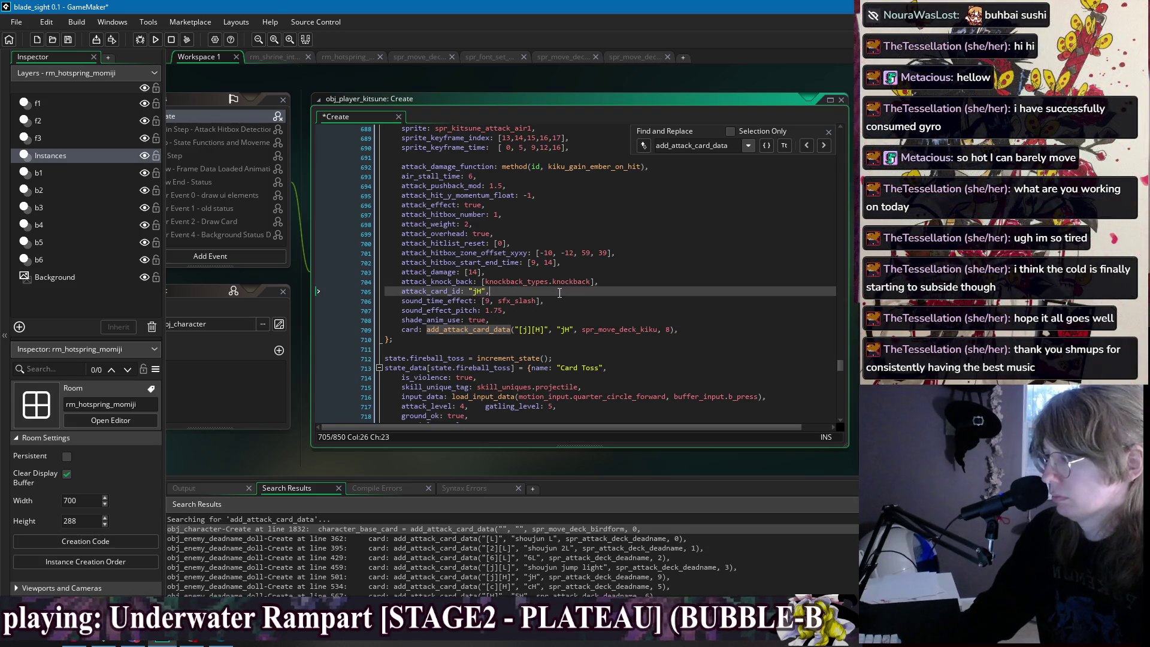
key("Down")
key("Down")
Trim the kiku 236H call so it ends at spr_move_deck_kiku, 9, "".
scroll(688, 252, "down", 2)
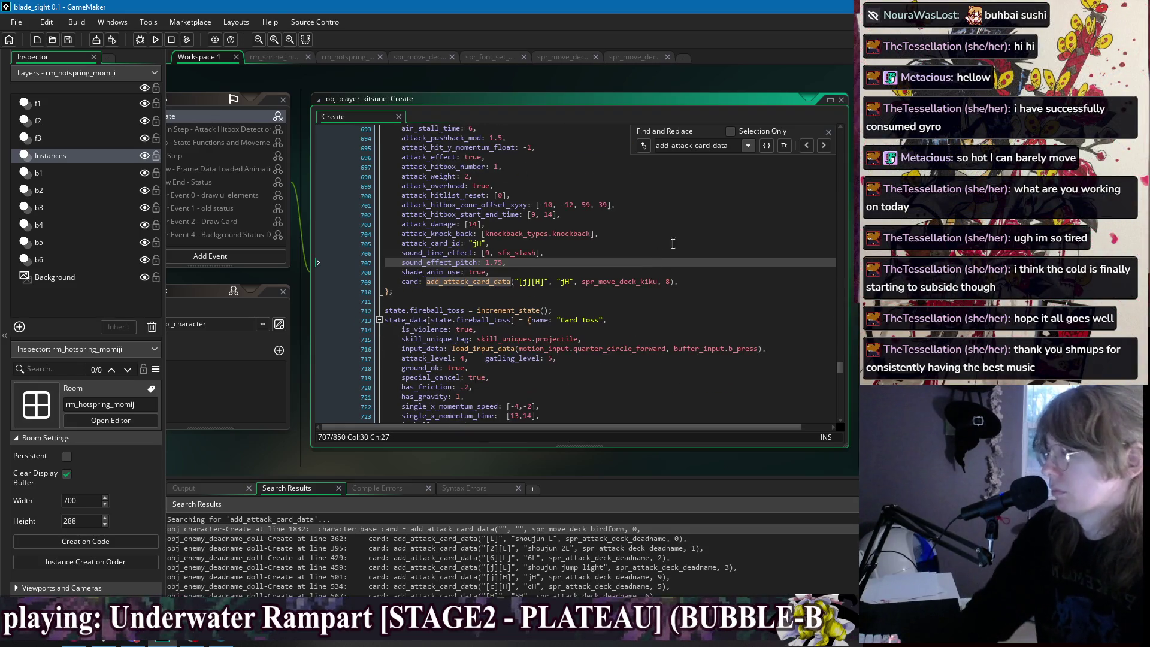
left_click(823, 144)
left_click(825, 150)
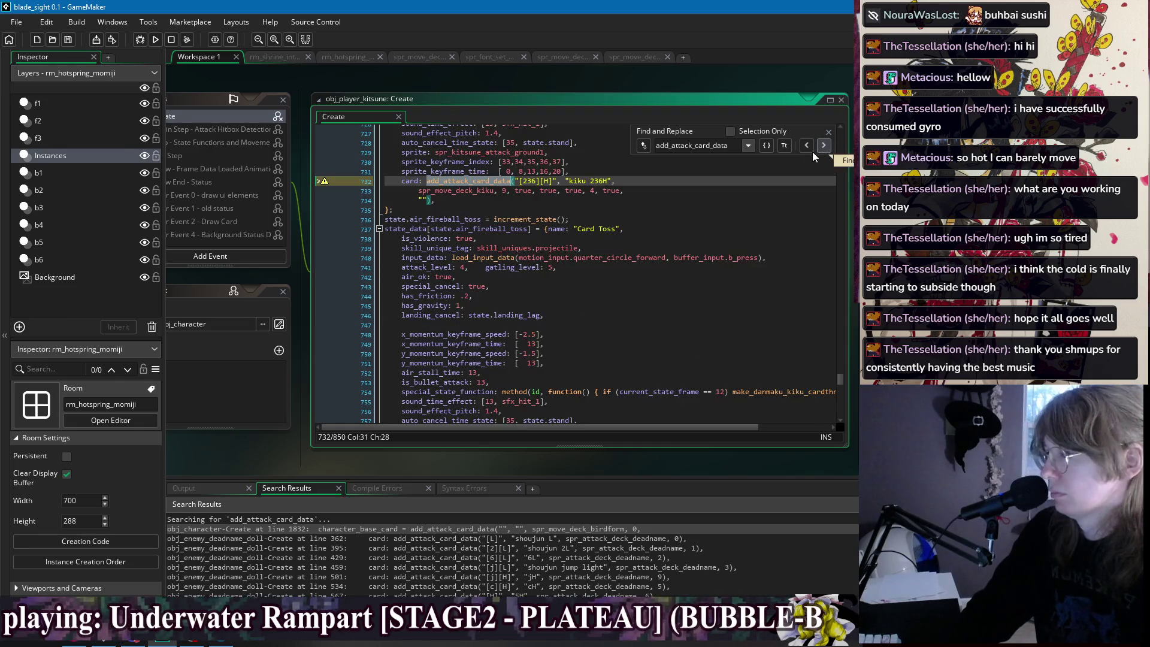
left_click(419, 200)
key("BackSpace")
key("BackSpace")
key("BackSpace")
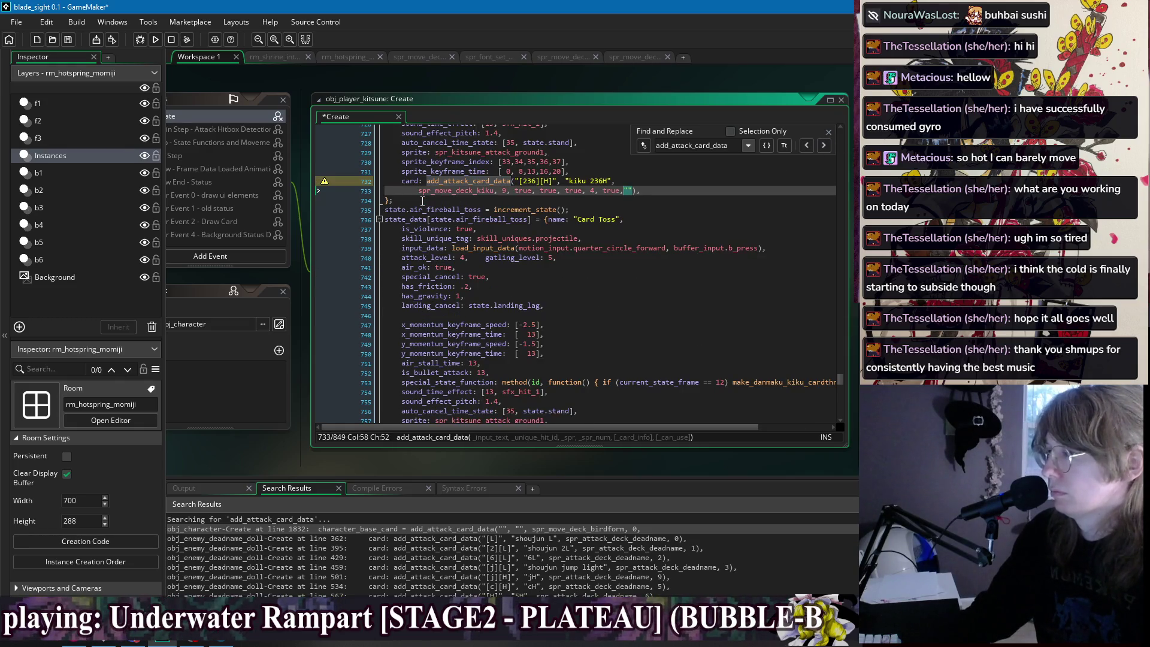
key("Home")
key("BackSpace")
key("BackSpace")
key("BackSpace")
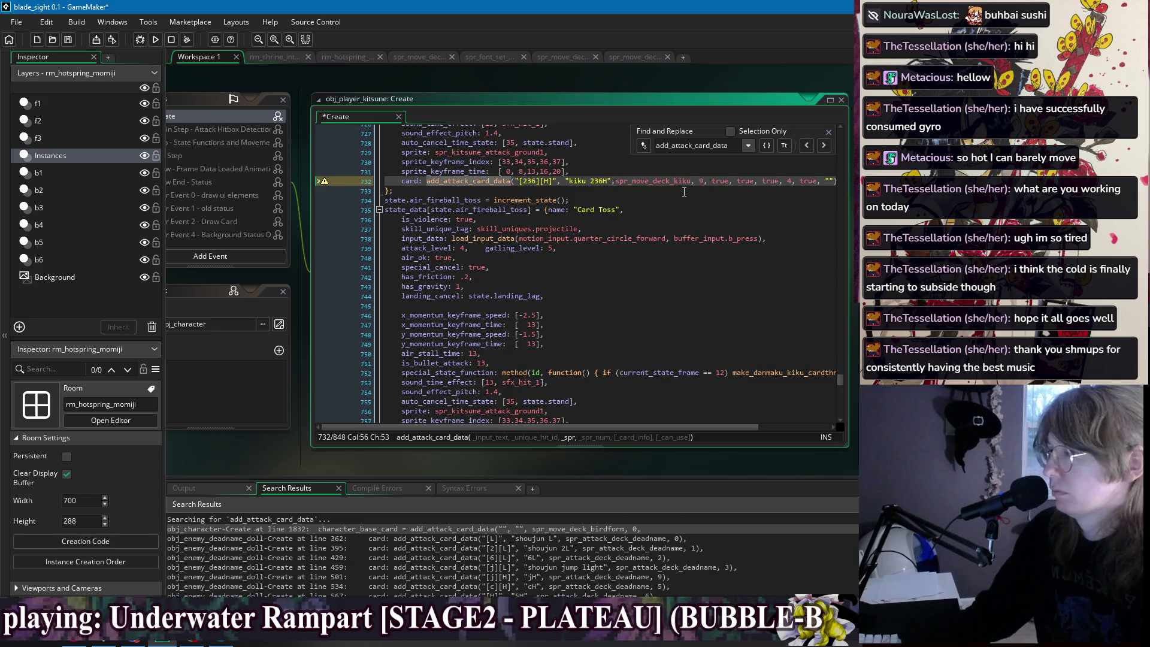
left_click(823, 181)
left_click(709, 182, "shift")
key("BackSpace")
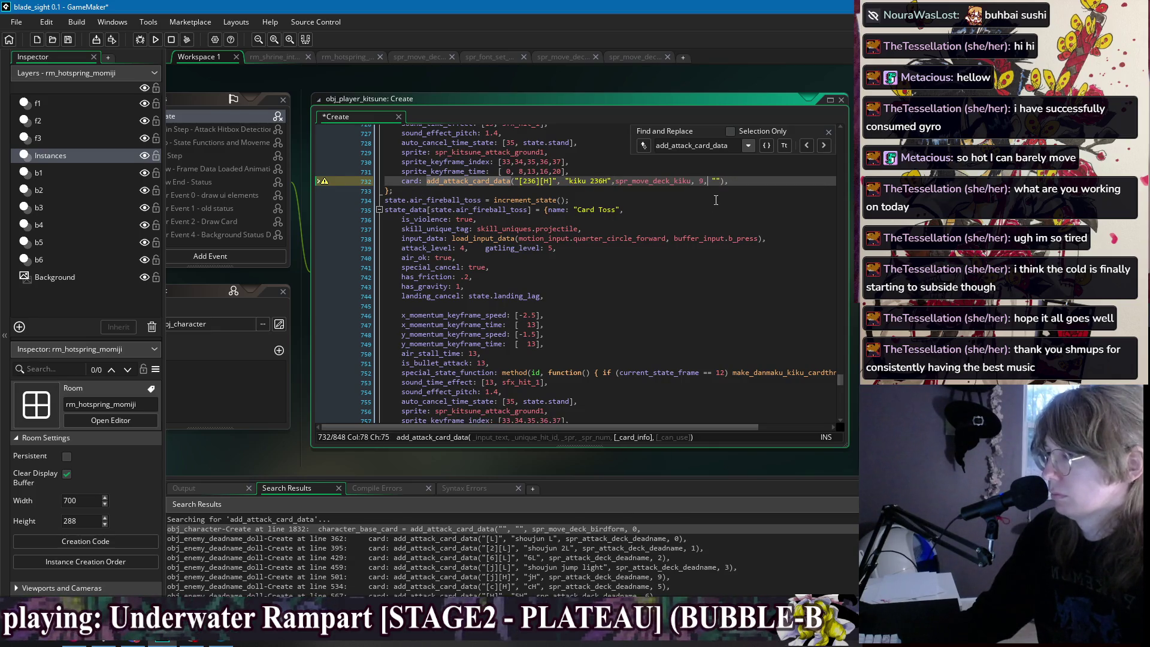
Enter the 236H description "Throw a card forward, followed by Embers built up from [H] attacks." and save.
key("Return")
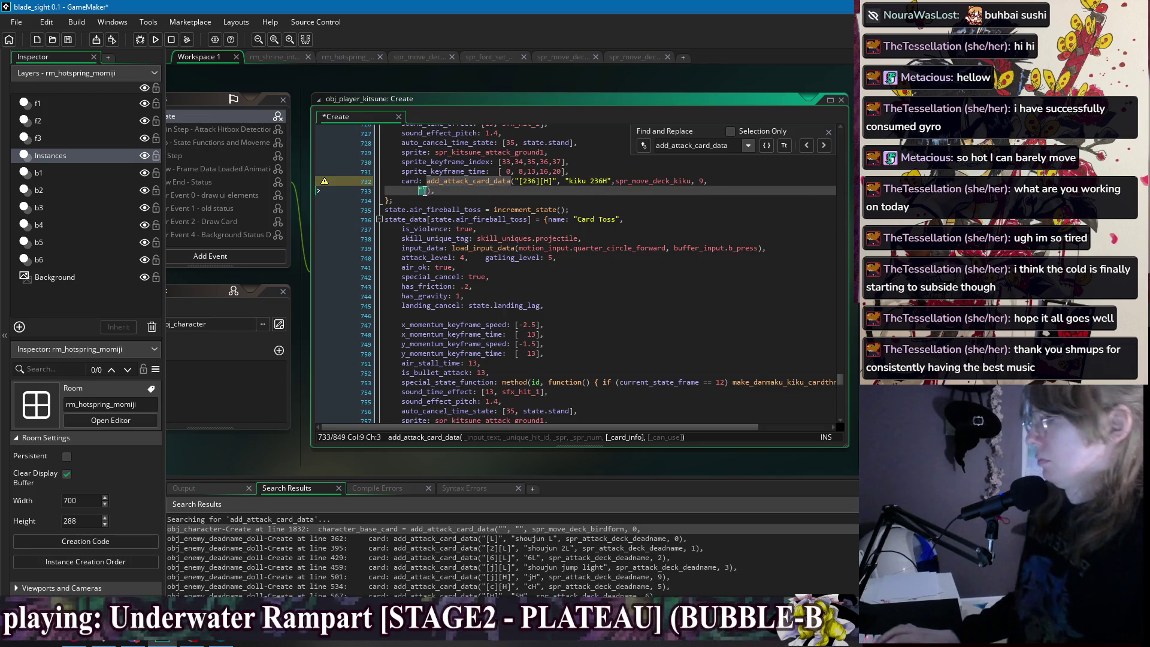
key("Right")
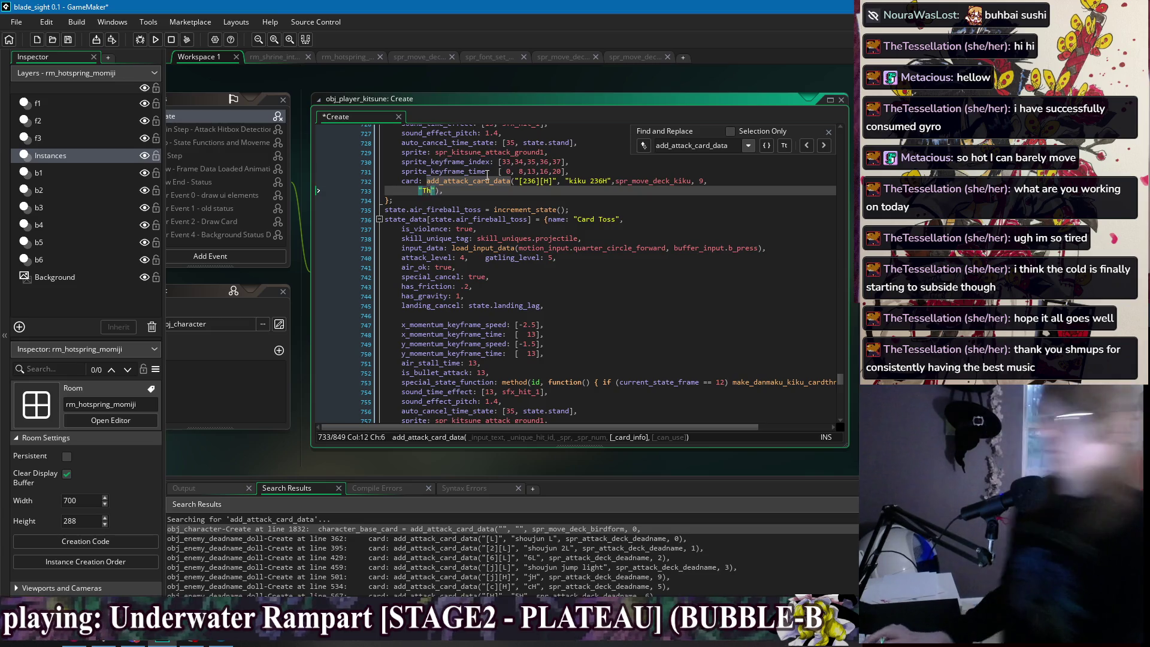
type("row a card")
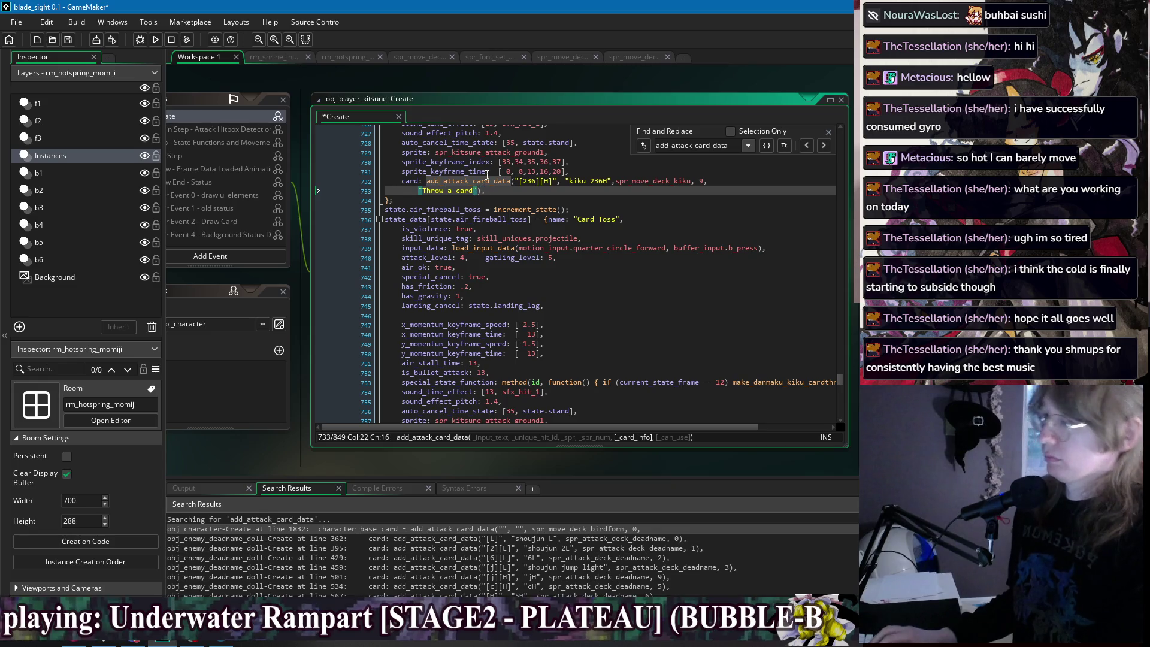
type("forward, ")
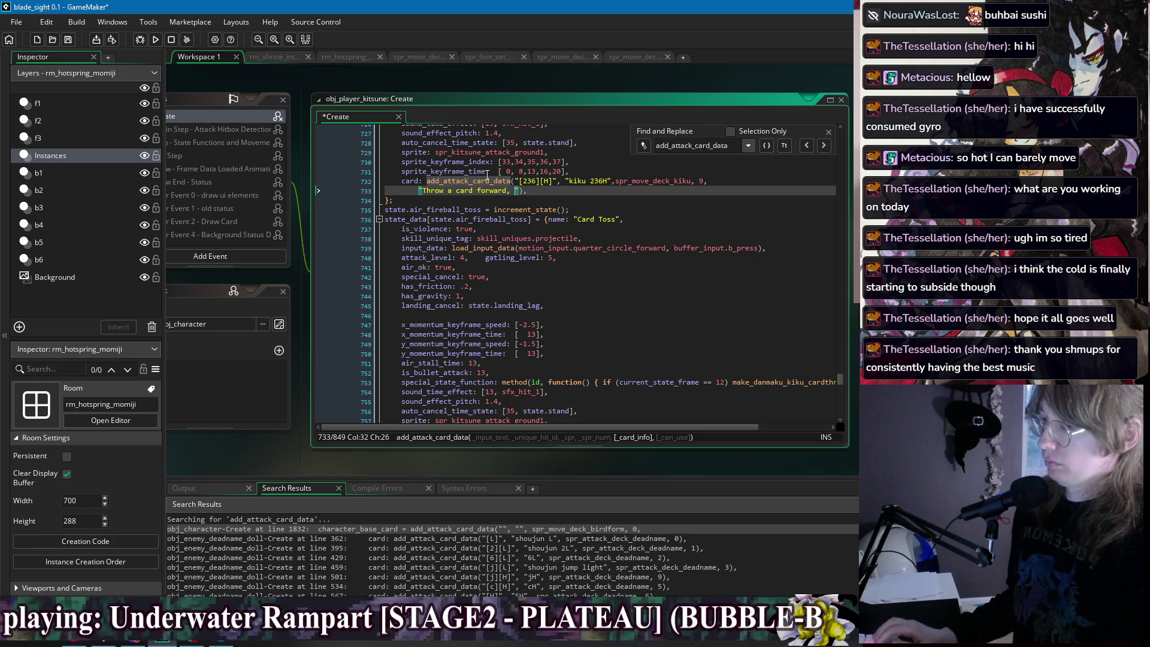
type("d by Em")
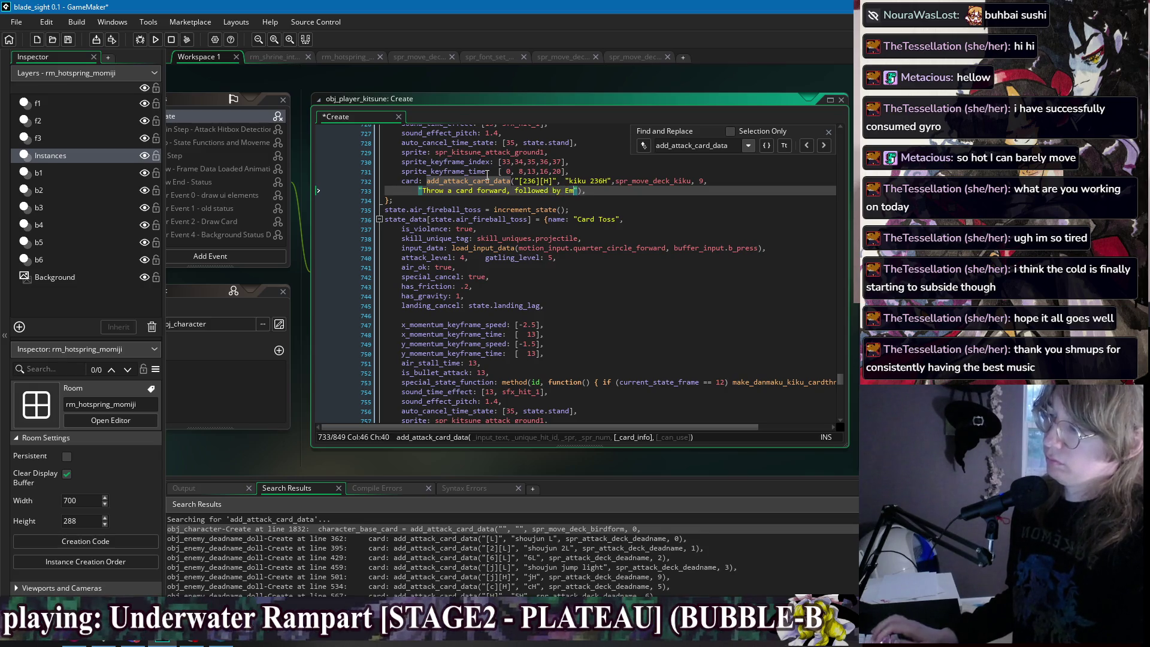
type("bers")
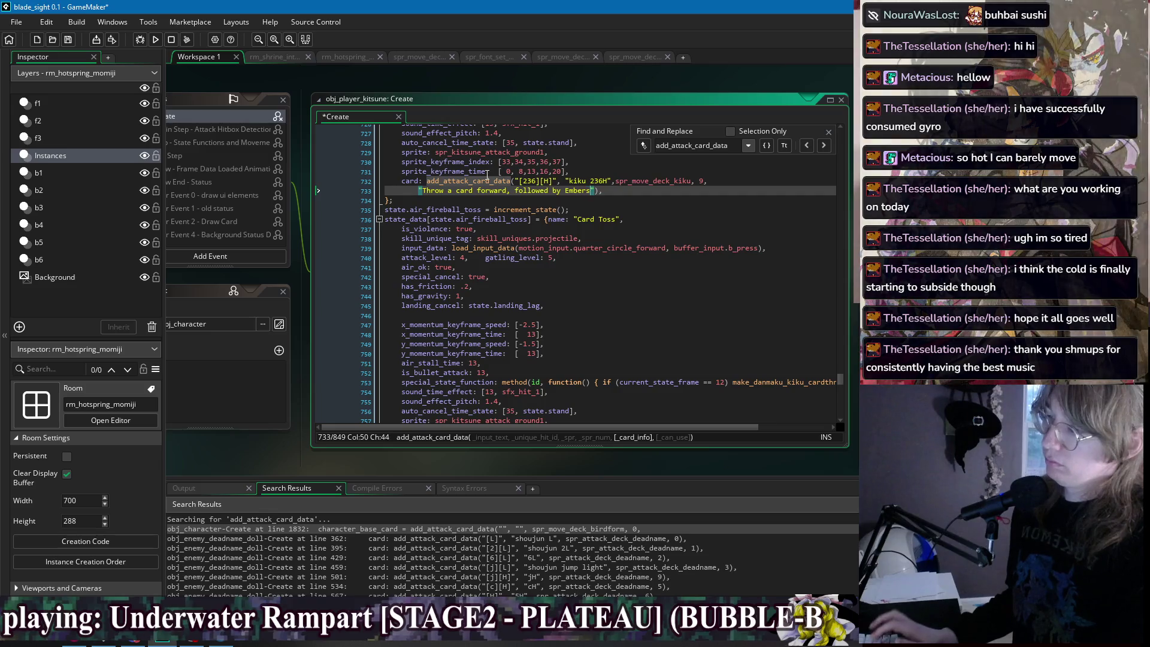
type(" built up ")
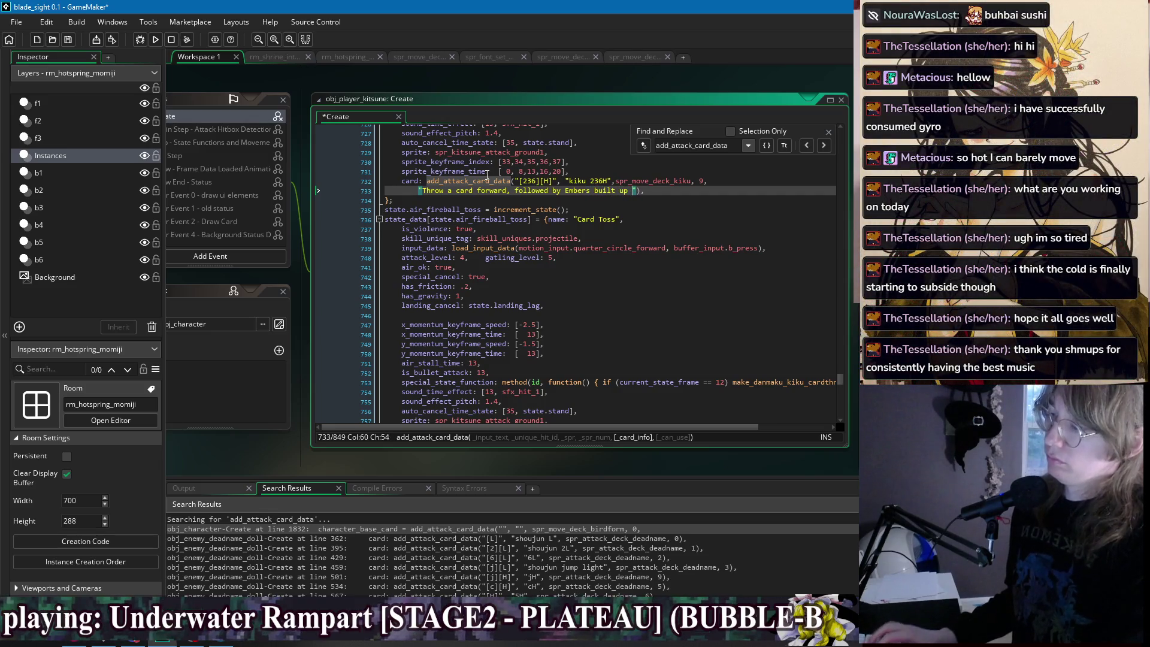
type("from [H")
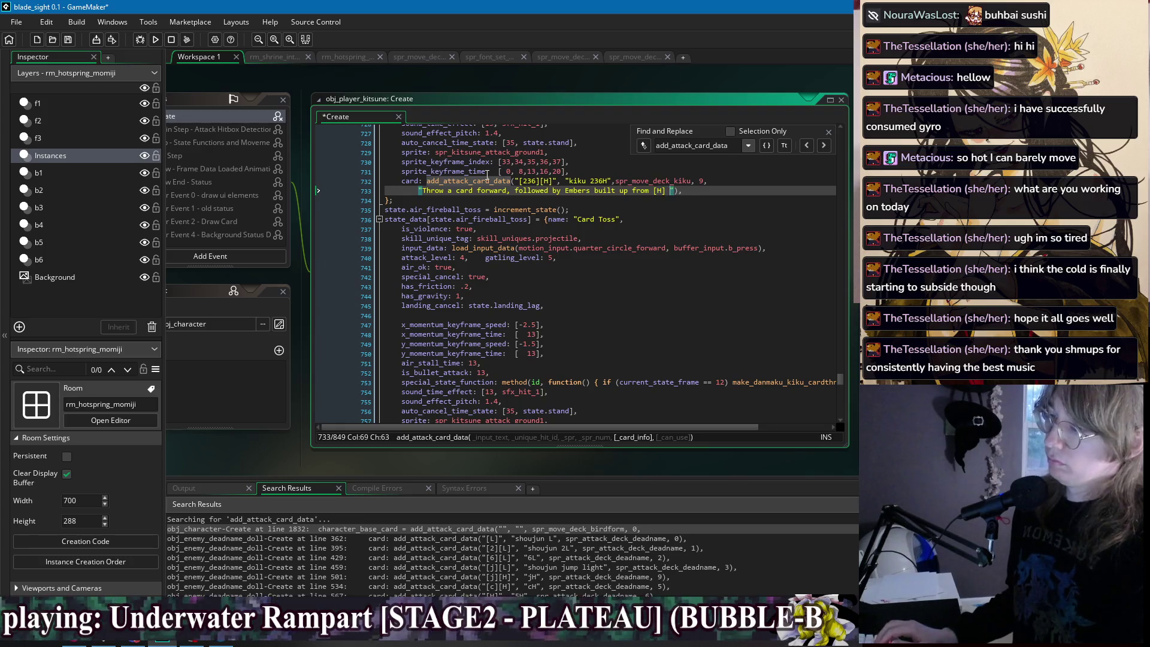
type("attacks.")
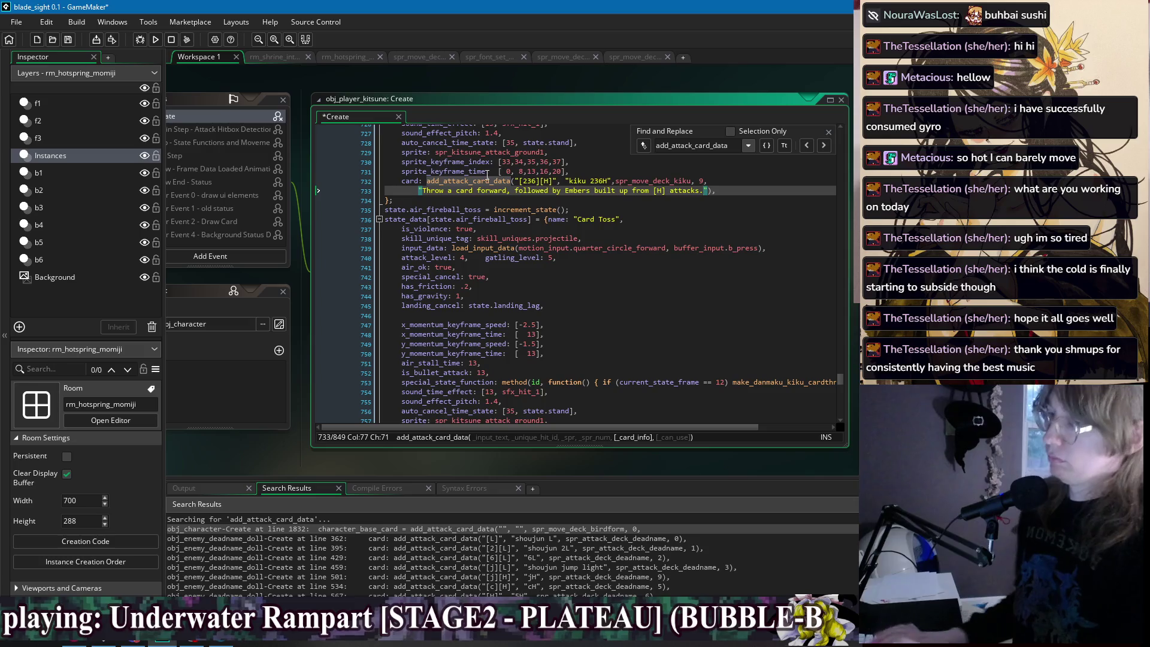
key("ctrl+s")
Review the finished 236H call's arguments and move on to the next card data call.
left_click(702, 204)
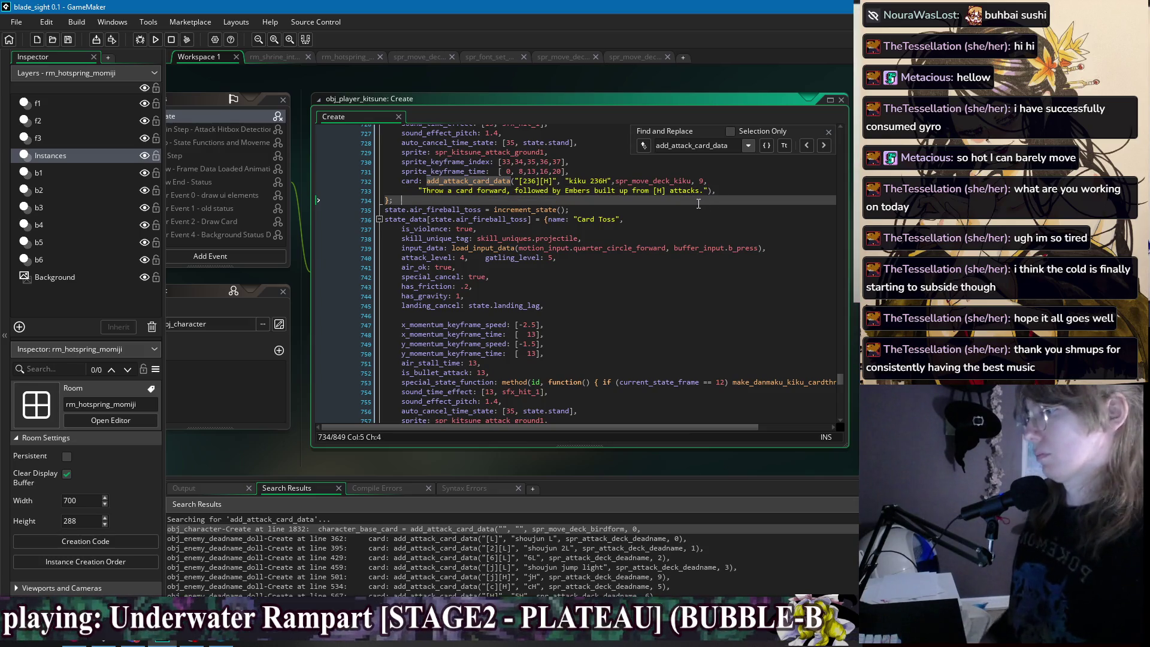
scroll(729, 192, "down", 5)
scroll(729, 203, "up", 6)
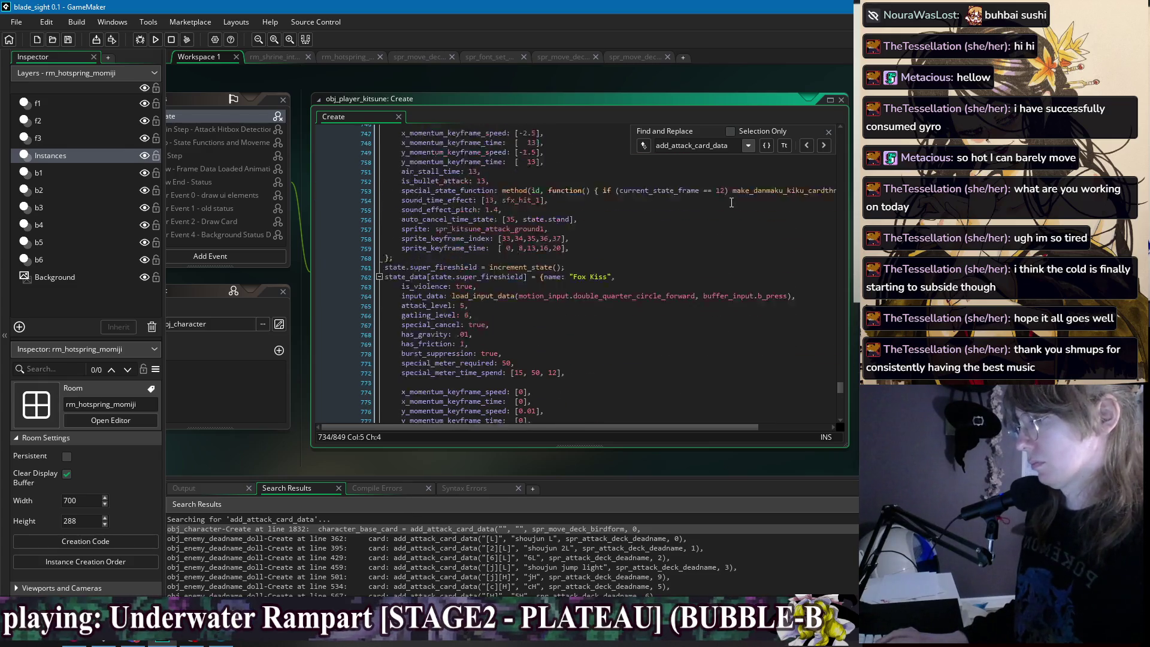
left_click(734, 205)
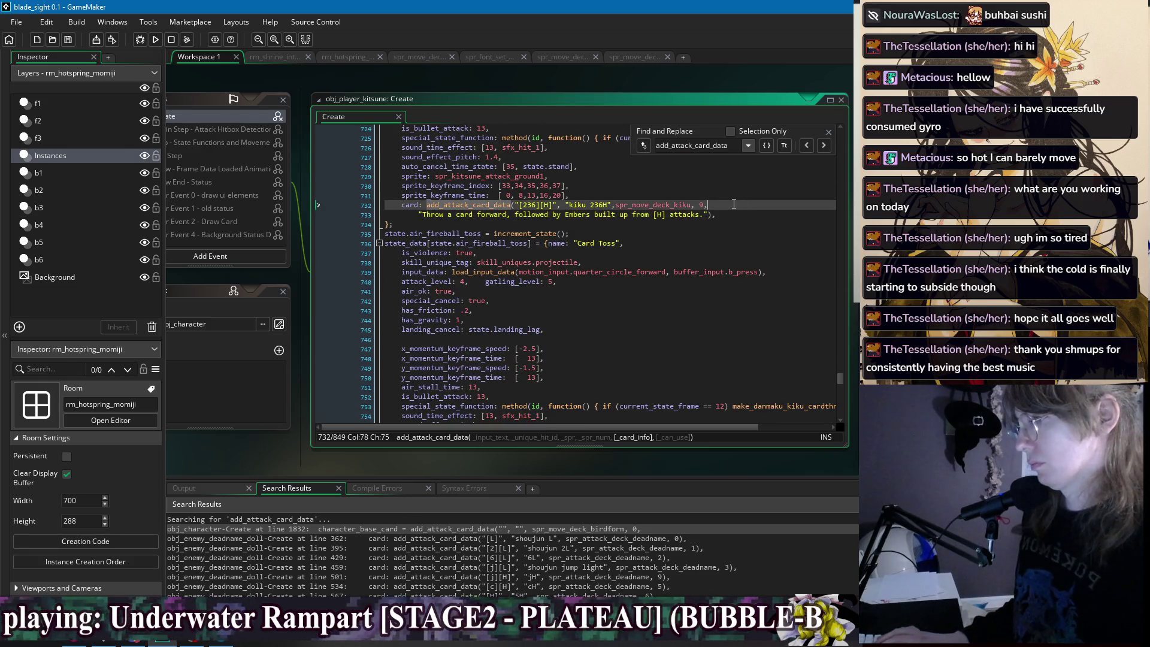
left_click(734, 212)
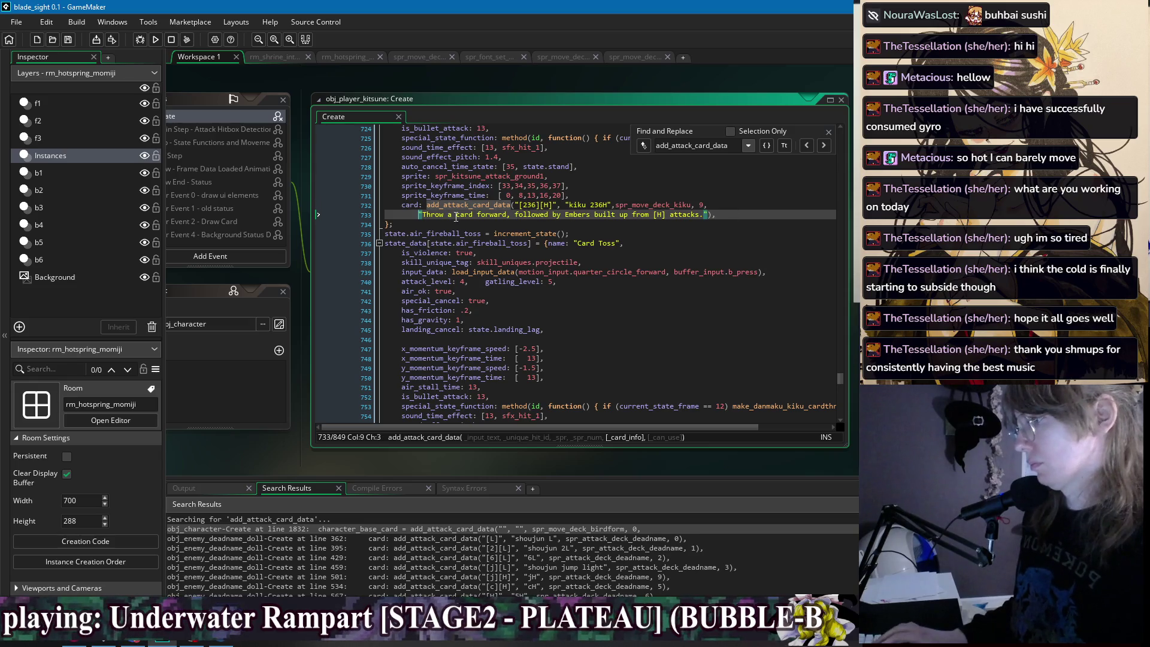
key("Down")
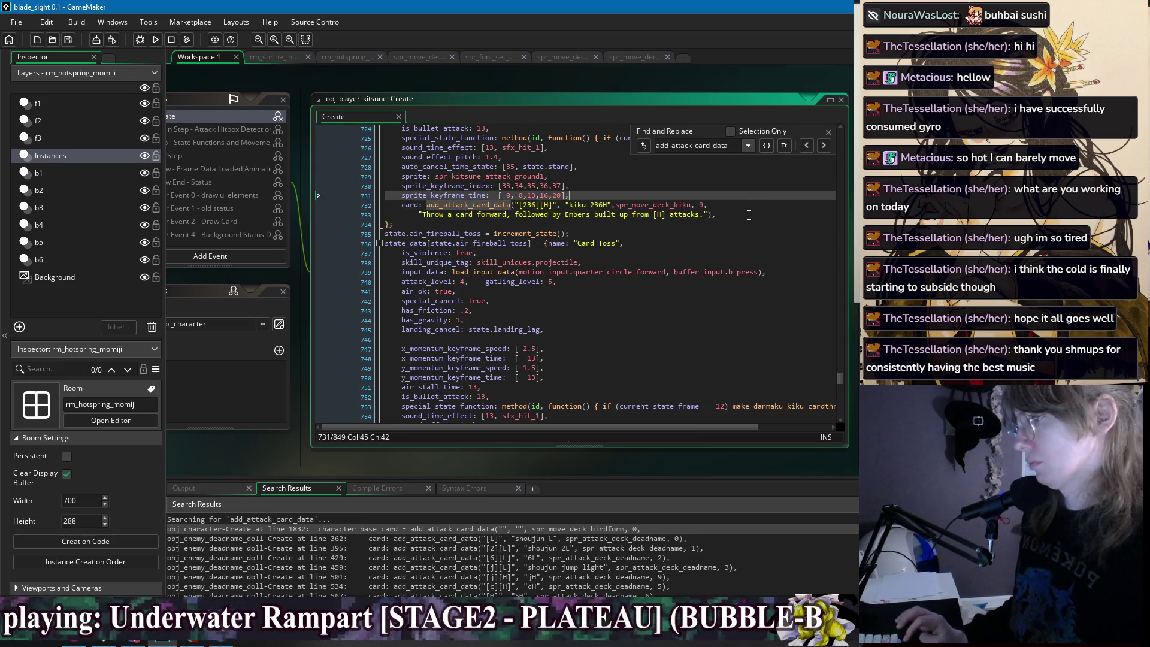
left_click(823, 145)
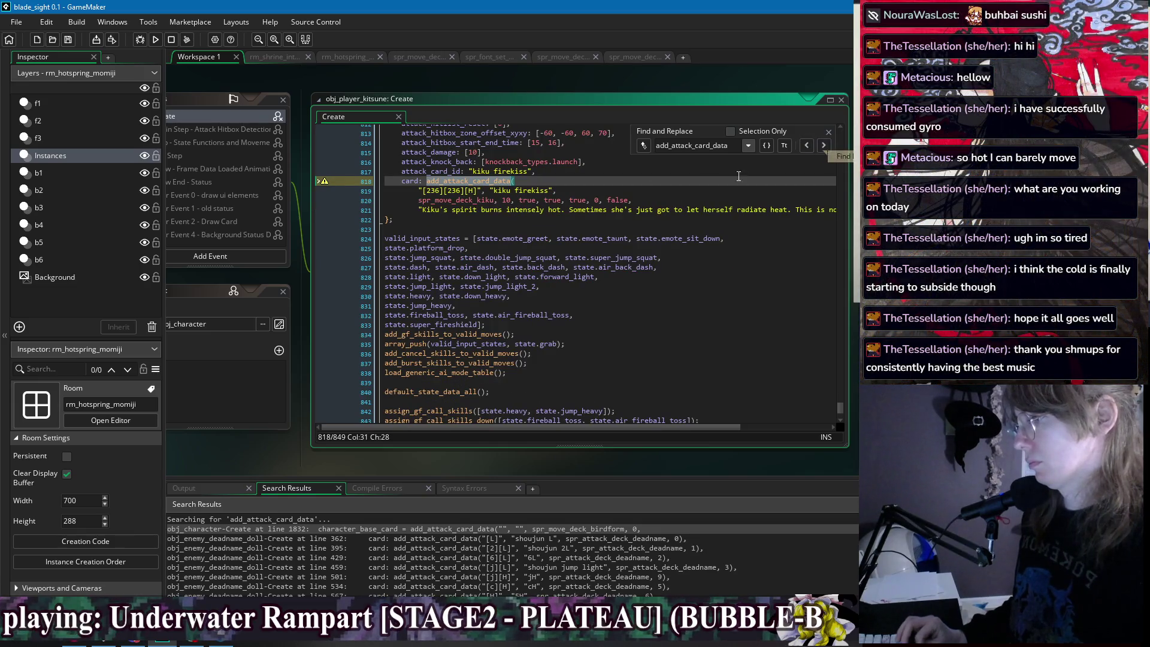
Cut the firekiss call down to sprite, 10 and its description, save, and review the result.
left_click(670, 191)
left_click_drag(671, 198, 512, 202)
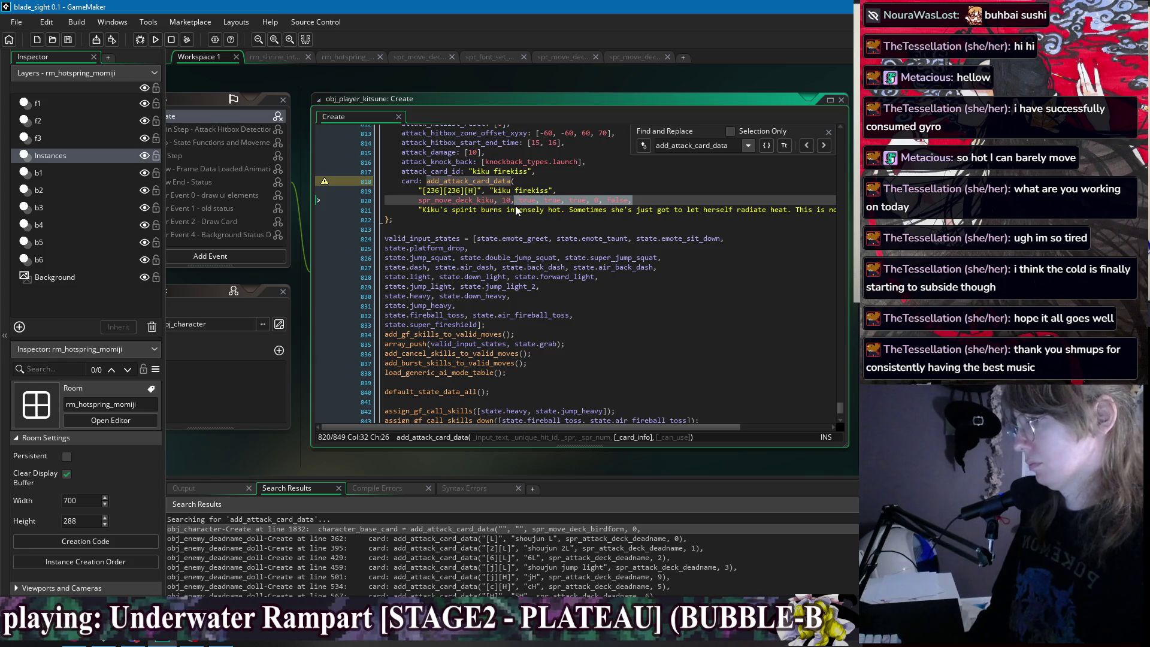
key("BackSpace")
left_click(415, 200)
key("BackSpace")
key("BackSpace")
key("BackSpace")
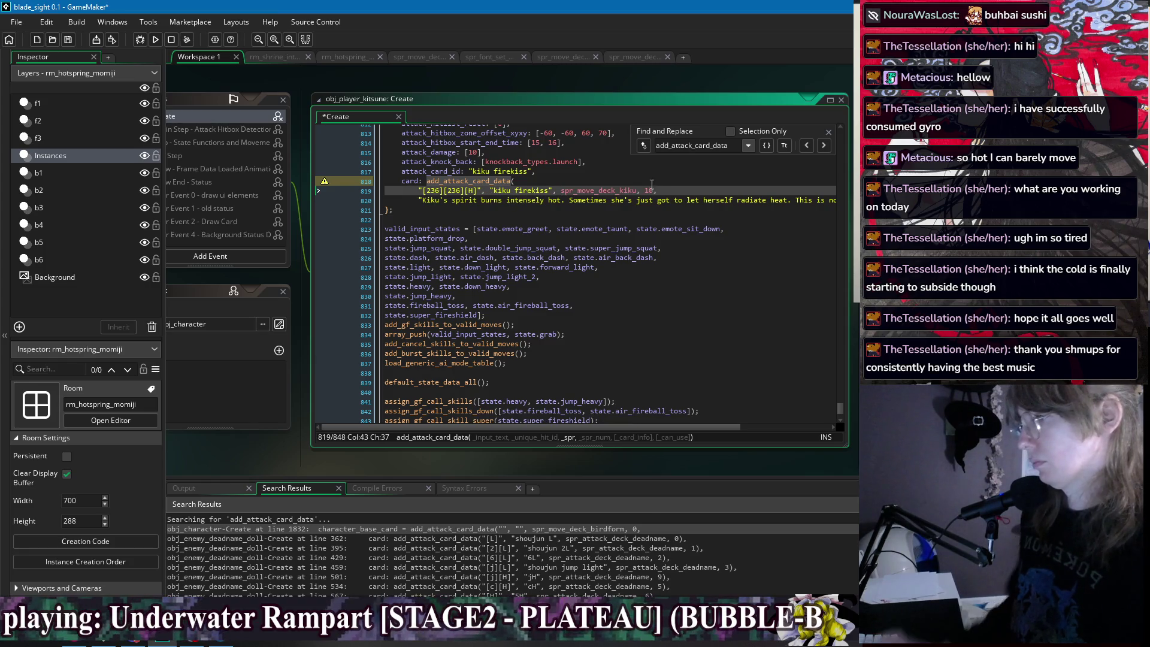
key("ctrl+s")
key("Down")
key("End")
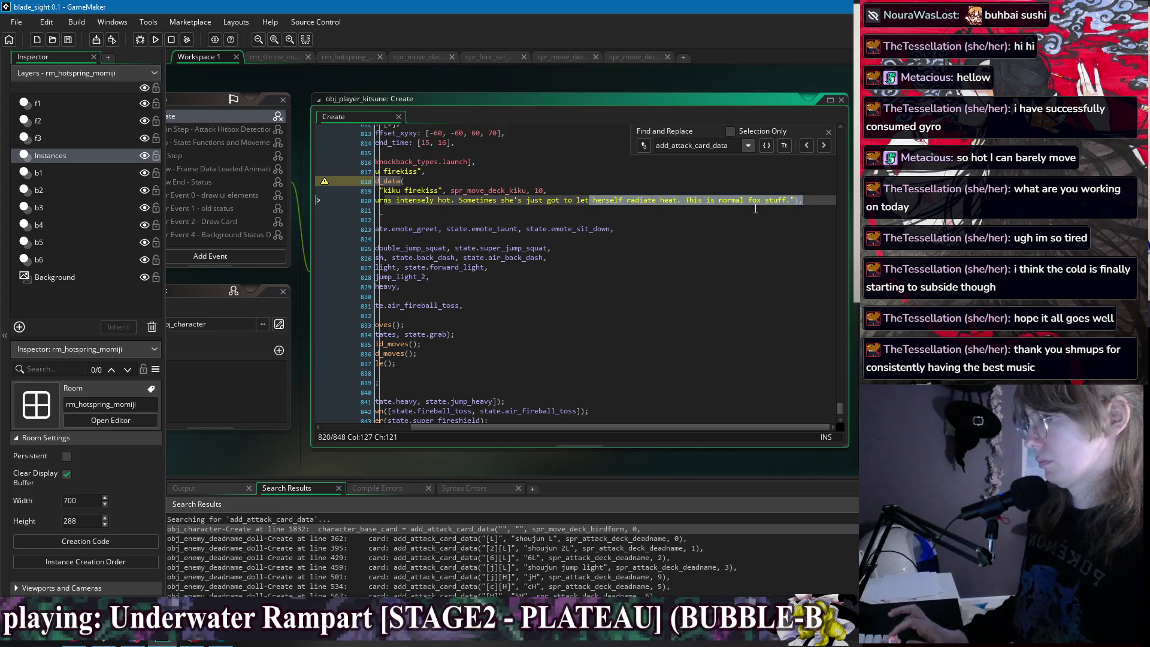
left_click(621, 211)
left_click(599, 182)
left_click(610, 215)
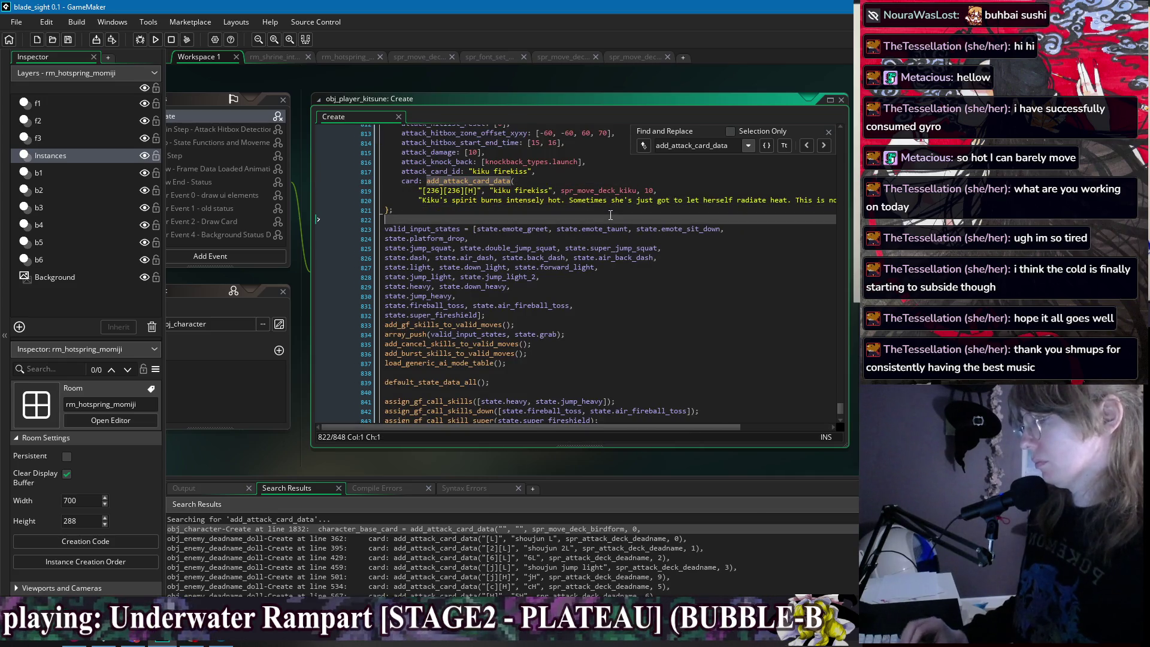
left_click(571, 209)
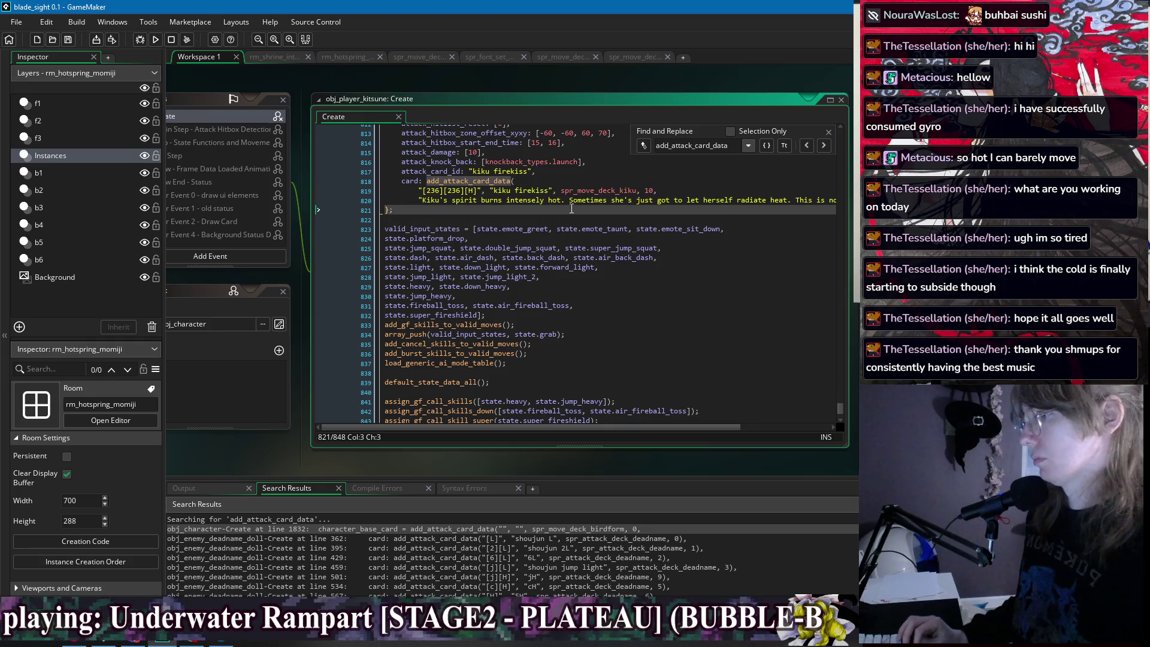
Step through the remaining kitsune card calls and open the jorogumo emote card call at line 405.
left_click(827, 148)
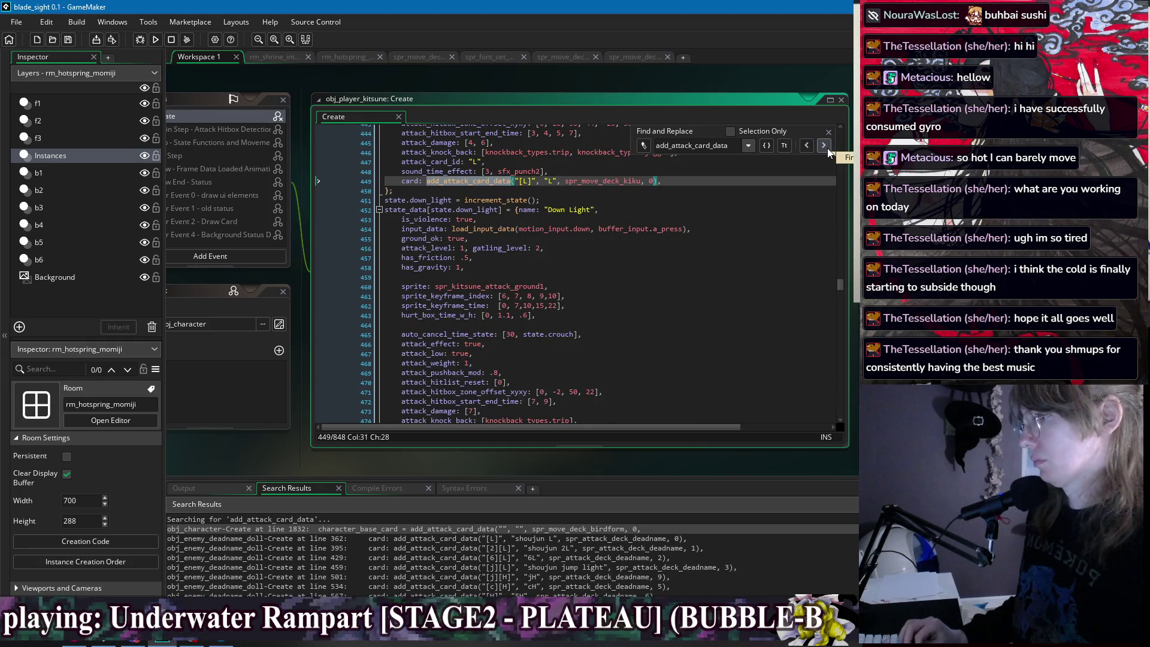
left_click(828, 149)
left_click(828, 149)
left_click(828, 148)
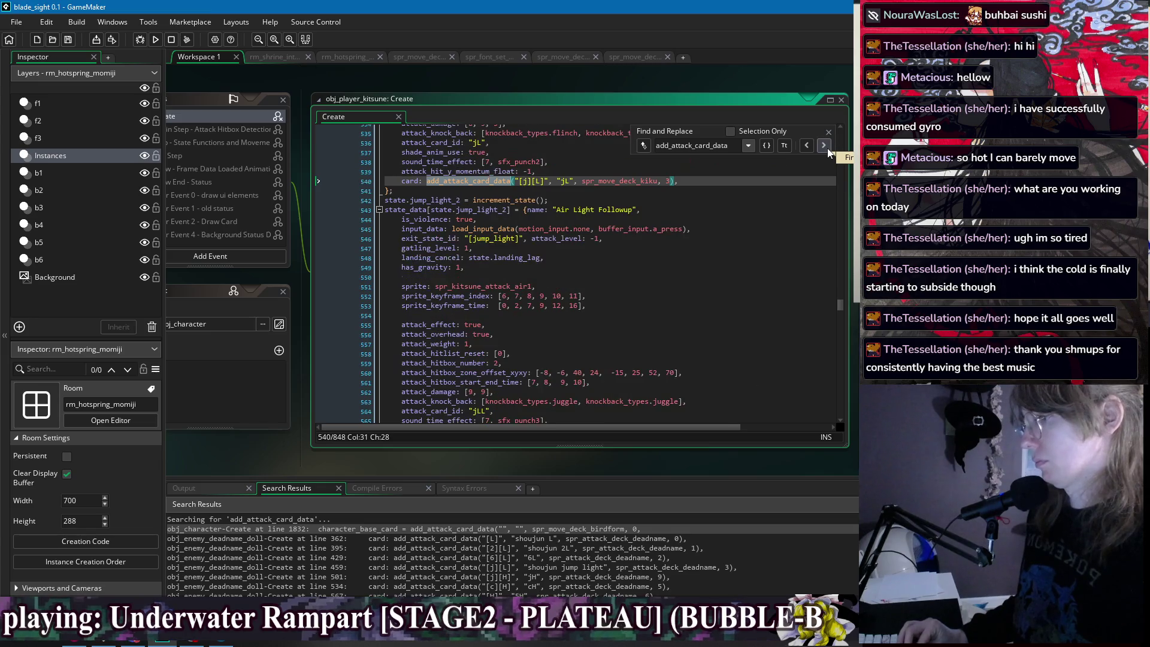
left_click(827, 148)
left_click(827, 149)
left_click(809, 148)
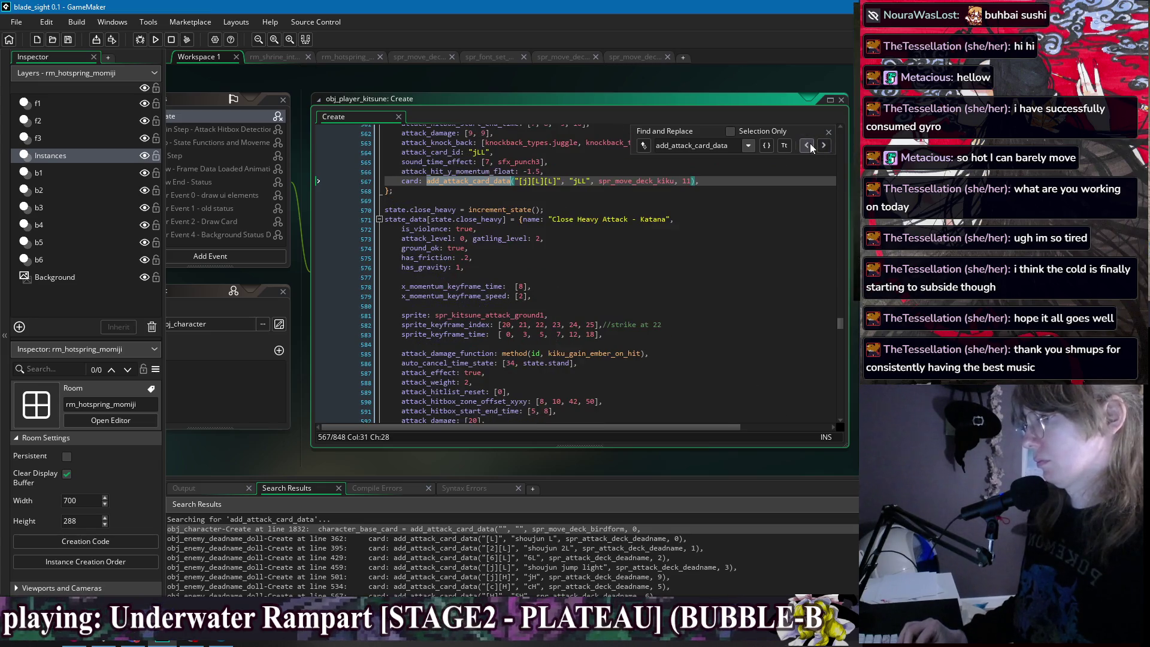
left_click(823, 146)
scroll(423, 547, "down", 5)
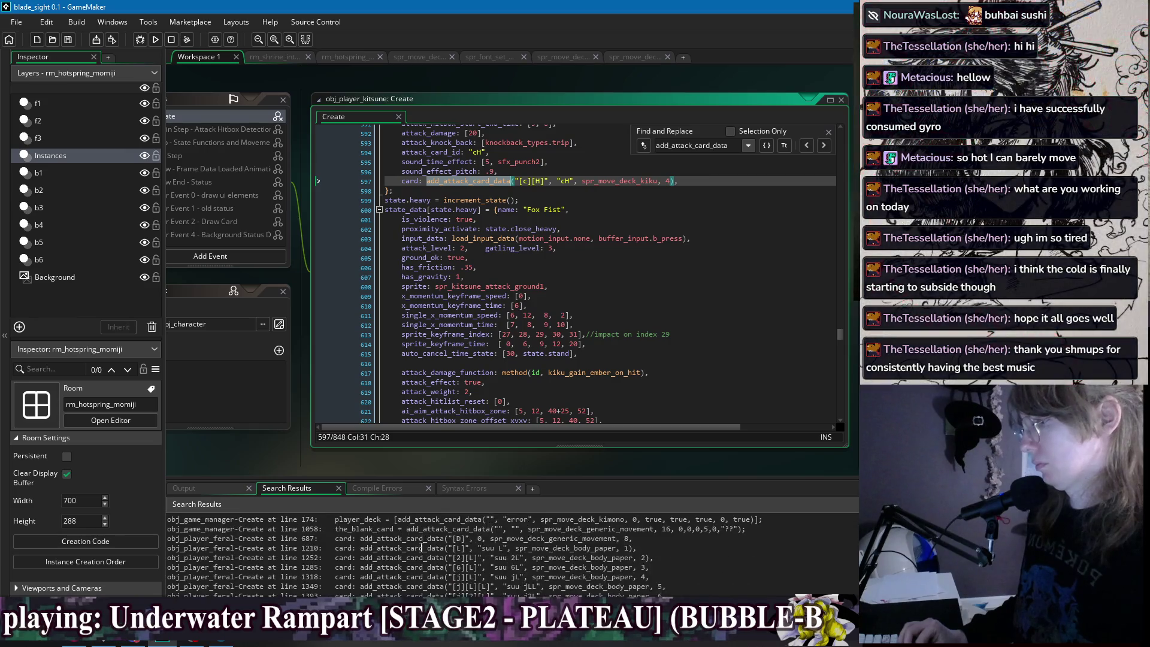
scroll(423, 547, "down", 10)
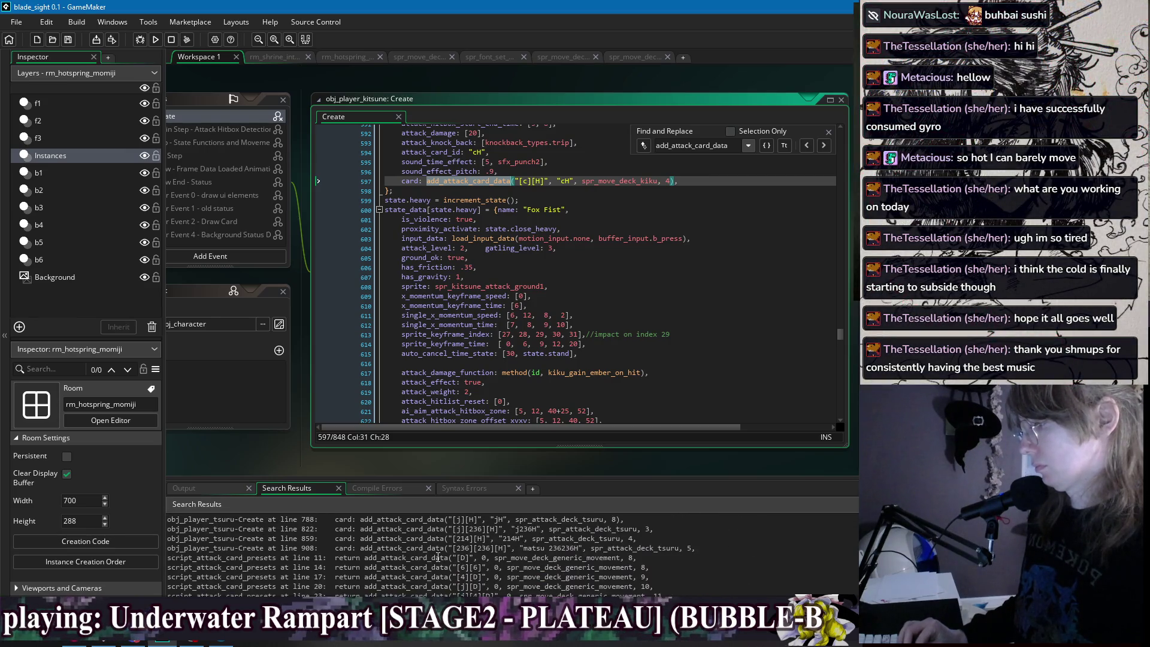
scroll(437, 557, "up", 3)
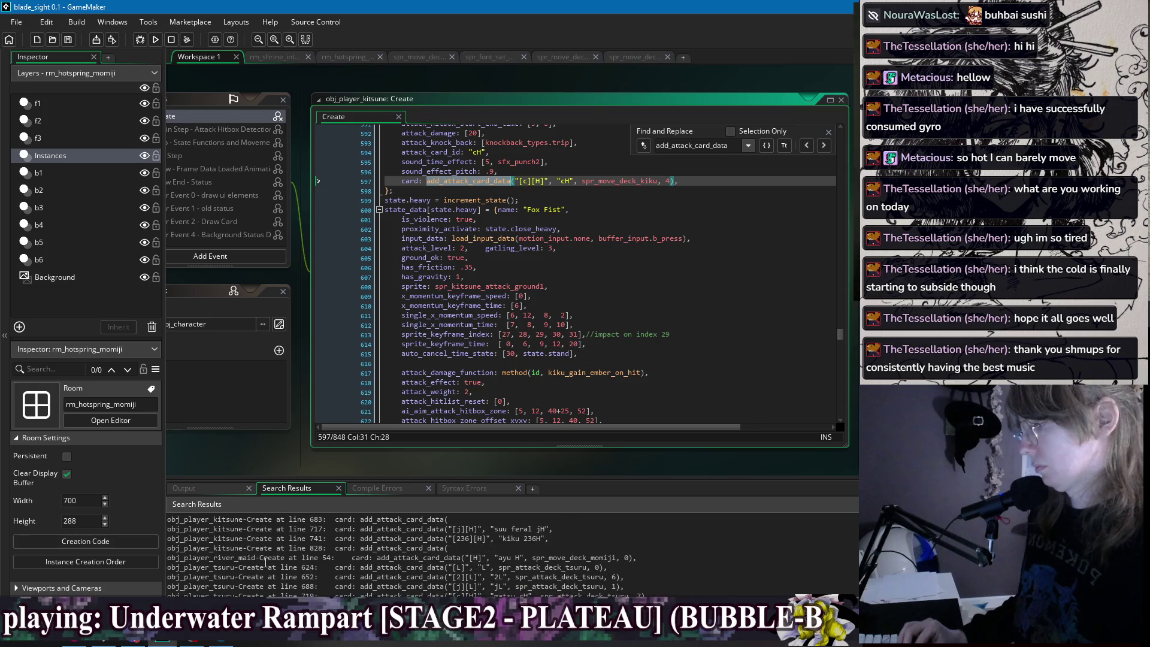
scroll(266, 562, "down", 4)
scroll(266, 557, "down", 10)
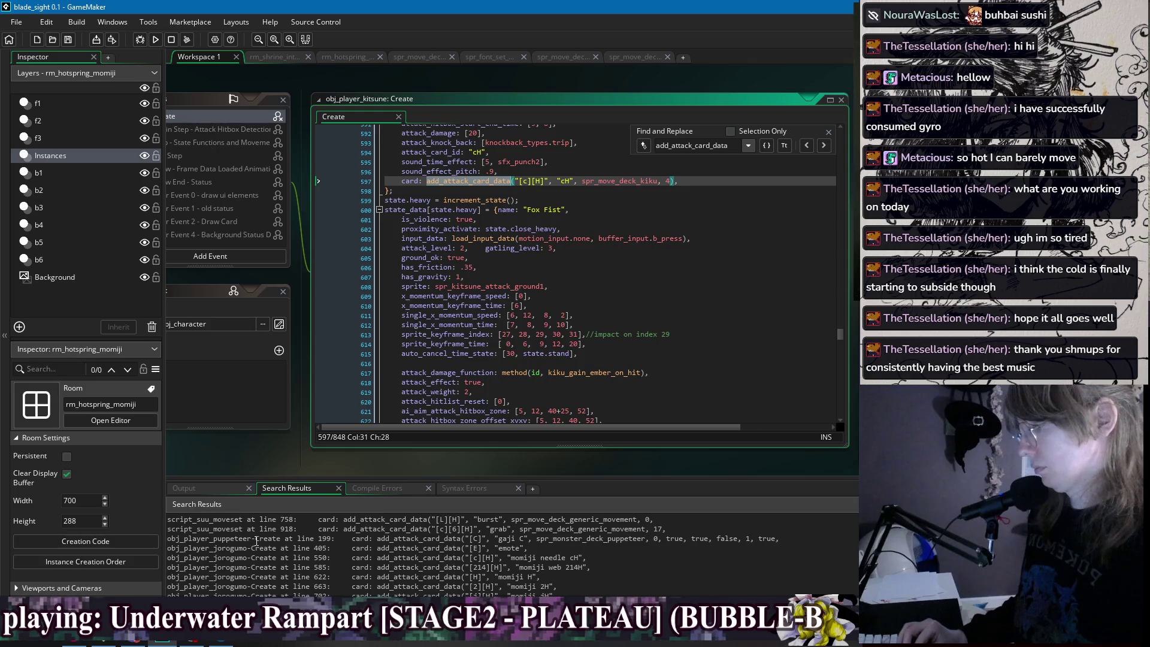
double_click(254, 548)
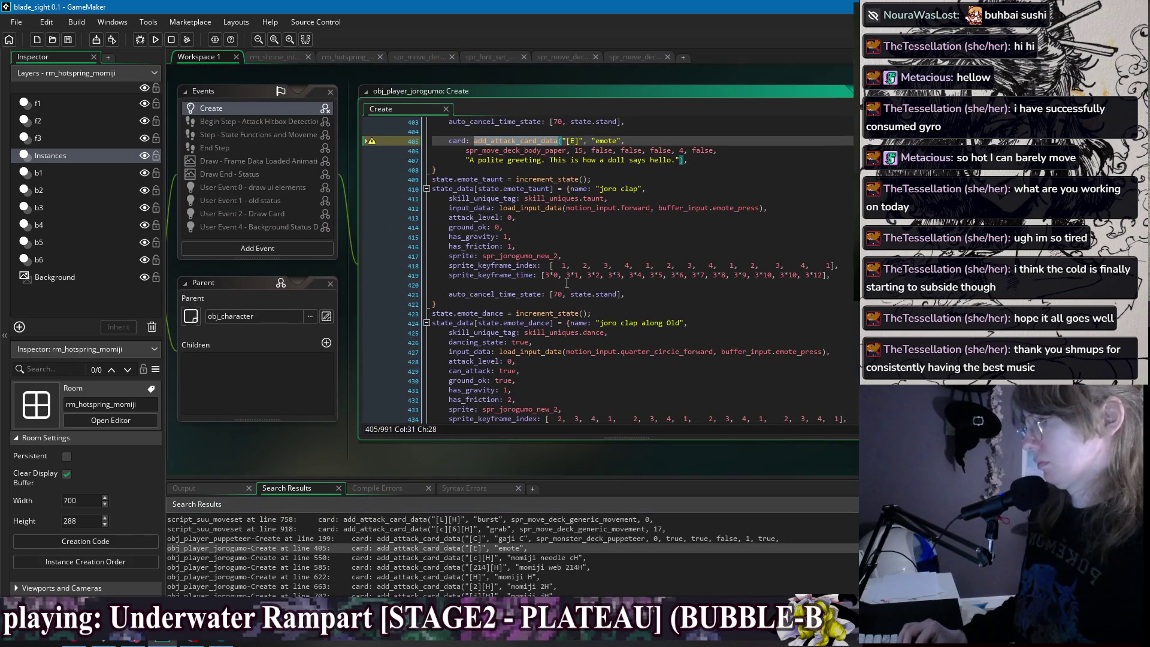
Select and remove the jorogumo emote card block, then search for add_attack_card_data.
left_click(708, 152)
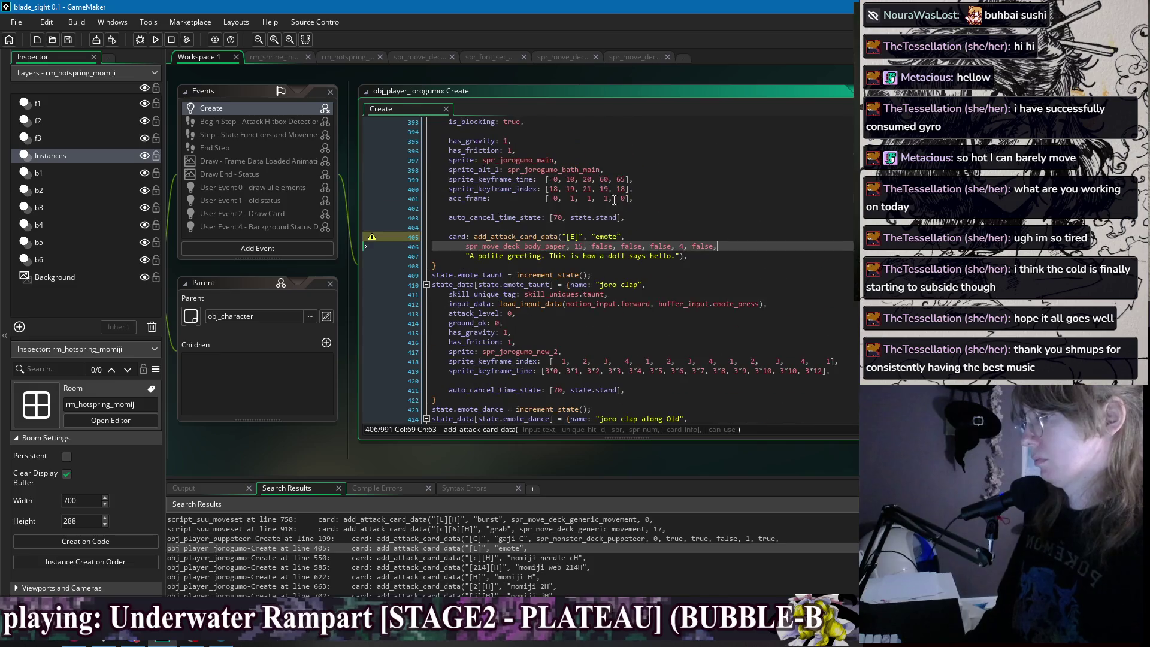
scroll(689, 252, "up", 3)
left_click_drag(687, 256, 708, 218)
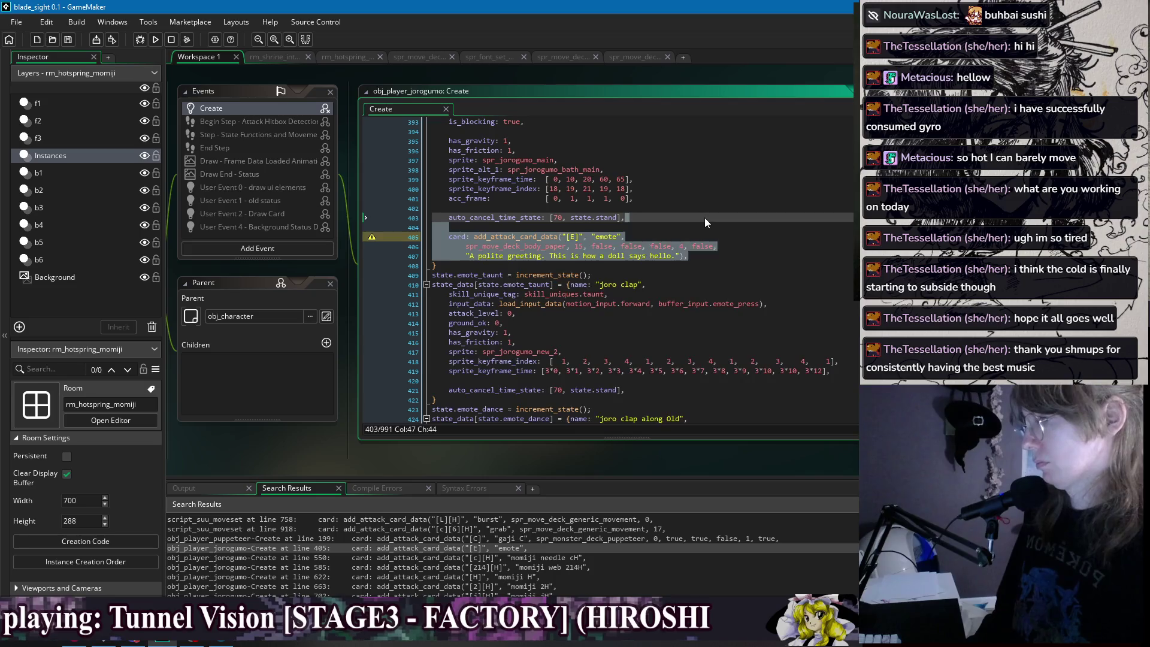
key("BackSpace")
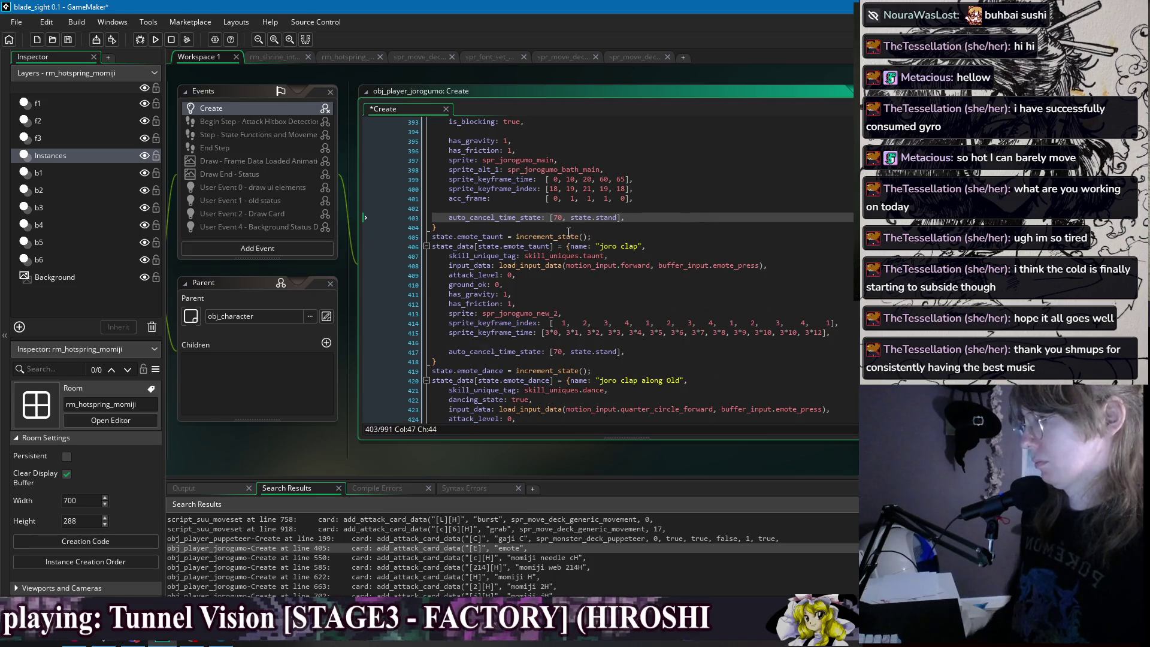
key("ctrl+z")
double_click(508, 238)
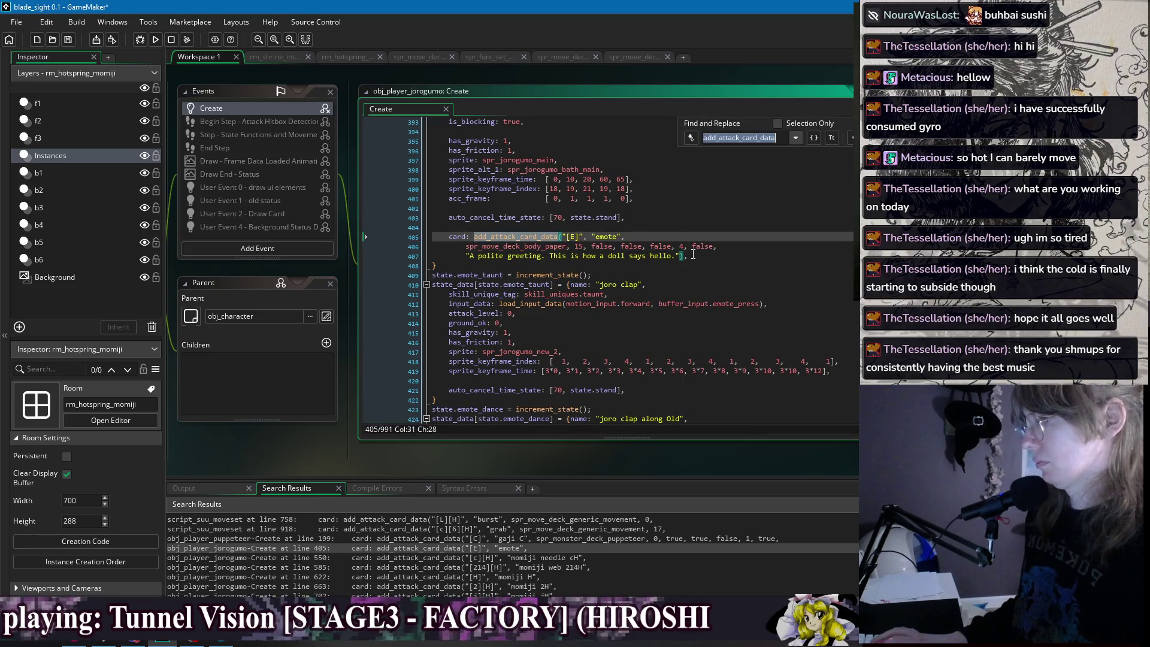
left_click_drag(687, 256, 625, 217)
key("BackSpace")
key("ctrl+f")
key("Return")
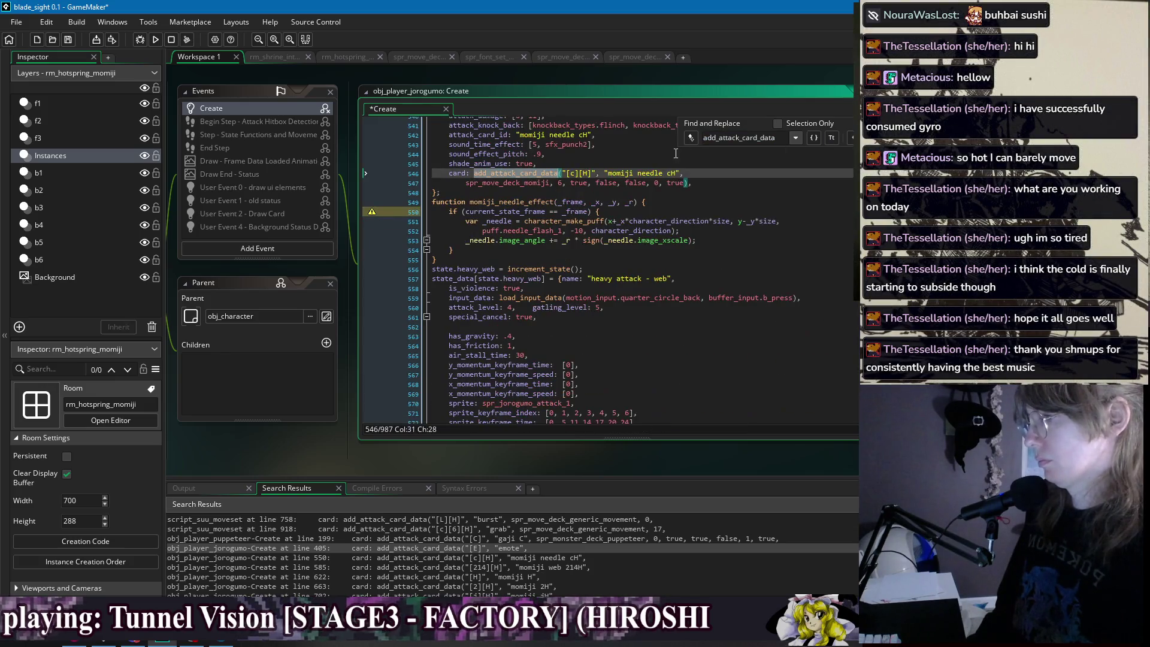
Trim the momiji needle cH call to spr_move_deck_momiji, 6 on a single line.
left_click(707, 185)
scroll(670, 192, "up", 1)
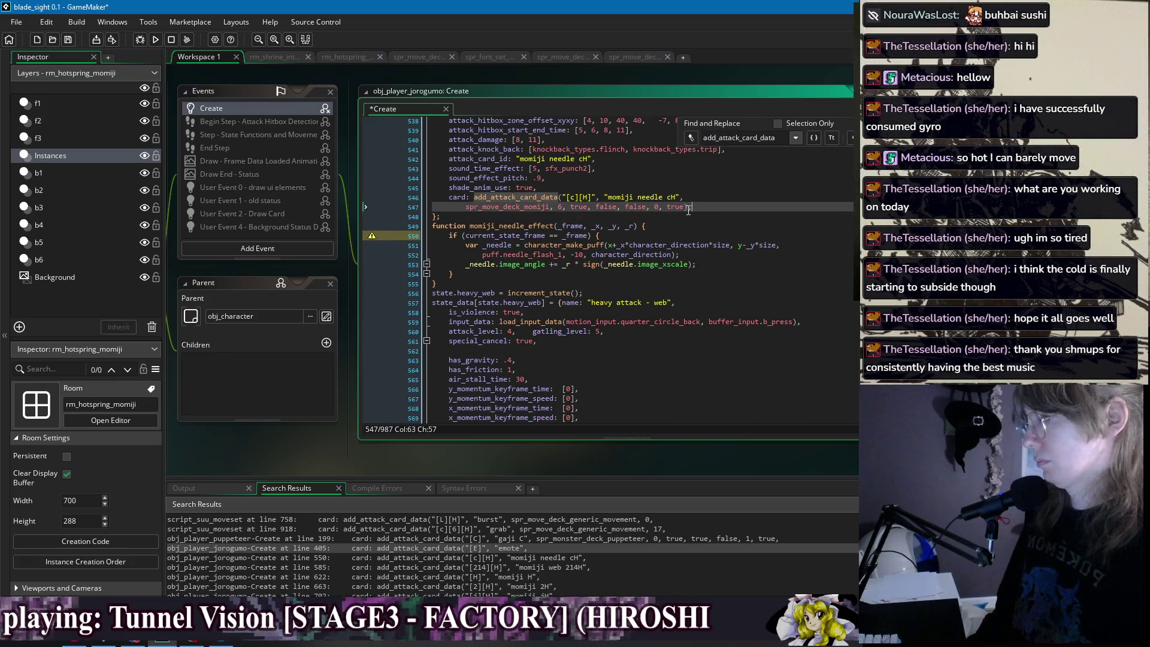
type("),")
left_click(613, 208)
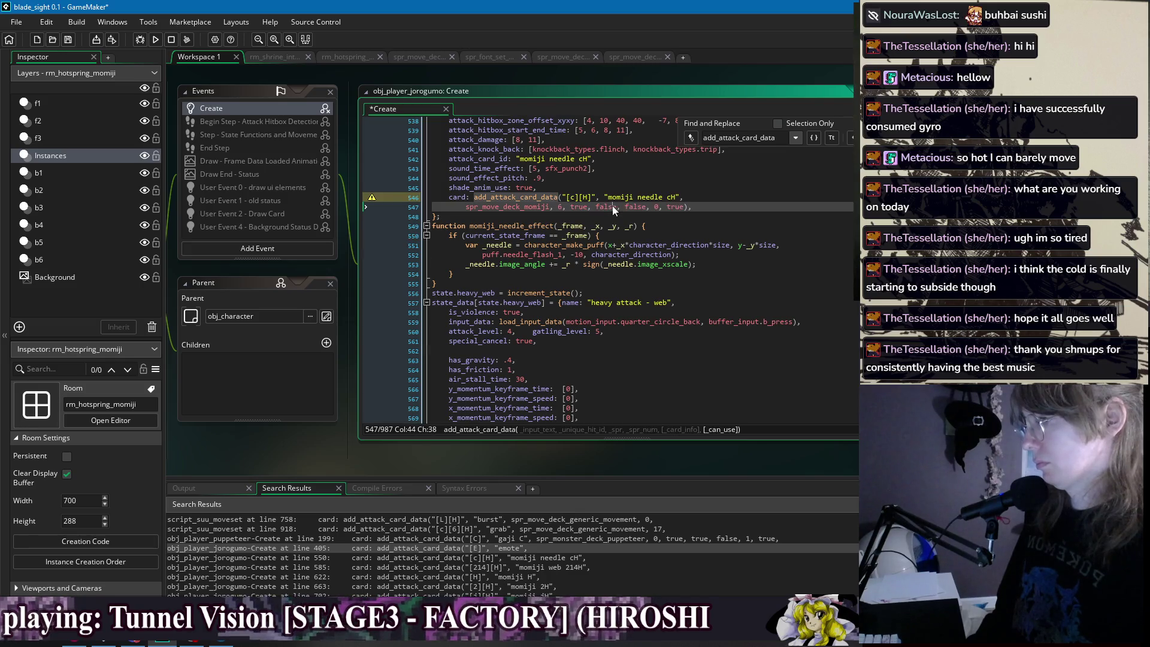
left_click_drag(561, 207, 681, 210)
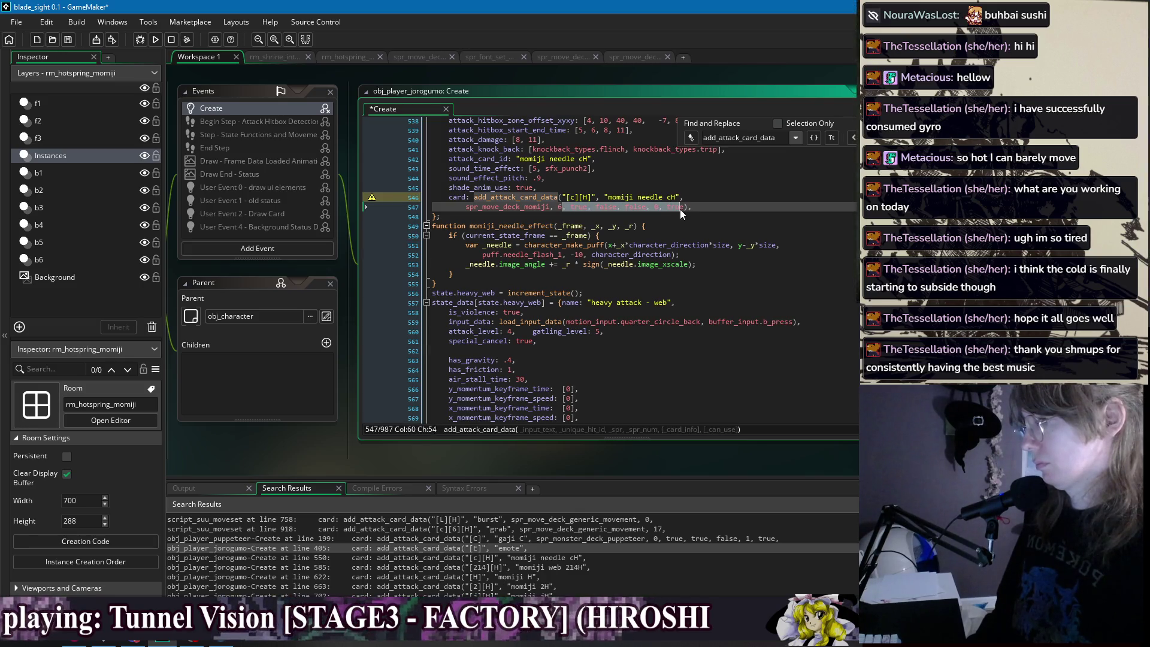
key("BackSpace")
left_click(468, 208)
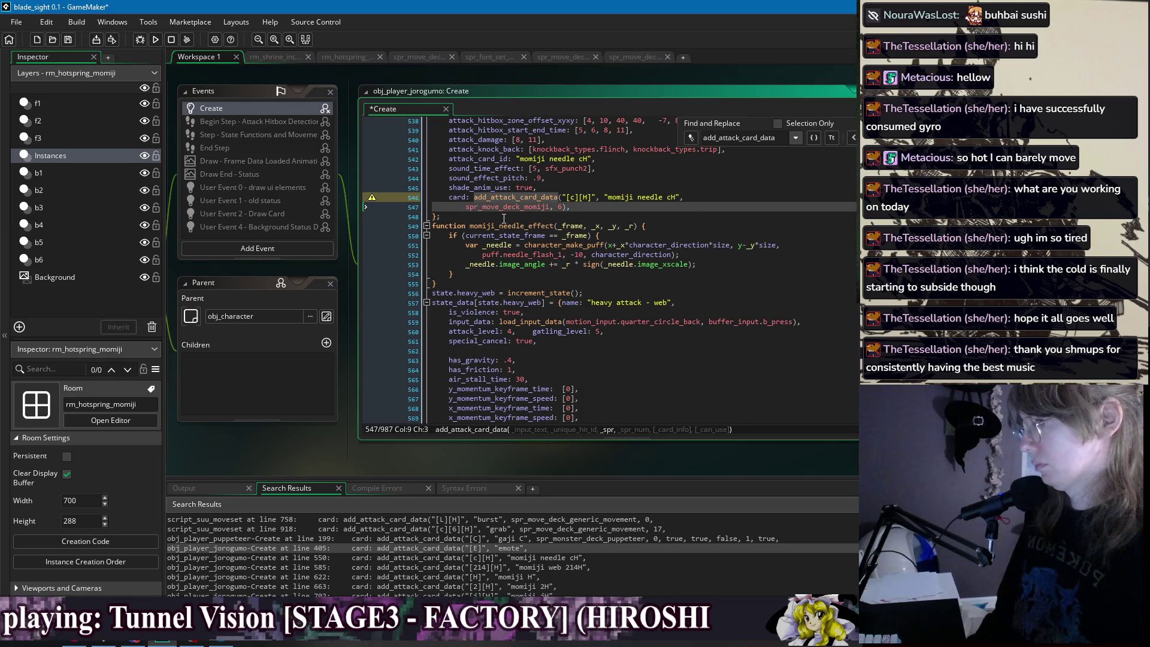
key("BackSpace")
key("BackSpace")
key("BackSpace")
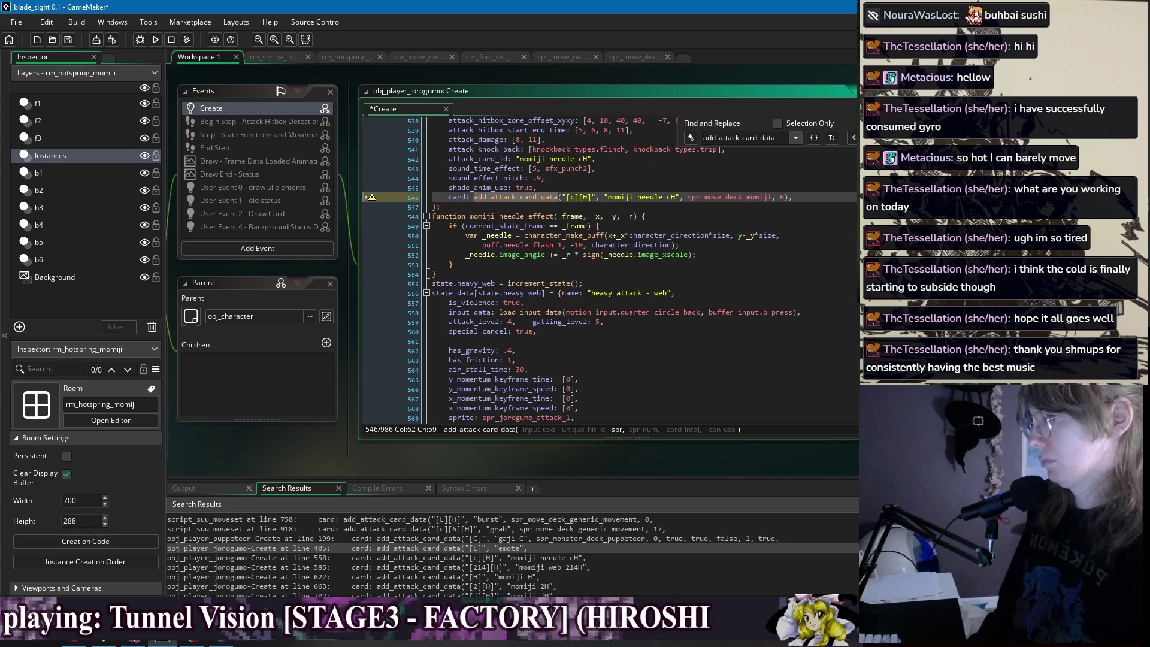
Trim the momiji web 214H call to spr_move_deck_momiji, 7 on a single line.
key("F3")
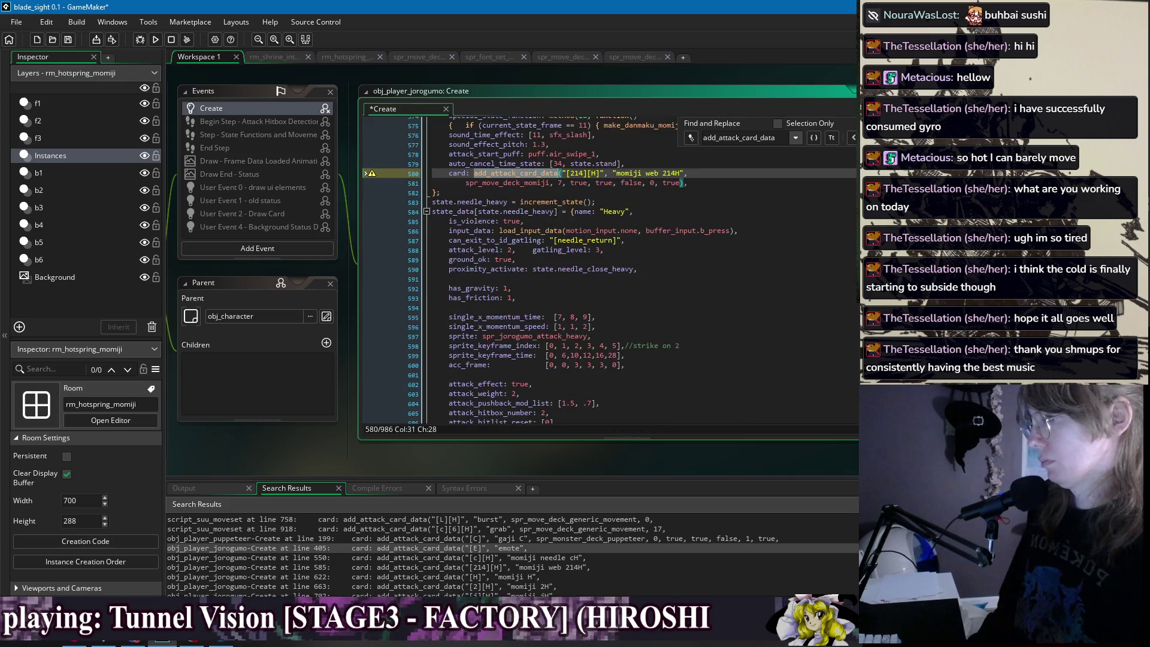
left_click(681, 183)
key("ctrl+BackSpace")
key("ctrl+BackSpace")
key("ctrl+BackSpace")
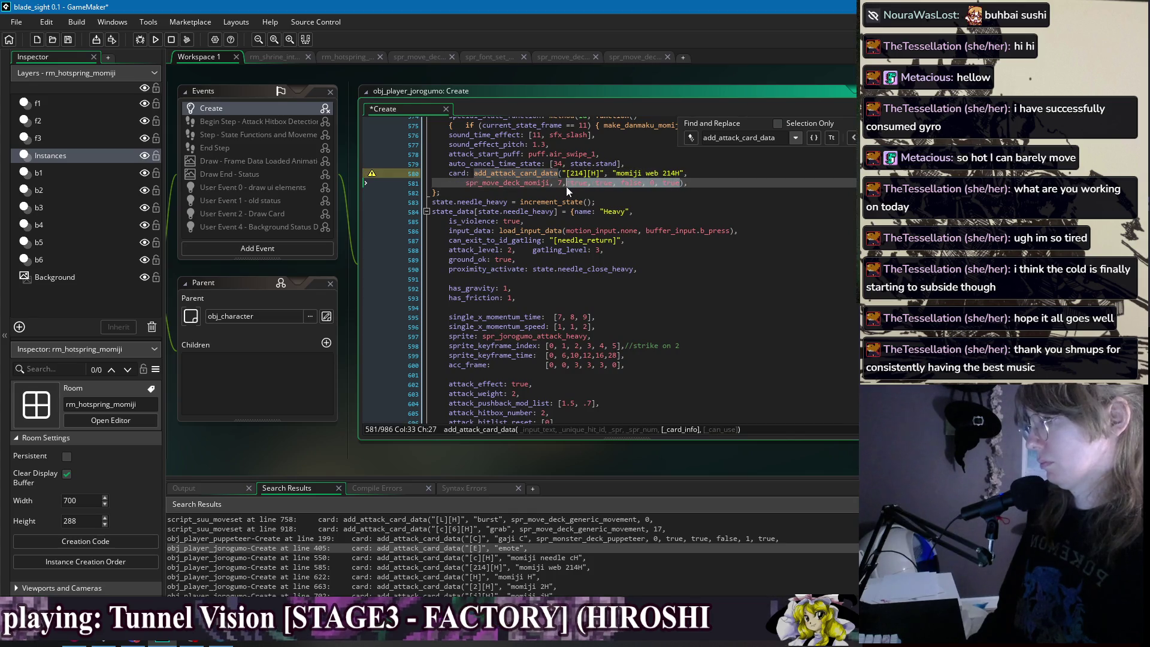
key("ctrl+BackSpace")
key("ctrl+BackSpace")
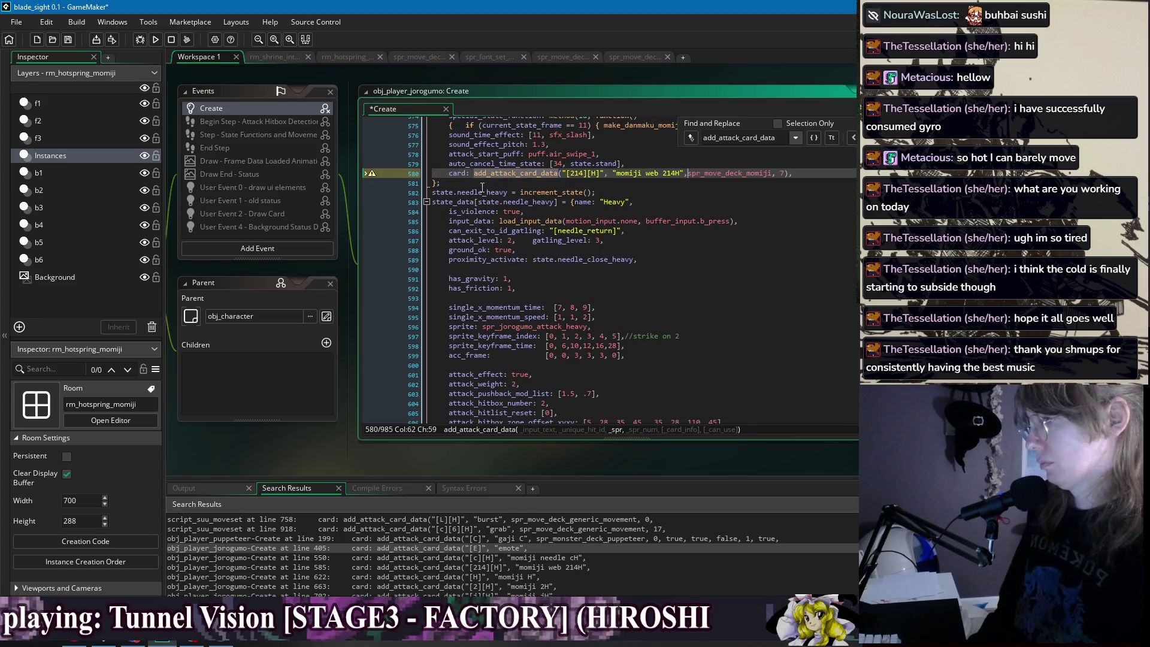
scroll(287, 560, "up", 3)
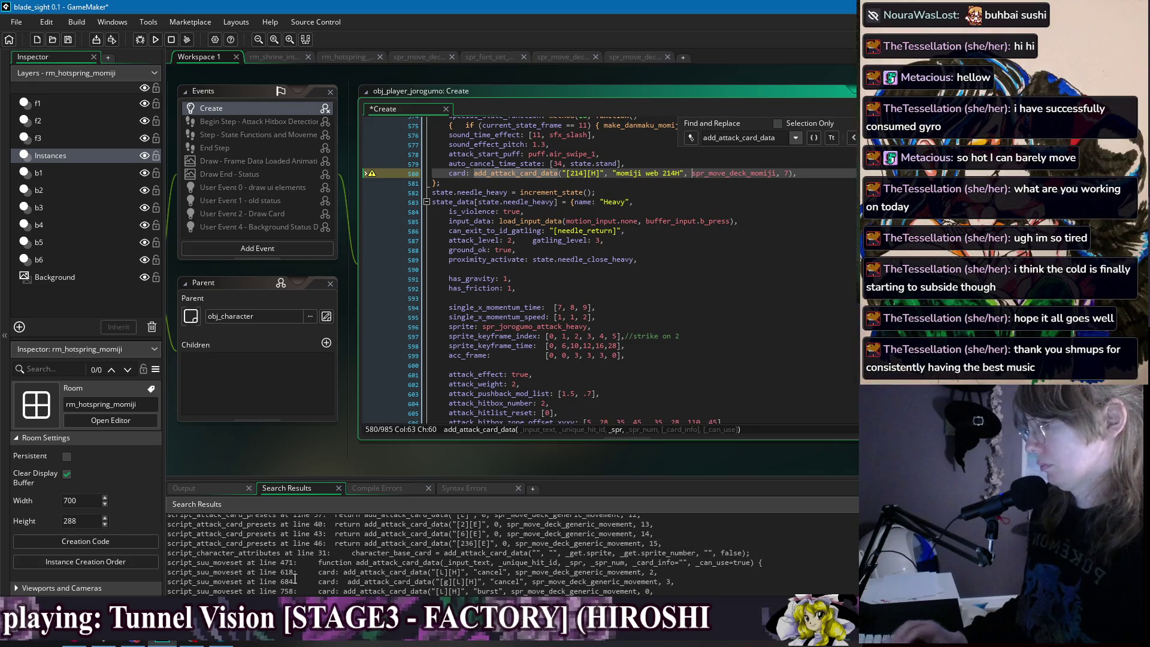
right_click(407, 75)
Glance at the spr_move_deck_kiku sprite, then open the obj_player_kitsune Create code.
mouse_move(419, 79)
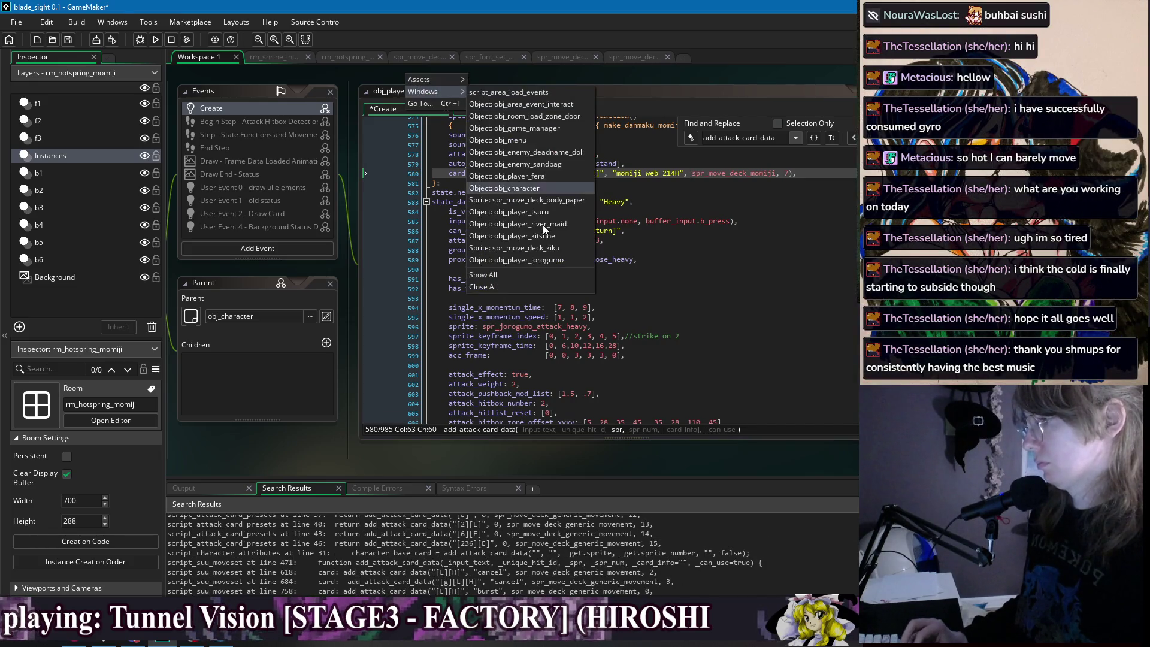
left_click(541, 251)
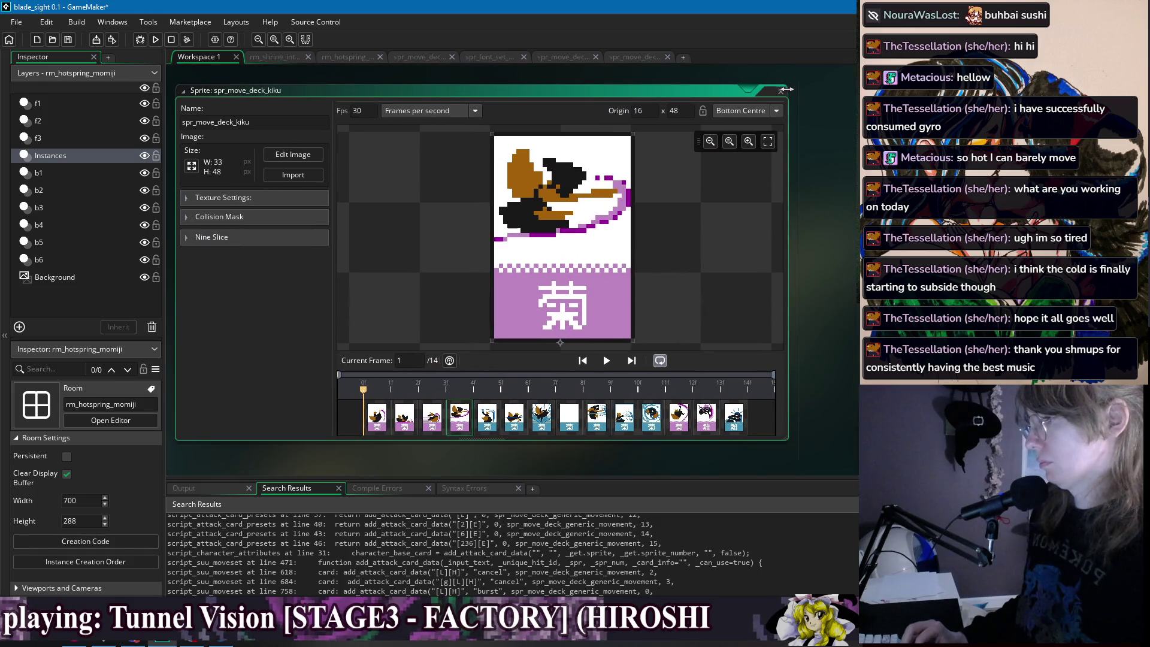
double_click(614, 90)
right_click(613, 83)
mouse_move(619, 95)
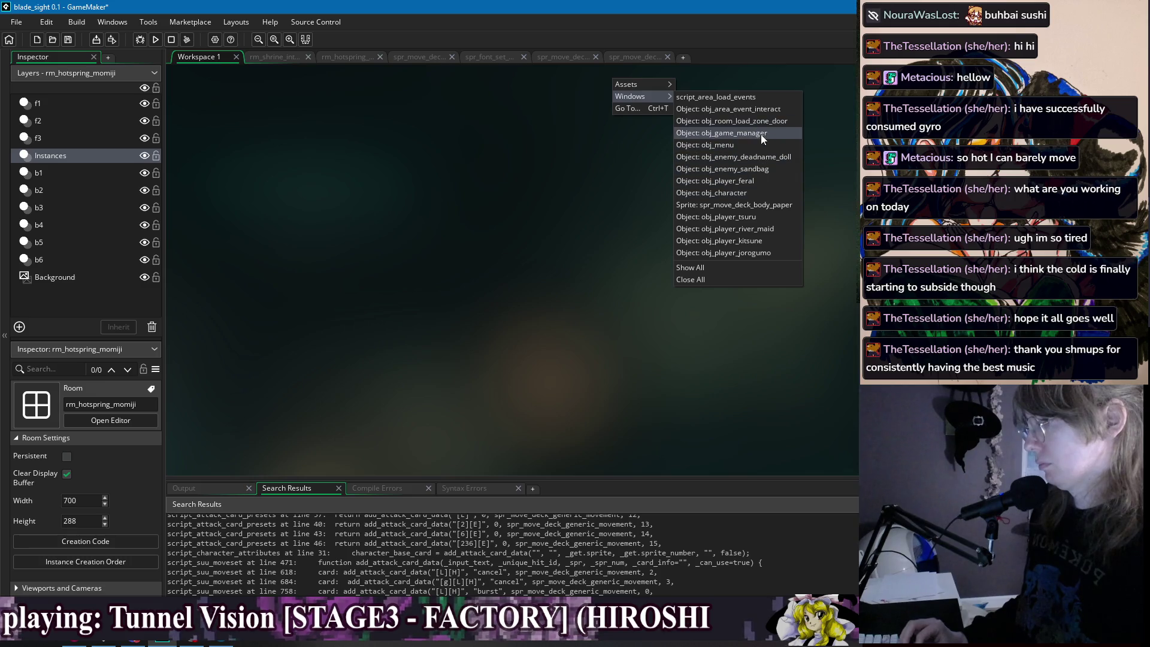
left_click(757, 242)
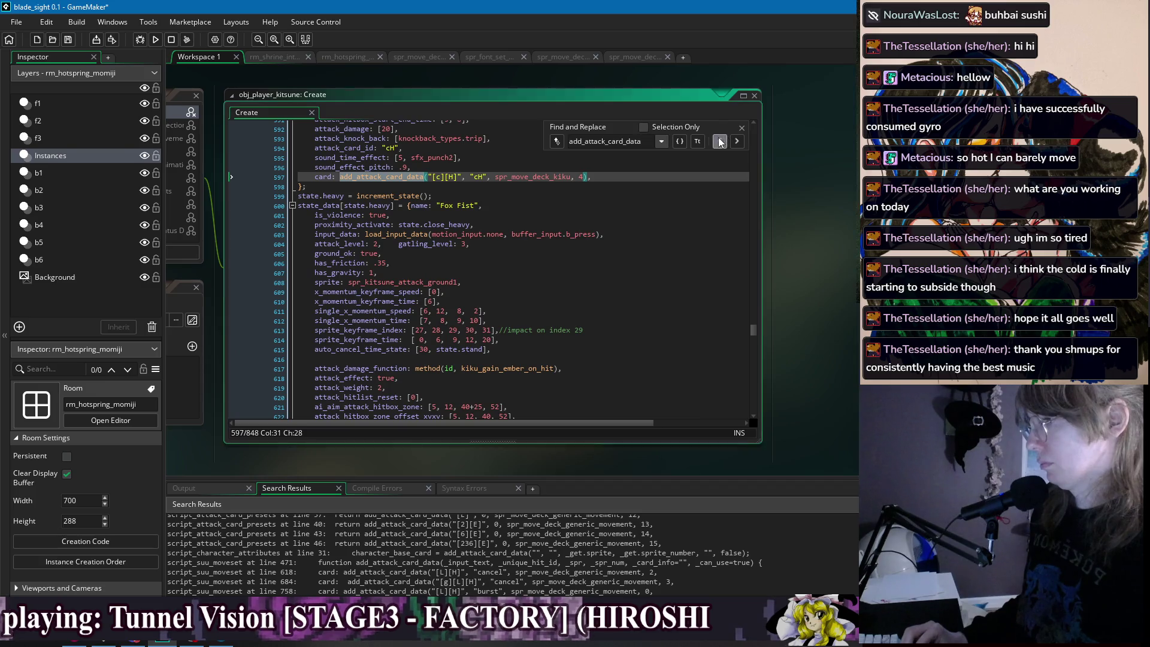
Join the kiku firekiss card's argument line onto its add_attack_card_data call line.
left_click(719, 141)
left_click(719, 141)
left_click(719, 141)
left_click(719, 141)
left_click(720, 141)
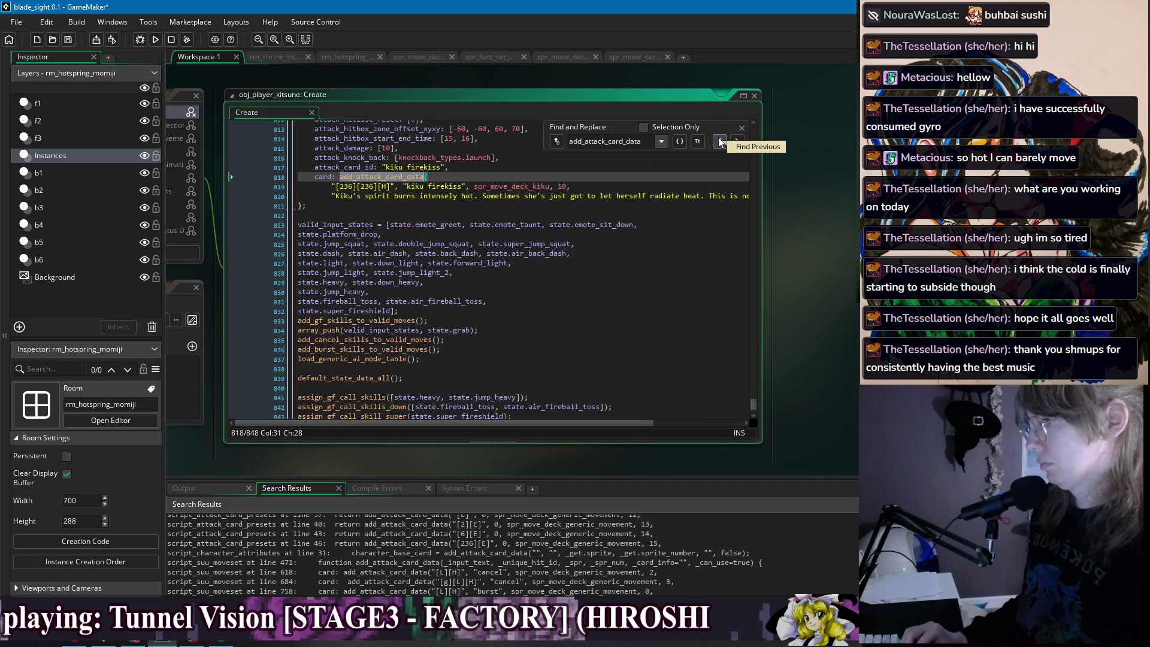
left_click(721, 198)
key("End")
key("Left")
key("Left")
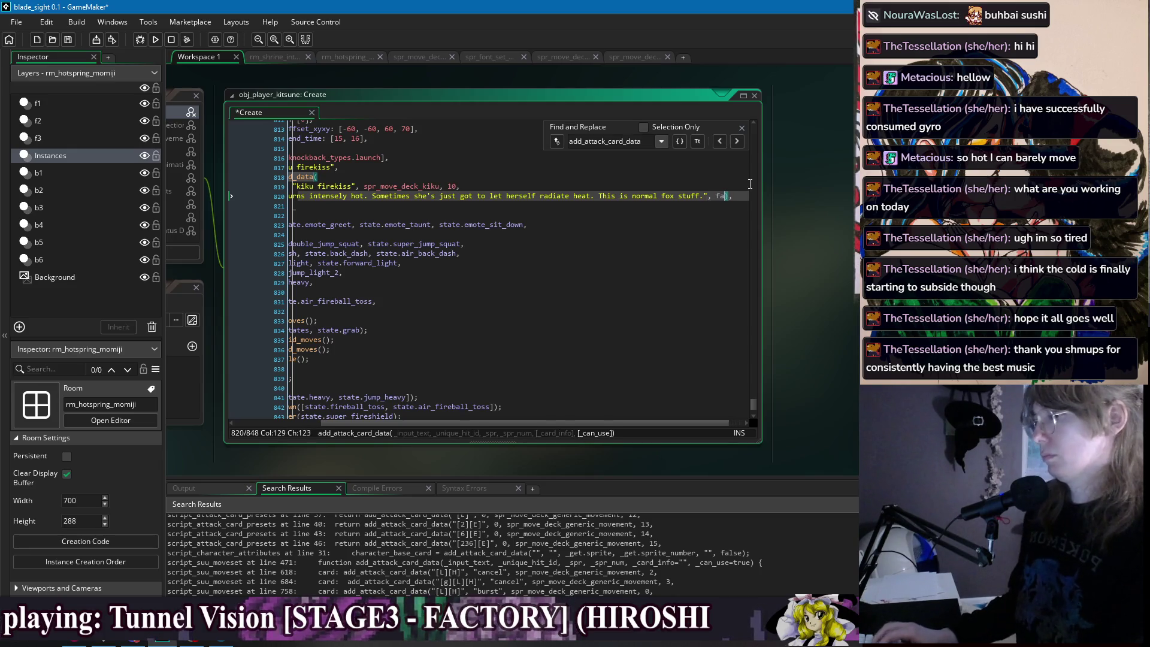
key("Down")
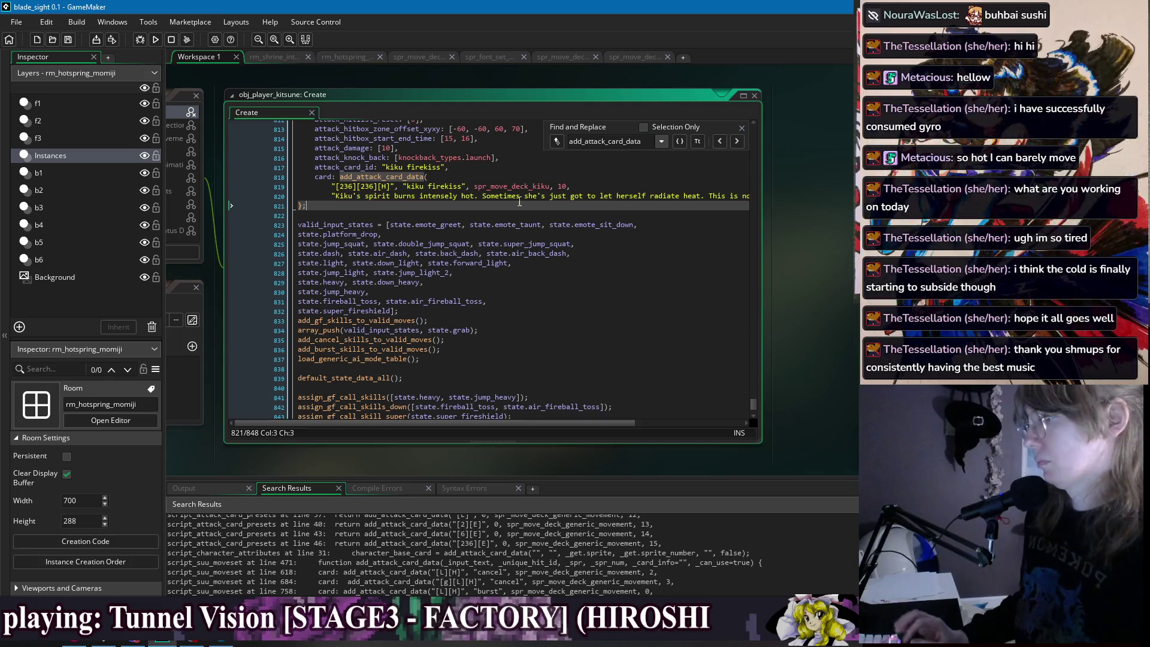
left_click(372, 186)
key("Home")
key("ctrl+BackSpace")
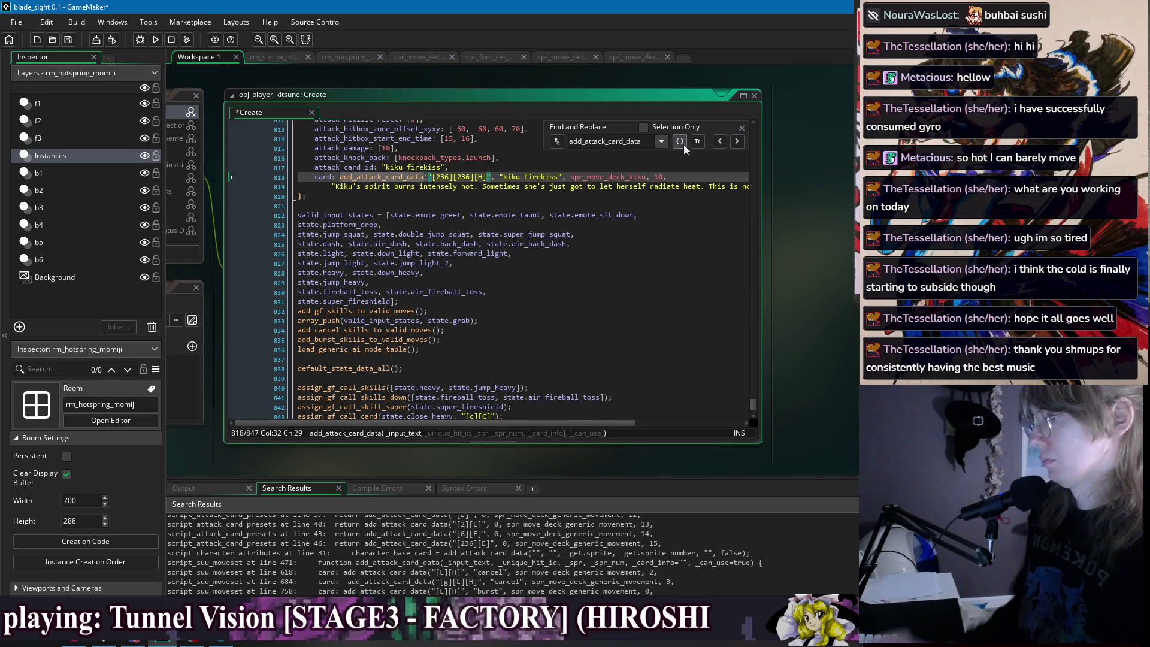
Step back through earlier card calls and switch back to the obj_player_jorogumo Create code.
left_click(721, 139)
left_click(721, 139)
left_click(721, 139)
left_click(721, 140)
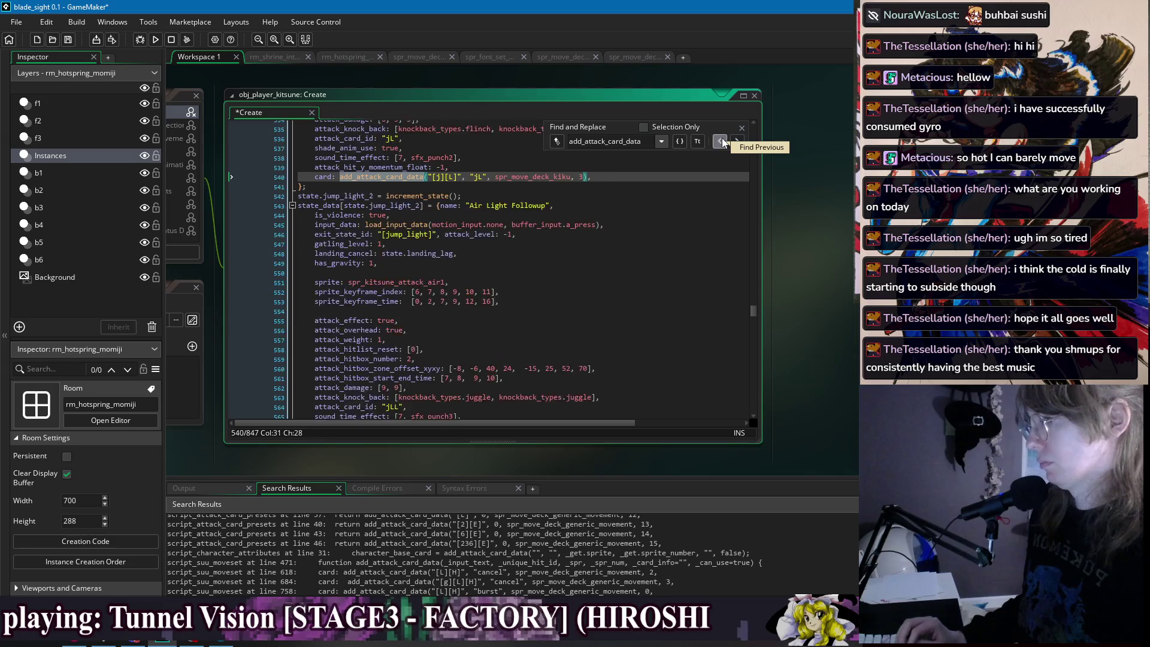
left_click(721, 139)
left_click(720, 139)
left_click(721, 139)
left_click(721, 139)
left_click(721, 139)
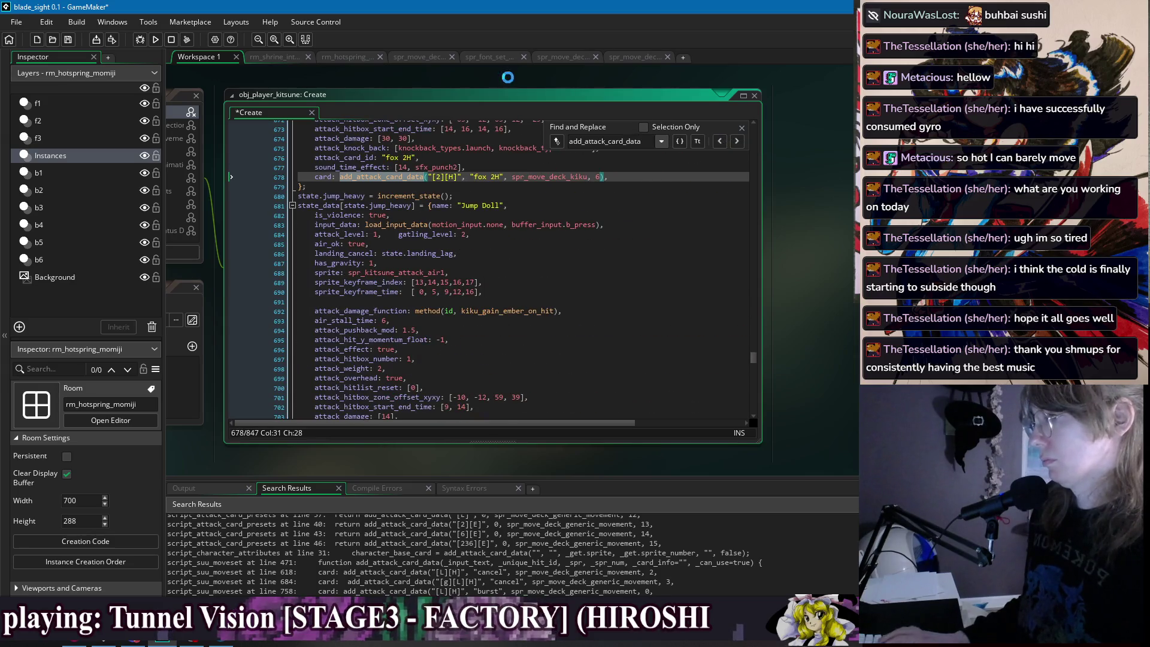
right_click(402, 80)
mouse_move(418, 95)
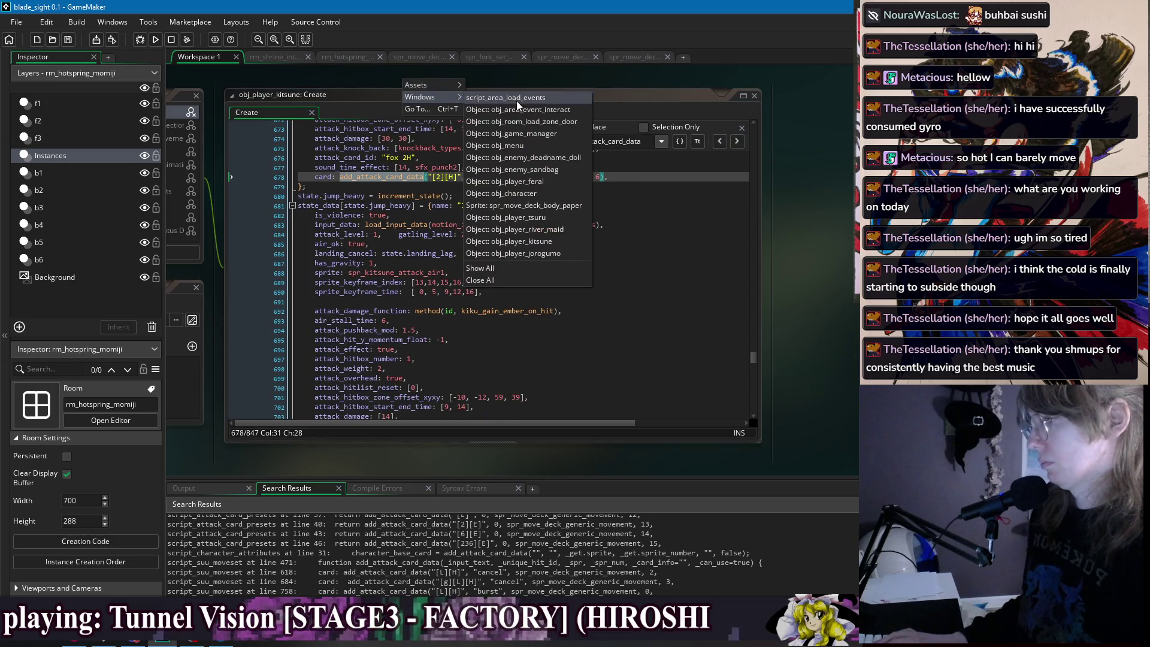
left_click(550, 253)
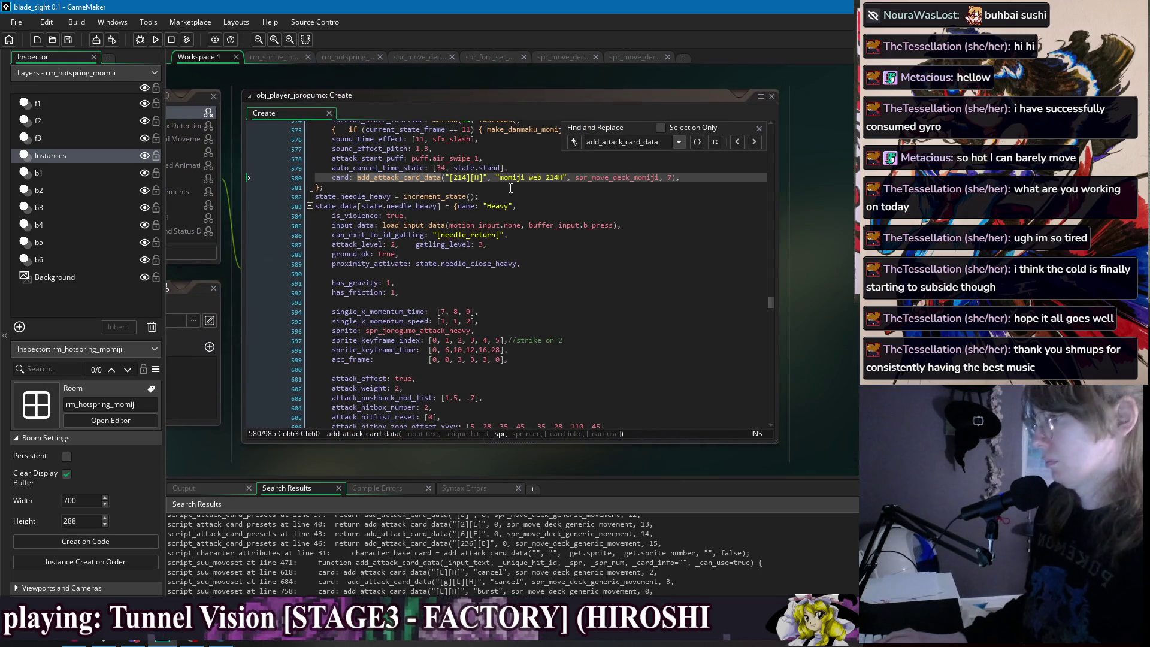
Add a description string after frame 7 on the current card call and save.
left_click(682, 178)
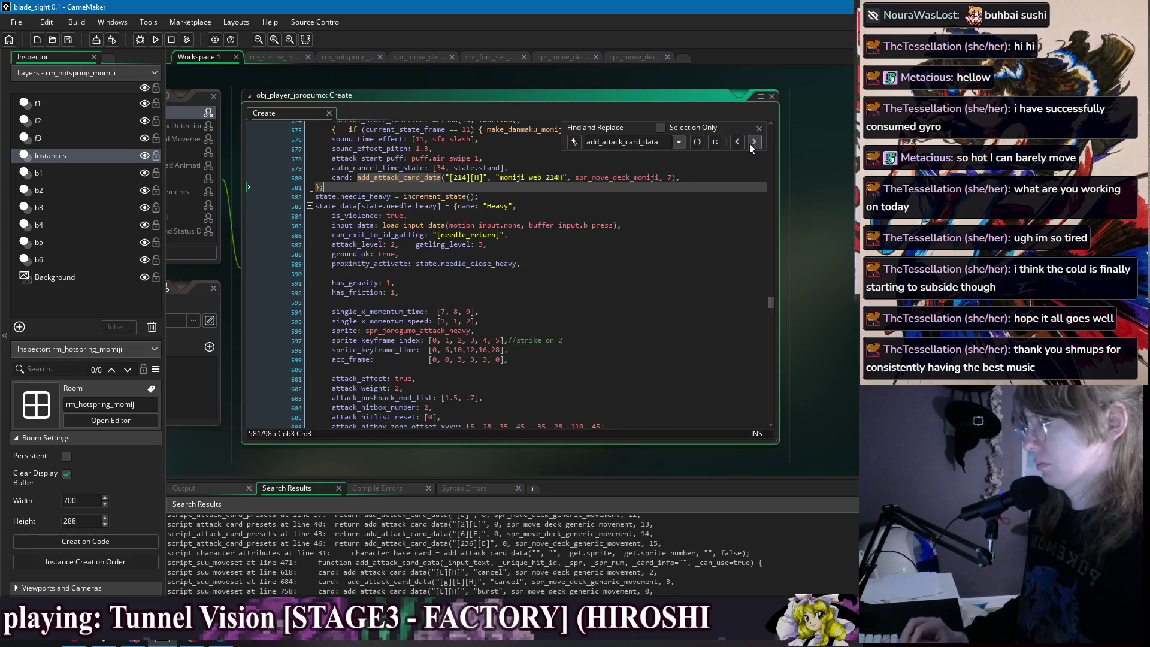
left_click(674, 178)
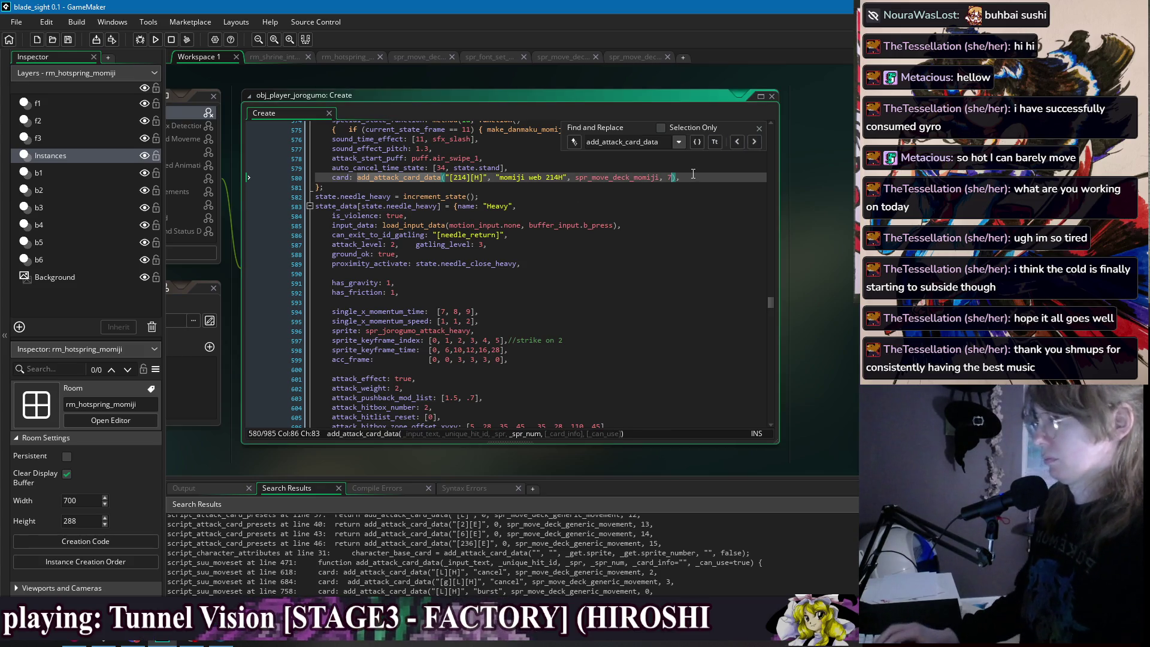
type(",")
key("Return")
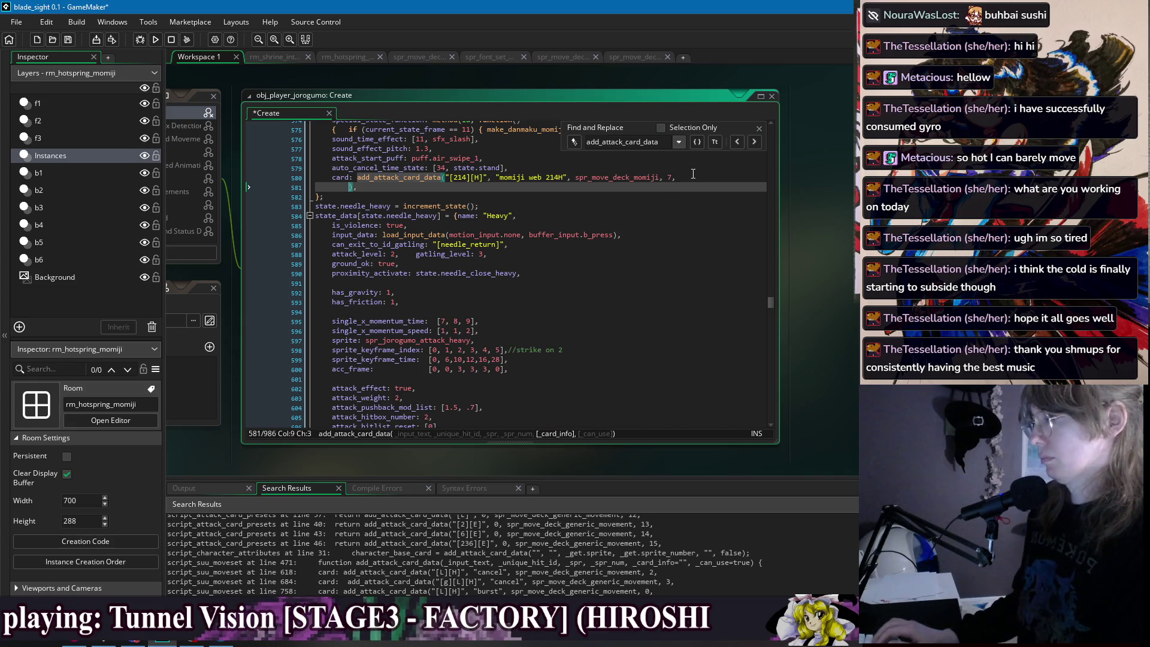
type("\"\"")
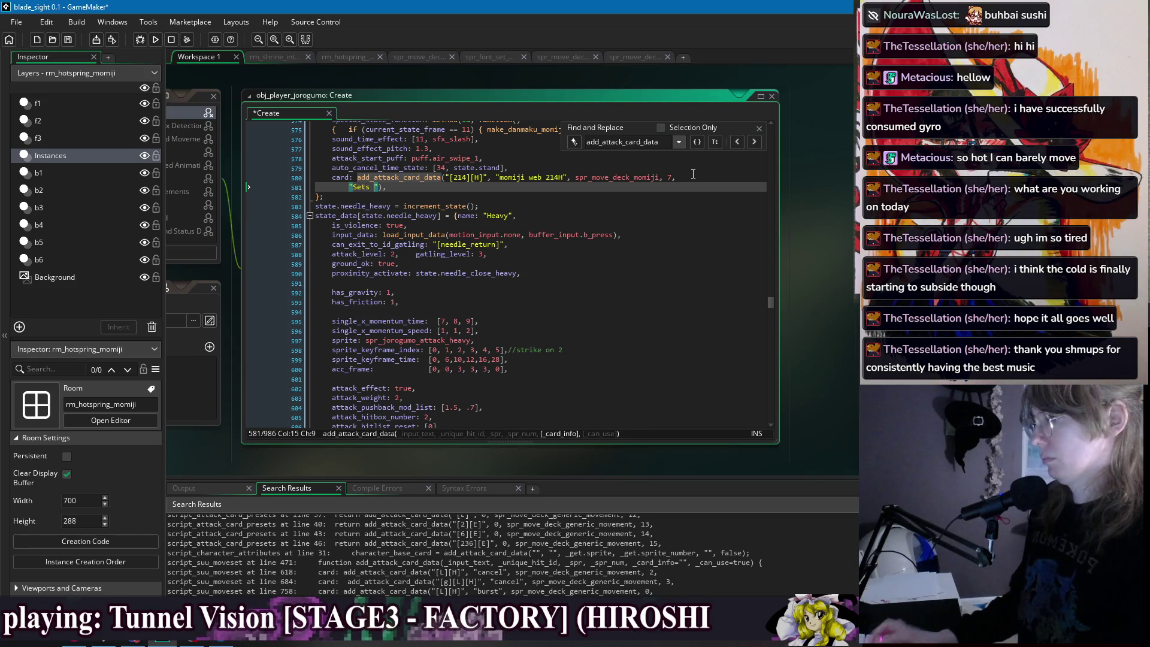
type("a web that traps enem")
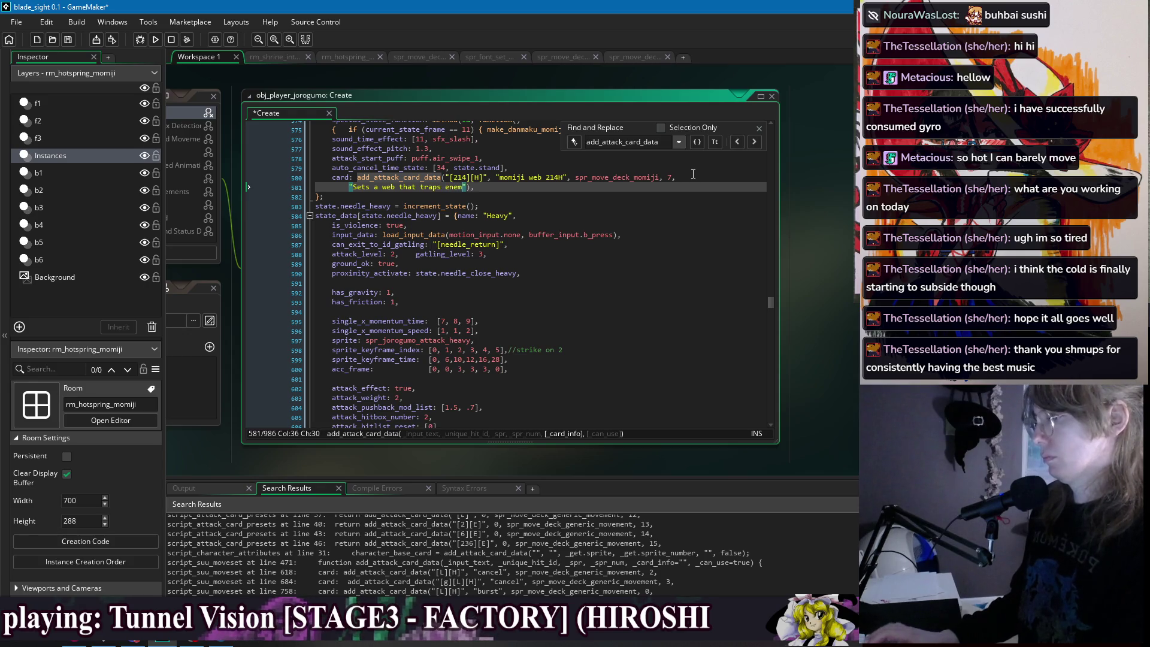
type("ies that pass th")
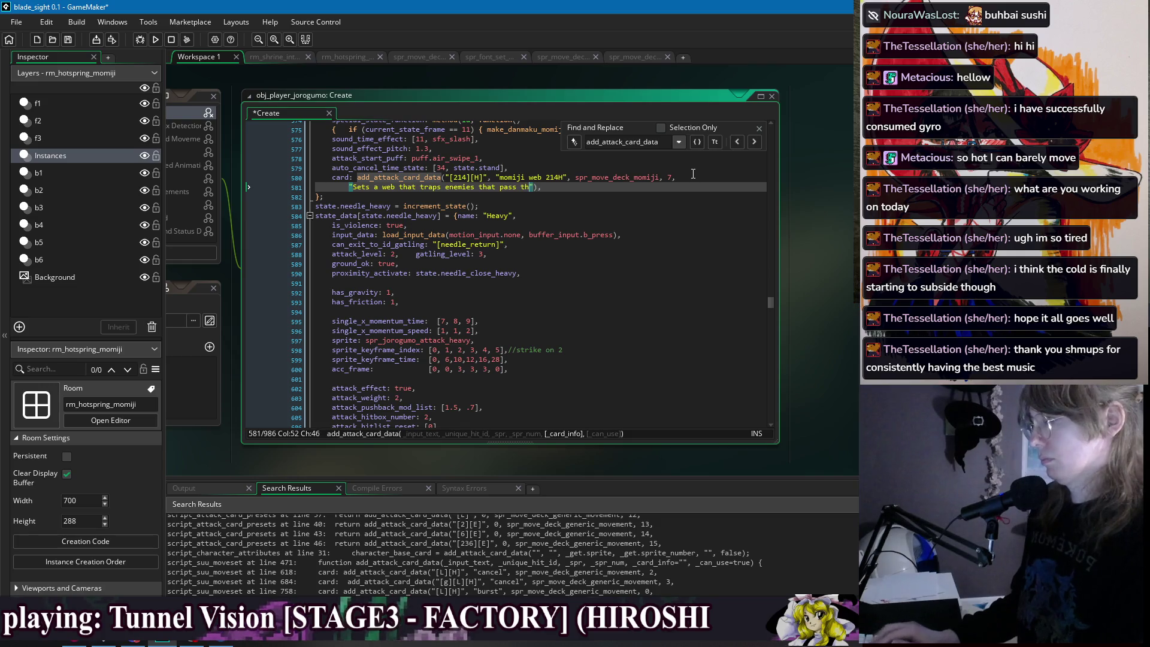
type(" it.")
key("ctrl+s")
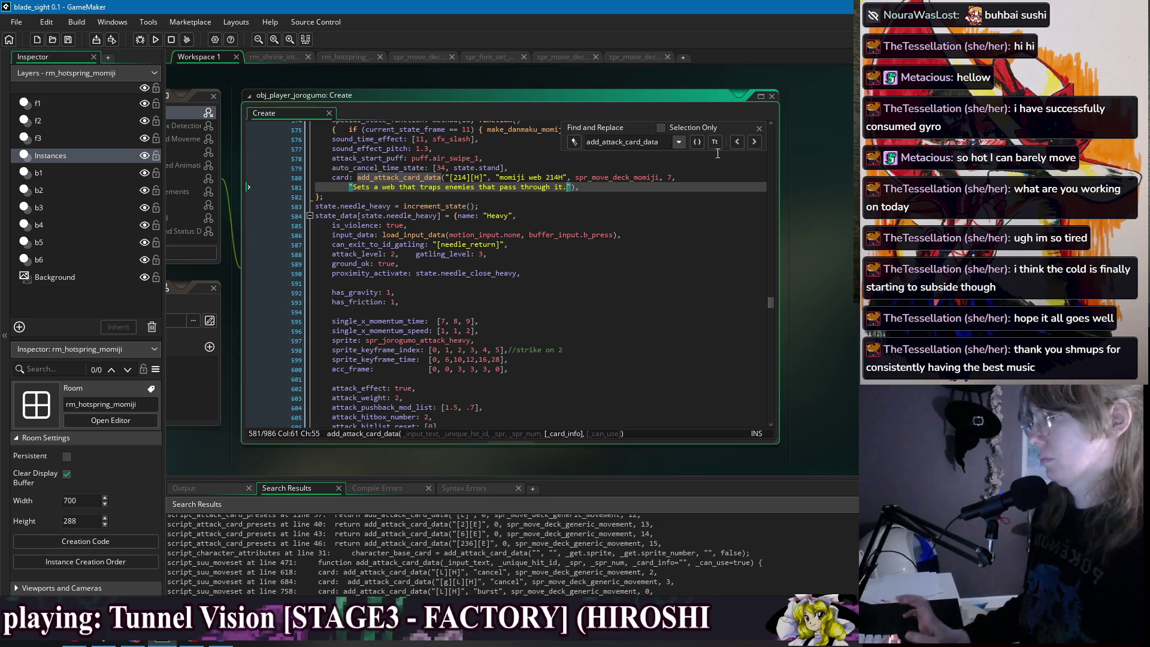
Trim the momiji H card call to its sprite and 0 on one line, then save.
left_click(753, 142)
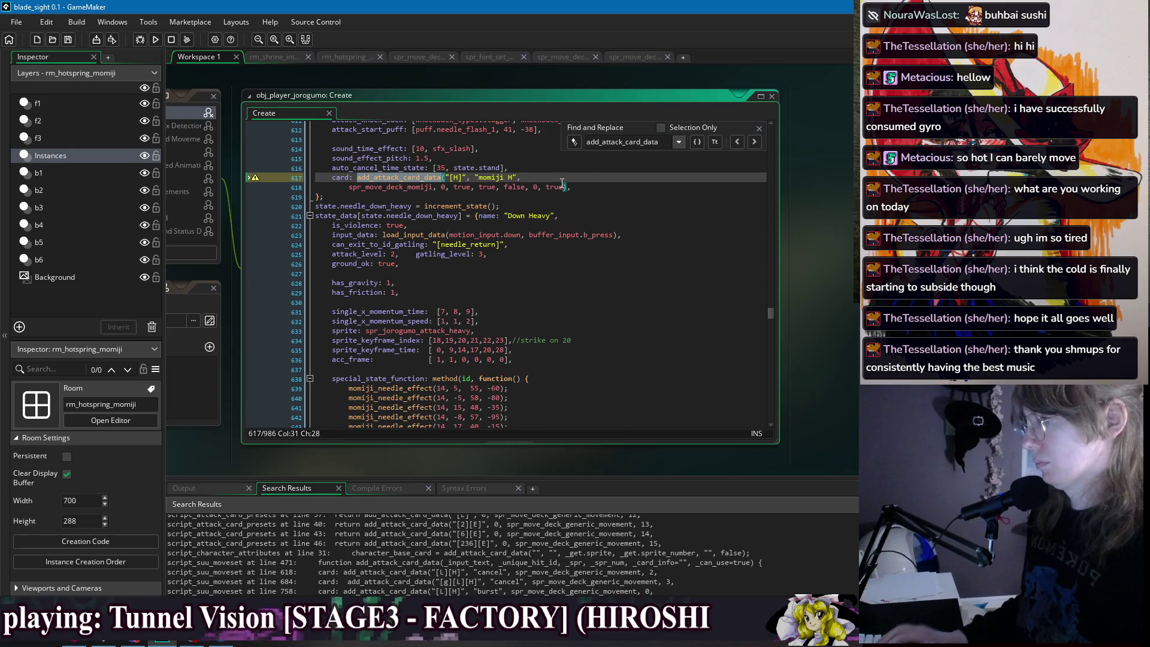
left_click_drag(563, 188, 443, 188)
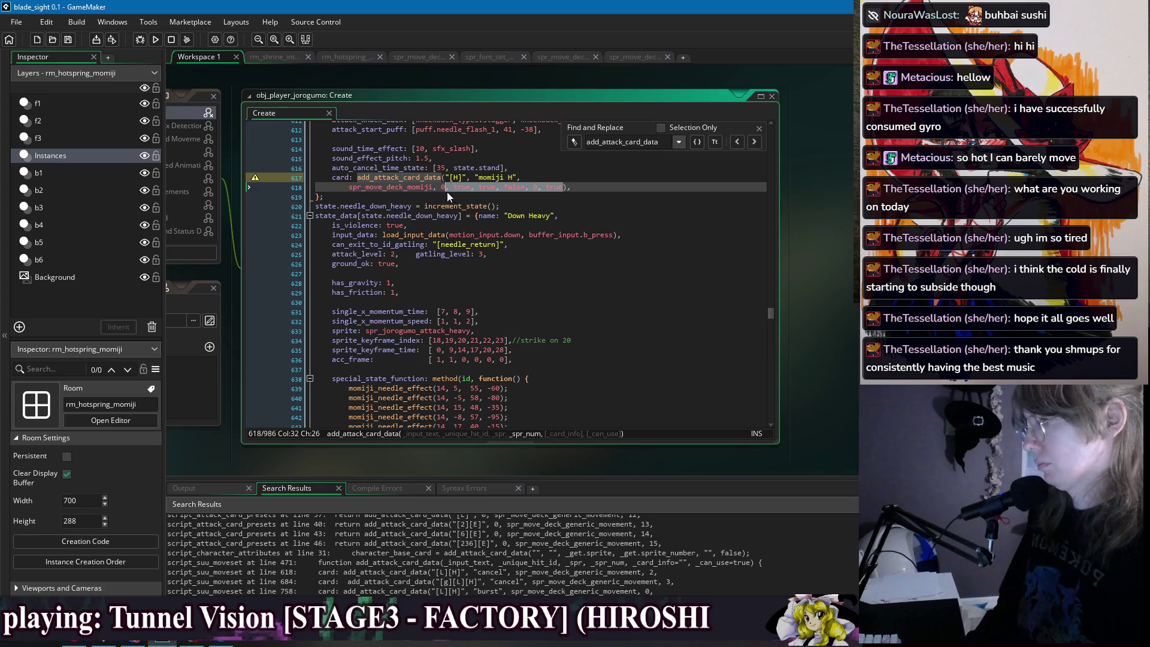
key("BackSpace")
key("BackSpace")
key("BackSpace")
key("BackSpace")
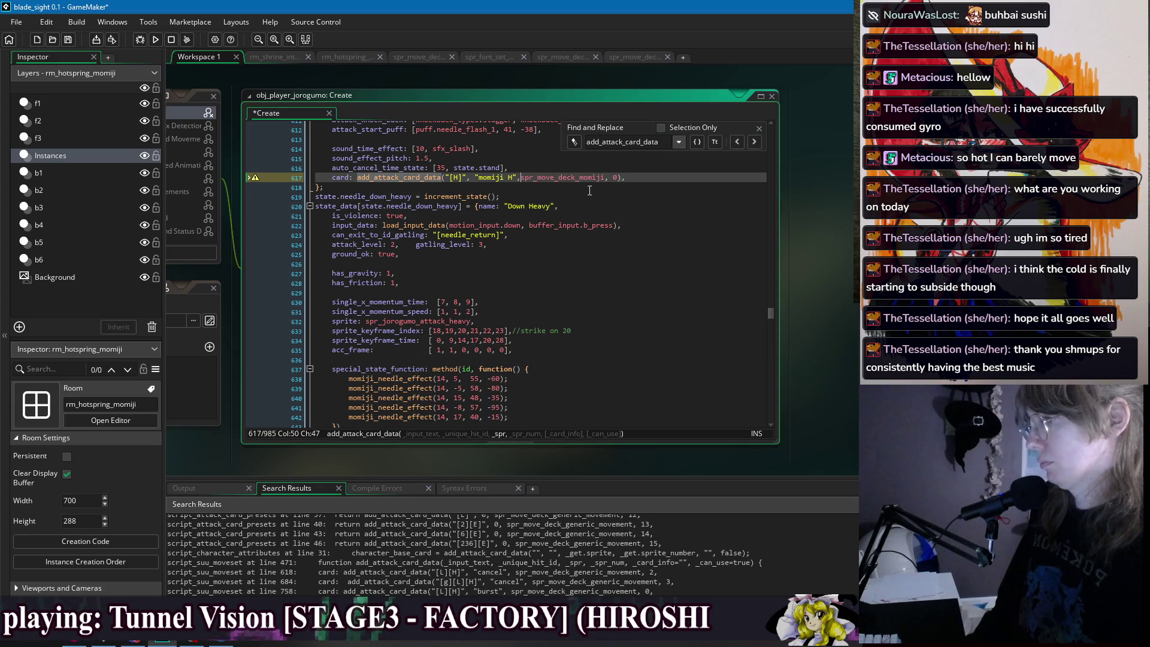
left_click(667, 175)
key("ctrl+s")
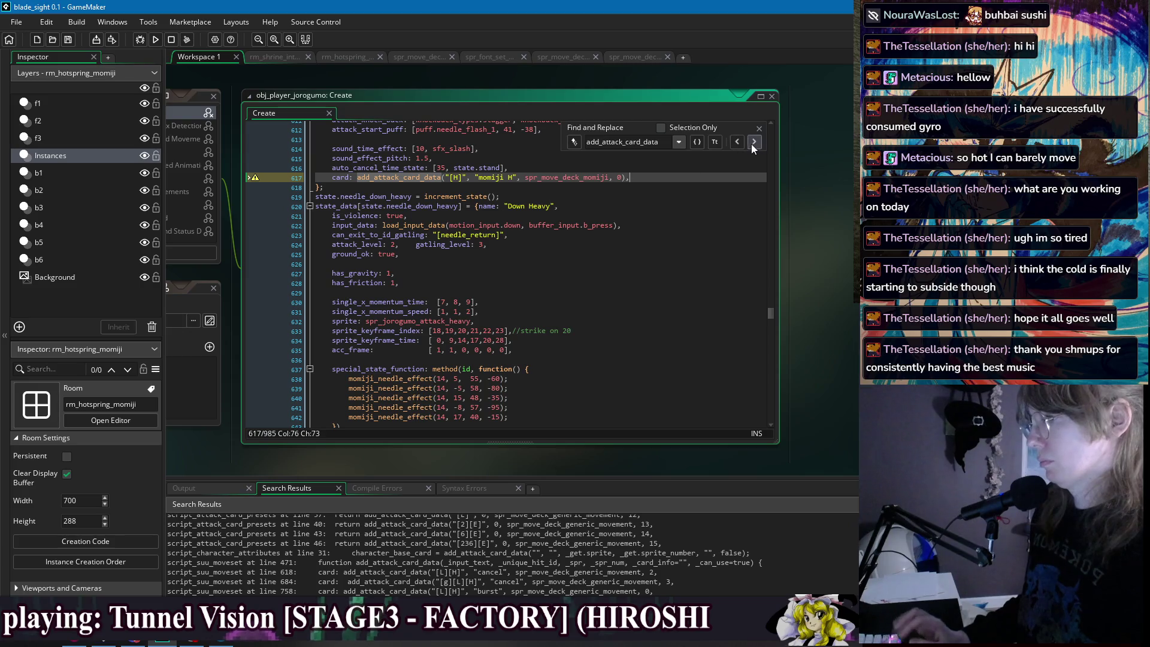
Delete the surplus arguments from the momiji 2H call and join it onto one line.
left_click(753, 142)
left_click_drag(564, 187, 457, 186)
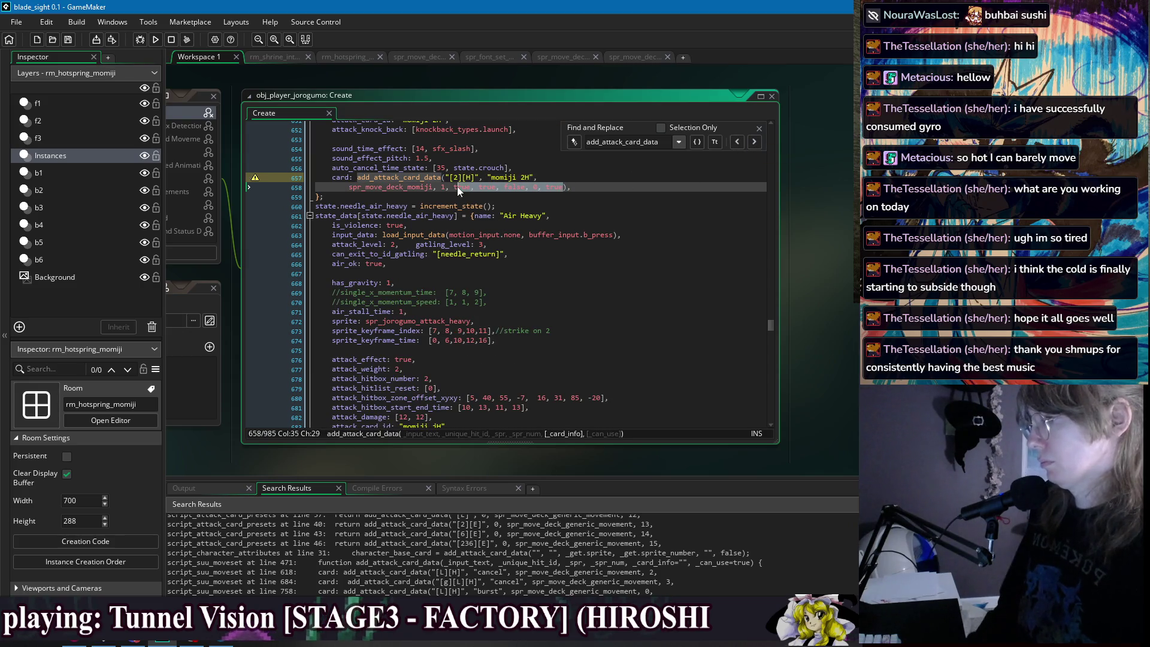
key("BackSpace")
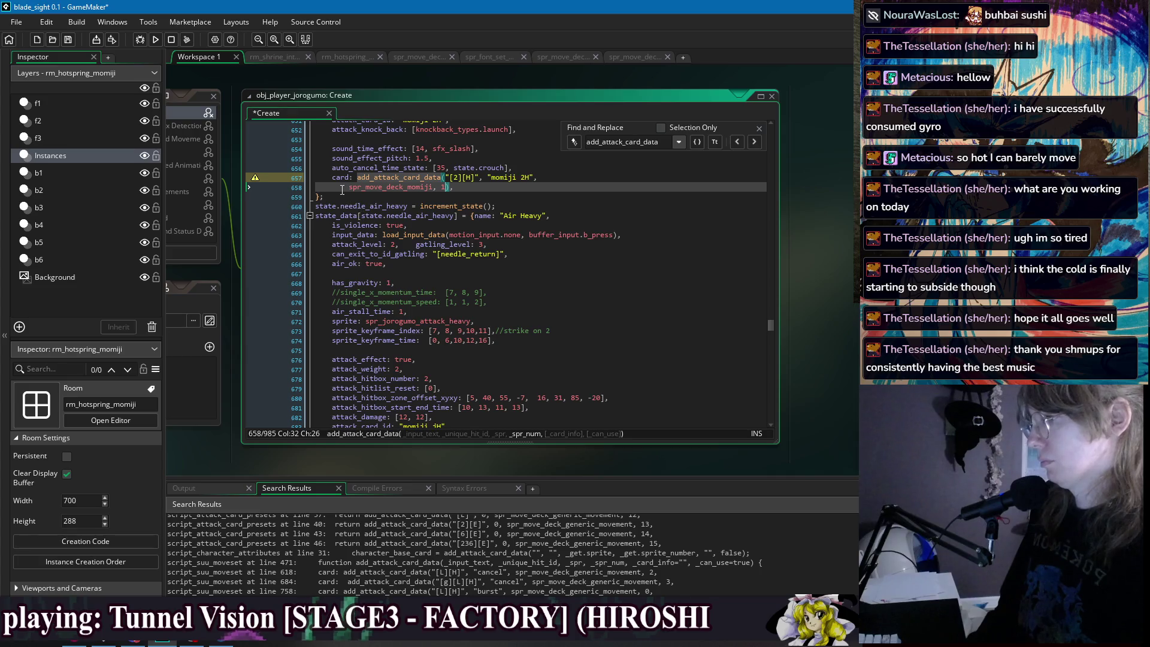
key("ctrl+Left")
key("ctrl+Left")
key("ctrl+Left")
key("BackSpace")
key("BackSpace")
key("BackSpace")
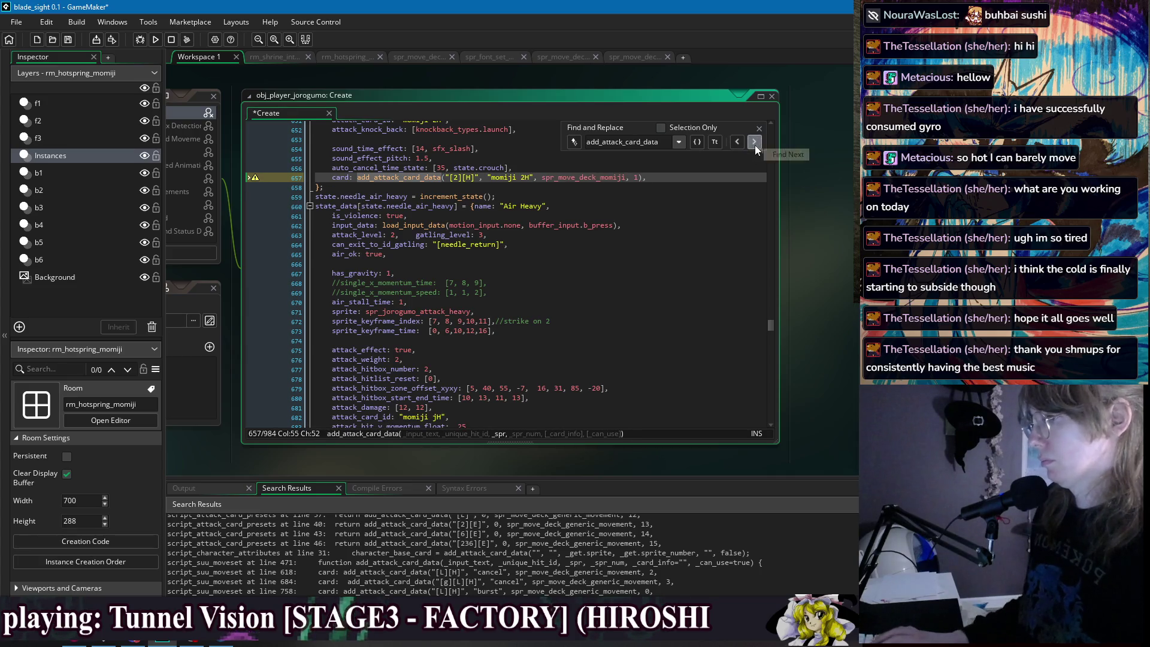
Trim the momiji jH call to spr_move_deck_momiji, 4 on one line and save.
left_click(755, 142)
left_click_drag(563, 186, 449, 191)
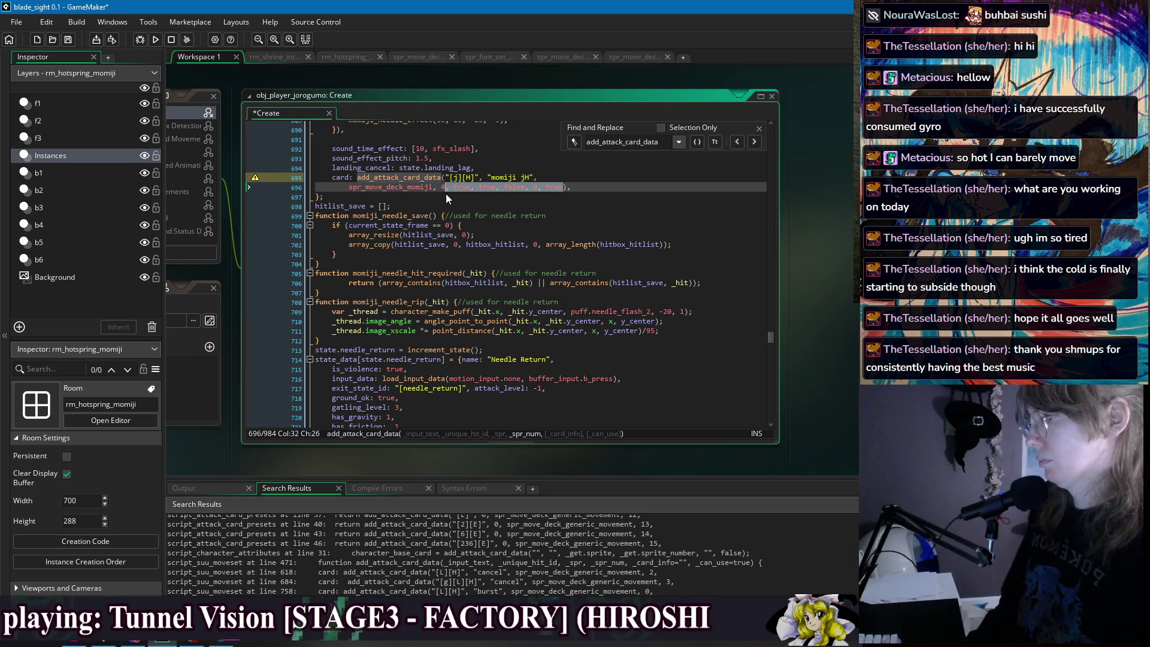
key("shift+Left")
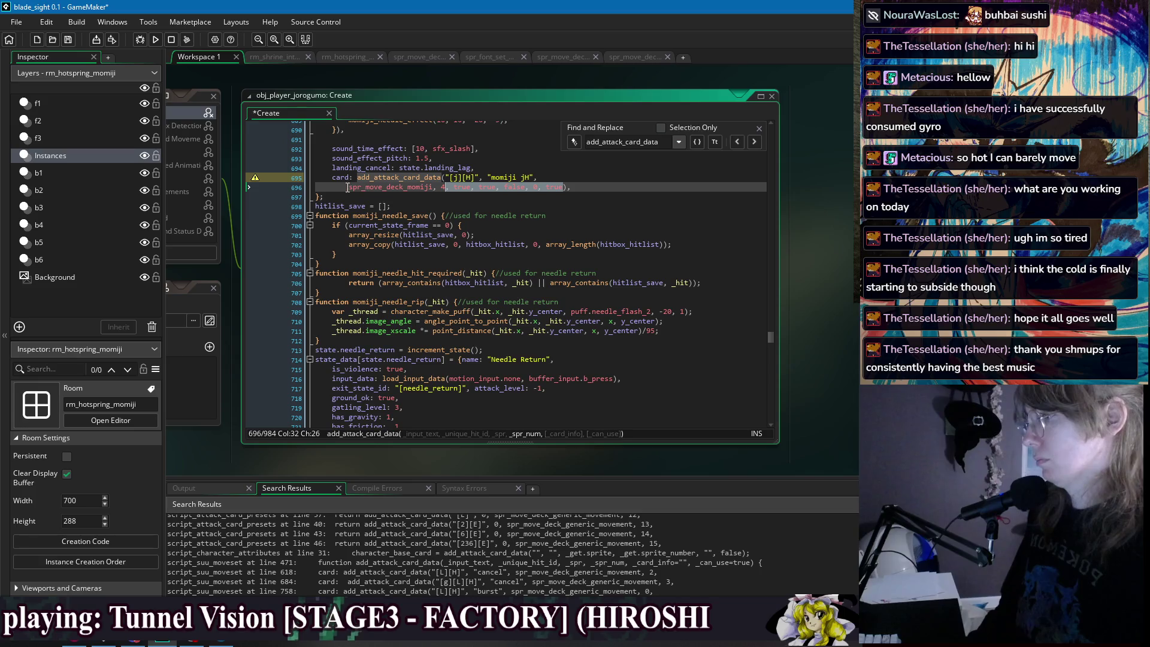
key("BackSpace")
left_click(350, 188)
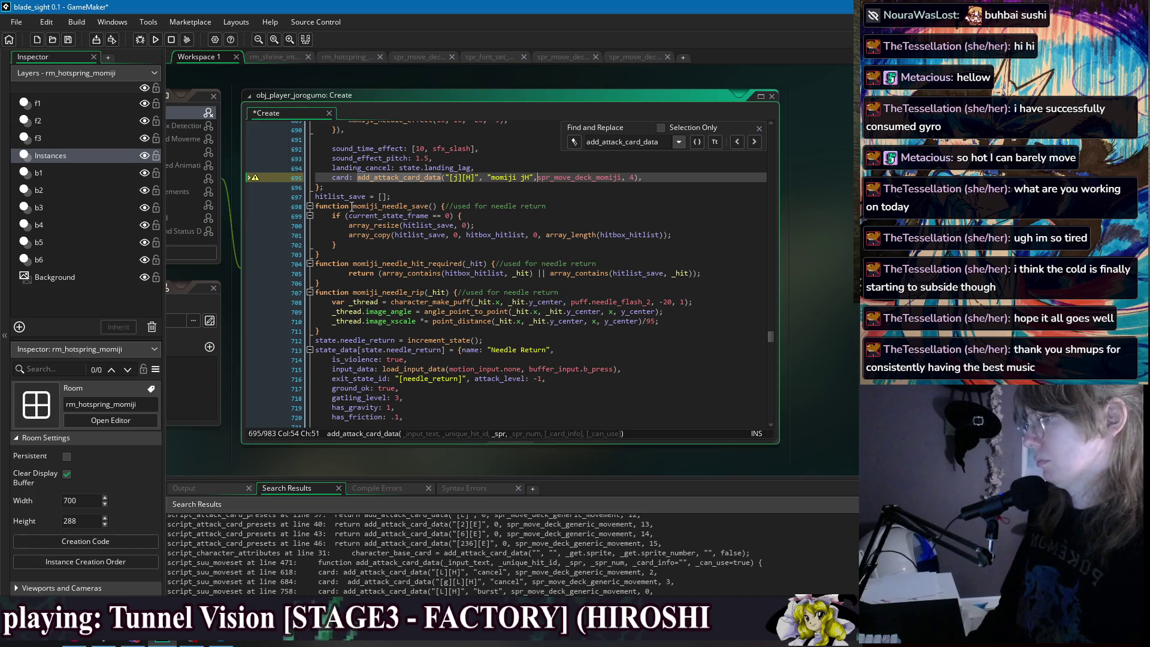
key("BackSpace")
key("BackSpace")
left_click(665, 176)
key("ctrl+s")
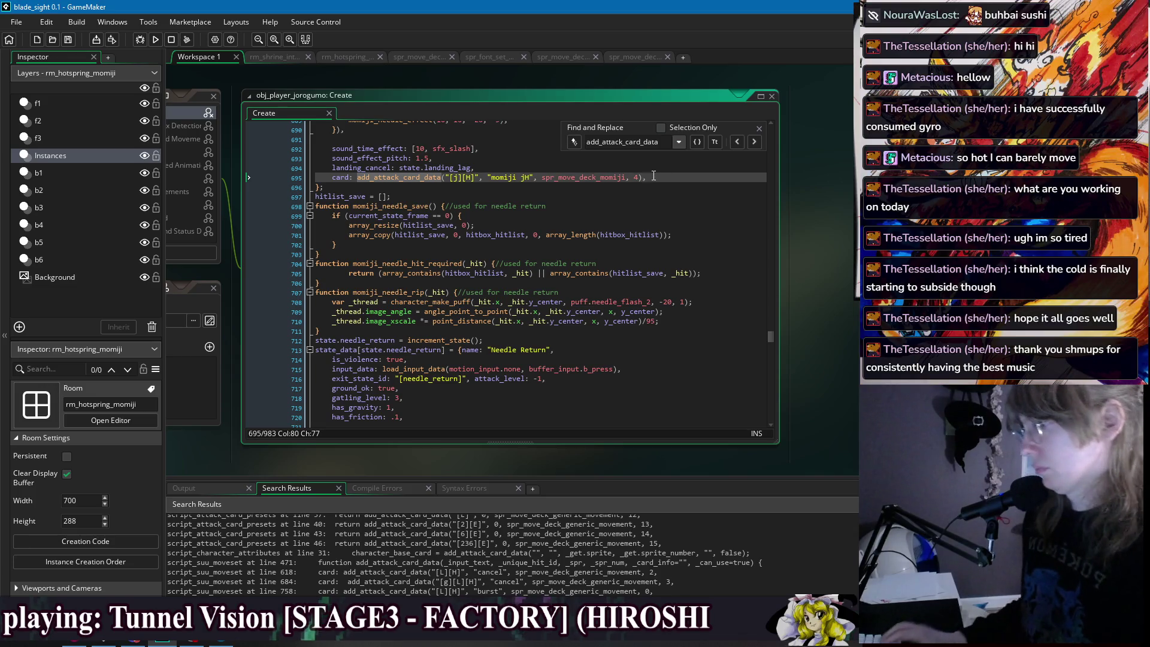
Replace the momiji HH call's trailing flags with a comma and join its sprite line.
left_click(753, 141)
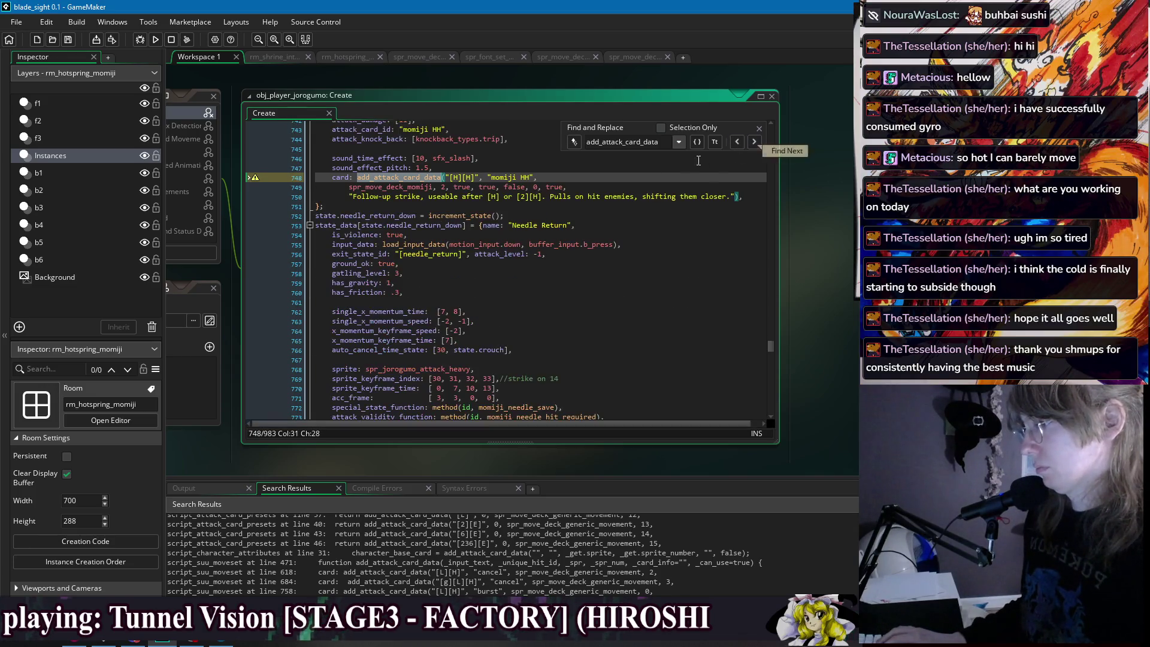
left_click_drag(566, 186, 496, 186)
left_click(585, 188)
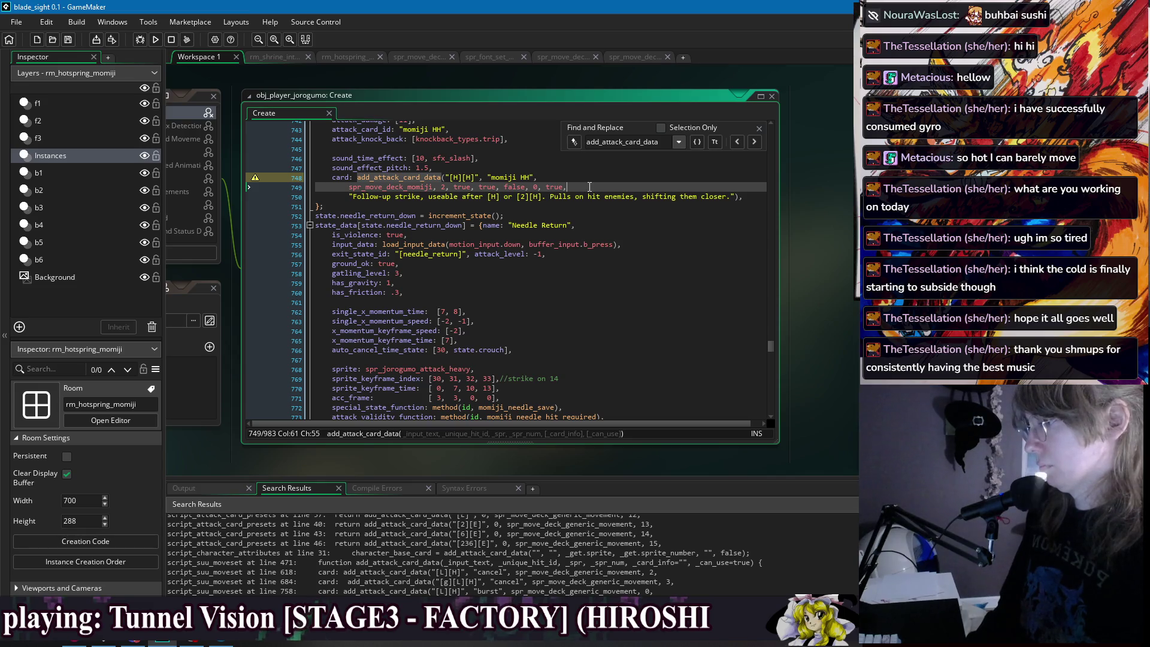
left_click_drag(589, 187, 448, 198)
type(", 2,")
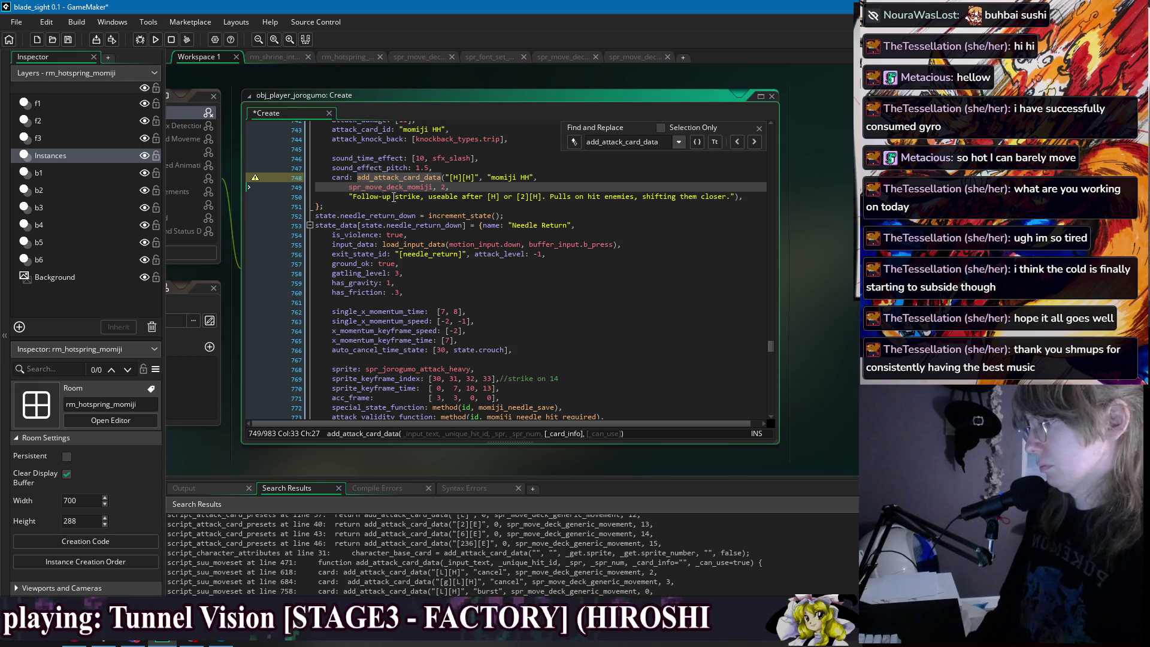
left_click(347, 187)
key("BackSpace")
key("BackSpace")
key("BackSpace")
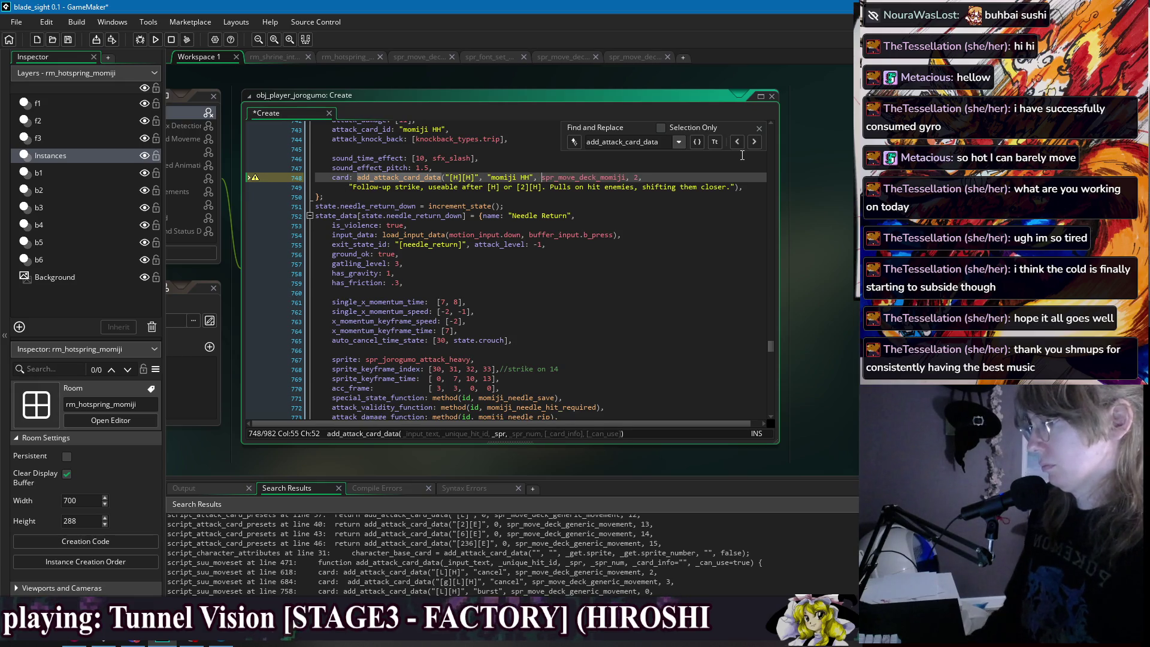
Strip the surplus flags from the H2H and jHH calls, joining each sprite line.
left_click(753, 142)
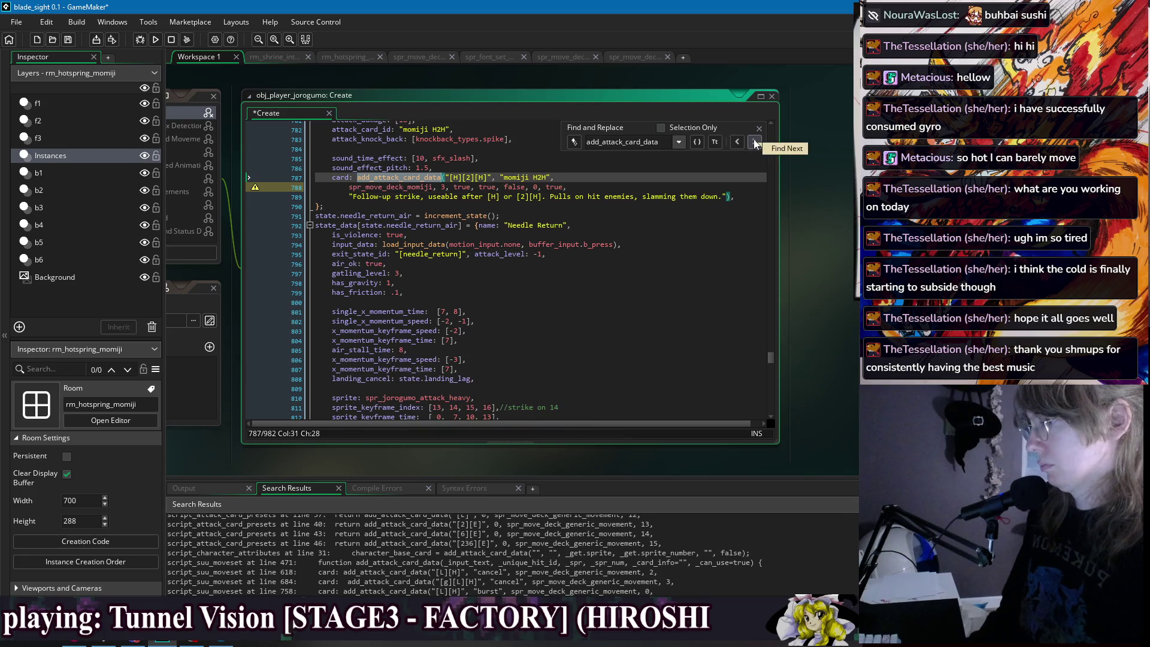
left_click(565, 187)
left_click_drag(565, 187, 446, 187)
type(", 3,")
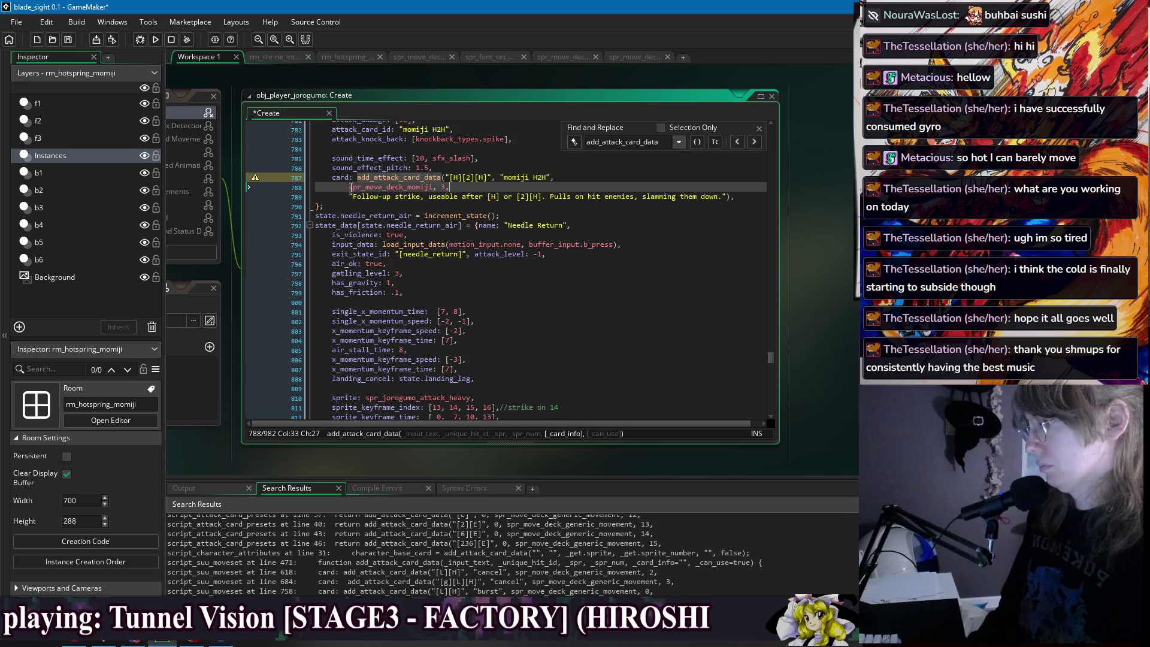
left_click(350, 187)
key("BackSpace")
key("BackSpace")
key("BackSpace")
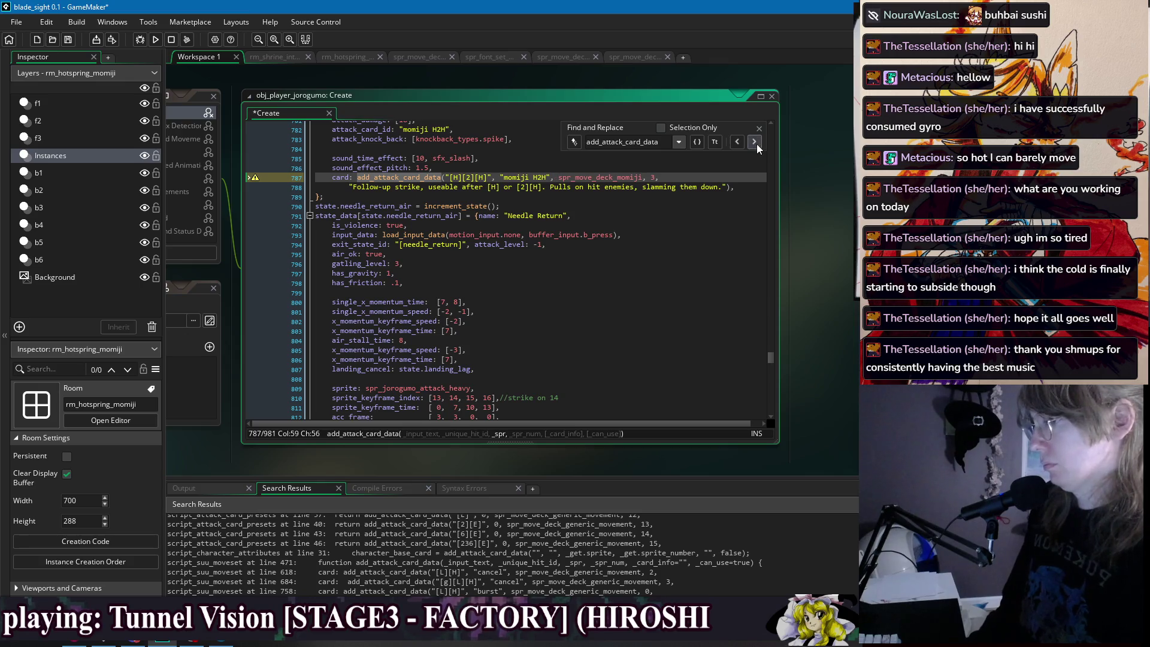
left_click(754, 142)
left_click_drag(584, 187, 451, 194)
key("BackSpace")
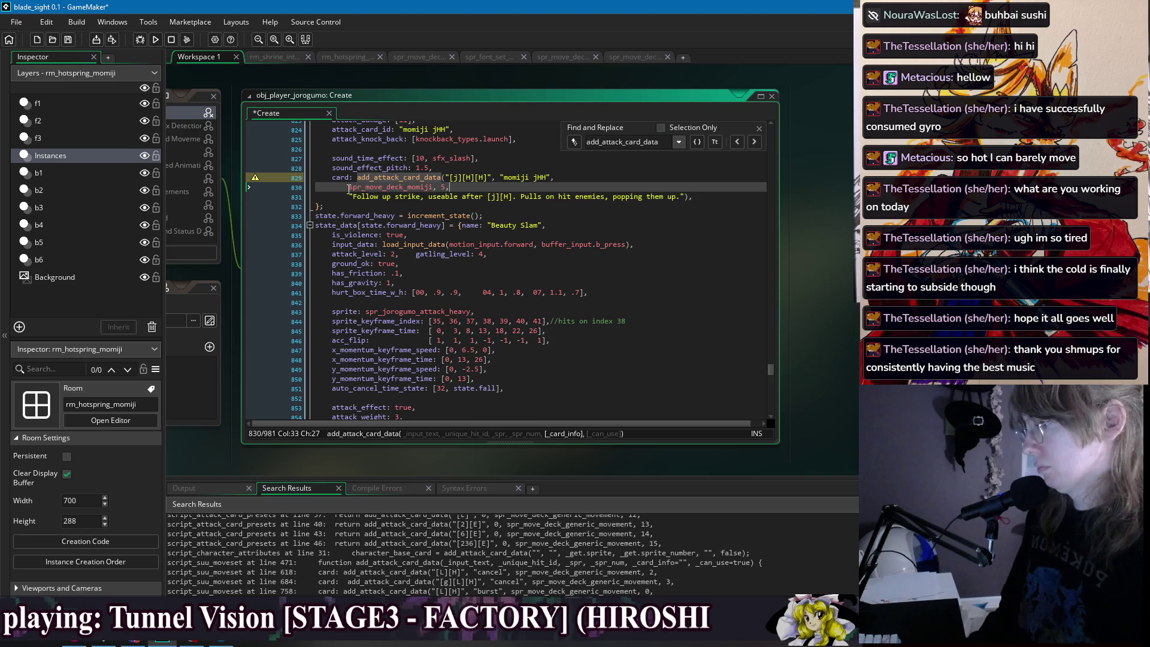
left_click(349, 187)
key("BackSpace")
key("BackSpace")
key("BackSpace")
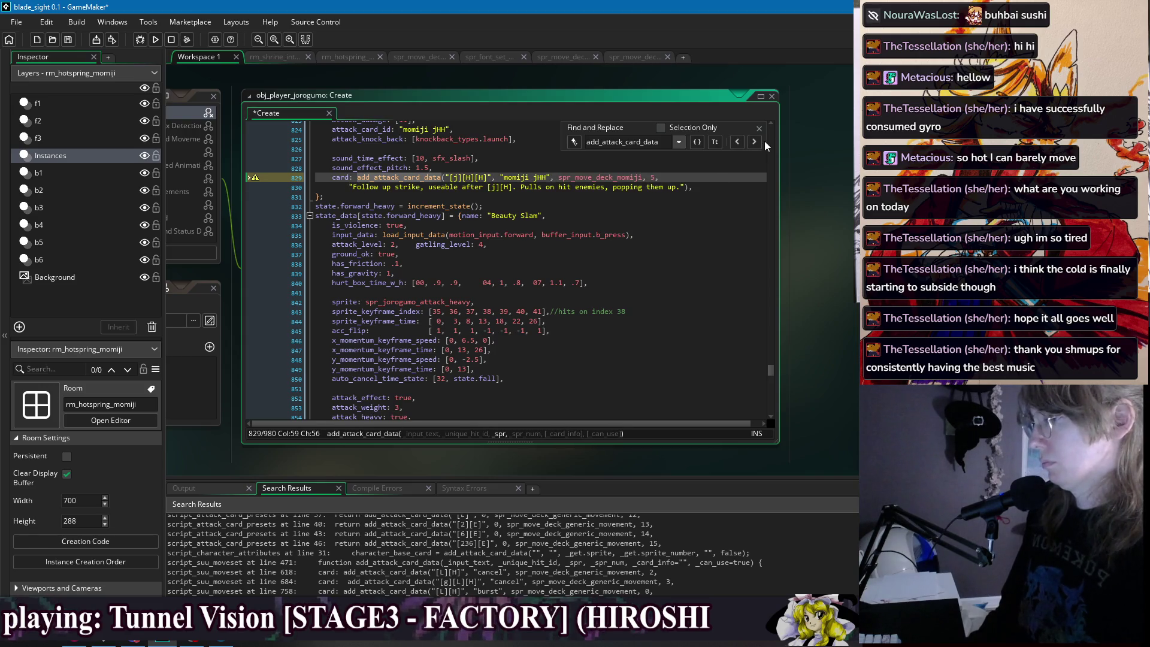
Trim the momiji needle 6H call to spr_move_deck_momiji, 8 on one line.
left_click(754, 142)
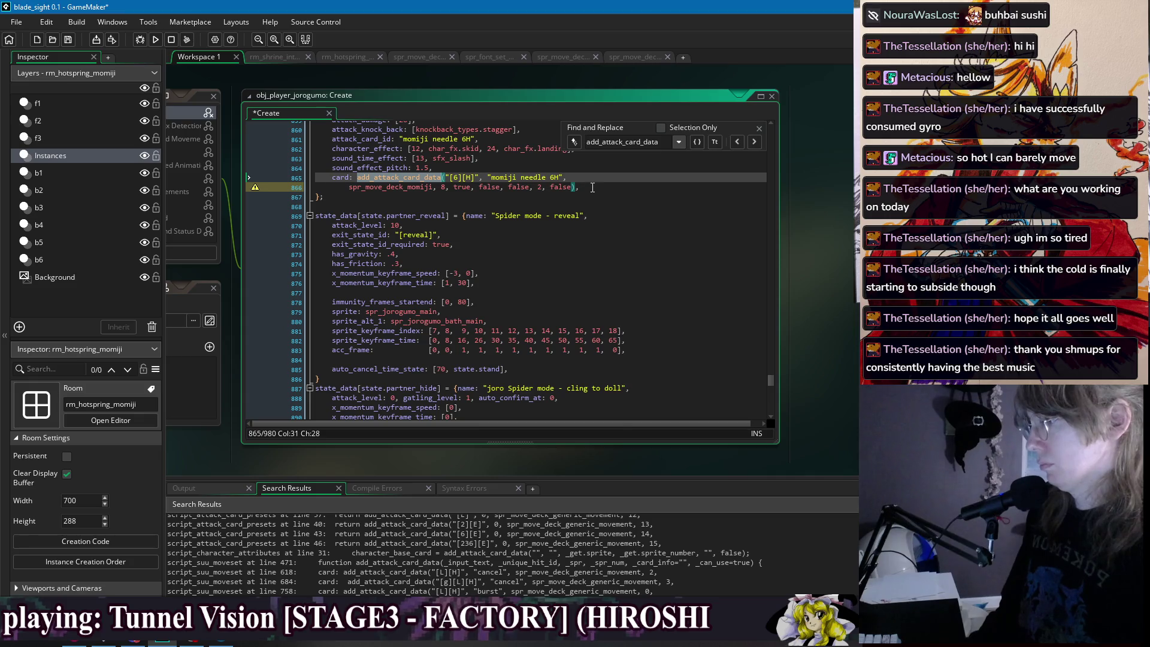
left_click_drag(572, 188, 447, 190)
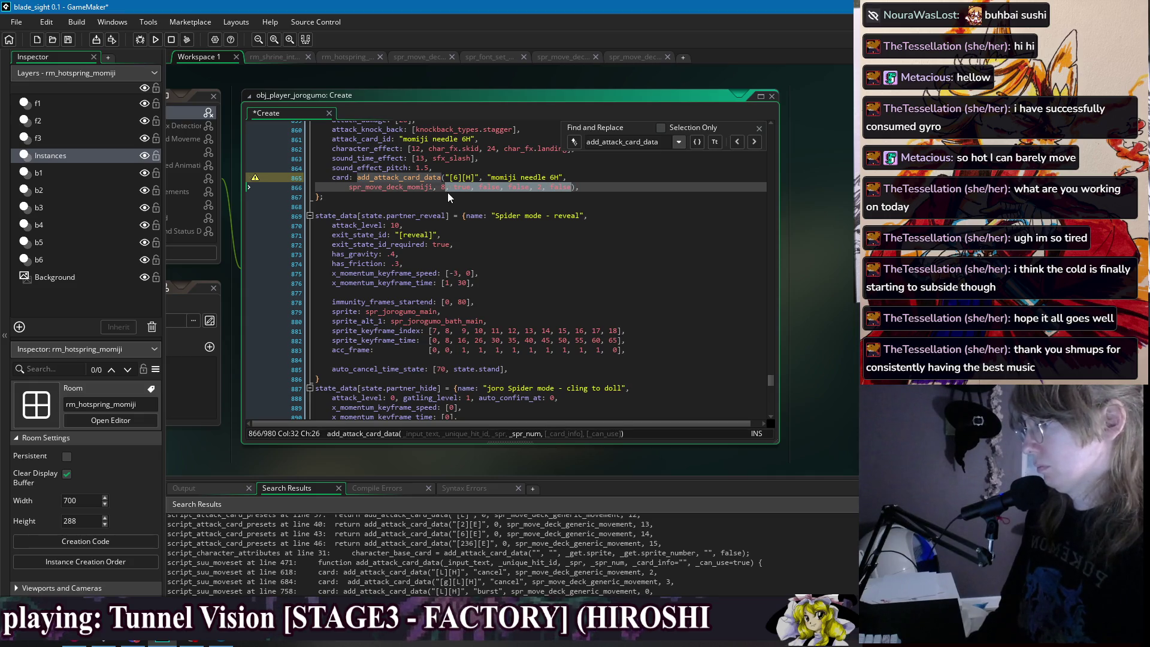
key("BackSpace")
left_click(350, 188)
key("BackSpace")
key("BackSpace")
key("BackSpace")
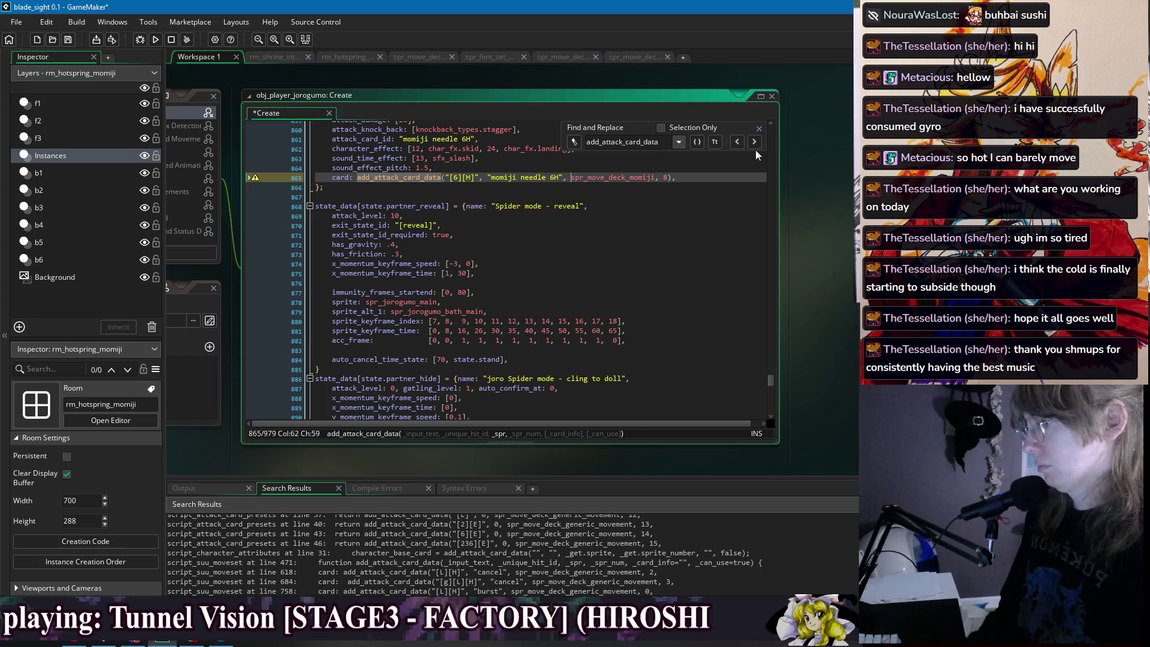
Cycle through the card data calls to check the edits, then save the jorogumo Create code.
left_click(755, 142)
left_click(759, 146)
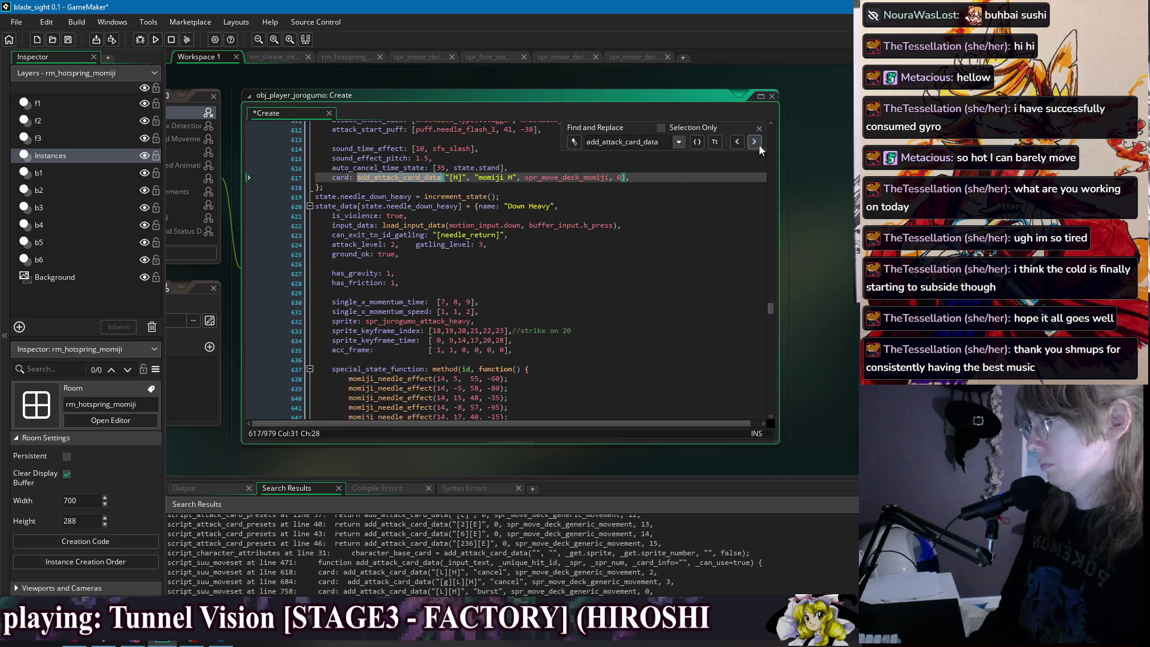
left_click(759, 145)
left_click(759, 145)
left_click(759, 145)
left_click(759, 145)
left_click(760, 145)
left_click(760, 145)
left_click(759, 145)
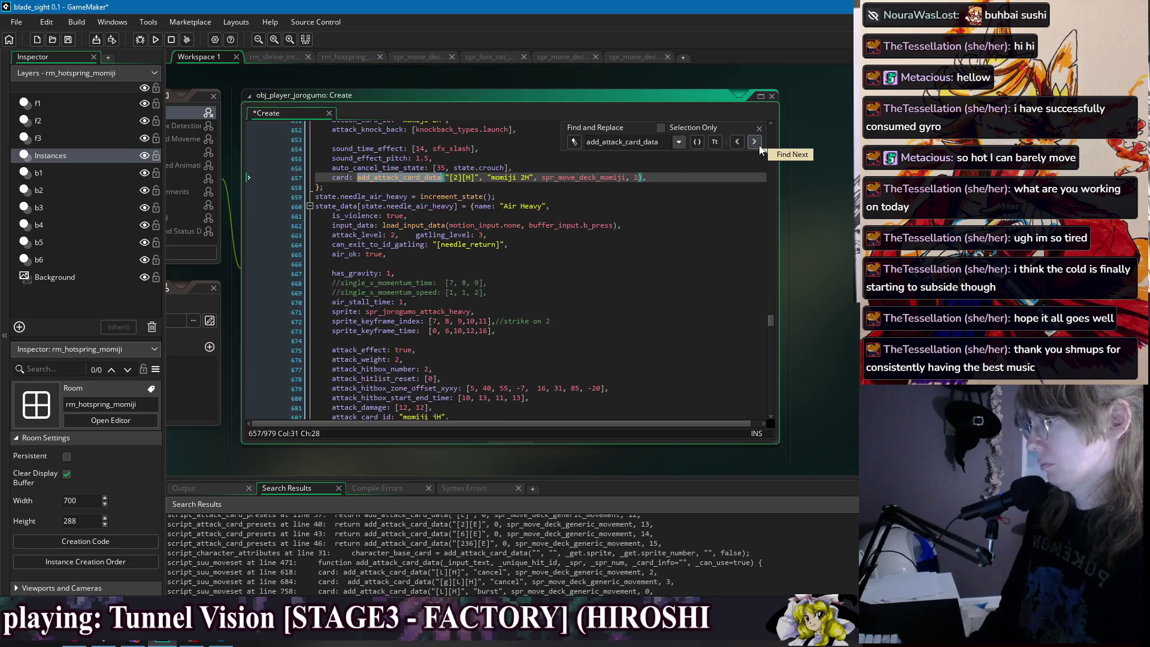
left_click(760, 145)
left_click(760, 144)
left_click(759, 144)
left_click(760, 142)
key("ctrl+s")
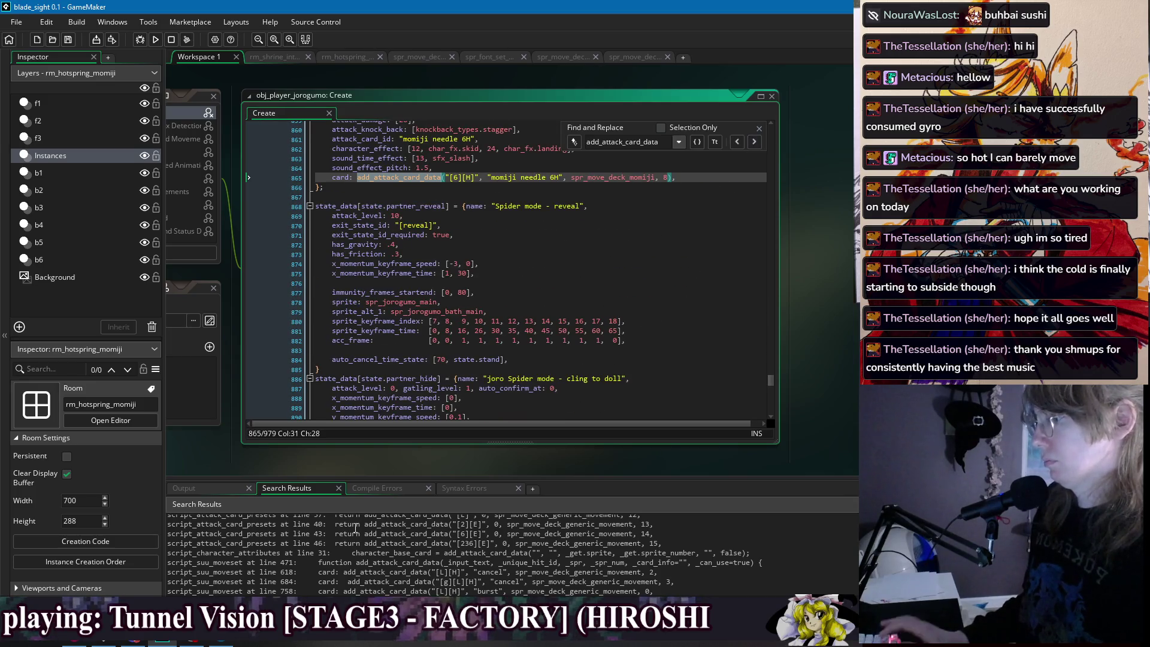
Cut the skull H call's flags and EXPLODE, leaving spr_minion_card_ghost_skull, 0.
scroll(306, 552, "up", 10)
scroll(302, 556, "up", 2)
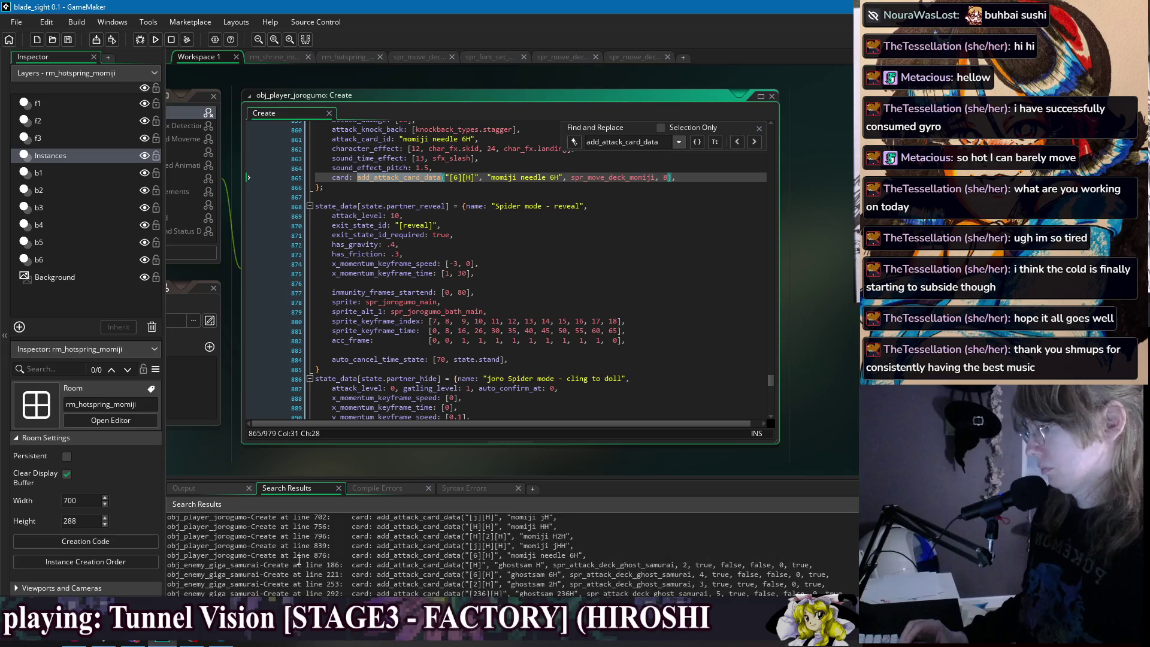
scroll(296, 566, "down", 3)
double_click(293, 579)
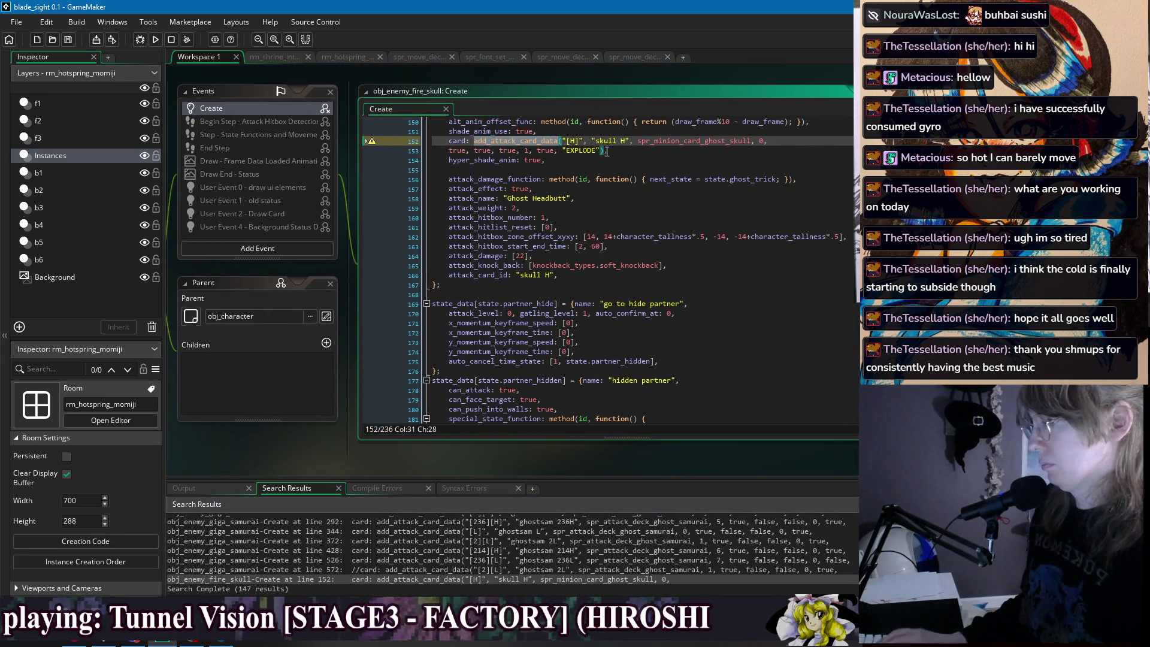
left_click_drag(561, 151, 444, 155)
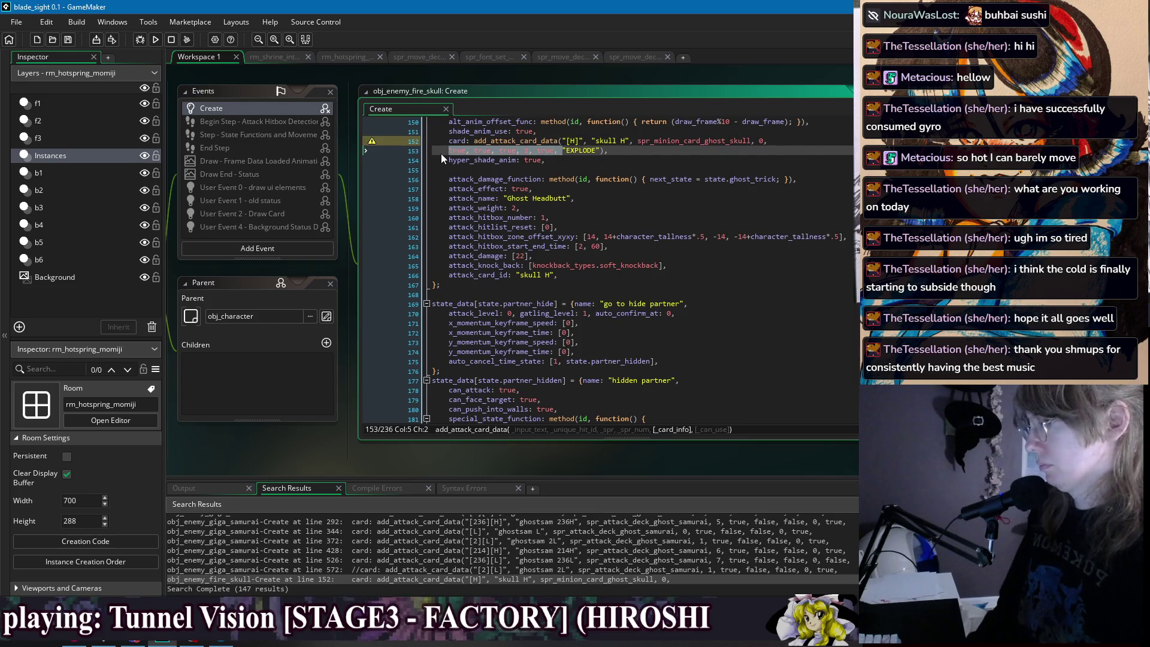
key("BackSpace")
key("BackSpace")
key("BackSpace")
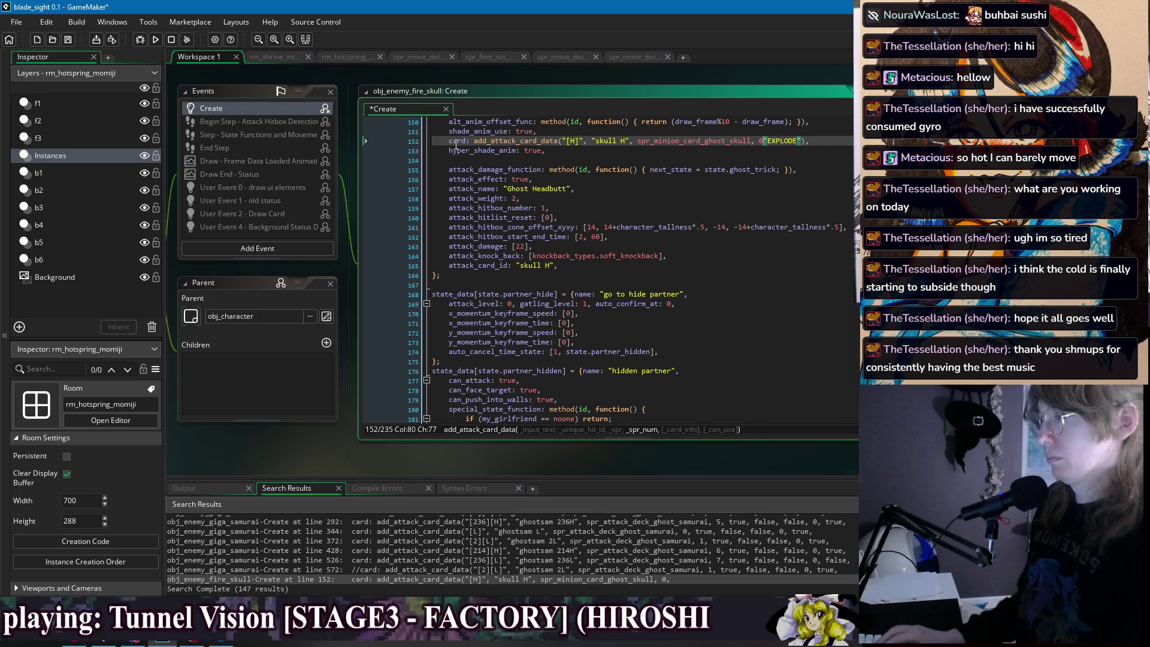
type(",")
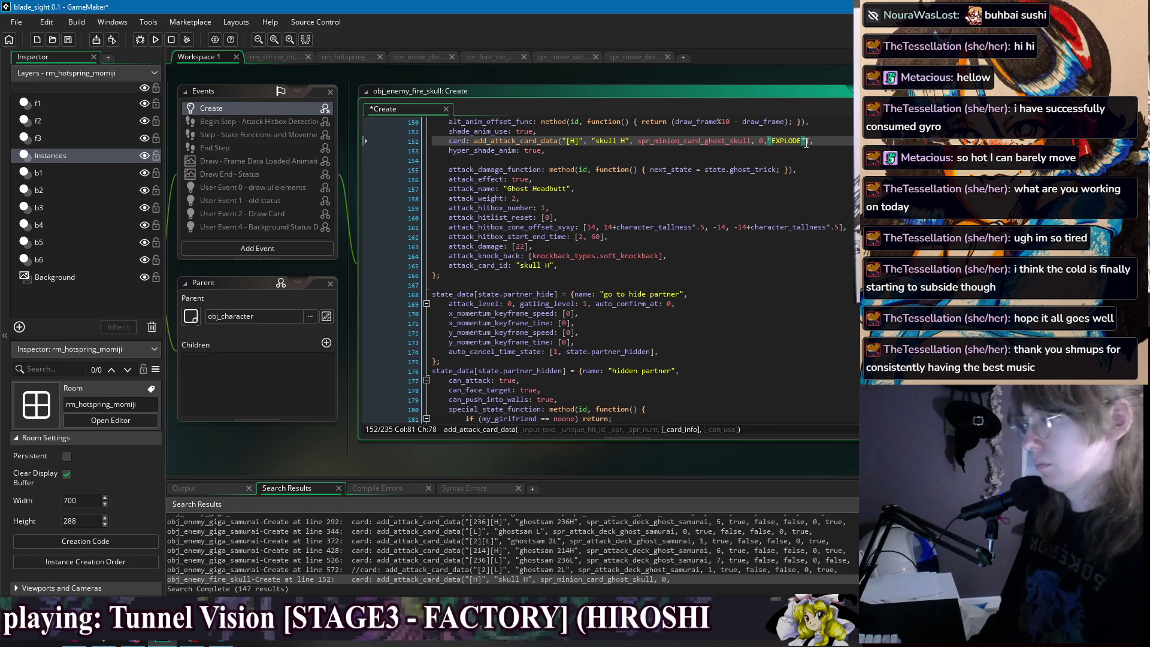
key("BackSpace")
key("Delete")
key("Delete")
key("Delete")
Save the fire skull Create code and open the giga samurai's first card data call.
left_click(805, 140)
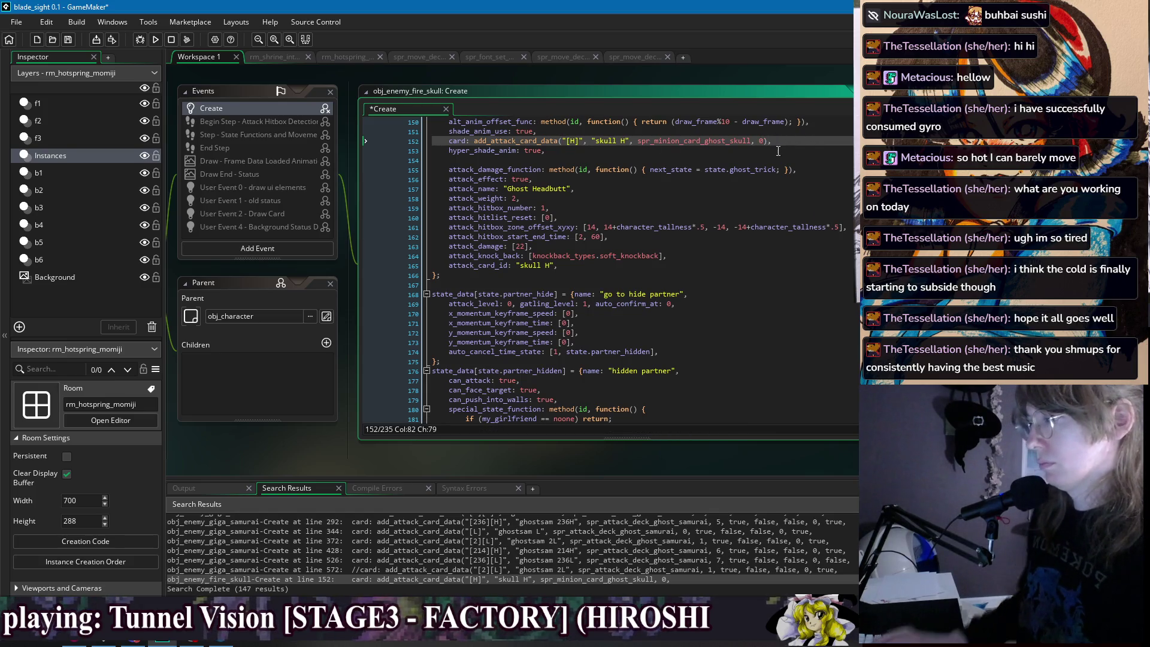
key("ctrl+s")
key("Down")
key("Down")
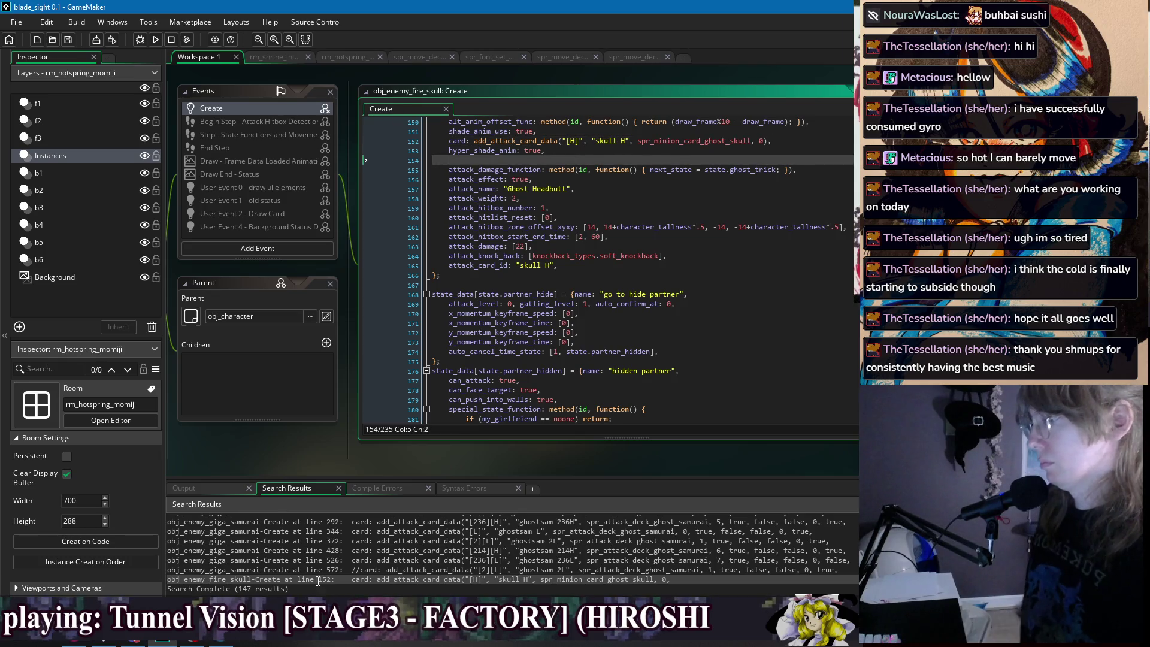
scroll(305, 526, "up", 2)
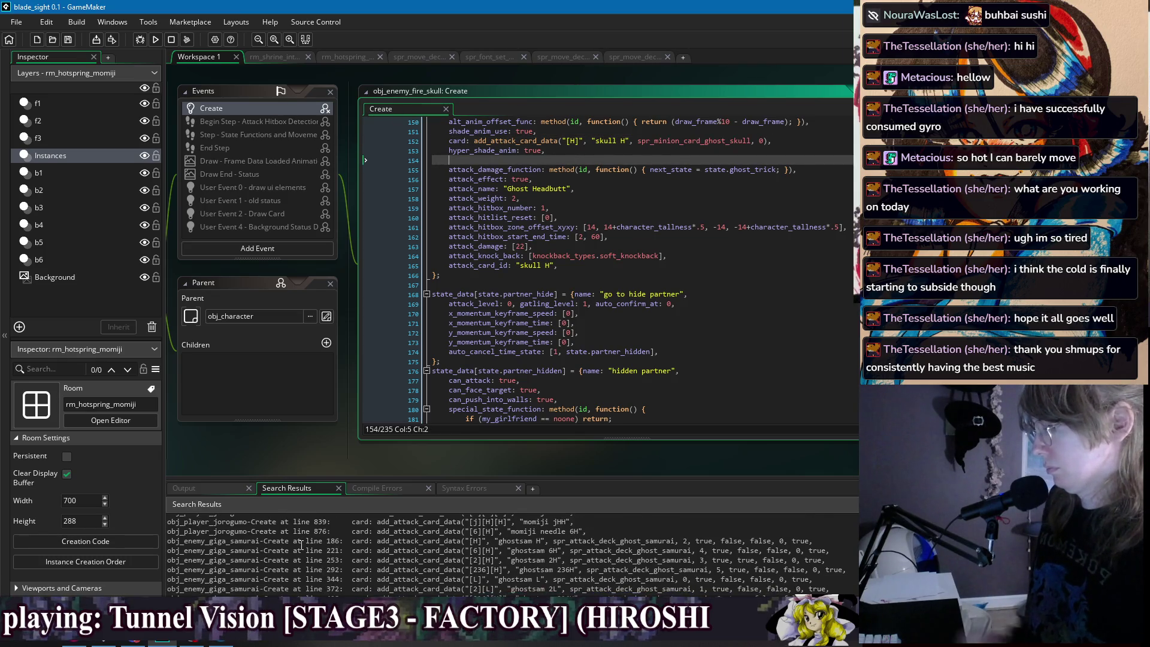
double_click(305, 540)
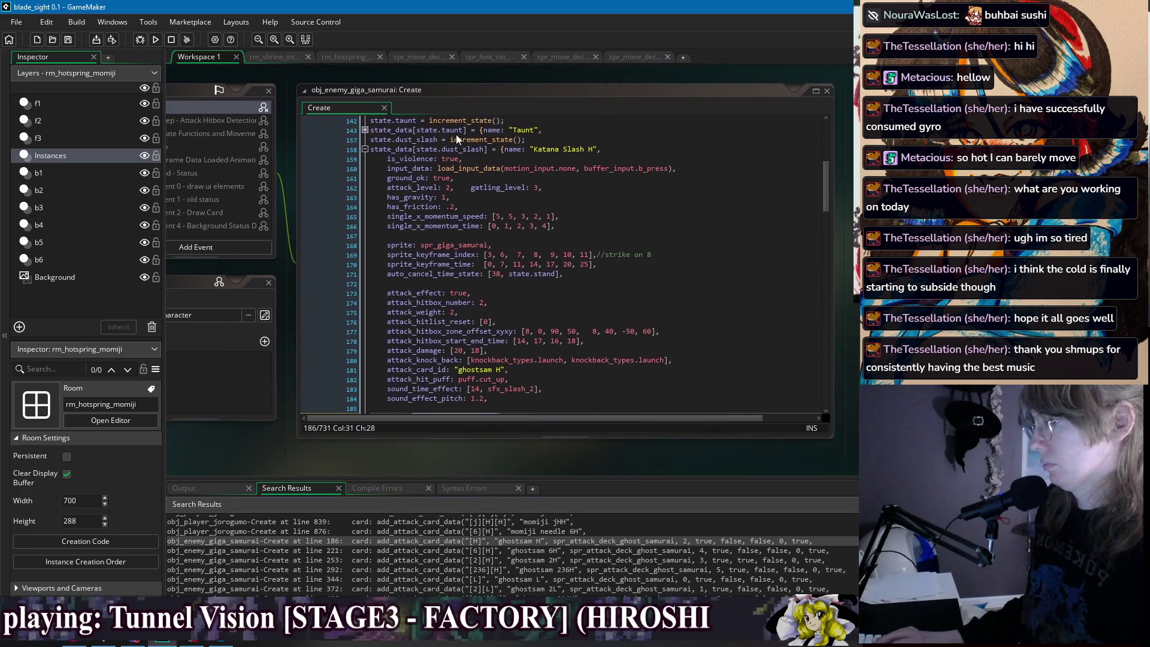
Search for add_attack_card_data and strip the ghostsam H call's flags and empty string.
scroll(532, 284, "down", 2)
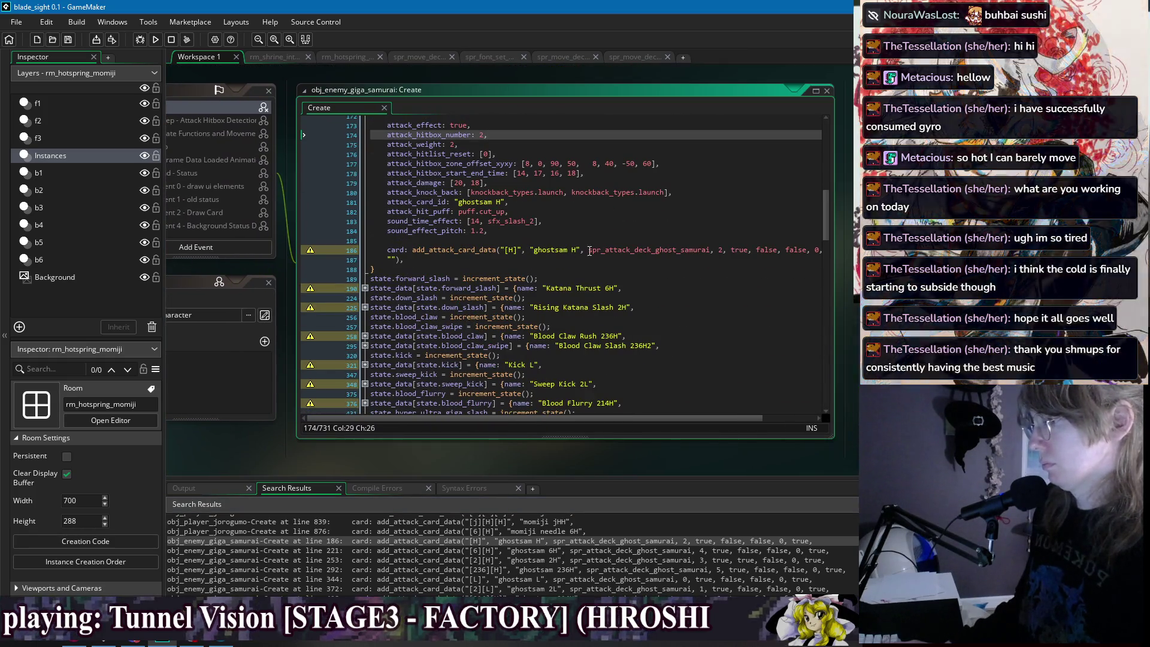
double_click(421, 248)
key("ctrl+f")
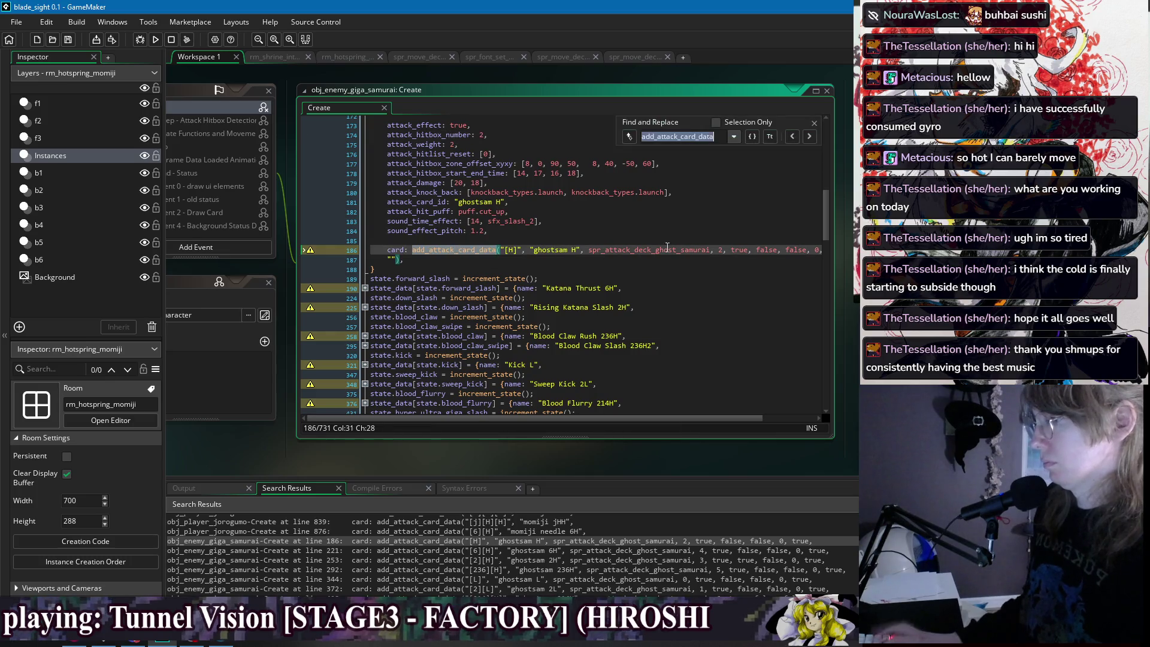
left_click_drag(730, 250, 829, 246)
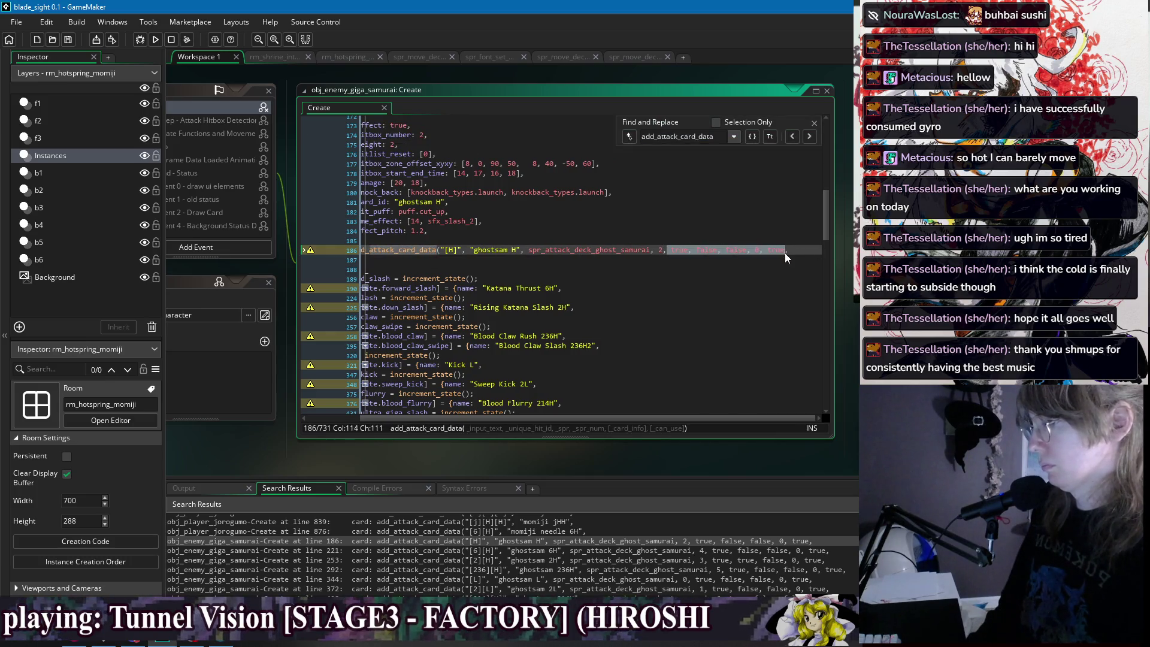
key("BackSpace")
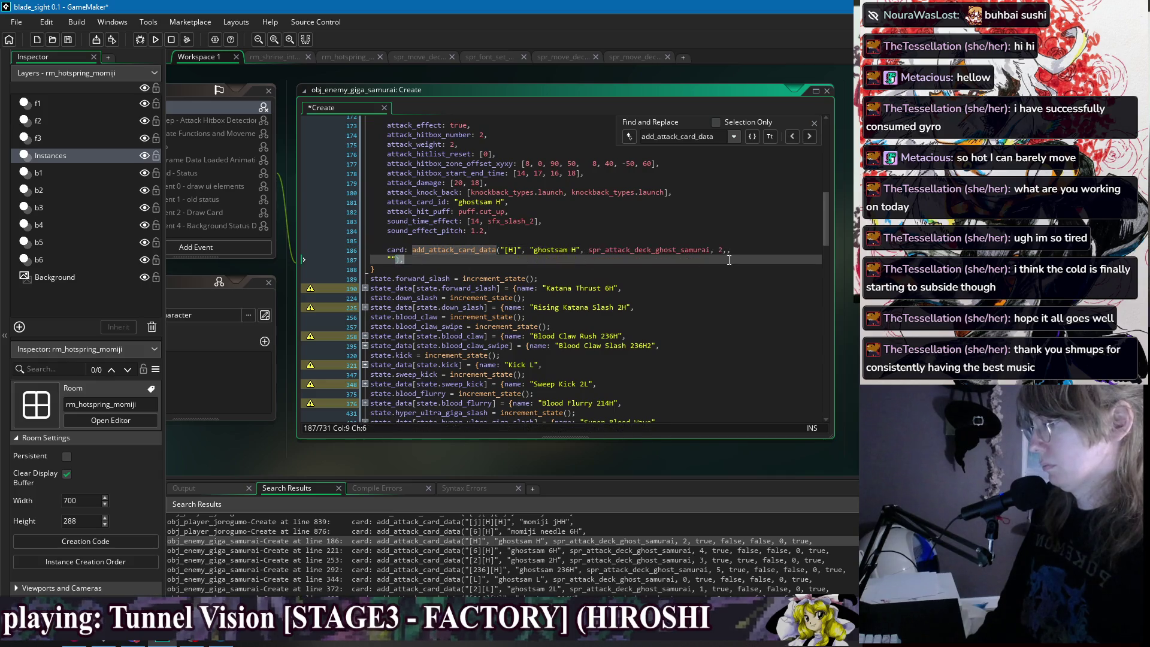
left_click_drag(395, 260, 726, 251)
key("BackSpace")
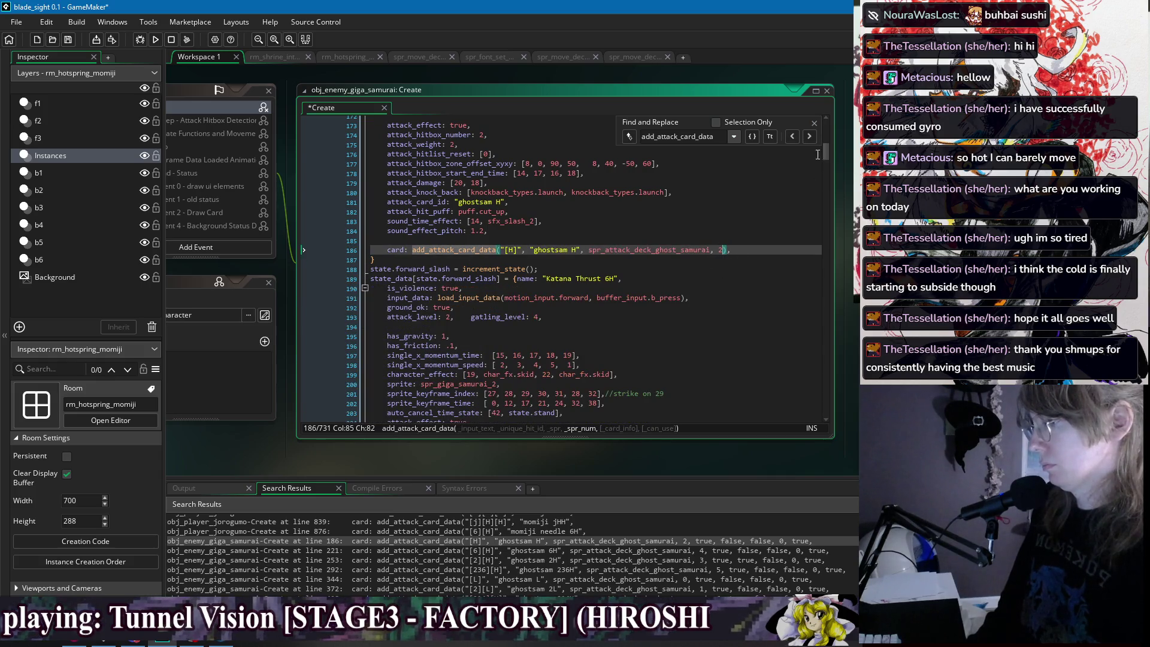
Delete the unused arguments after 4 in the ghostsam 6H call.
left_click(810, 137)
scroll(565, 171, "up", 2)
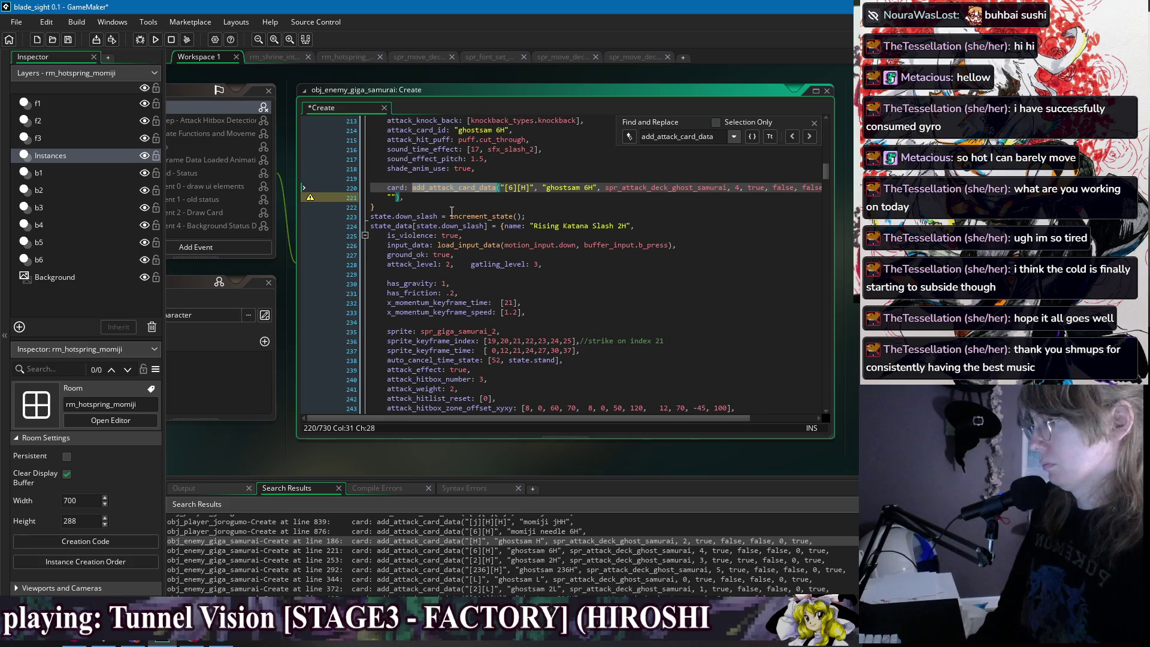
left_click(454, 195)
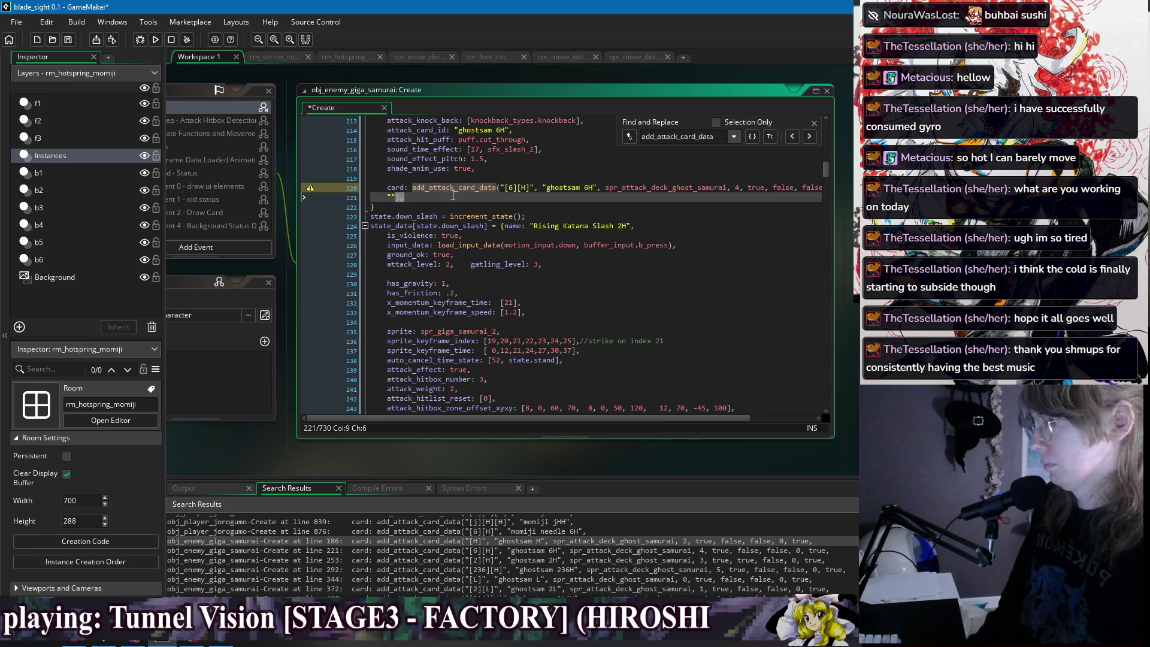
left_click(740, 188, "shift")
key("BackSpace")
Strip the extra arguments from the ghostsam 2H and 236H calls, ending 236H at 5.
left_click(805, 137)
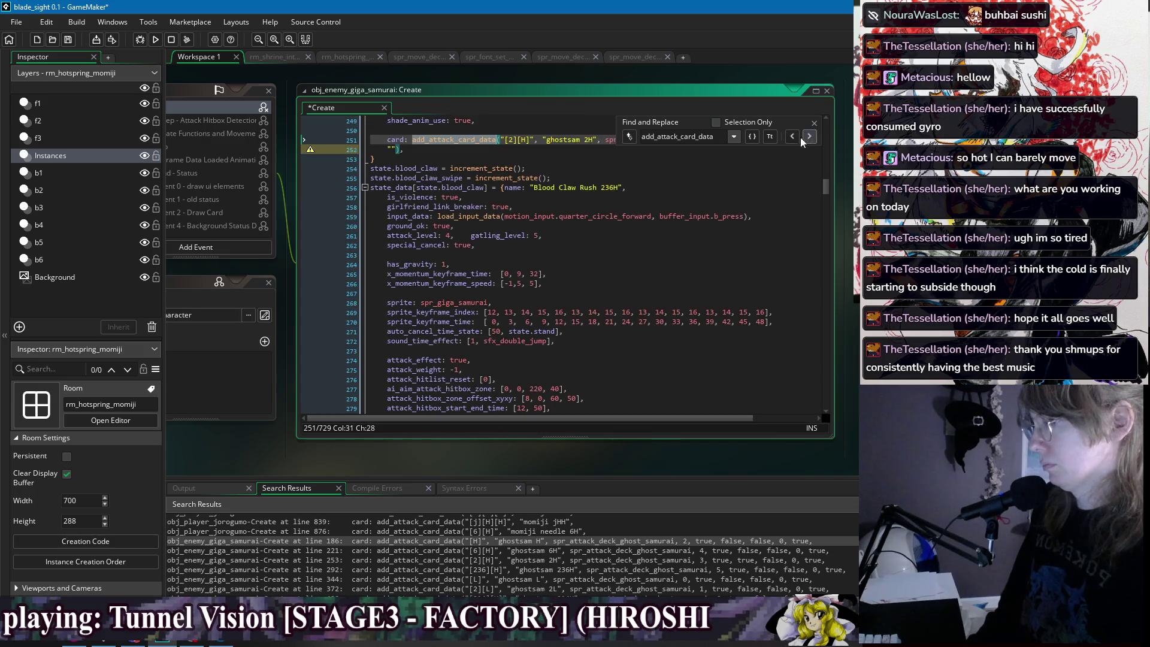
left_click(600, 220)
left_click(726, 211, "shift")
key("BackSpace")
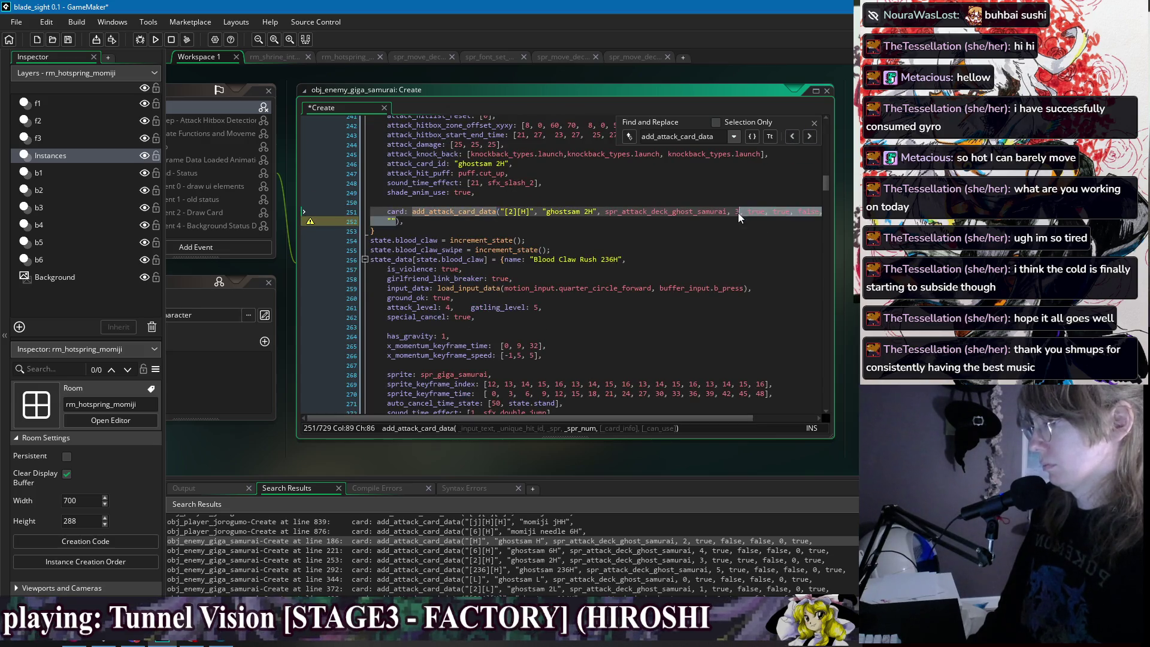
left_click(810, 138)
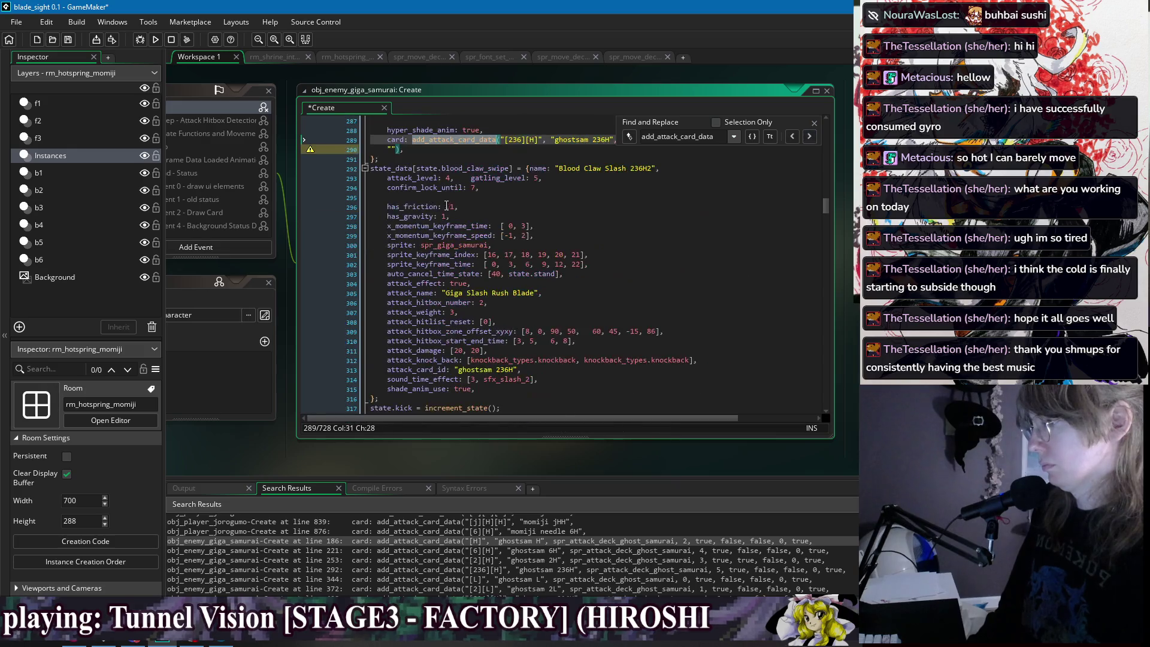
left_click(403, 244)
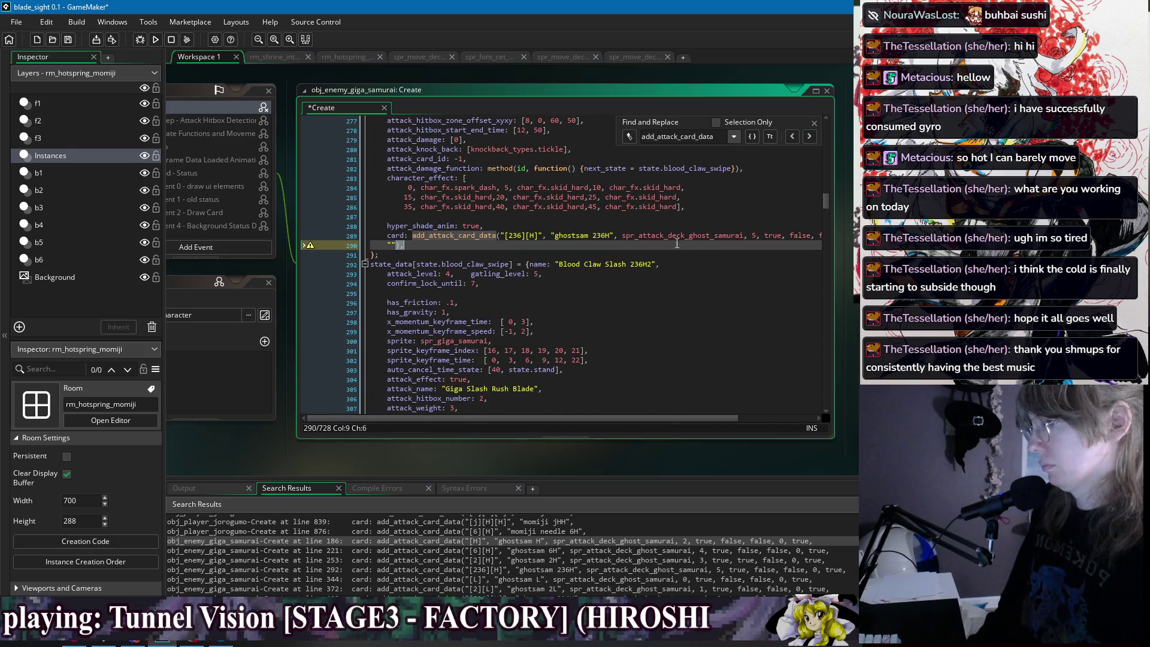
left_click(755, 236, "shift")
key("BackSpace")
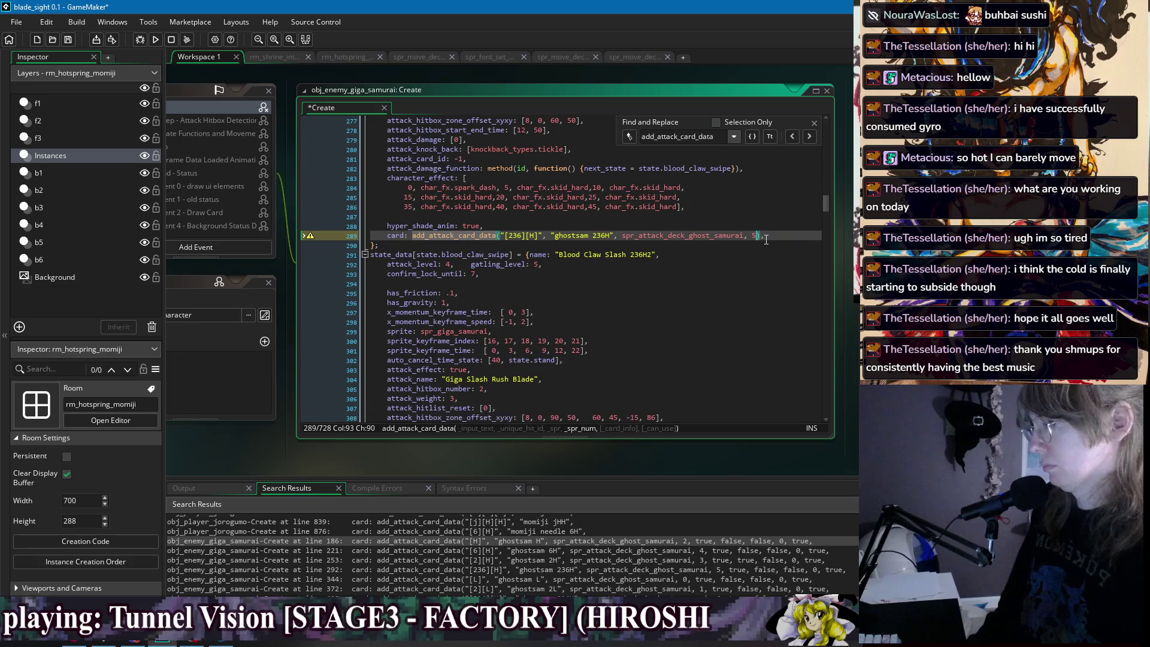
Add 'Dash forward and hit with a claw attack.' as the 236H description after 5 and save.
type(",")
key("Return")
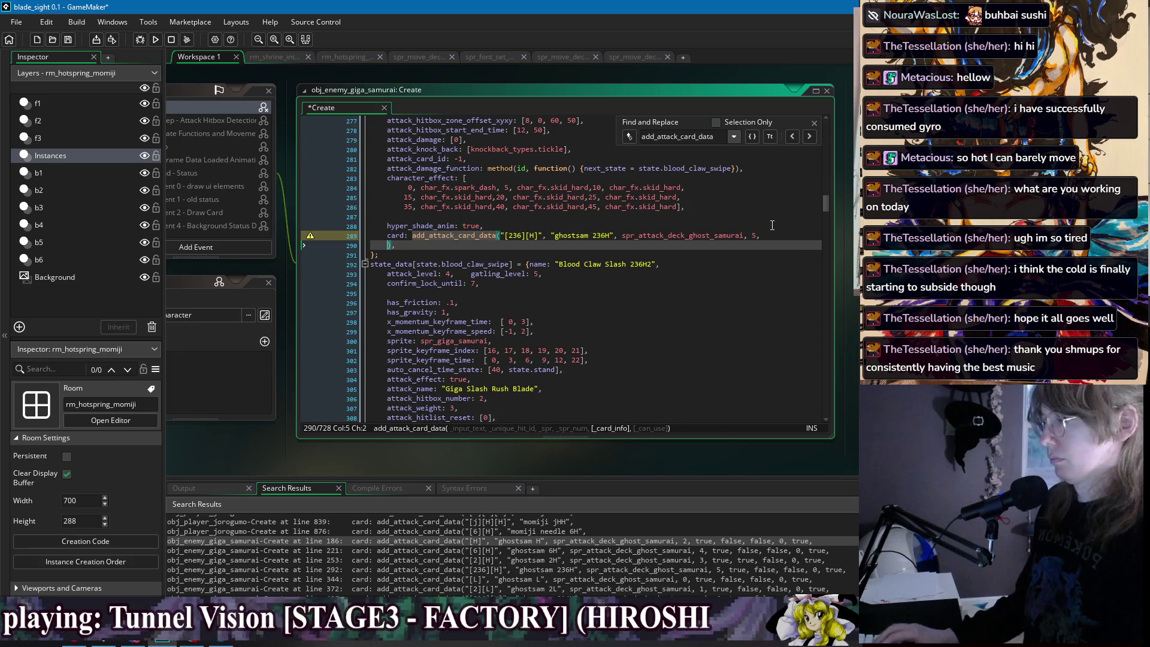
type("\"Dash for")
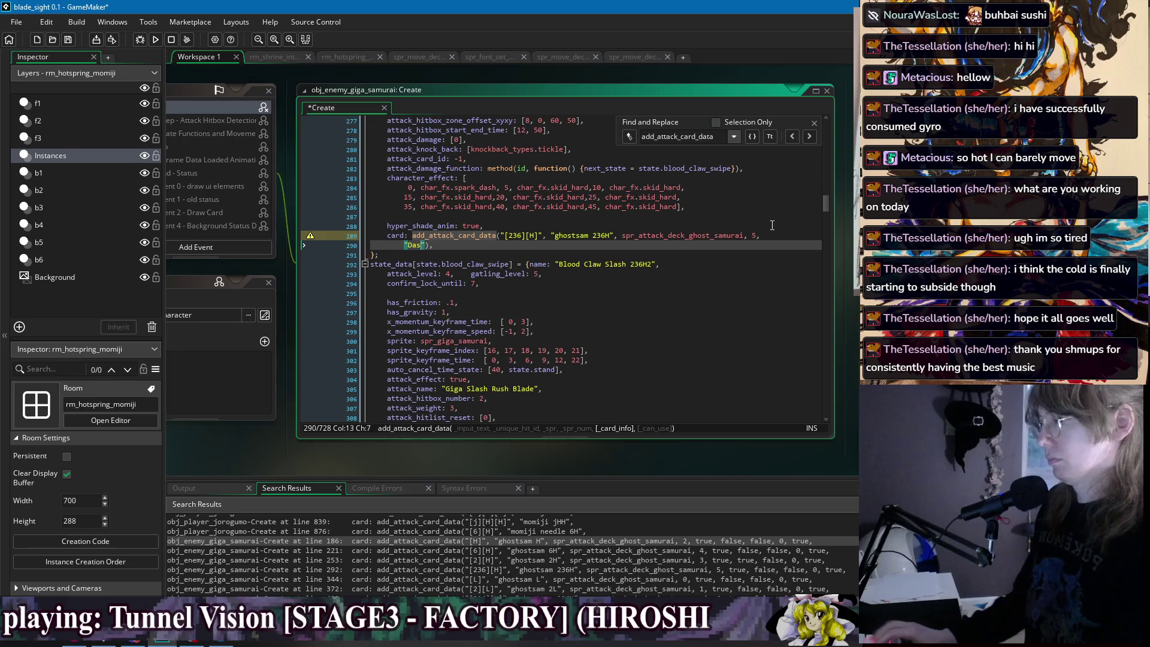
type("ward ")
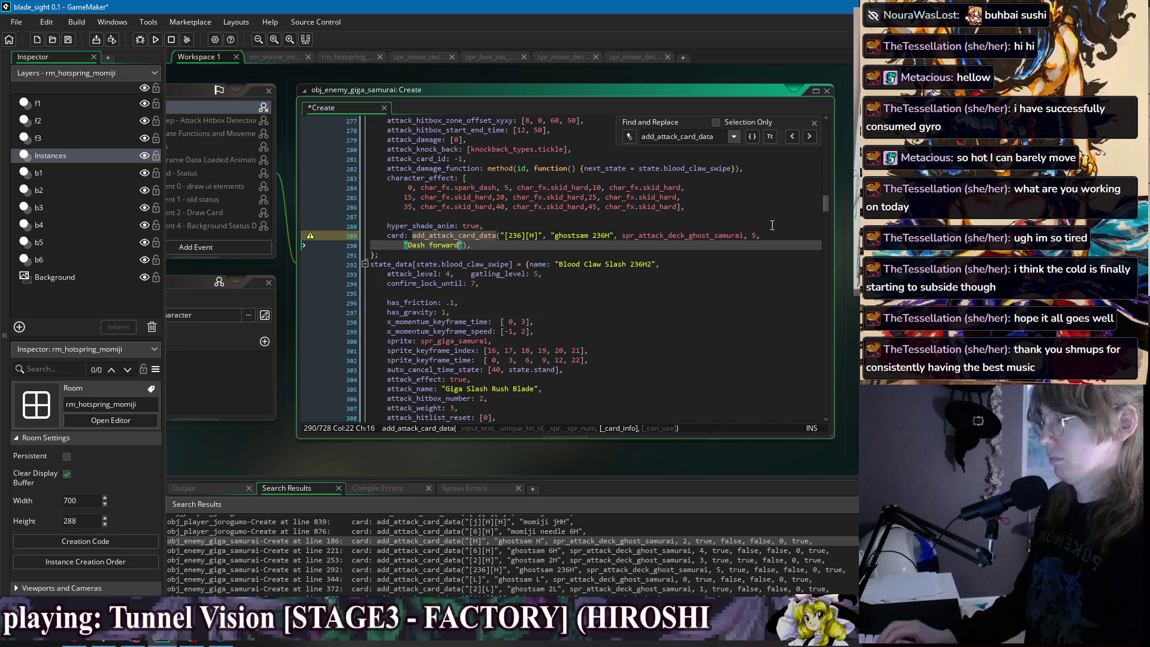
type("and hit")
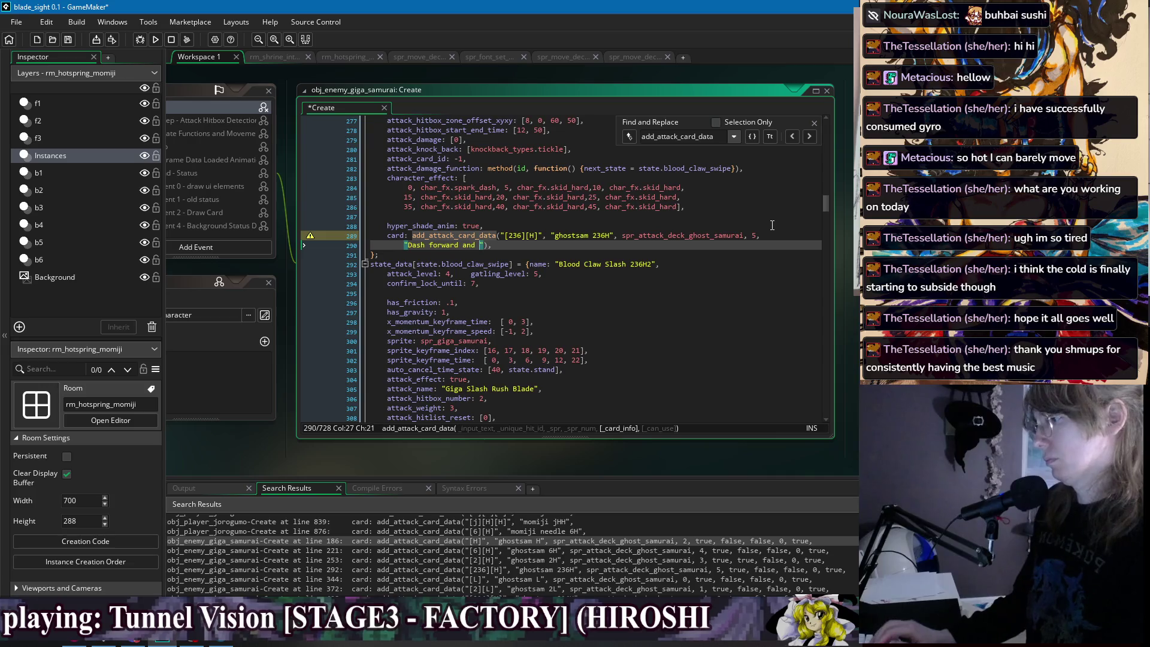
type(" with a ")
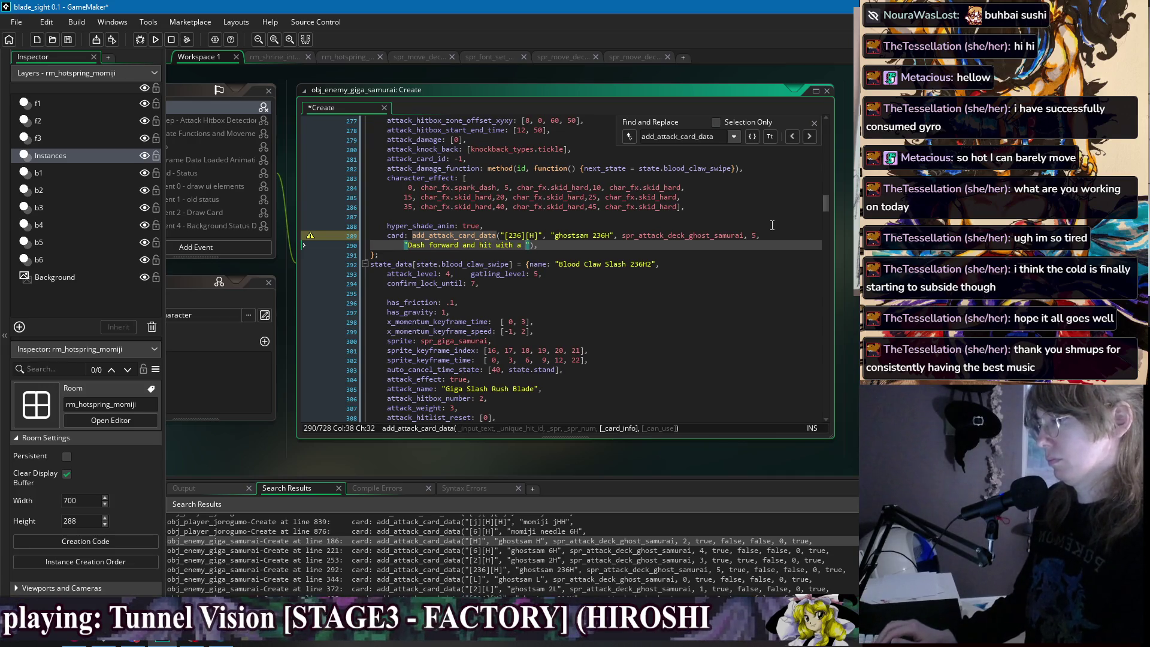
type("claw attack")
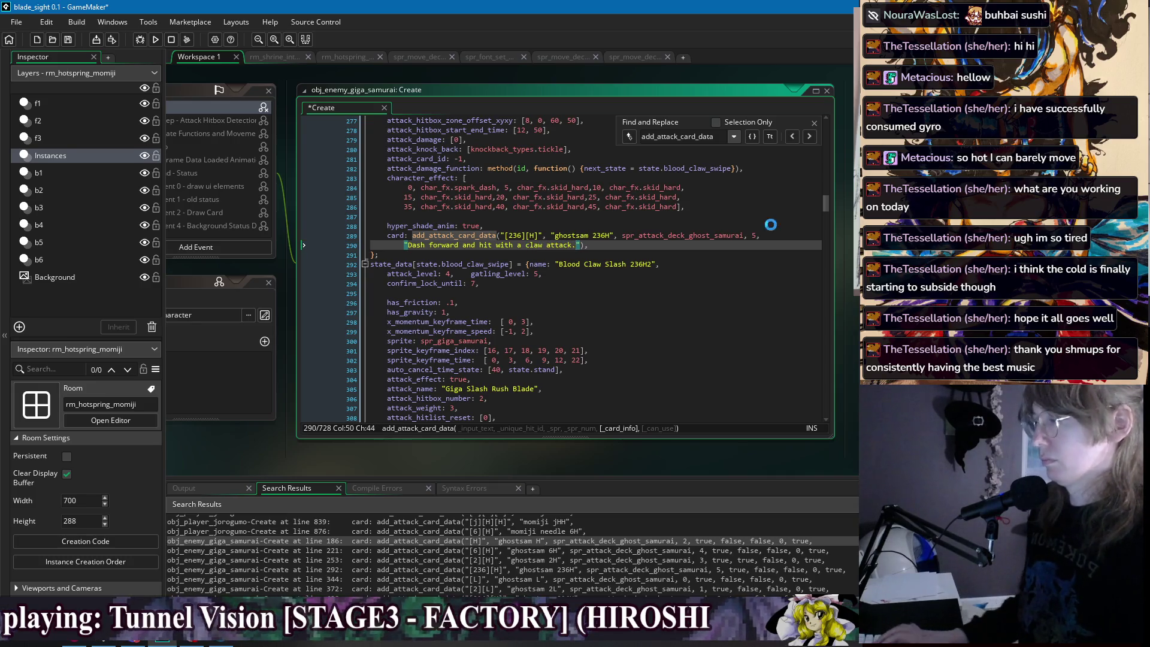
type(".")
key("ctrl+s")
key("End")
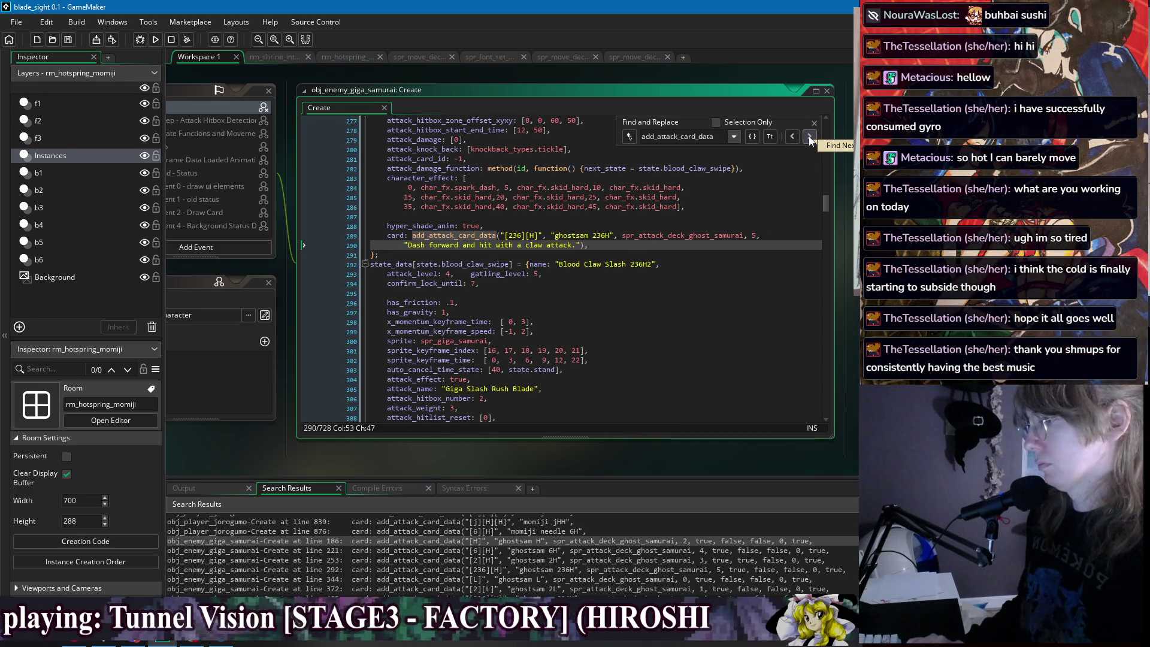
Delete the unused arguments after 0 in the ghostsam L call.
left_click(809, 138)
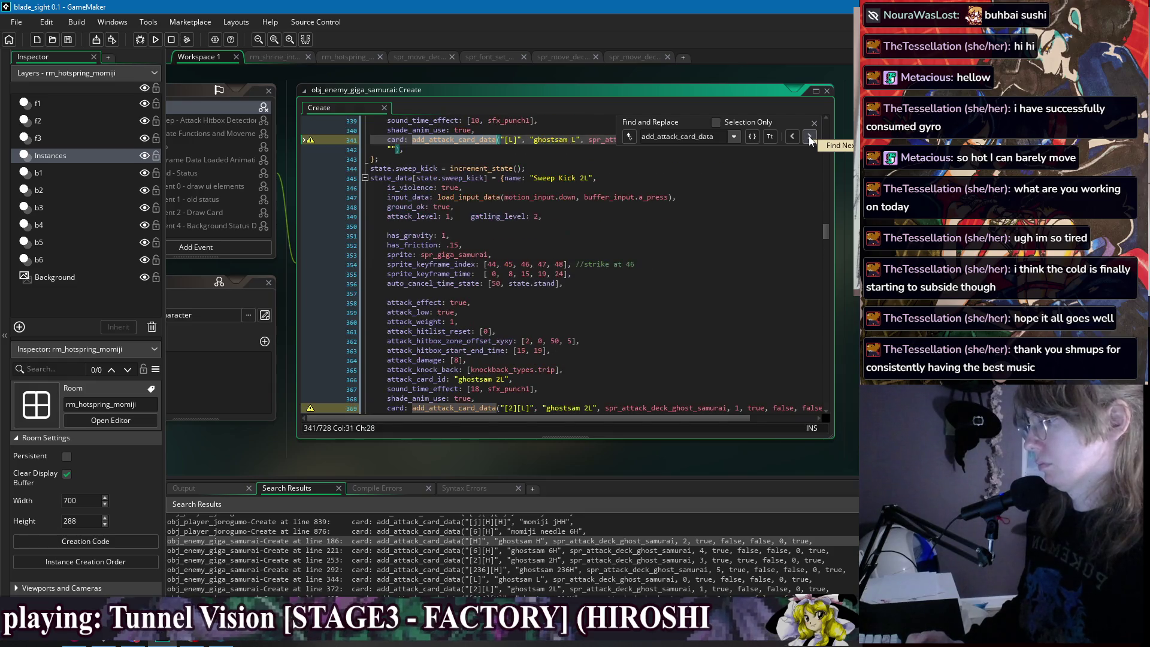
left_click(791, 137)
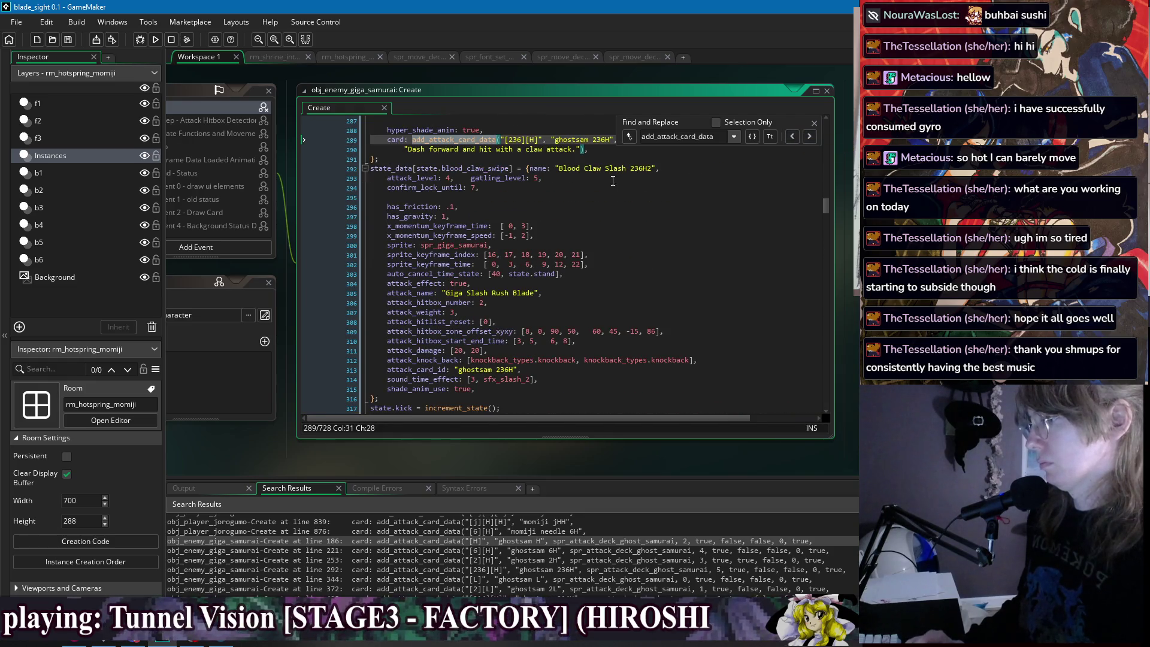
left_click(809, 139)
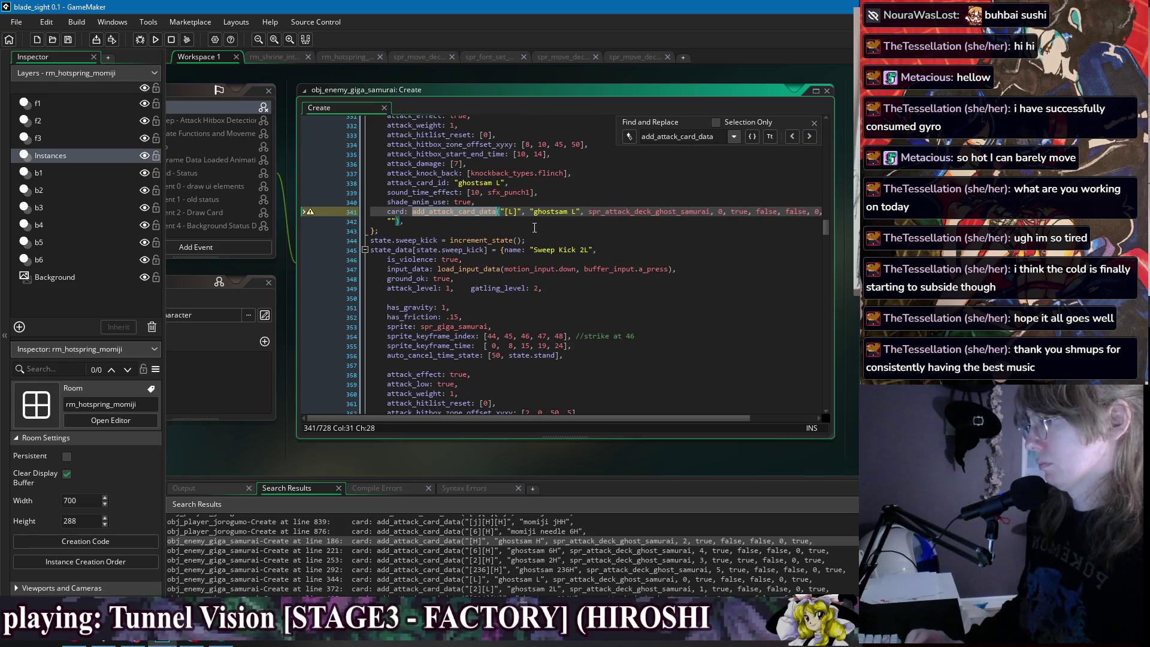
left_click(506, 225)
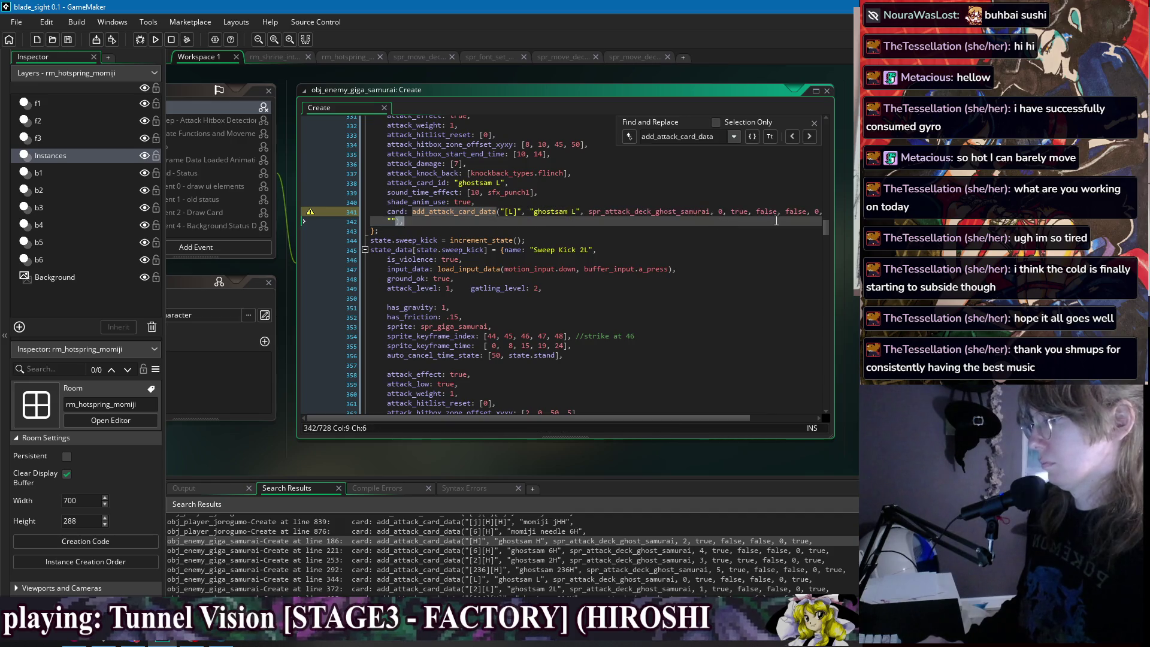
left_click(723, 211, "shift")
key("BackSpace")
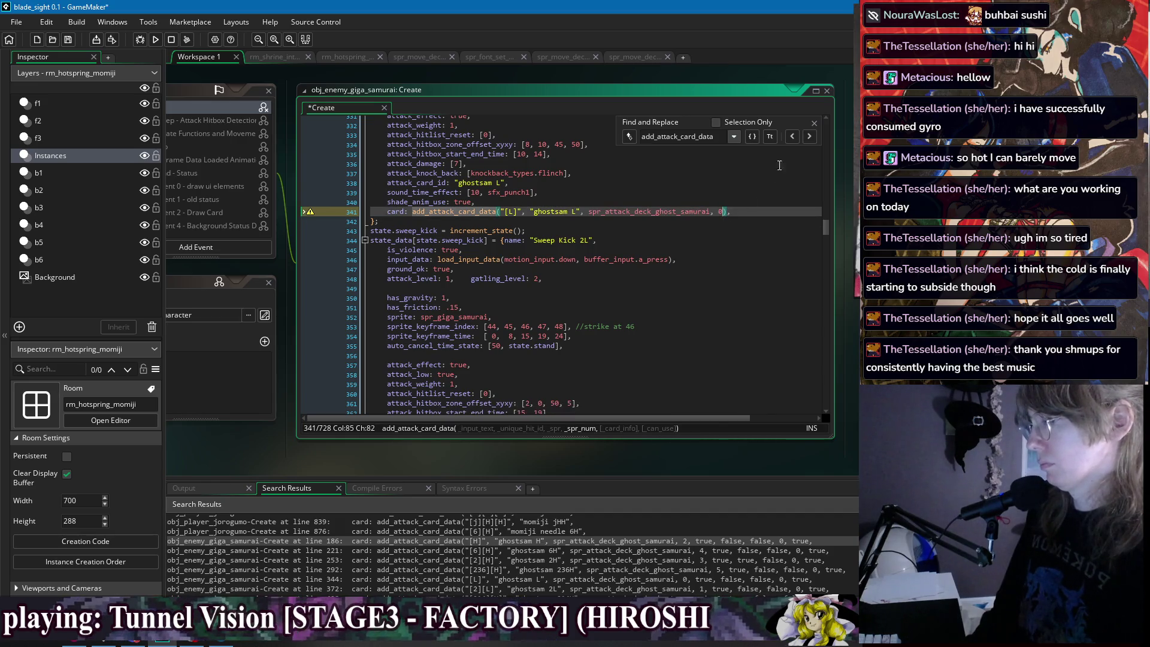
Strip the extra arguments after 1 and 6 from the ghostsam 2L and 214H calls.
left_click(809, 136)
scroll(413, 210, "up", 2)
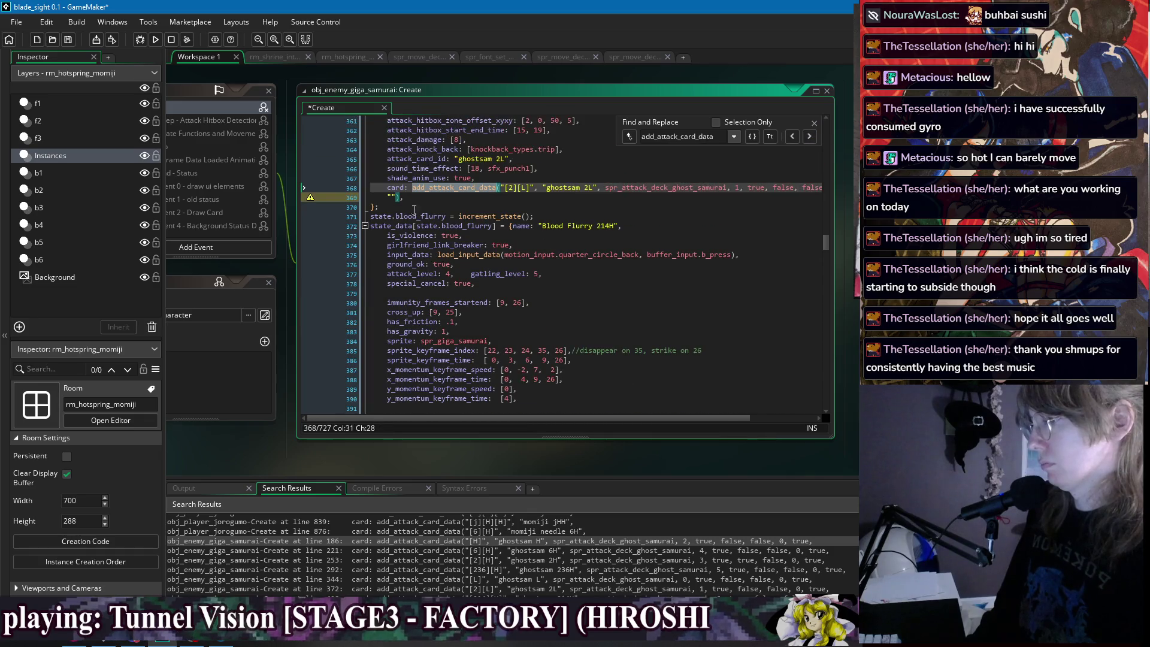
left_click_drag(397, 202, 741, 188)
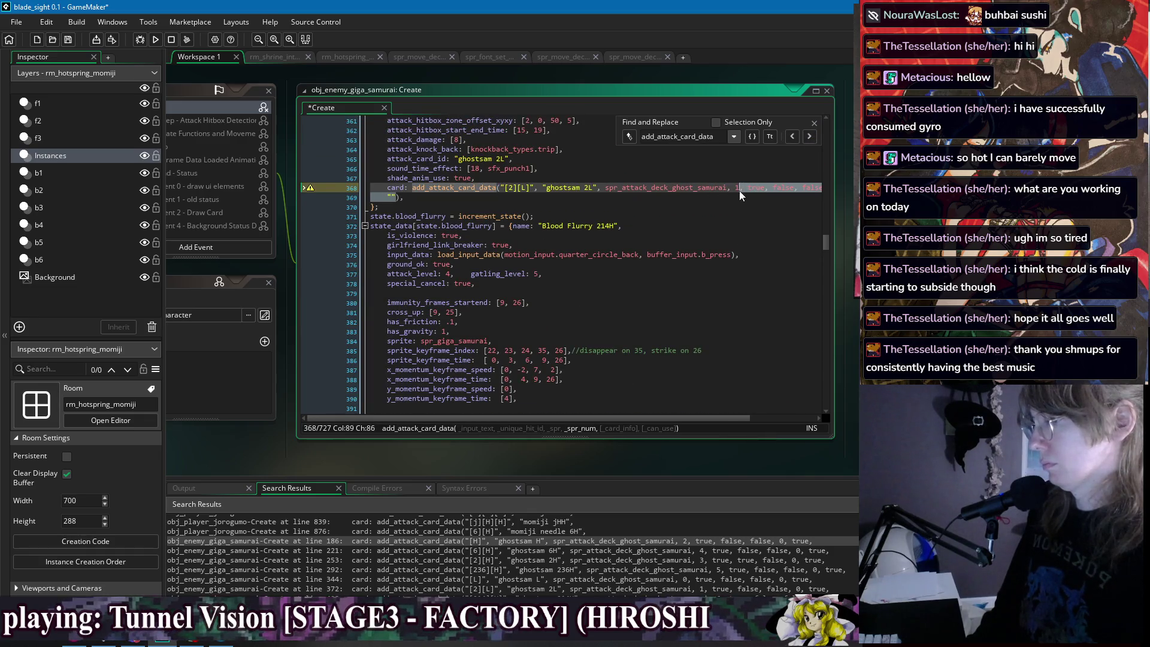
key("BackSpace")
left_click(809, 137)
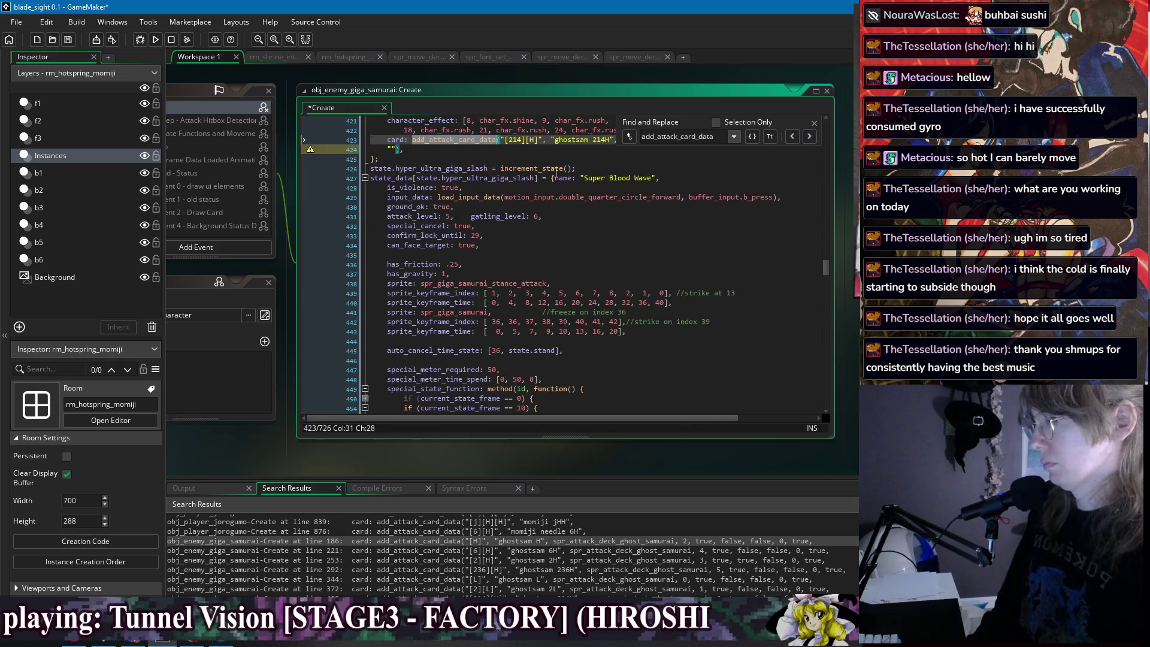
scroll(393, 222, "up", 3)
left_click_drag(396, 223, 758, 212)
key("BackSpace")
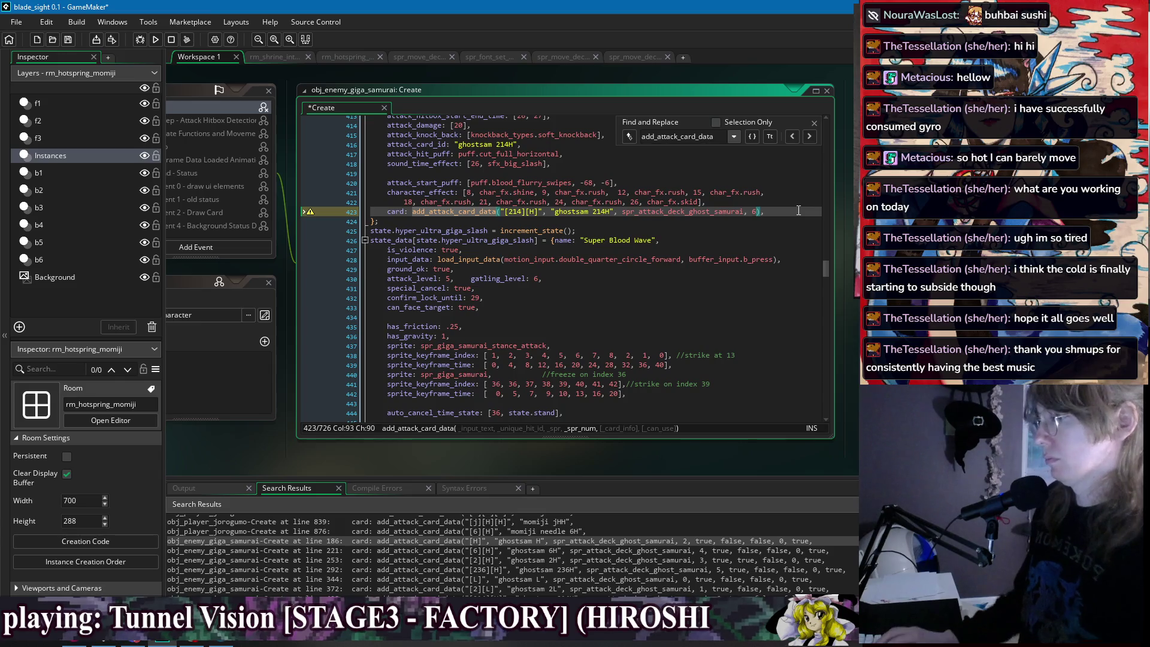
key("Return")
Add an empty description string argument to the 214H call and save.
key("BackSpace")
type(",")
key("Return")
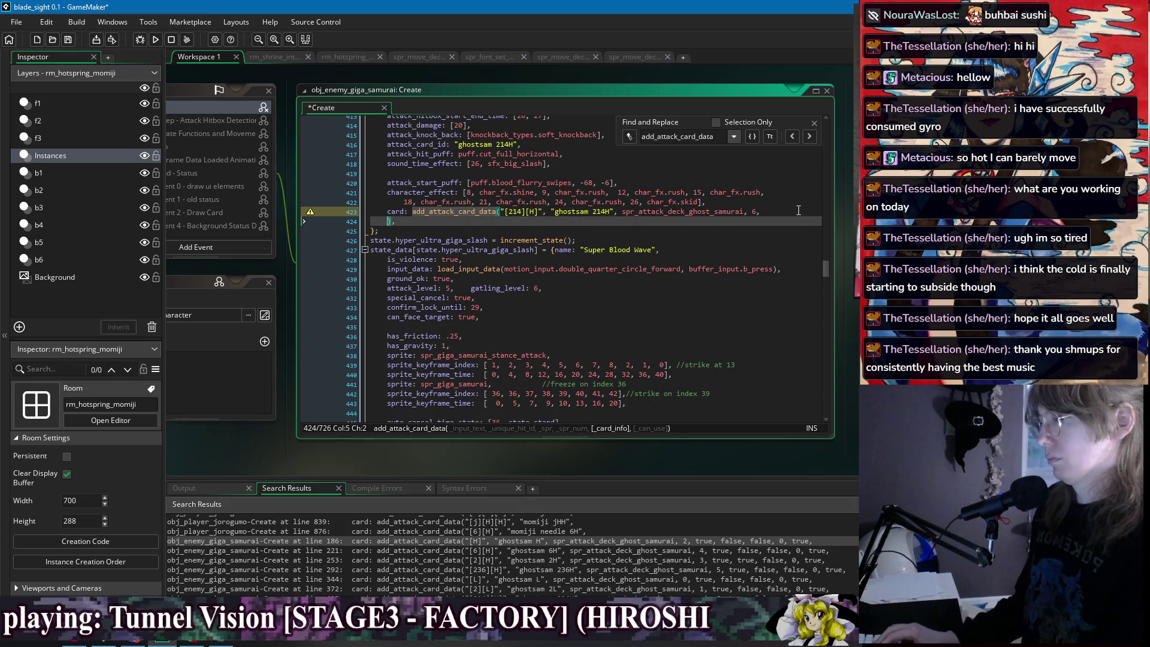
type("\"\"")
key("Left")
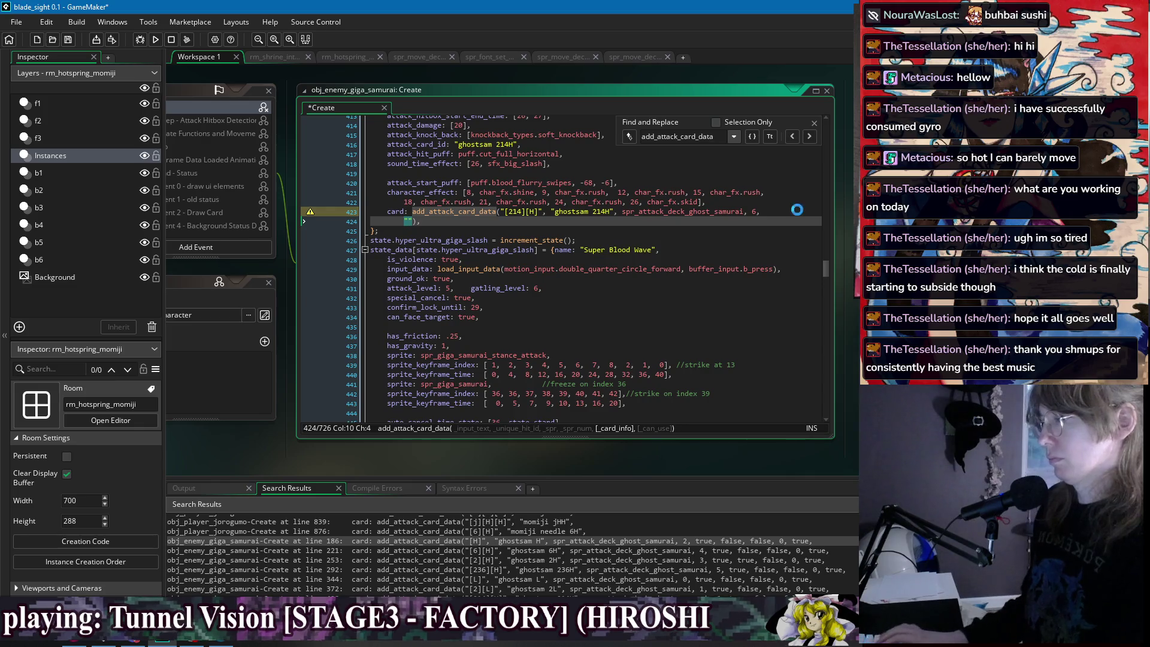
key("ctrl+s")
Fill in the 214H description text, then move on to the next card data call.
scroll(723, 279, "up", 10)
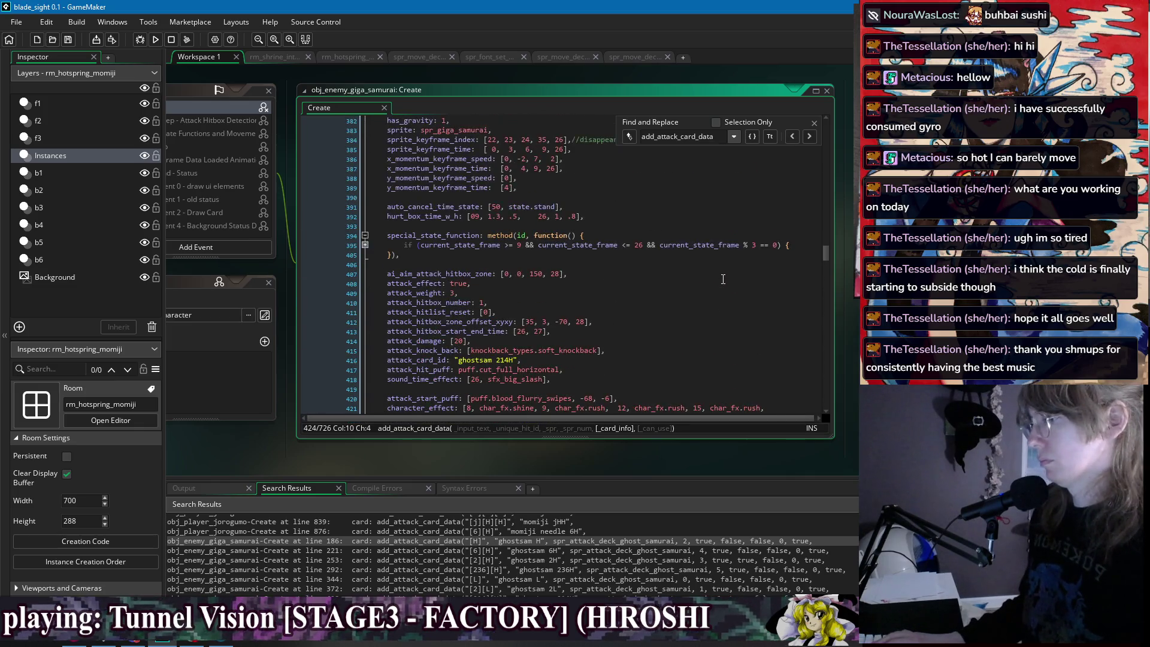
scroll(723, 279, "down", 10)
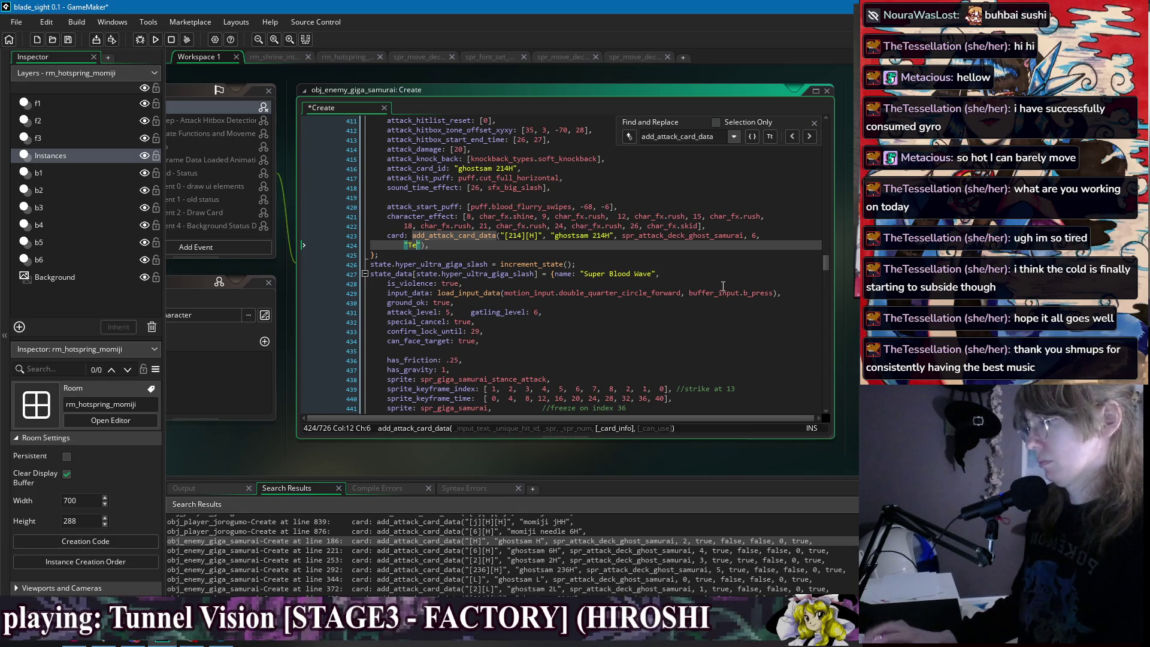
type("leport forward slowly a")
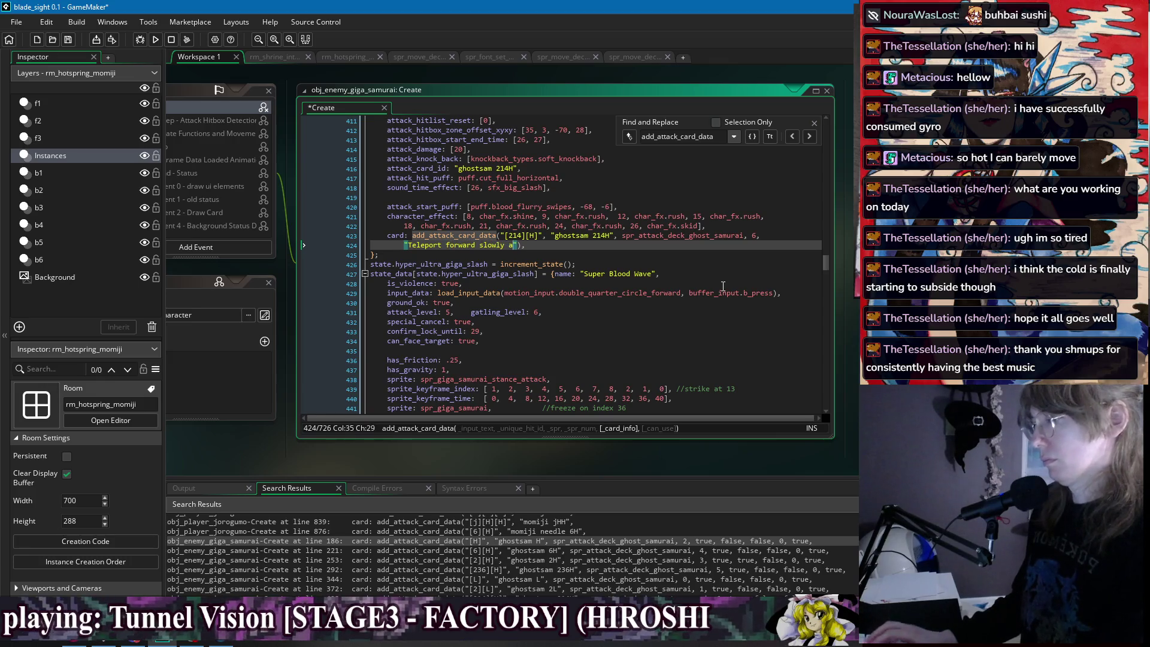
type("nything passed thro")
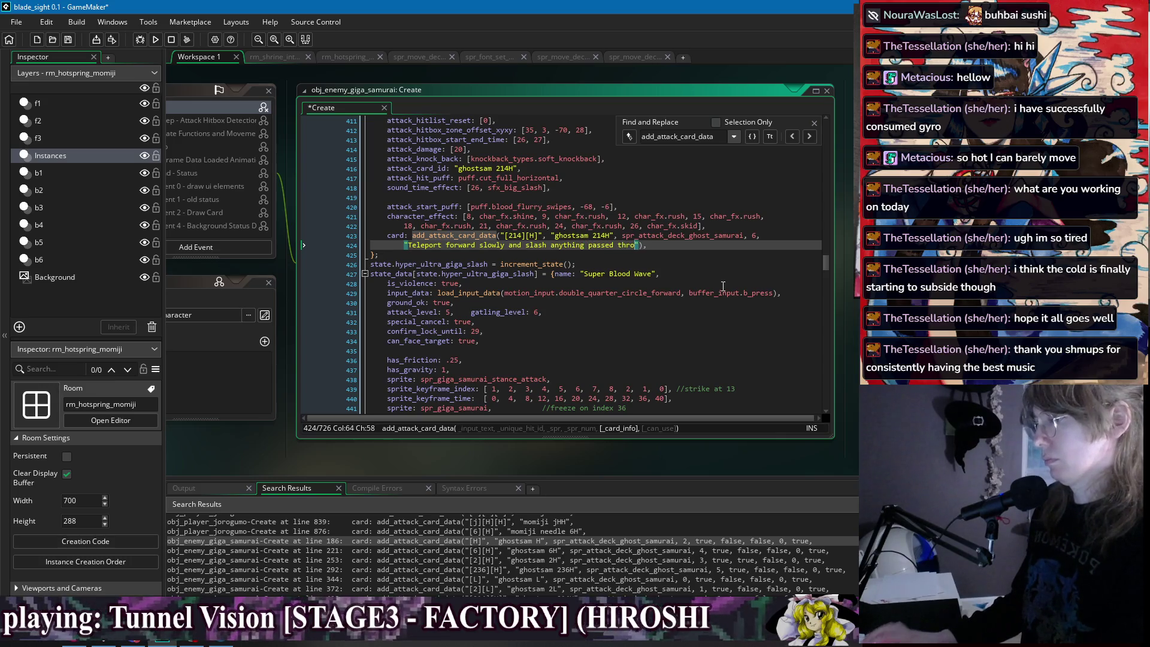
type("ugh.")
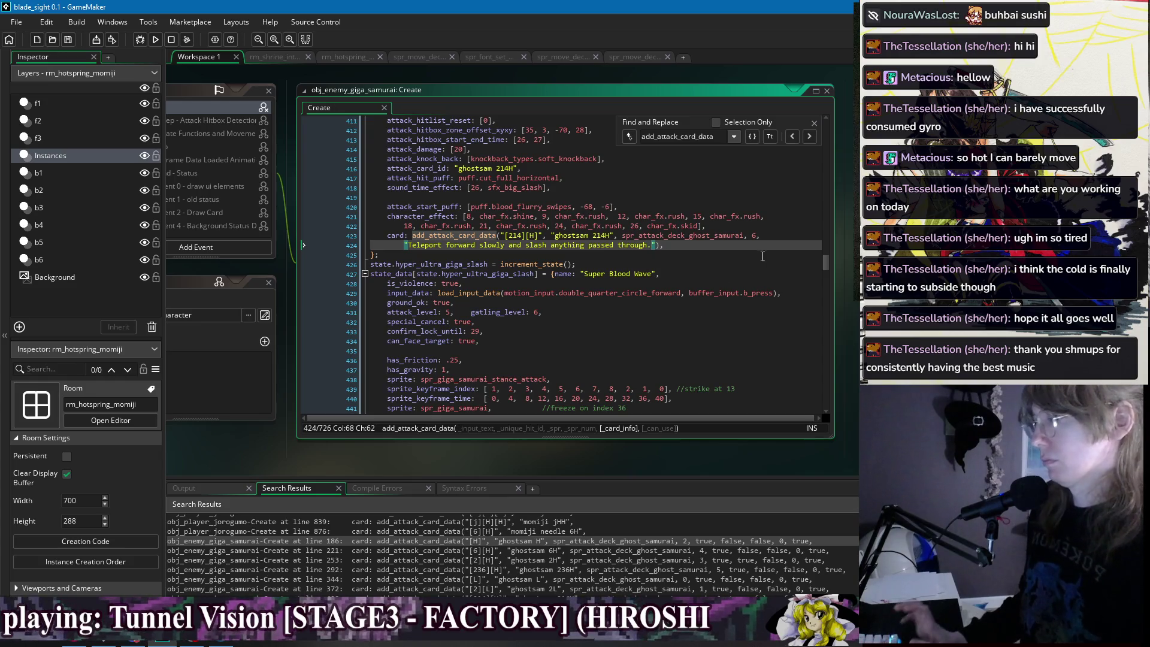
left_click(809, 137)
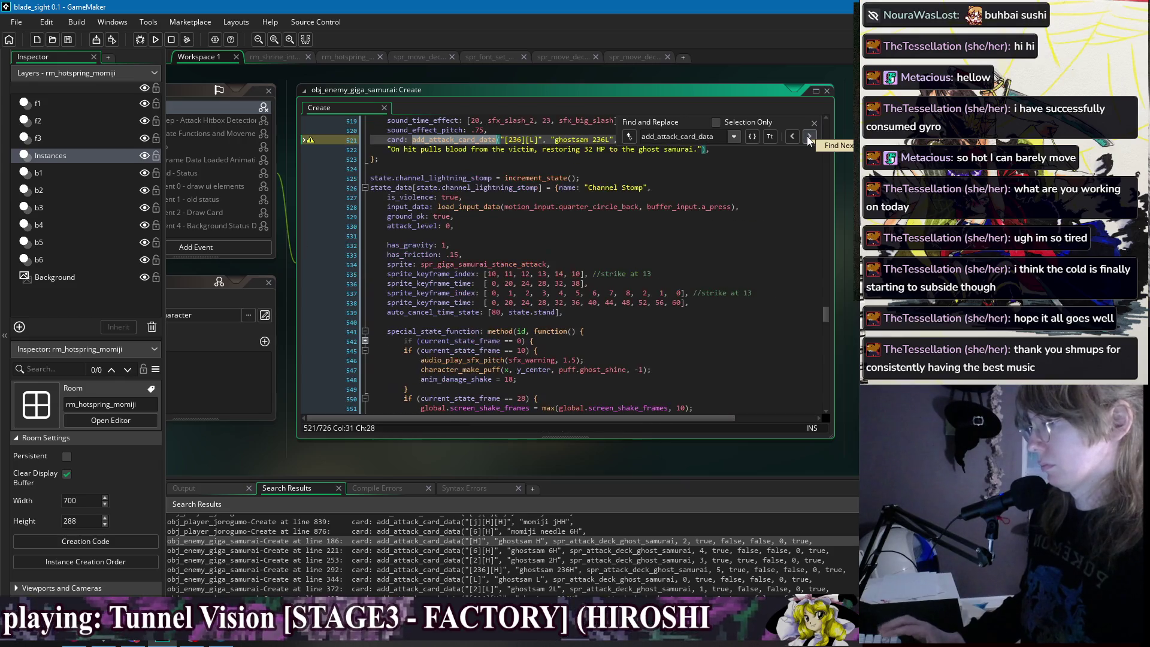
Replace the 236L card's old blood-drain description with "Rip blood out of the enemy." and indent it.
scroll(436, 264, "up", 3)
left_click(387, 215)
key("Tab")
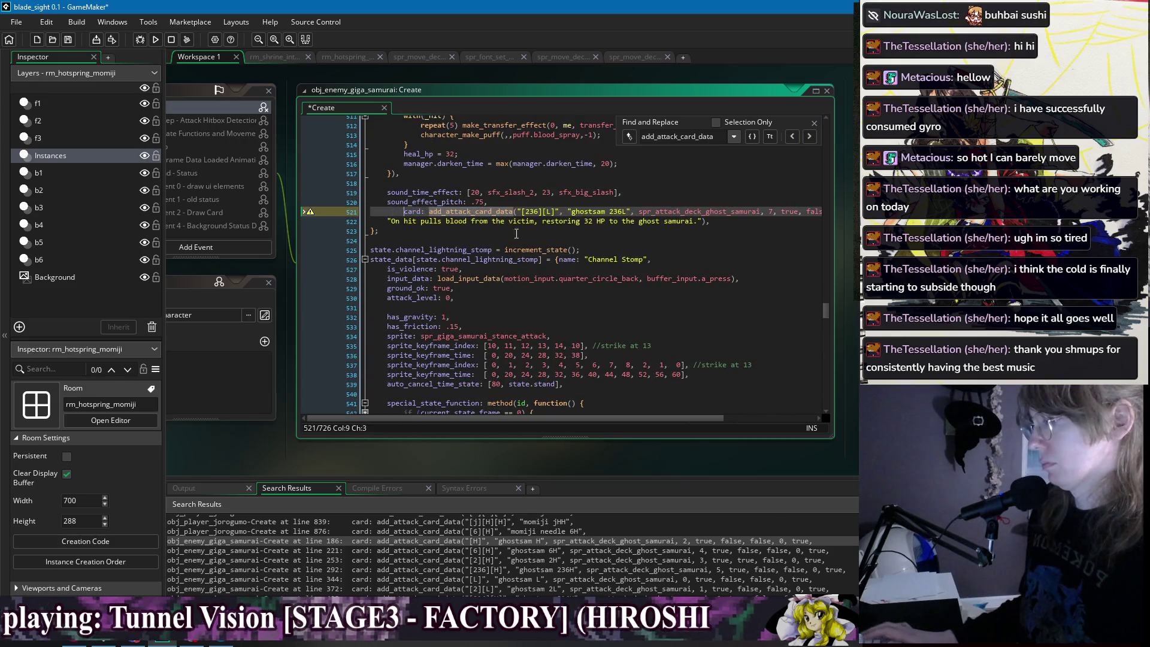
key("ctrl+z")
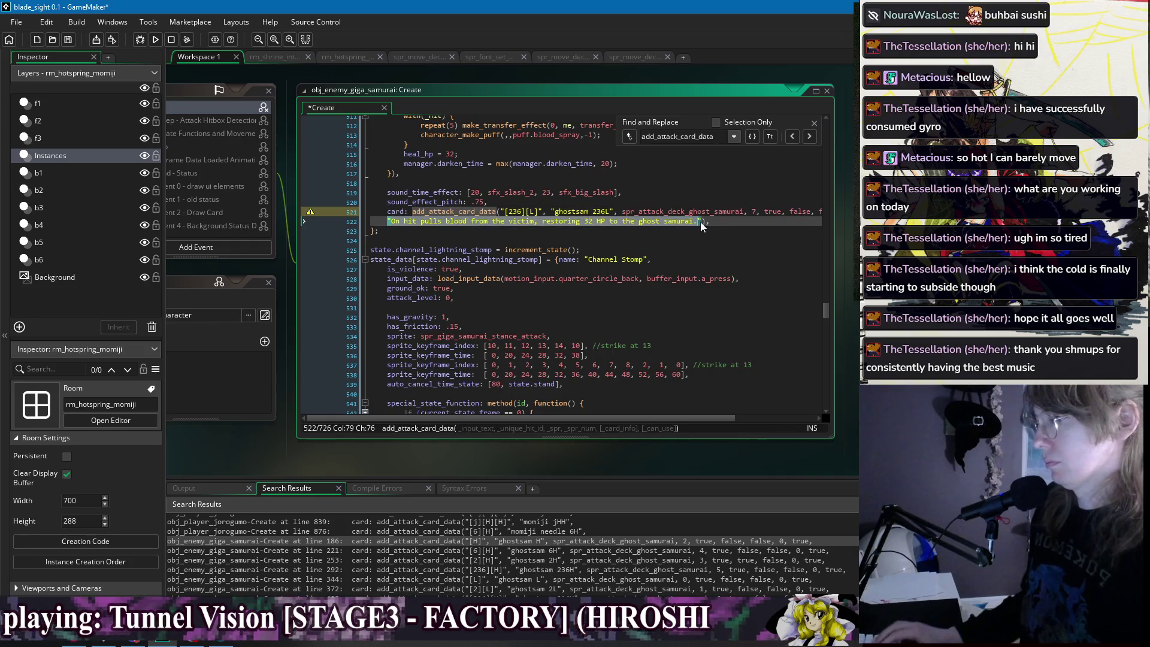
left_click(701, 222)
left_click_drag(646, 222, 399, 221)
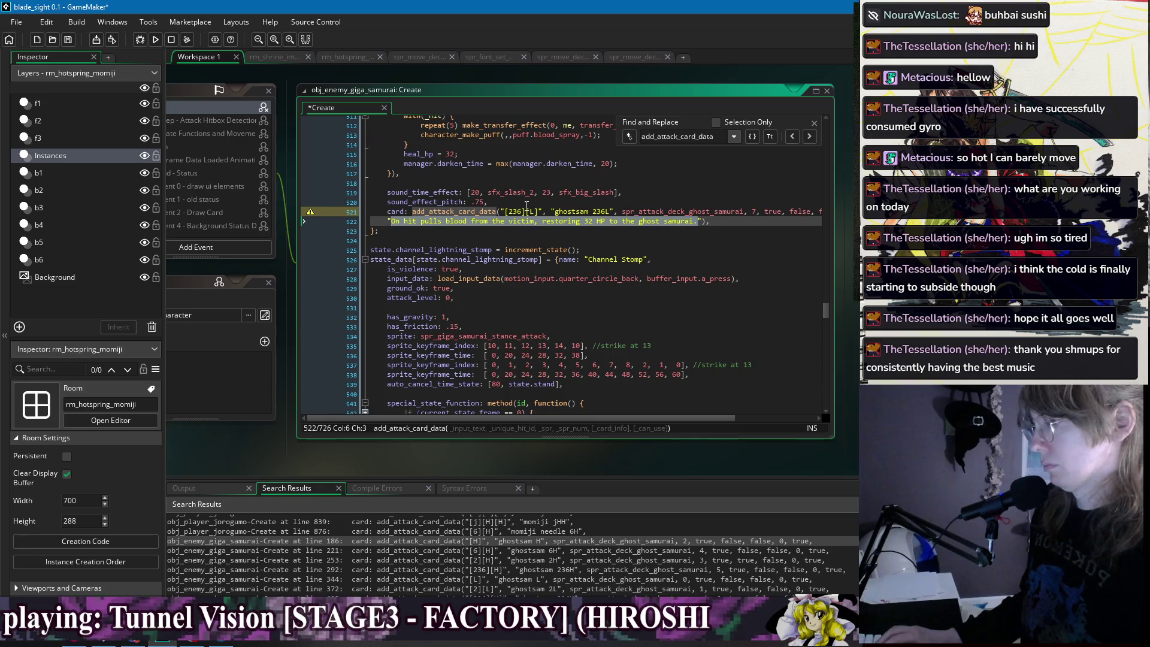
type("Rips blood")
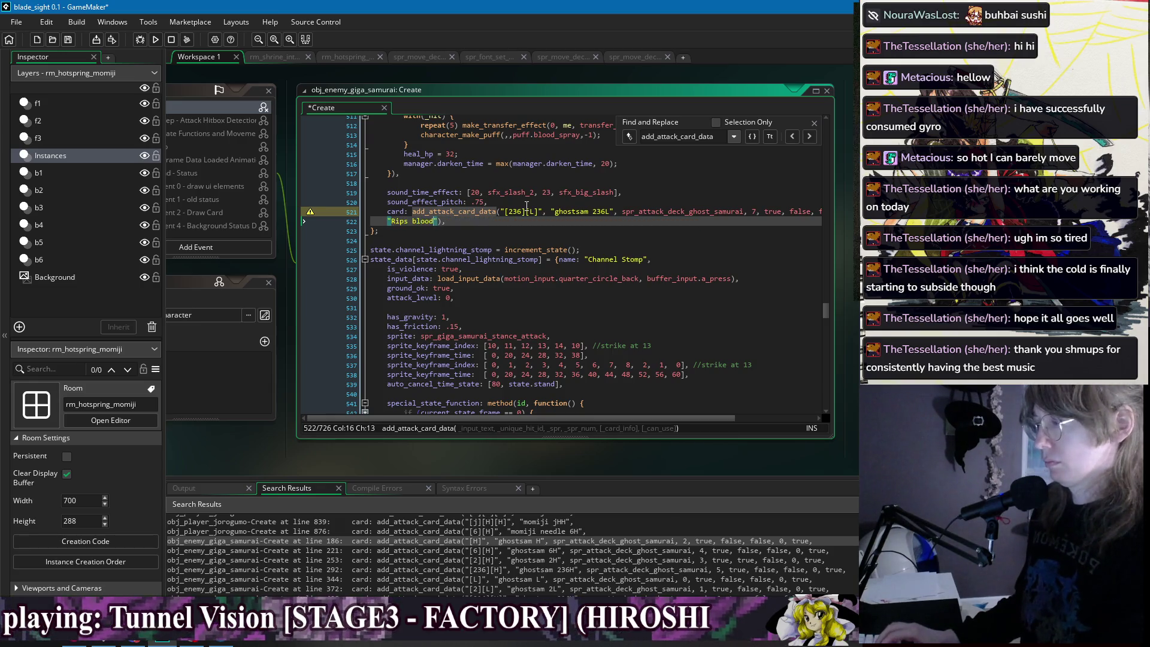
key("BackSpace")
key("BackSpace")
key("BackSpace")
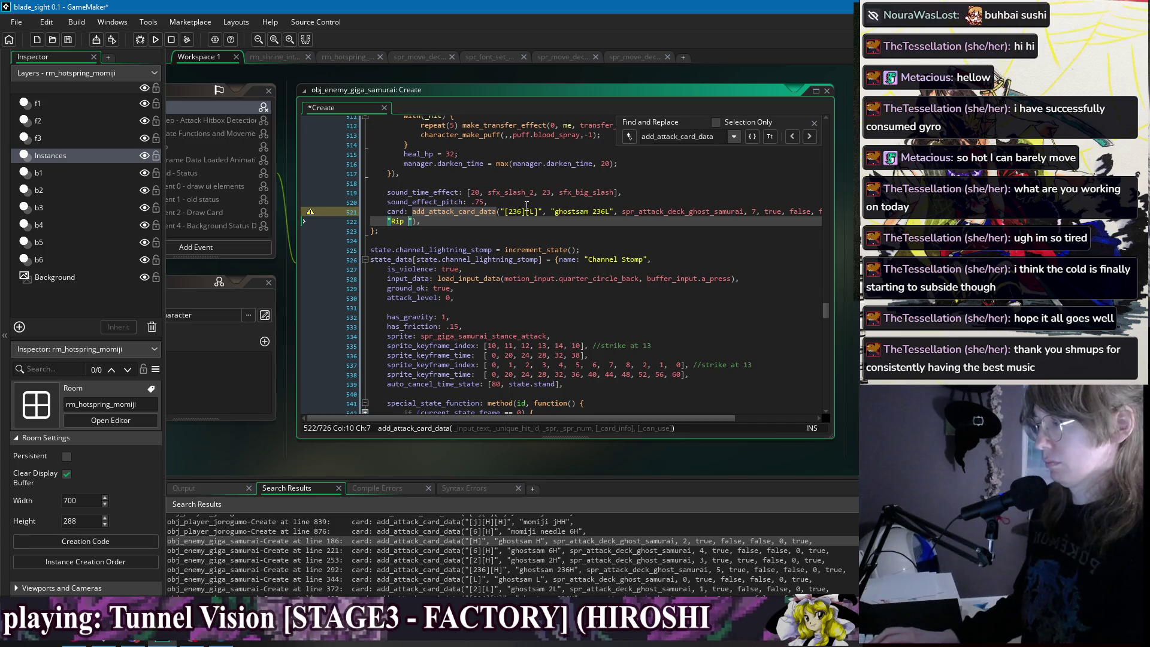
type("blood out of the enemy.")
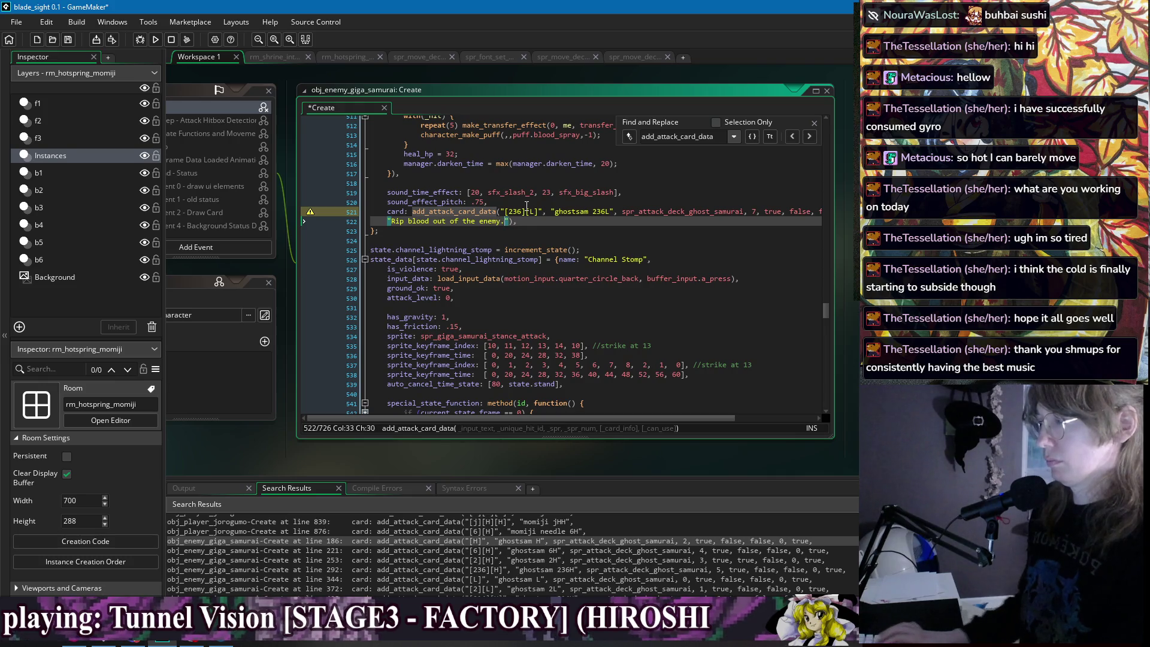
key("Home")
key("Tab")
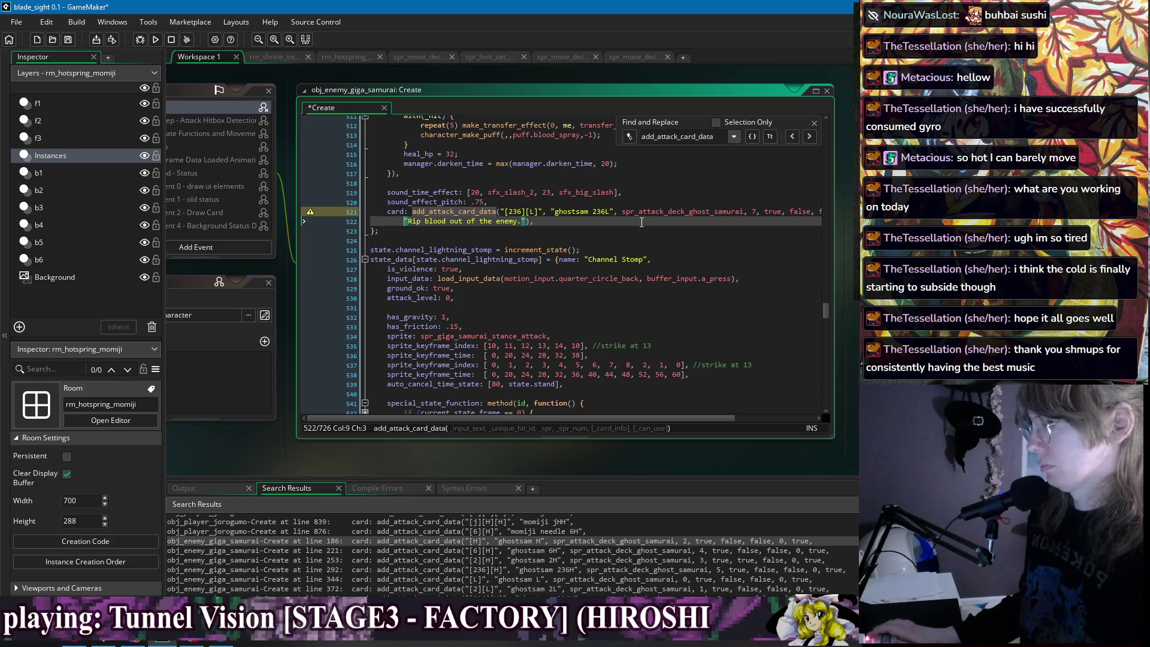
Delete the trailing arguments after 7 on the 236L card call and save.
left_click(754, 212)
key("shift+End")
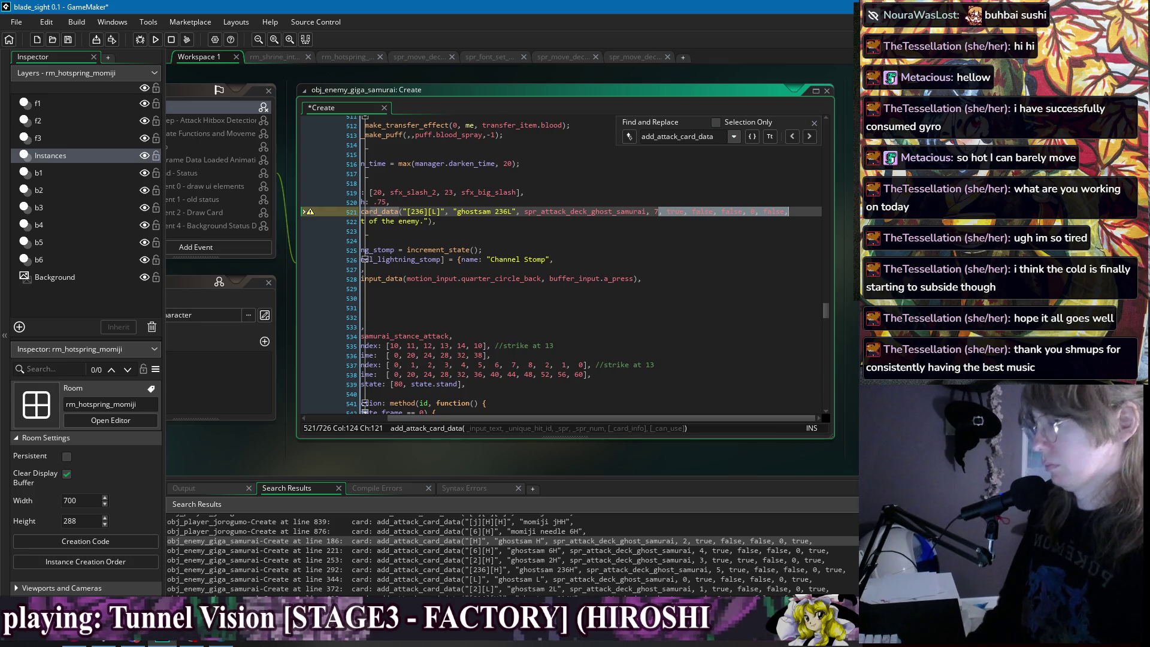
key("Delete")
key("Down")
key("ctrl+s")
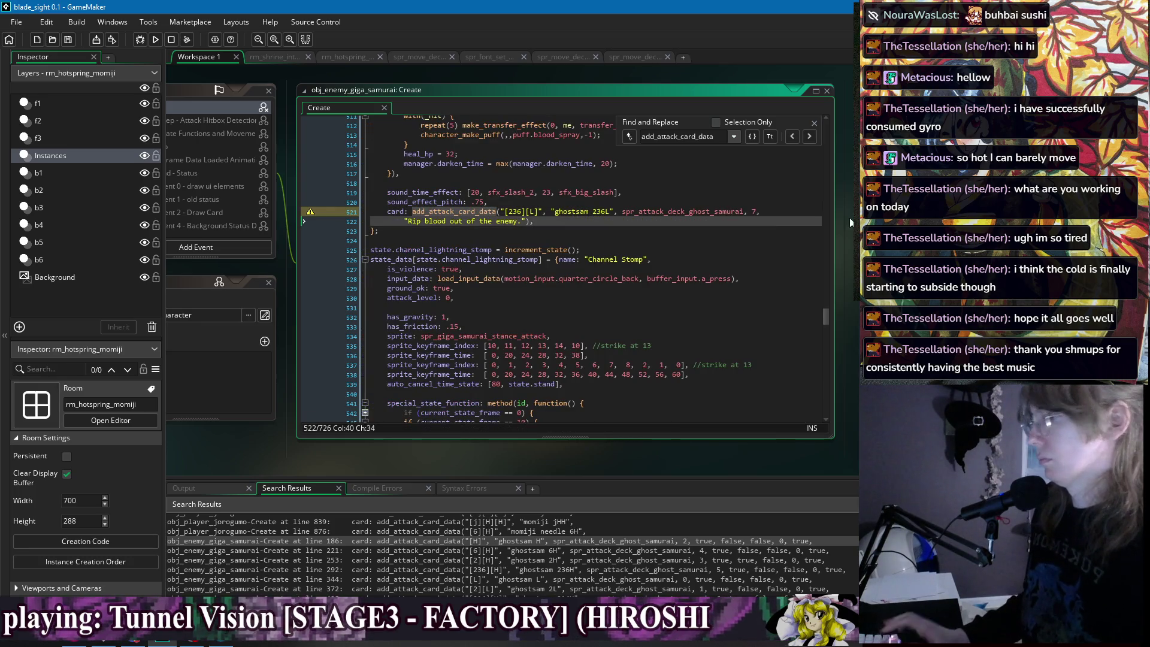
Jump to the next card call and select the commented-out card call lines.
left_click(808, 138)
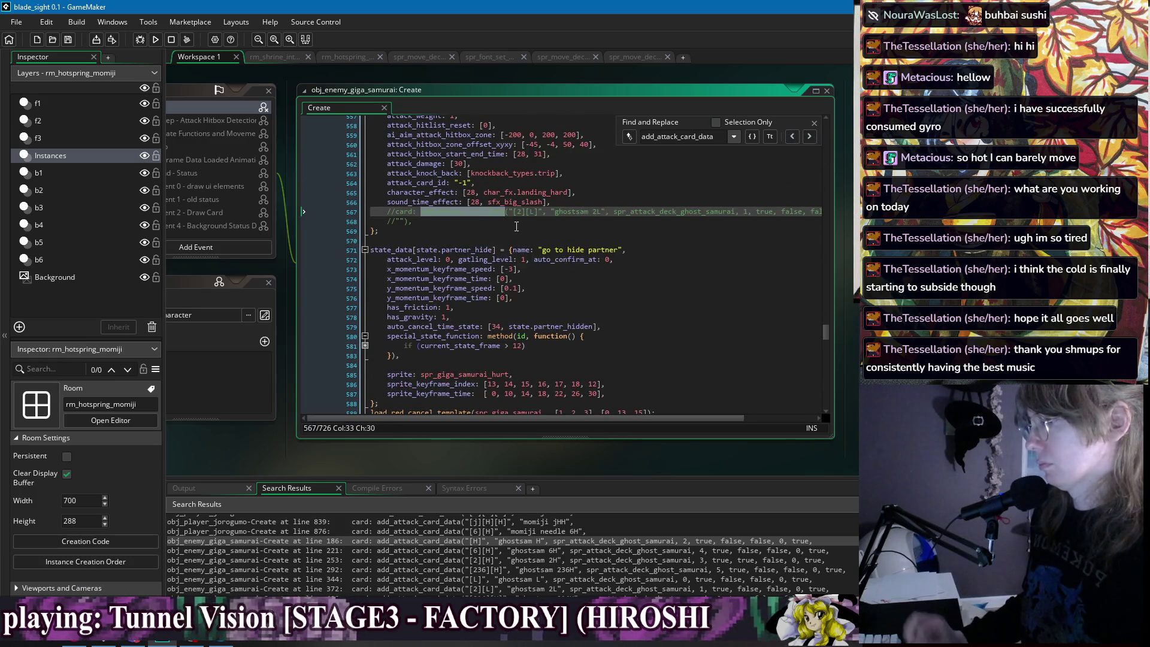
left_click(566, 220)
left_click(587, 202)
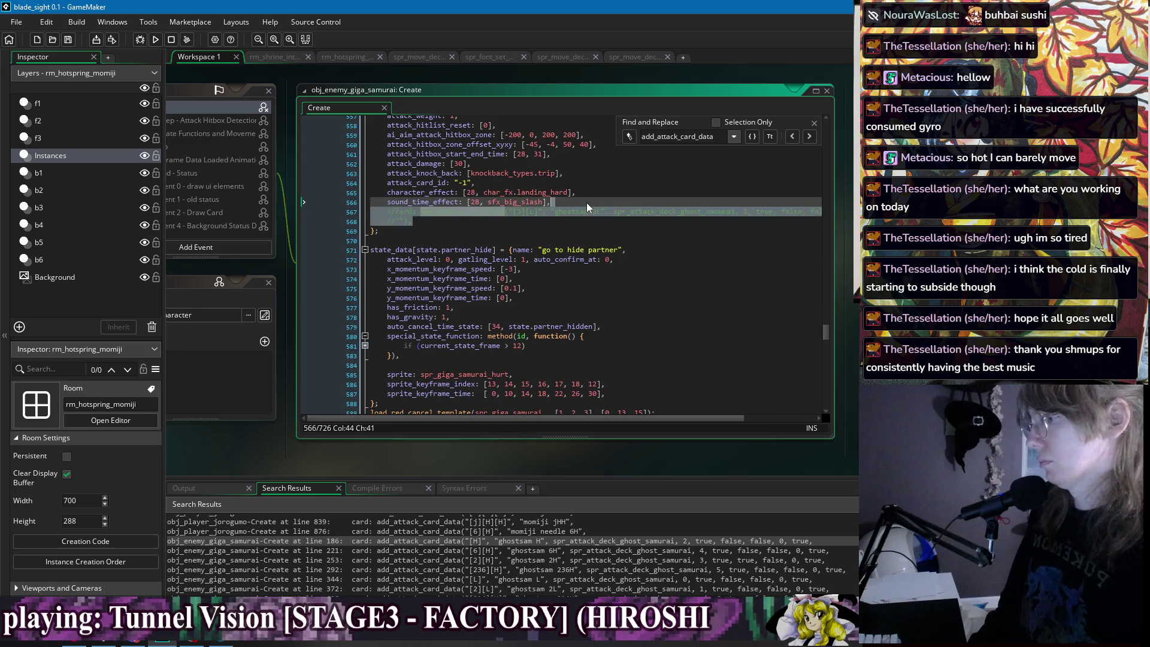
scroll(594, 214, "up", 10)
scroll(607, 223, "down", 6)
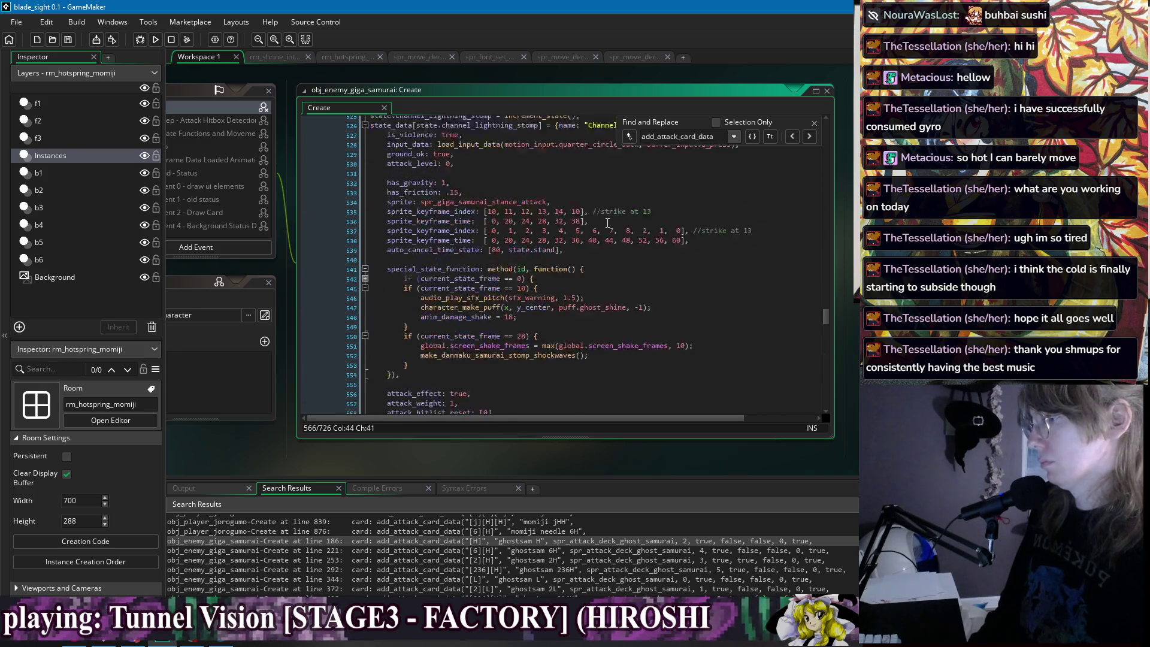
Step through the remaining add_attack_card_data matches with Find Next.
left_click(808, 137)
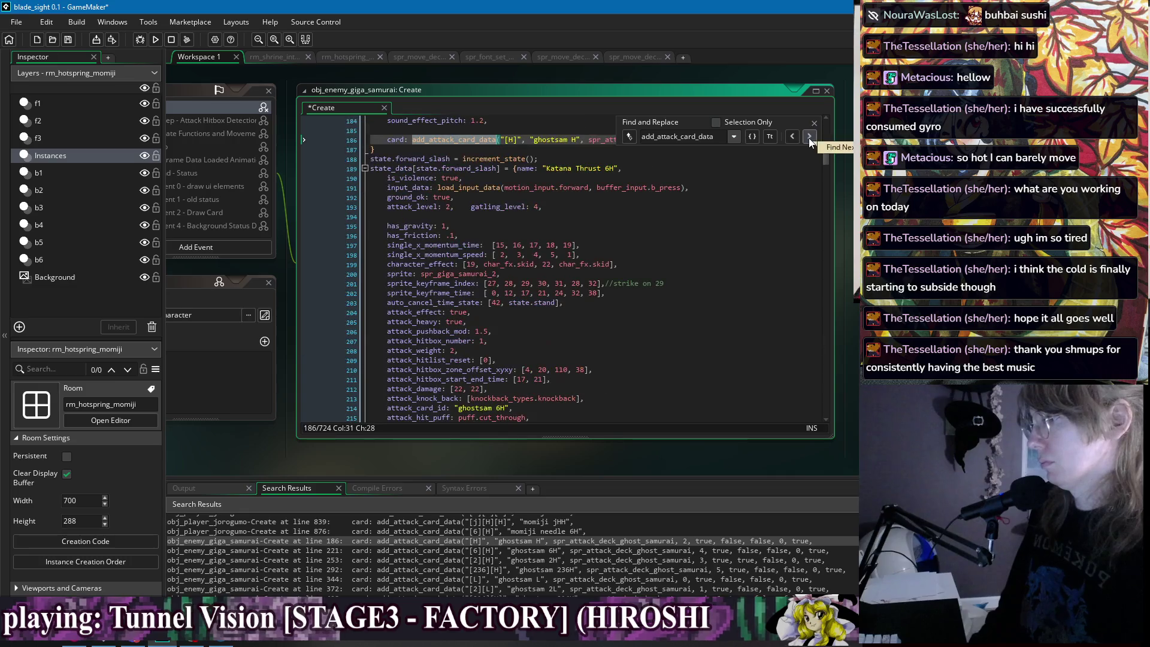
left_click(809, 137)
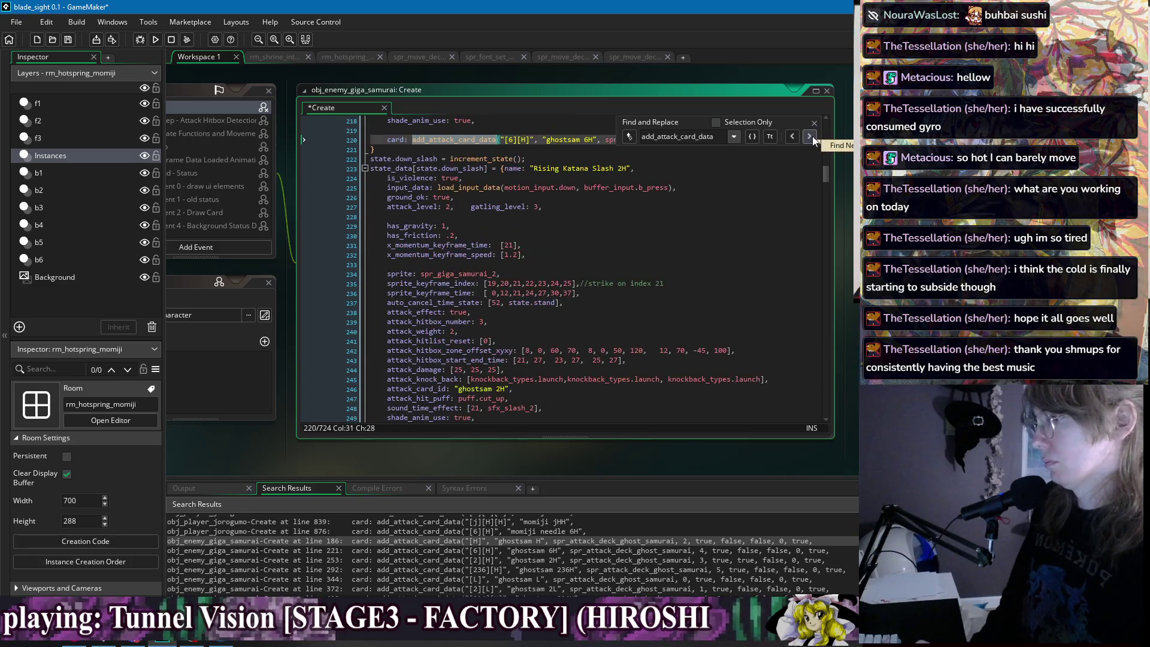
key("End")
key("shift+Up")
key("ctrl+c")
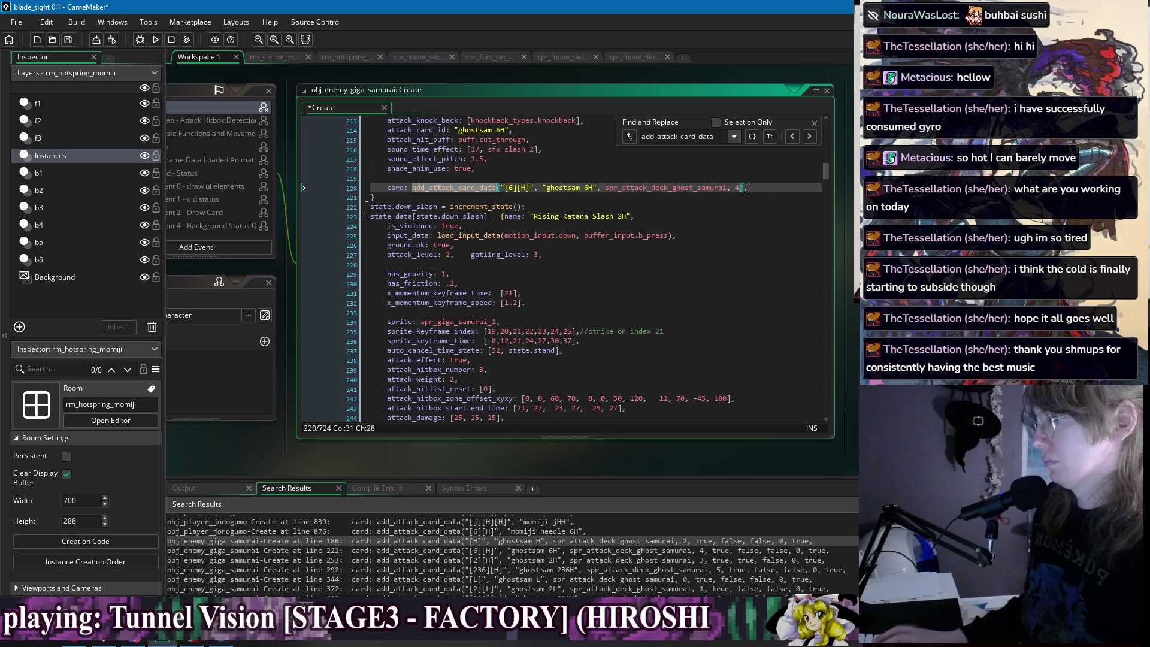
left_click(809, 137)
left_click(809, 137)
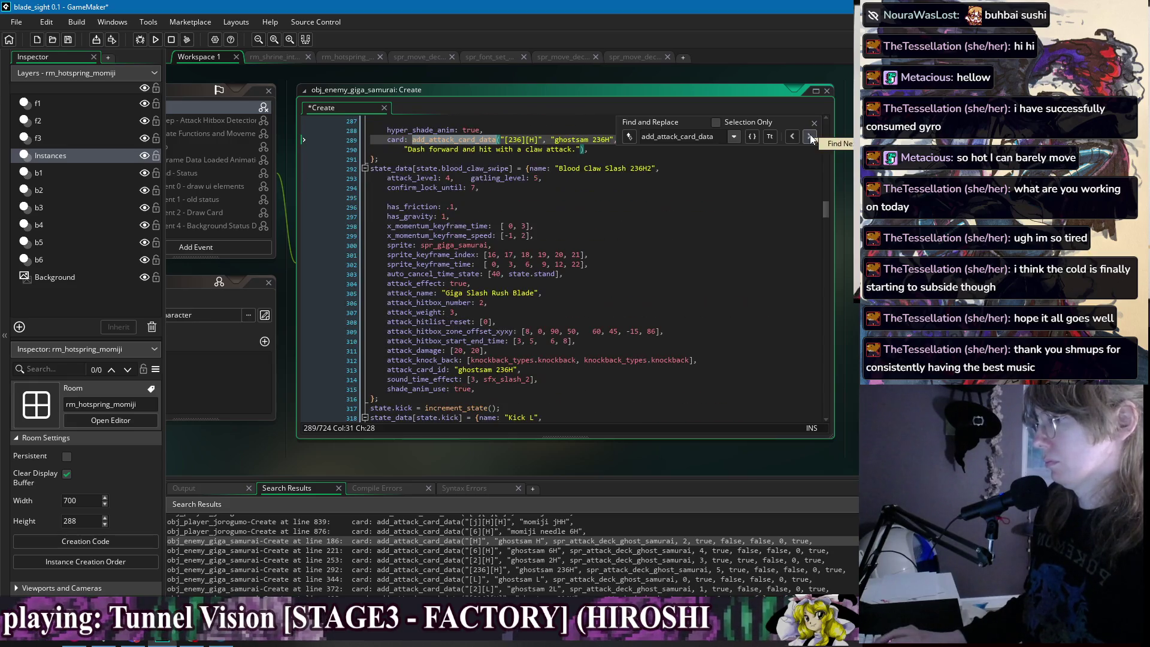
left_click(809, 137)
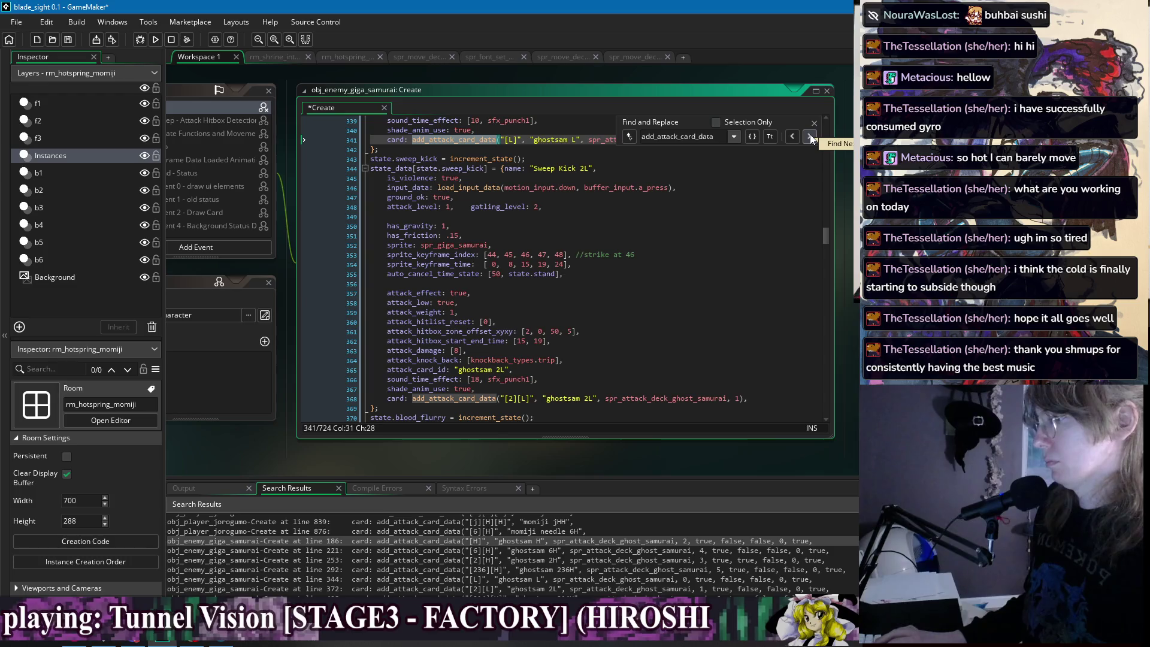
left_click(809, 137)
Collapse the code into an outline and expand the Super Blood Wave state.
scroll(763, 281, "down", 6)
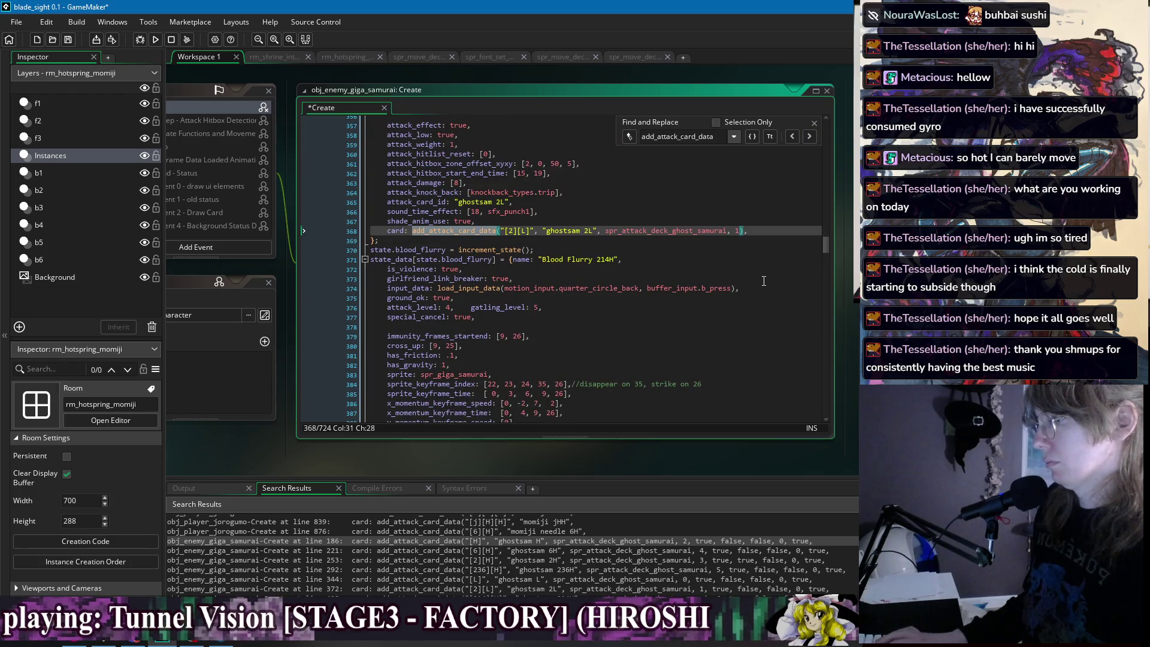
left_click(764, 281)
key("ctrl+m")
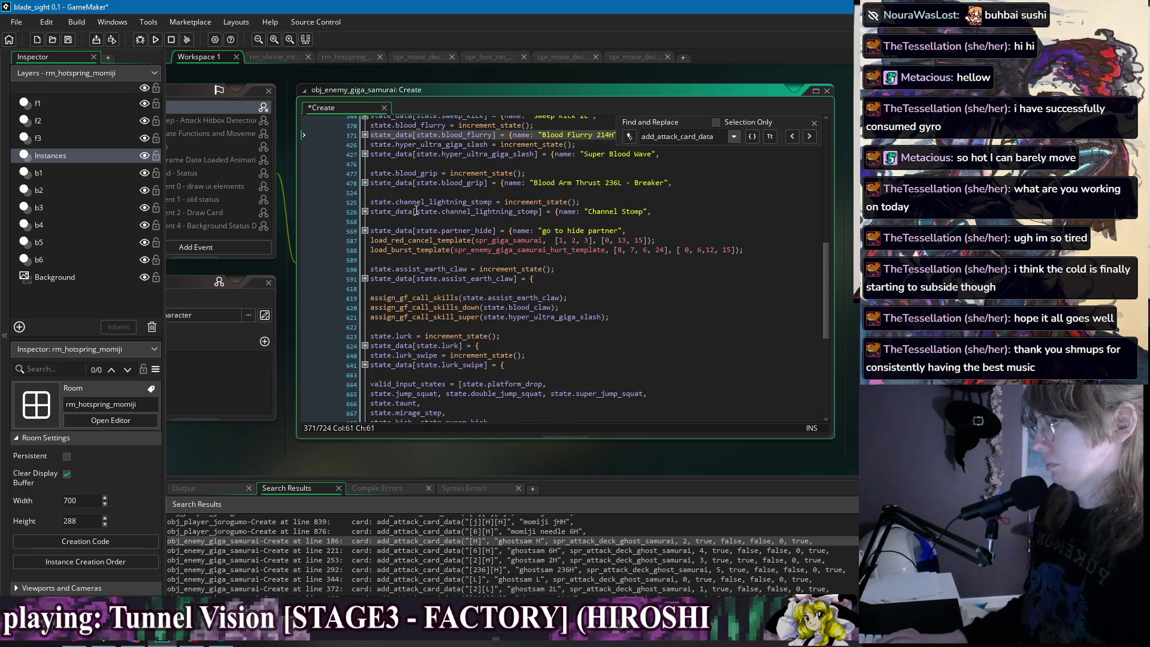
scroll(393, 237, "up", 2)
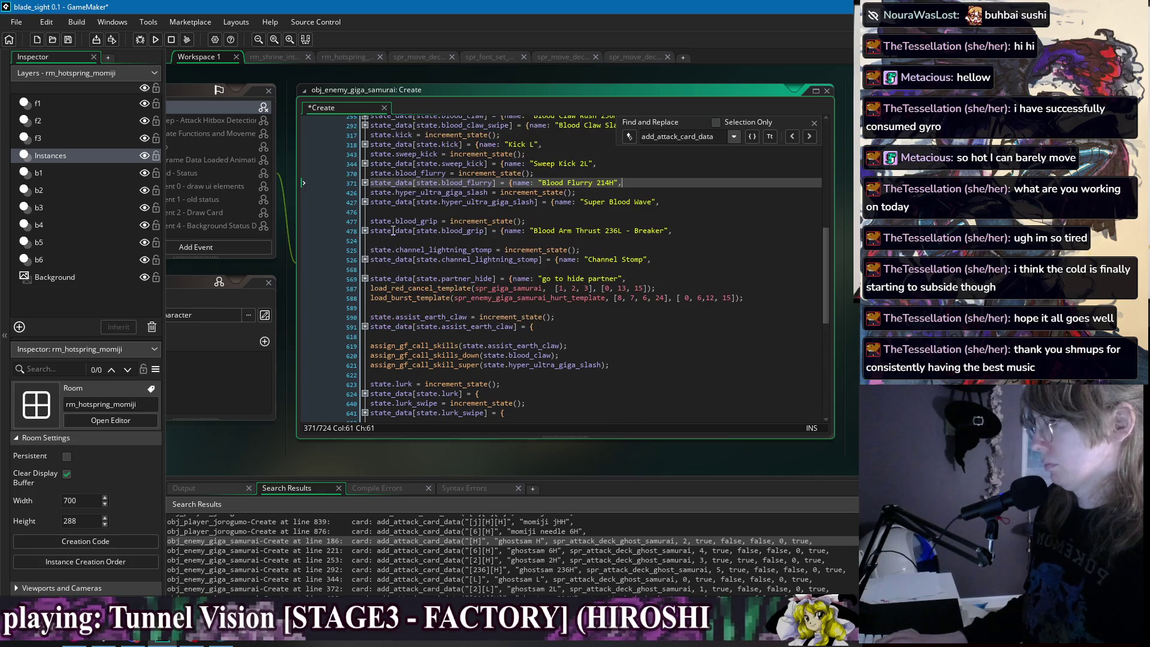
left_click(364, 202)
left_click(473, 211)
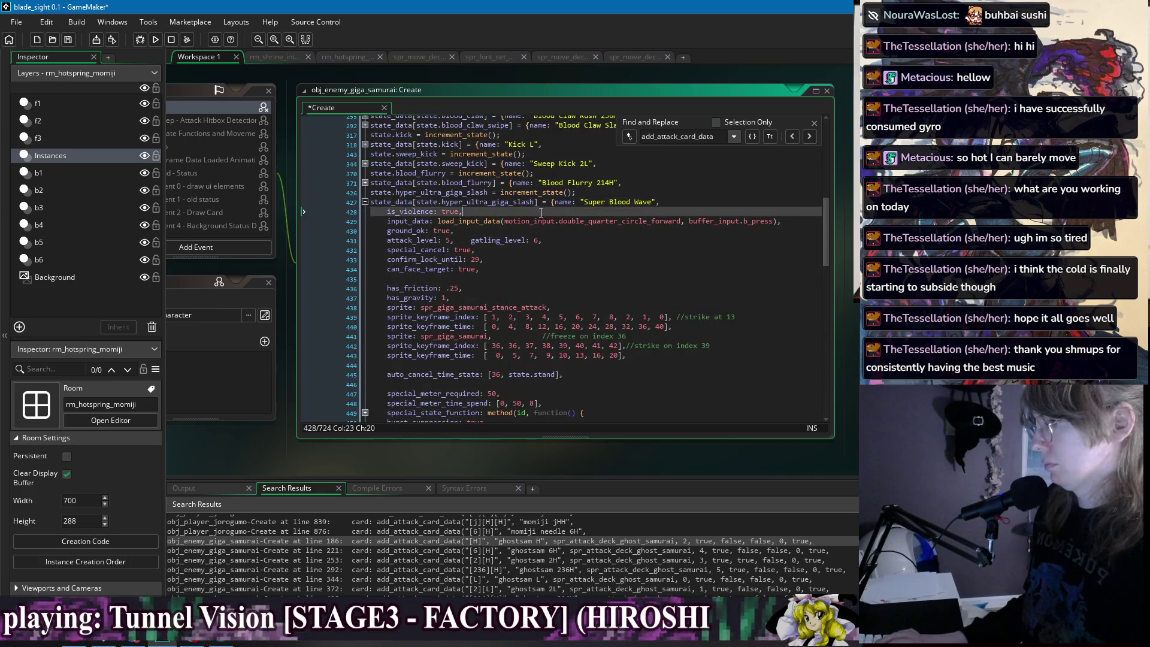
Paste a card data call into Super Blood Wave, change its input to [236][236], and save.
scroll(547, 340, "down", 5)
scroll(547, 340, "down", 4)
left_click(574, 303)
key("Return")
key("ctrl+v")
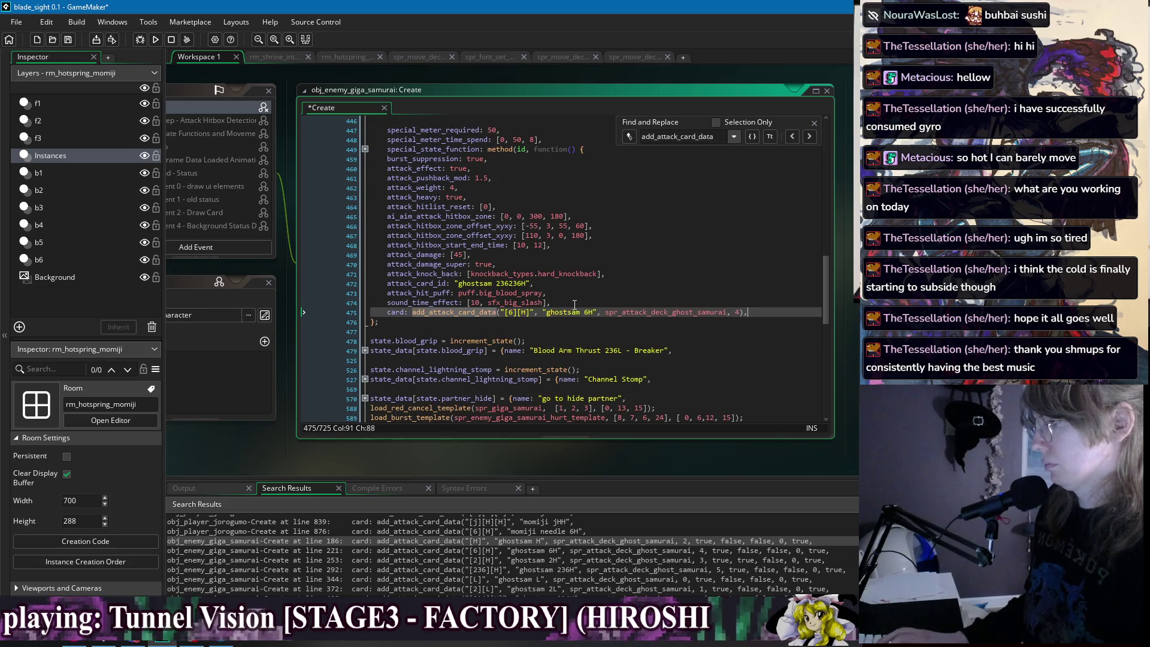
double_click(516, 312)
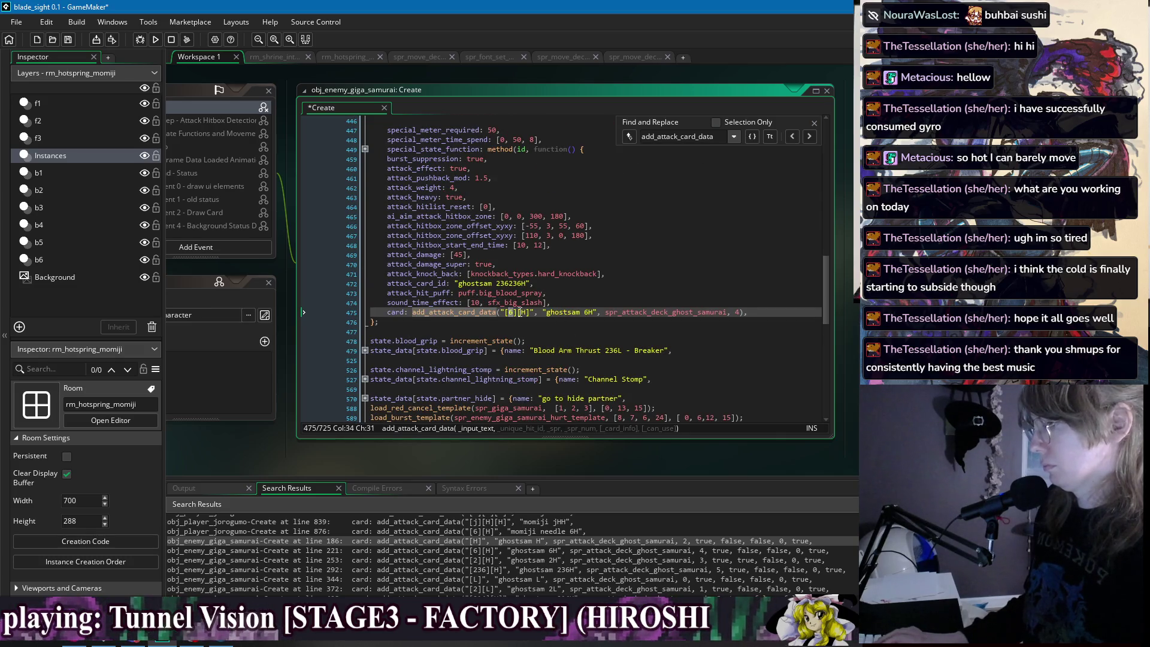
type("236]")
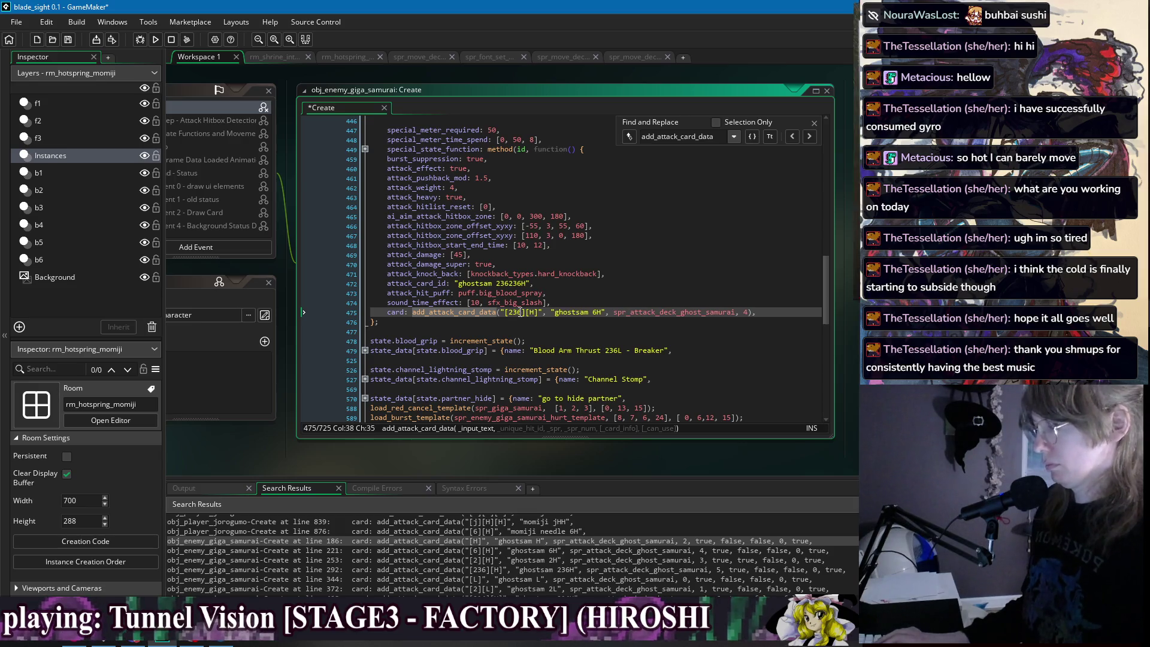
type("[236]")
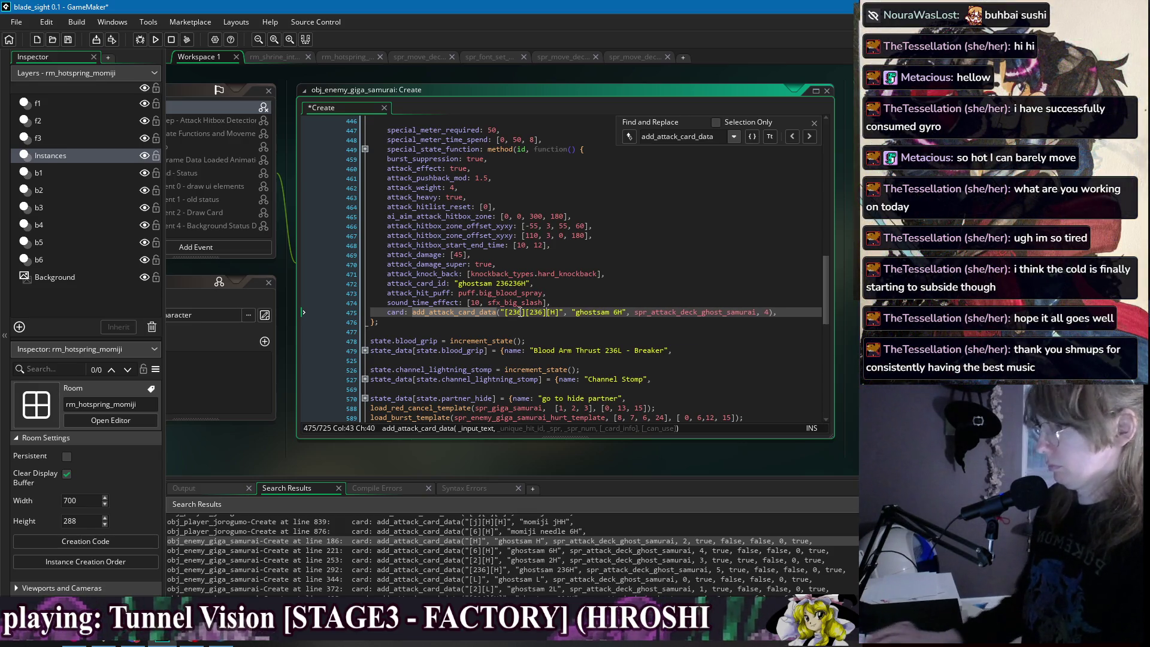
key("ctrl+s")
Expand the folded special state and check the ghostsam 6H call's arguments ending at 8.
left_click(707, 314)
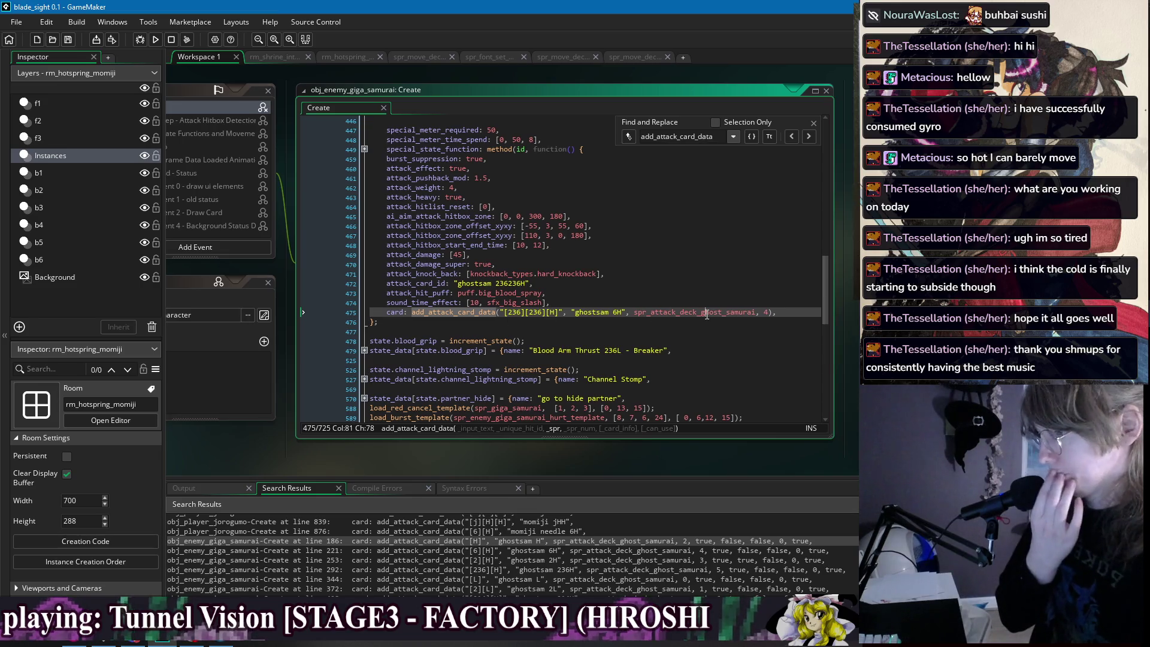
scroll(479, 270, "up", 3)
left_click(364, 221)
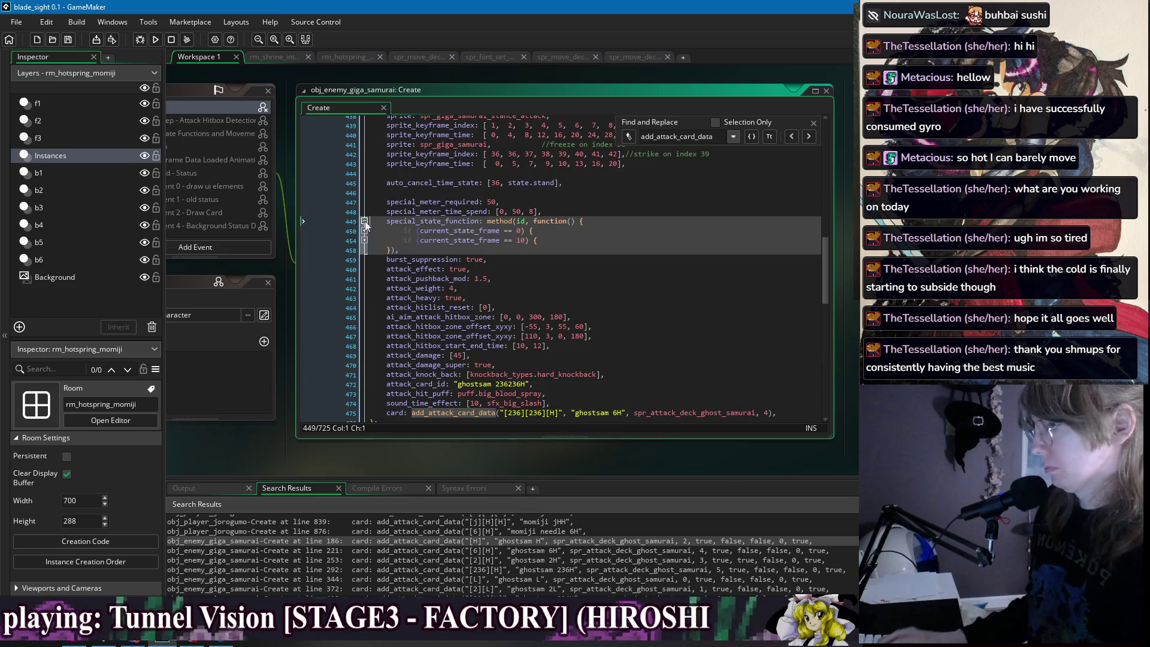
left_click(364, 241)
left_click(364, 231)
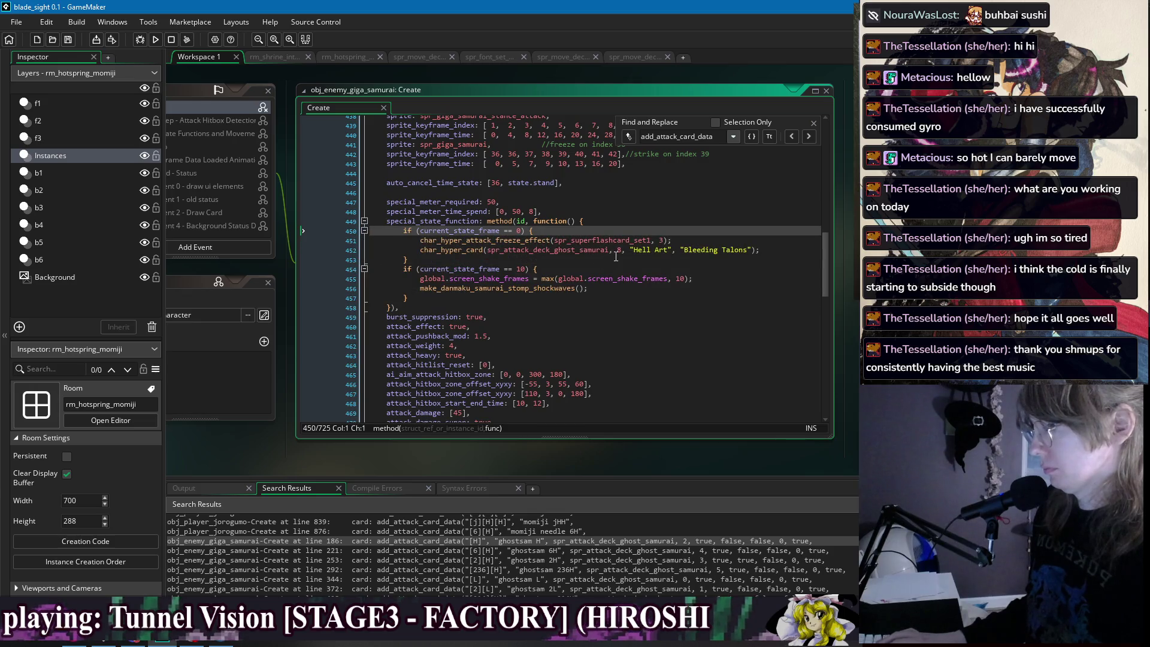
left_click(590, 250)
scroll(791, 317, "down", 5)
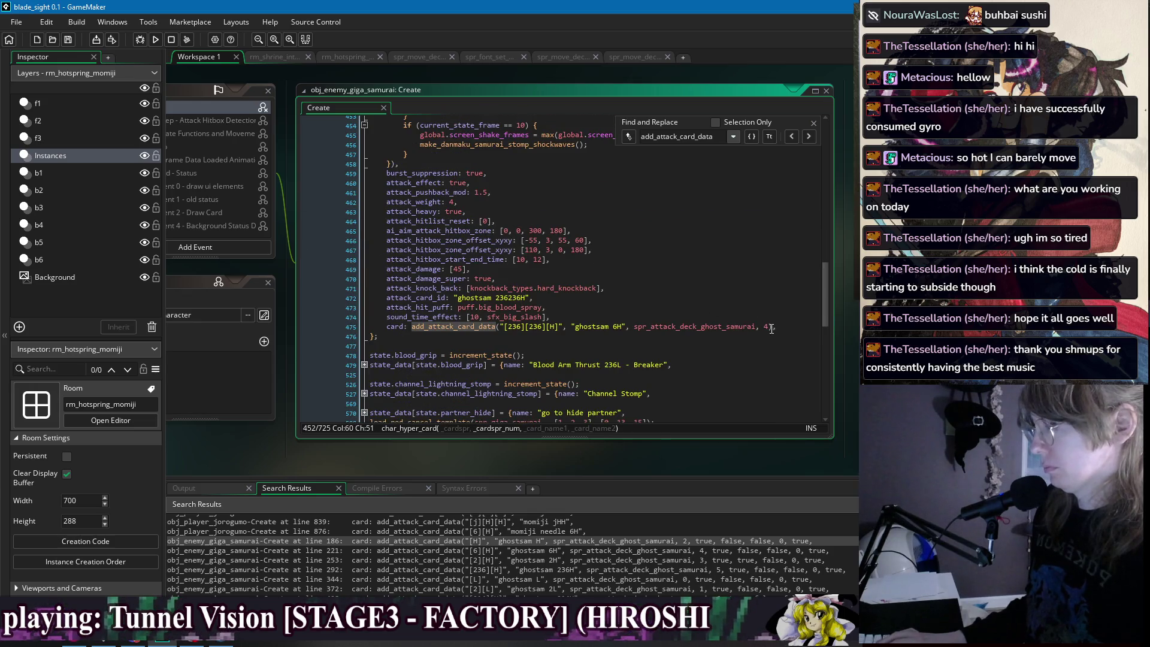
double_click(767, 327)
type("8")
left_click(792, 316)
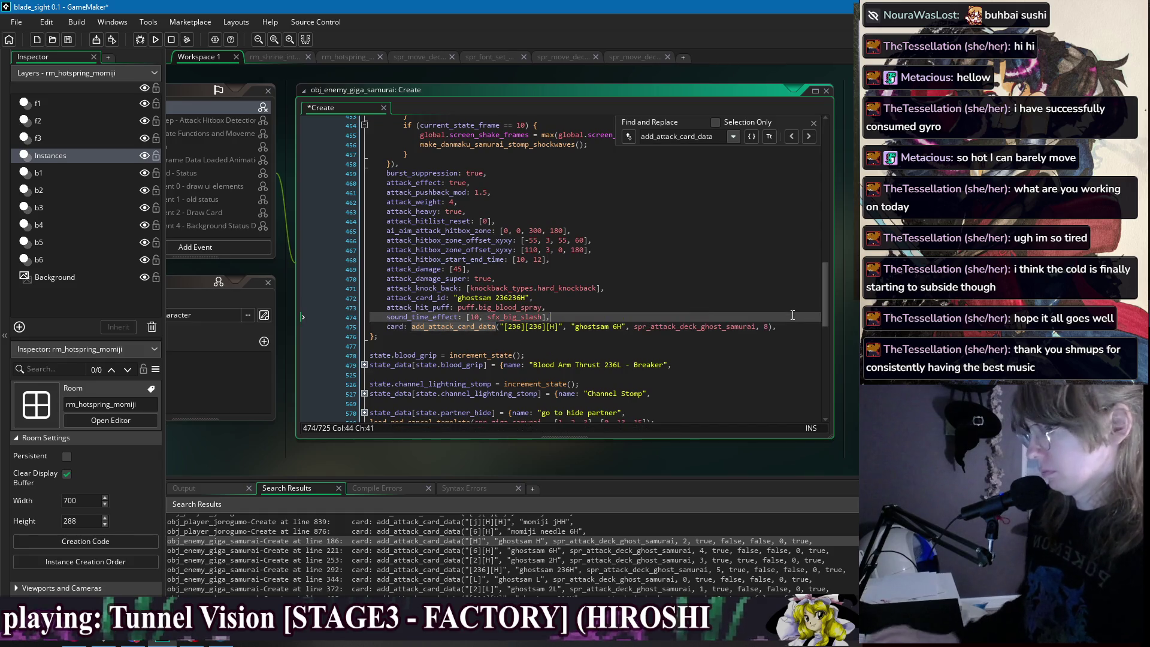
left_click(770, 327)
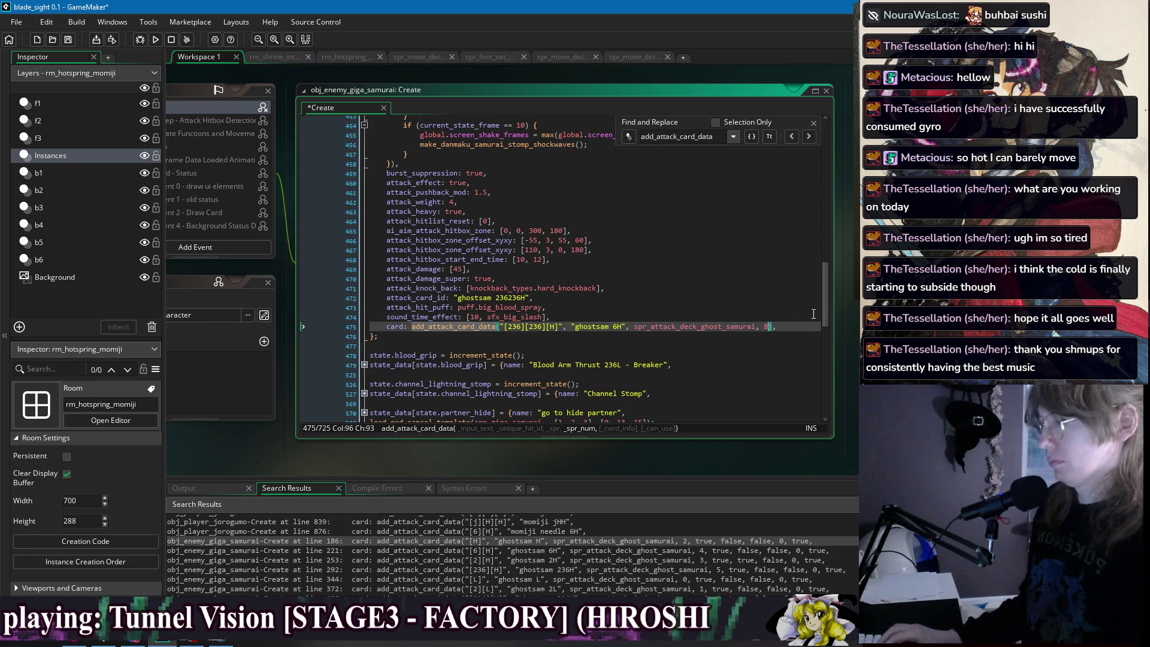
Add the description "Slash the earth, causing a shockwave of blood to ripple forth." to the [236][236][H] card, and save.
type(",")
key("Return")
type("\"\"")
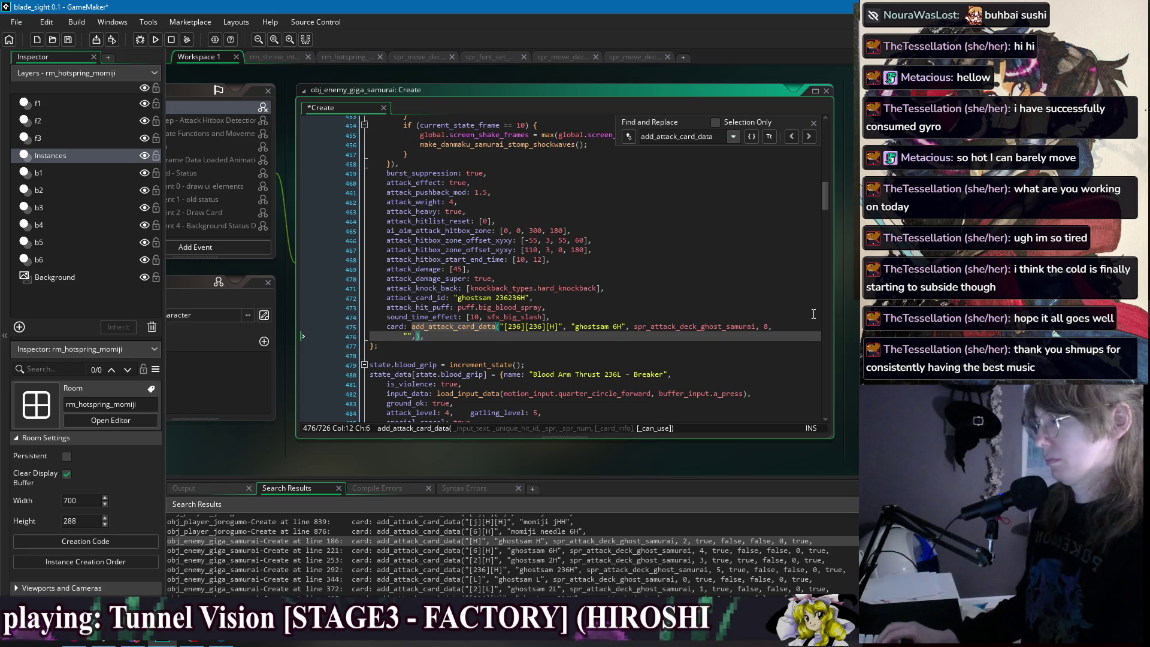
type("lse")
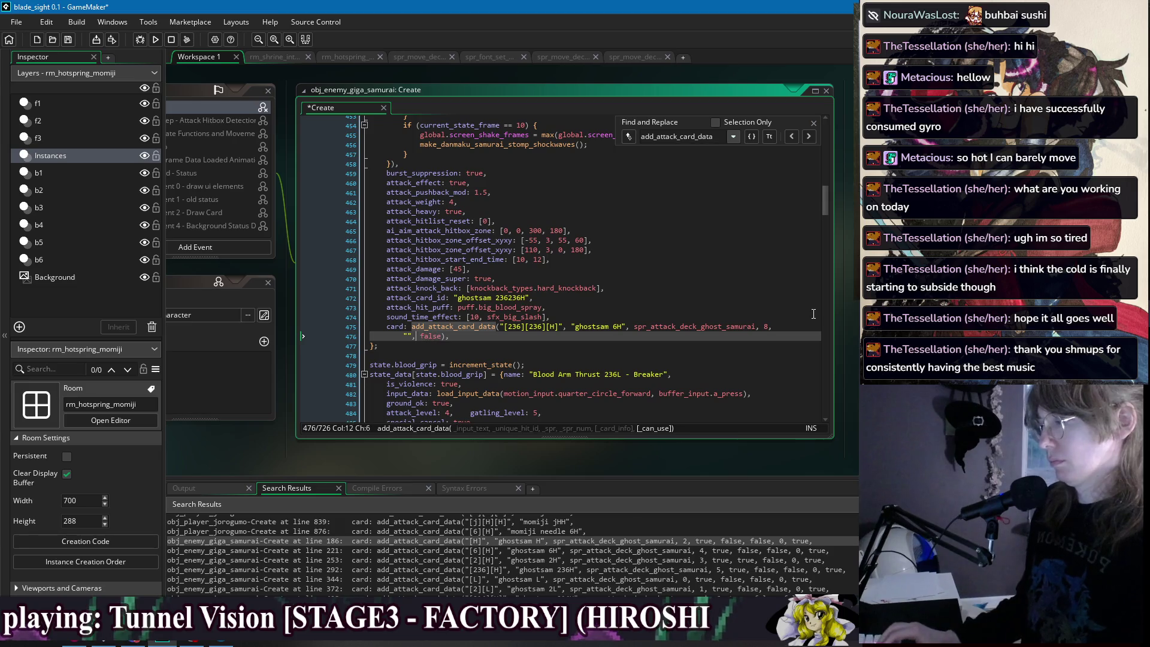
type("end a b")
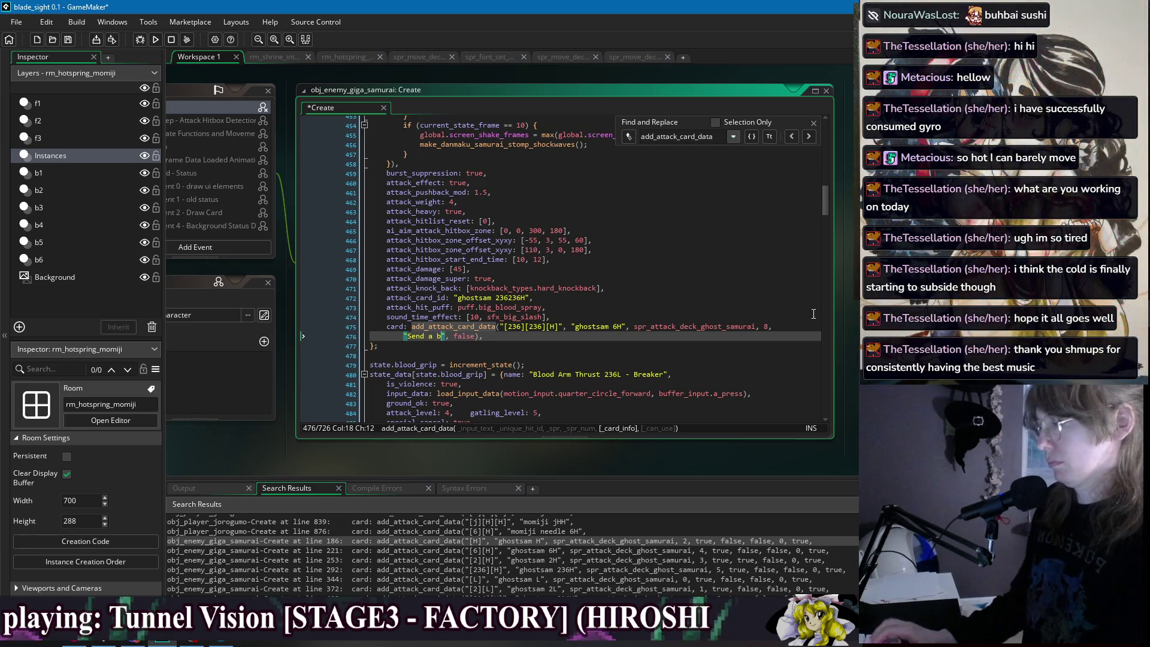
key("BackSpace")
key("BackSpace")
key("BackSpace")
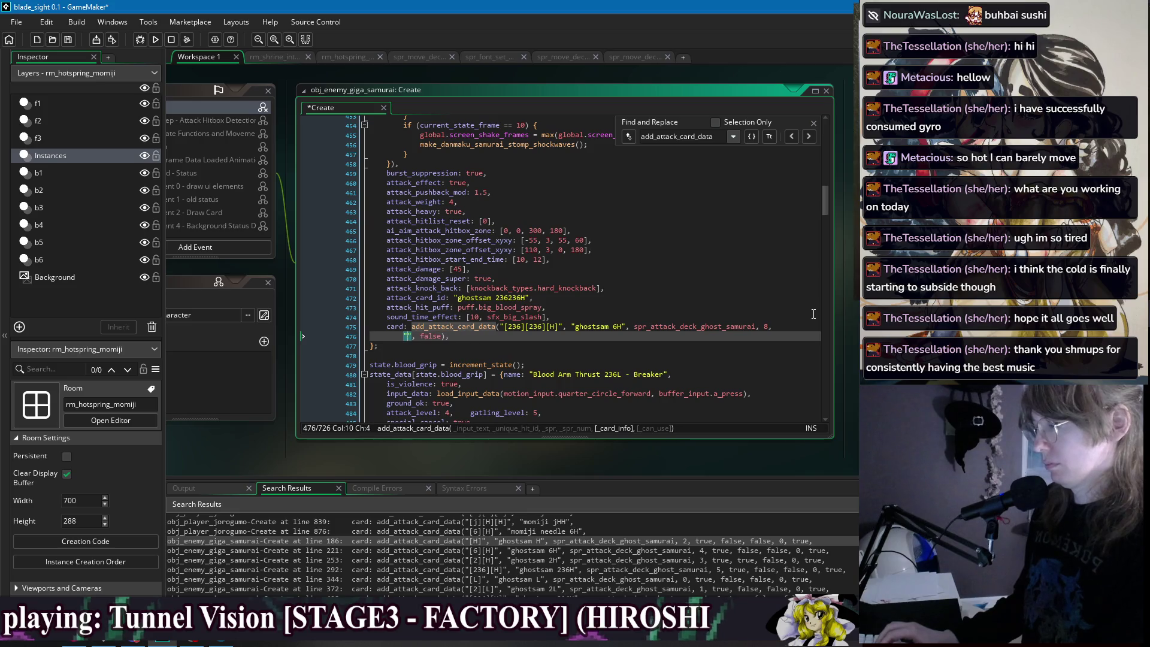
type("Slashearth")
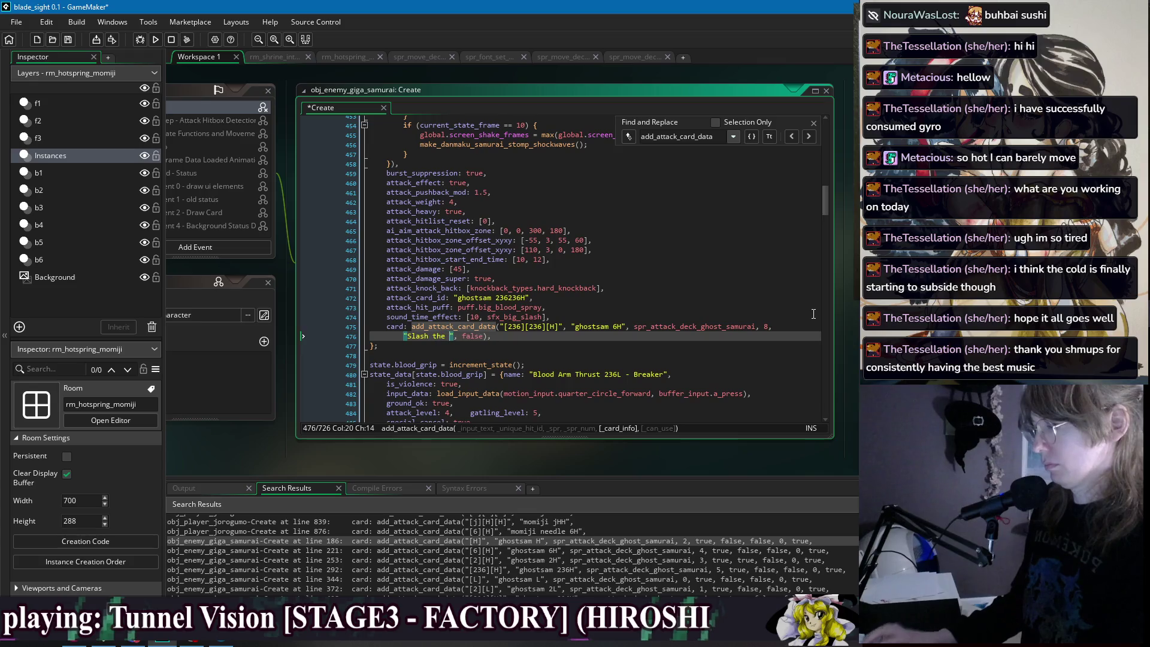
type(", causing a shockwave of blood")
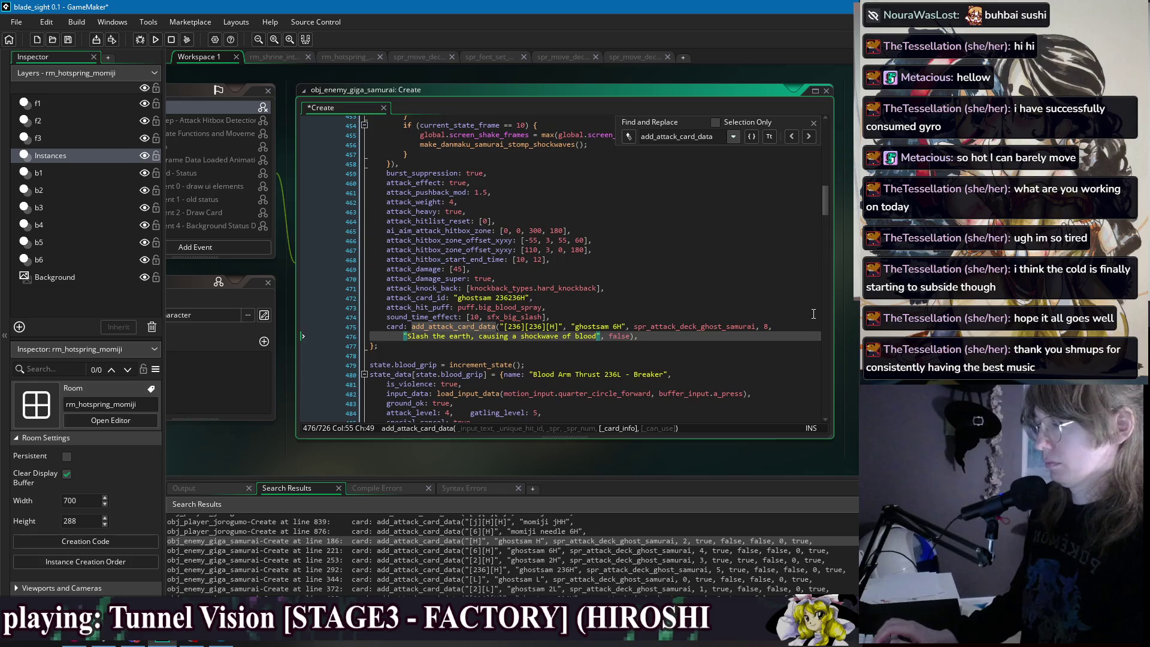
type("to ripple forth.")
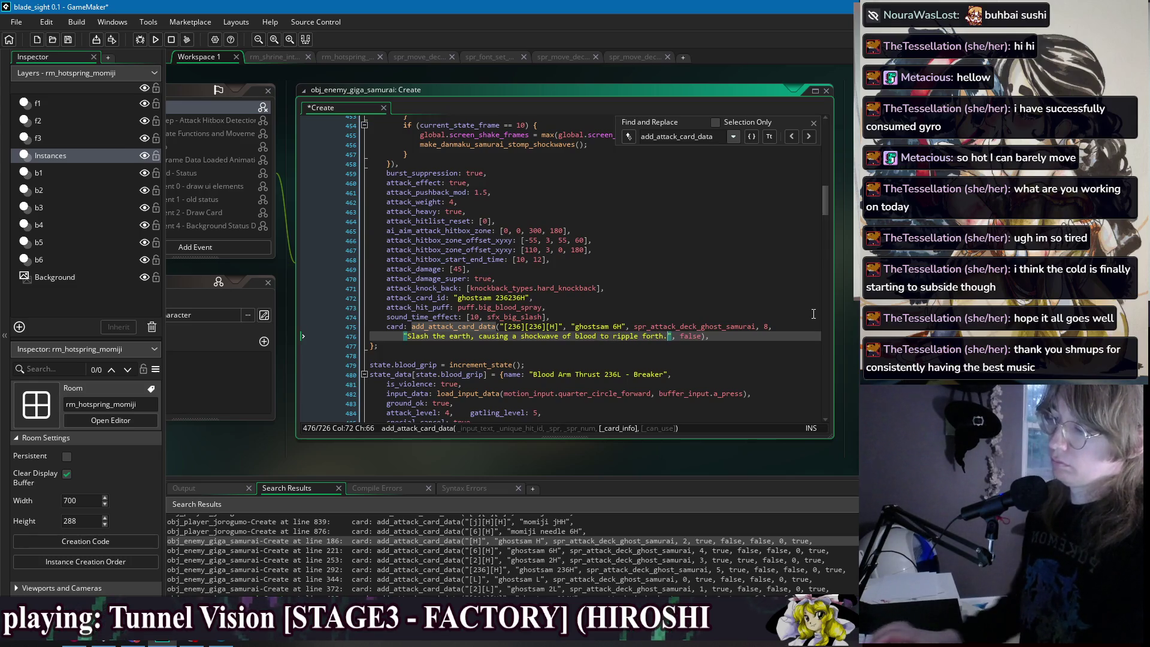
key("ctrl+s")
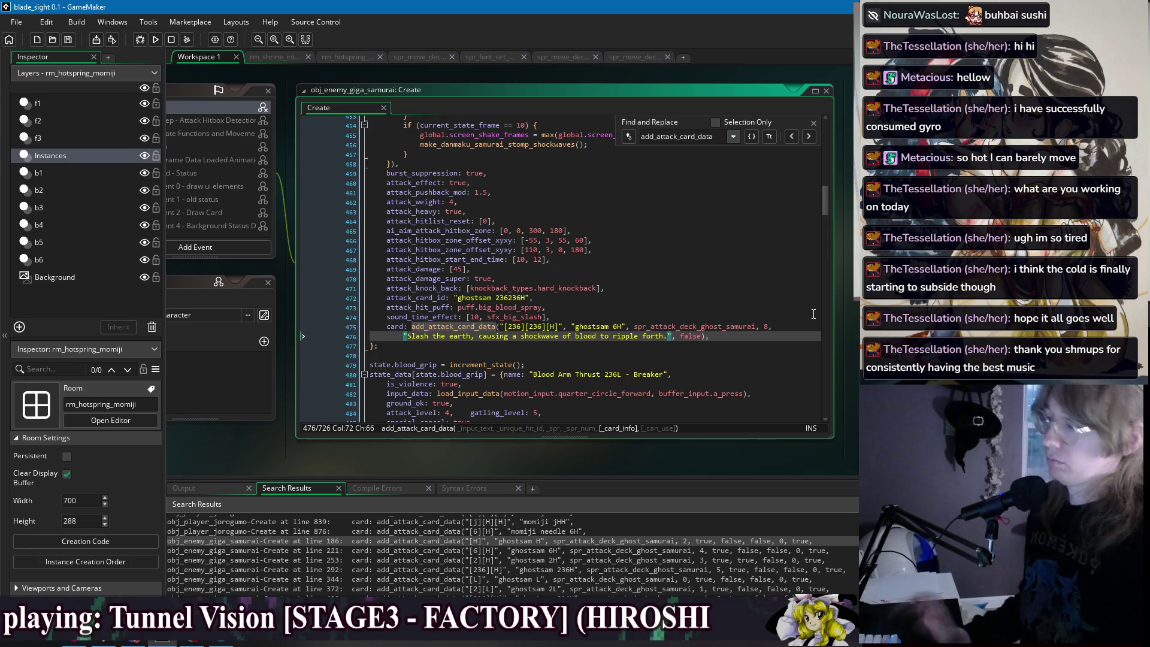
left_click(807, 137)
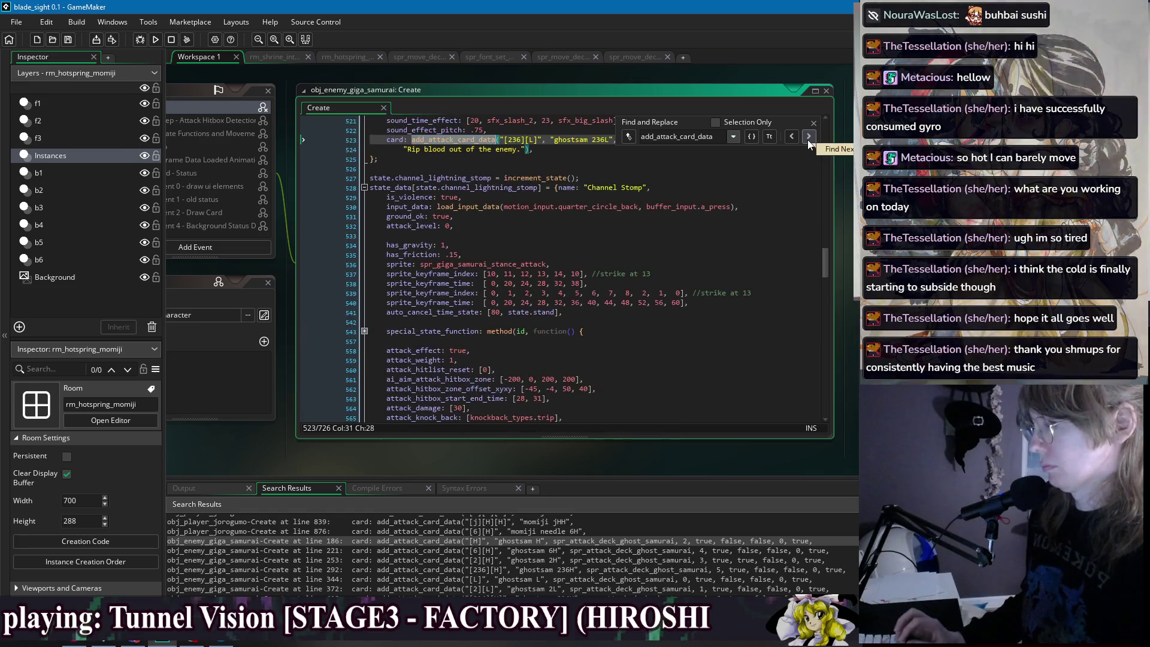
Open the puppeteer's gaji C call and cut everything after spr_monster_deck_puppeteer, 0, including its description.
scroll(366, 555, "up", 2)
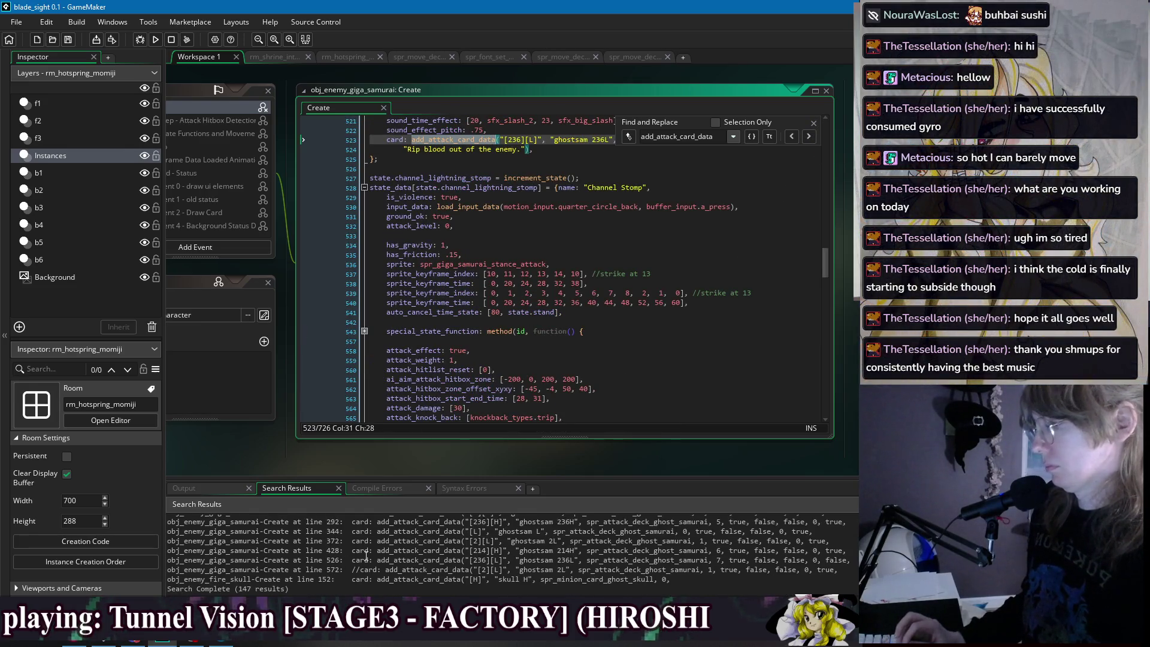
scroll(366, 556, "up", 5)
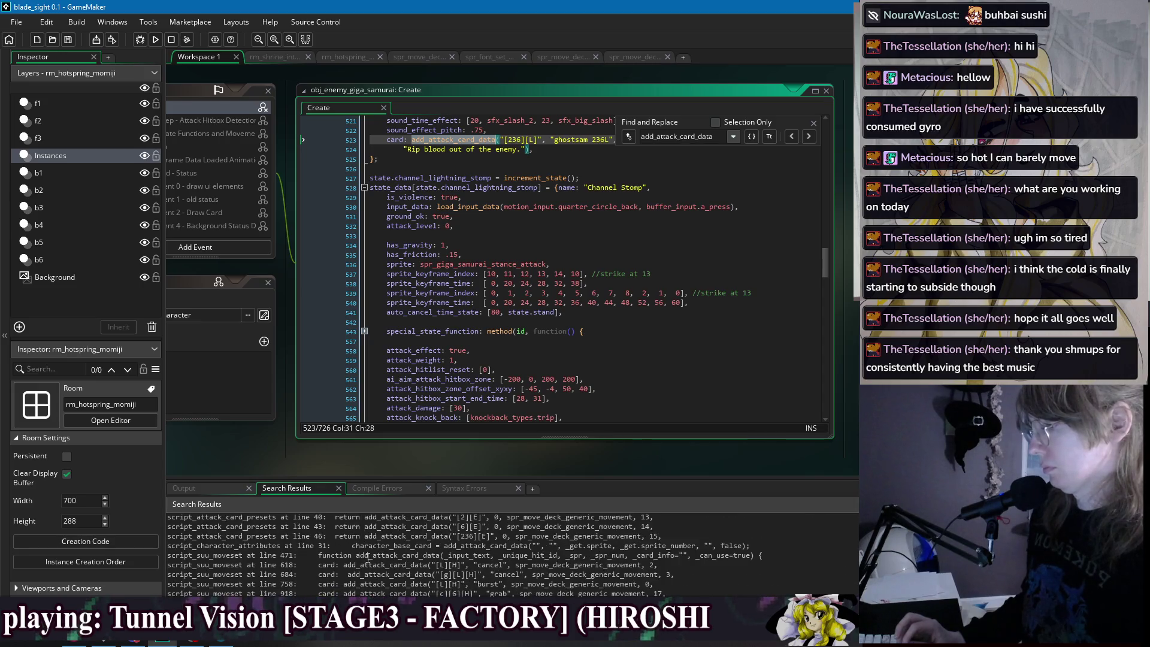
double_click(312, 576)
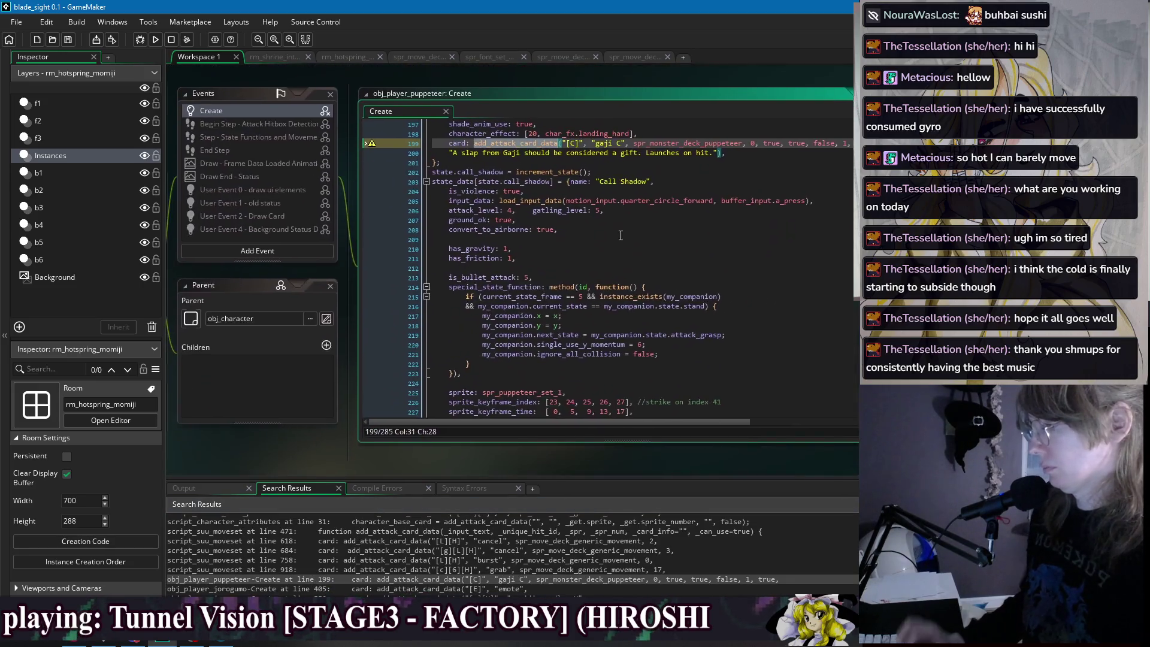
key("shift+End")
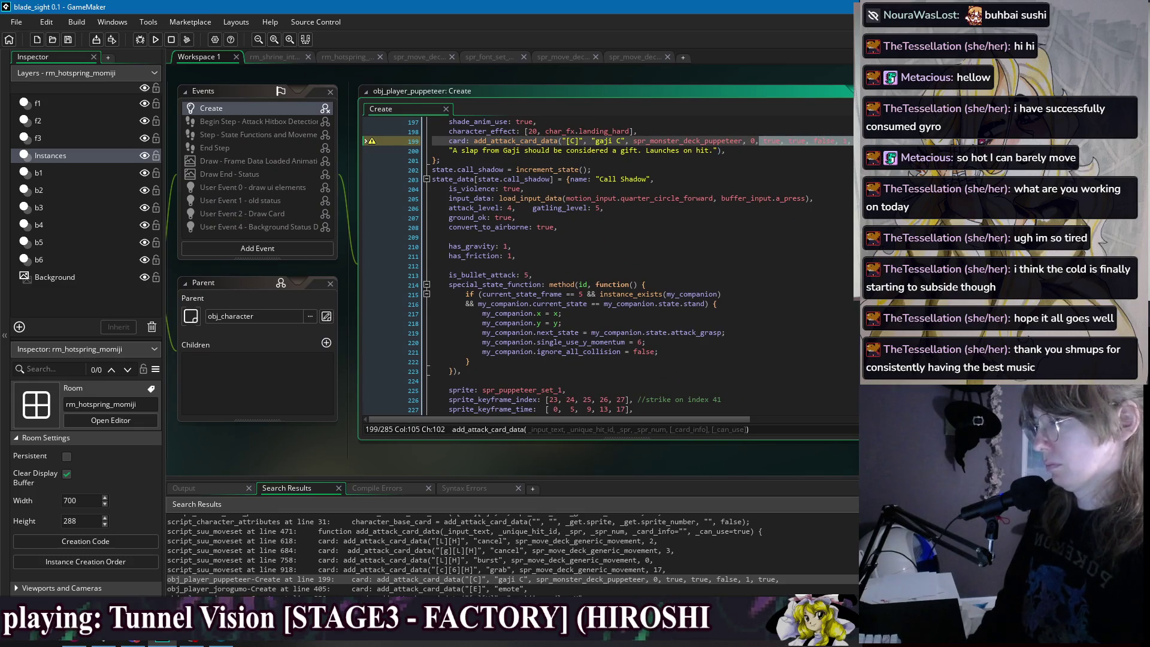
key("Delete")
key("BackSpace")
left_click(474, 161)
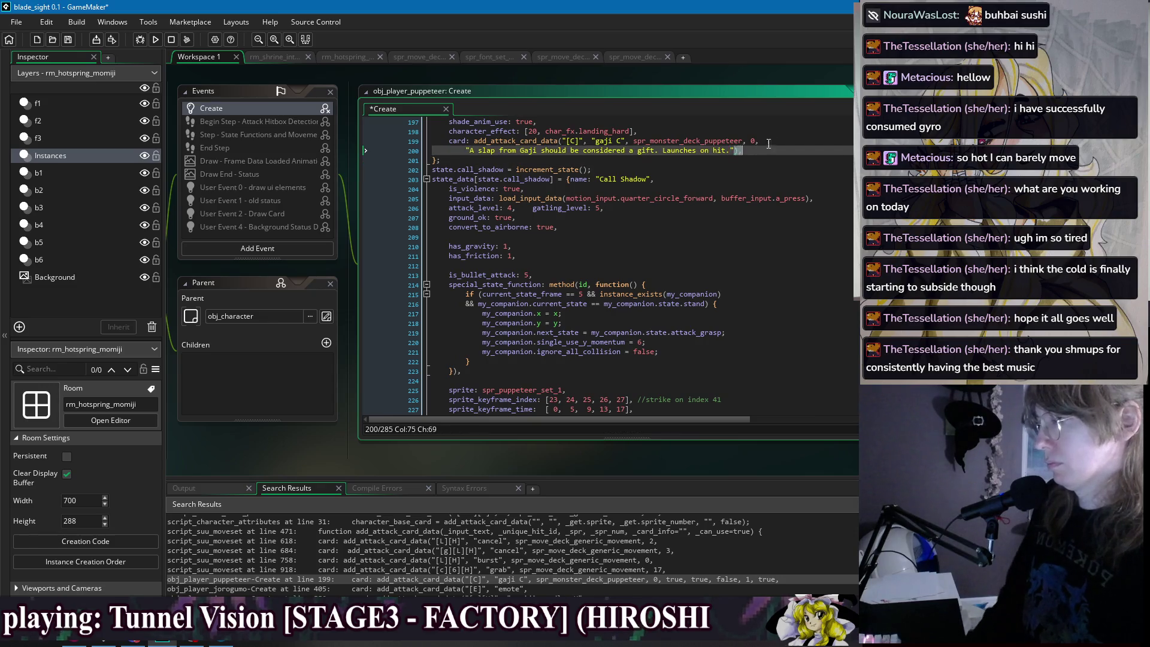
key("ctrl+z")
key("ctrl+z")
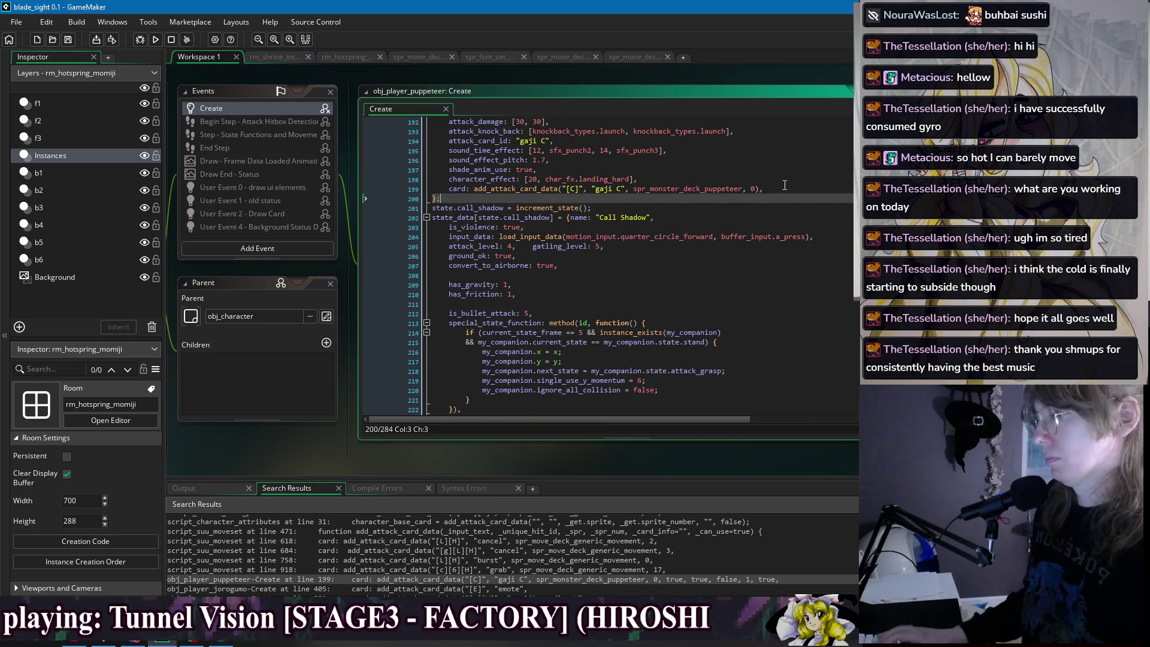
left_click(785, 188)
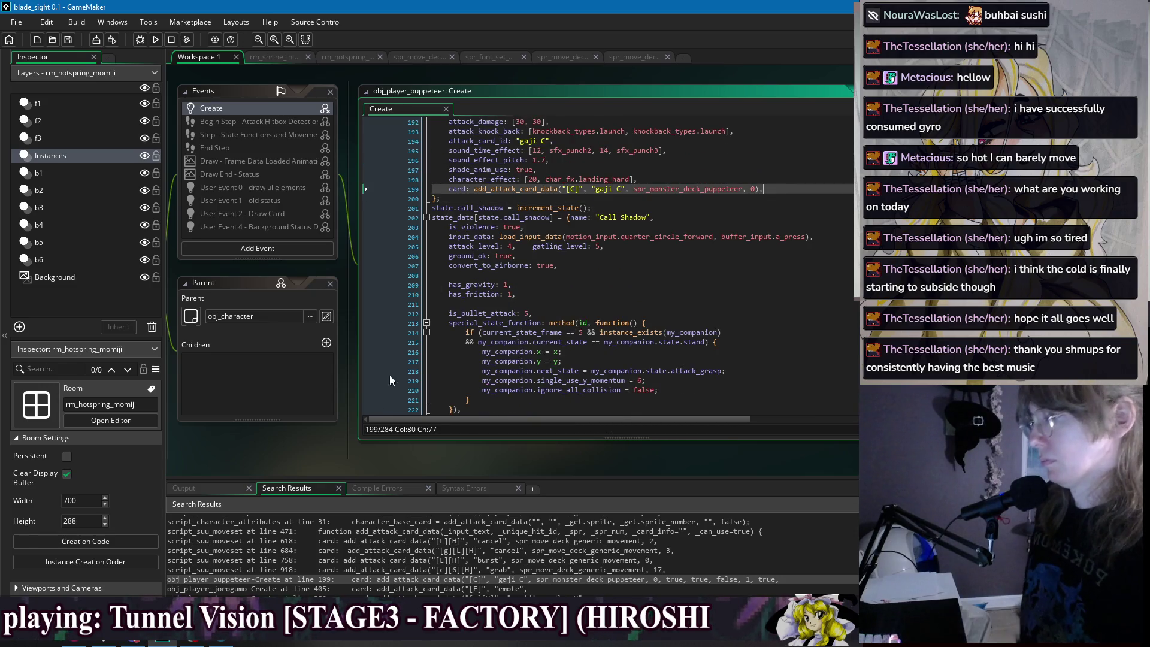
Test-run, change the puppeteer card to [H] "gaji H" with matching attack_card_id, then rerun.
left_click(156, 40)
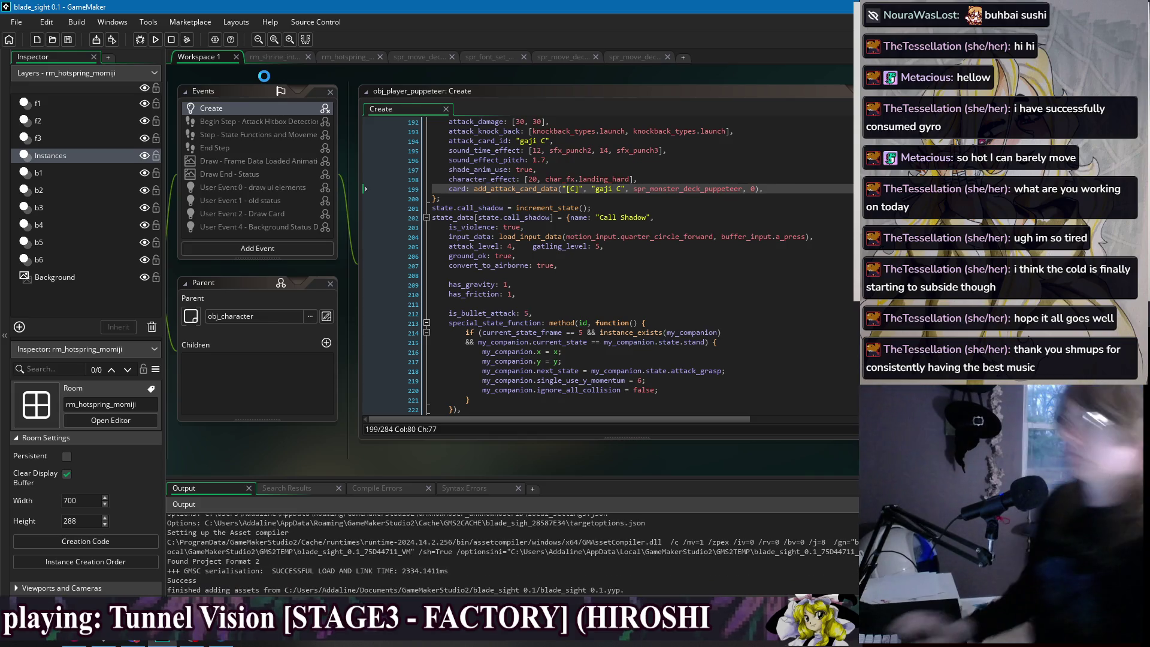
left_click(572, 189)
type("H")
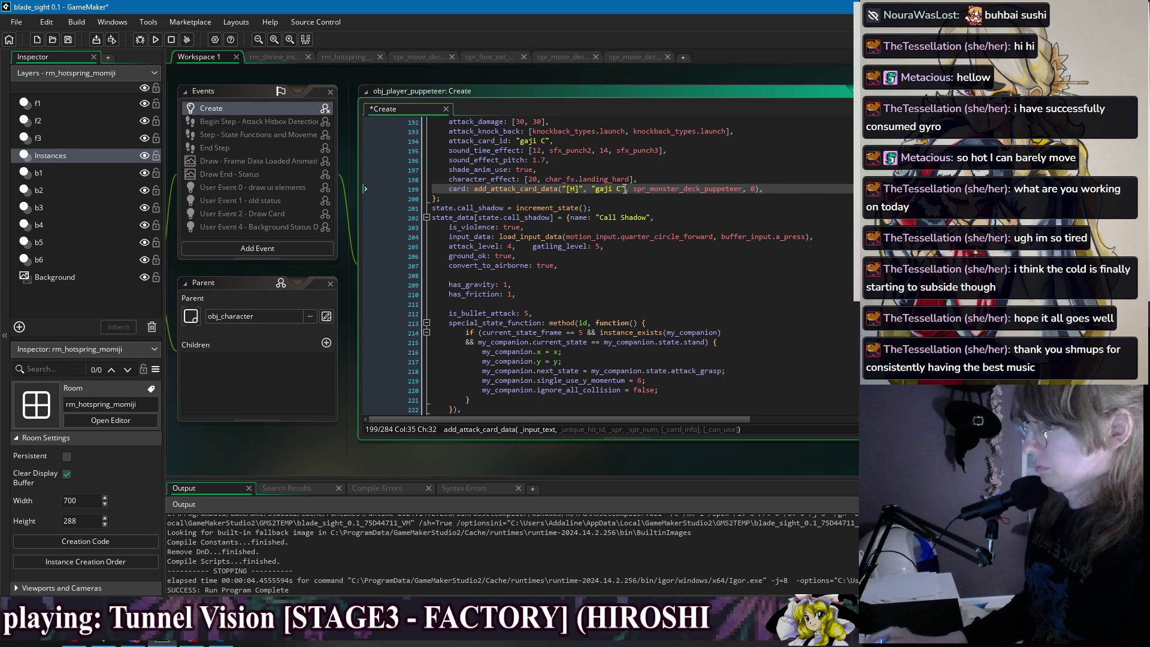
double_click(619, 190)
double_click(545, 142)
type("H")
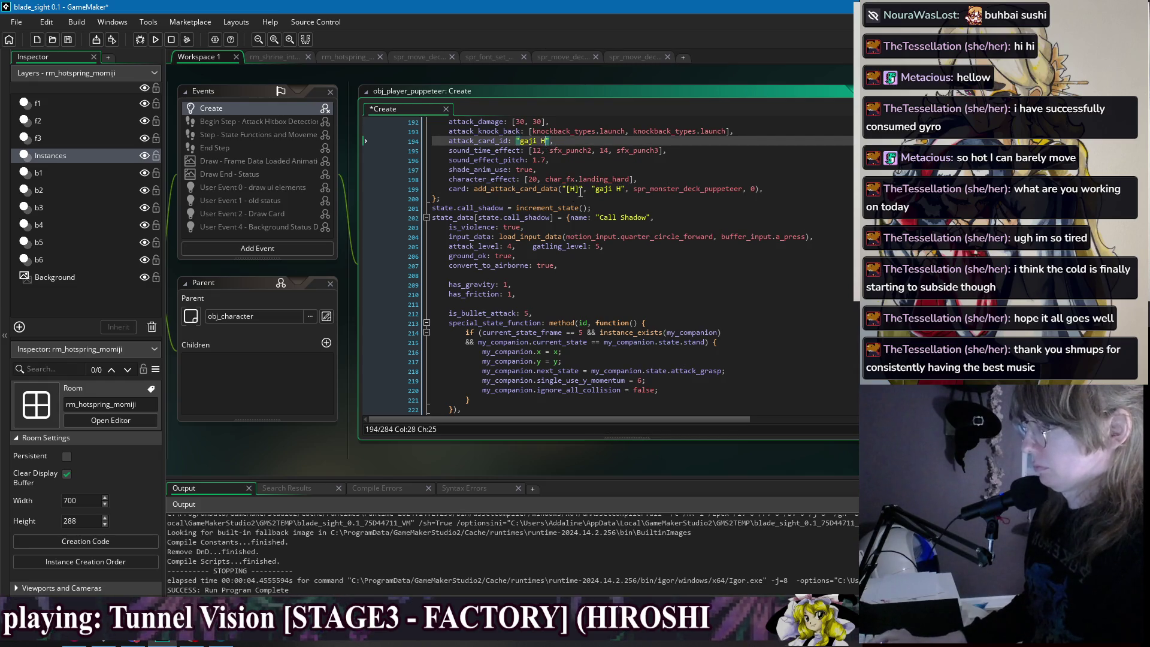
scroll(557, 180, "up", 9)
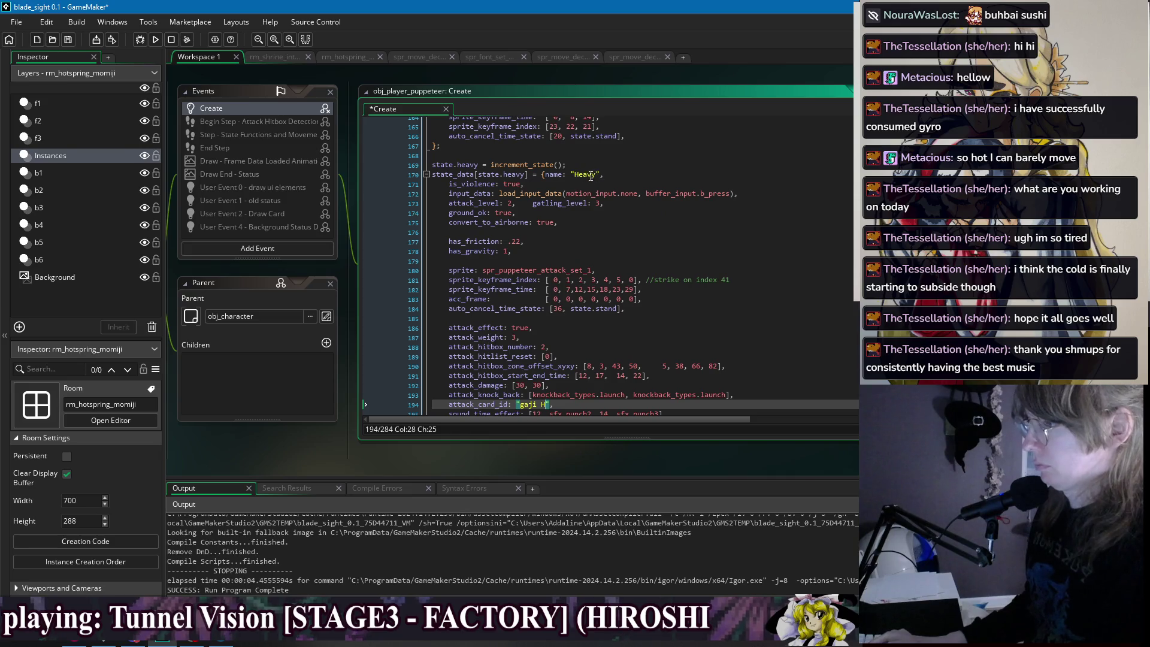
scroll(678, 216, "down", 5)
left_click(717, 268)
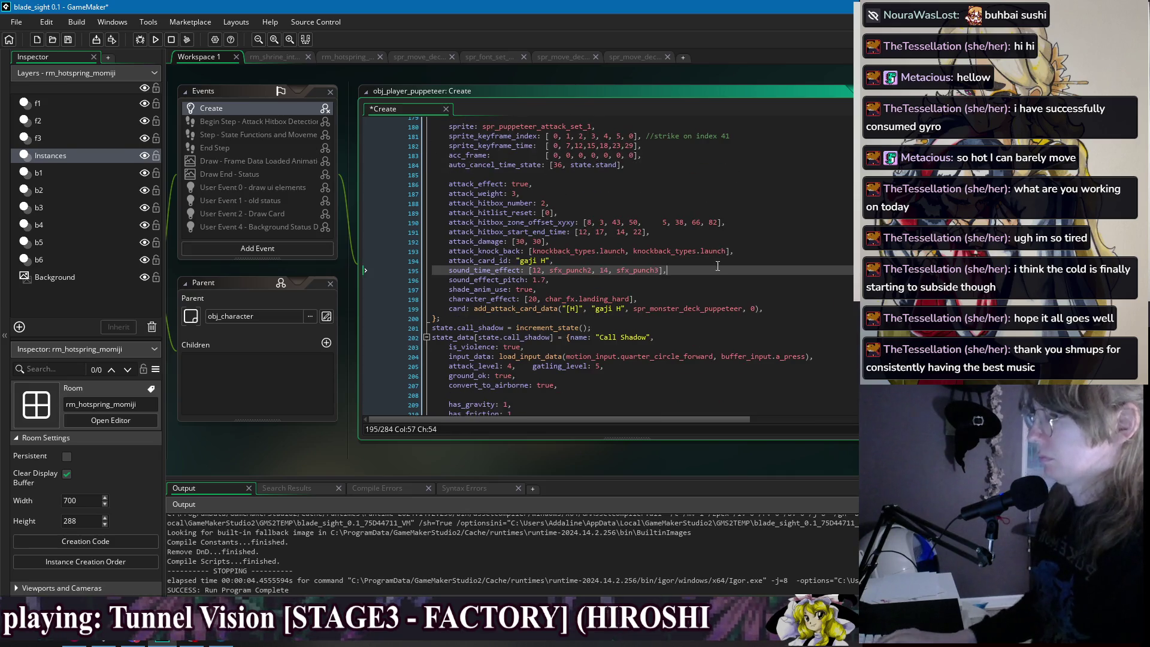
left_click(155, 39)
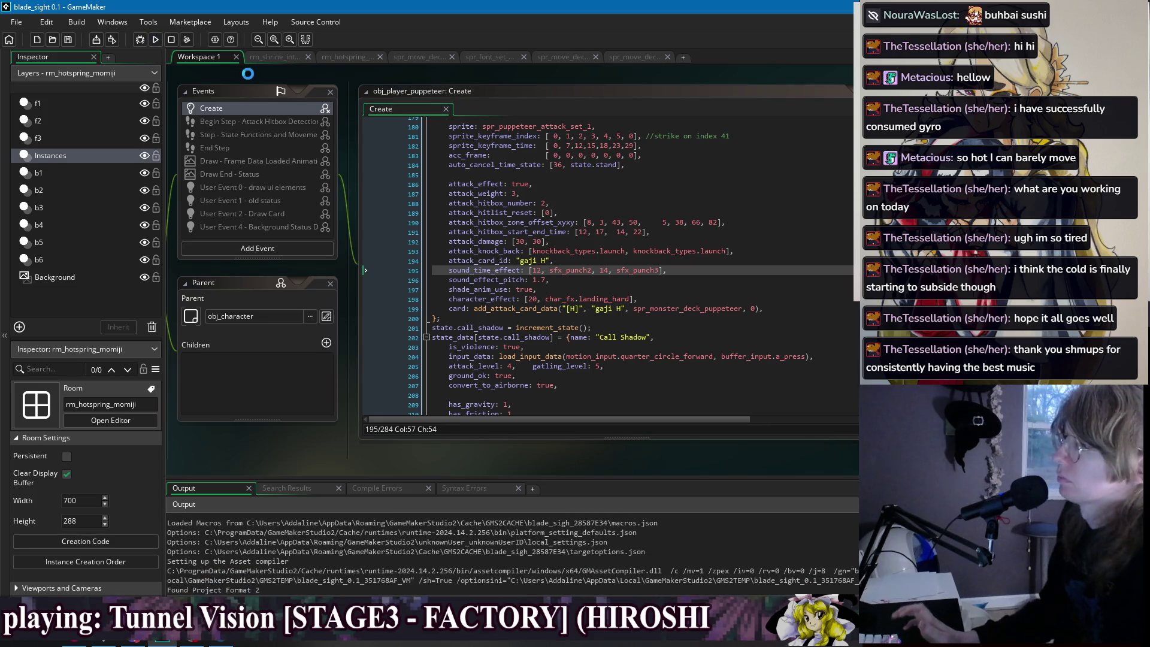
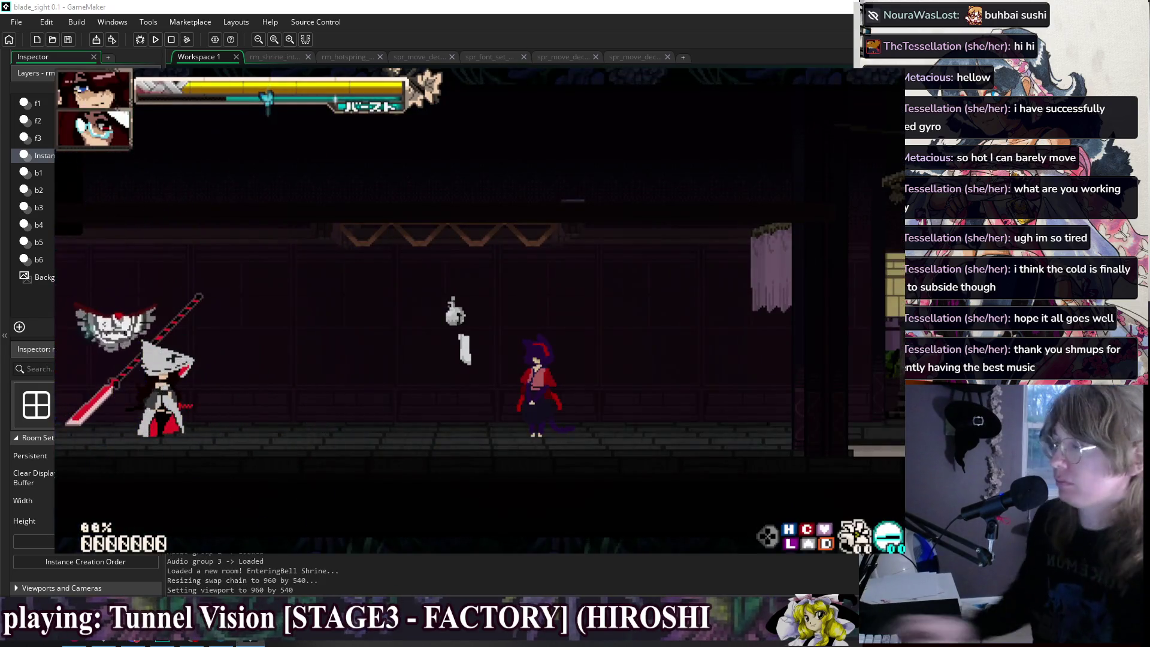
Pause the game, open the Skill List and go to the Level 10 Special Action card.
key("Escape")
key("Down")
key("Return")
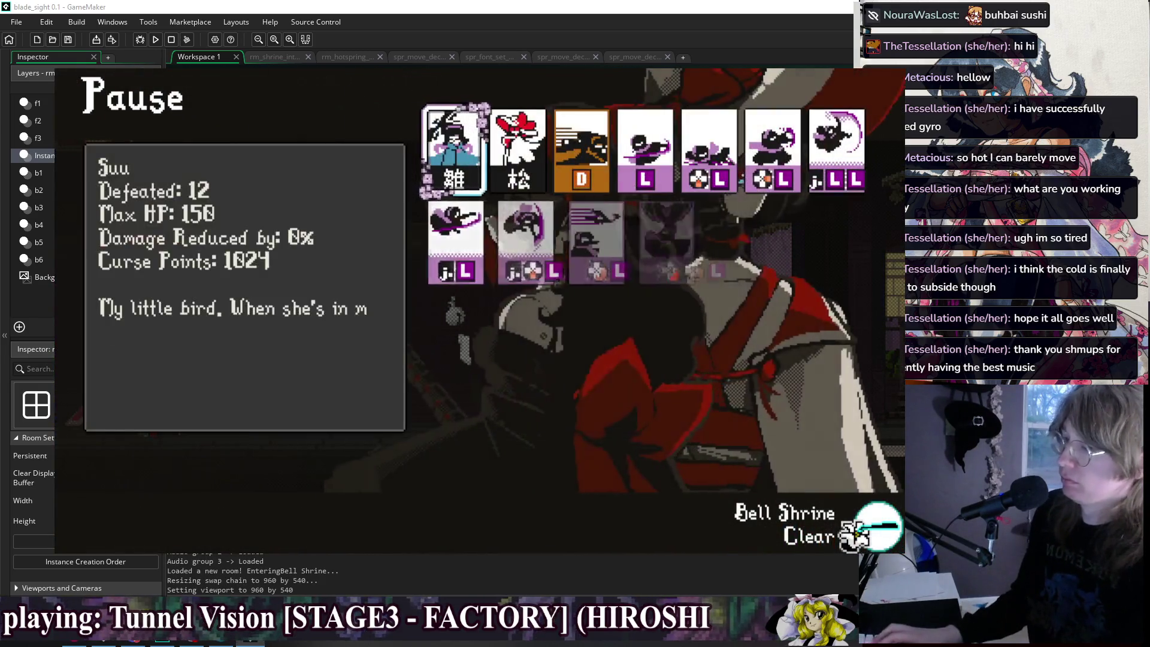
key("Down")
key("Right")
key("Right")
key("Right")
key("Down")
key("Down")
key("Left")
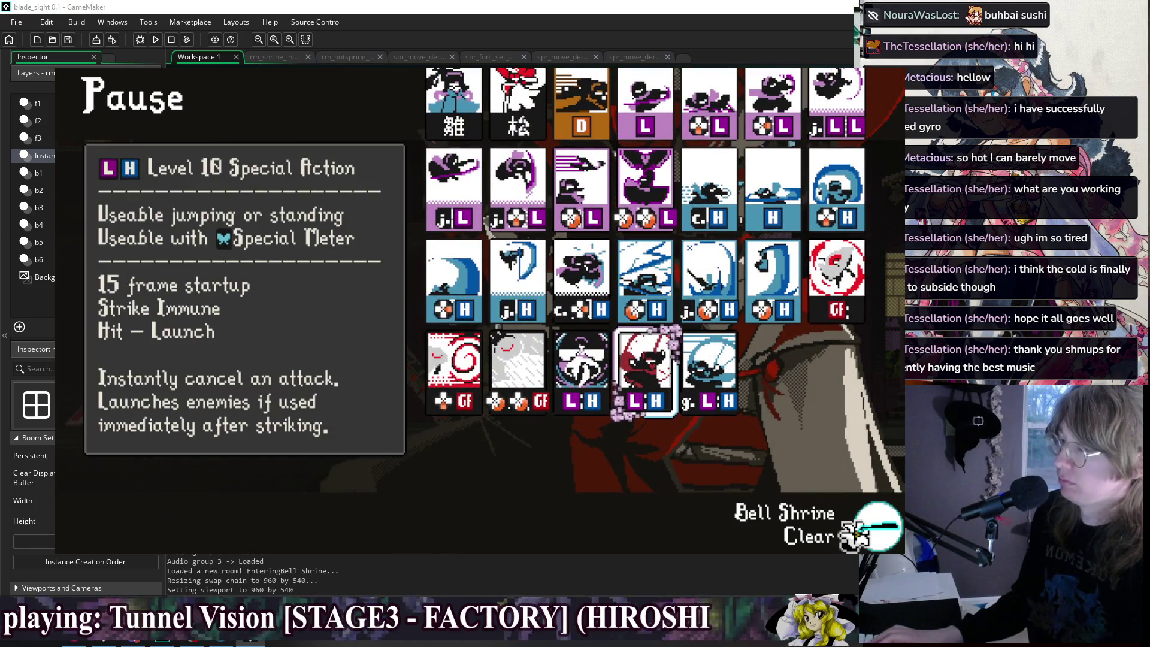
Read the Level 5 ice, spiral Level 4 and j. H Level 4 card descriptions, then resume play.
key("Left")
key("Left")
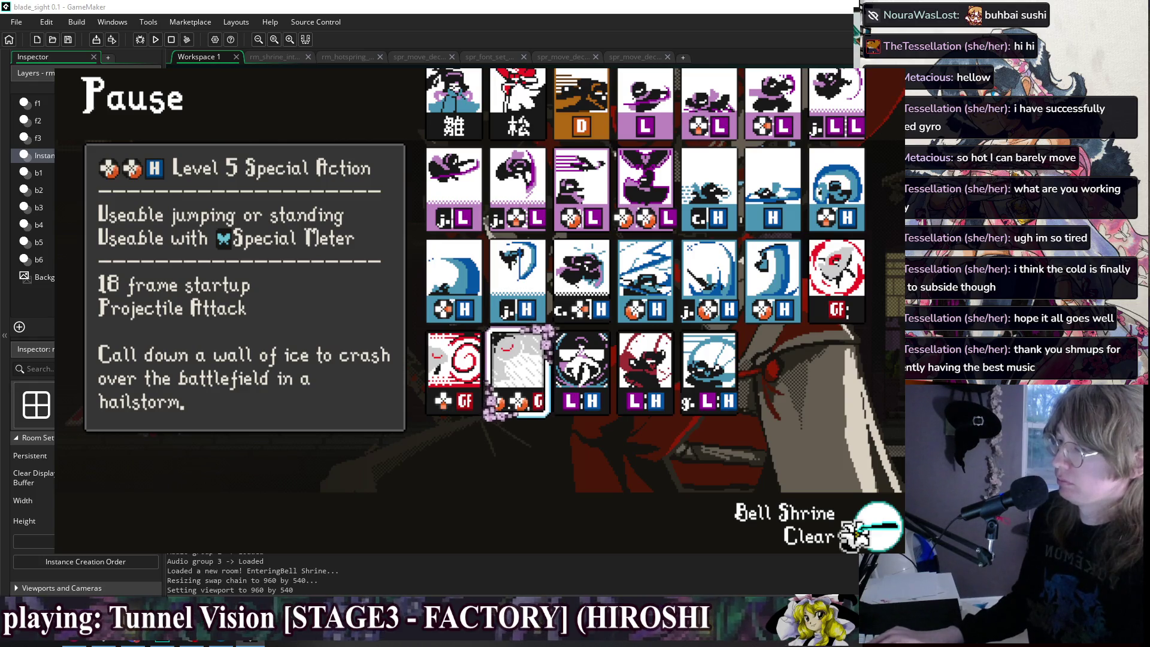
key("Left")
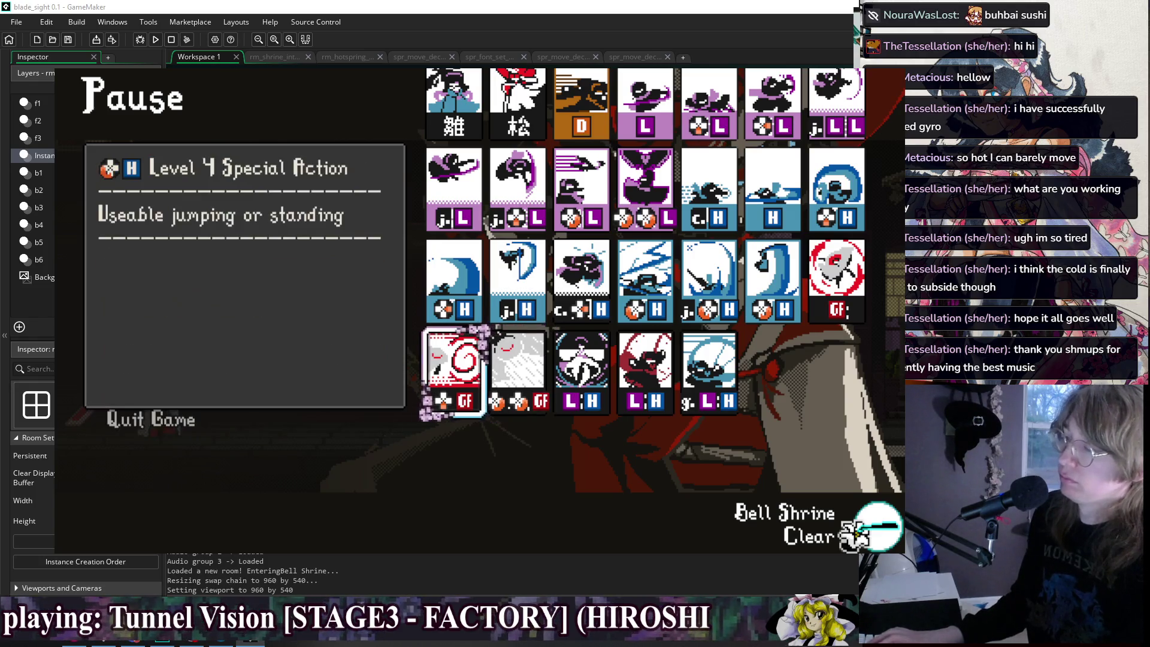
key("Left")
key("Left")
key("Left")
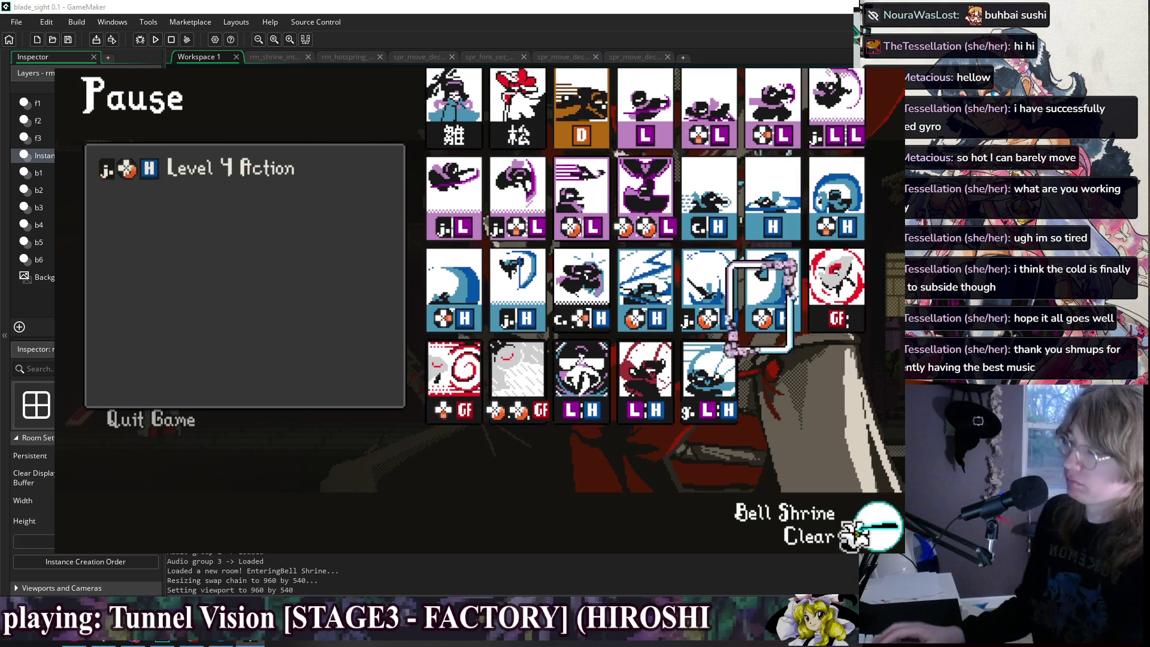
key("Right")
key("Right")
key("Right")
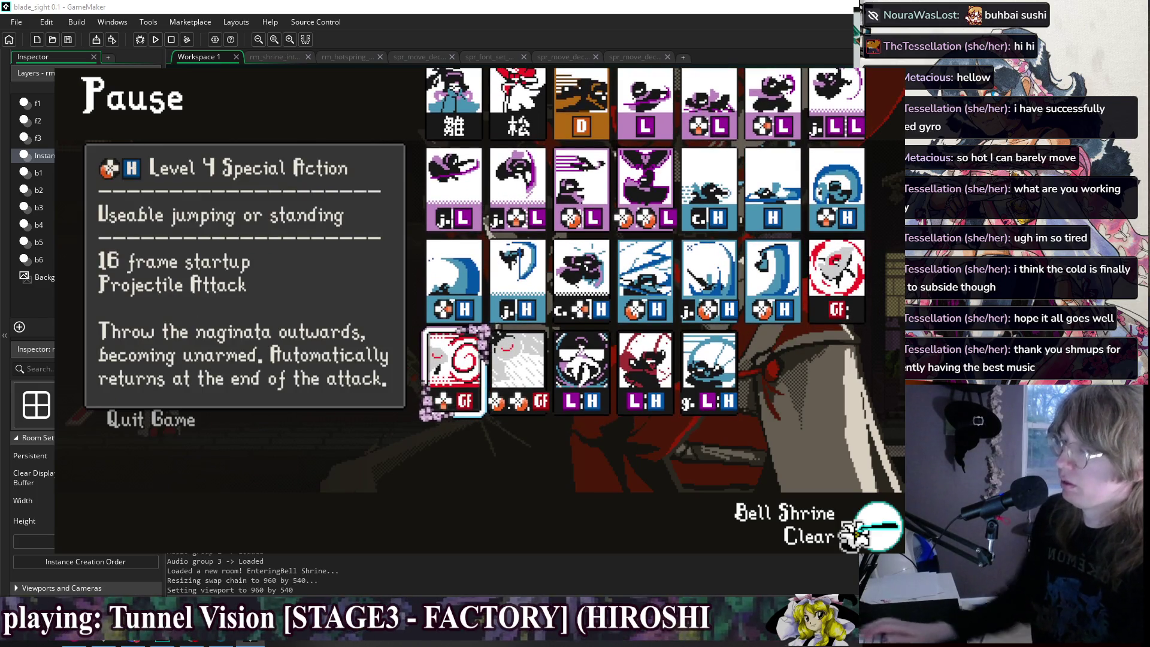
key("Left")
key("Left")
key("Left")
key("Right")
key("Right")
key("Right")
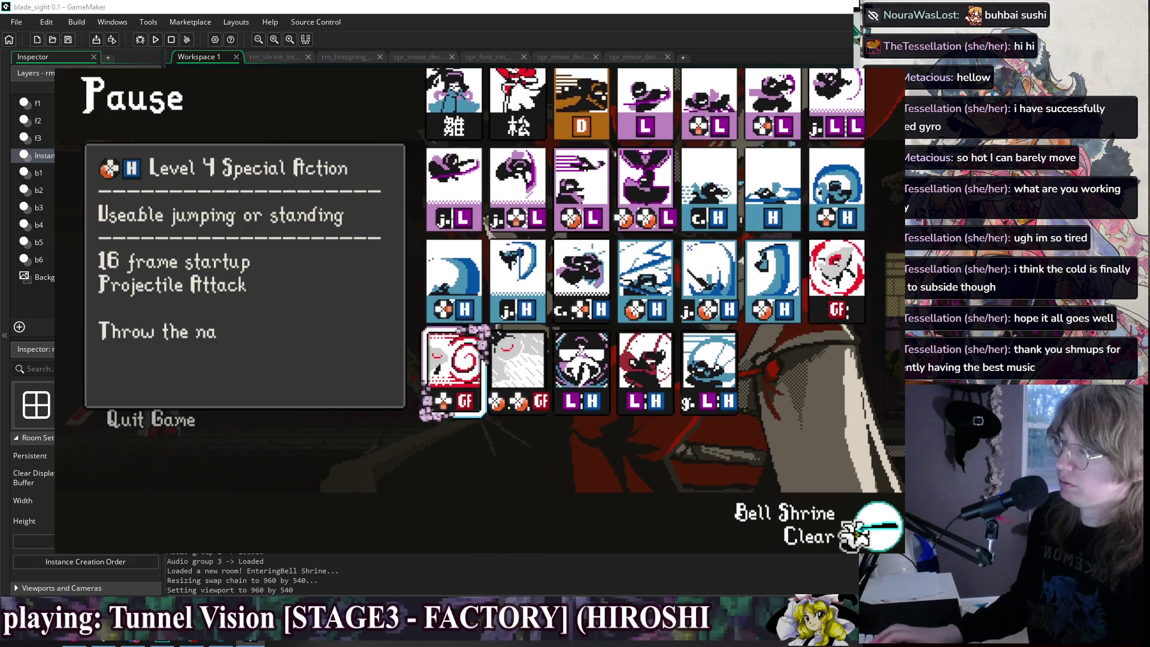
key("Up")
key("Up")
key("Escape")
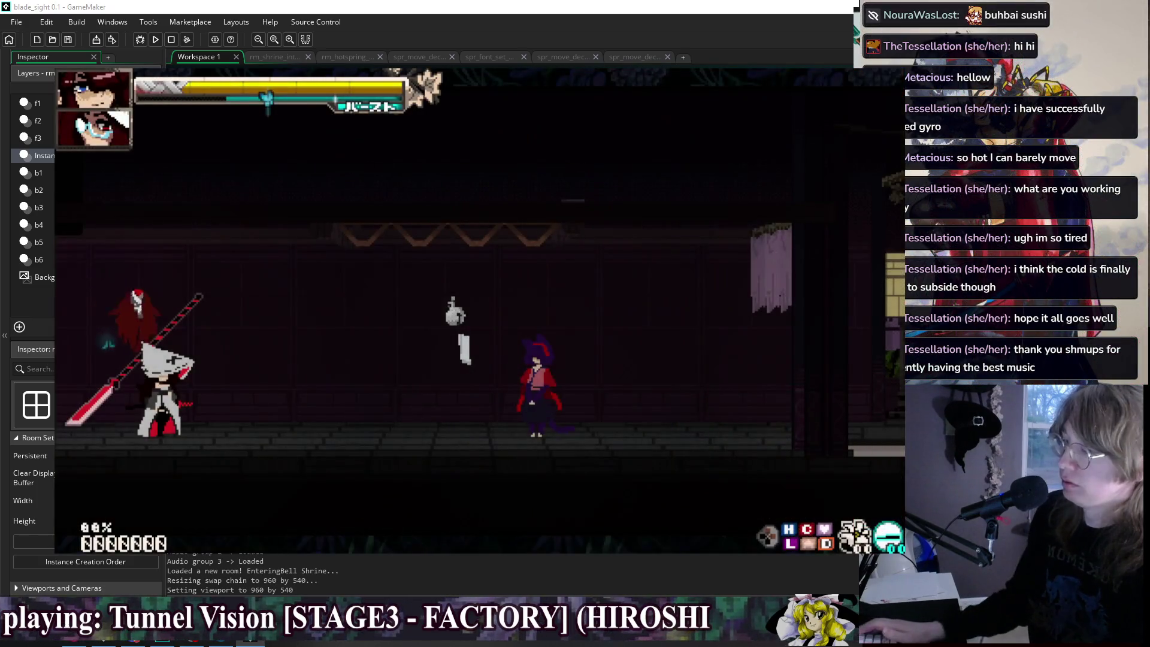
Reopen the Skill List and check the Level 2, c. H Level 8, jumping Level 4 and rising slash cards.
key("Escape")
key("Return")
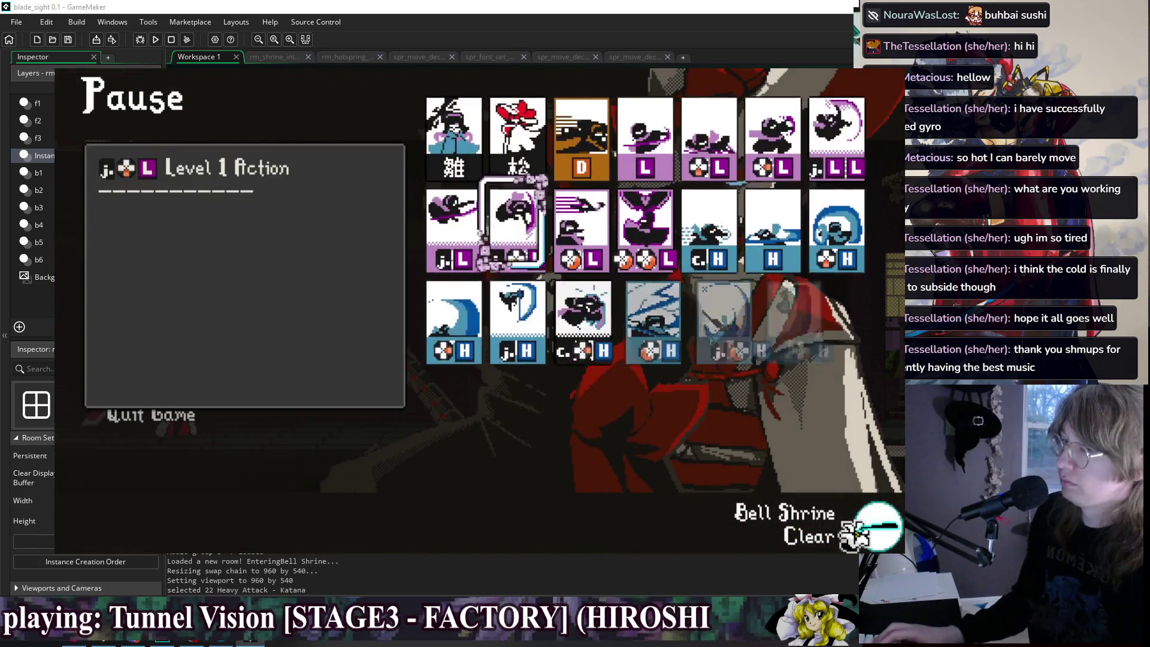
key("Right")
key("Right")
key("Right")
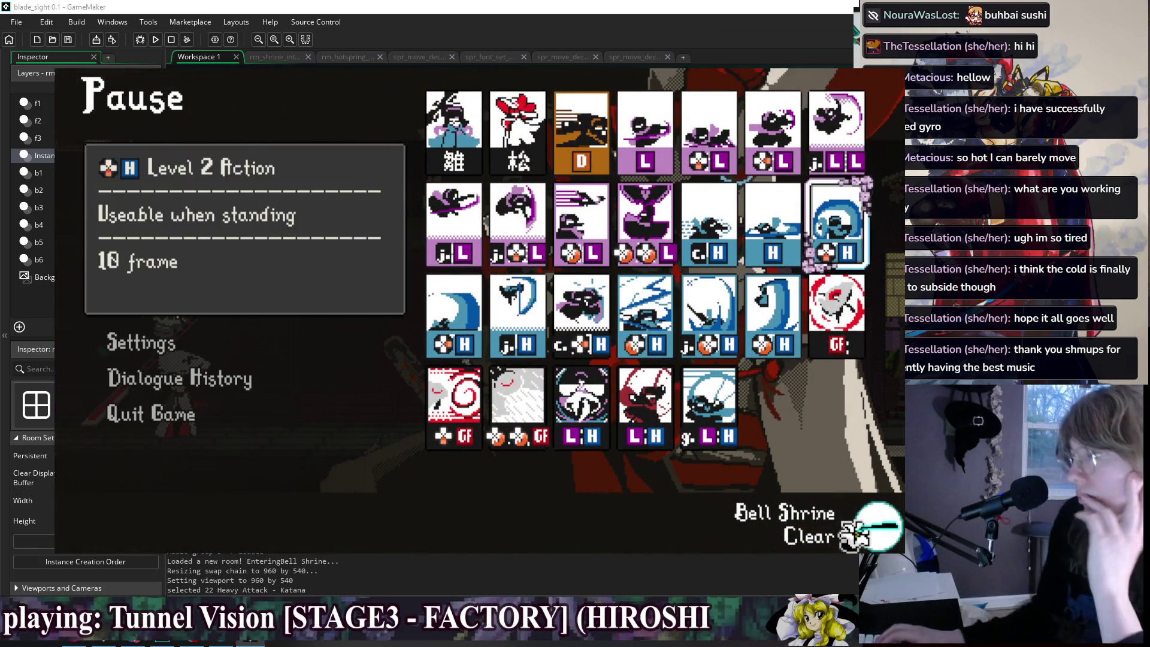
key("Right")
key("Right")
key("Right")
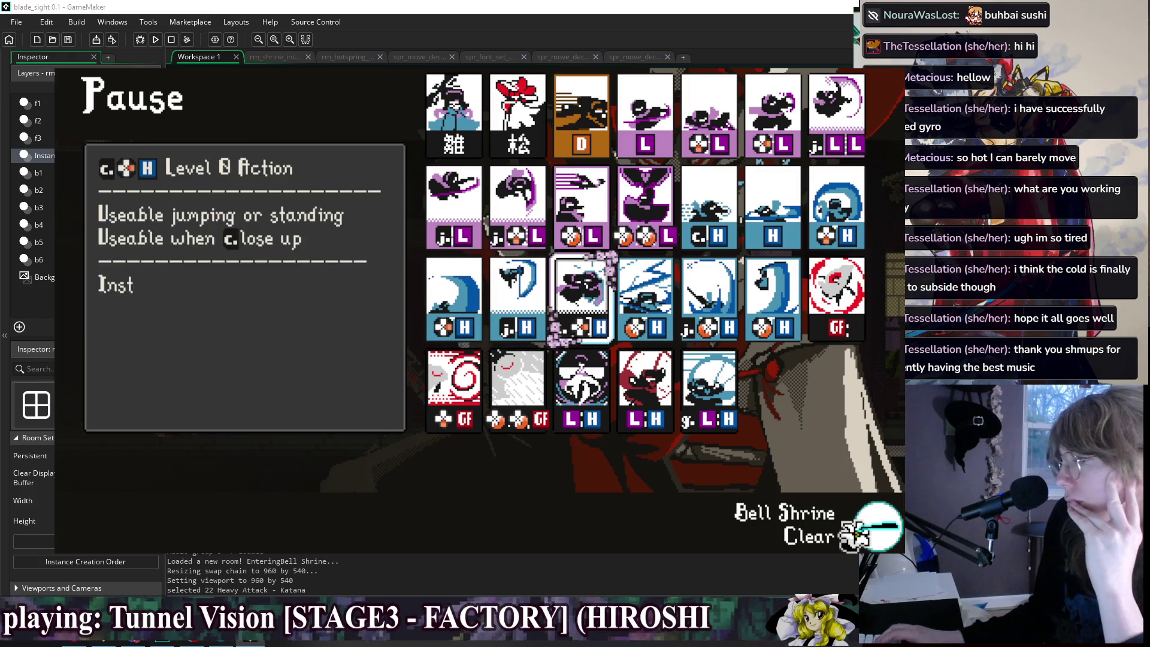
key("Right")
key("Right")
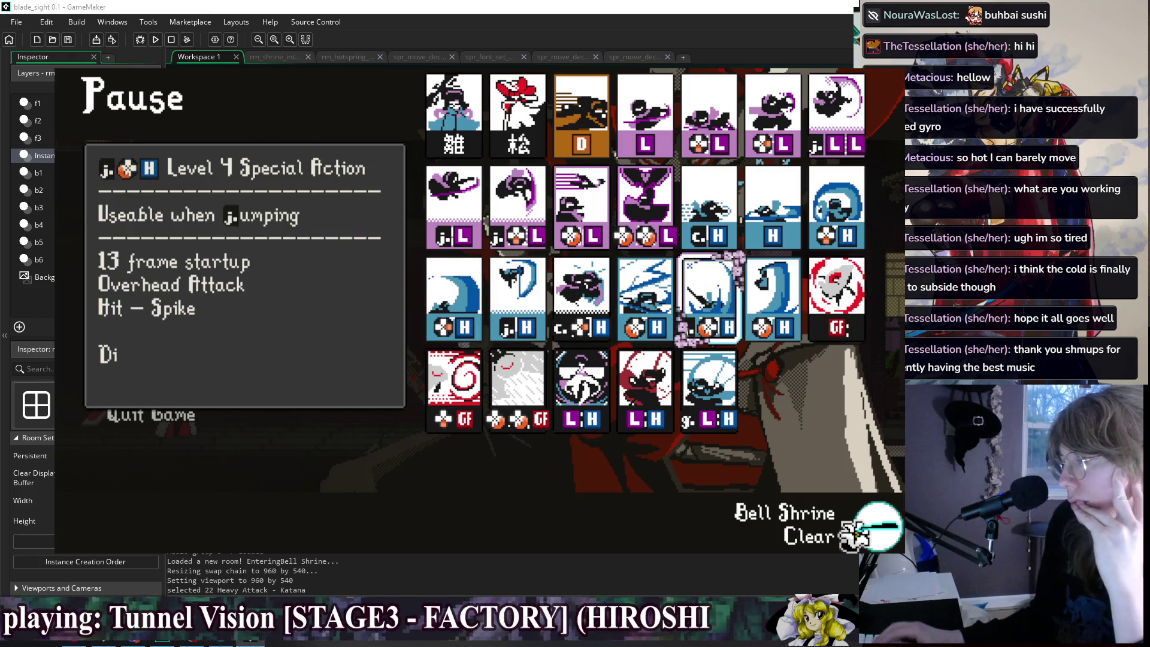
key("Right")
key("Left")
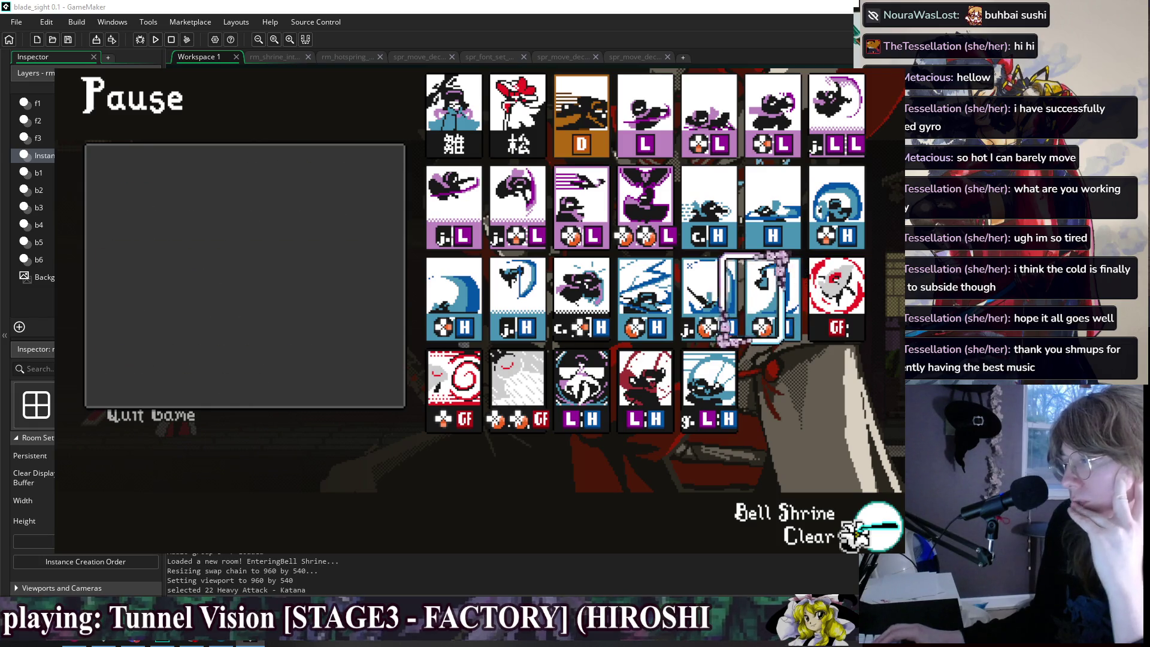
key("Right")
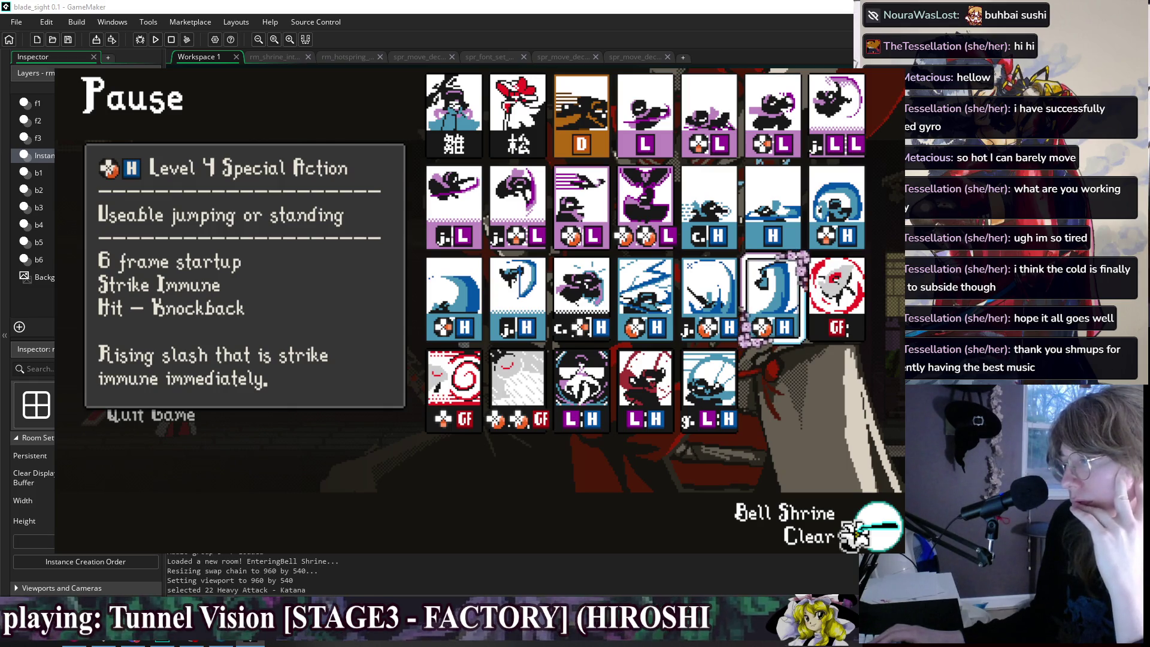
Check the Level 1 Action and Hiyoko dive Level 4 cards, then close the game with Alt+F4.
key("Up")
key("Up")
key("Left")
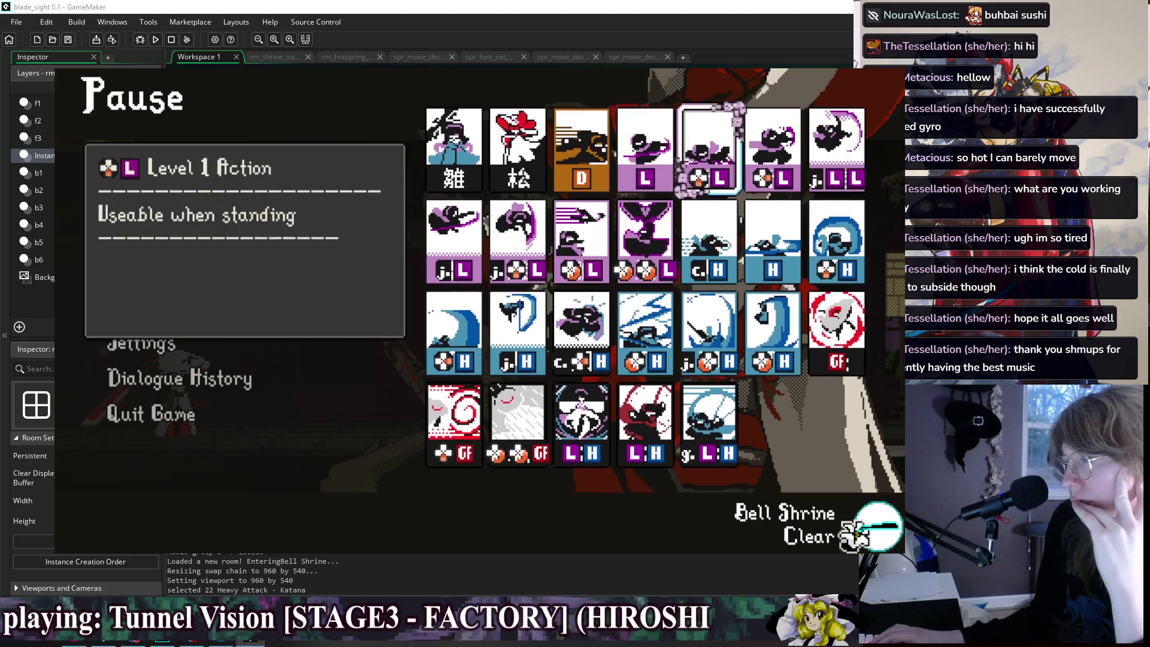
key("Down")
key("Left")
key("Left")
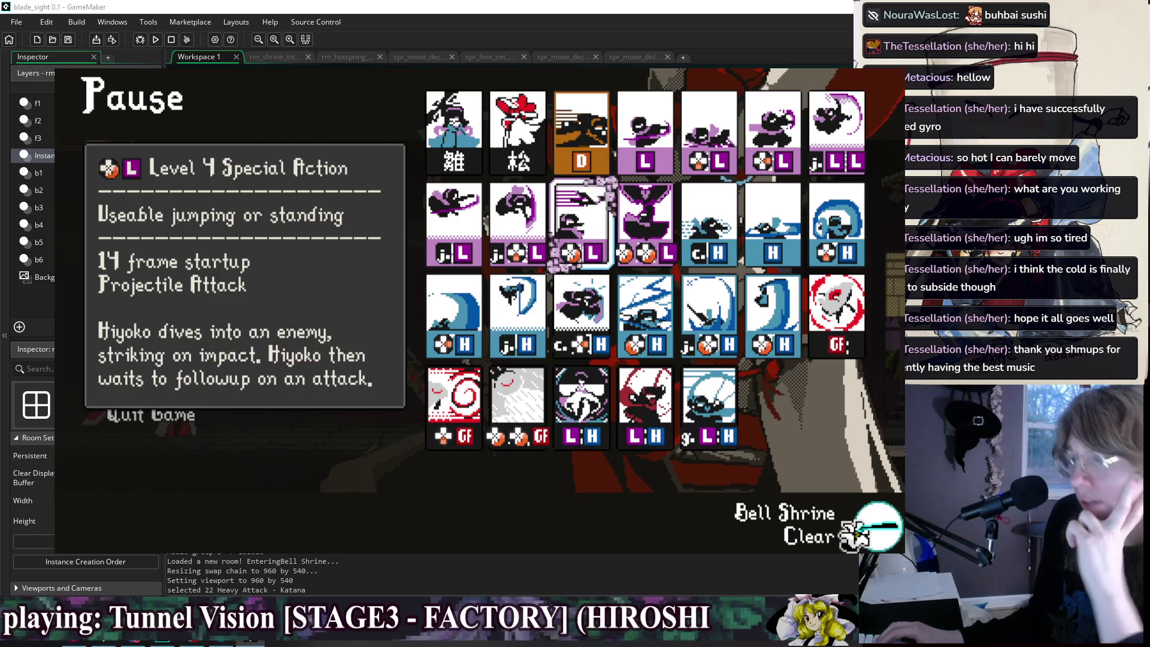
key("Left")
key("Left")
key("alt+F4")
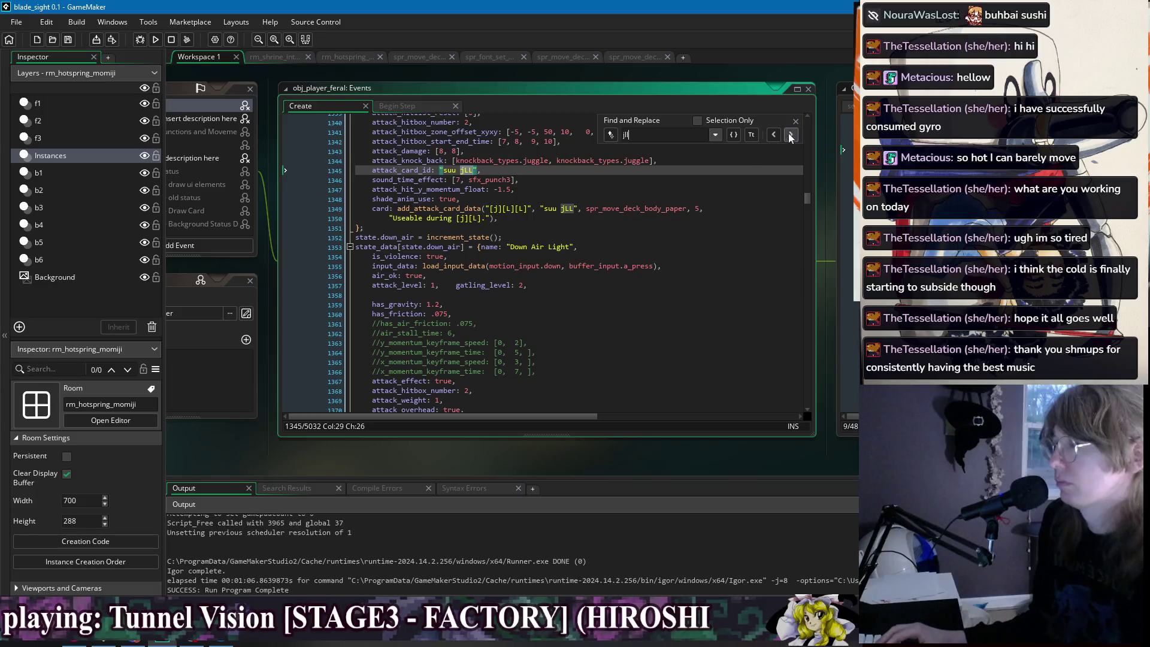
Add a 'stance_attach: state.jump_light,' line below shade_anim_use in the suu jLL attack.
left_click(795, 120)
scroll(552, 281, "up", 4)
left_click(540, 321)
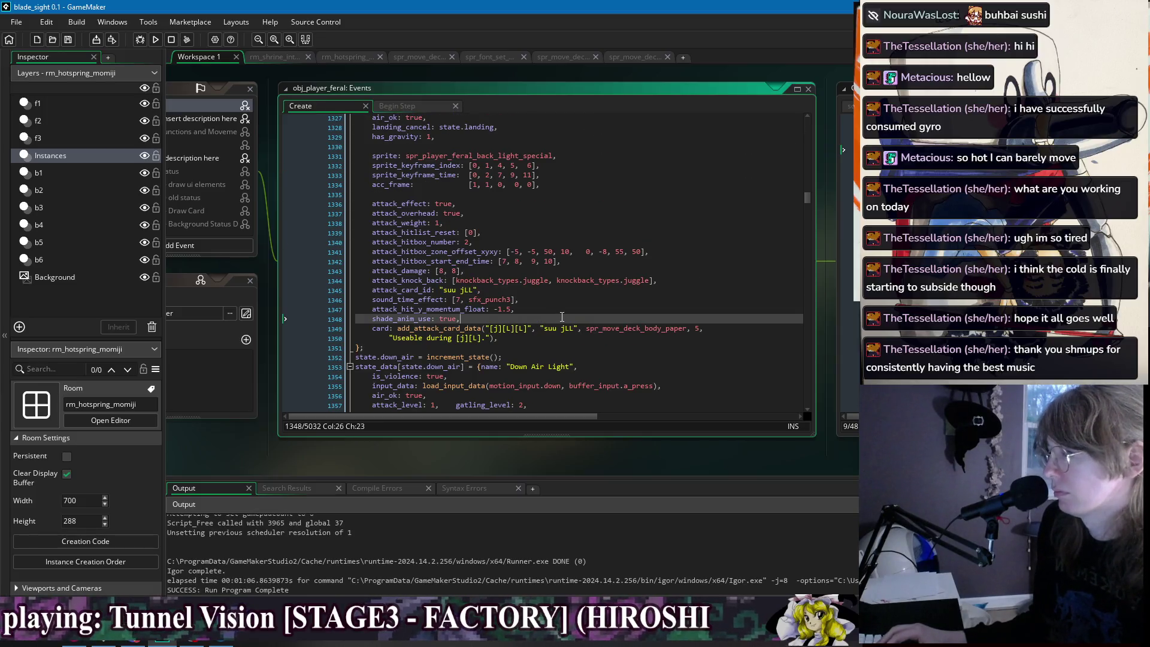
key("Return")
type("stance_")
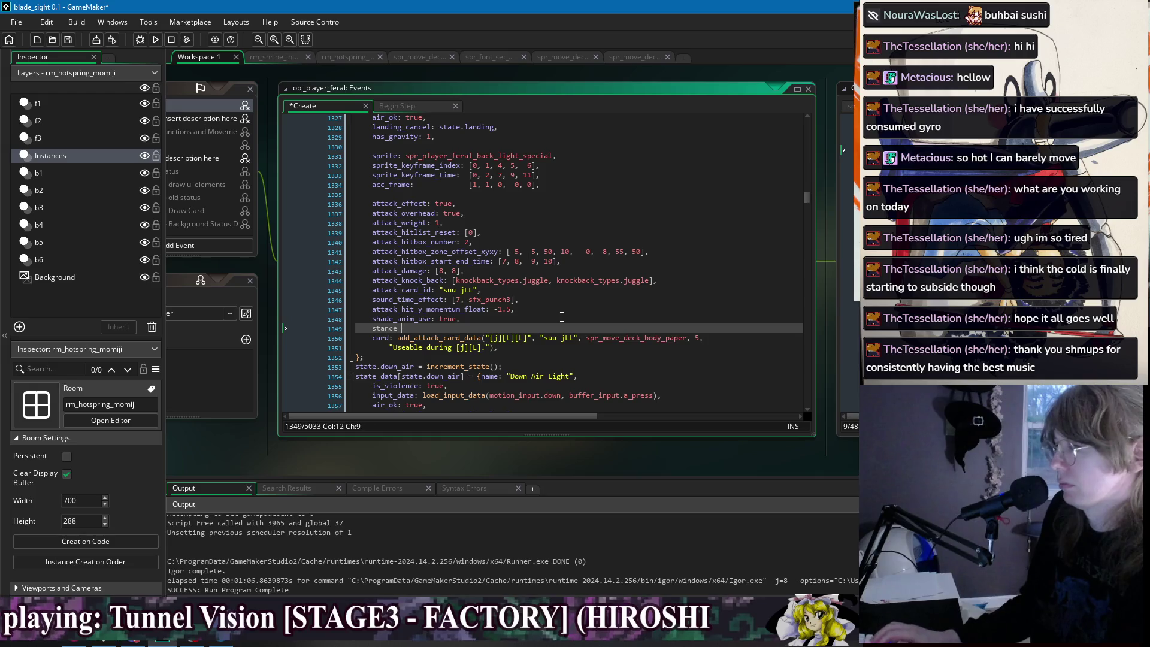
type("+attach: s")
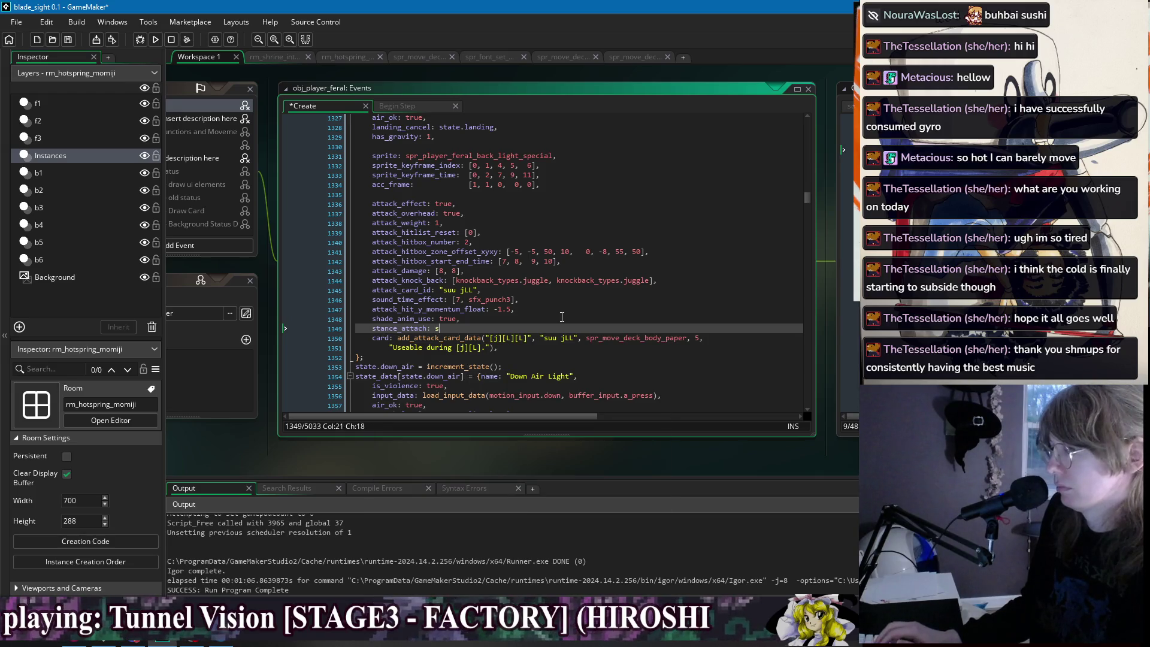
type("jump_light,")
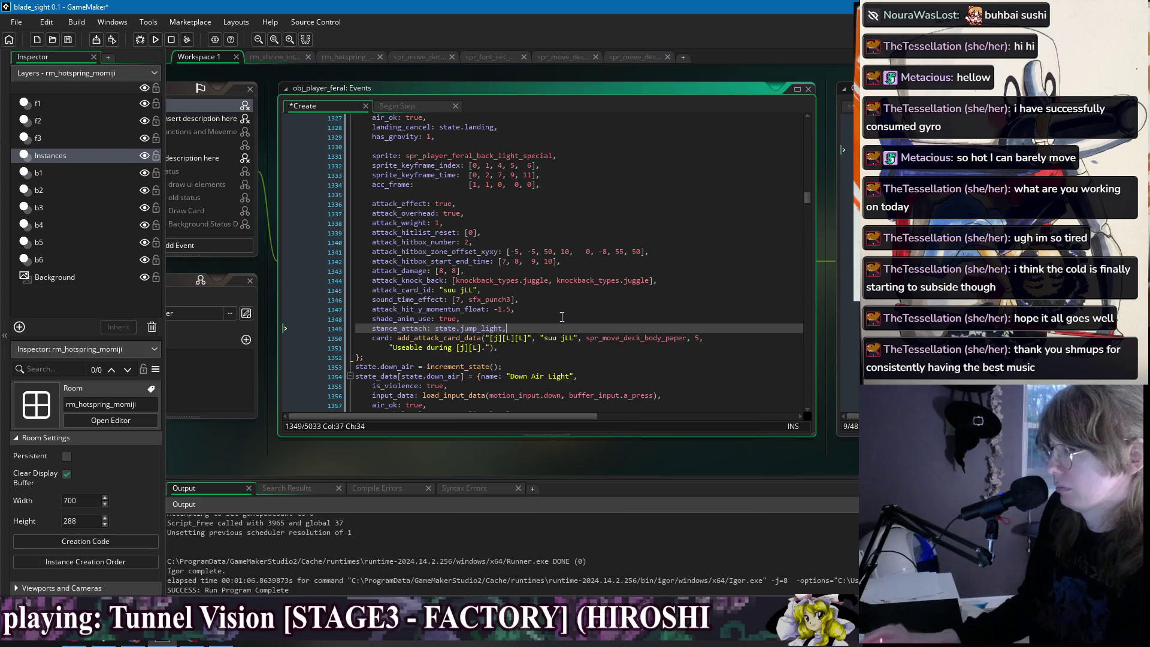
Save, then search the whole project for the [j][L][L] card input string.
key("ctrl+s")
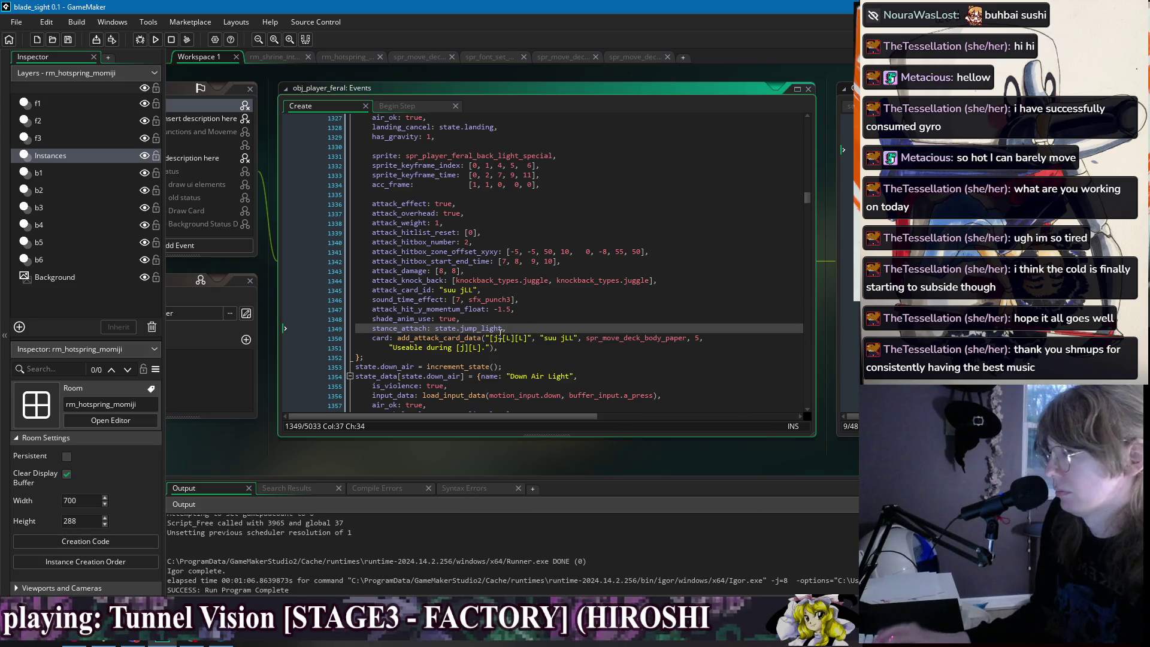
left_click(541, 338)
key("ctrl+shift+f")
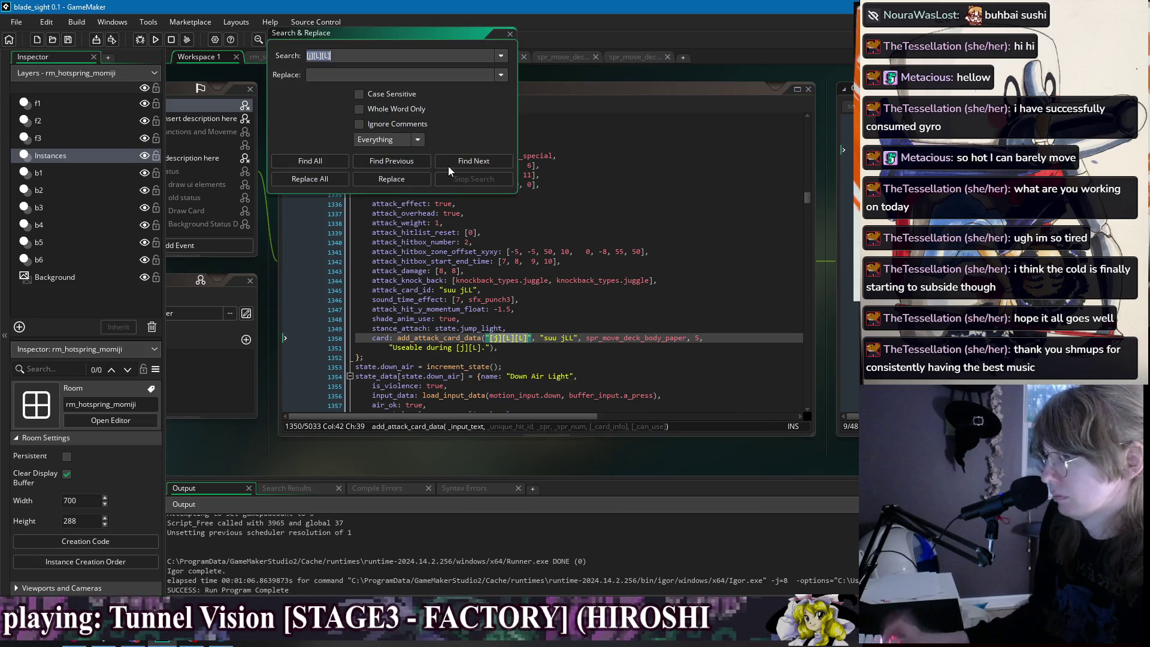
List the [j][L][L] uses and delete the hand-written 'Useable during' text from the suu jLL and suu jL cards.
key("Return")
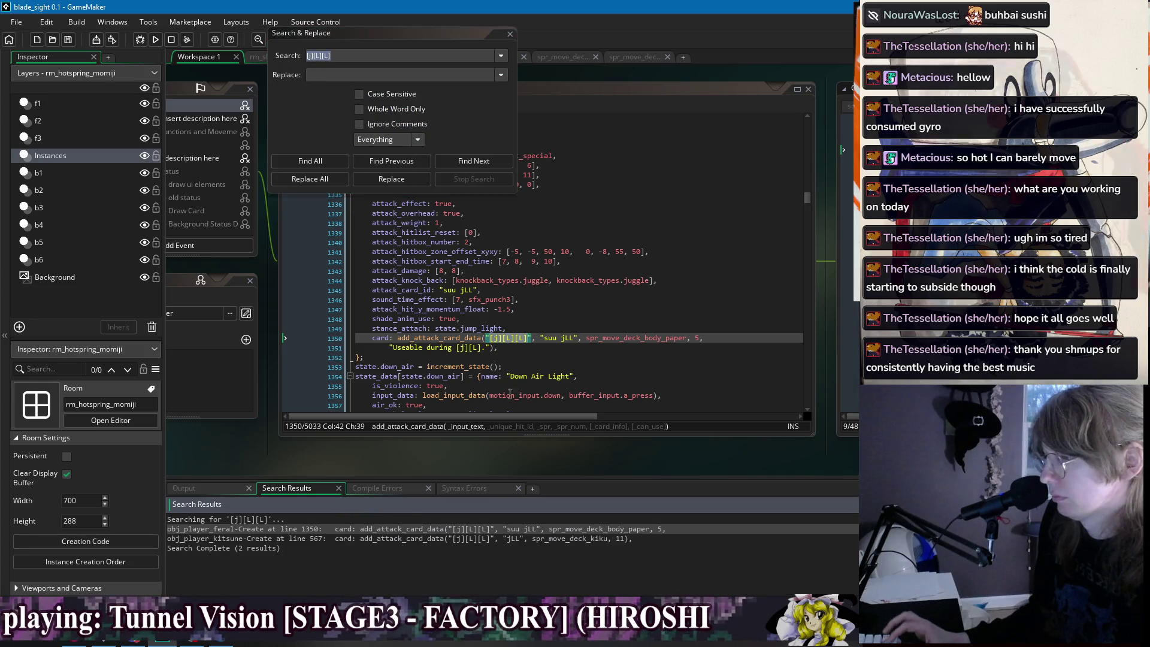
left_click_drag(490, 347, 730, 339)
key("BackSpace")
key("BackSpace")
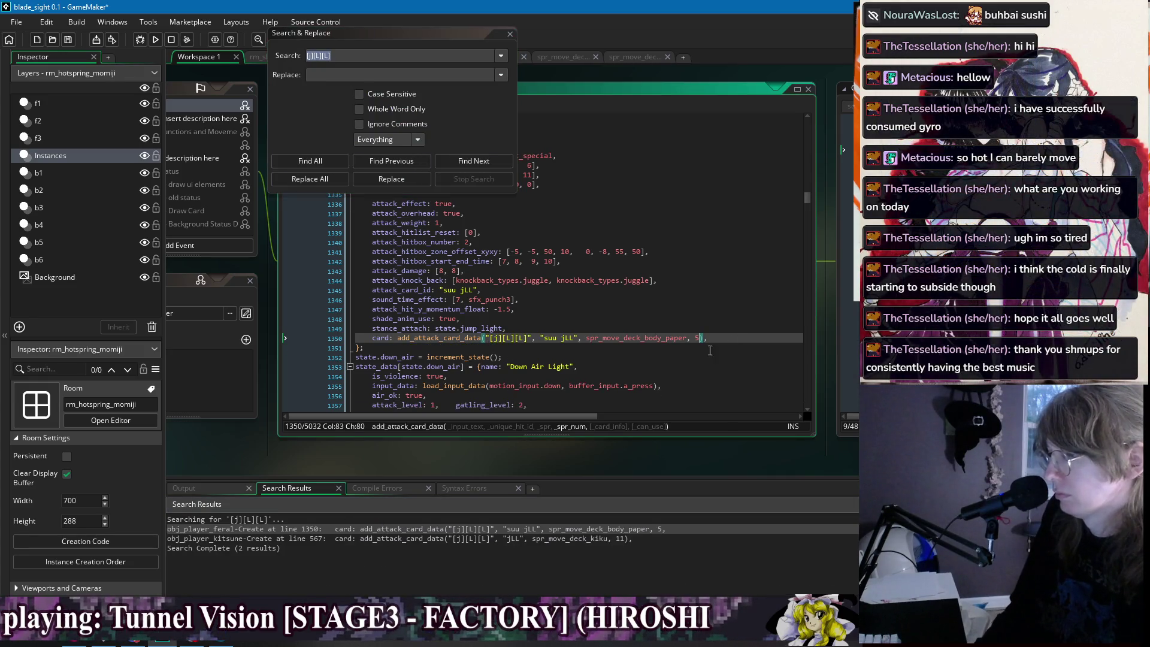
scroll(562, 299, "up", 10)
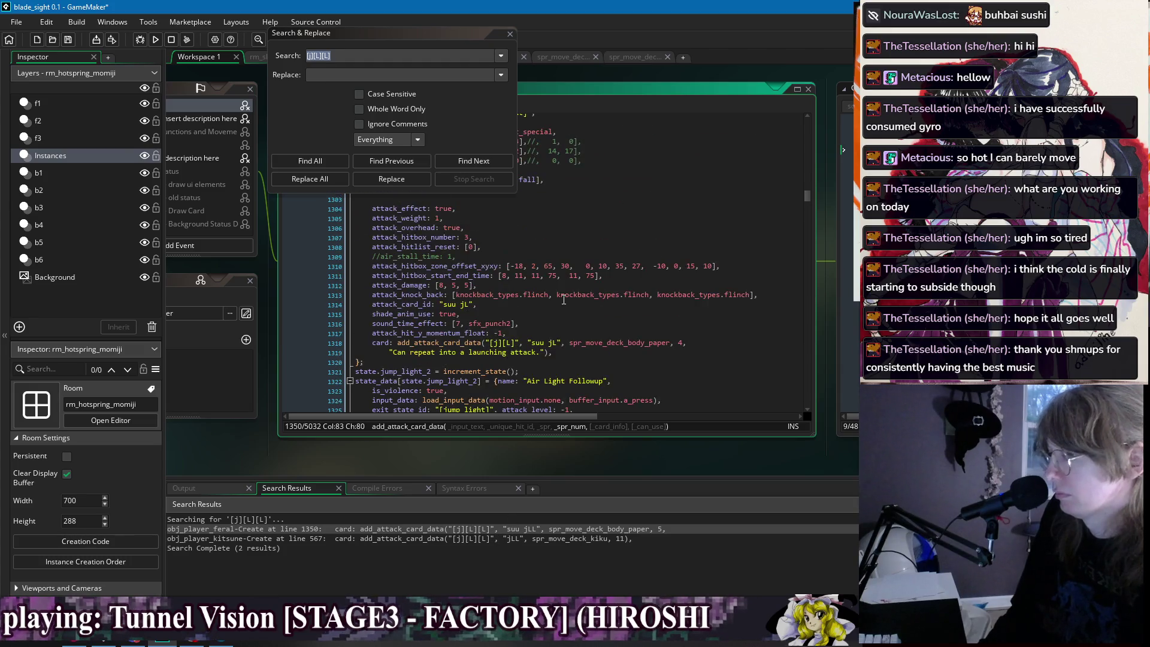
left_click_drag(546, 353, 726, 342)
key("BackSpace")
key("BackSpace")
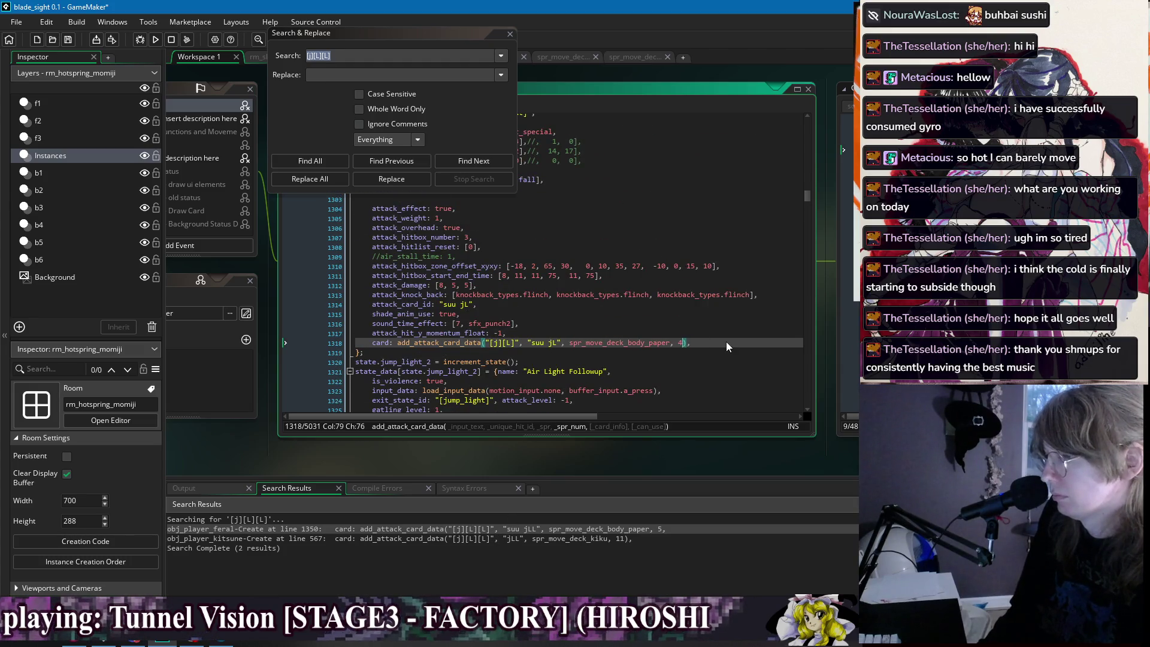
Inspect obj_player_kitsune's [j][L][L] card definition, close Search & Replace and run the game.
left_click(335, 160)
left_click(473, 161)
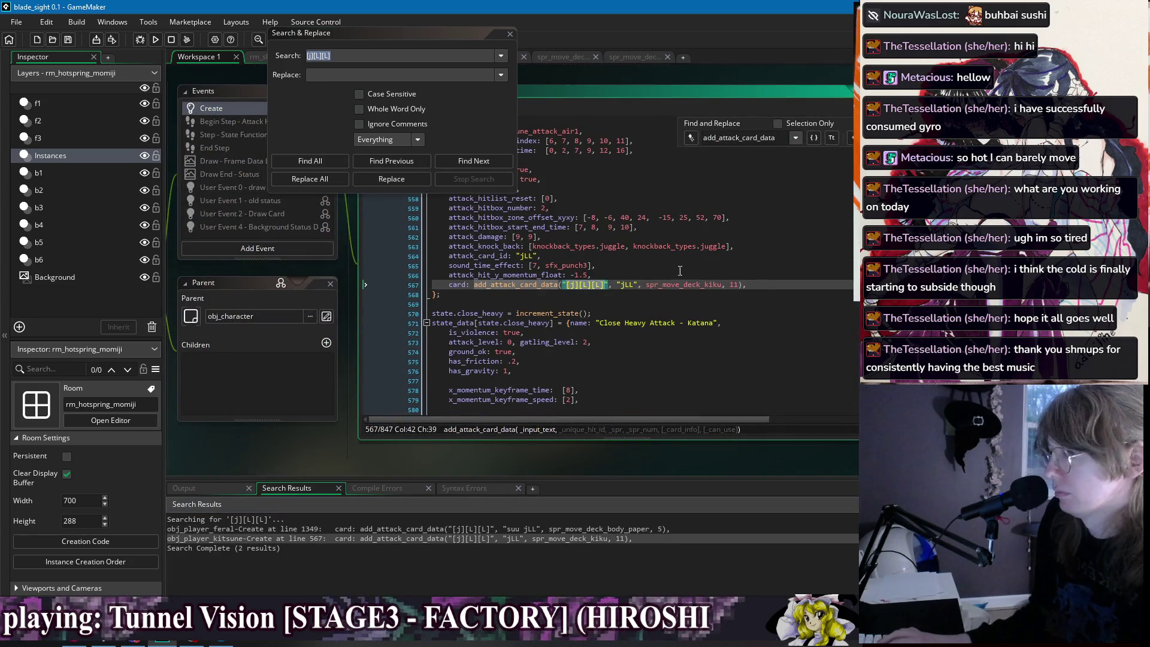
scroll(607, 324, "up", 9)
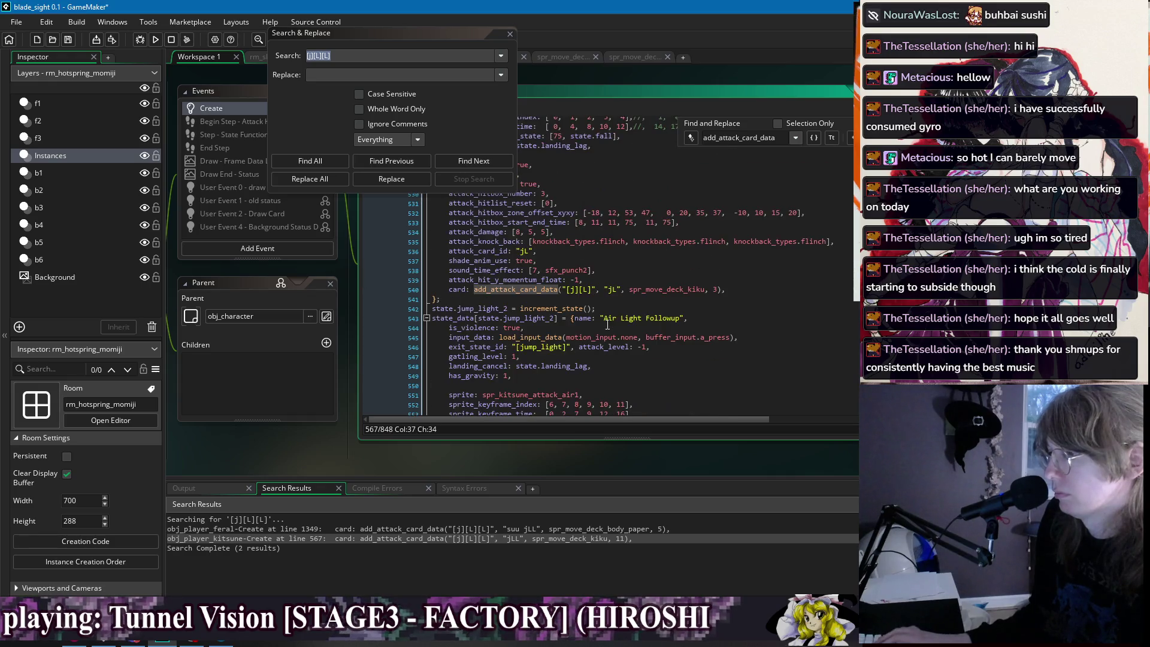
scroll(609, 328, "up", 10)
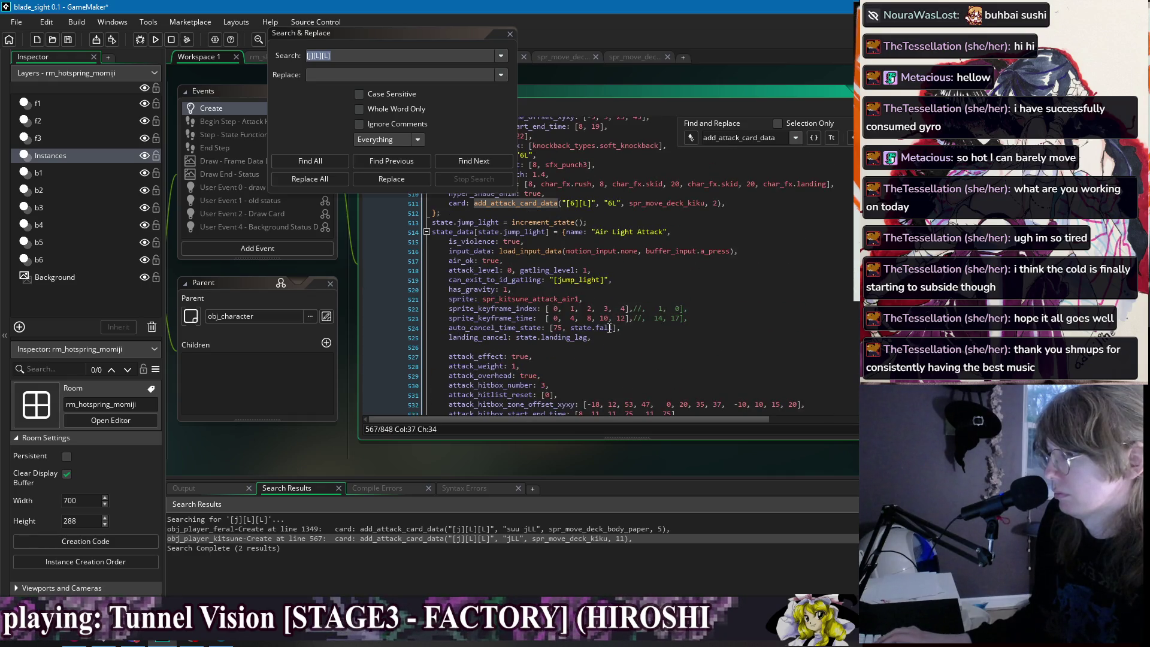
left_click(510, 33)
left_click(158, 40)
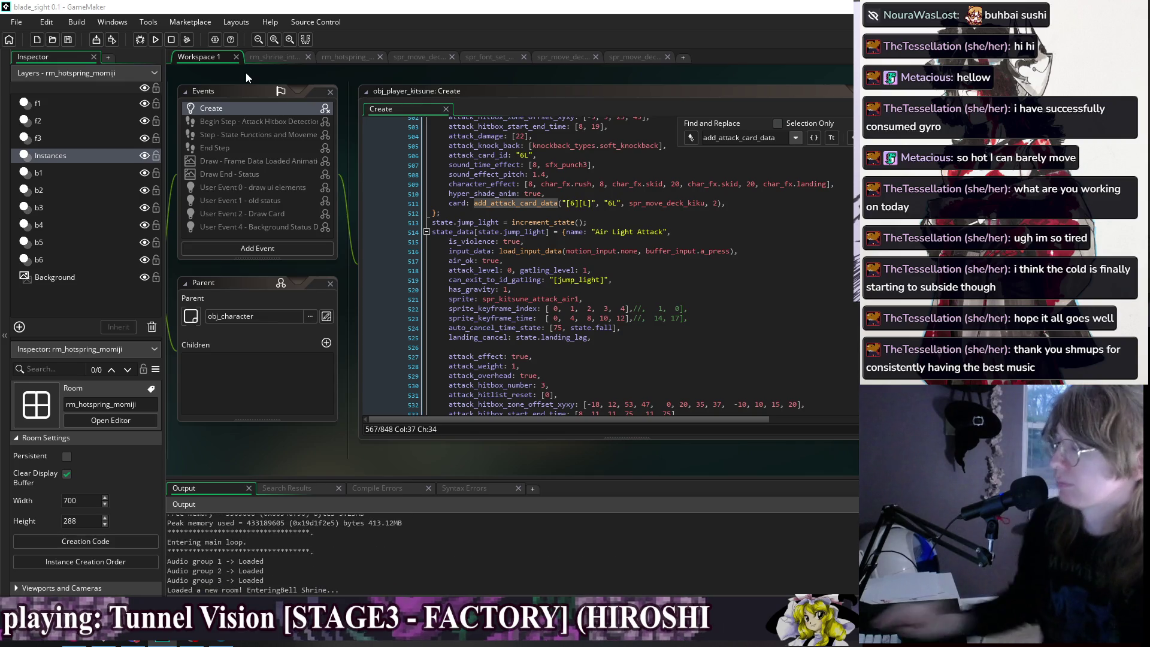
Pause, open the Skill List and compare the Level 1 and Level 2 Action card descriptions.
key("Escape")
key("Down")
key("Return")
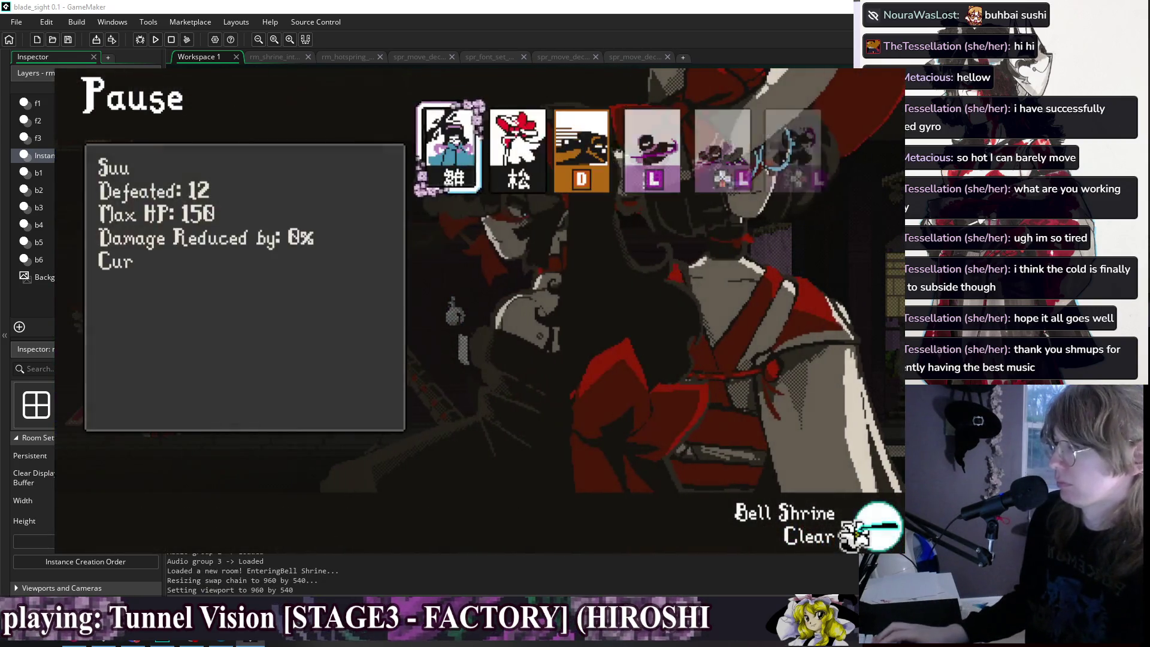
key("Right")
key("Right")
key("Right")
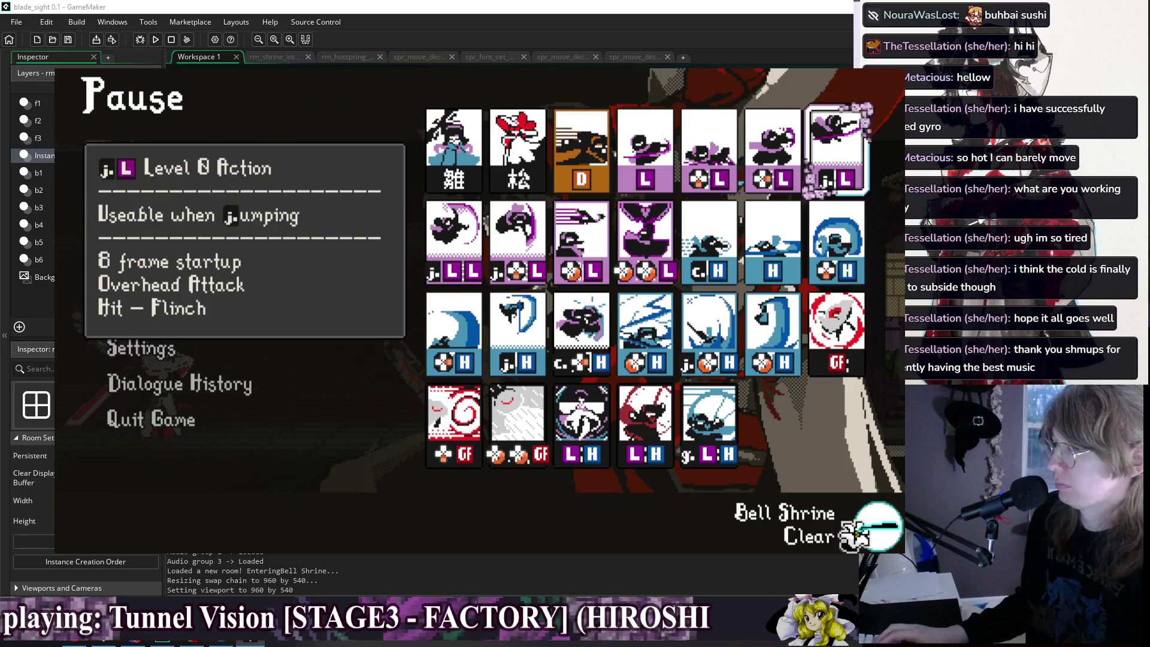
key("Right")
key("Left")
key("Left")
key("Left")
key("Left")
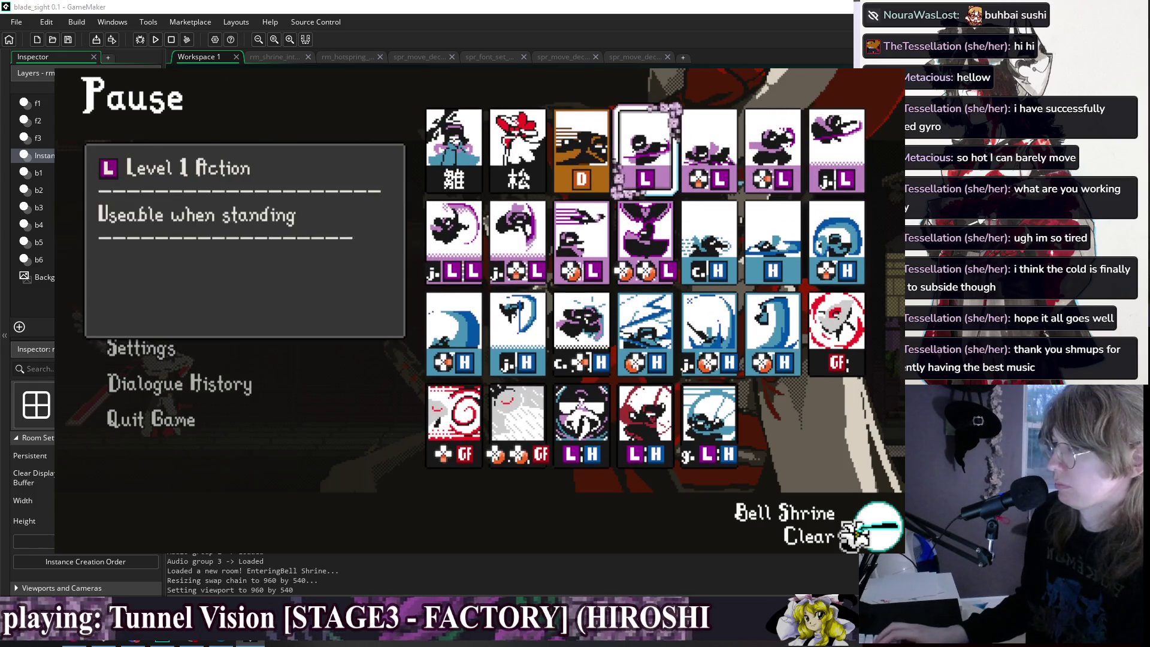
key("Right")
key("Right")
key("Right")
key("Right")
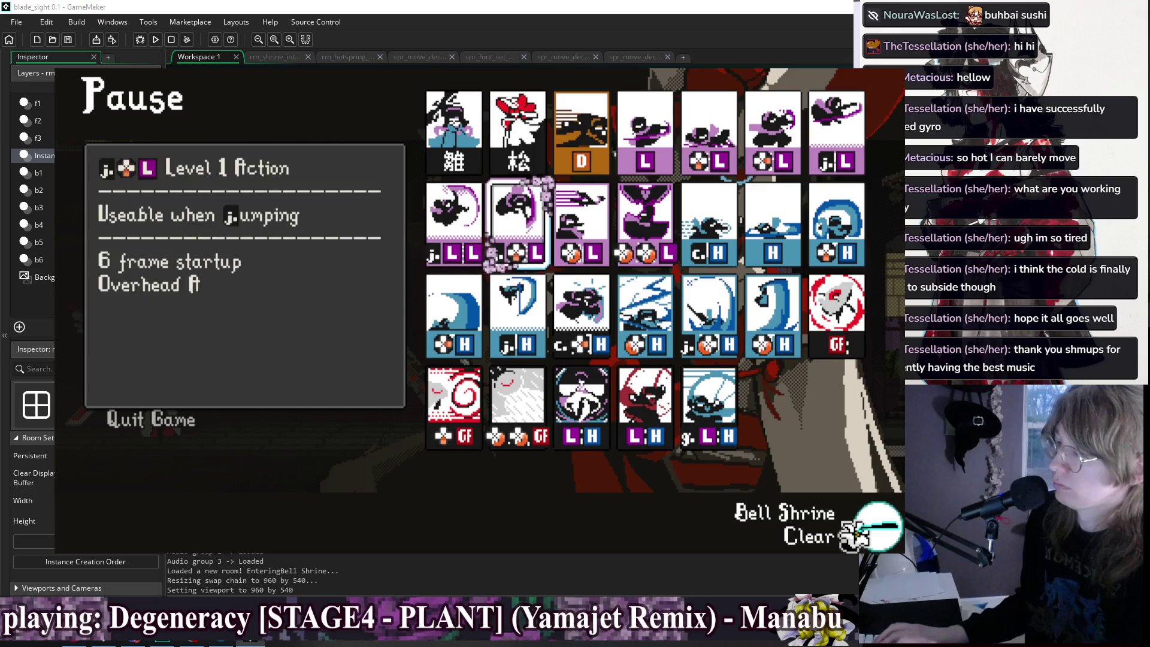
key("Left")
key("Left")
key("Left")
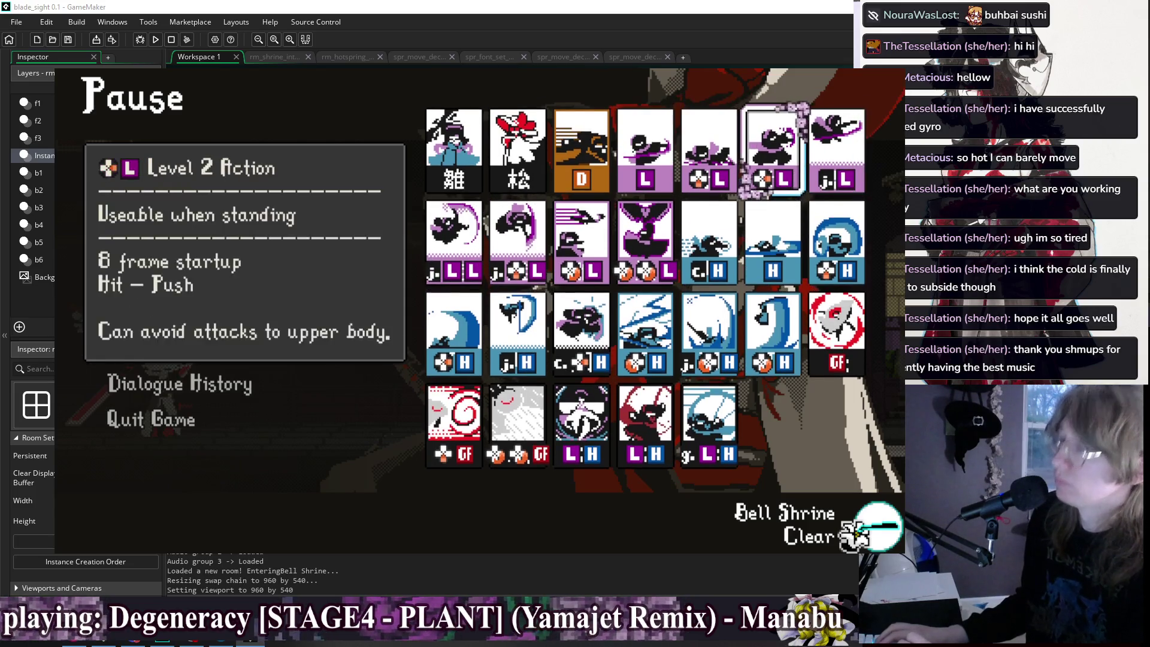
Review the dash, Strike Deflection and Sweep Attack card descriptions, rechecking the Level 1 Action card.
key("Right")
key("Down")
key("Left")
key("Left")
key("Left")
key("Up")
key("Right")
key("Right")
key("Right")
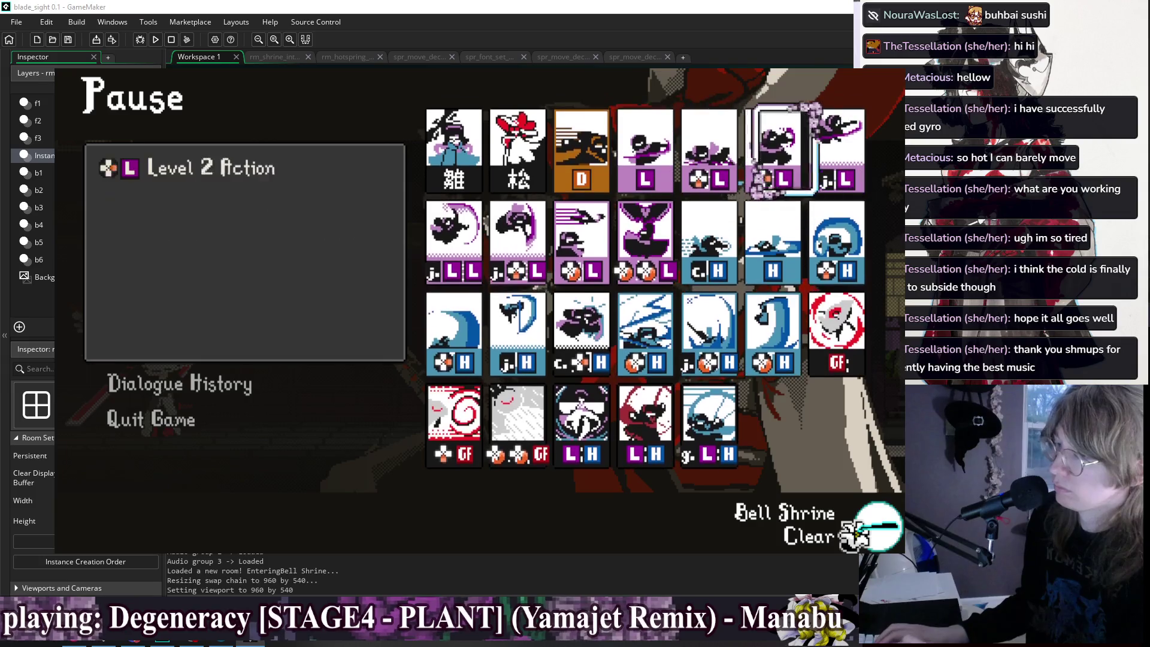
key("Left")
key("Left")
key("Left")
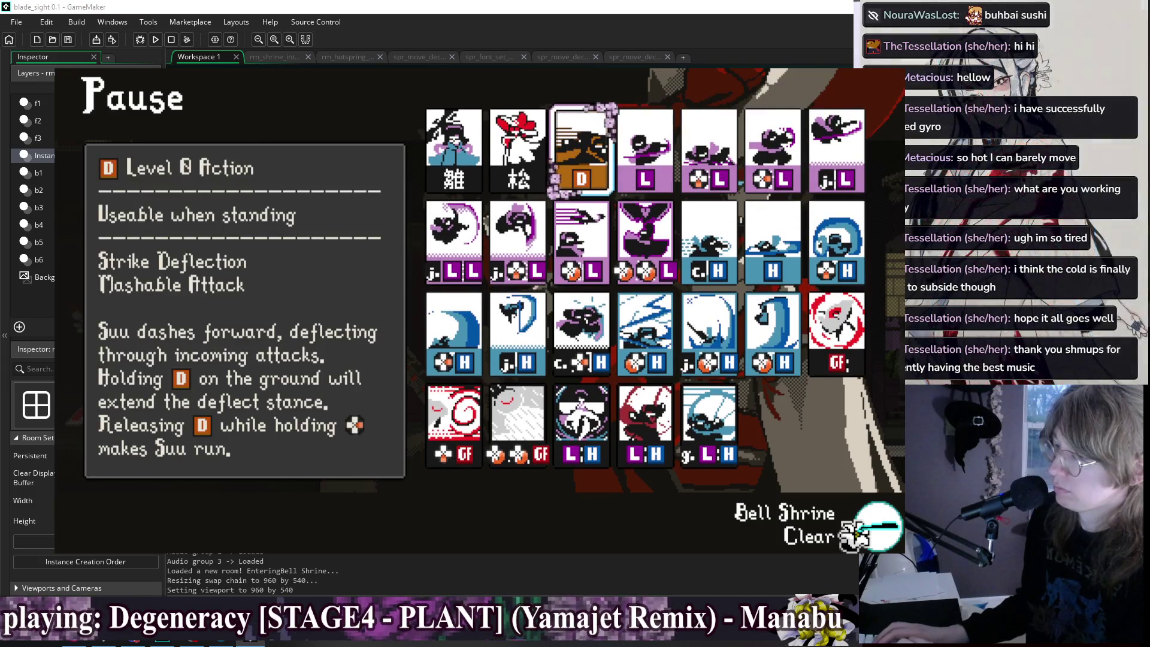
key("Right")
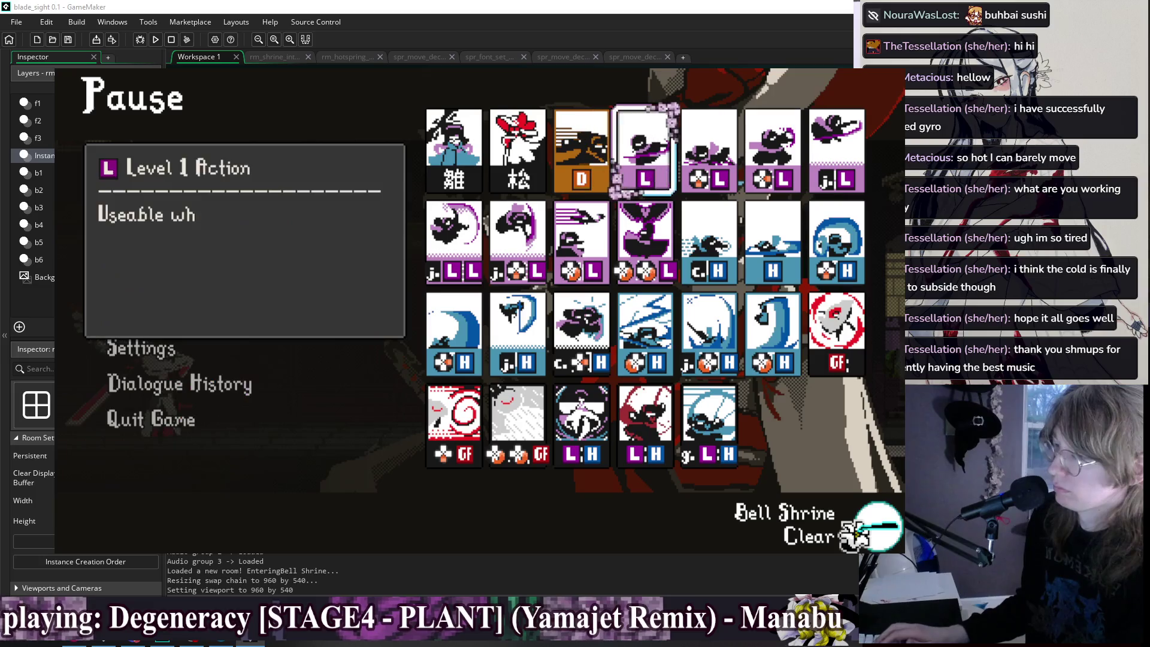
key("Left")
key("Right")
key("Right")
key("Left")
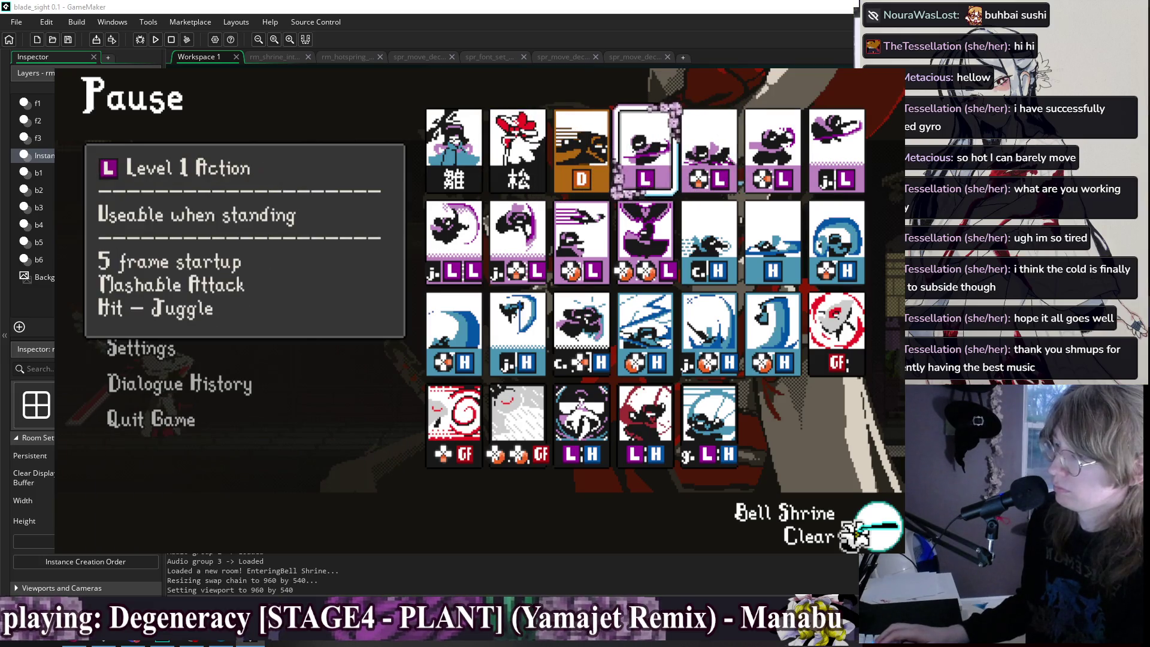
Check the jumping, Level 4 Special Action and close-up c.H cards' usability lines.
key("Right")
key("Right")
key("Right")
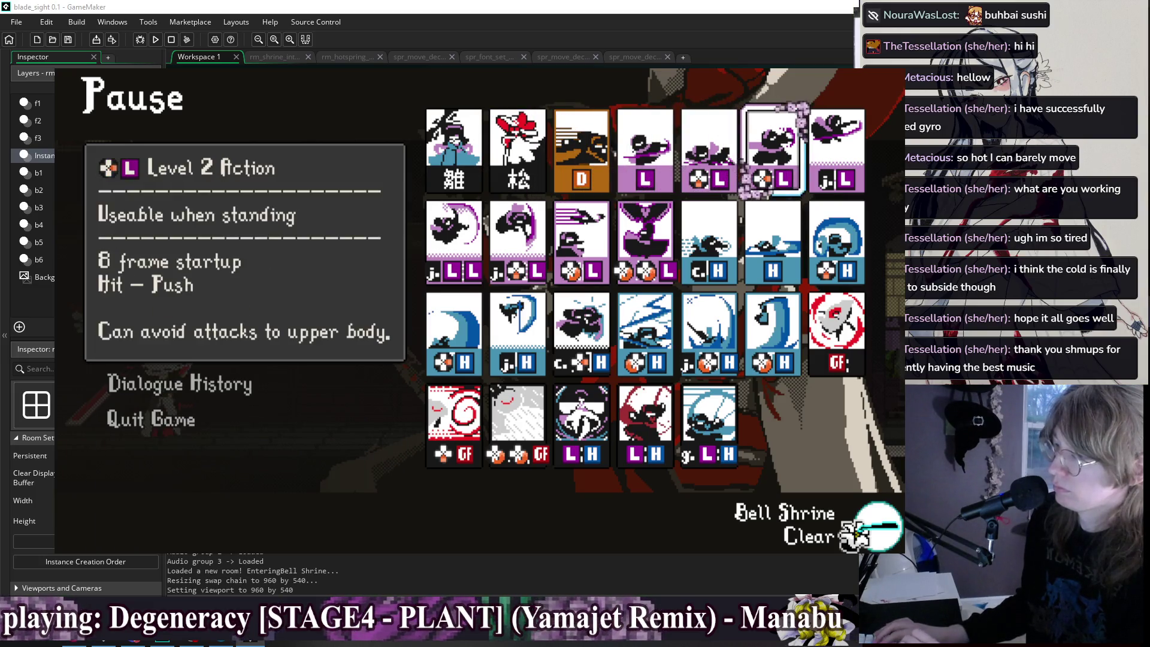
key("Right")
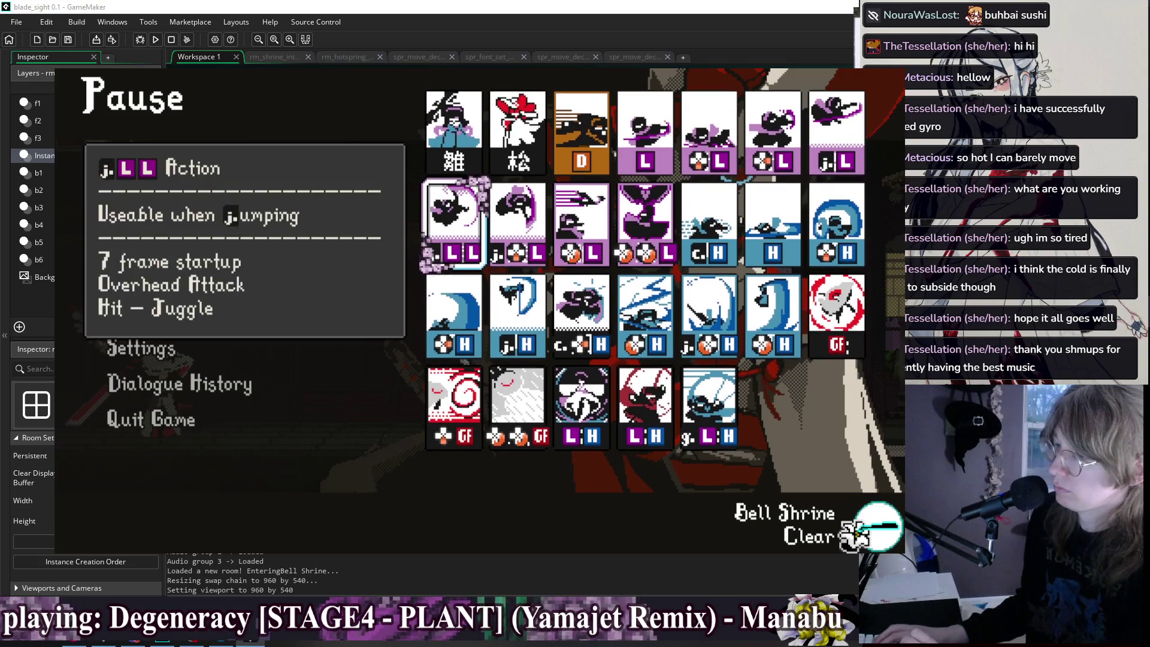
key("Right")
key("Right")
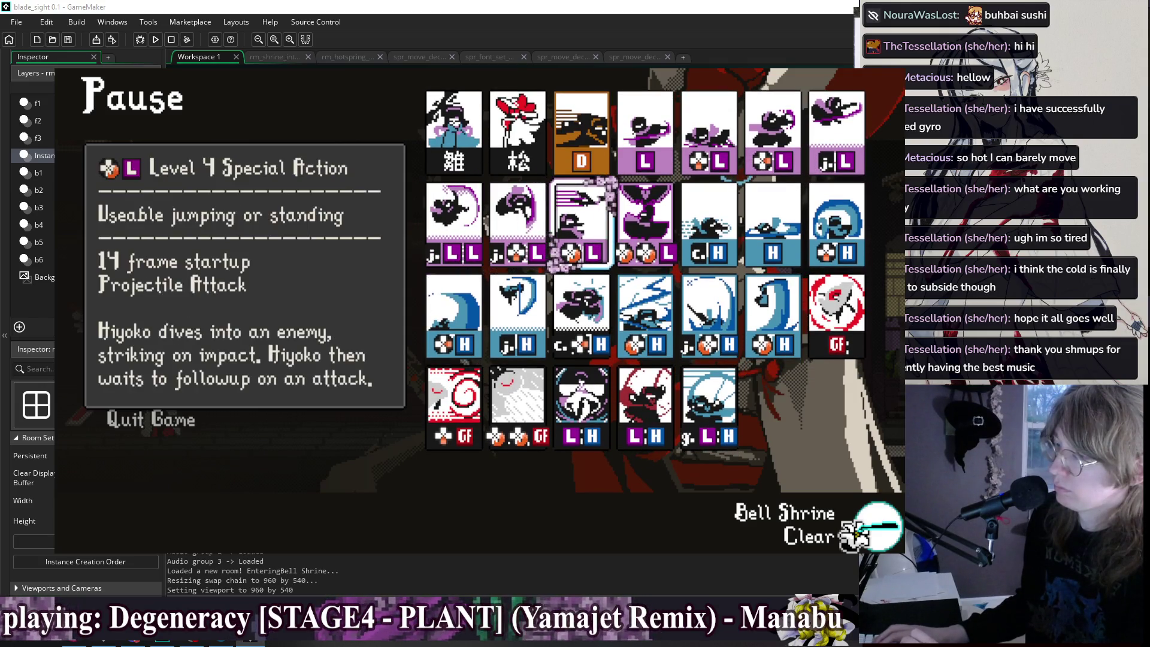
key("Right")
key("Right")
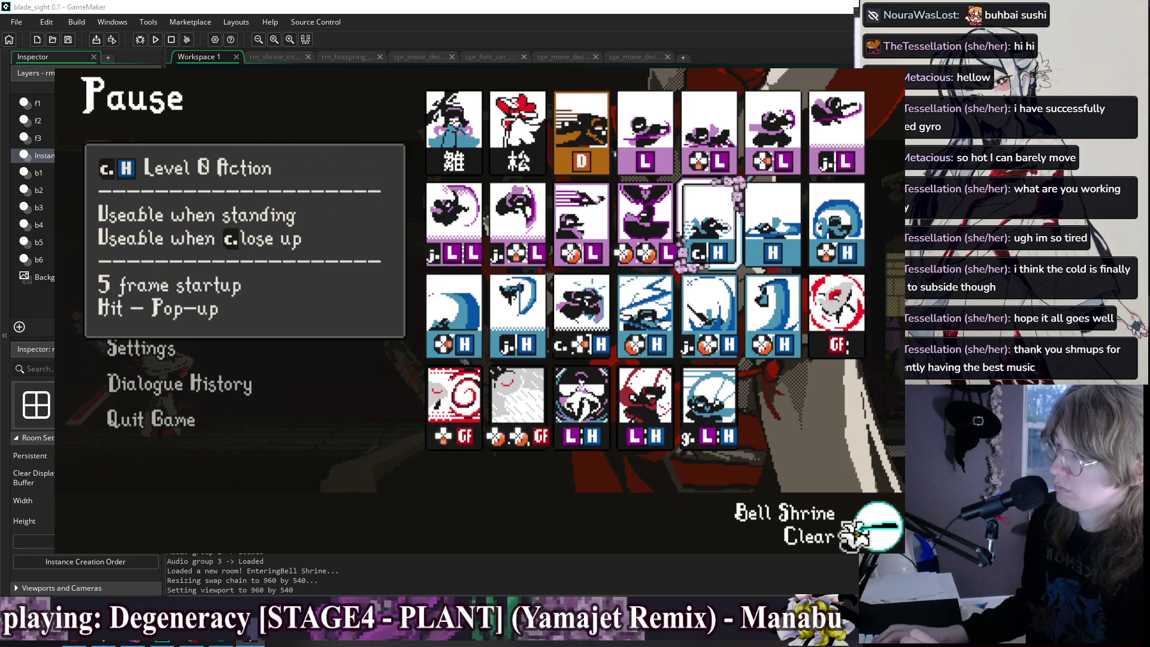
key("Right")
key("Right")
key("Right")
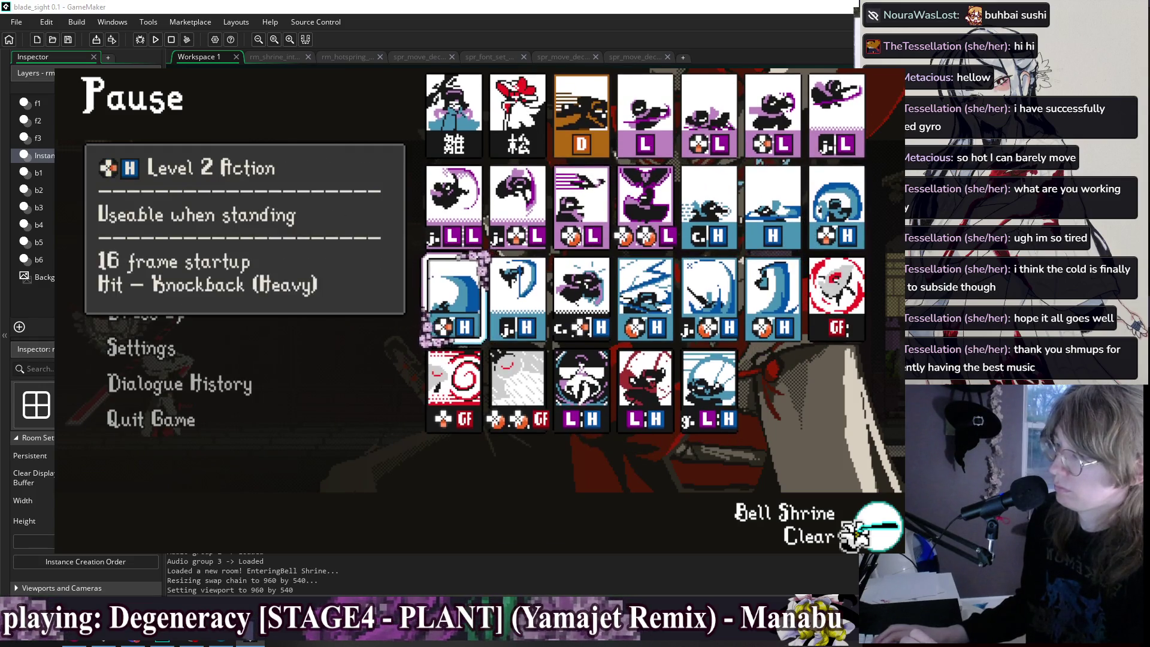
key("Right")
key("Right")
key("Right")
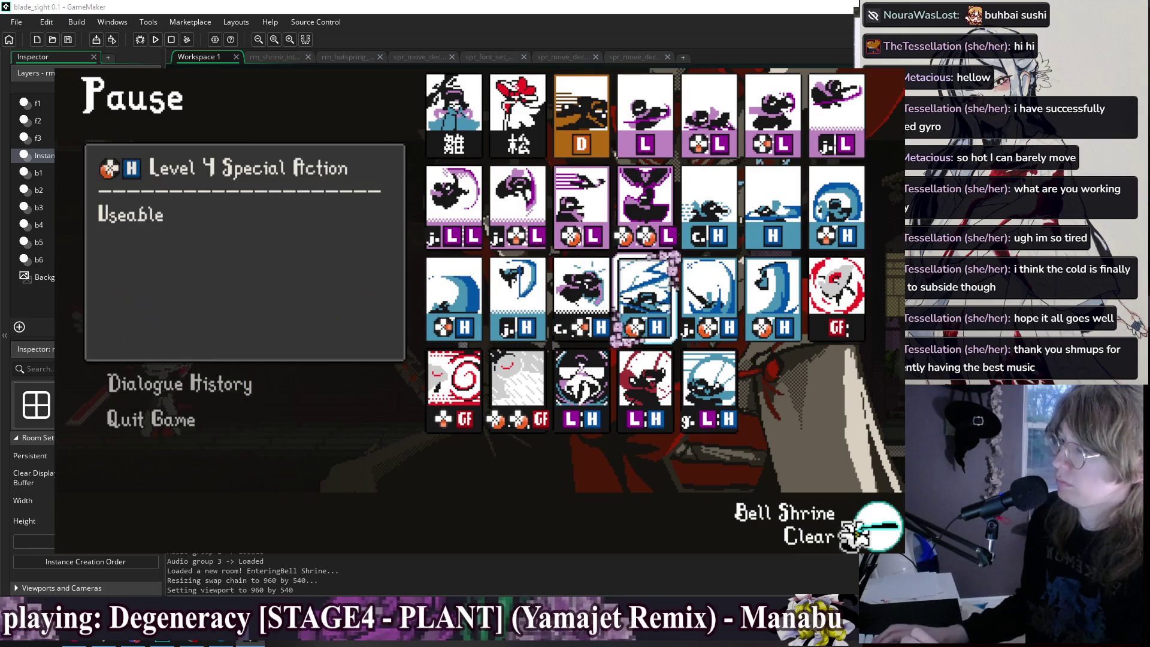
key("Right")
key("Right")
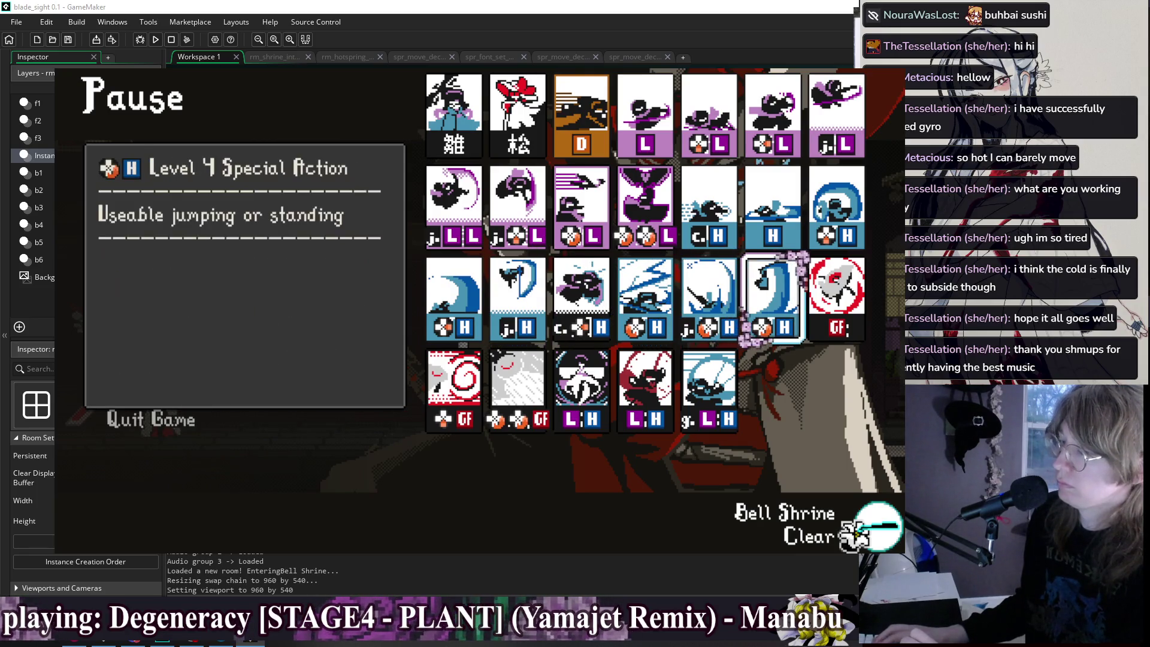
key("Right")
Review the last-row Stance and Level 10 Special Action cards, then close the Skill List.
key("Down")
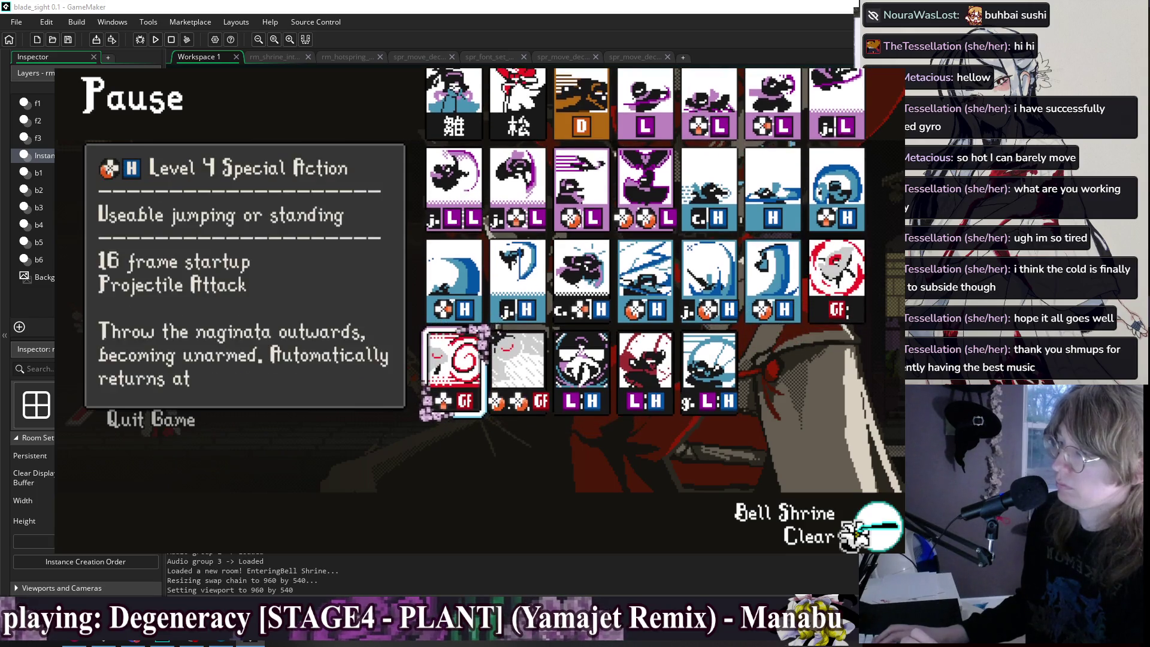
key("Right")
key("Right")
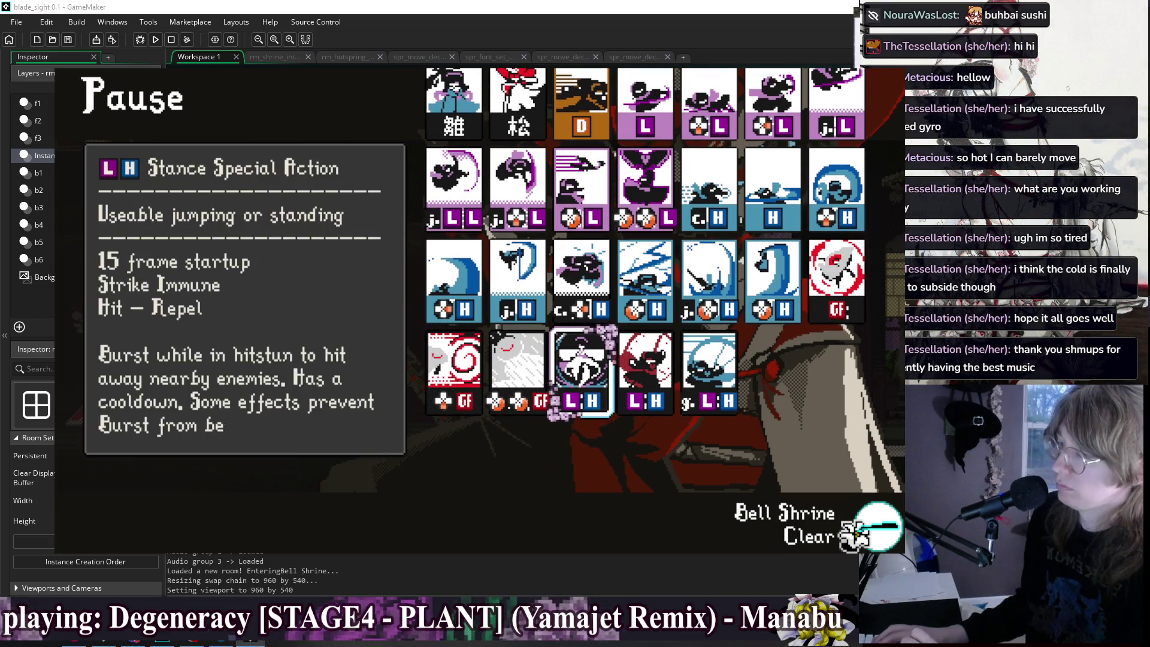
key("Right")
key("Right")
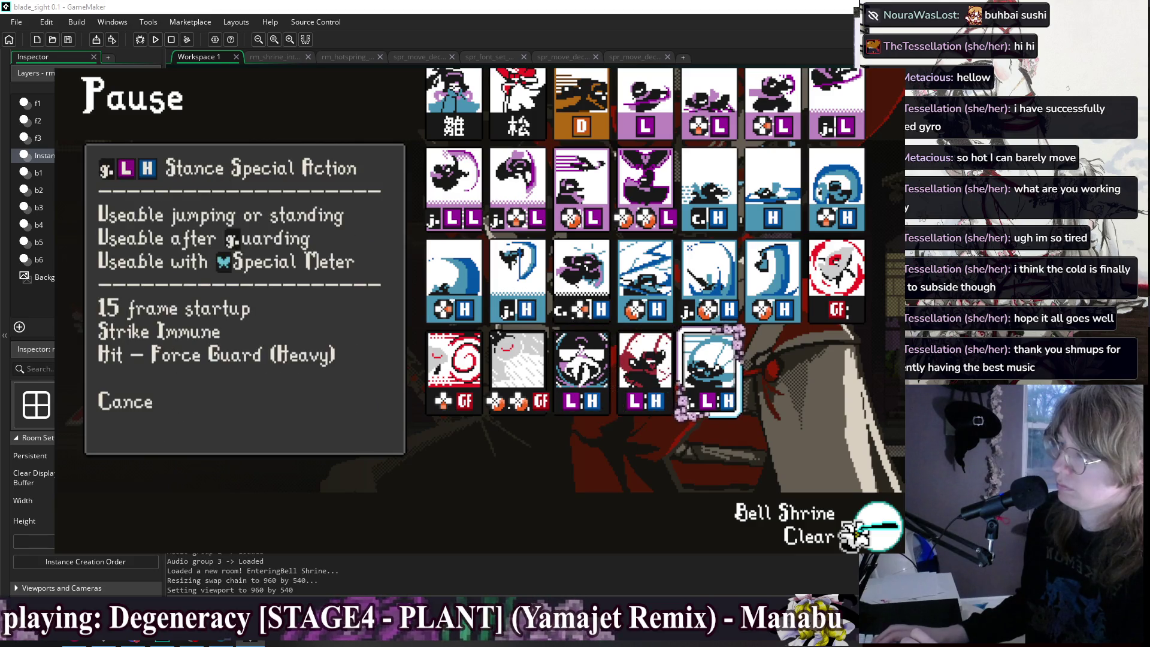
key("Left")
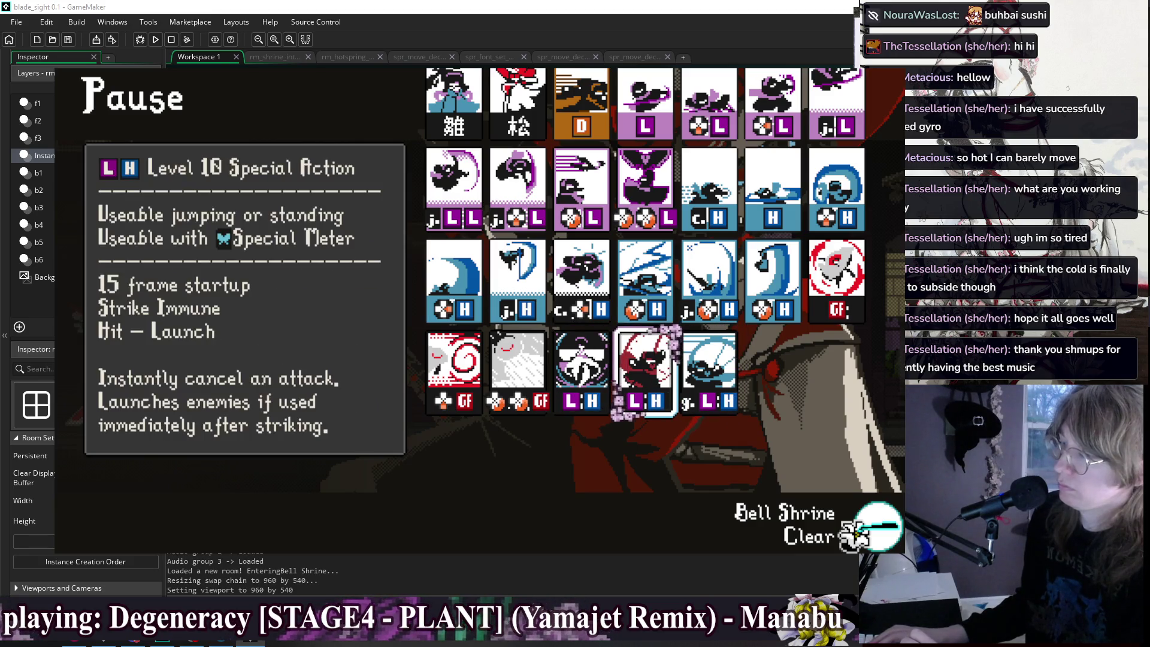
key("Up")
key("Up")
key("Up")
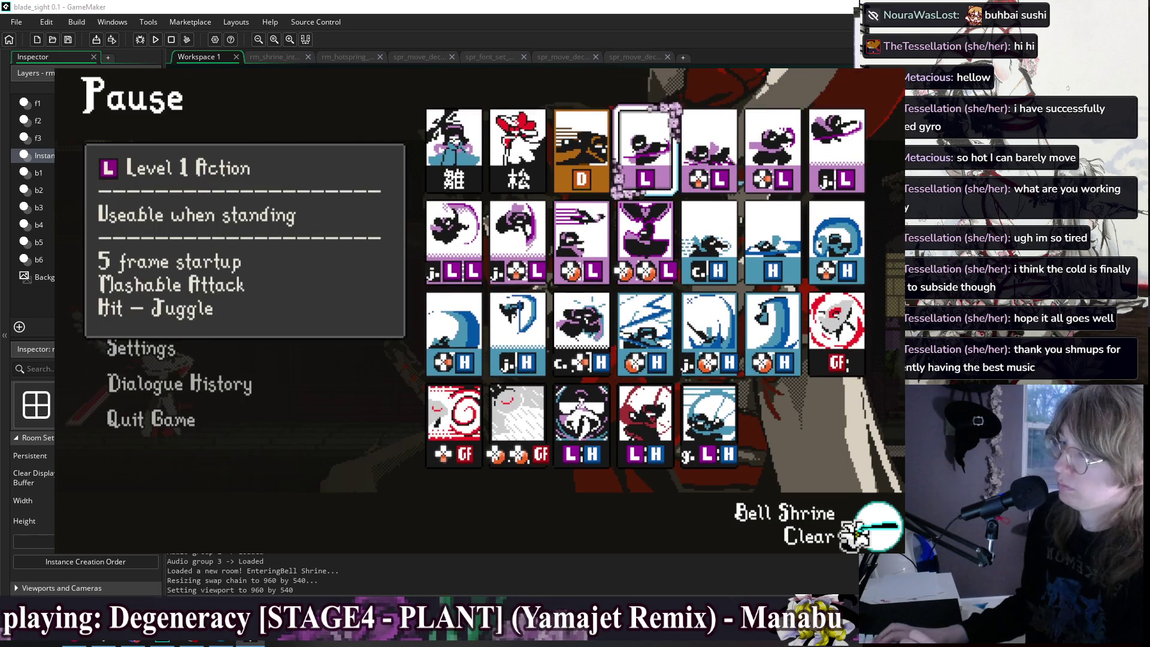
key("Right")
key("Escape")
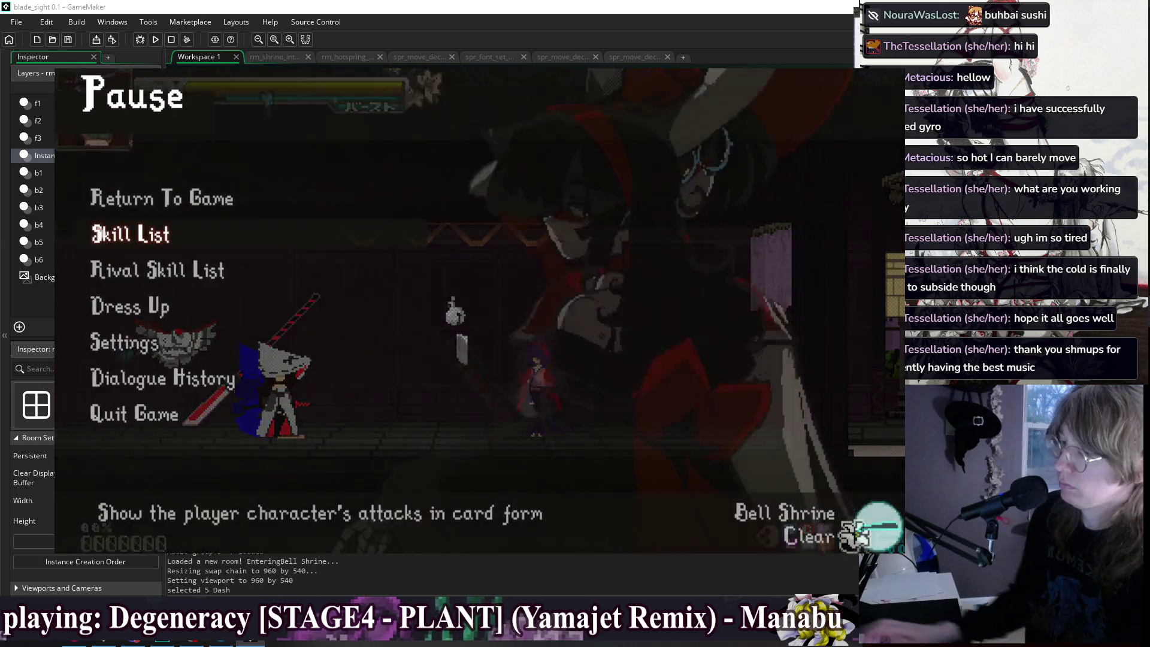
Navigate from the pause menu through Settings to the Debug spirit change option.
key("Down")
key("Down")
key("Return")
key("Escape")
key("Down")
key("Return")
key("Up")
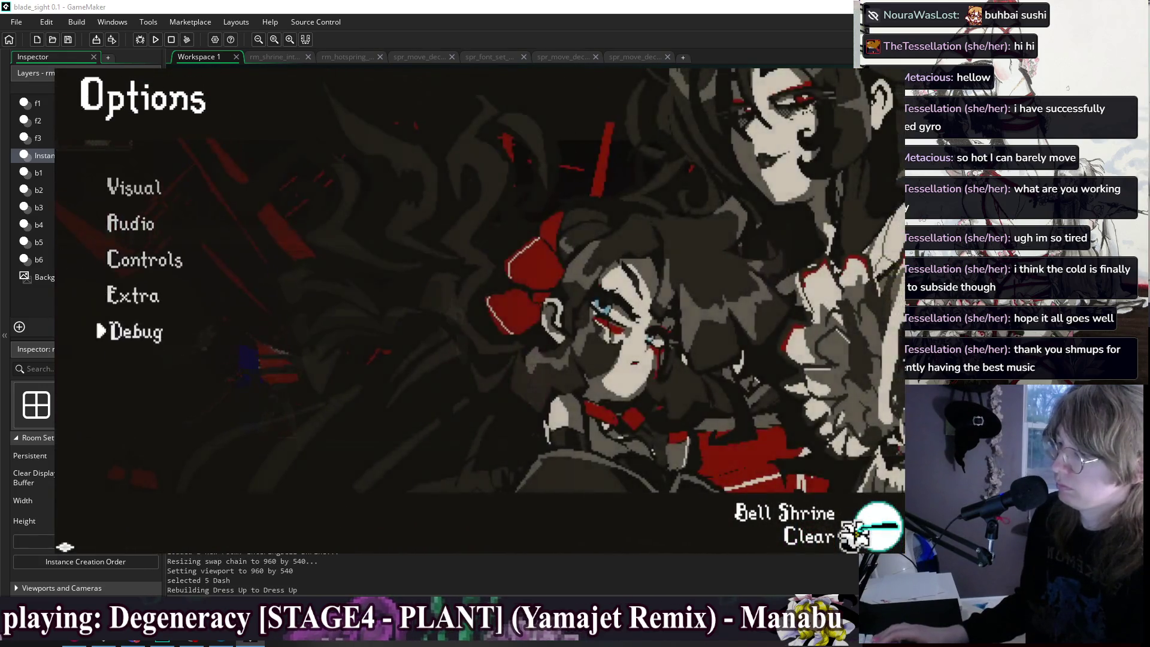
key("Return")
key("Down")
key("Down")
key("Down")
key("Down")
key("Down")
Choose a different spirit from the spirit selection grid and back out to the pause menu.
key("Down")
key("Down")
key("Up")
key("Up")
key("Up")
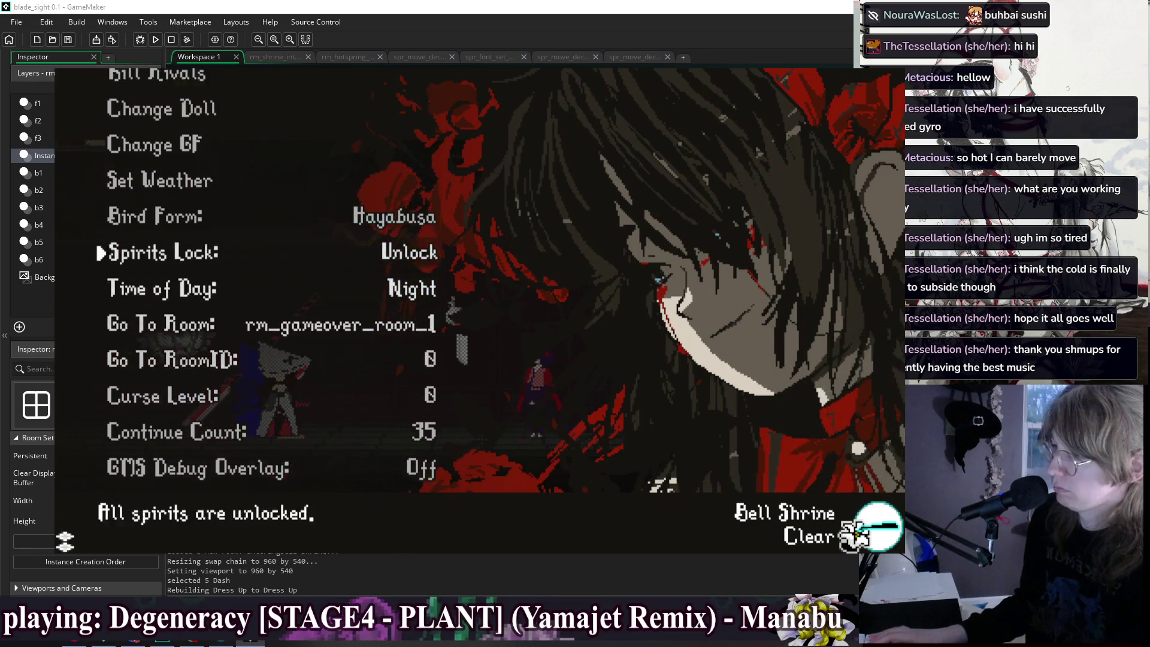
key("Up")
key("Up")
key("Up")
key("Return")
key("Down")
key("Down")
key("Down")
key("Down")
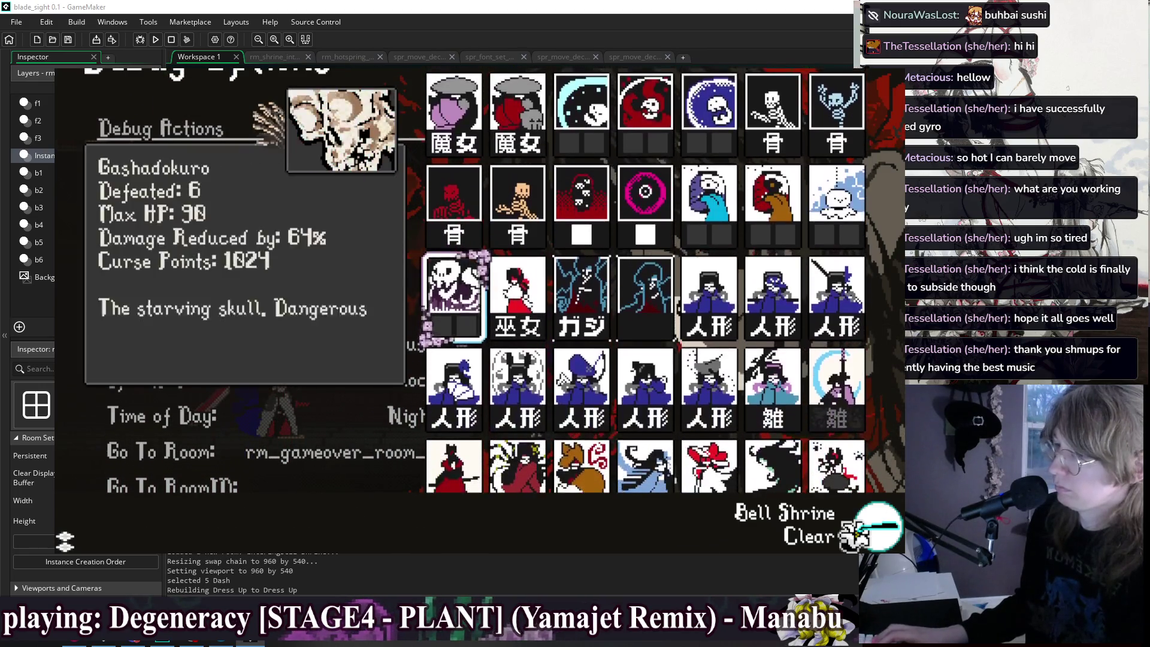
key("Down")
key("Down")
key("Down")
key("Escape")
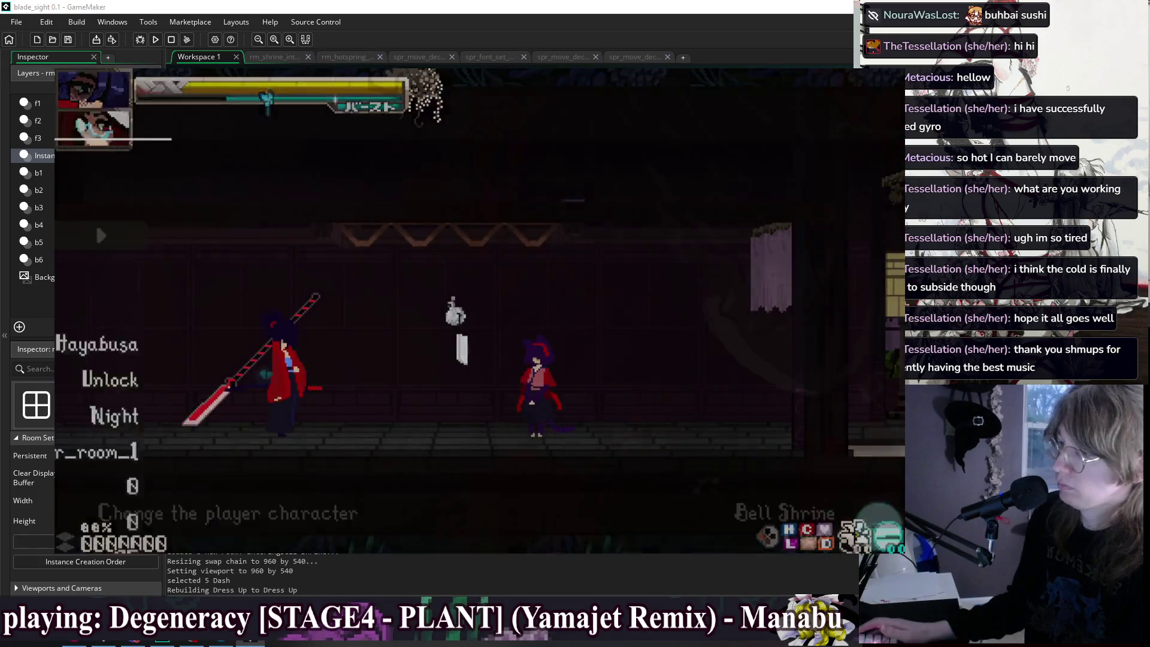
key("Escape")
key("Escape")
key("Up")
key("Up")
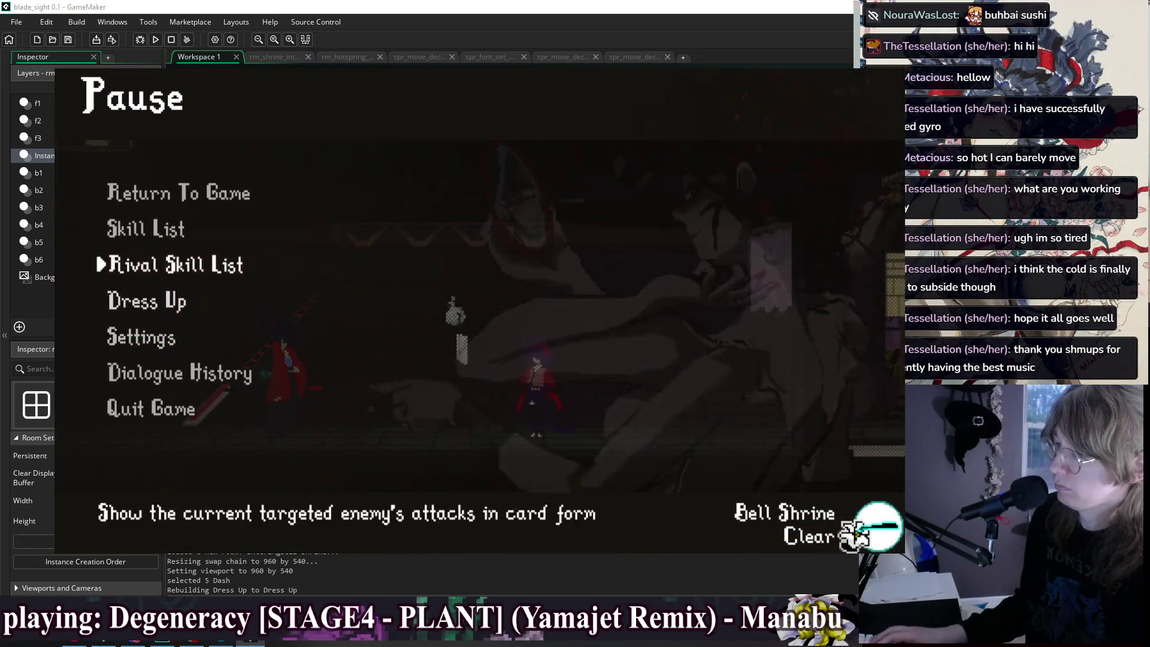
Open the rival's skill list and read the Level 1 Action, Sweep Attack, Level 2, j.H and c.H throw cards.
key("Return")
key("Right")
key("Right")
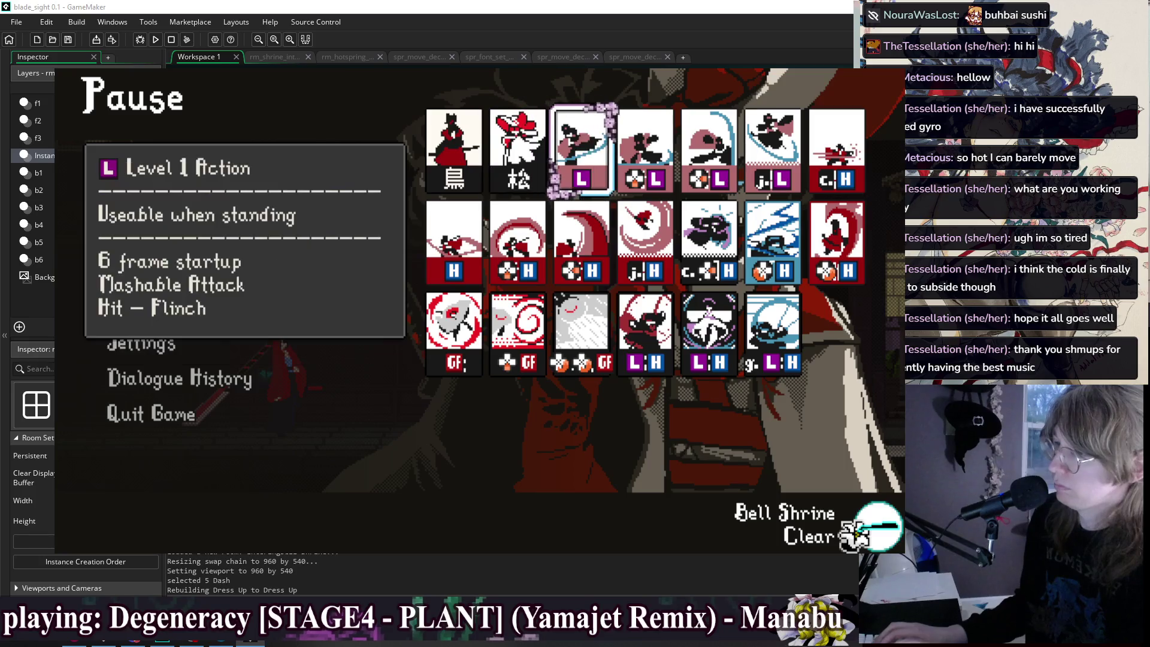
key("Right")
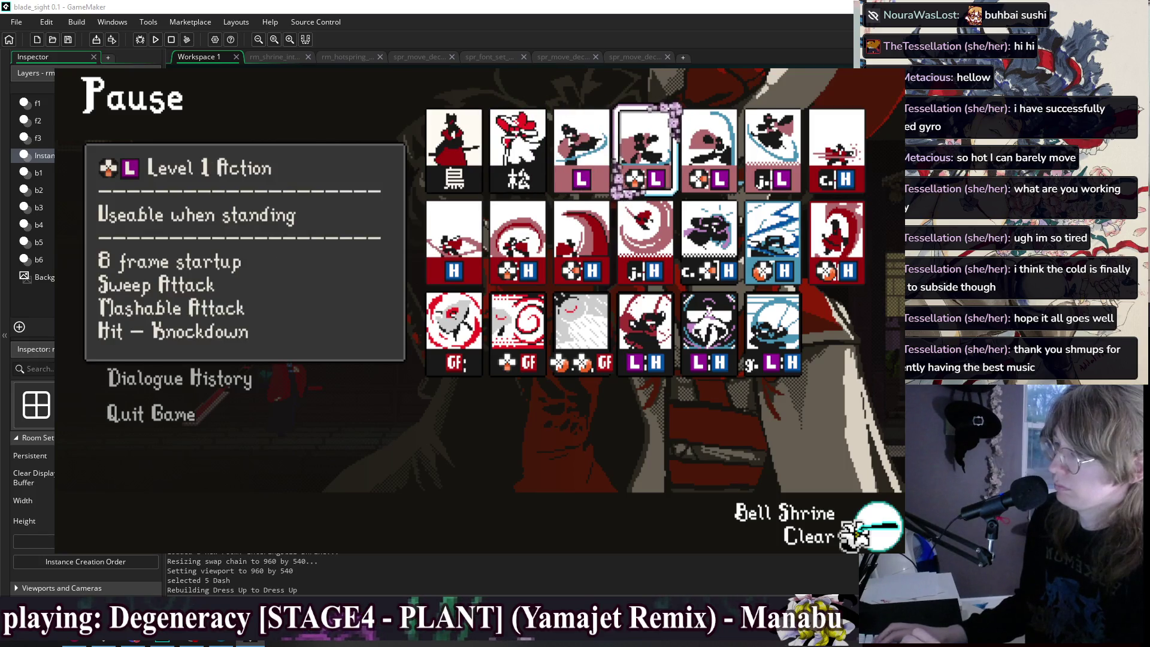
key("Left")
key("Right")
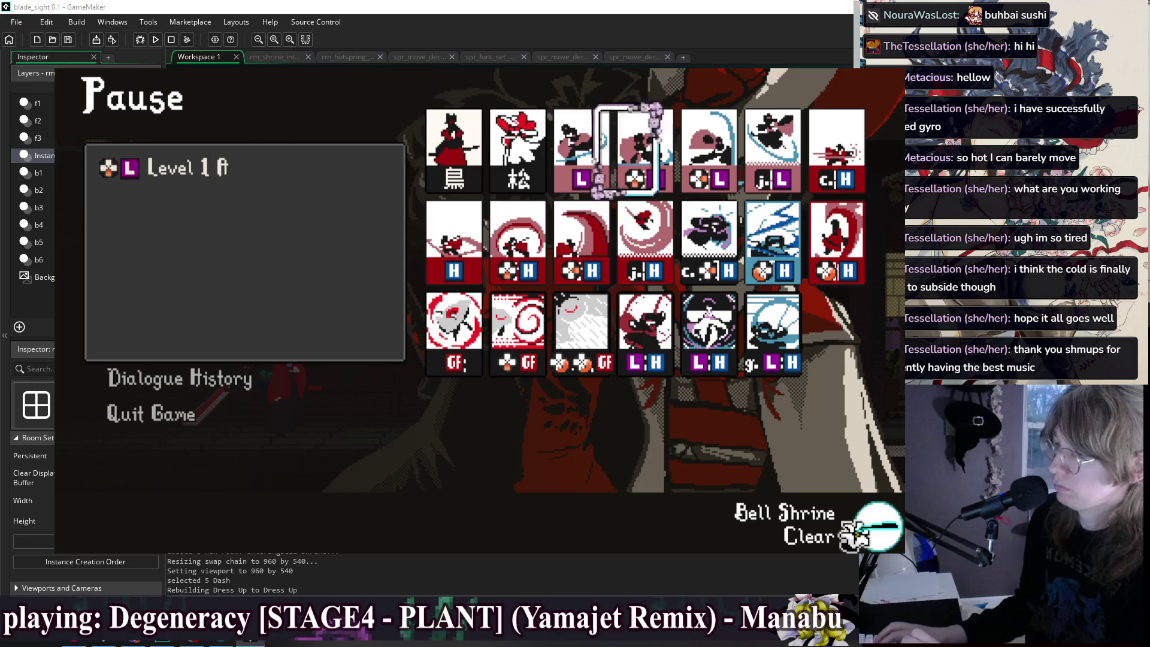
key("Right")
key("Left")
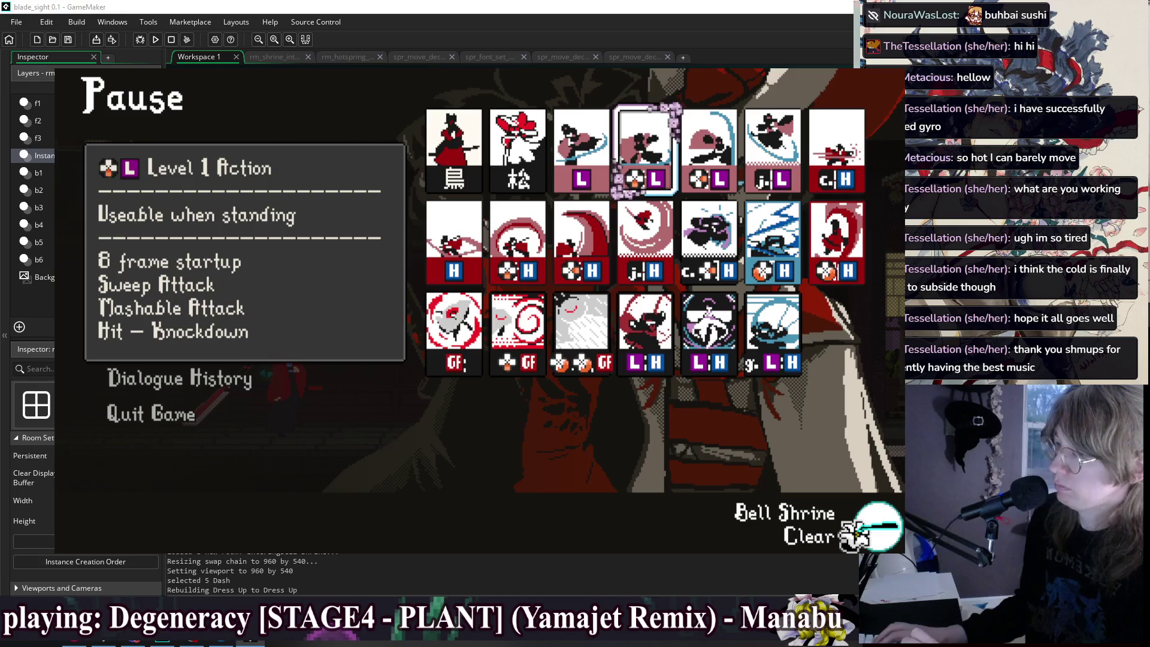
key("Left")
key("Right")
key("Right")
key("Right")
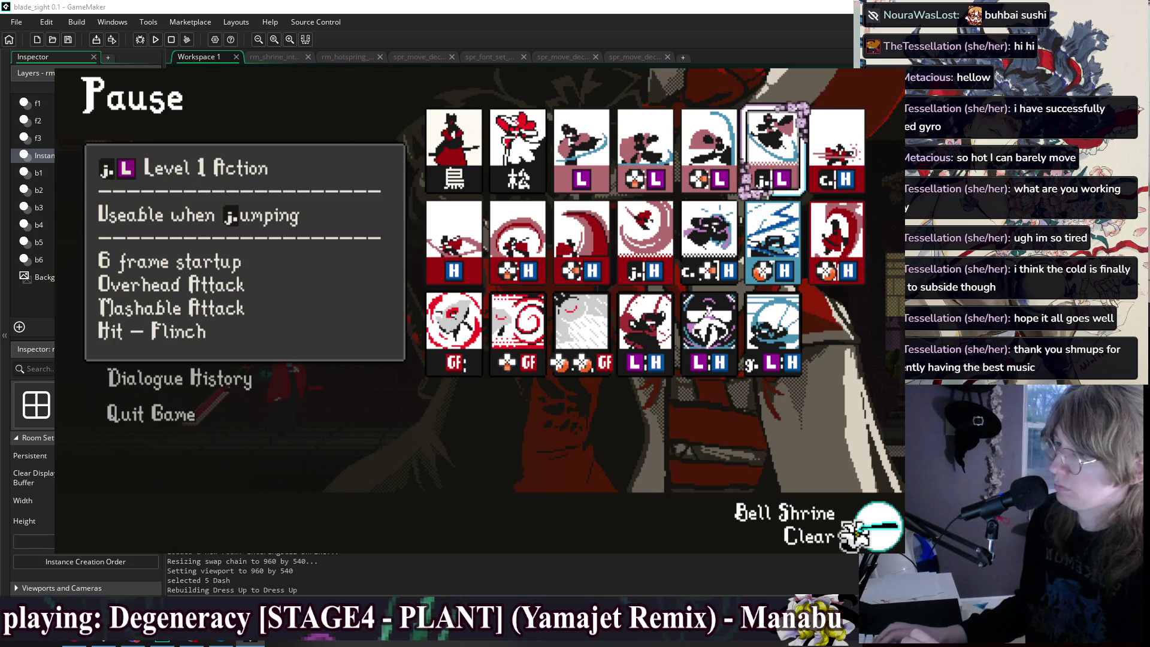
key("Right")
key("Right")
key("Right")
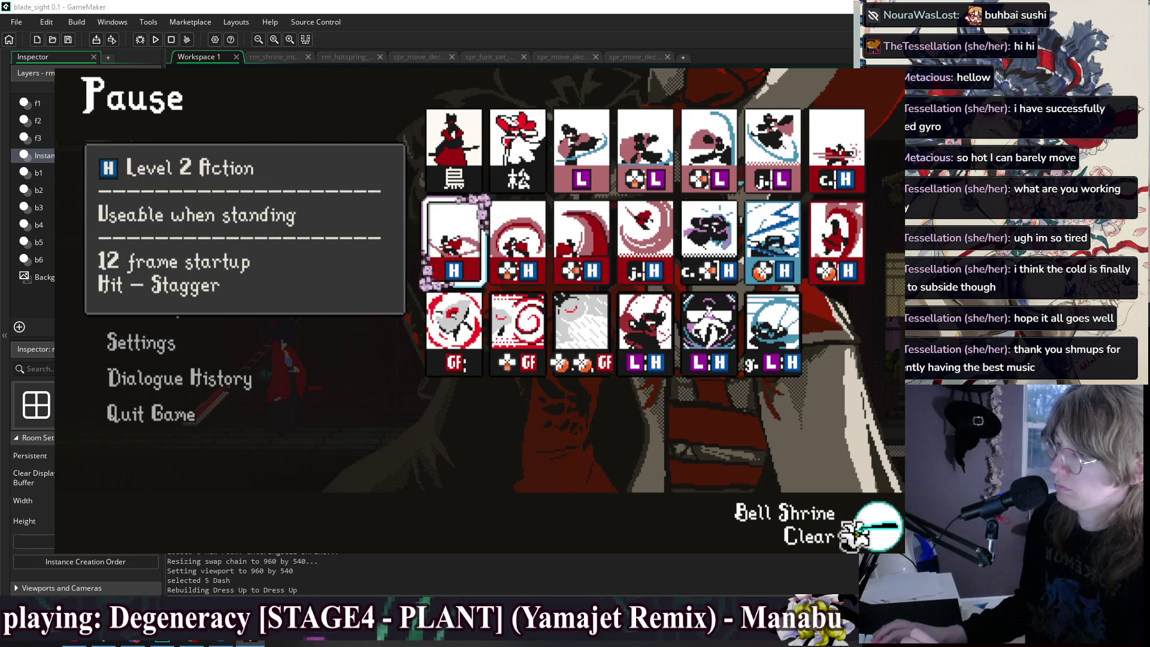
key("Right")
key("Right")
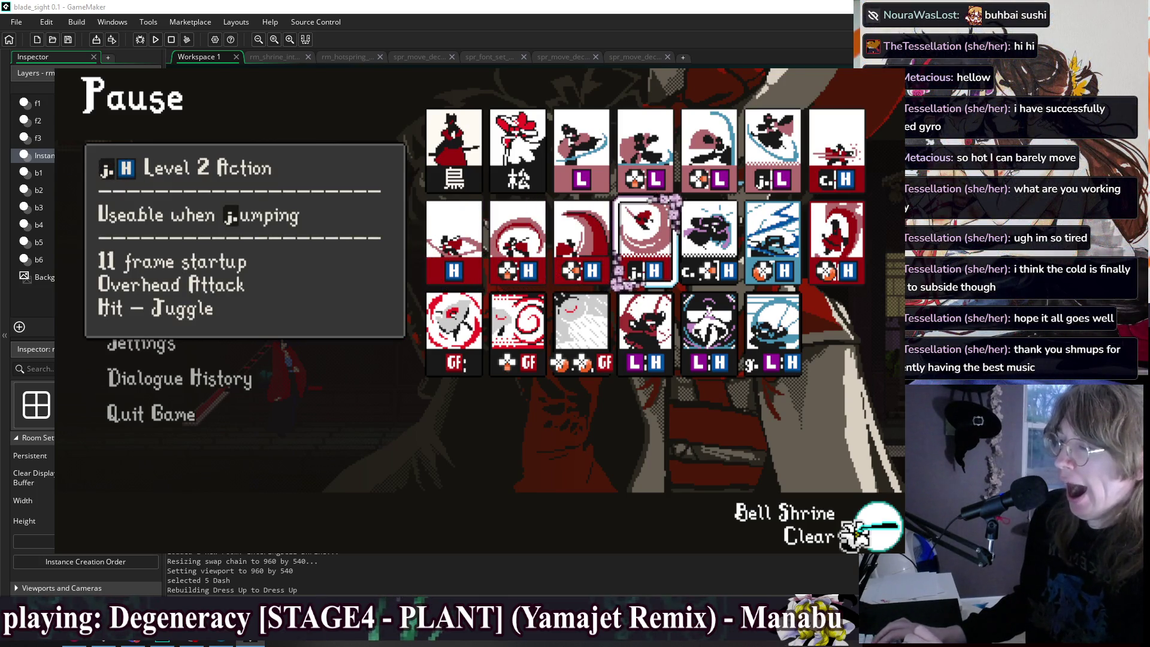
key("Right")
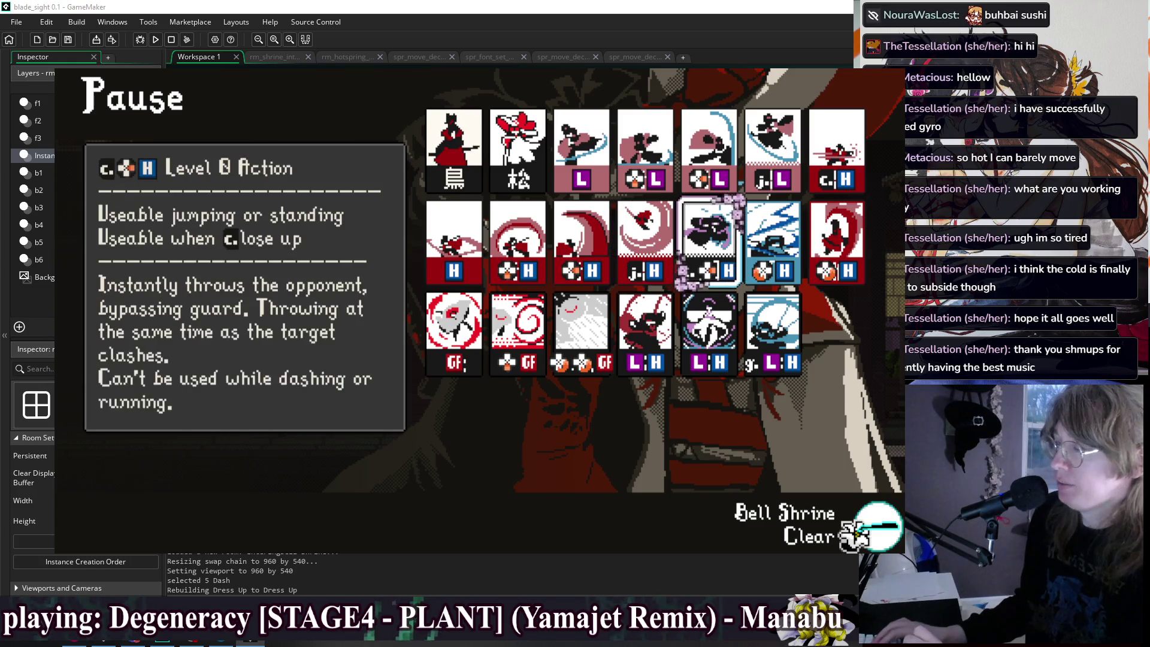
key("Right")
key("Left")
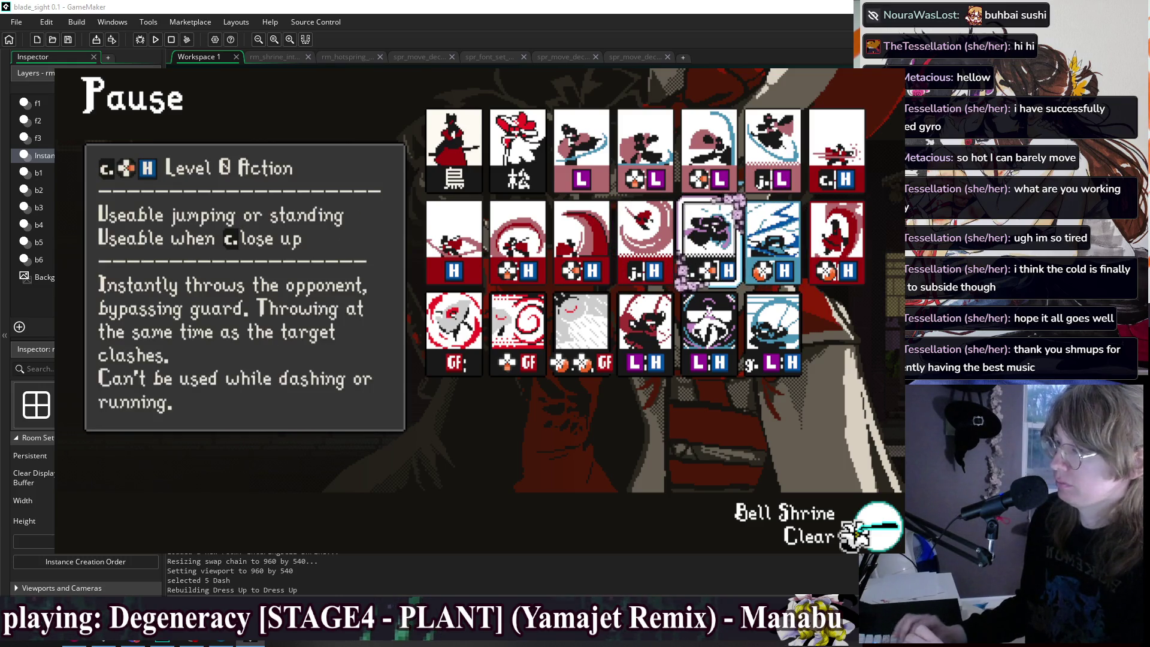
Read the Level 4 Special Action, Stance Special Action, g.L H stance and Mercenary I cards.
key("Left")
key("Left")
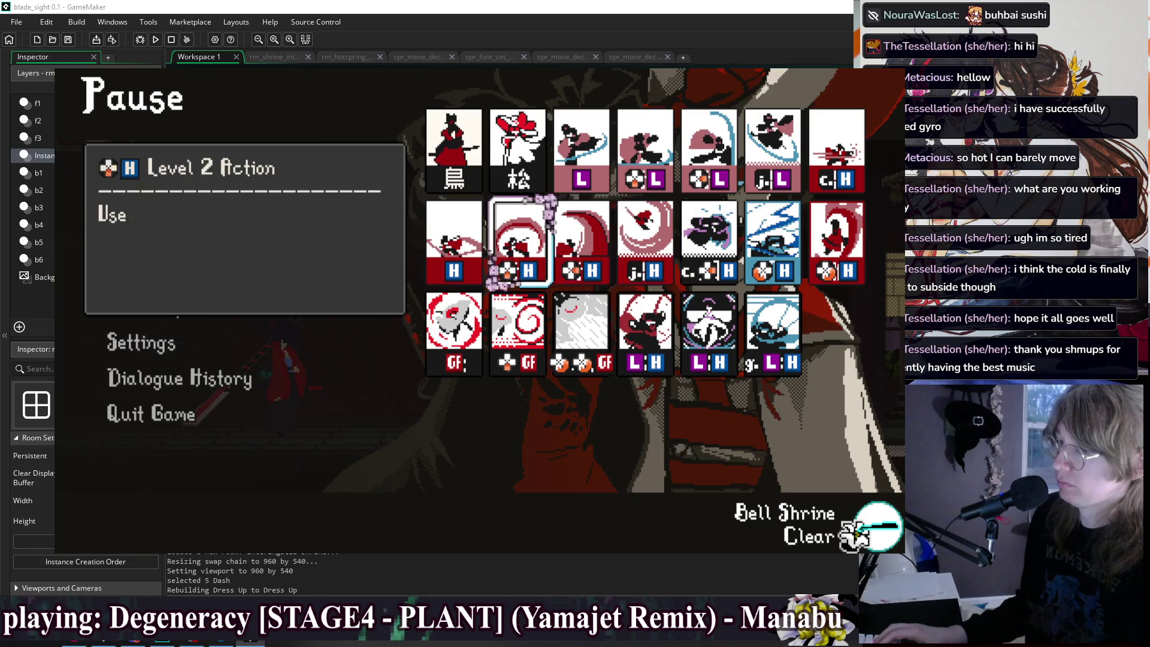
key("Right")
key("Right")
key("Right")
key("Right")
key("Right")
key("Right")
key("Right")
key("Right")
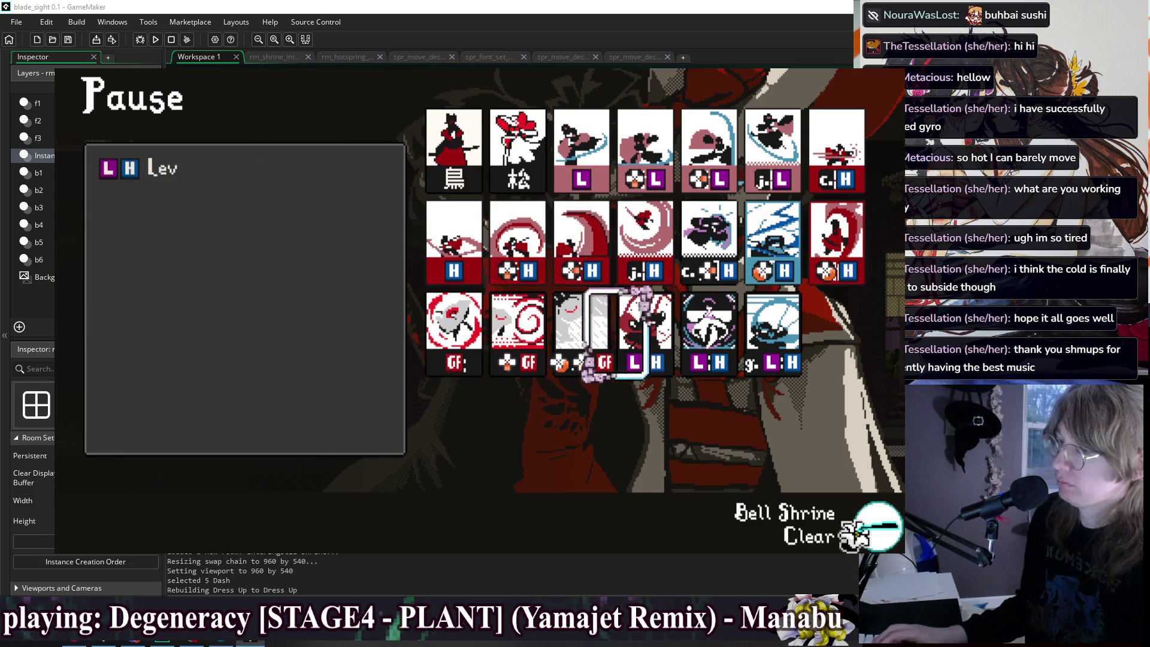
key("Right")
key("Right")
key("Left")
key("Up")
key("Right")
key("Left")
key("Up")
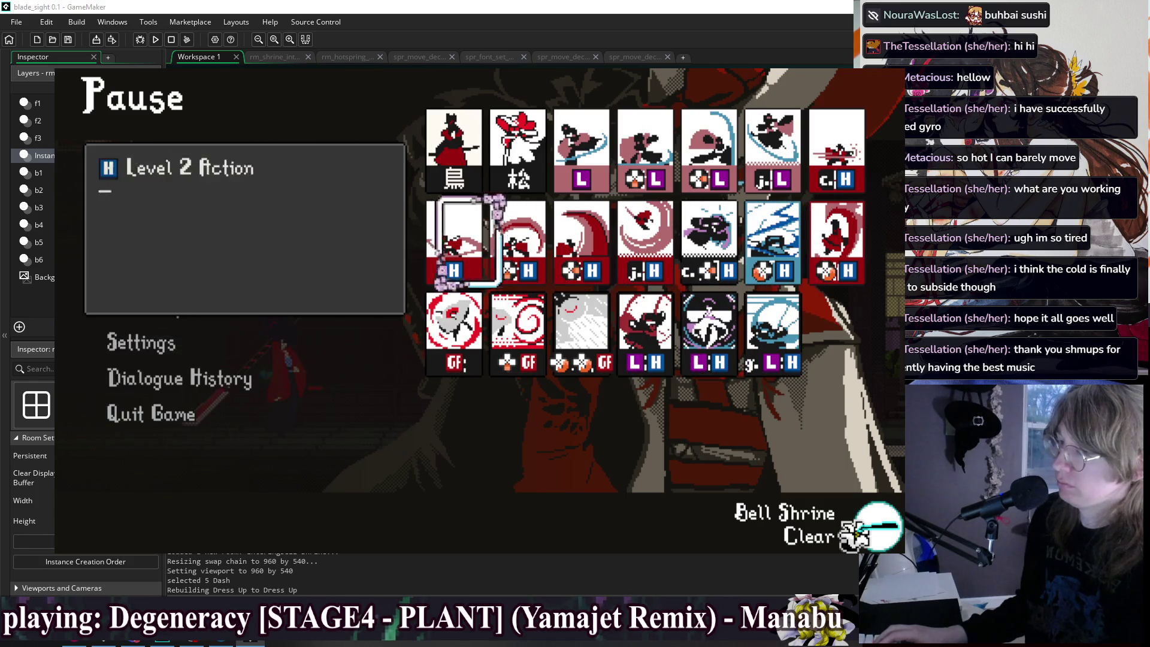
key("Right")
key("Right")
key("Left")
key("Left")
key("Left")
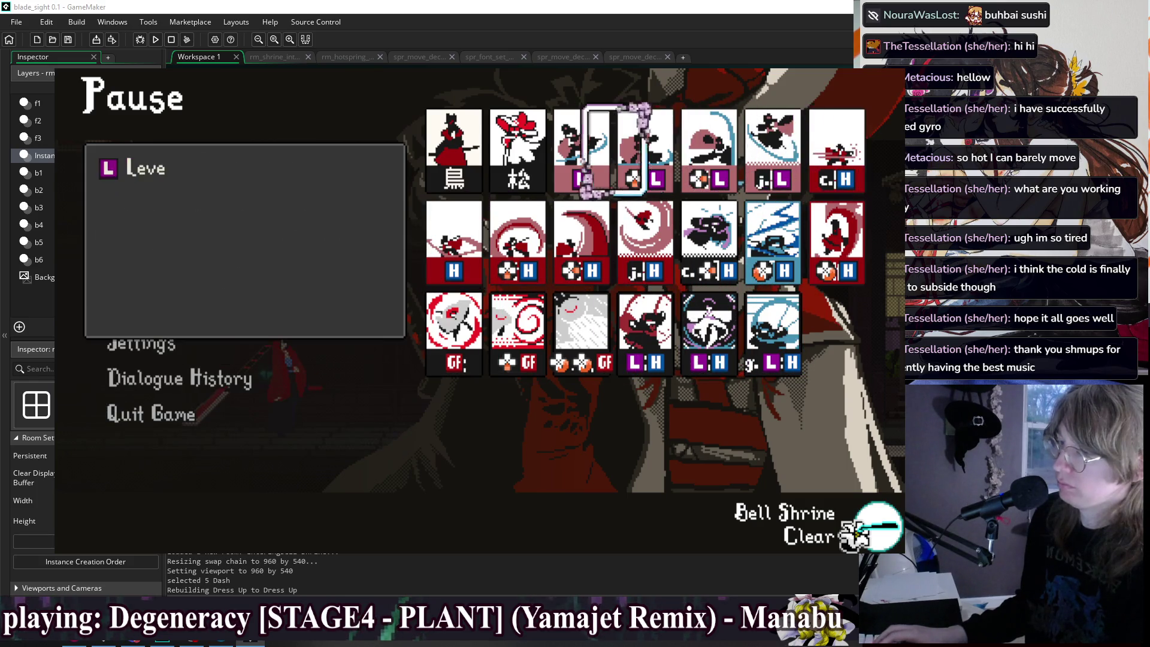
key("Right")
key("Left")
key("Down")
key("Down")
key("Right")
key("Right")
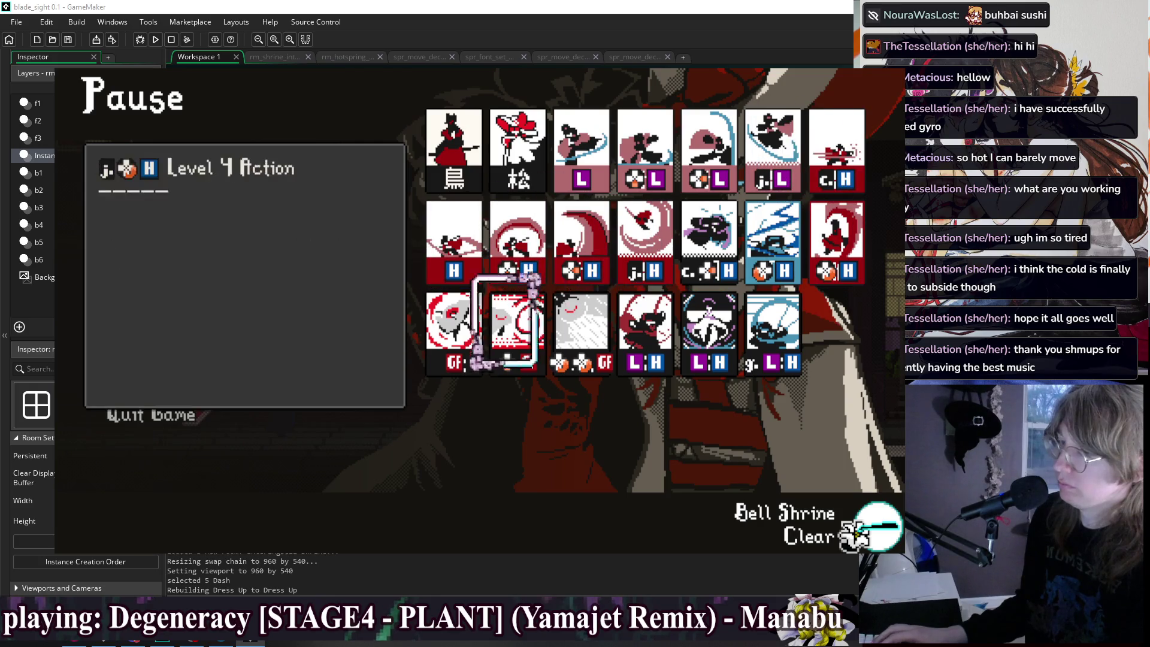
key("Down")
key("Left")
key("Left")
key("Right")
key("Right")
key("Right")
key("Right")
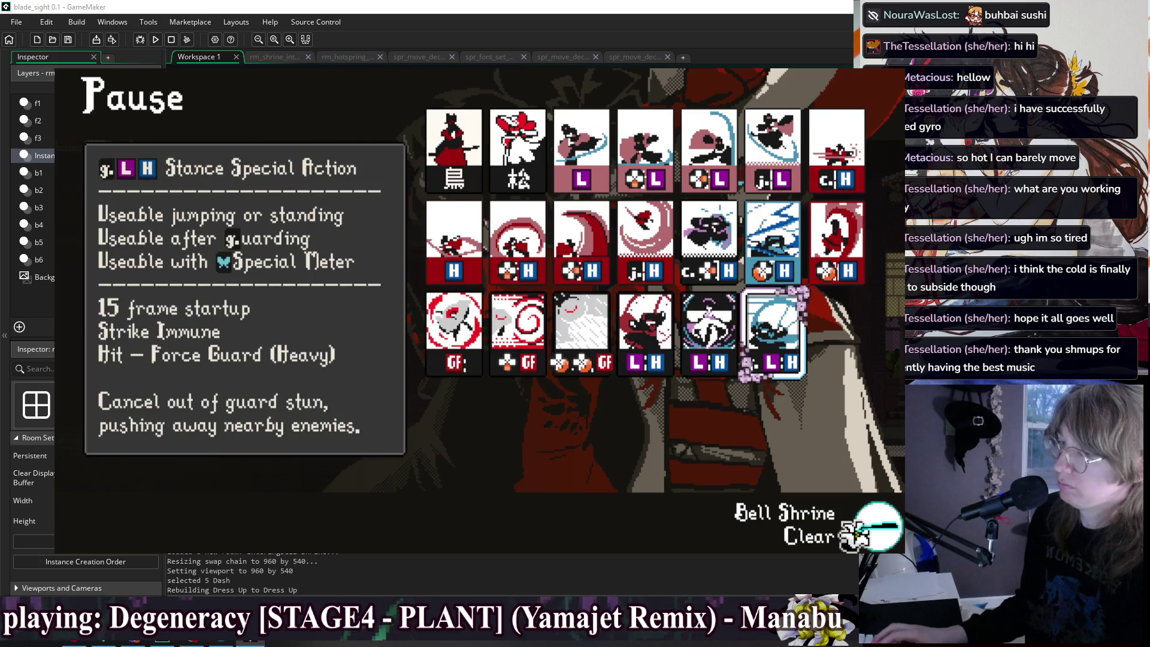
key("Up")
key("Up")
key("Left")
key("Left")
key("Left")
key("Left")
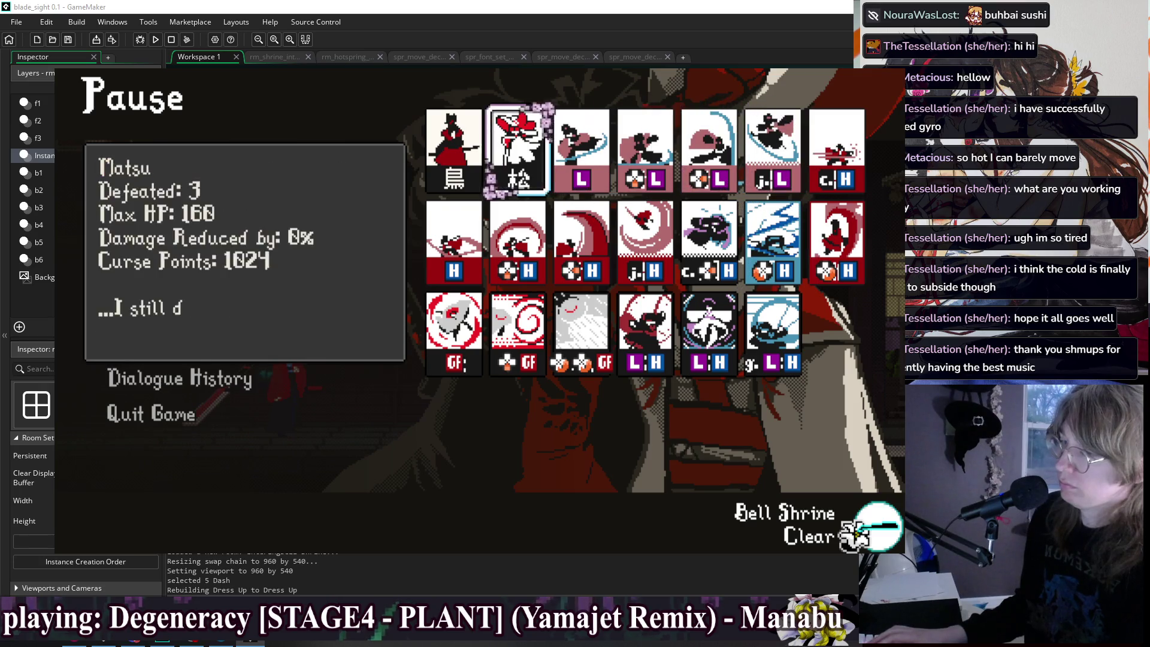
key("Left")
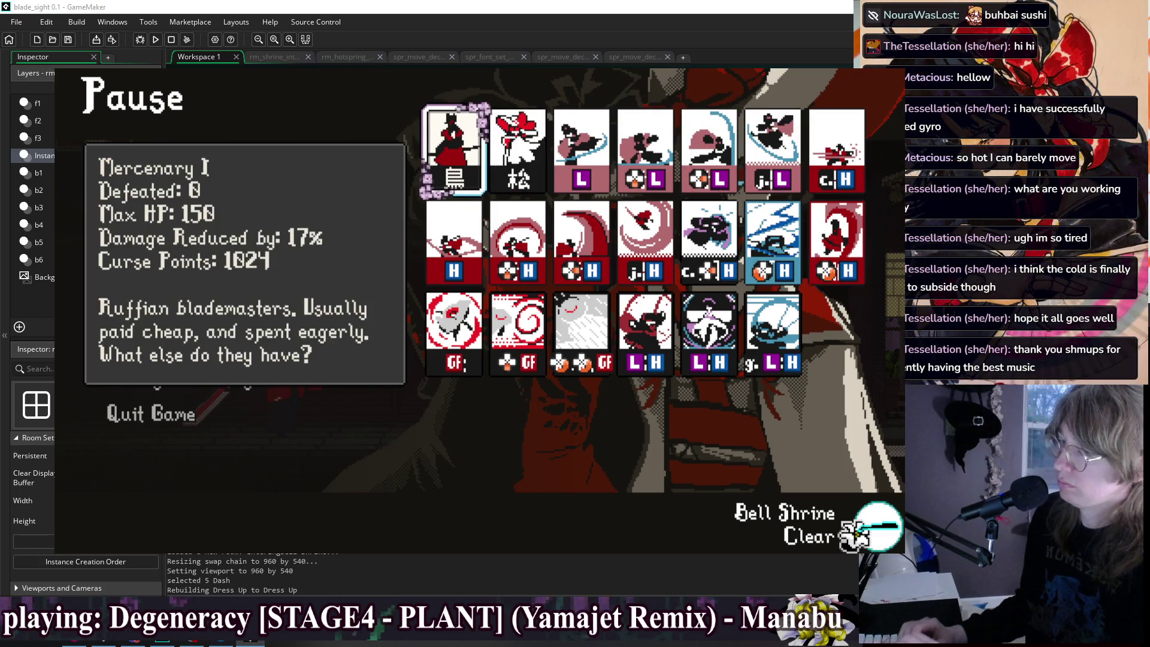
Browse the j.H Level 2 Action and Matsu cards, then return to the pause menu.
key("Down")
key("Right")
key("Down")
key("Right")
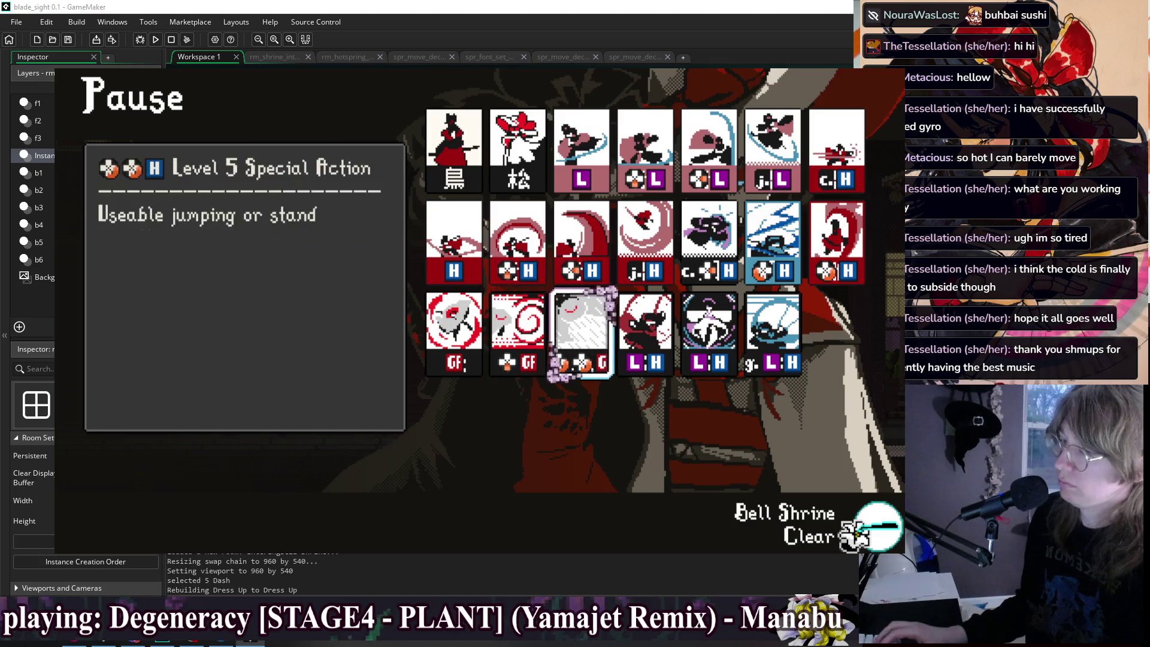
key("Up")
key("Right")
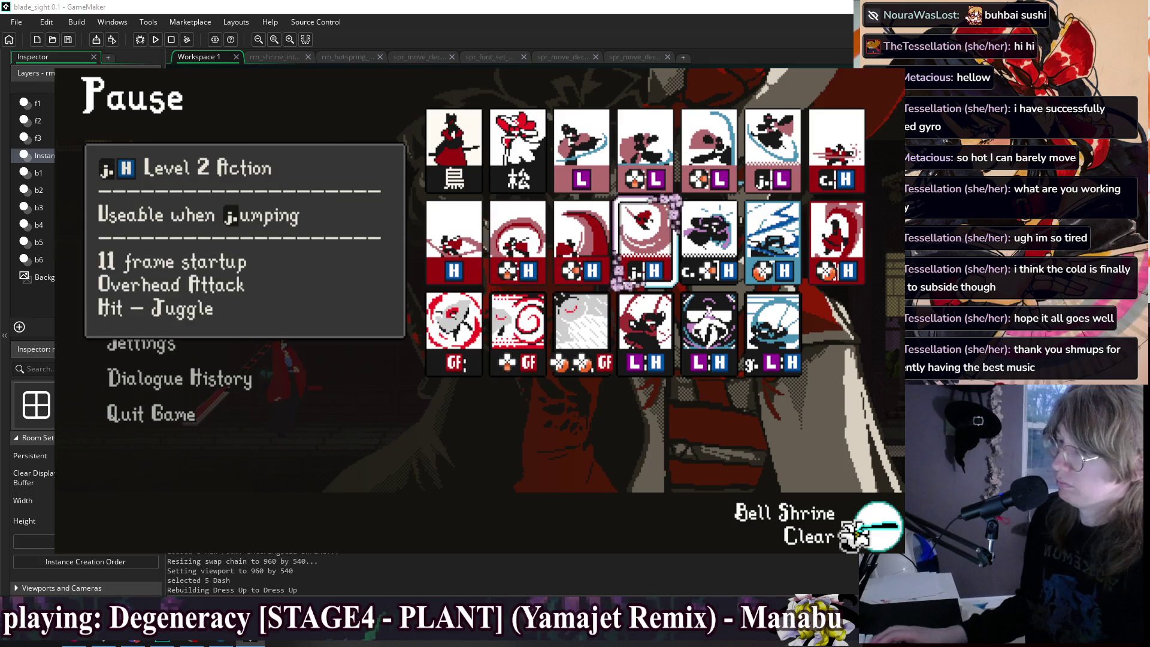
key("Left")
key("Left")
key("Left")
key("Up")
key("Right")
key("Right")
key("Right")
key("Left")
key("Left")
key("Left")
key("Right")
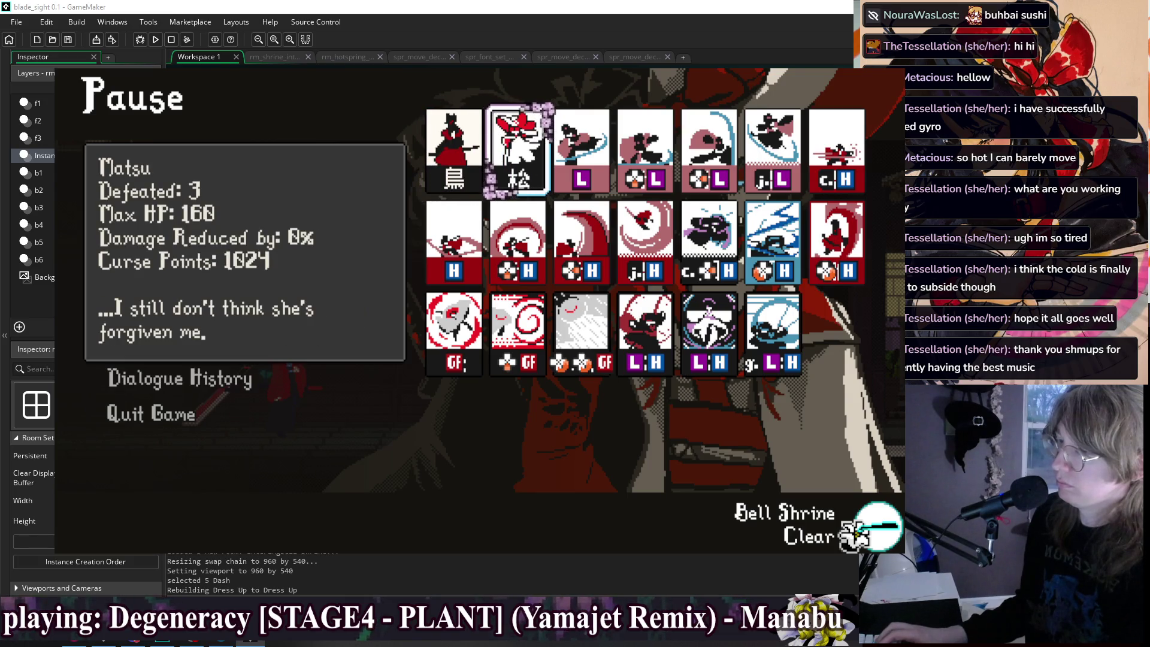
key("Left")
key("Down")
key("Down")
key("Right")
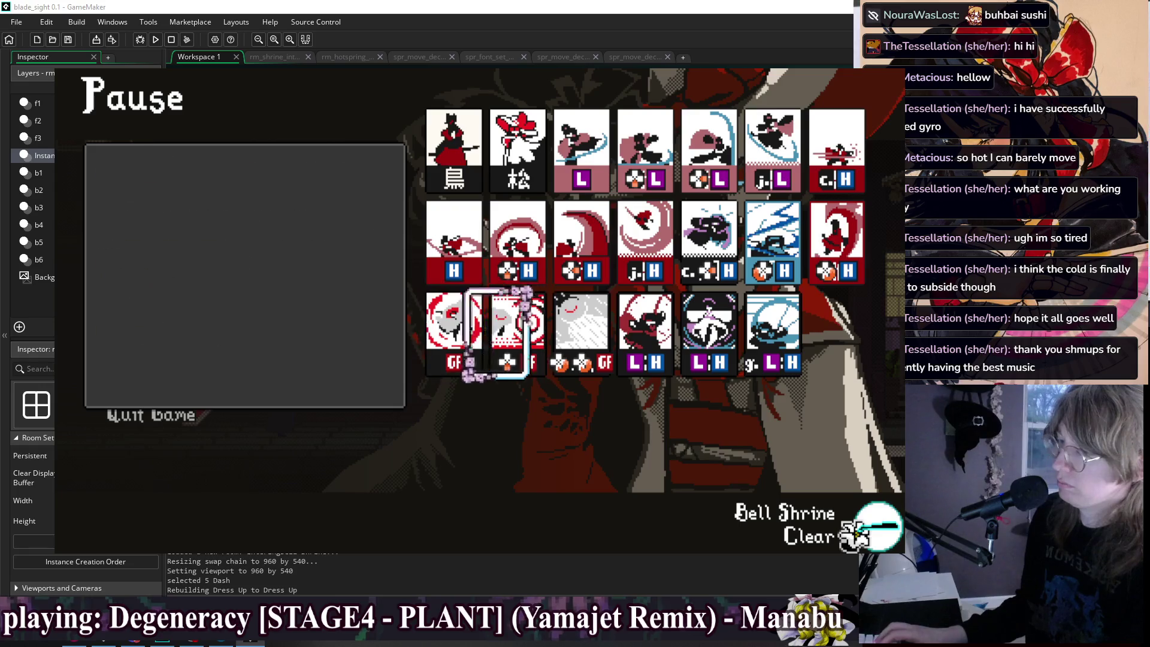
key("Left")
key("Up")
key("Up")
key("Escape")
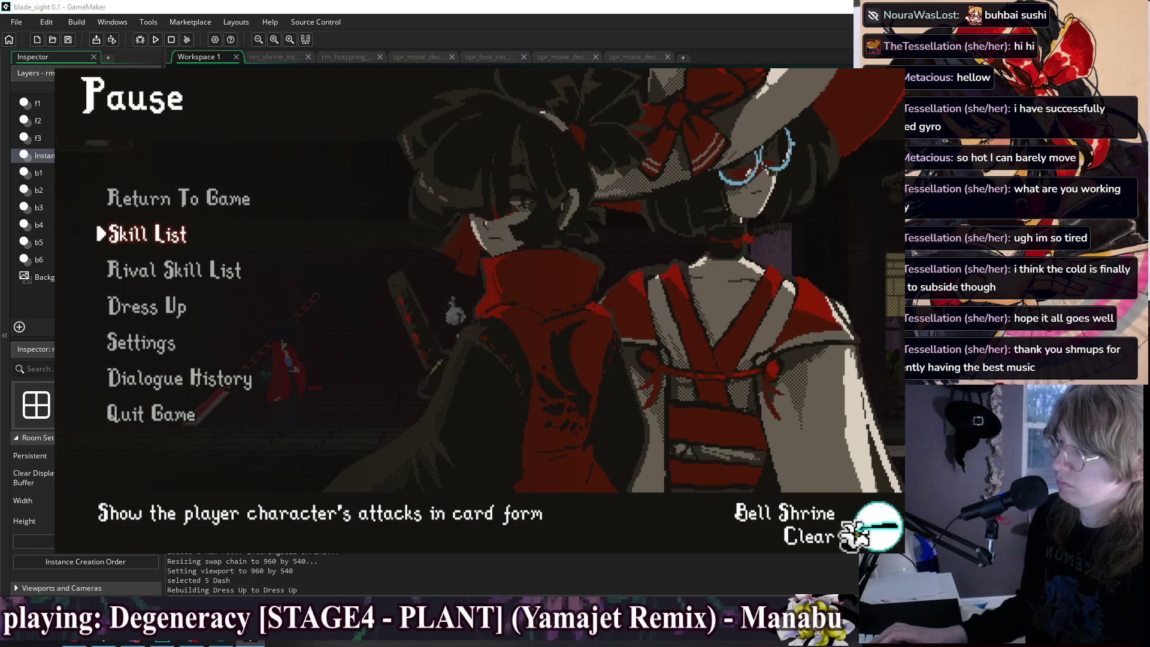
Switch the player character to Biku through Options > Debug > Change Doll.
key("Down")
key("Up")
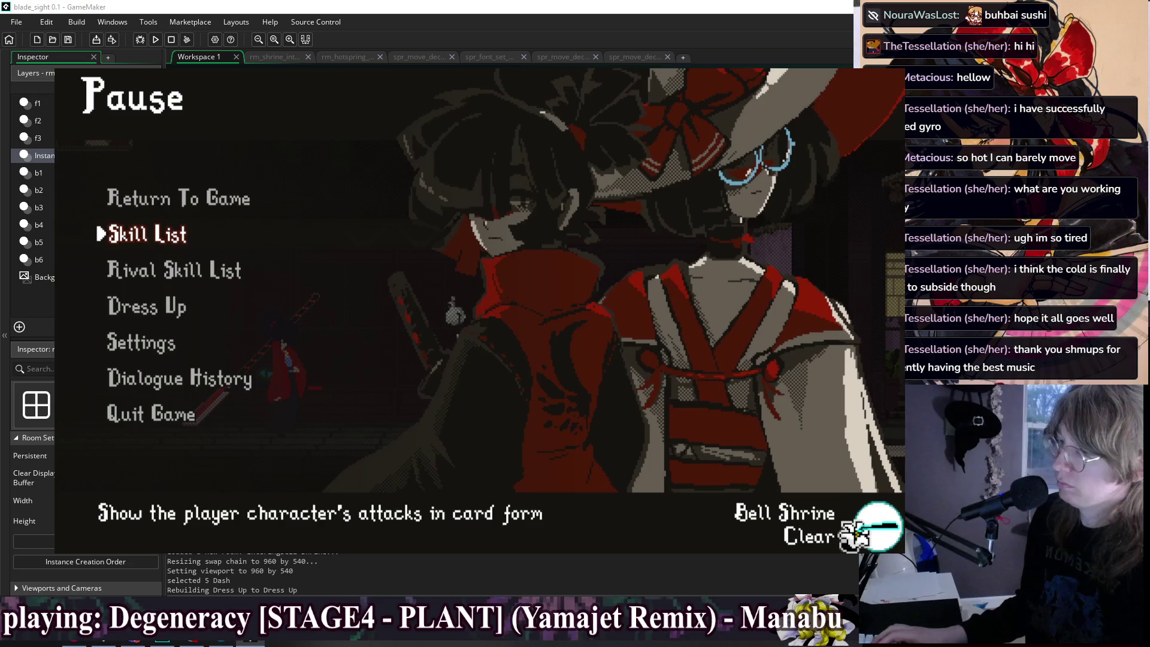
key("Down")
key("Down")
key("Down")
key("Return")
key("Down")
key("Return")
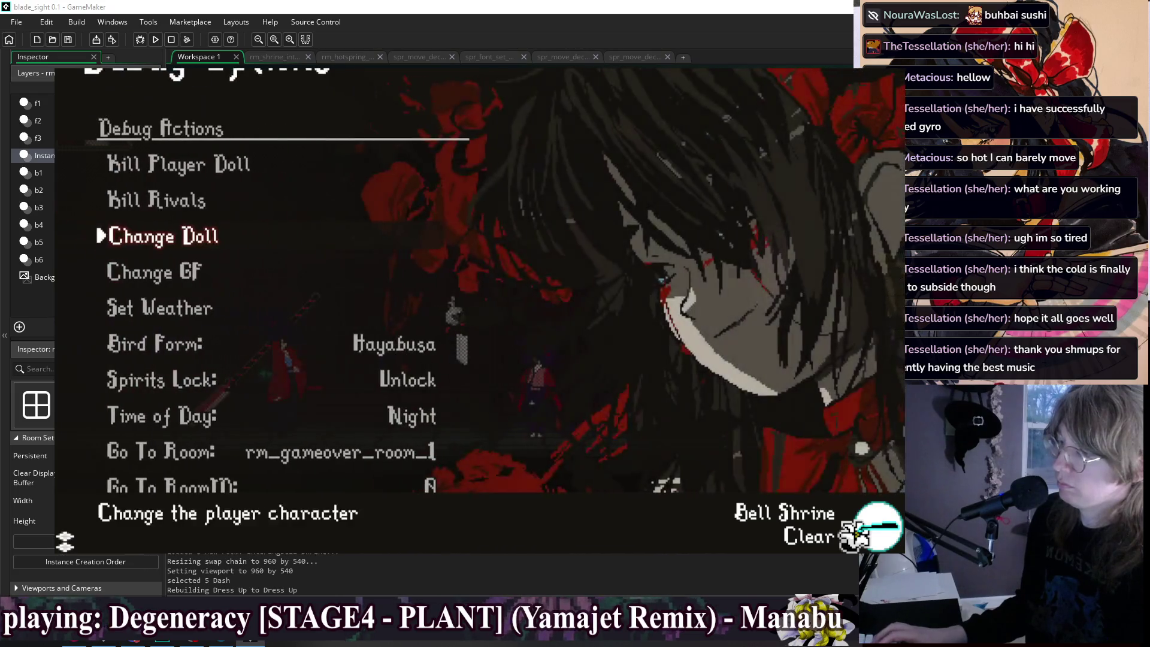
key("Return")
key("Down")
key("Down")
key("Down")
key("Right")
key("Right")
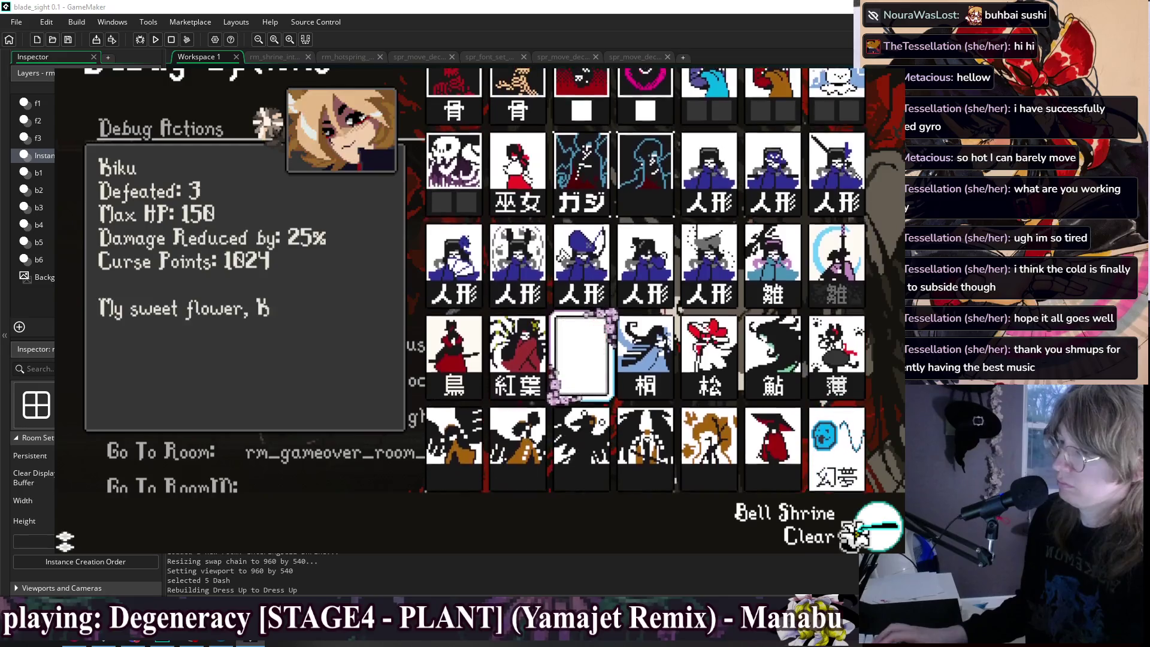
key("Return")
Back out to the pause menu and open Biku's skill list.
key("Escape")
key("Escape")
key("Up")
key("Up")
key("Return")
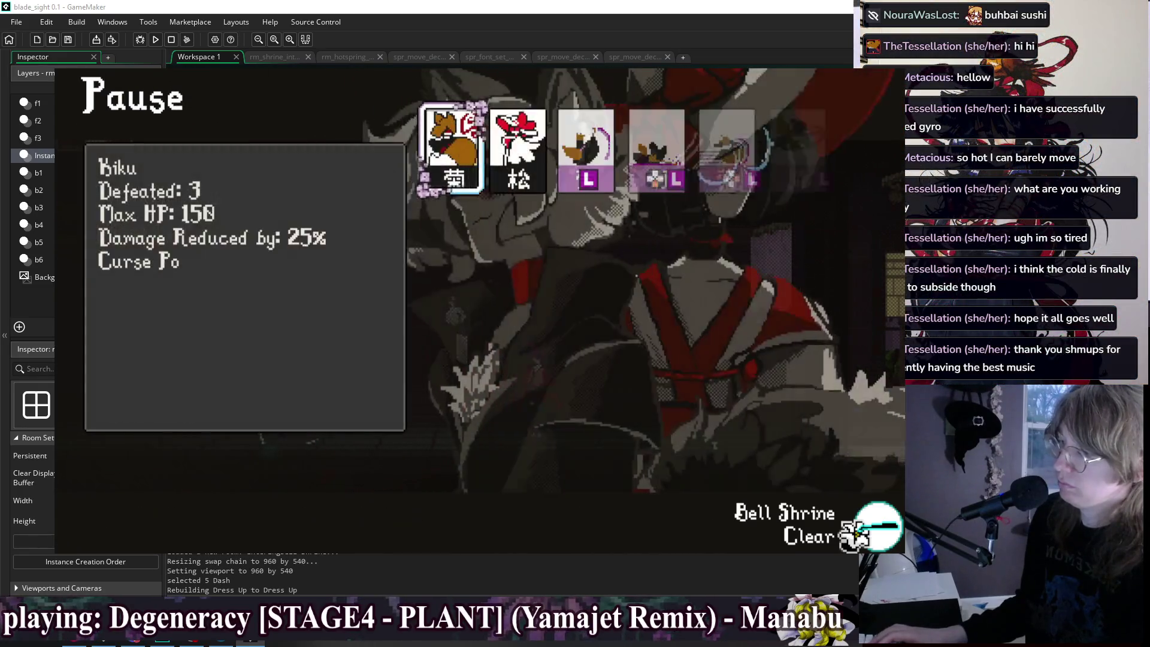
key("Right")
key("Right")
key("Right")
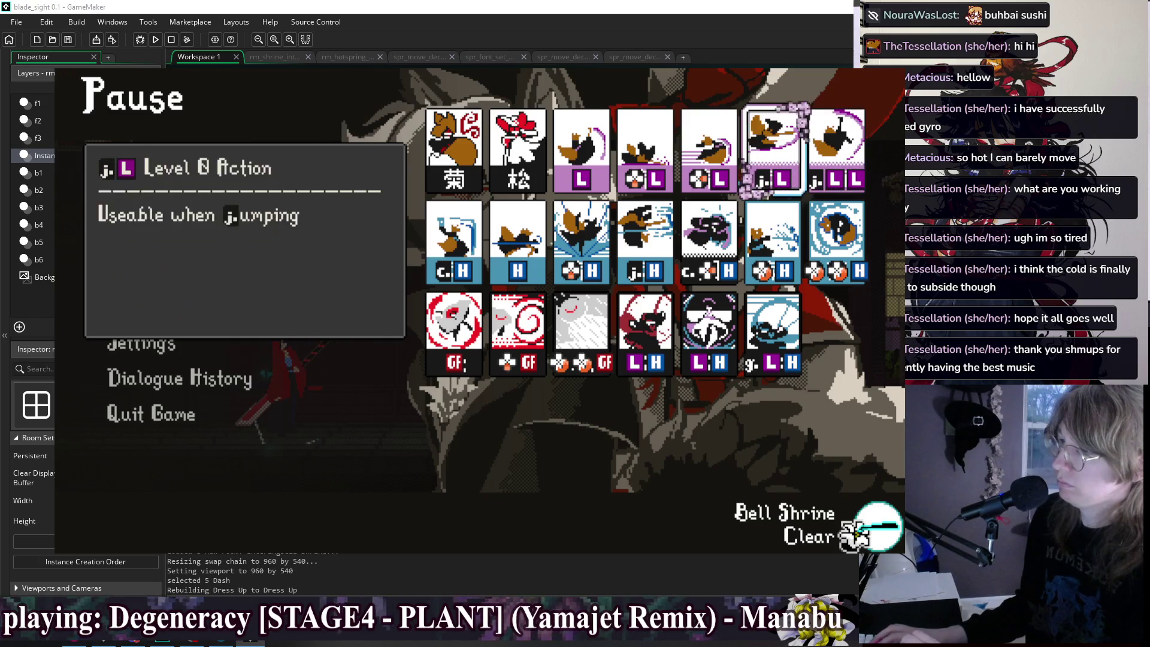
Flip repeatedly between the j.L and j.LL cards' info panels, then close the game with Alt+F4.
key("Down")
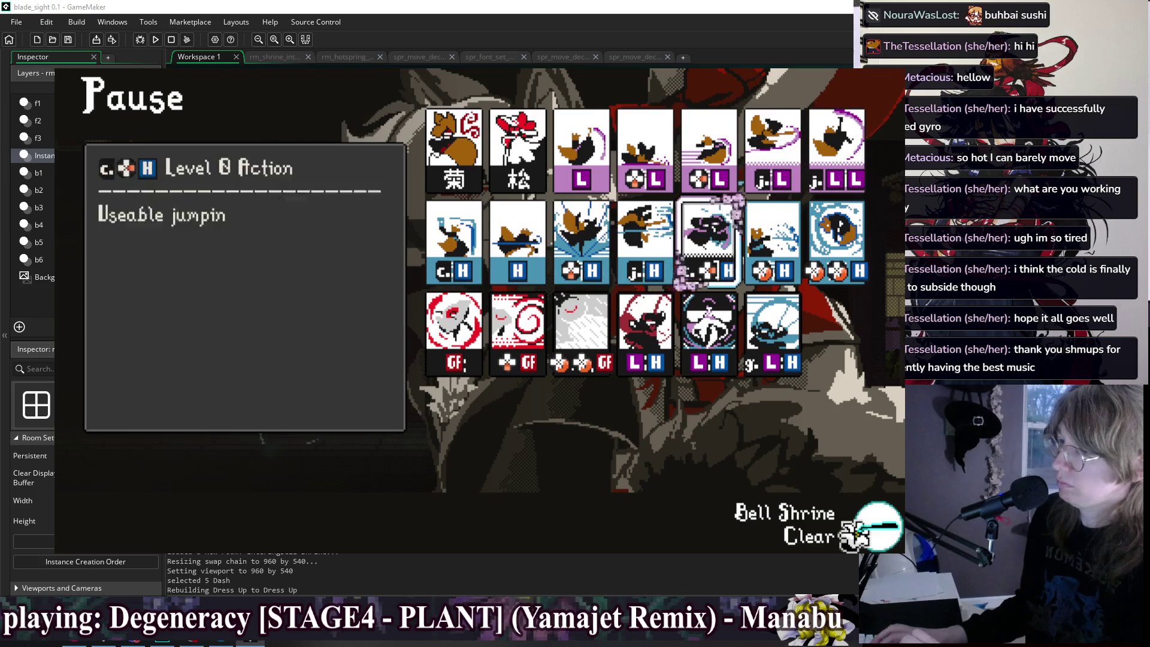
key("Up")
key("Left")
key("Right")
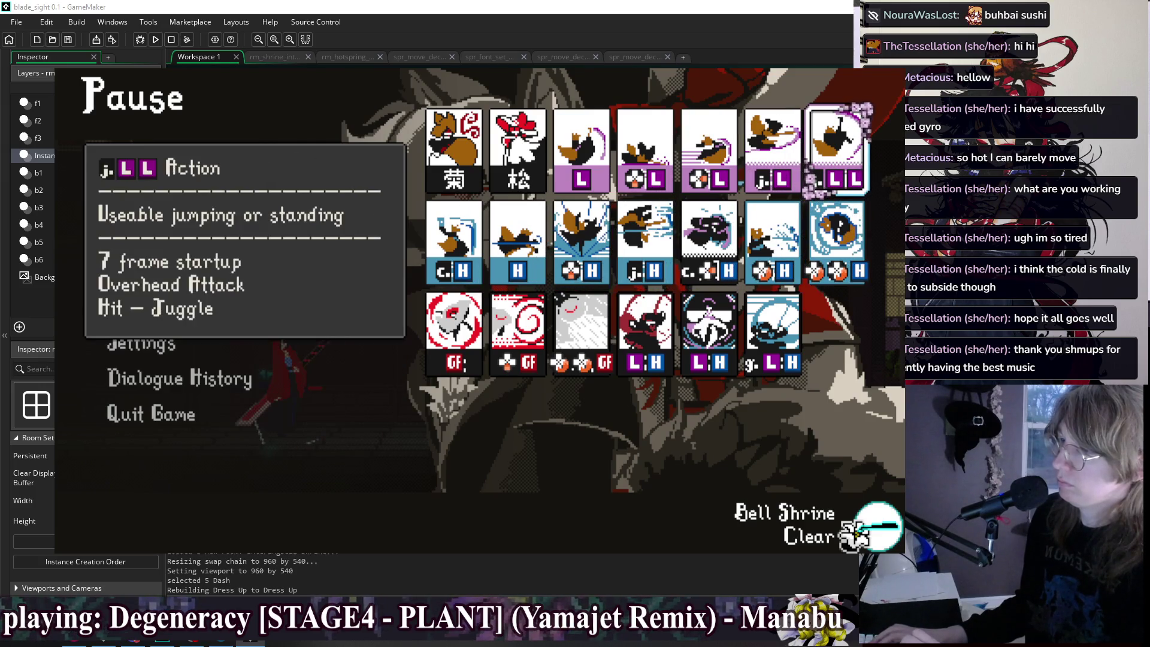
key("Left")
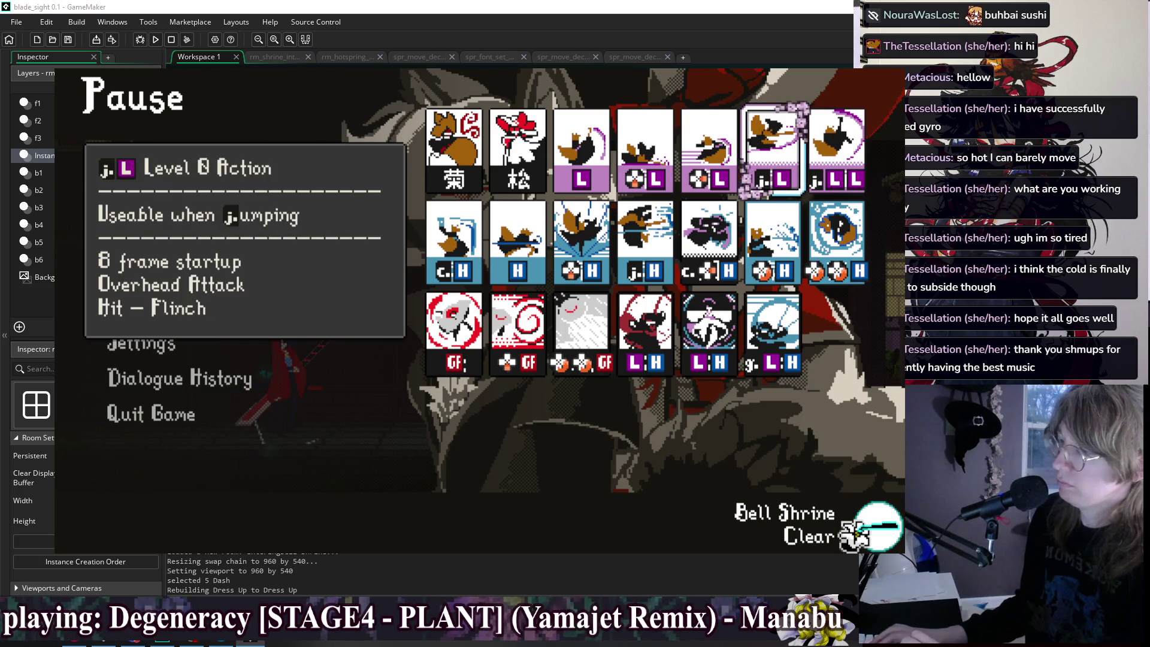
key("Right")
key("Left")
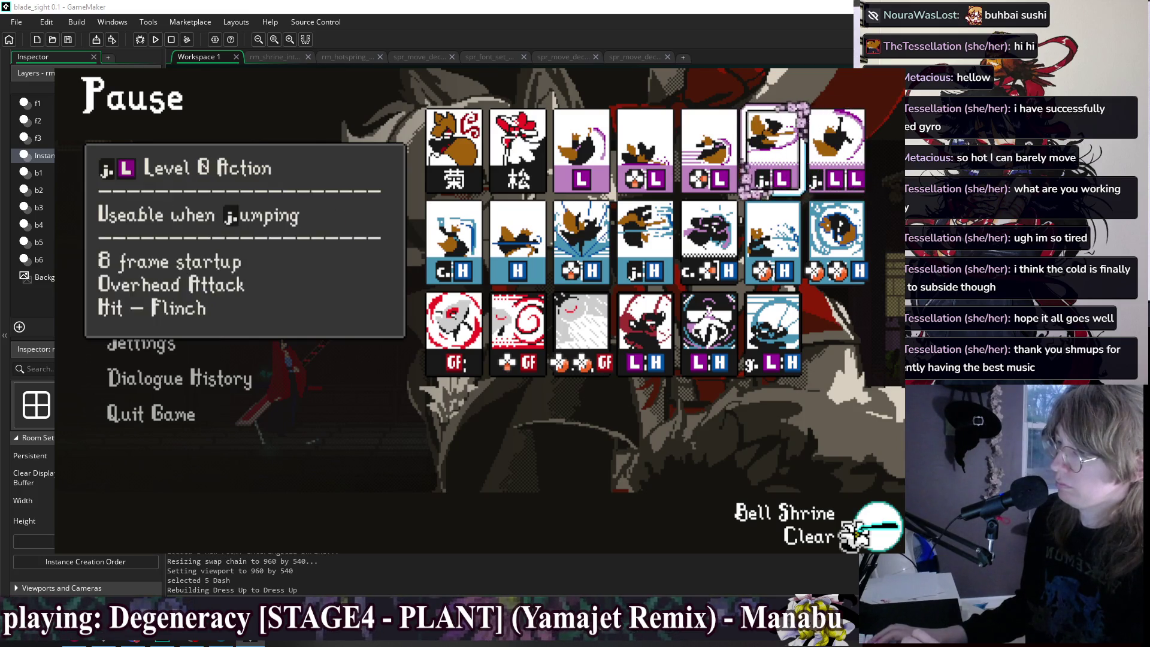
key("Right")
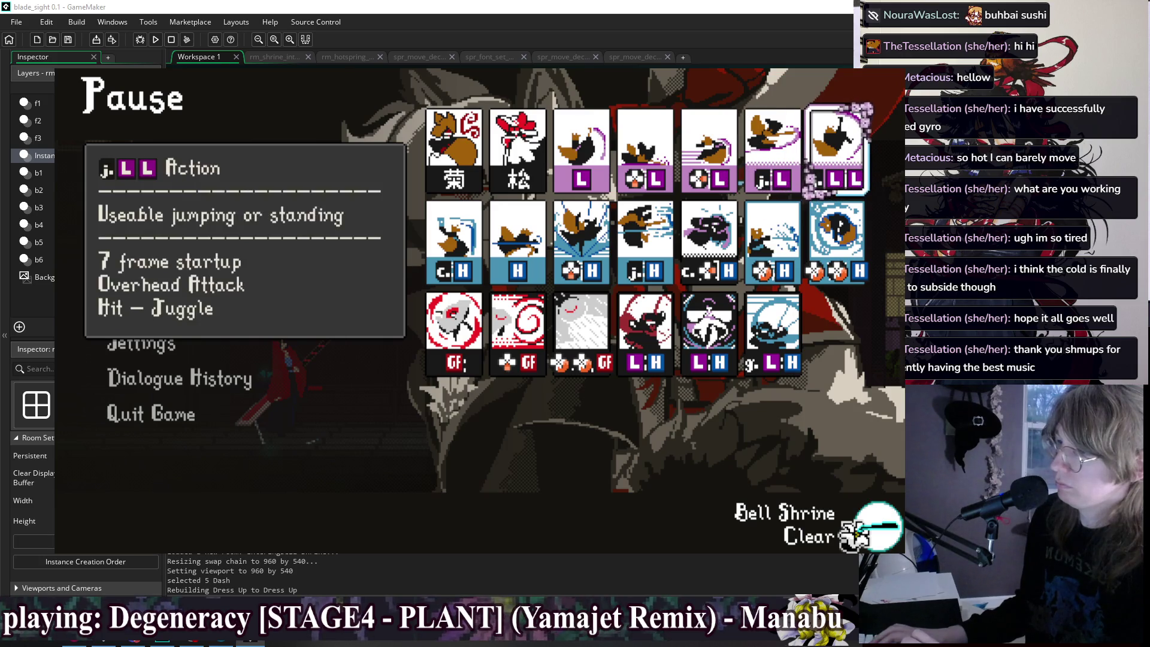
key("Left")
key("Right")
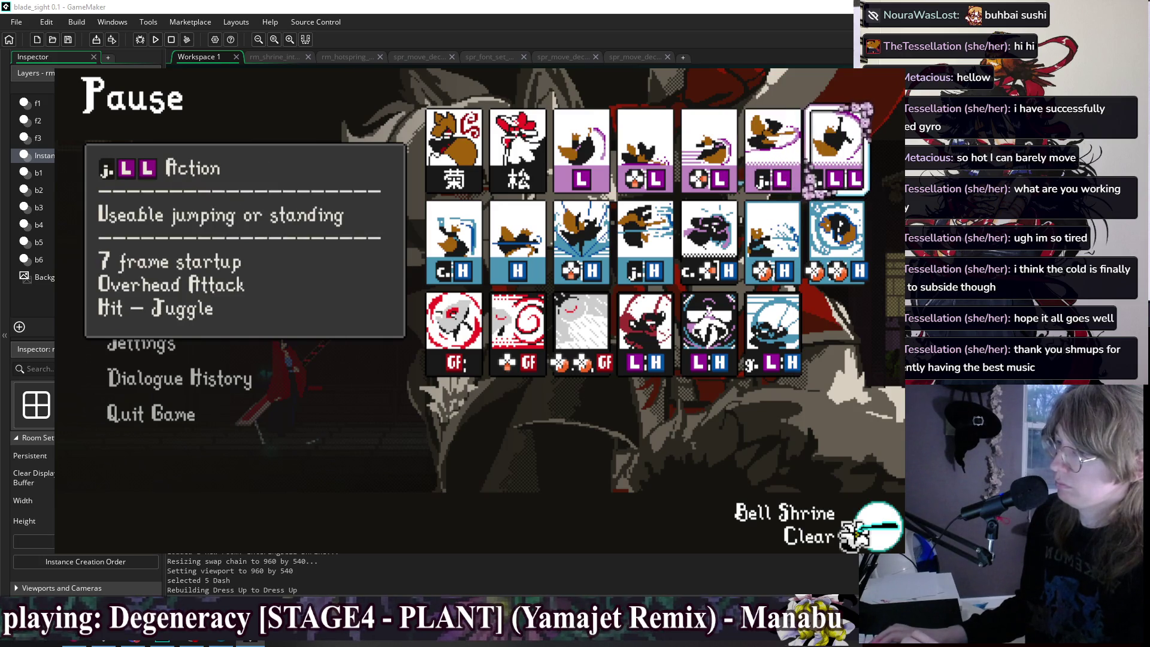
key("Left")
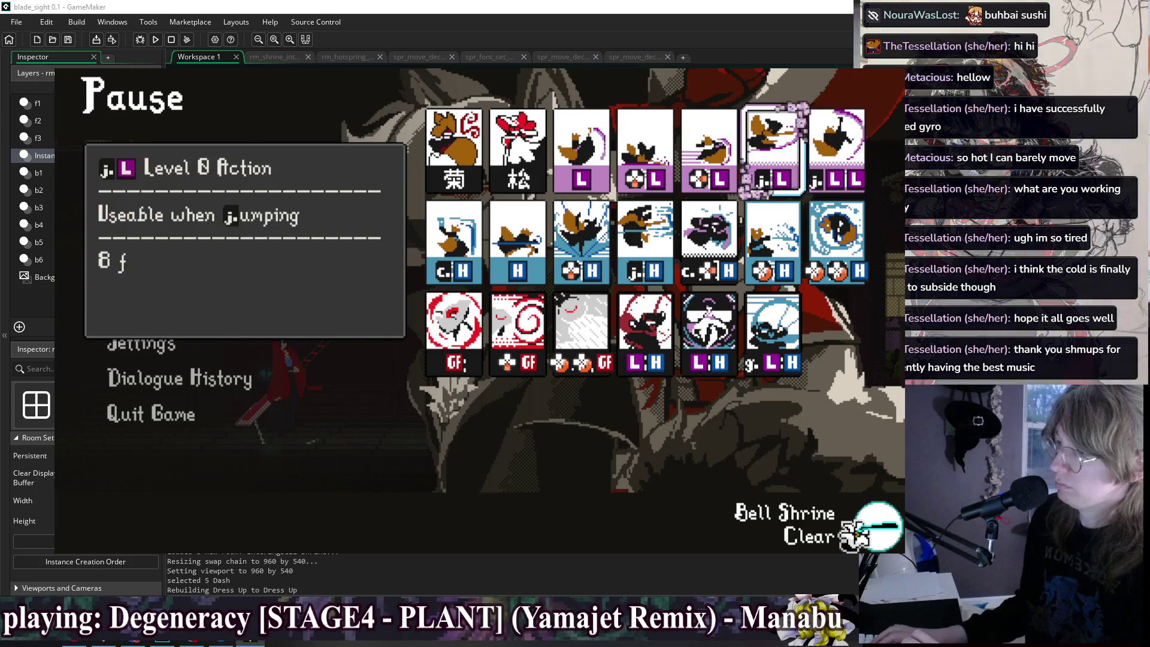
key("Right")
key("alt+F4")
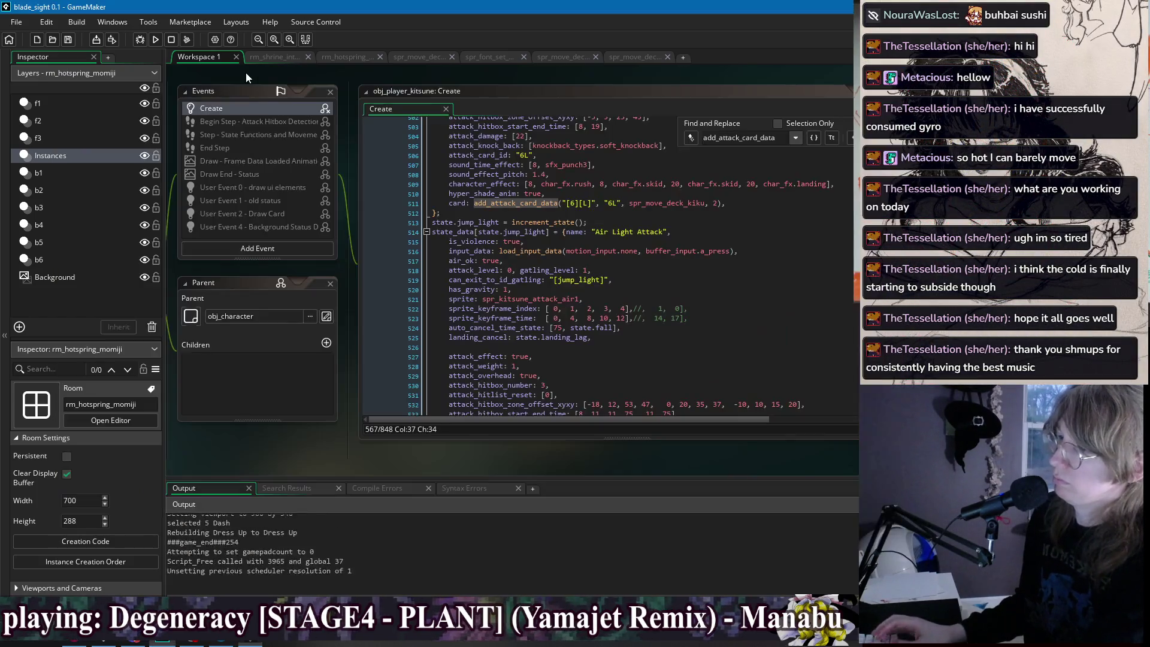
Jump to the obj_enemy_sandbag editor window from the workspace's Windows list.
right_click(502, 73)
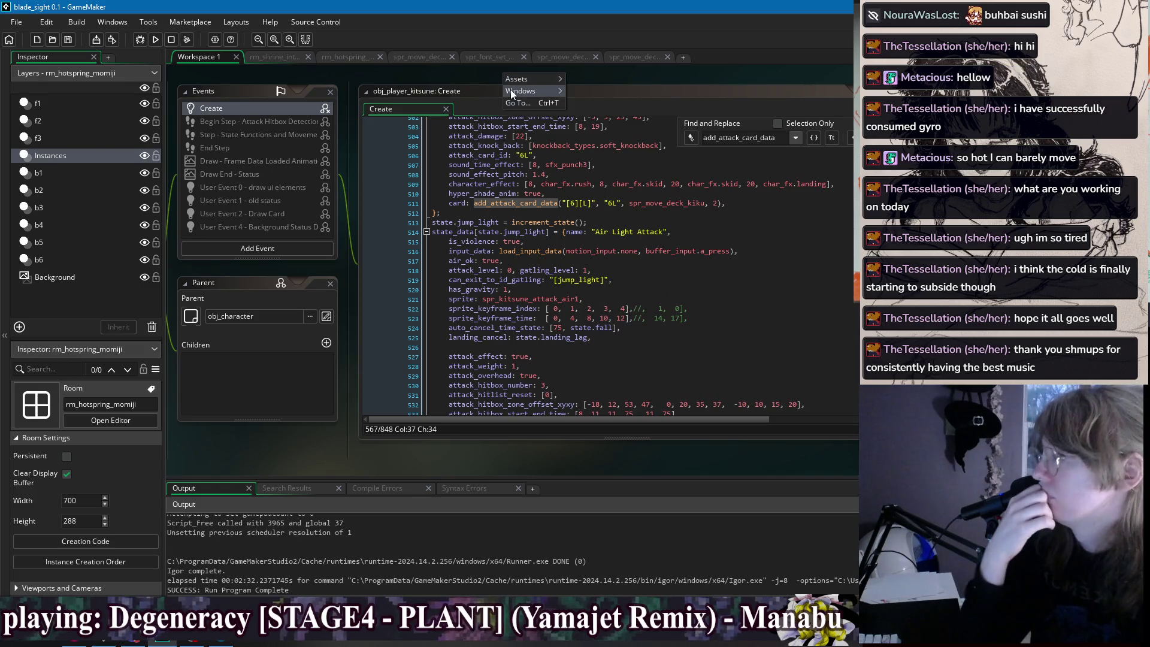
mouse_move(510, 91)
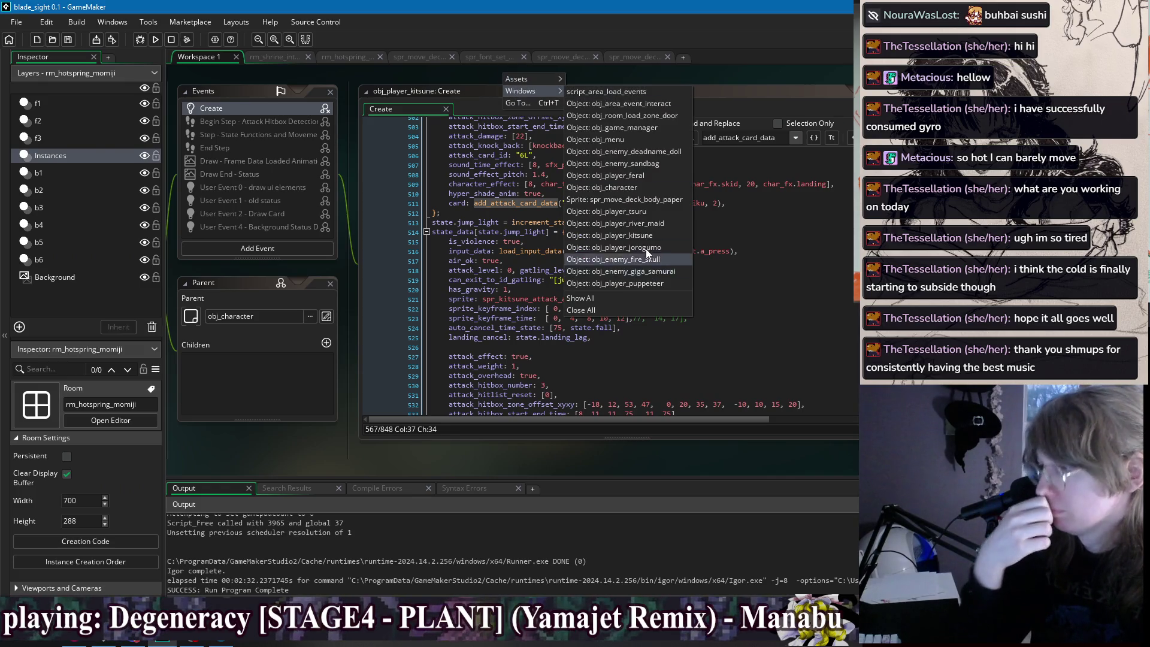
left_click(653, 167)
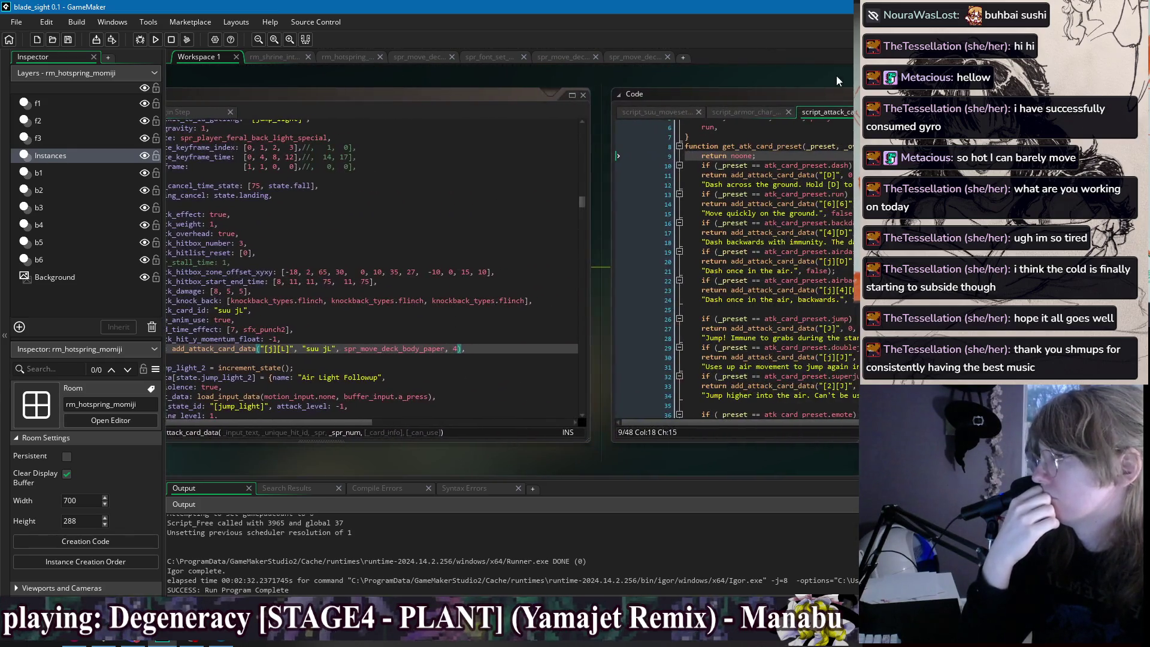
Pan the workspace, open script_suu_moveset and scroll to the card-description code near line 128.
left_click_drag(835, 75, 572, 78)
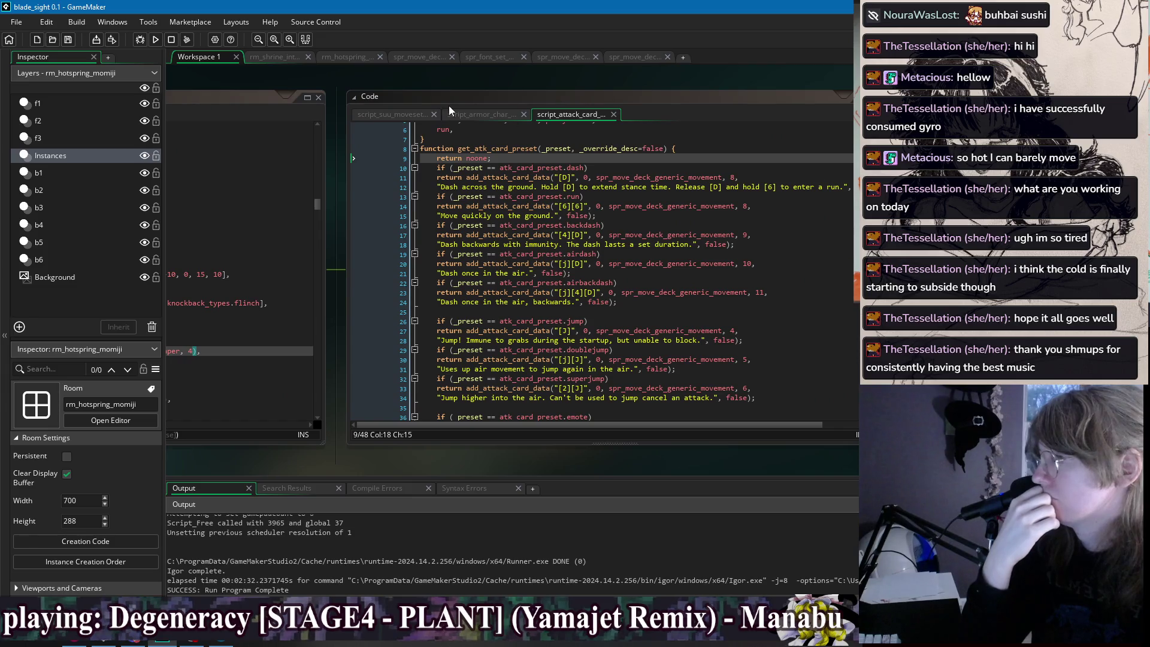
left_click(411, 118)
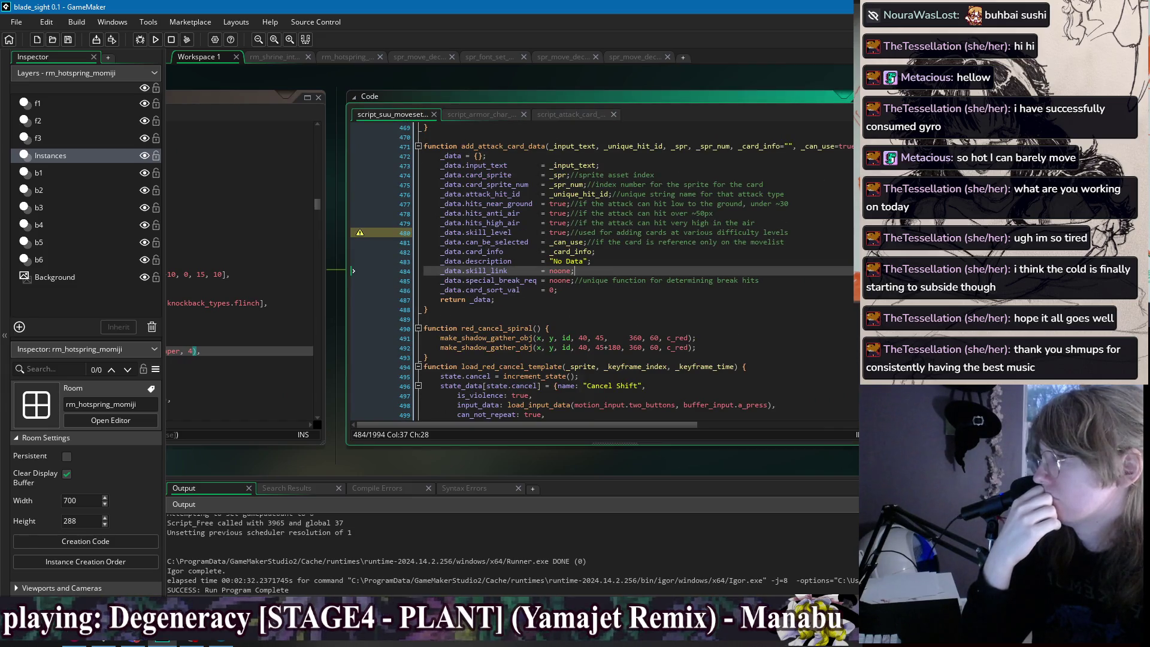
scroll(599, 270, "up", 20)
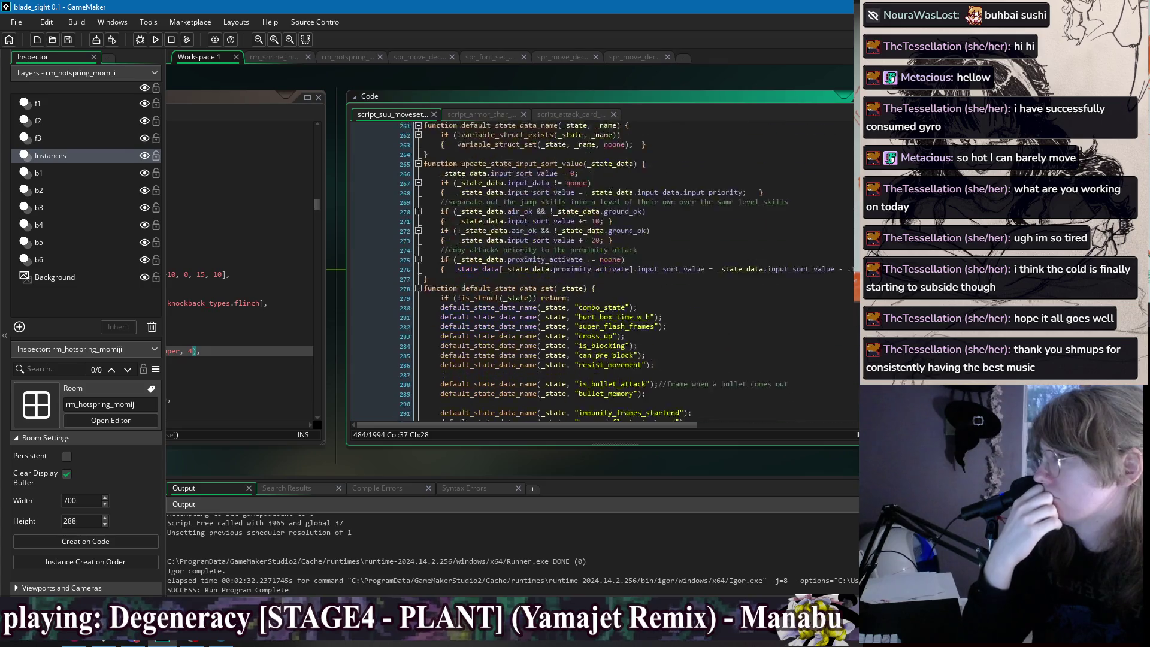
scroll(599, 269, "up", 20)
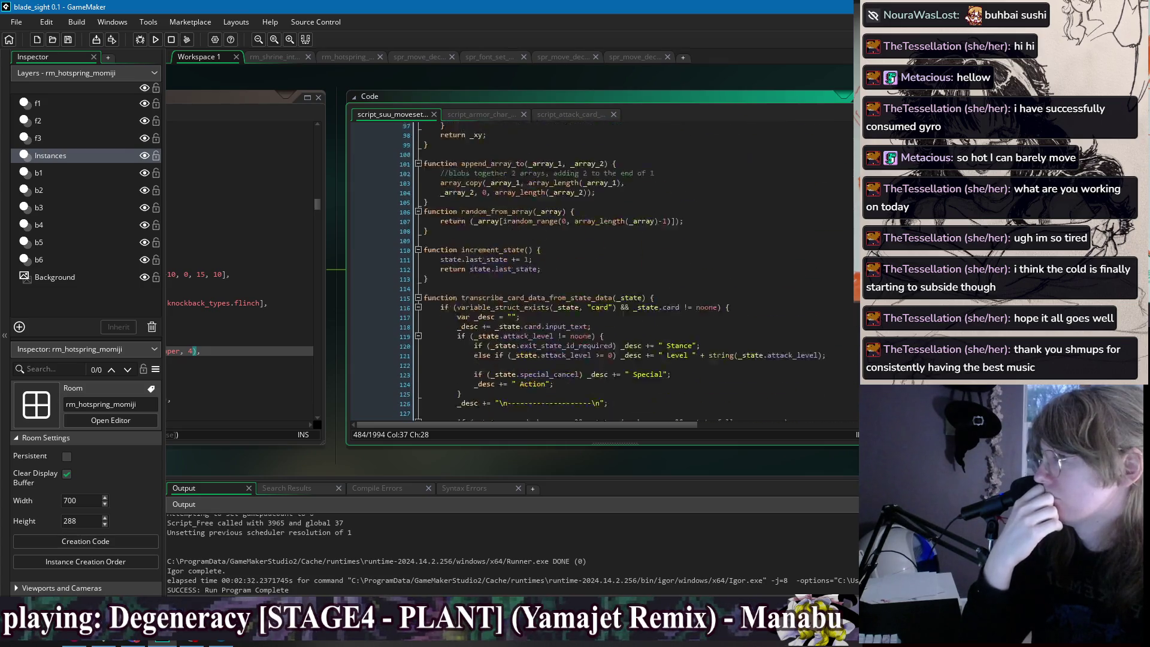
scroll(599, 269, "down", 20)
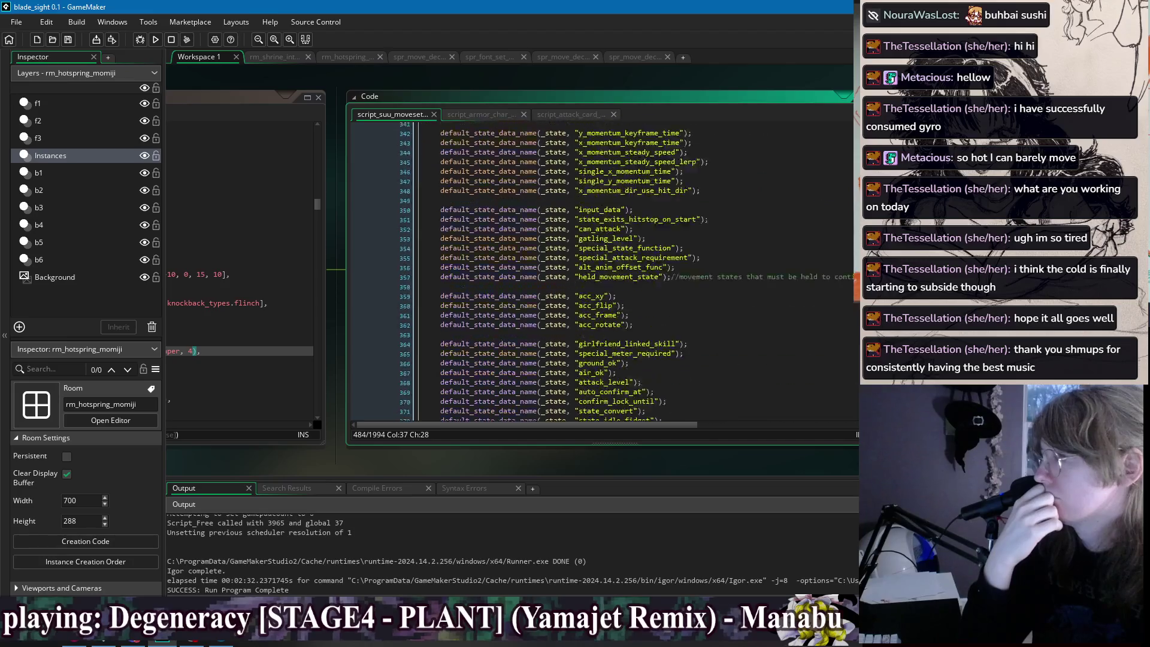
scroll(598, 270, "up", 20)
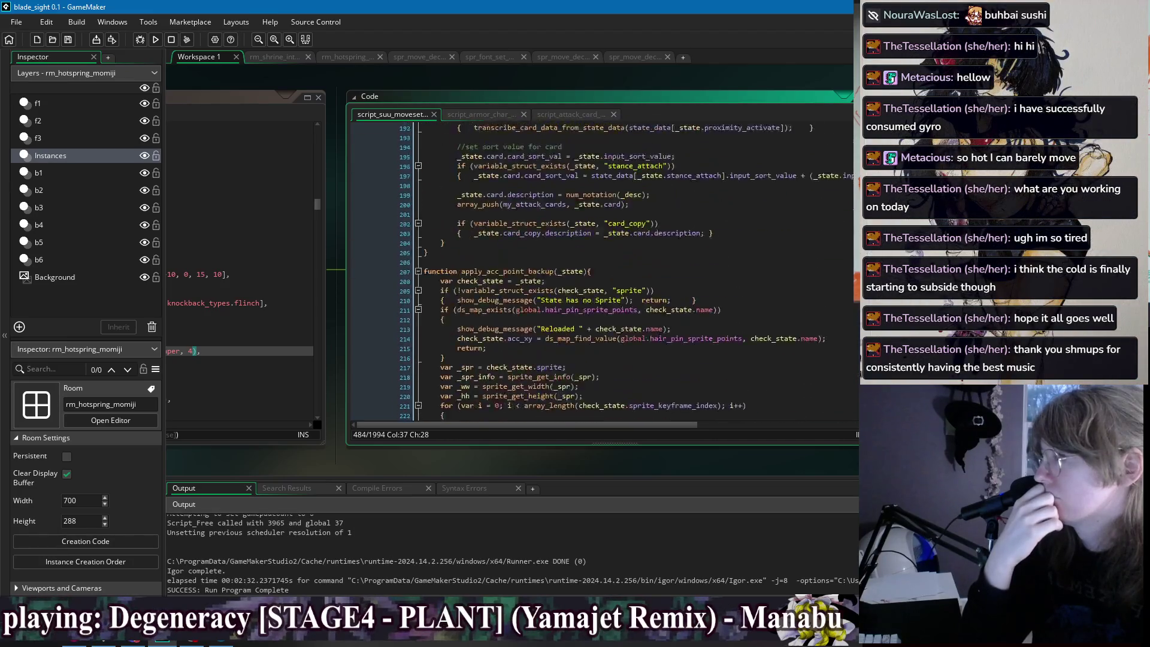
scroll(598, 269, "up", 15)
left_click(832, 182)
scroll(797, 240, "up", 6)
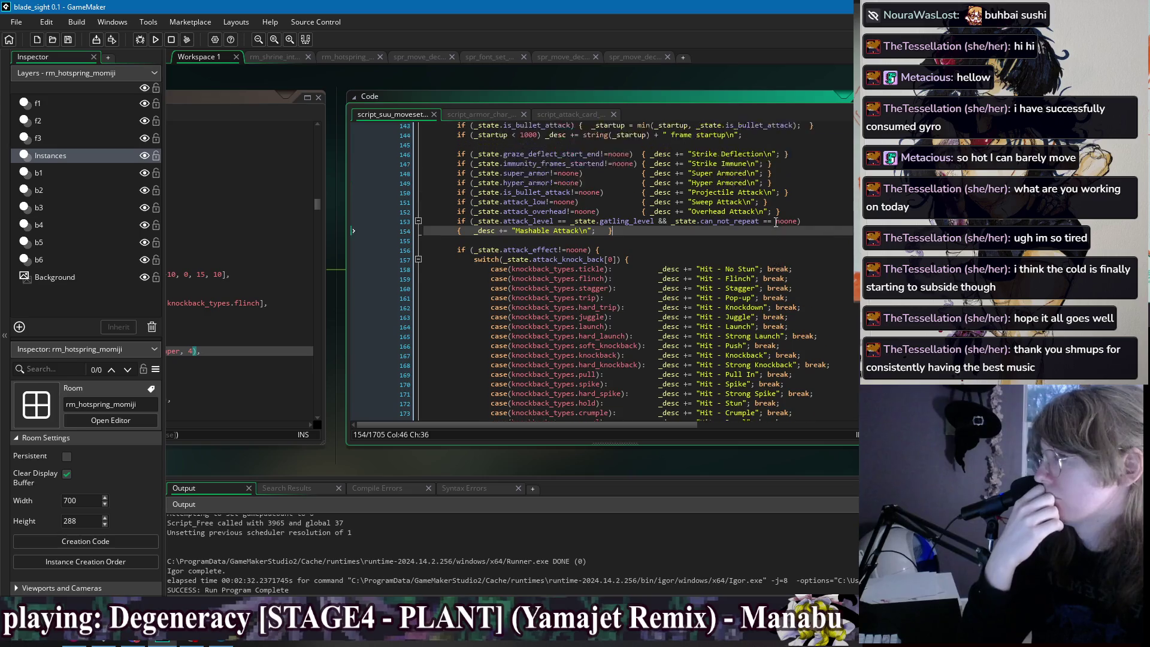
scroll(756, 282, "up", 4)
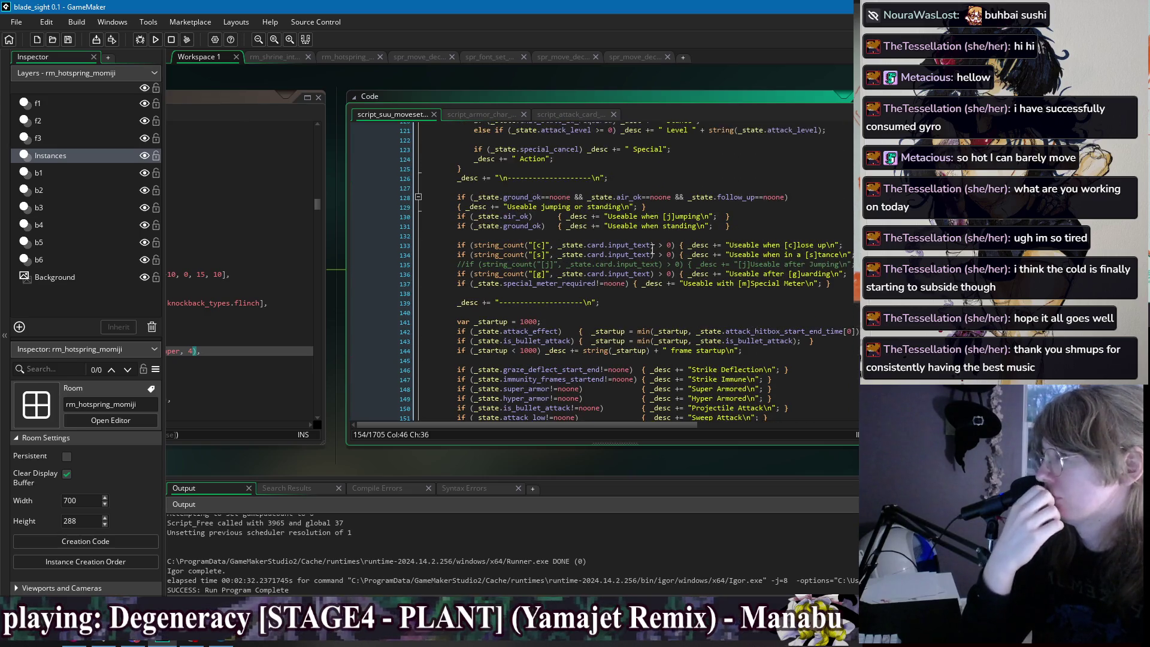
Insert a blank line above the jumping-usability condition in the description code.
left_click(740, 226)
type("else")
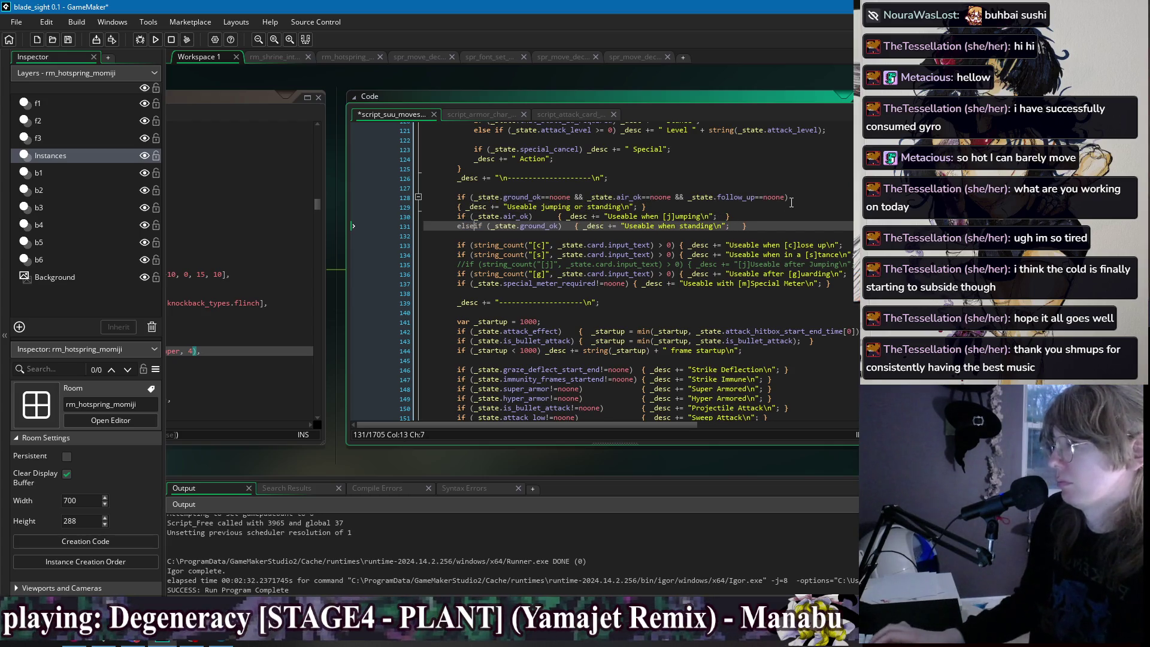
key("Up")
key("Left")
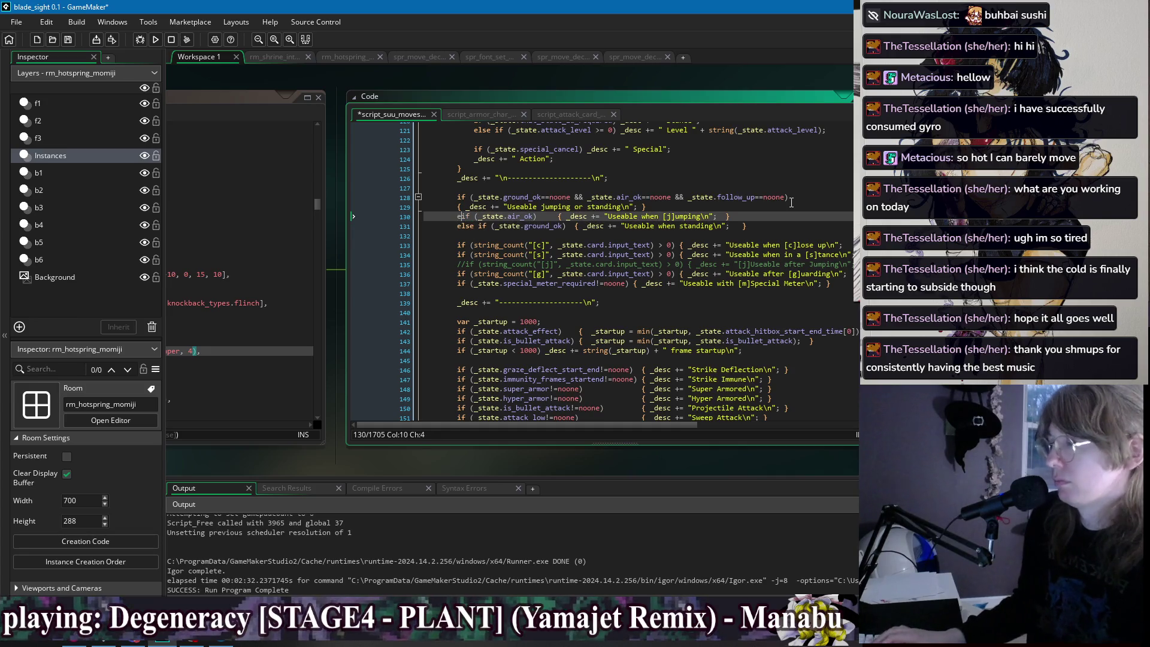
key("Left")
key("Left")
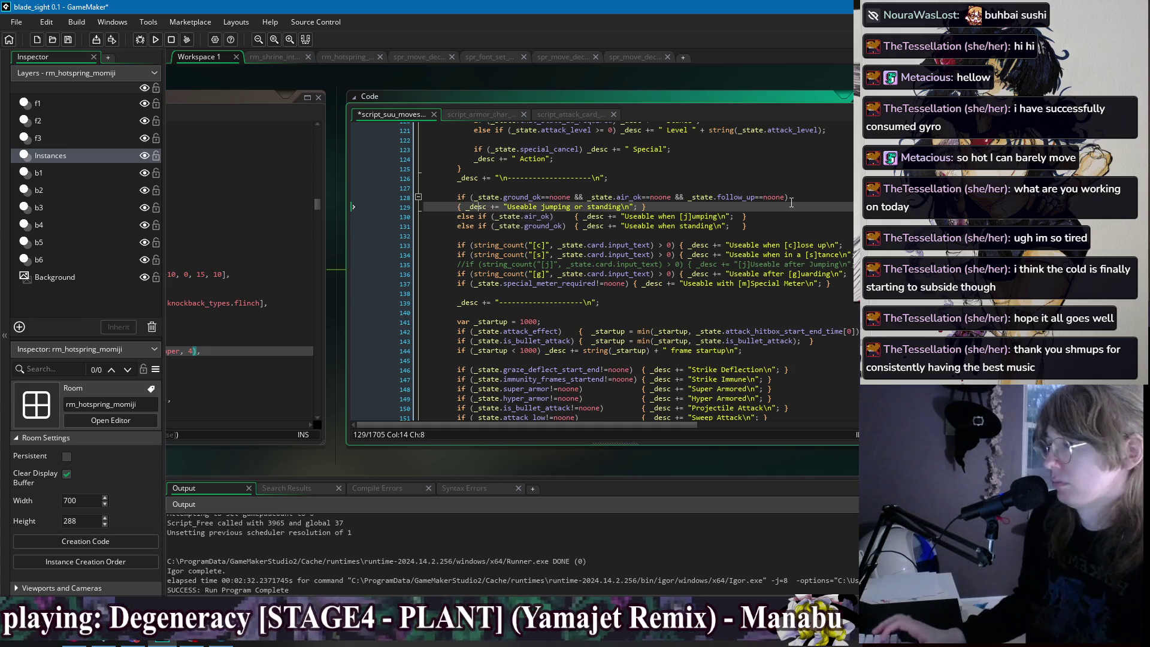
key("Return")
key("Up")
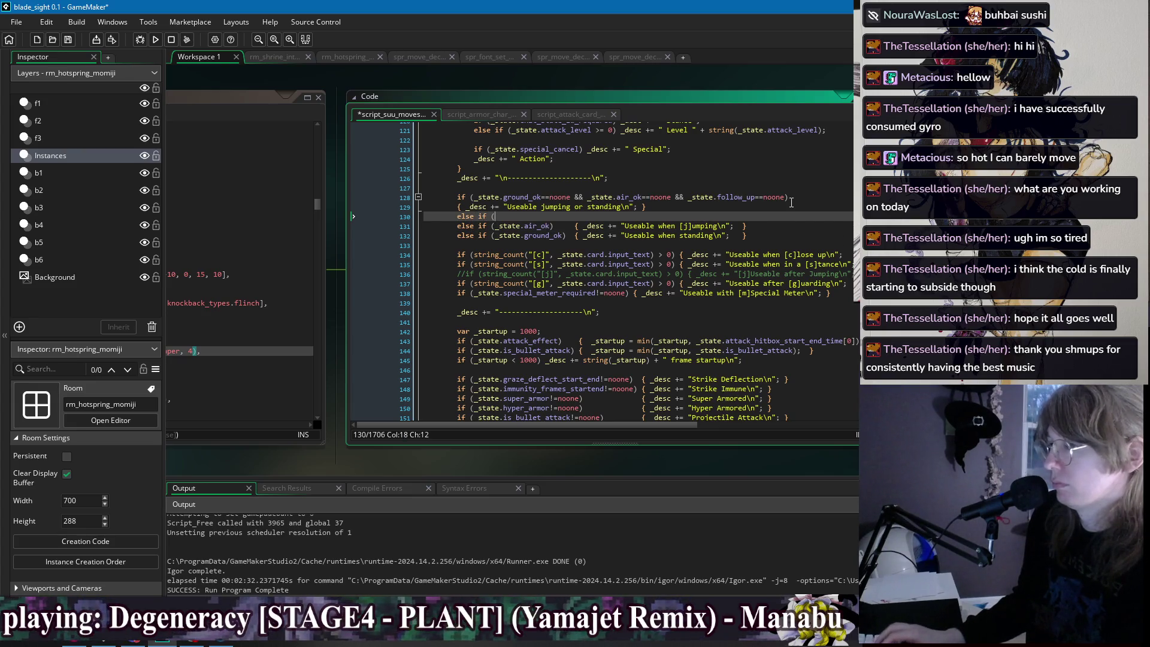
Write else if (_state.follow_up!=noone) appending 'Useable during another attack' to _desc.
type("_state.")
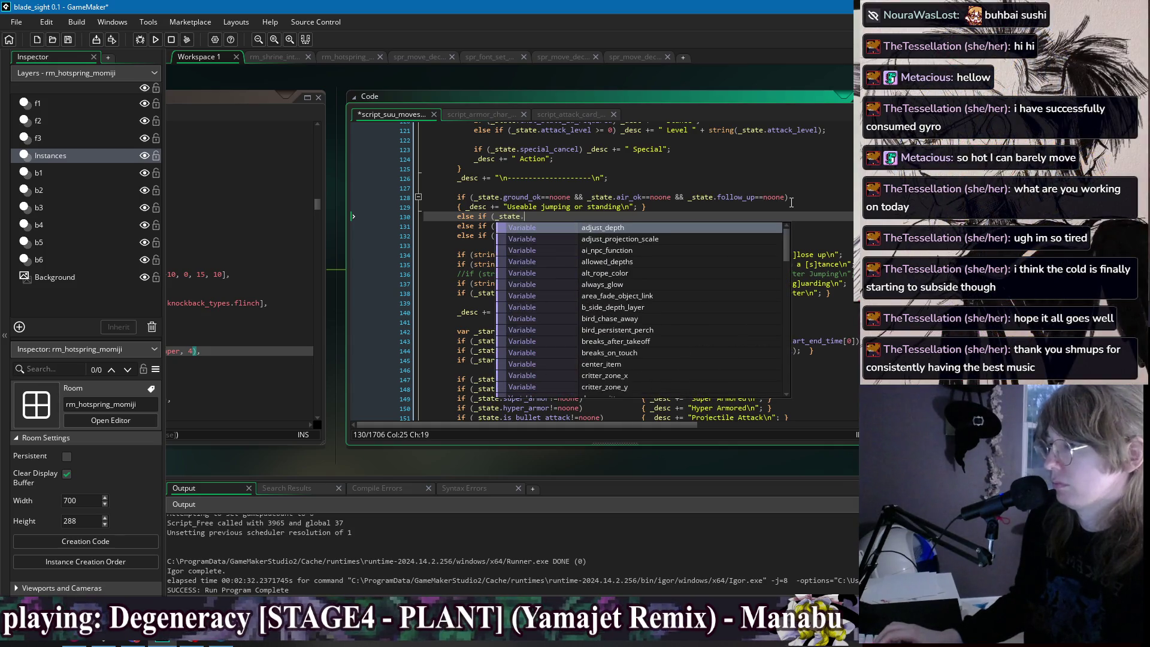
type("followup")
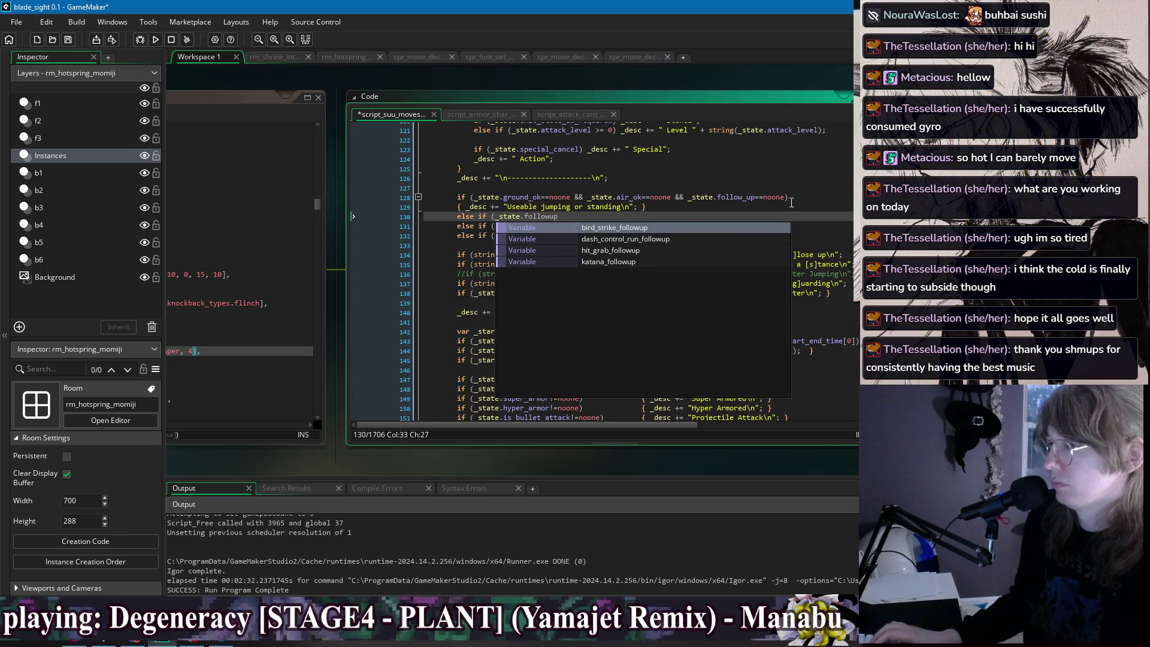
key("BackSpace")
key("BackSpace")
type("_up !")
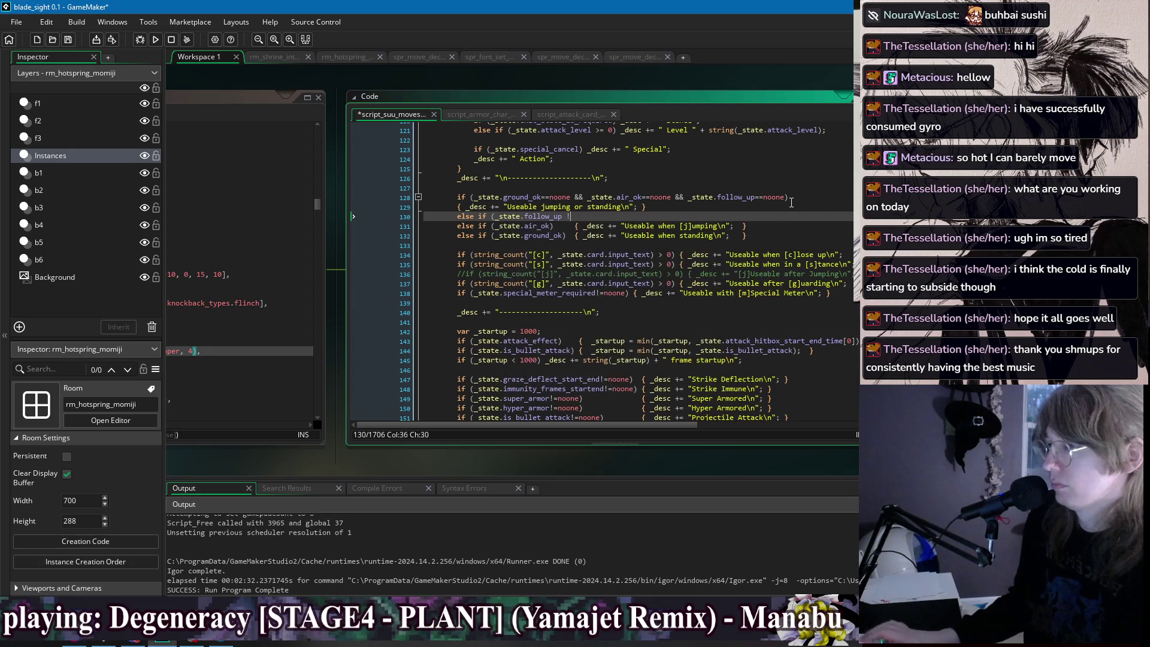
key("BackSpace")
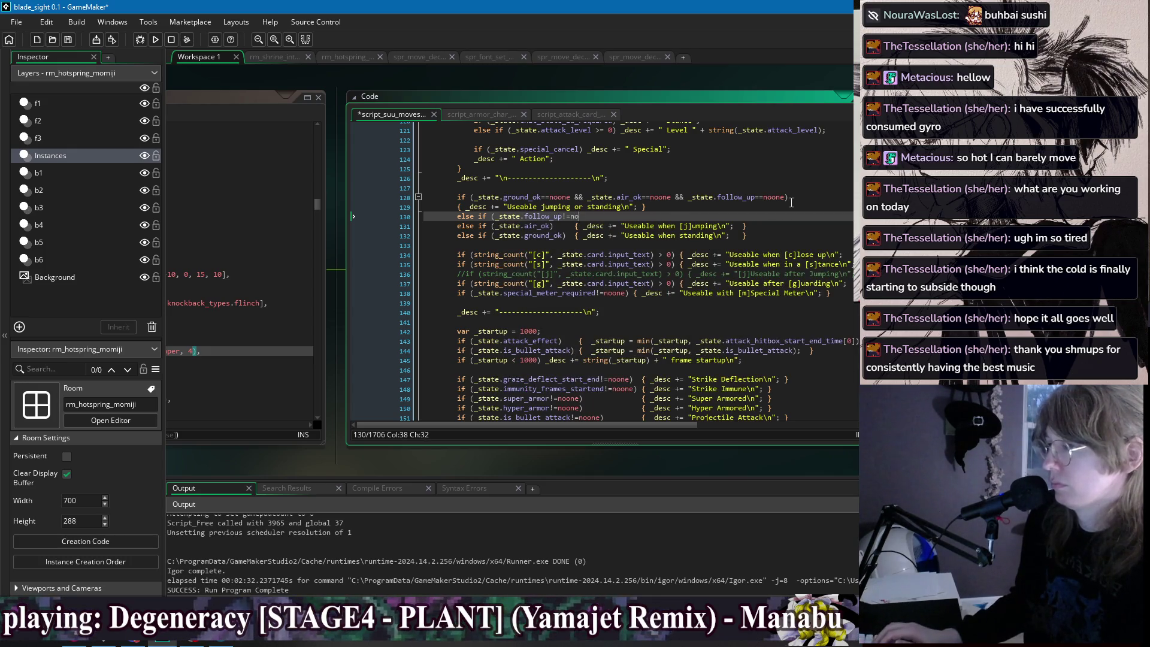
type("one) { _des")
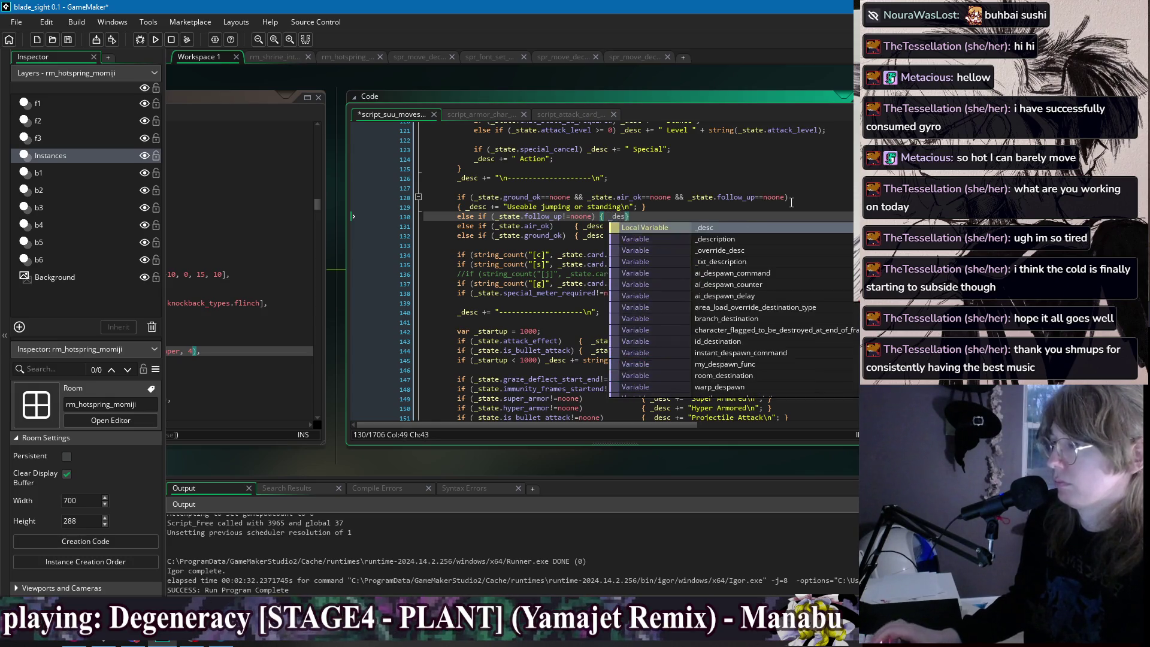
key("Return")
type("o")
key("BackSpace")
type("++")
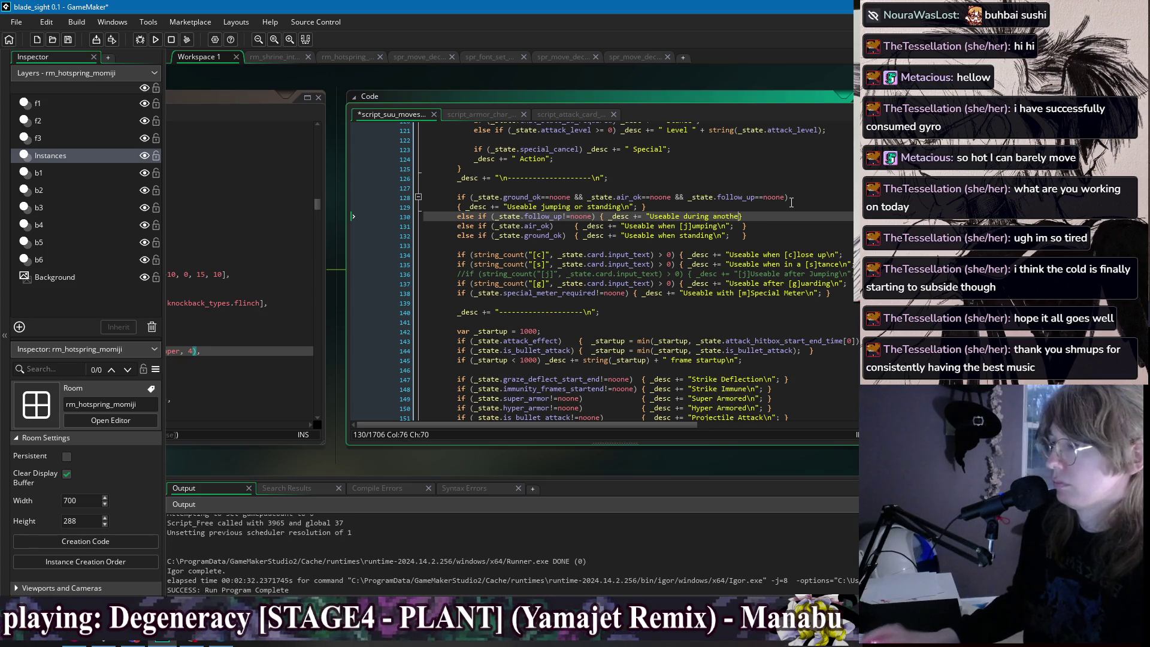
type("\";")
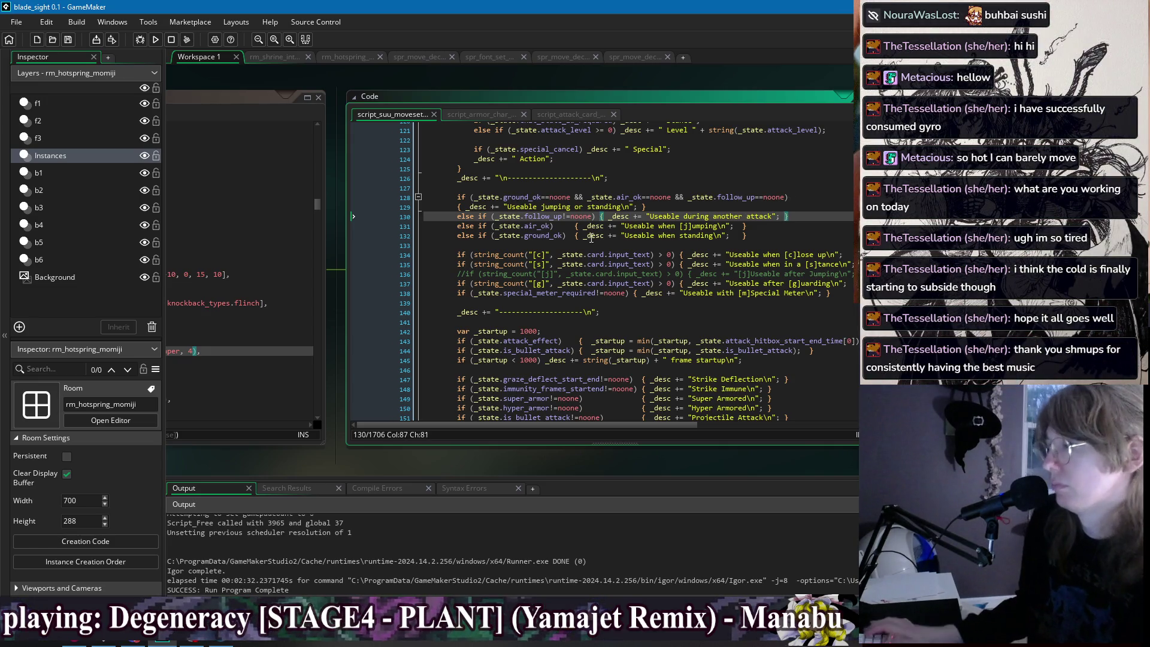
Realign the jumping and standing description lines, save the script and run the game.
left_click(574, 225)
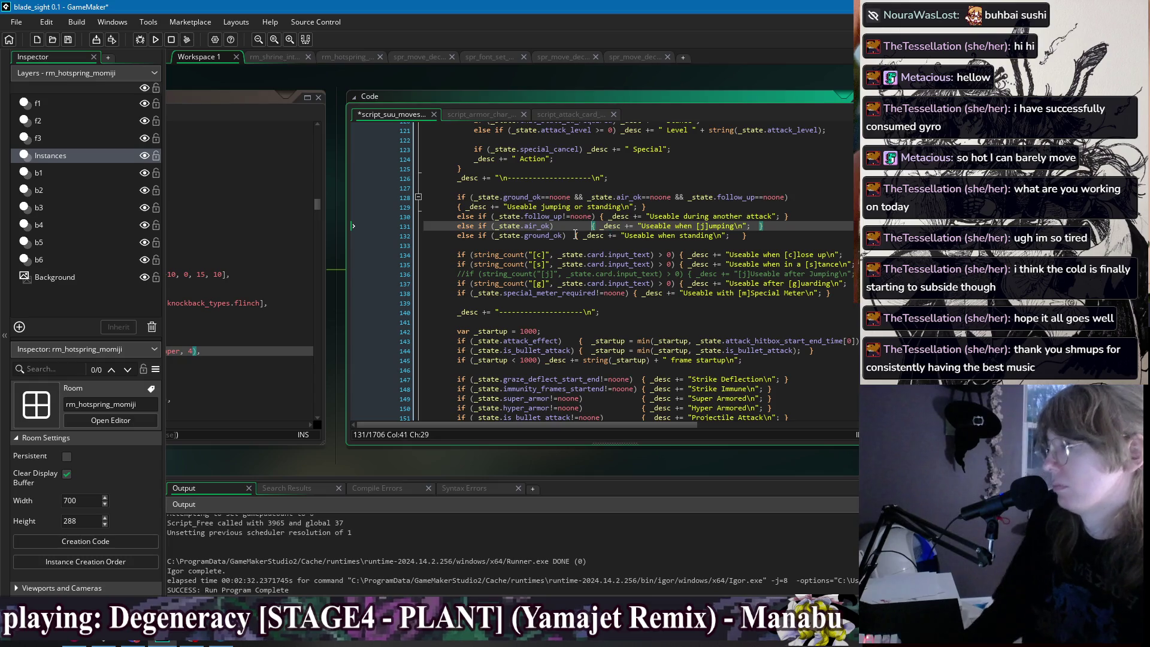
left_click(573, 235)
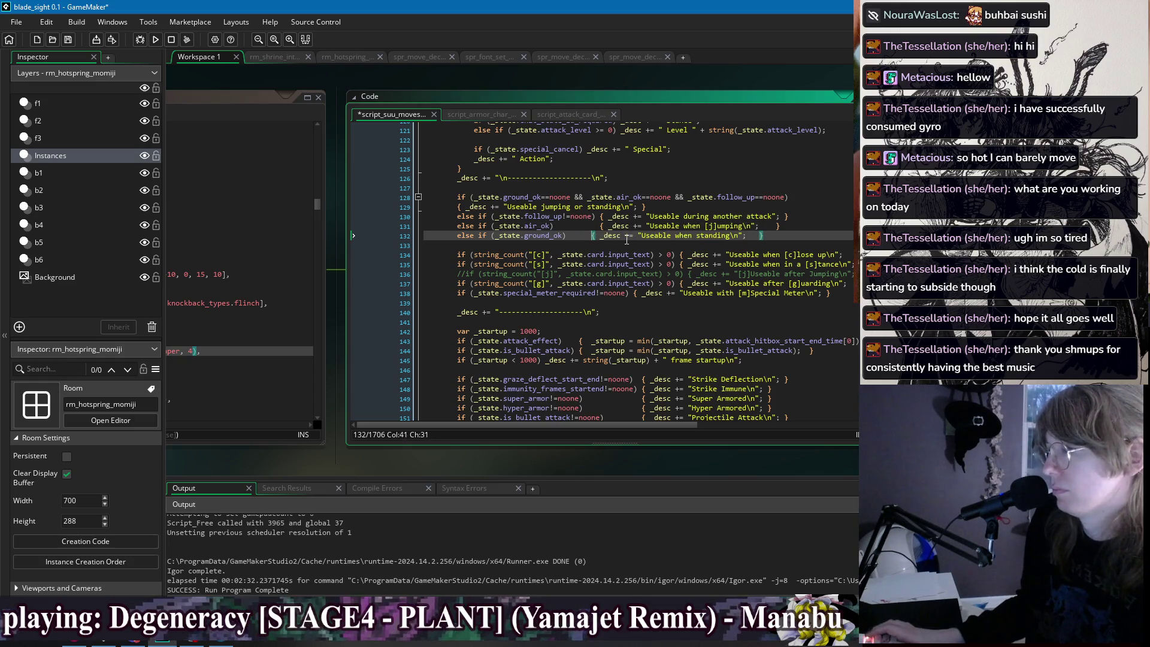
key("ctrl+s")
left_click(790, 216)
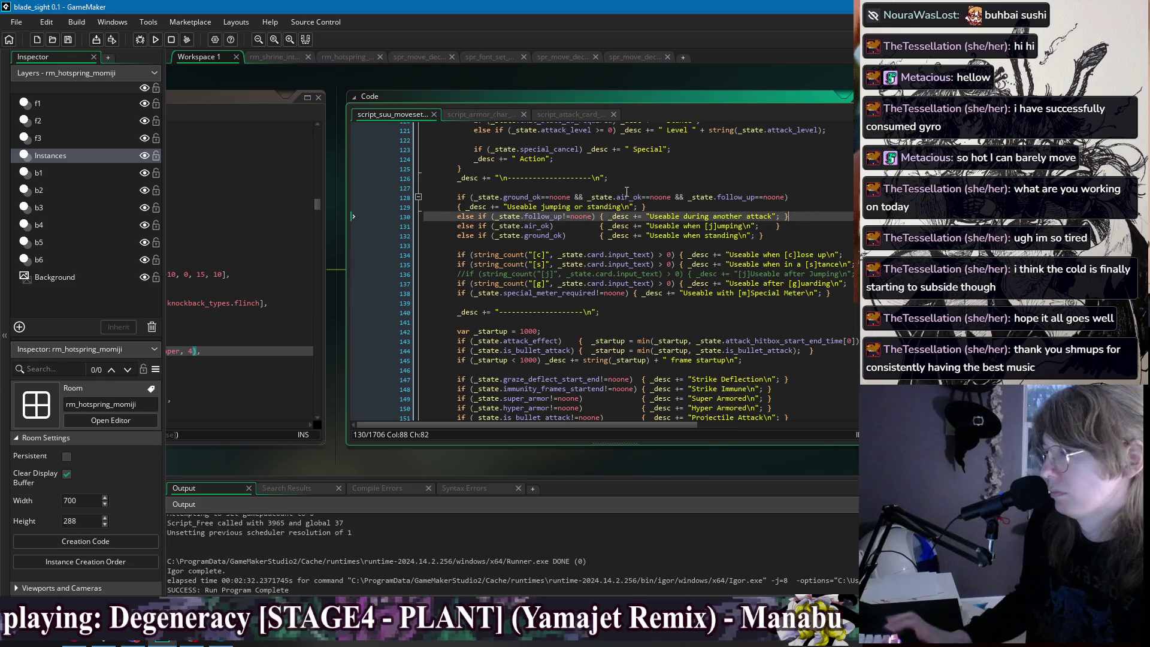
left_click(152, 43)
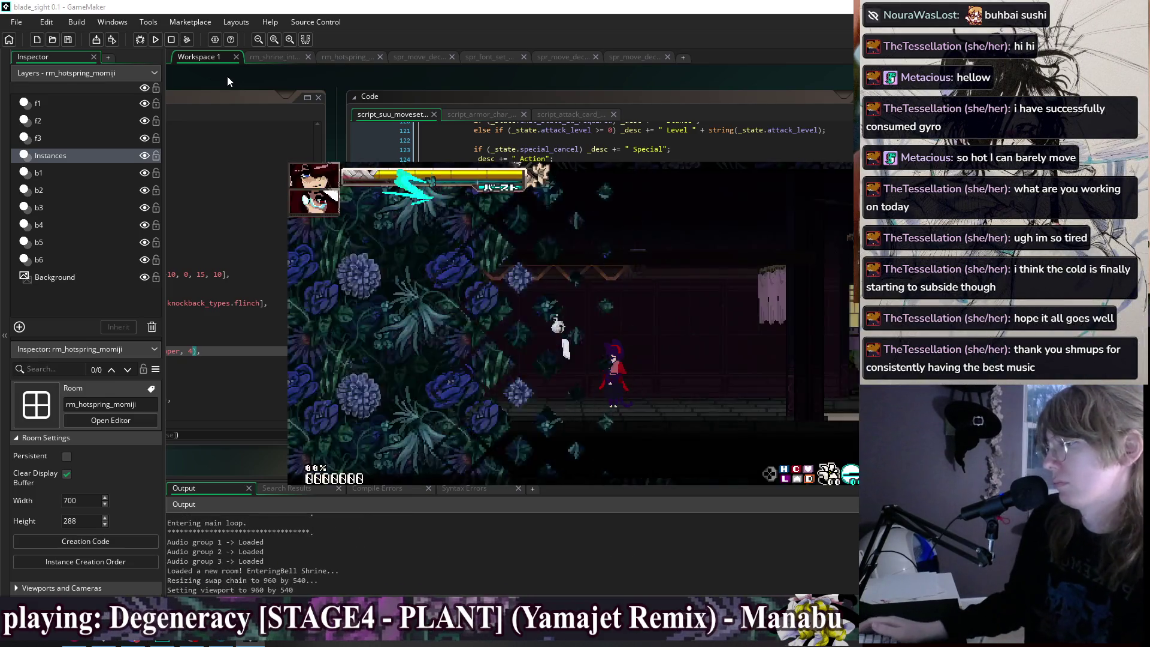
key("Escape")
key("Return")
key("Right")
key("Right")
key("Right")
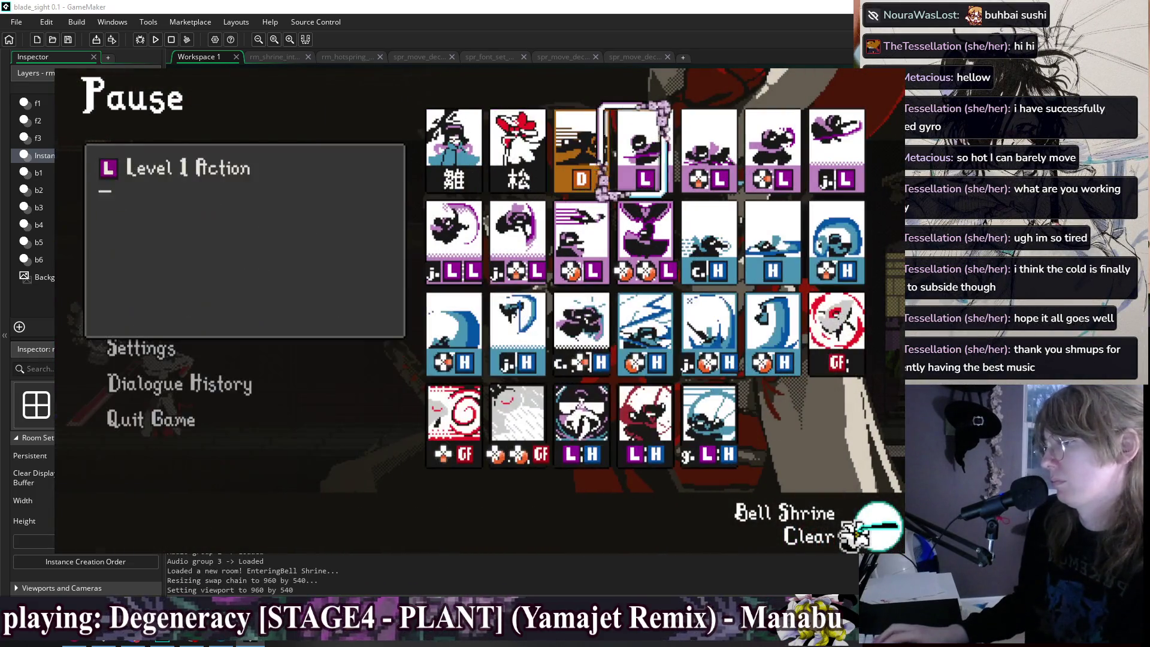
key("Left")
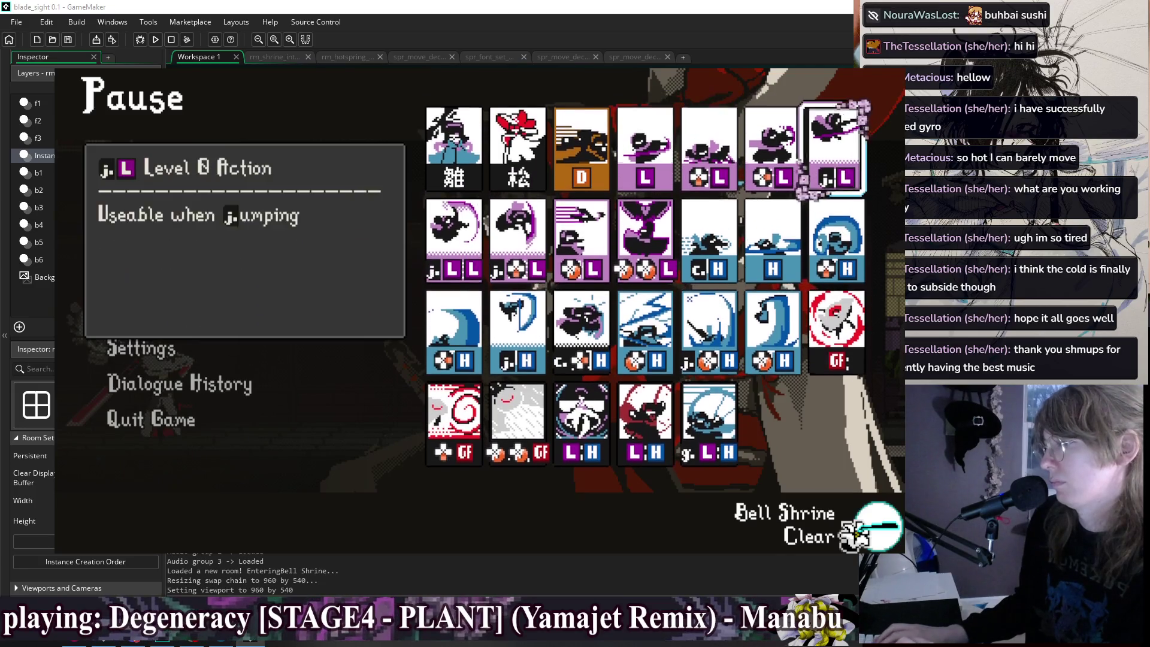
key("Right")
key("Left")
key("Right")
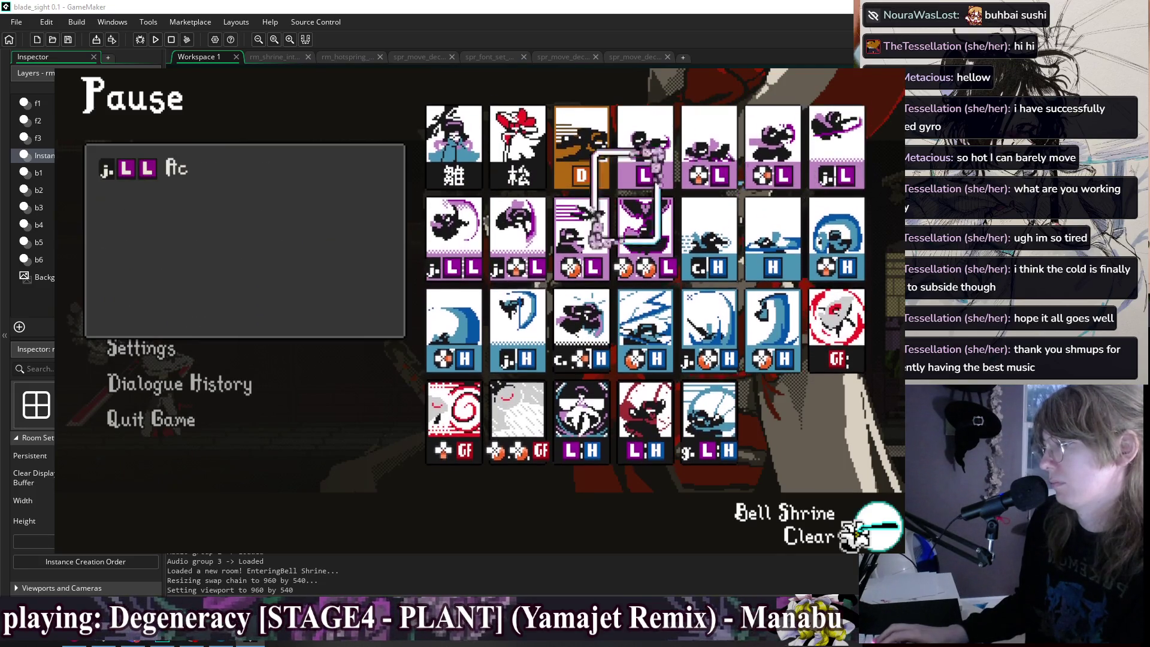
key("Left")
key("alt+F4")
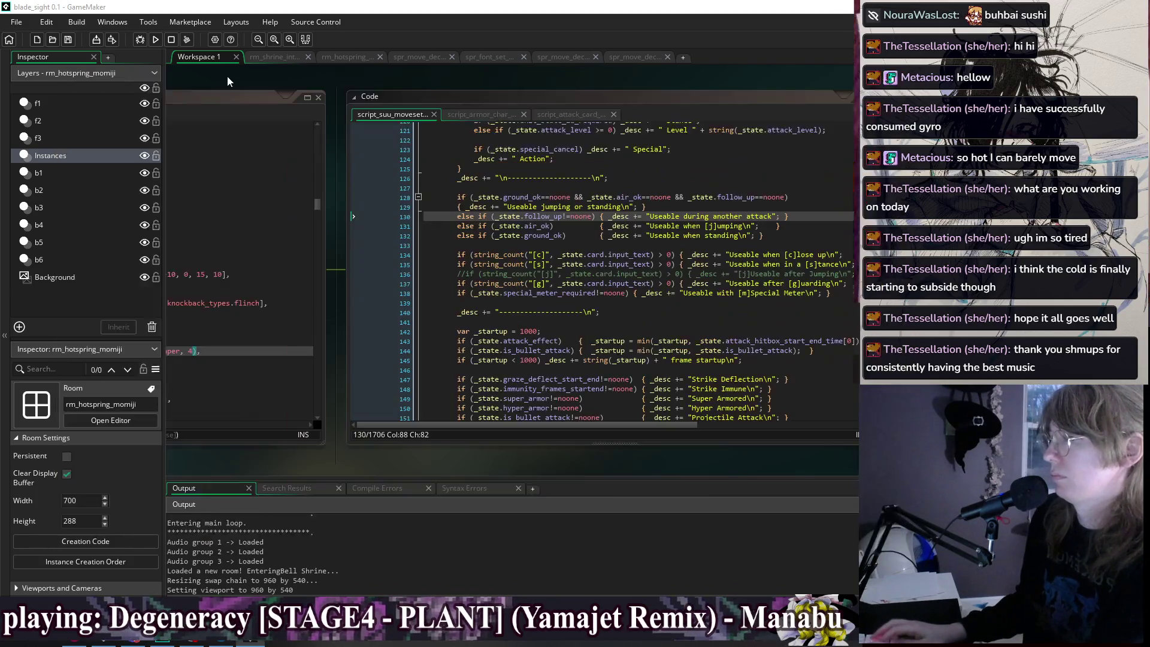
Search all project files for follow_up, finding five uses in the jorogumo and pig ninja objects.
double_click(736, 197)
key("ctrl+f")
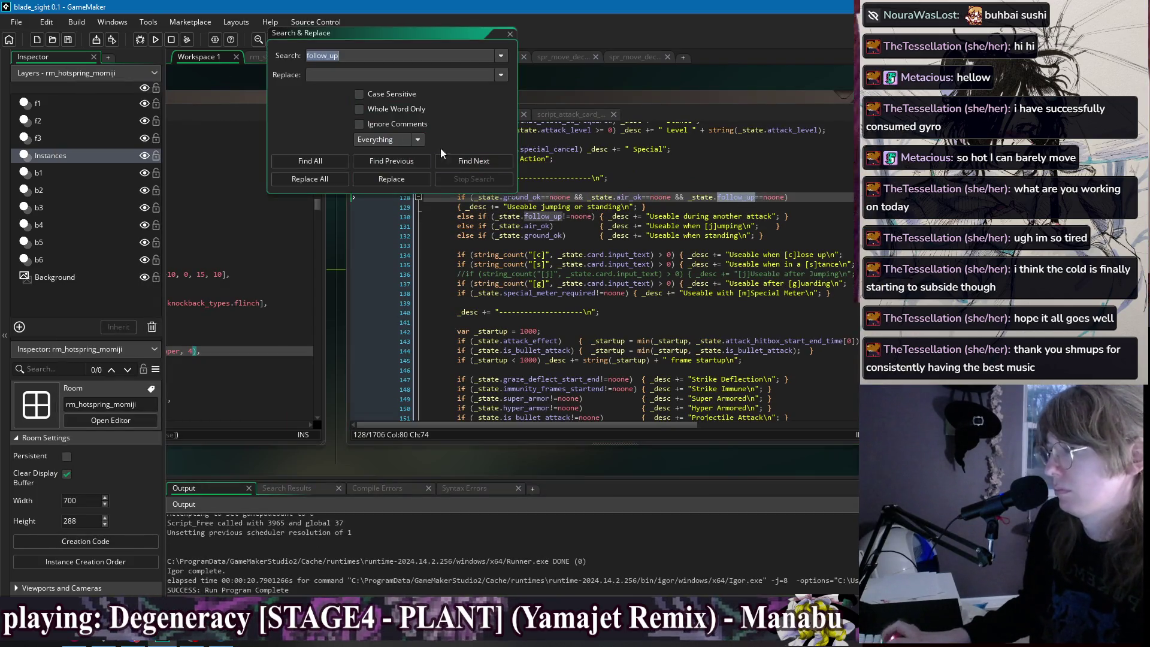
left_click(317, 162)
left_click(363, 59)
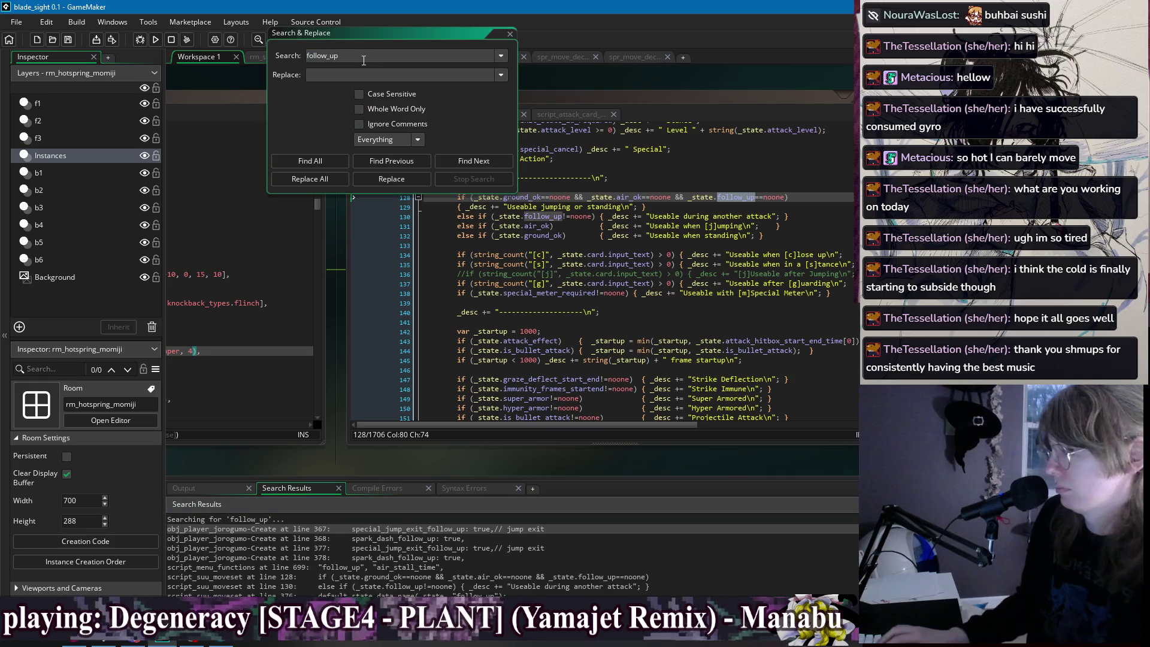
left_click(314, 161)
type(":")
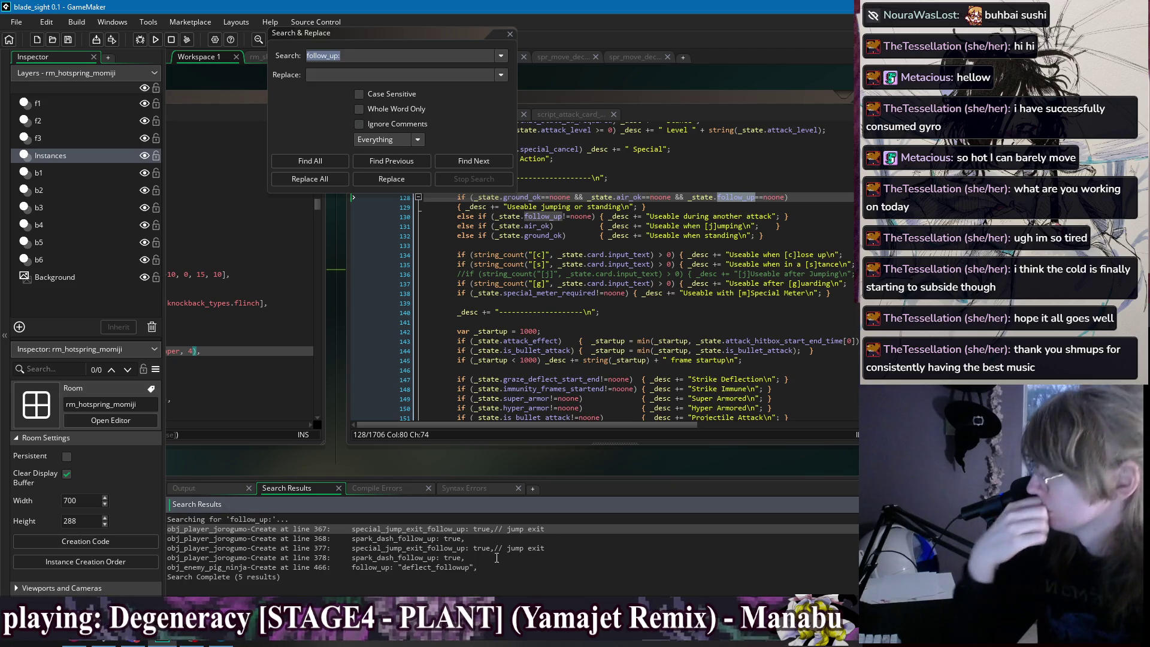
Delete the follow_up condition and its 'Useable during another attack' line from the Suu script.
left_click(785, 198)
left_click_drag(700, 205, 672, 200)
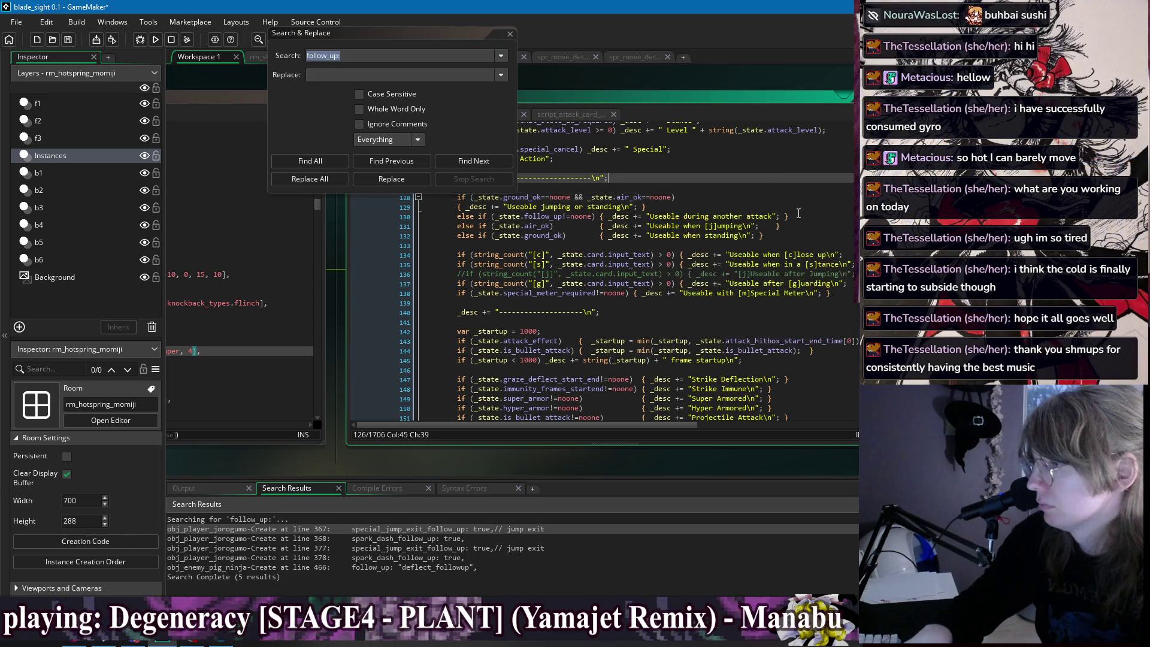
triple_click(595, 221)
key("Delete")
left_click(800, 189)
key("Down")
key("Down")
key("Down")
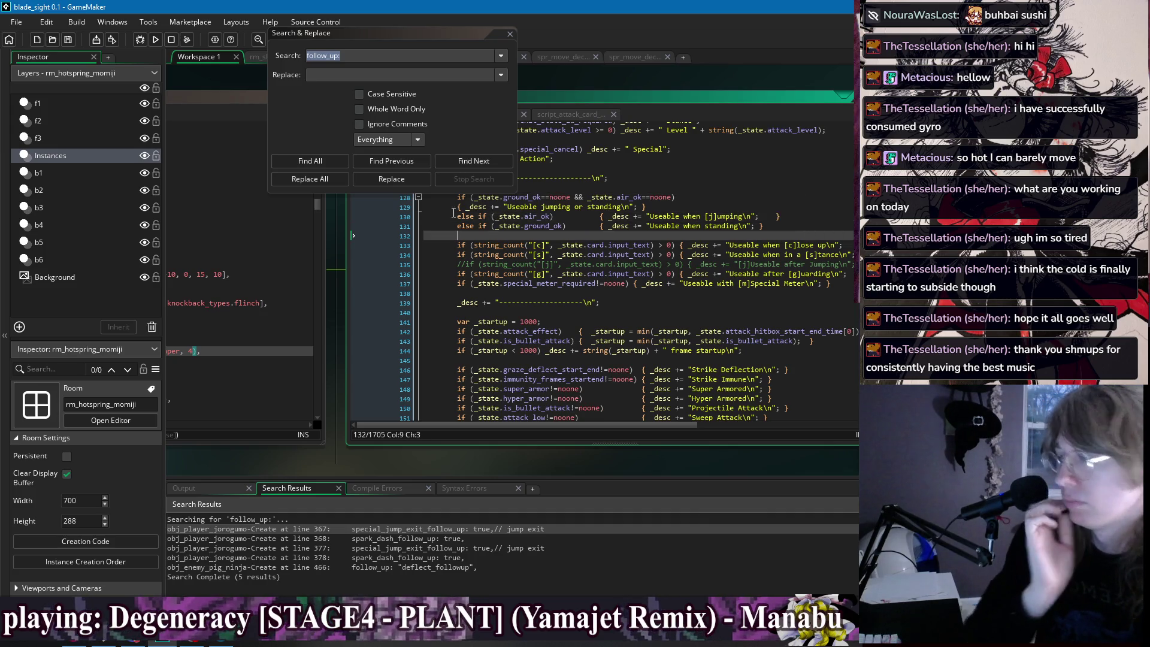
right_click(572, 69)
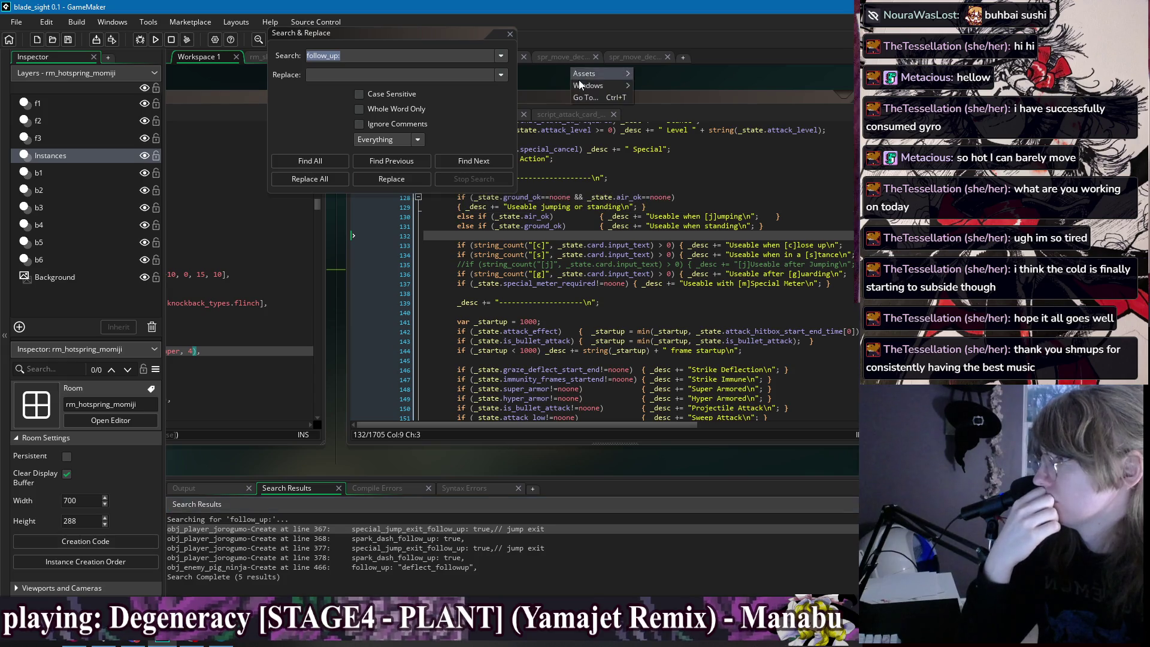
Switch to obj_player_kitsune's Create event code and search it for add_attack_card_data.
mouse_move(597, 85)
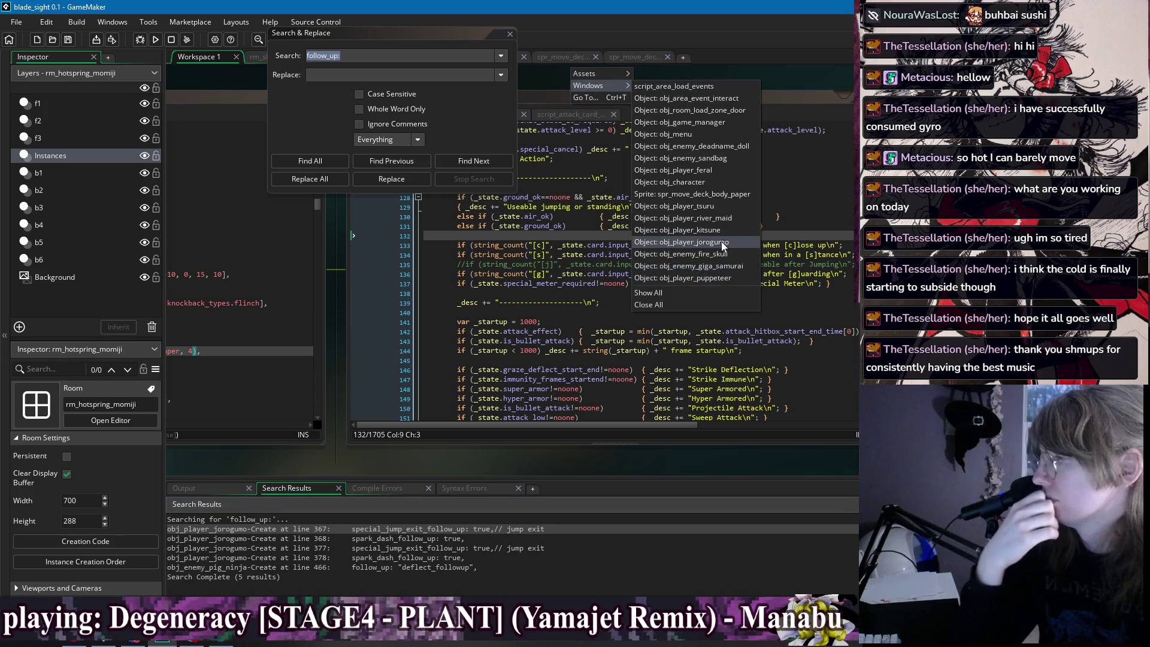
left_click(710, 230)
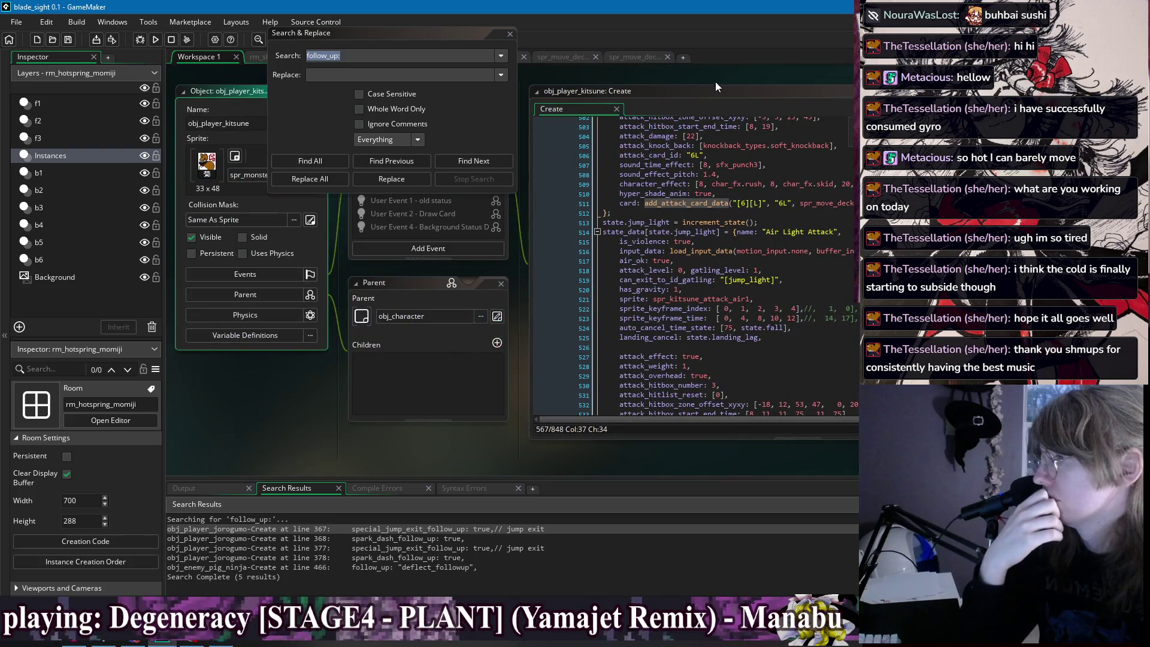
left_click_drag(715, 88, 512, 112)
key("ctrl+f")
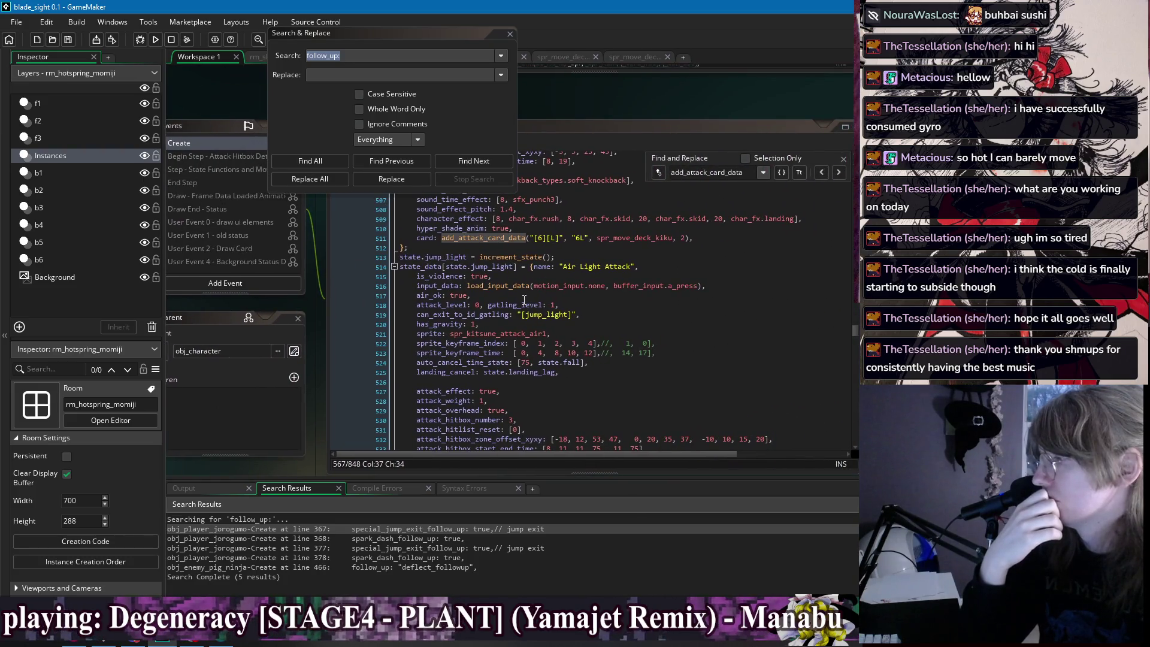
Add 'air_ok: true,' after gatling_level in the Air Light Followup state, then run the game.
left_click(524, 303)
left_click(716, 292)
scroll(635, 348, "down", 7)
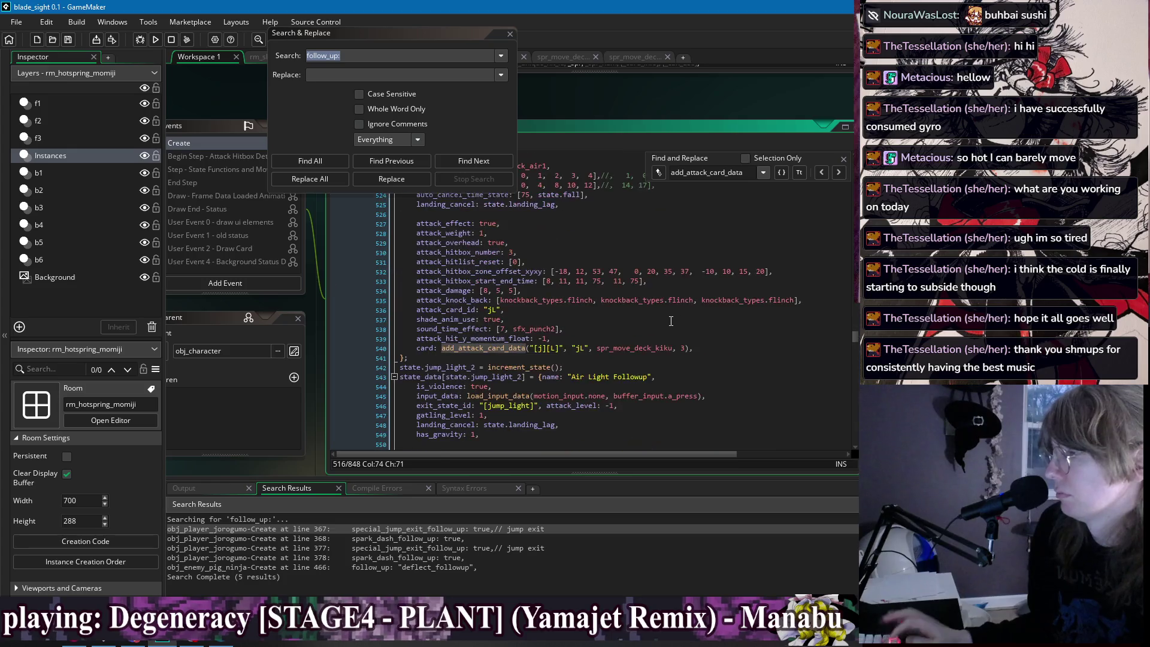
left_click(703, 391)
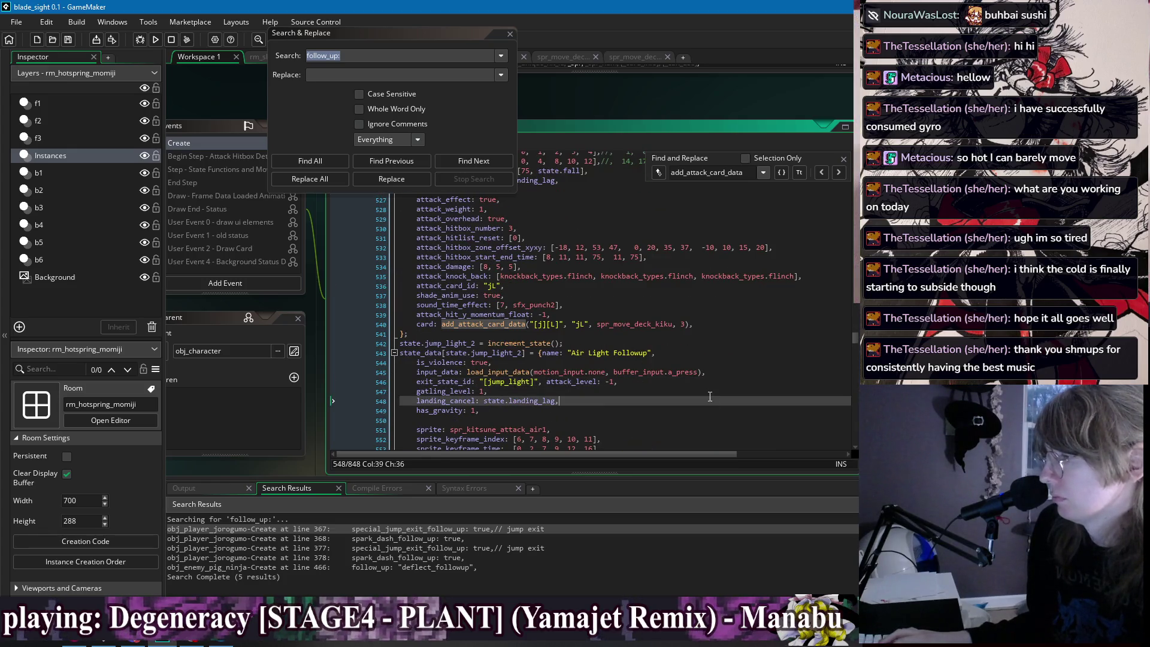
key("Return")
type("air_ok: true,")
left_click(510, 34)
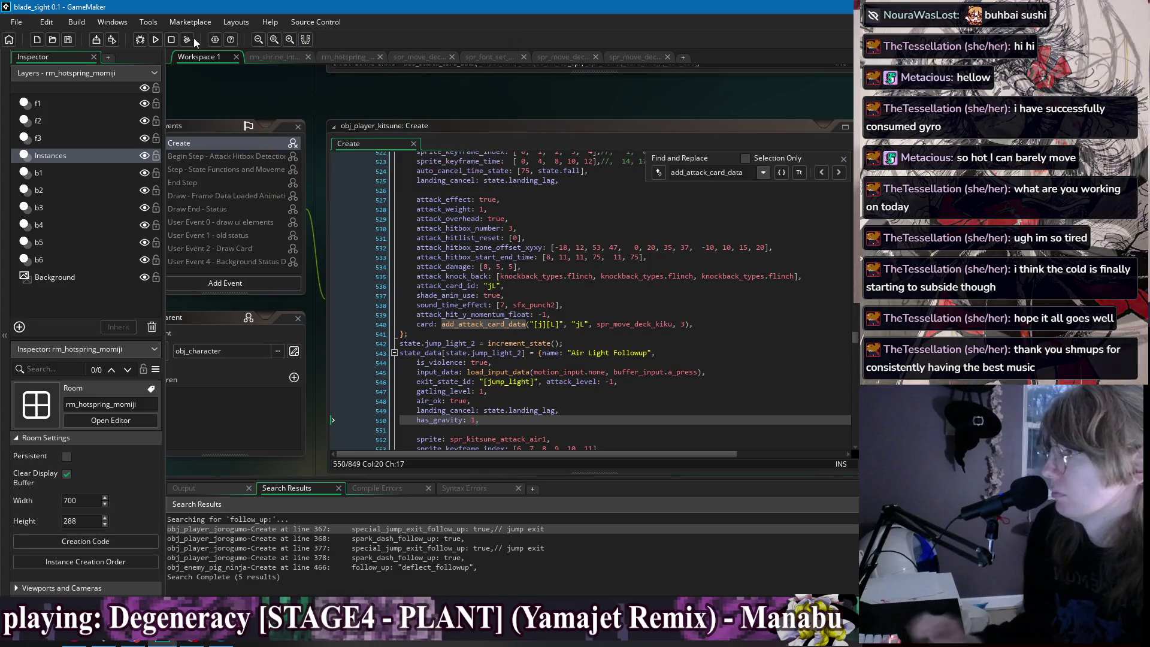
left_click(155, 39)
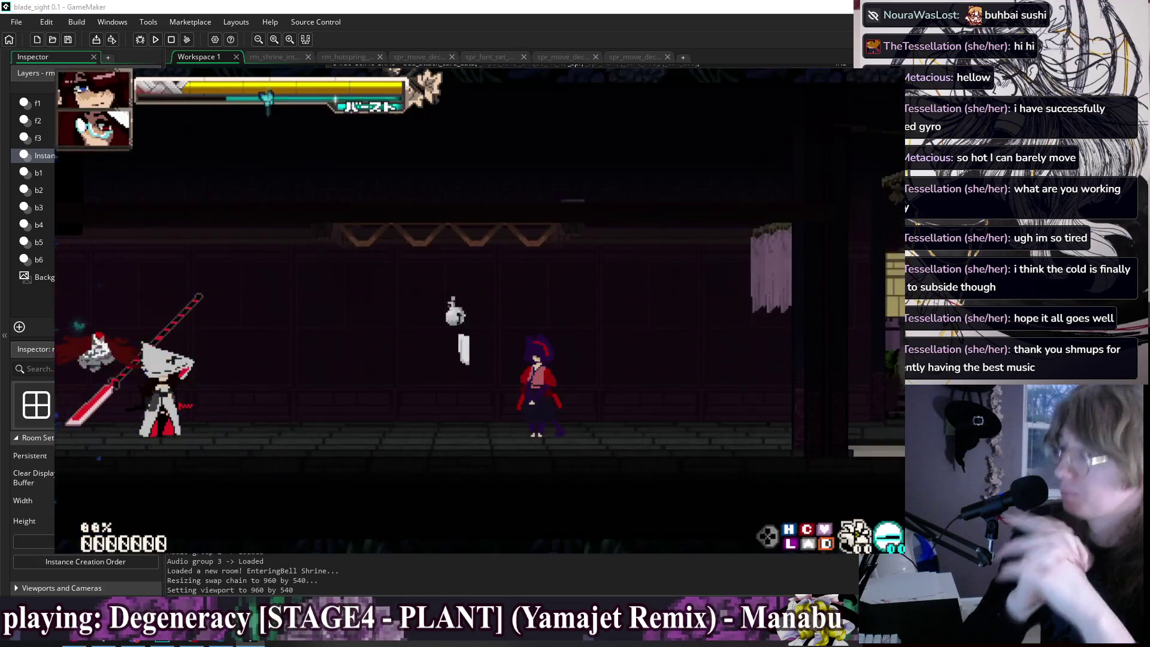
Pause the launched game at the Bell Shrine stage to show the move cards menu.
key("Escape")
key("Down")
key("Return")
key("Right")
key("Right")
key("Right")
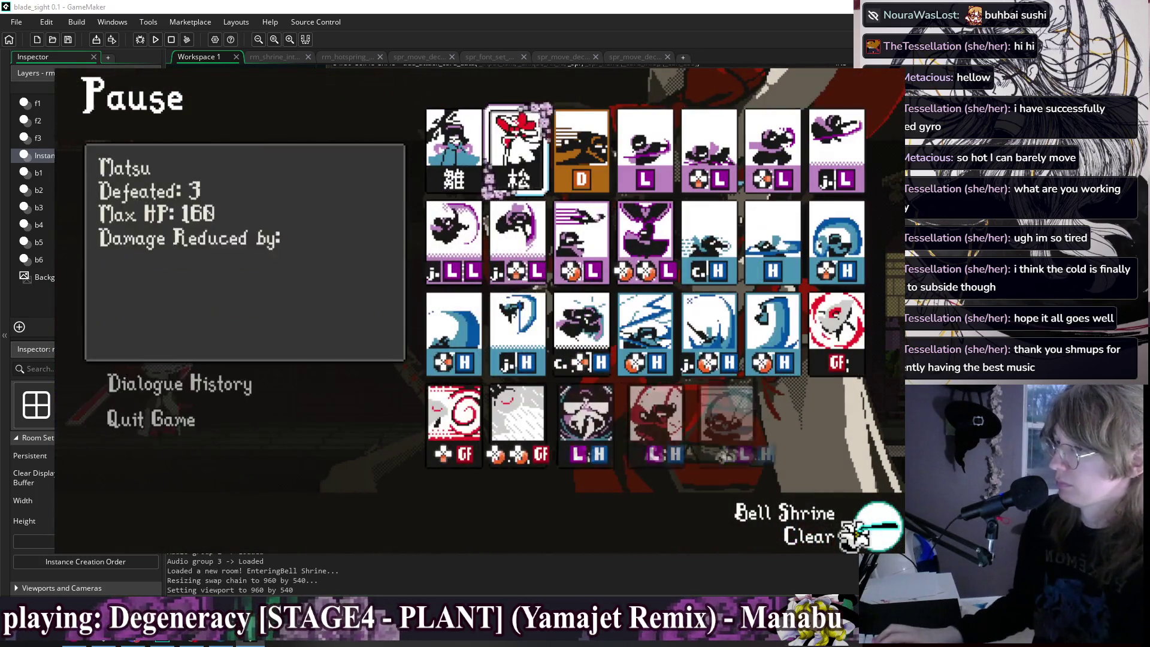
key("Right")
key("Right")
key("Right")
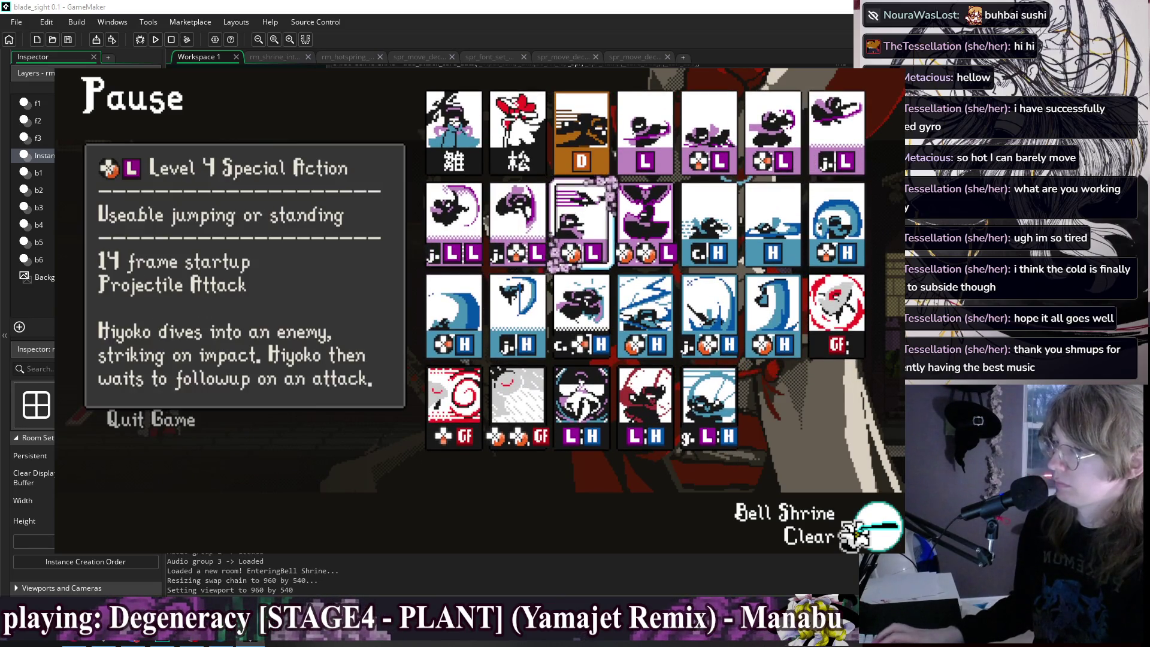
key("Left")
key("Left")
key("Left")
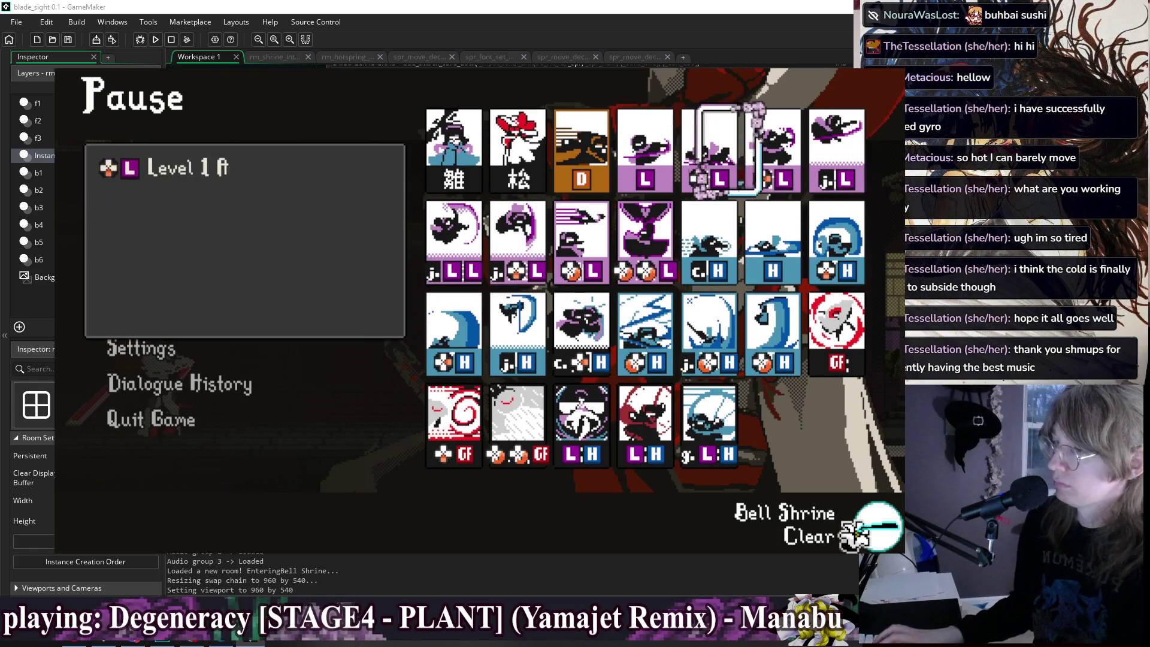
key("Right")
key("Right")
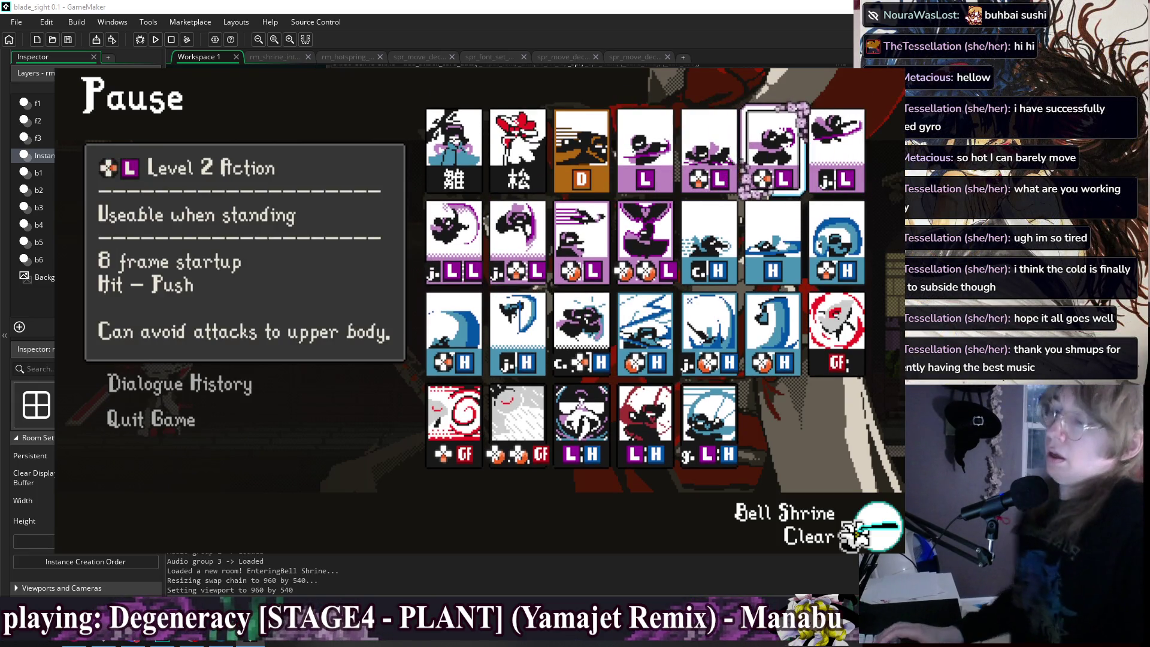
key("Left")
key("Left")
key("Left")
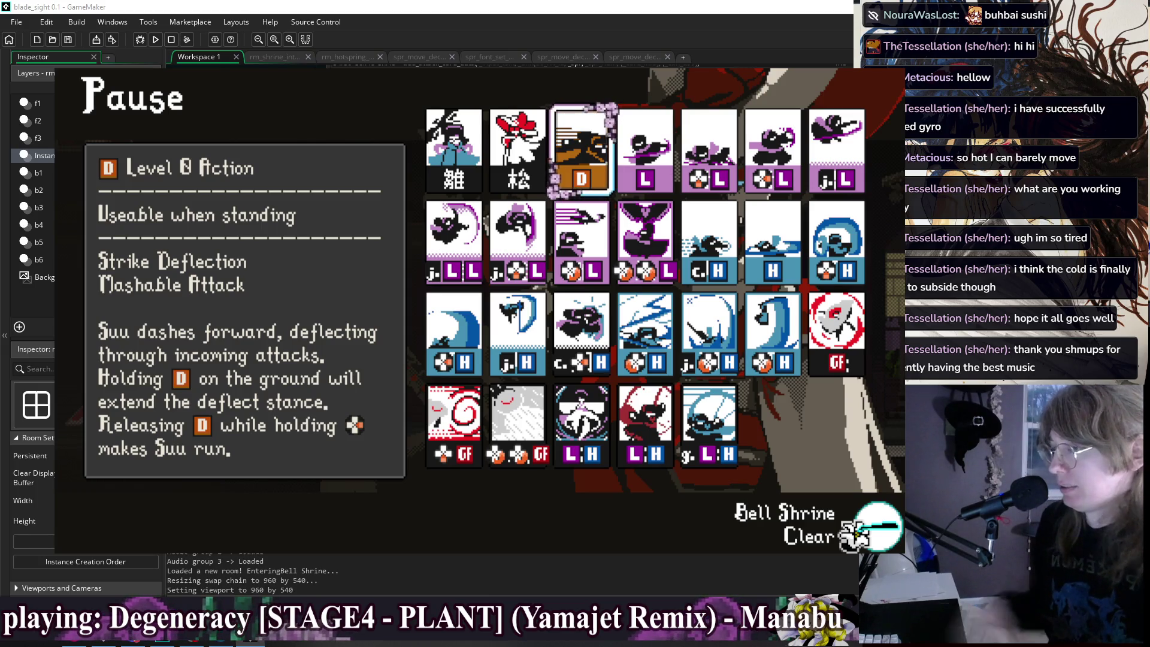
key("Escape")
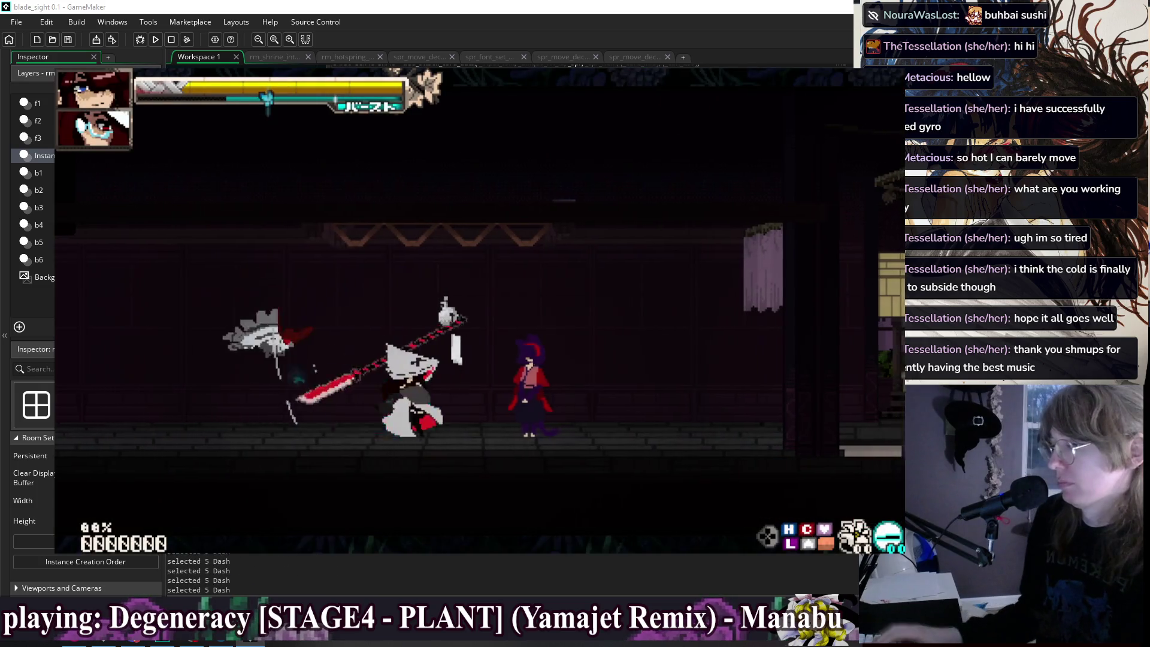
Pause the game, open the Skill List, and browse to the D Level 8 Action and Level 4 Special Action cards.
key("Escape")
key("Return")
key("Right")
key("Right")
key("Right")
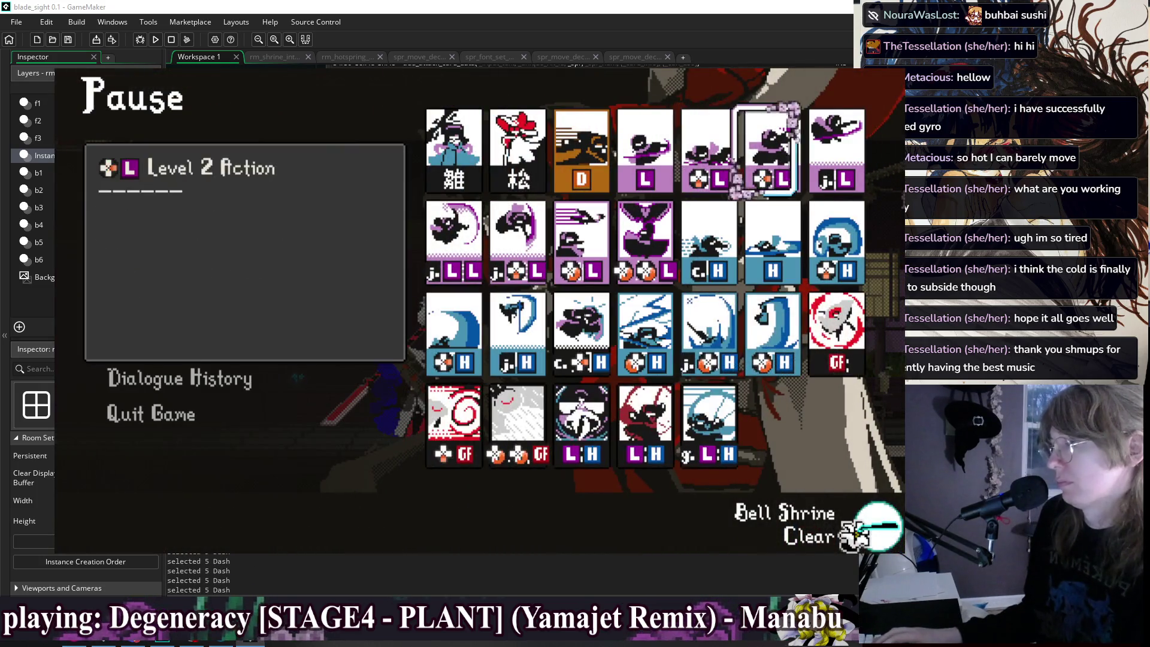
key("Right")
key("Right")
key("Right")
key("Left")
key("Up")
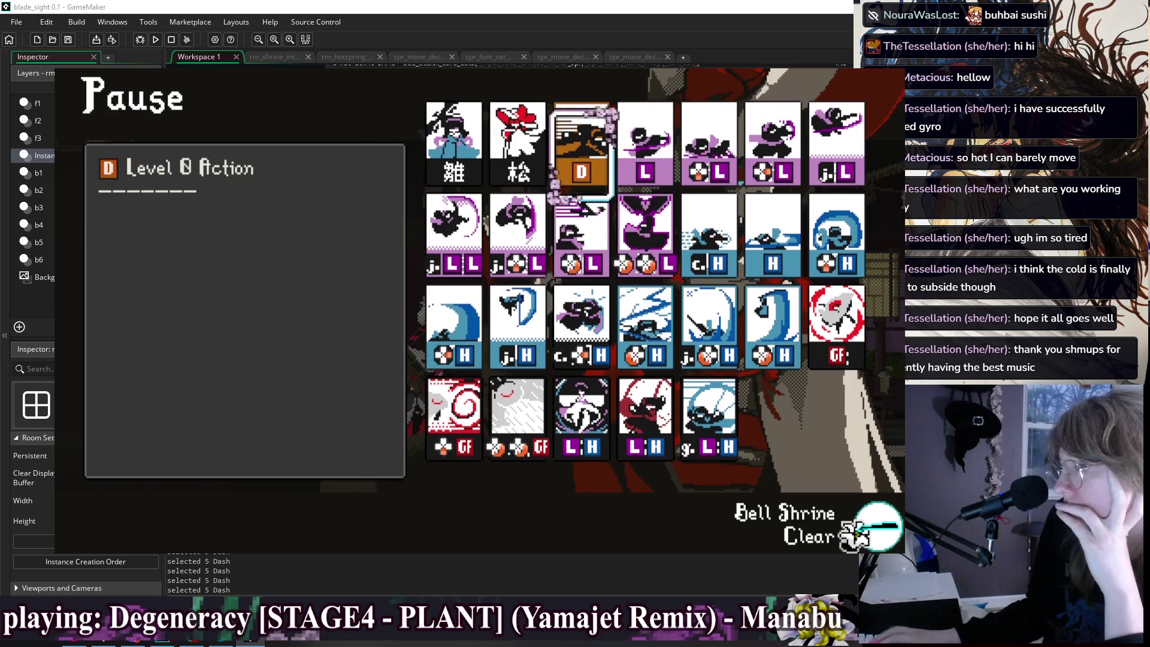
key("Down")
Review the Level 5 Special Action, GF, Level 1 Action and row-1 card descriptions.
key("Down")
key("Right")
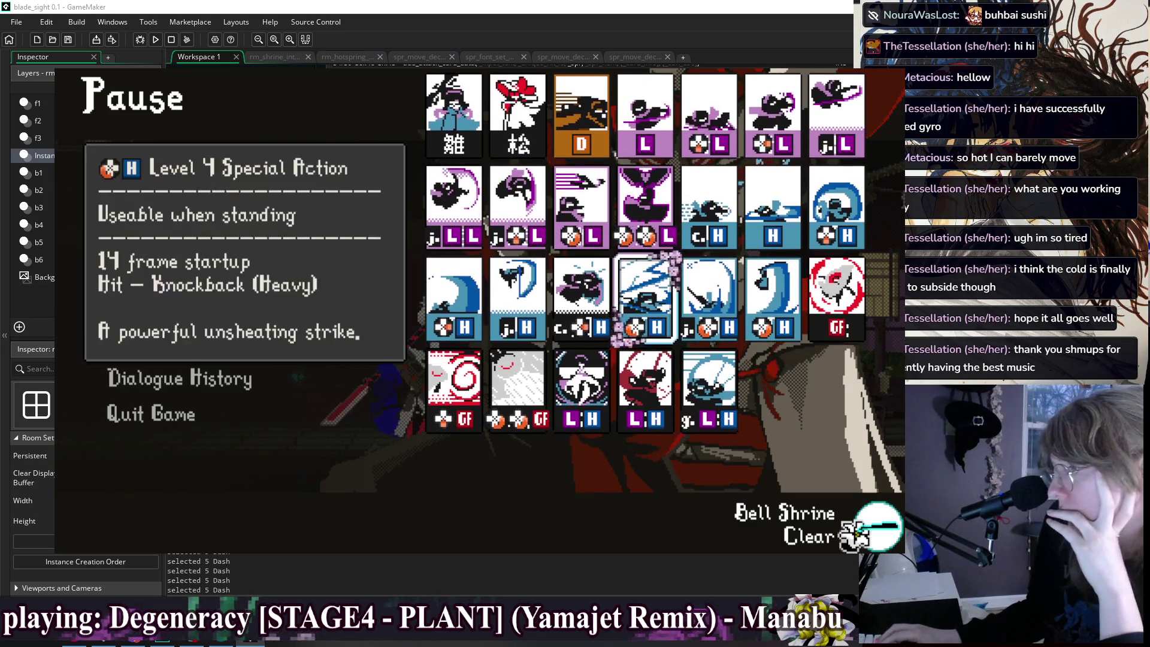
key("Right")
key("Right")
key("Left")
key("Left")
key("Left")
key("Down")
key("Left")
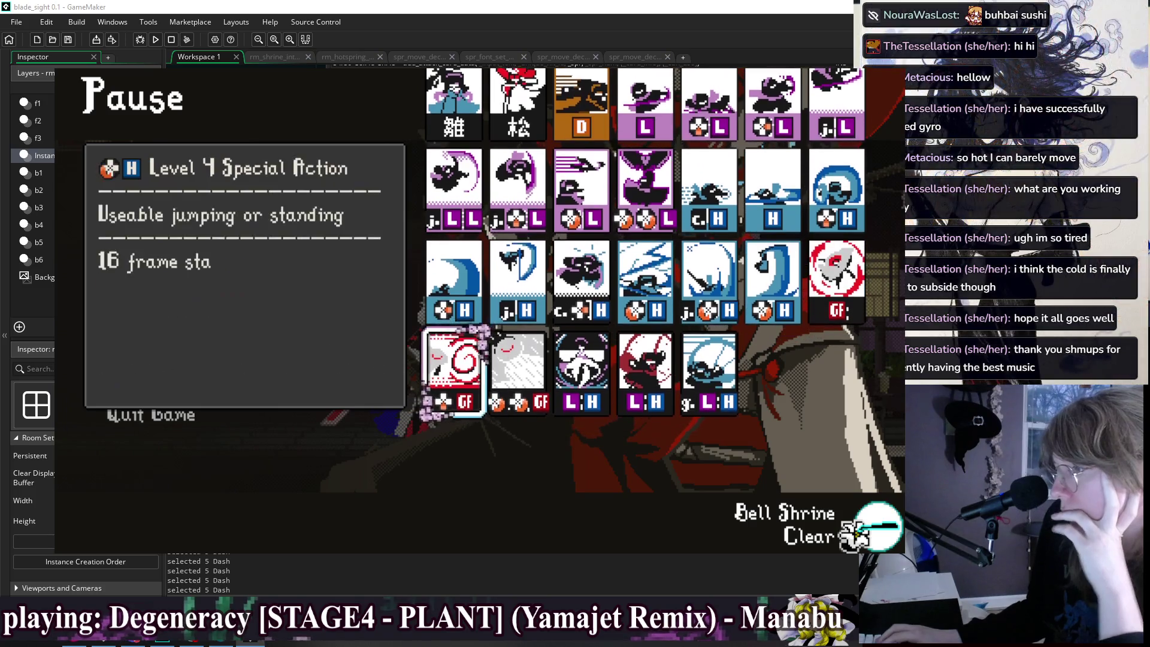
key("Right")
key("Right")
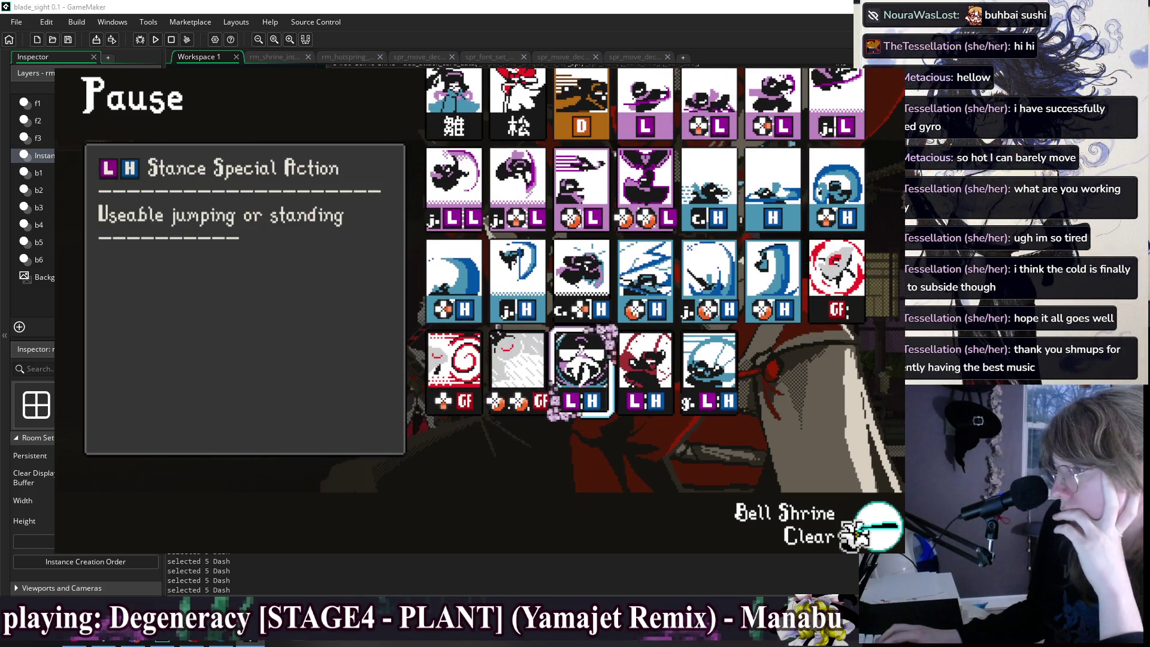
key("Left")
key("Left")
key("Left")
key("Left")
key("Left")
key("Left")
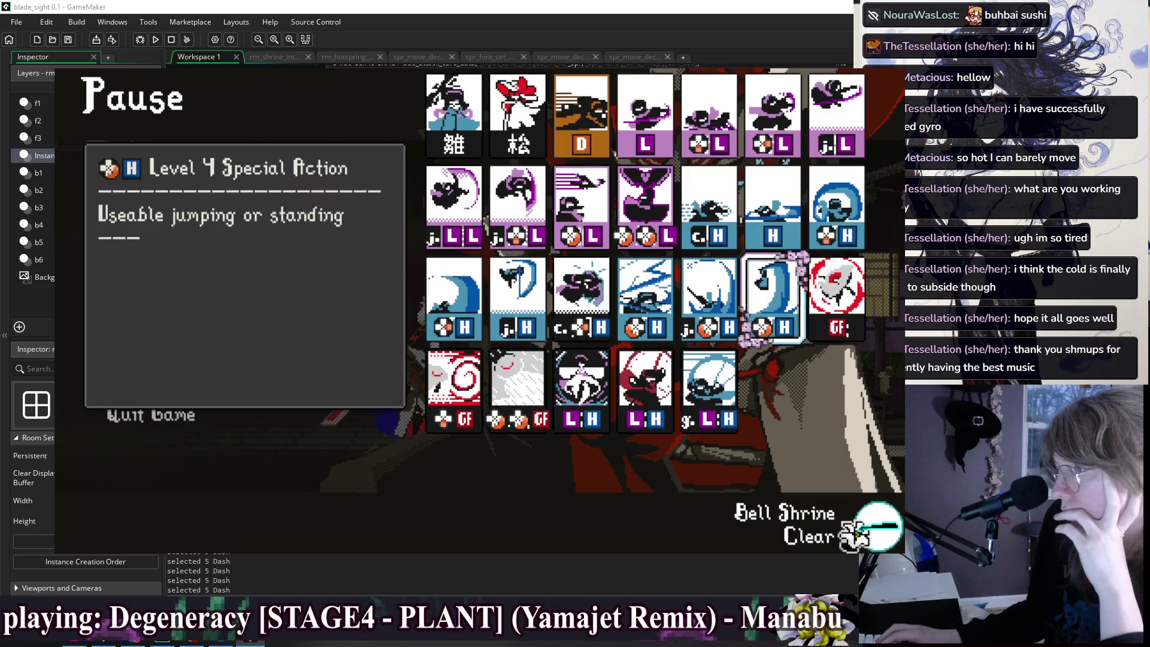
key("Left")
key("Left")
key("Left")
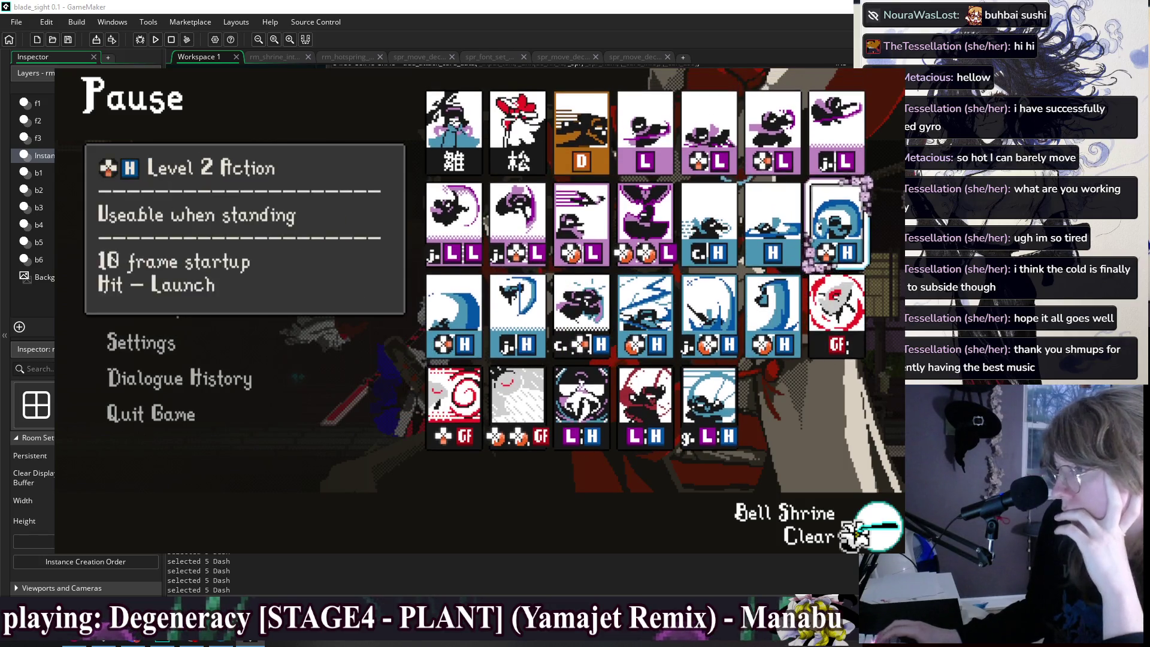
key("Left")
key("Left")
key("Left")
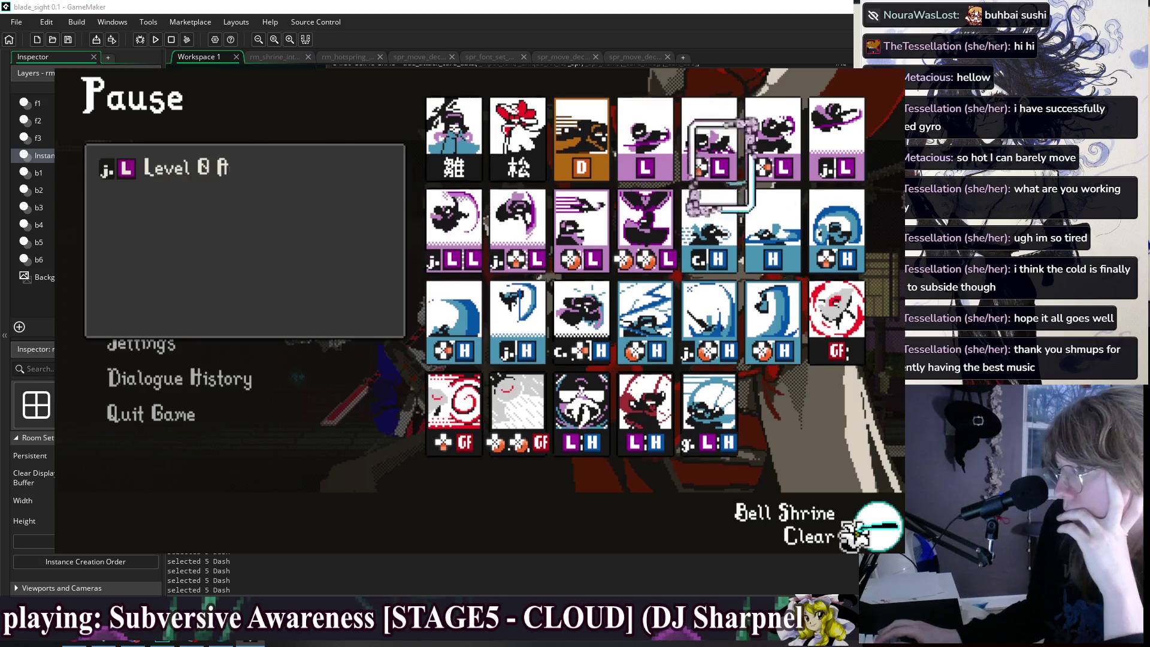
key("Right")
key("Left")
key("Right")
key("Right")
key("Right")
Move through row 2 and the top row, then settle on the Level 5 Special Action and Stance Special Action cards.
key("Right")
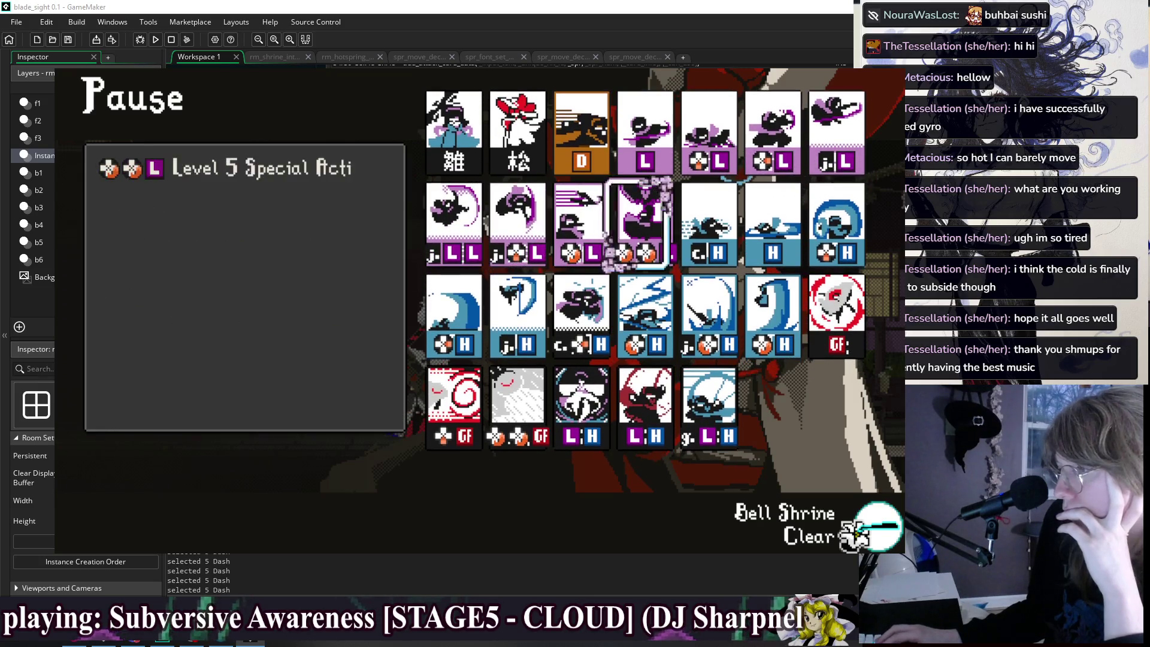
key("Right")
key("Right")
key("Right")
key("Left")
key("Left")
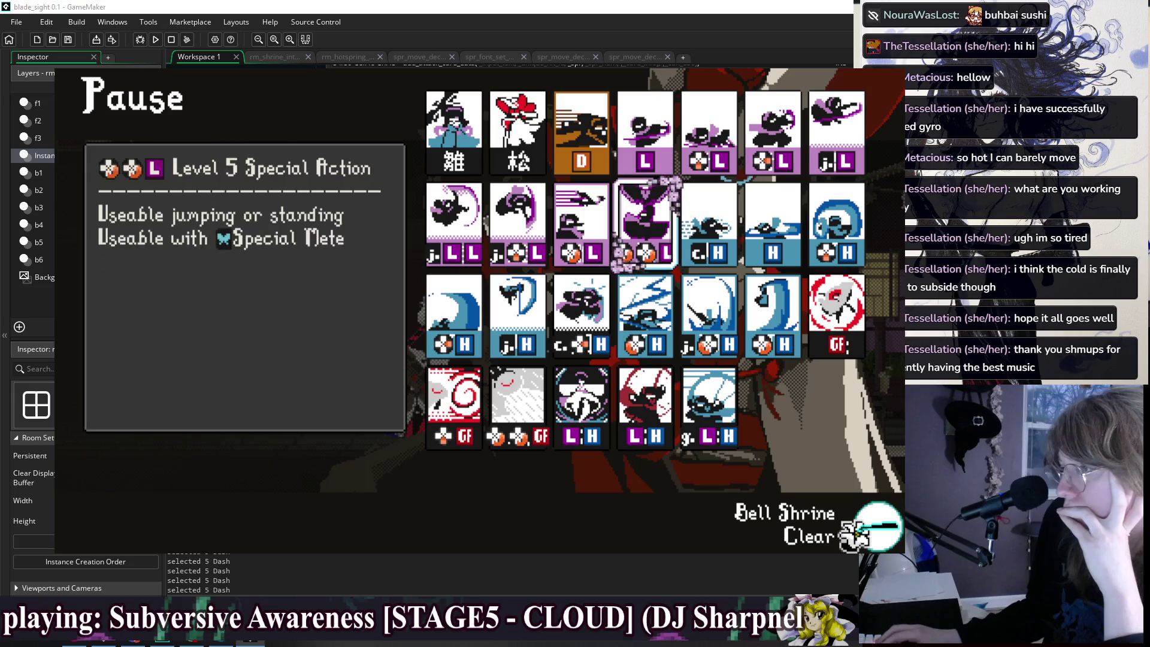
key("Left")
key("Left")
key("Right")
key("Left")
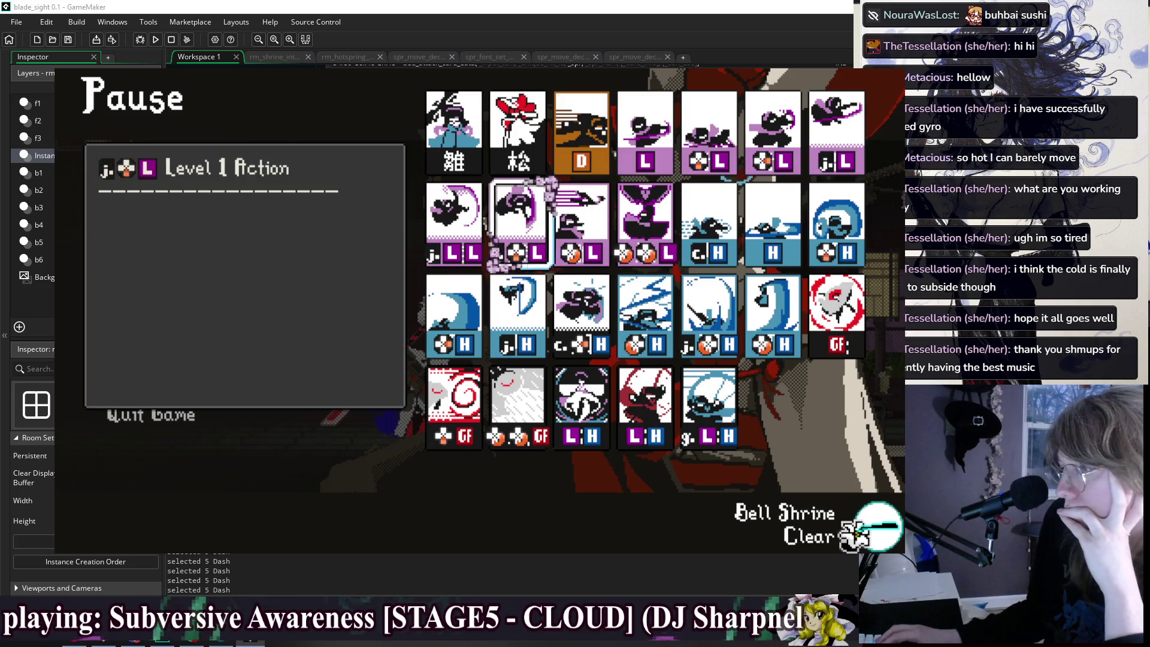
key("Up")
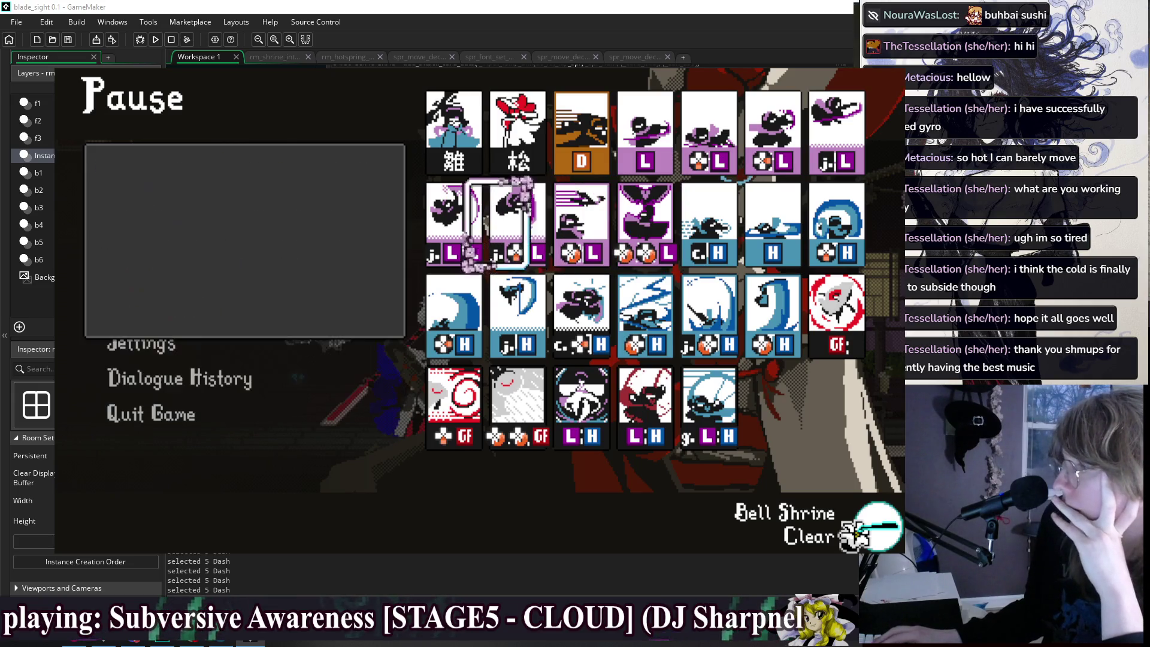
key("Right")
key("Right")
key("Right")
key("Right")
key("Right")
key("Left")
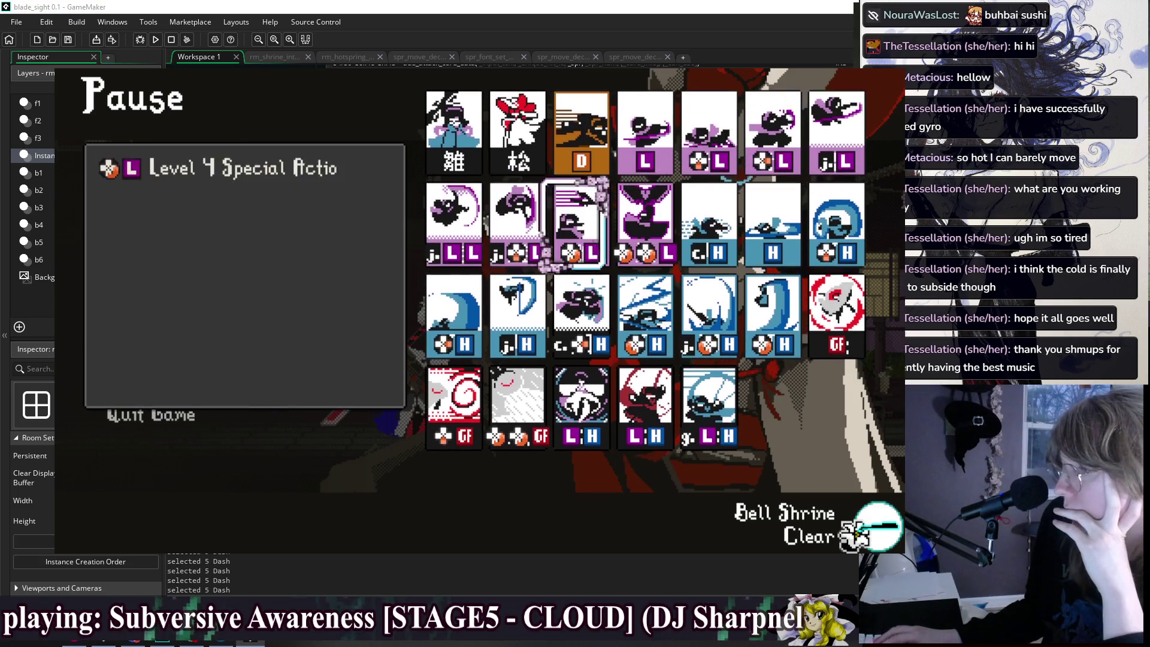
key("Down")
key("Left")
key("Left")
key("Left")
key("Left")
key("Down")
key("Down")
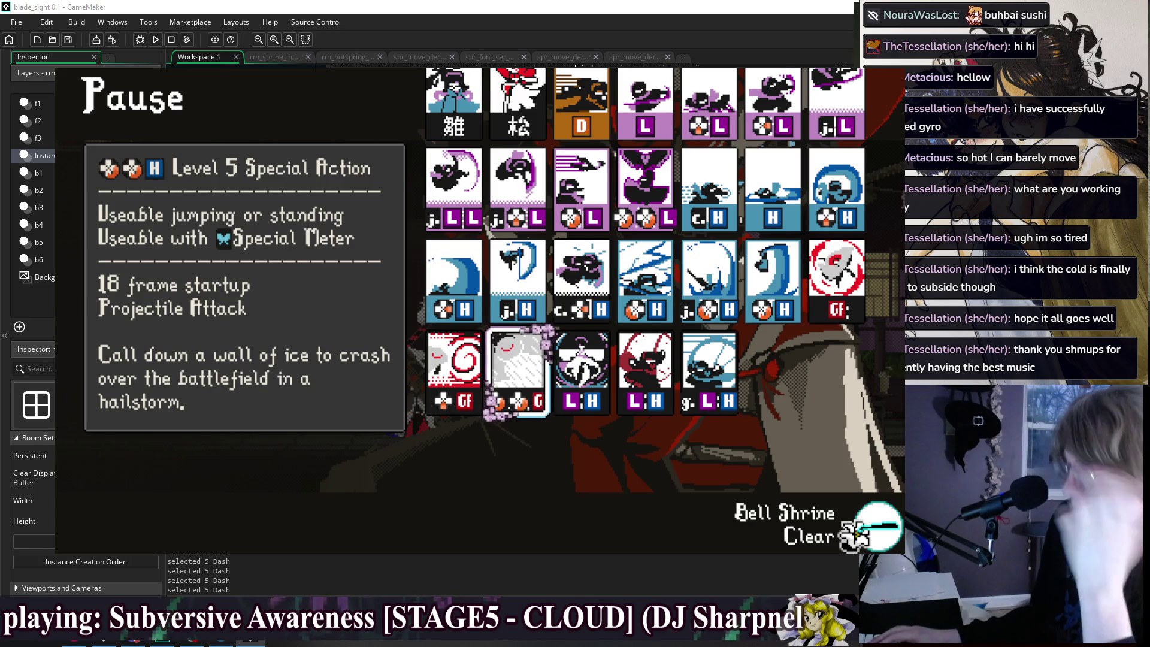
key("Right")
key("Right")
key("Right")
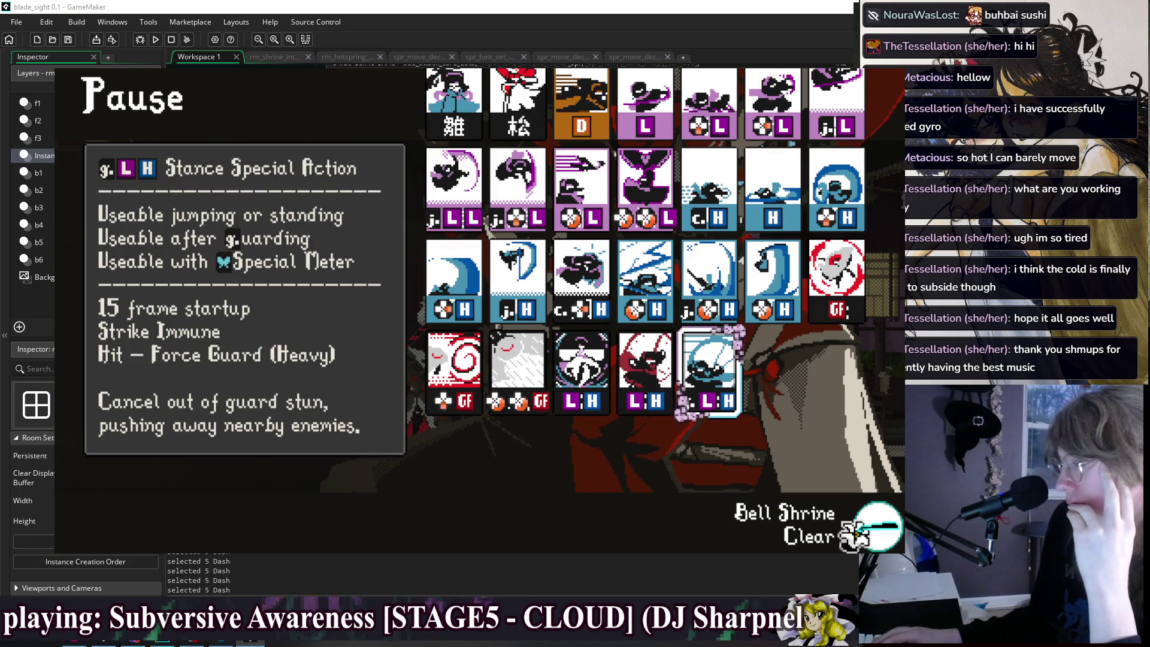
Compare the Stance Special Action card description with the neighbouring Level 5 Special Action card.
key("Left")
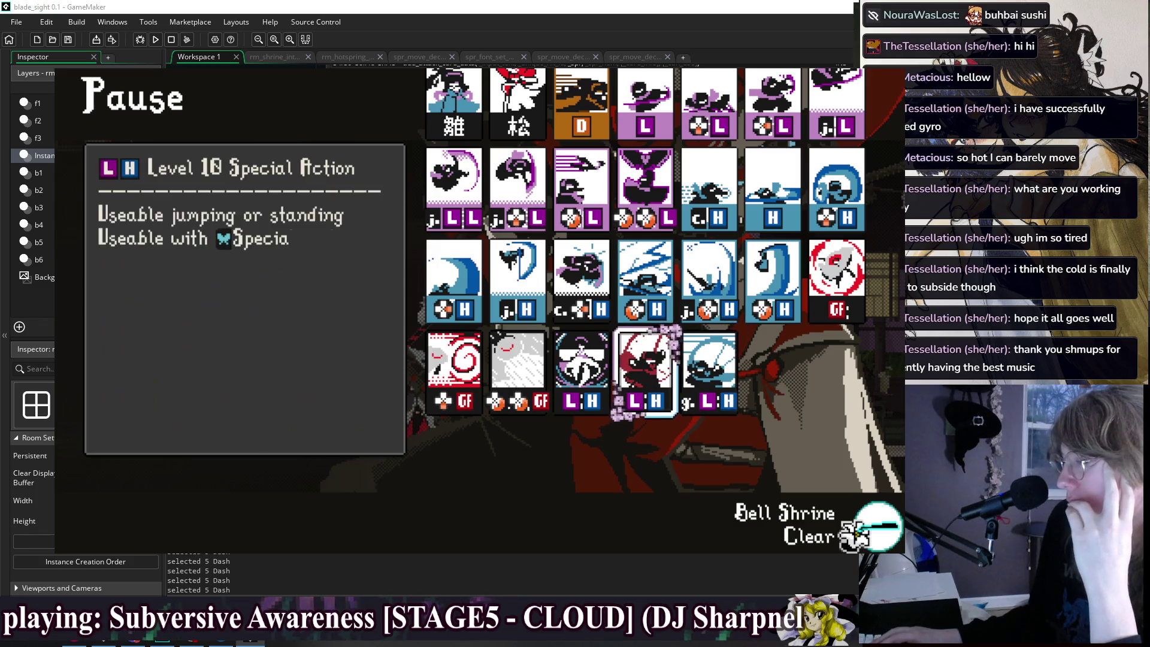
key("Right")
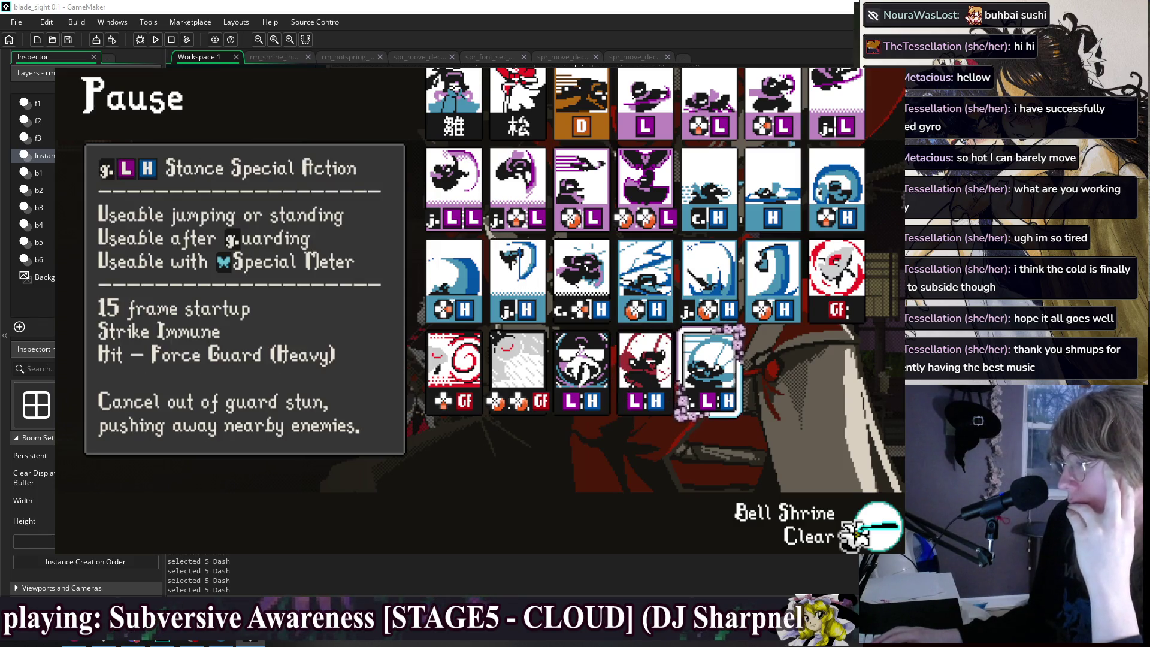
key("Left")
key("Left")
key("Right")
key("Right")
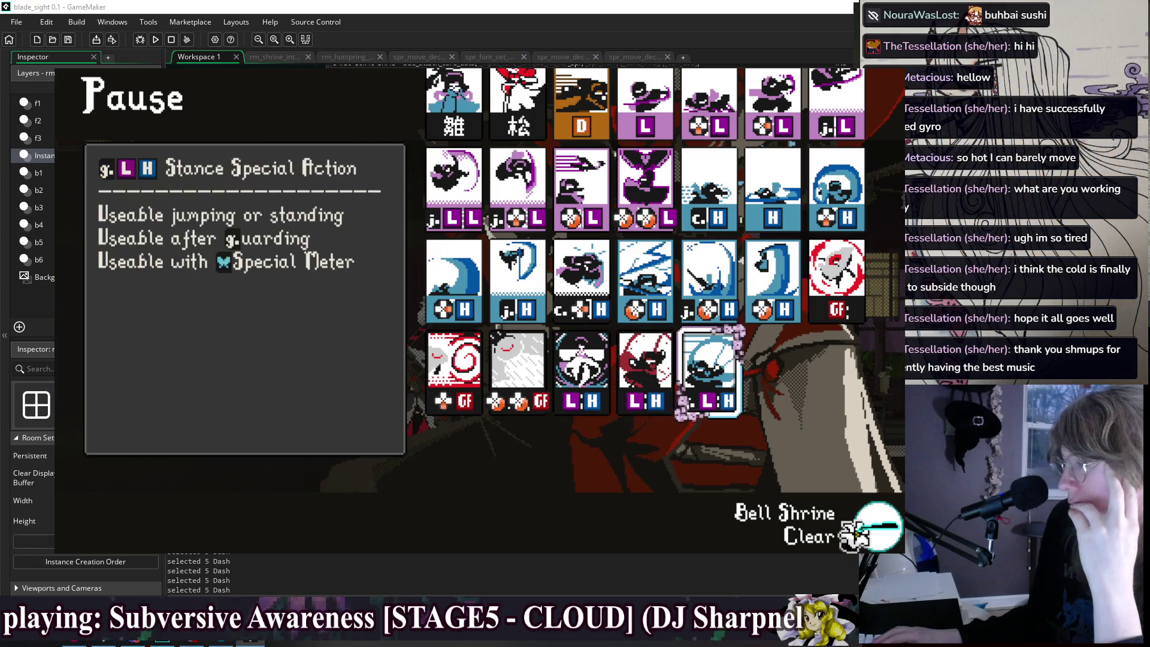
key("Left")
key("Left")
key("Left")
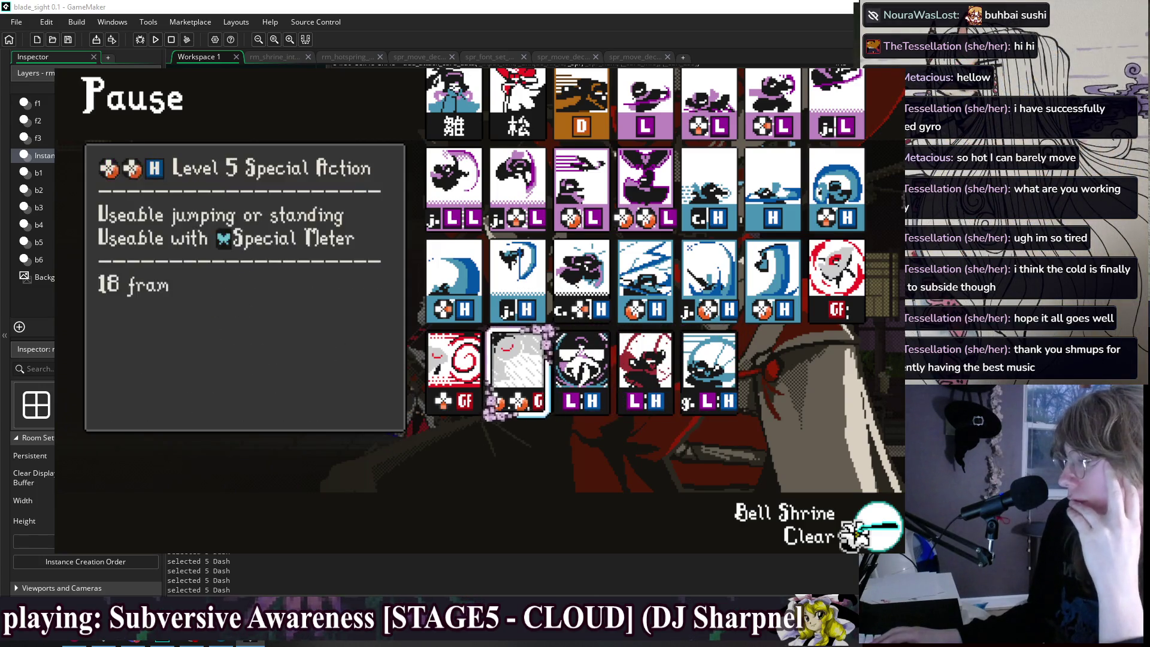
key("Right")
key("Right")
key("Right")
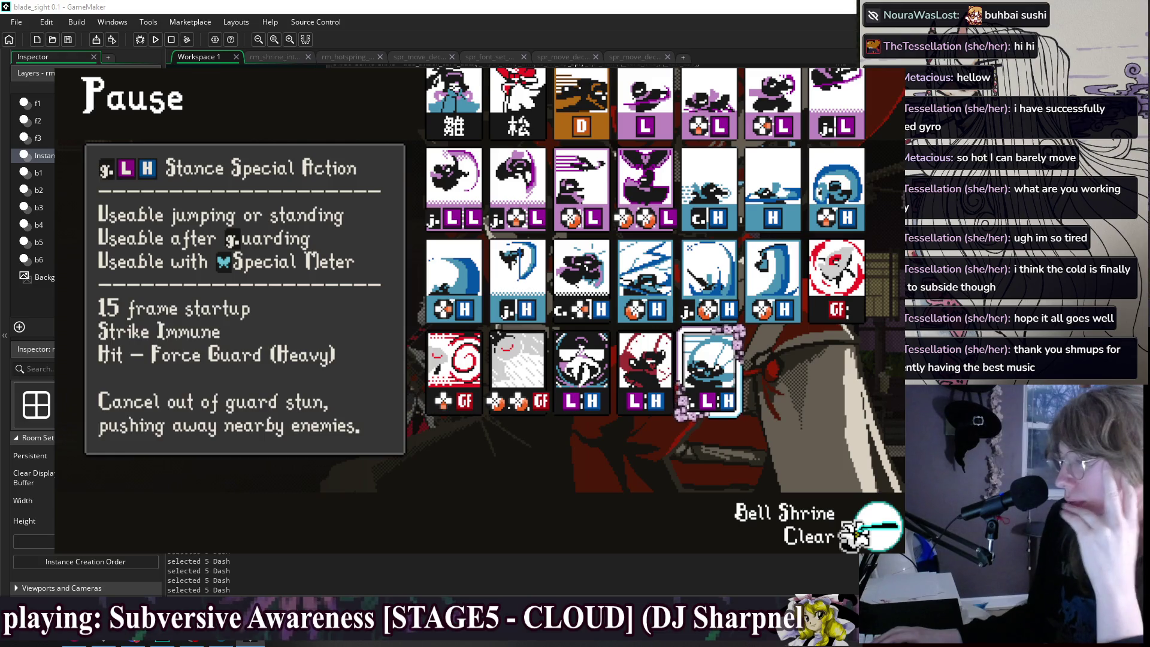
key("Left")
key("Right")
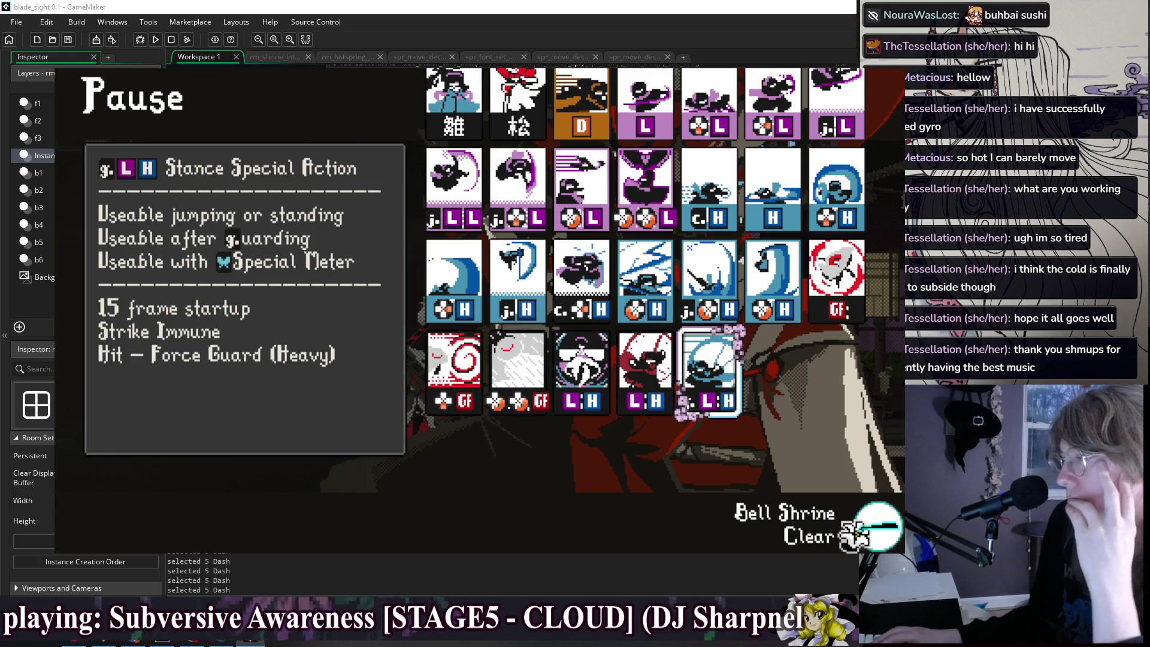
Check the Level 4 Special Action and jumping light action card descriptions.
key("Up")
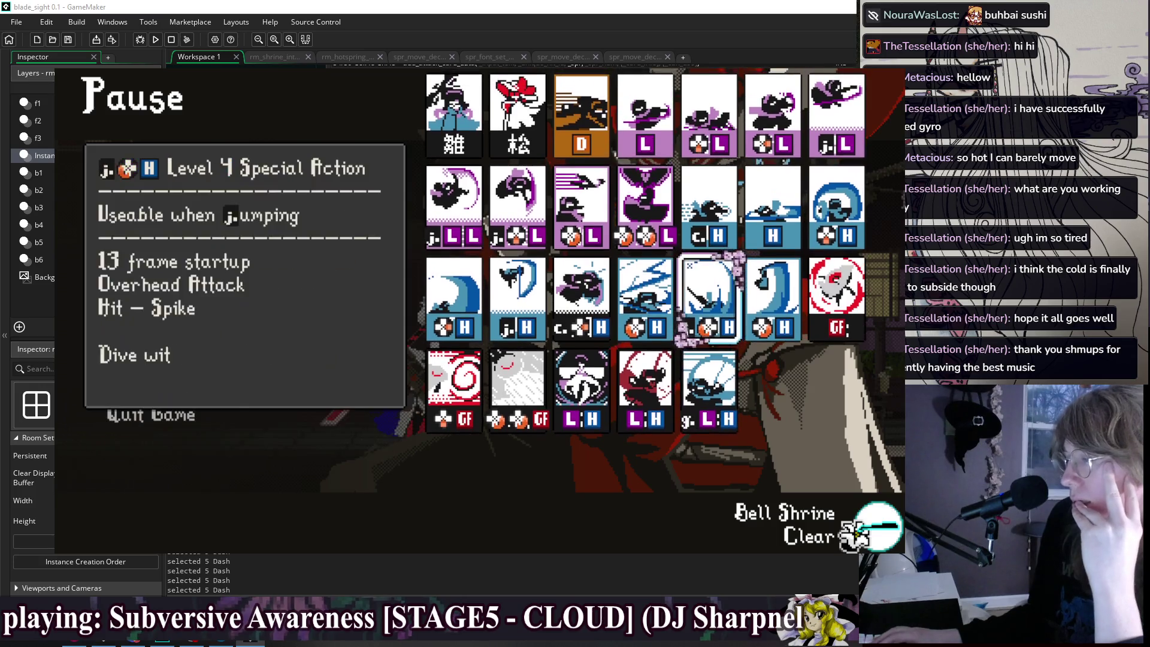
key("Up")
key("Up")
key("Down")
key("Down")
key("Left")
key("Left")
key("Left")
key("Left")
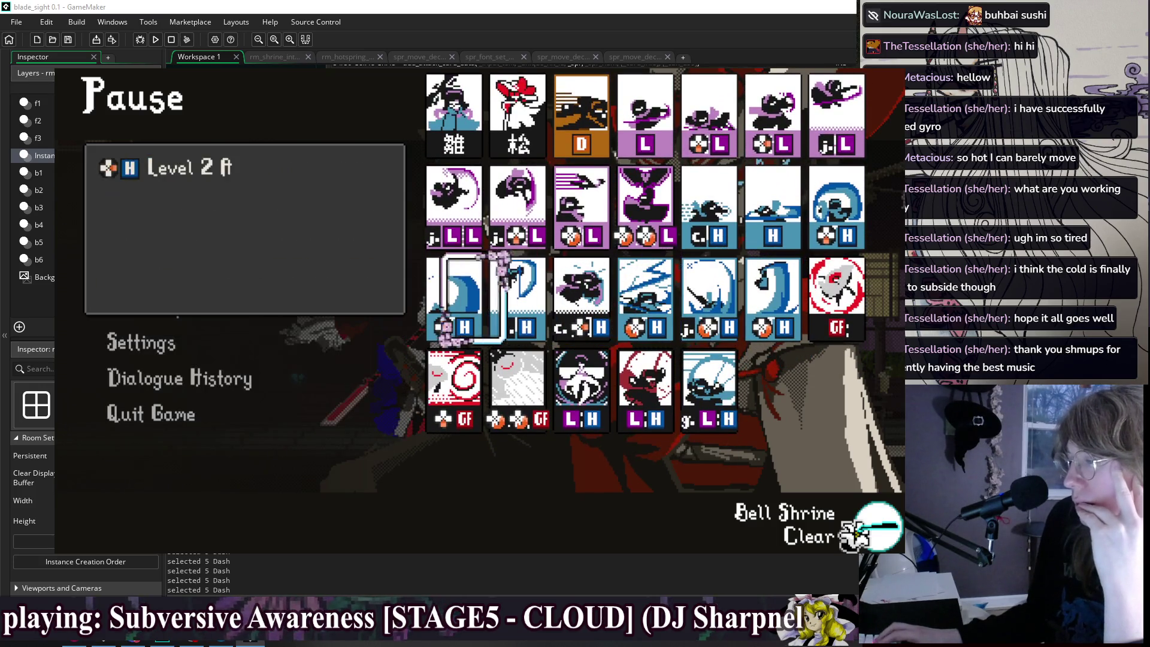
key("Right")
key("Up")
key("Up")
Browse the top row of move cards and read the Level 1 Action card description.
key("Down")
key("Left")
key("Left")
key("Left")
key("Up")
key("Right")
key("Right")
key("Right")
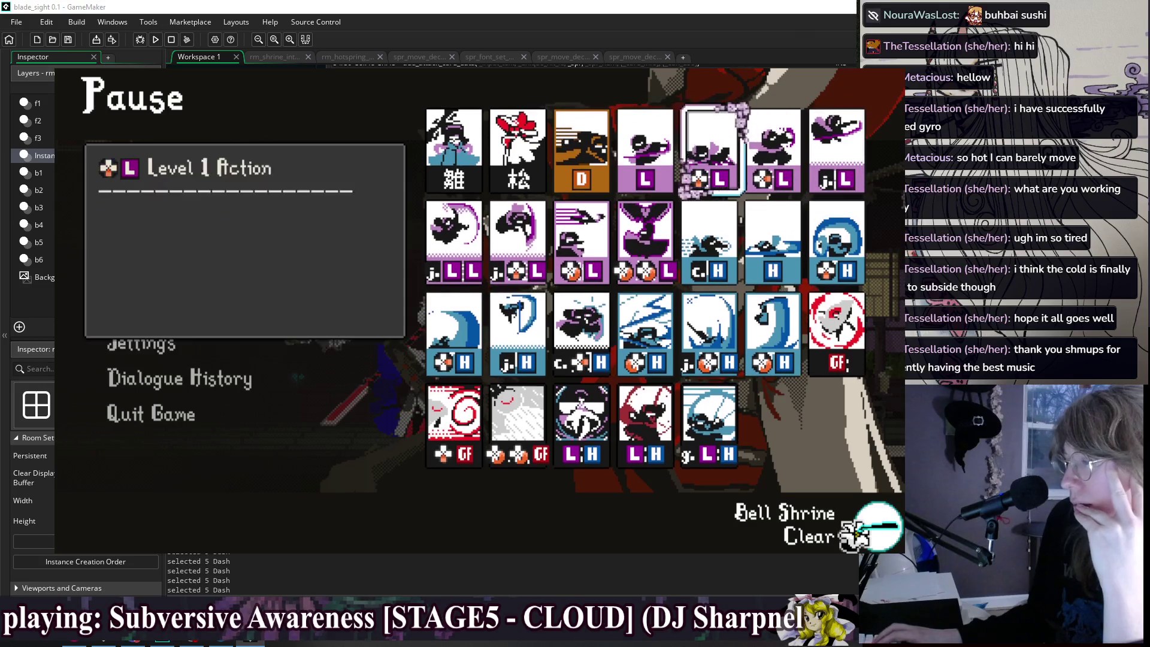
key("Left")
key("Right")
key("Down")
key("Down")
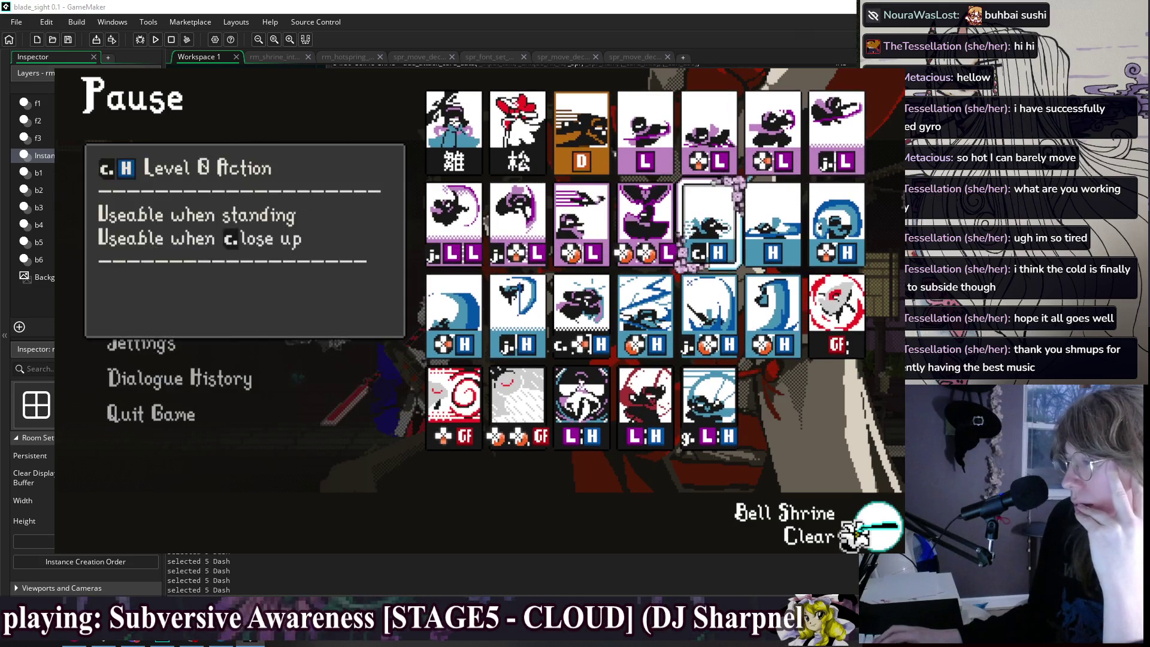
key("Down")
key("Right")
key("Up")
key("Up")
key("Up")
Read the rising-slash Level 4 Special card and the unsheathing strike card descriptions.
key("Down")
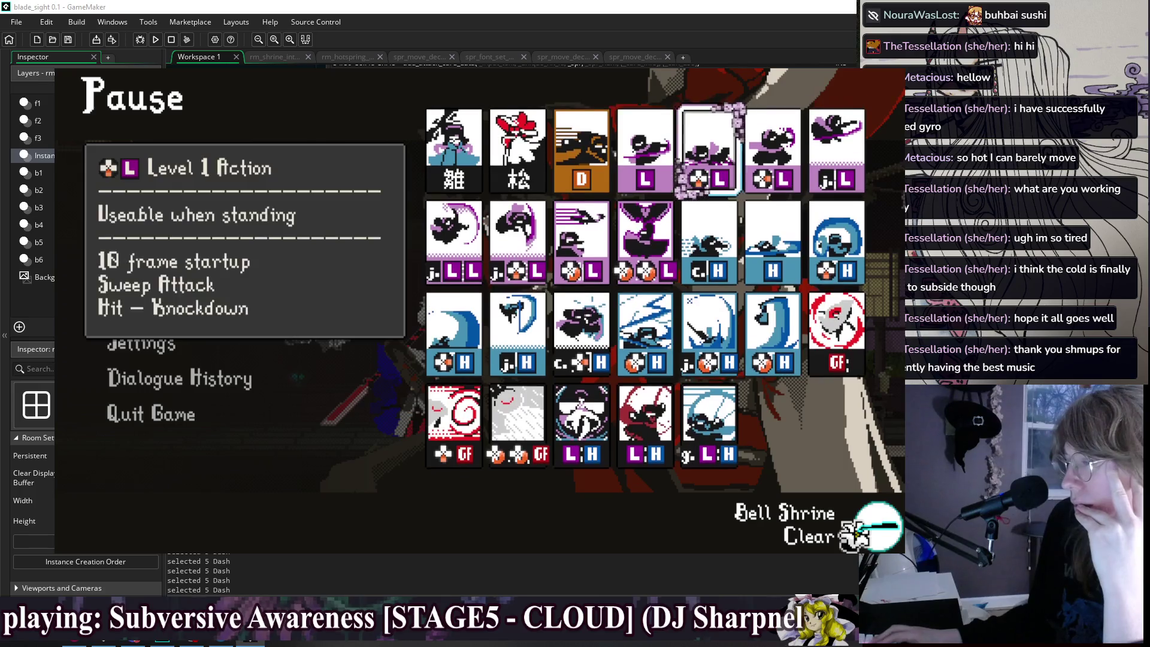
key("Down")
key("Right")
key("Left")
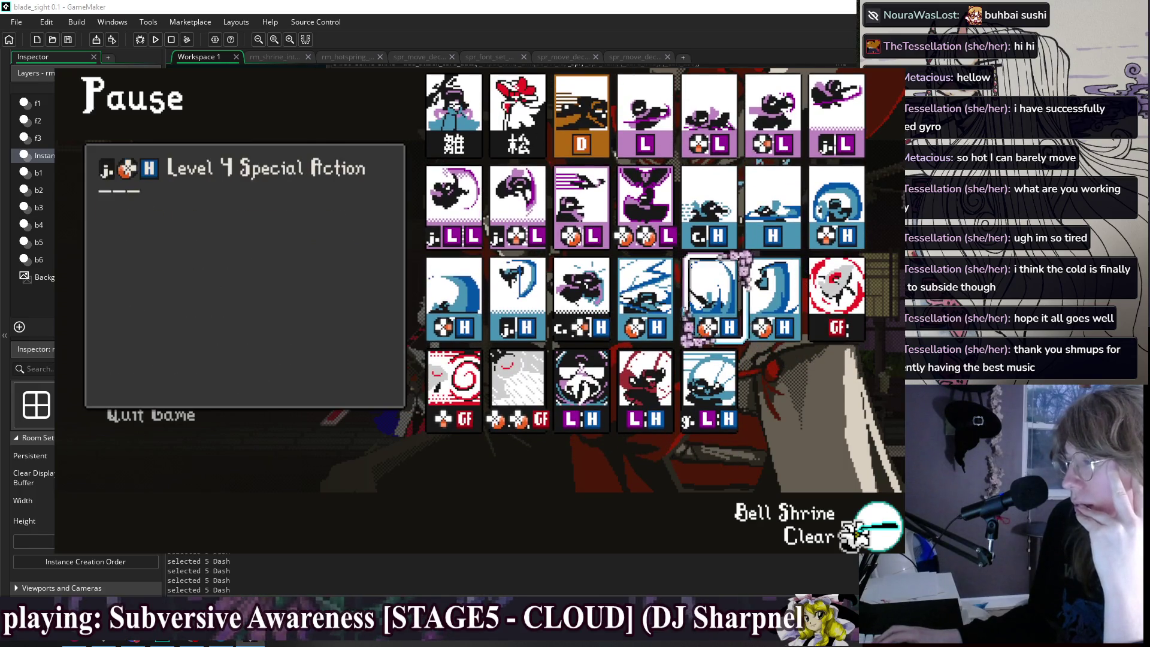
key("Right")
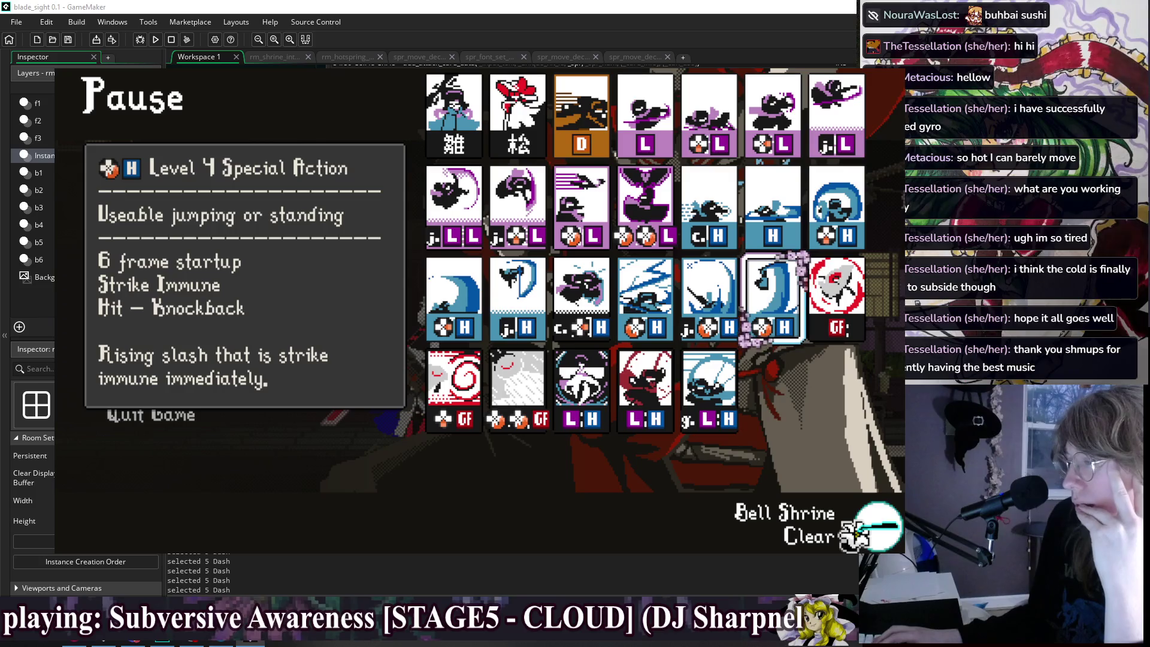
key("Left")
key("Left")
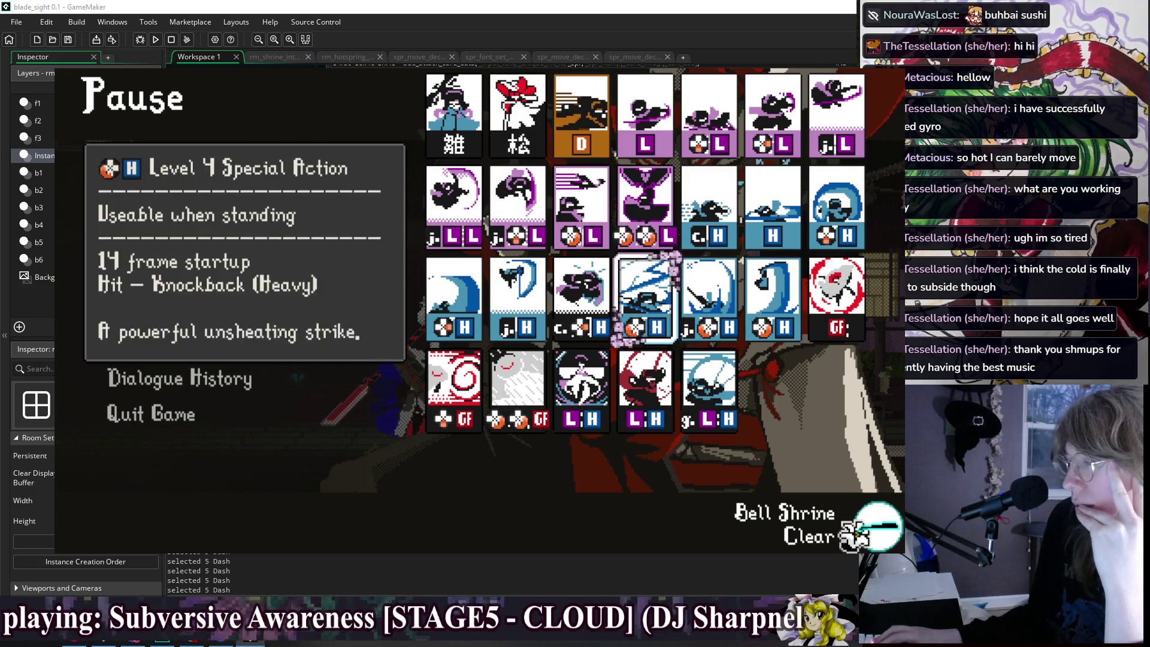
key("Right")
key("Left")
Visit the top-left Suu card, then return to the rising-slash Level 4 Special Action card.
key("Up")
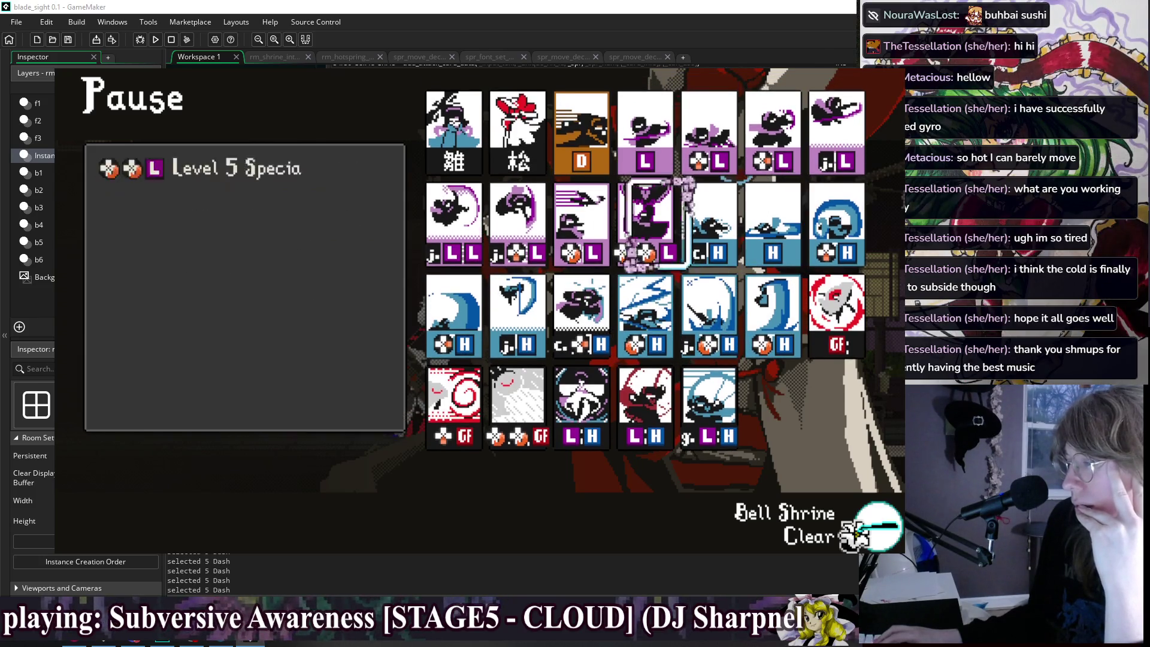
key("Up")
key("Left")
key("Left")
key("Left")
key("Right")
key("Right")
key("Right")
key("Right")
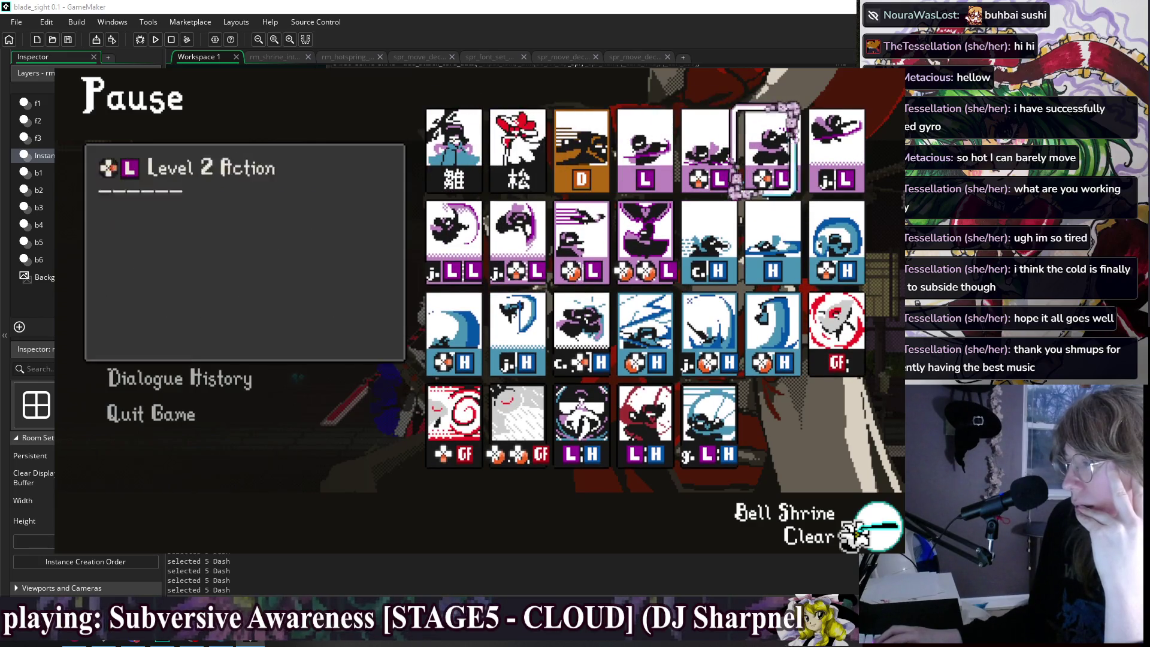
key("Down")
key("Left")
key("Down")
key("Left")
key("Down")
key("Right")
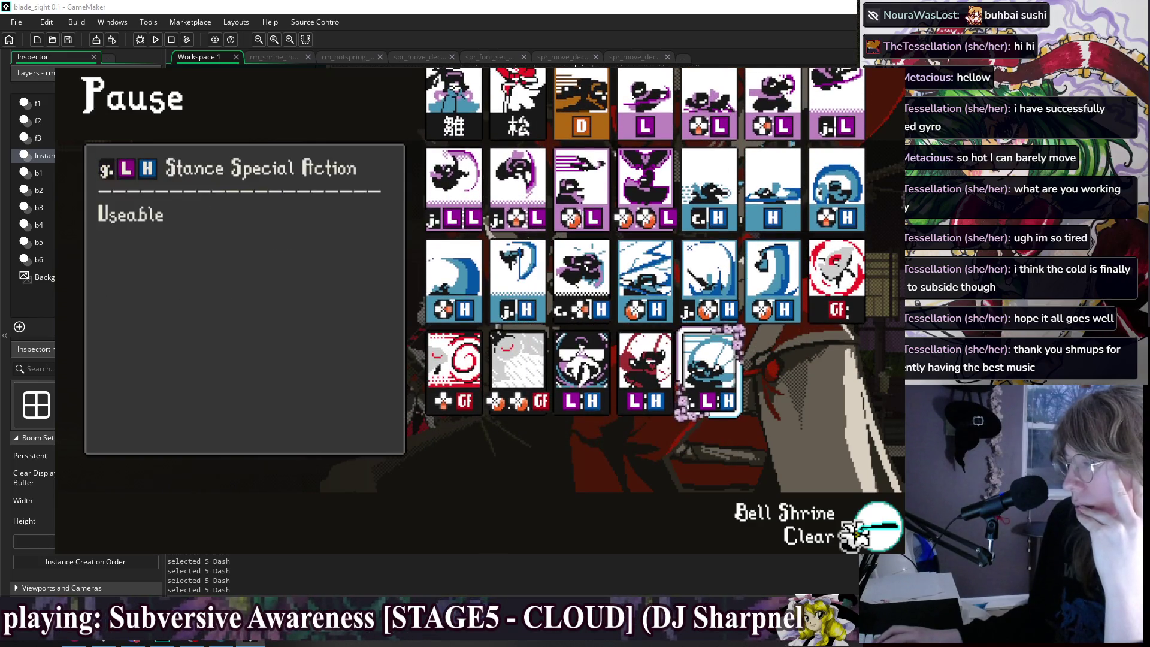
key("Left")
key("Up")
key("Right")
key("Right")
Compare the Level 2 Action, Level 4 Special Action and unsheathing strike cards against the full rising-slash description.
key("Left")
key("Left")
key("Left")
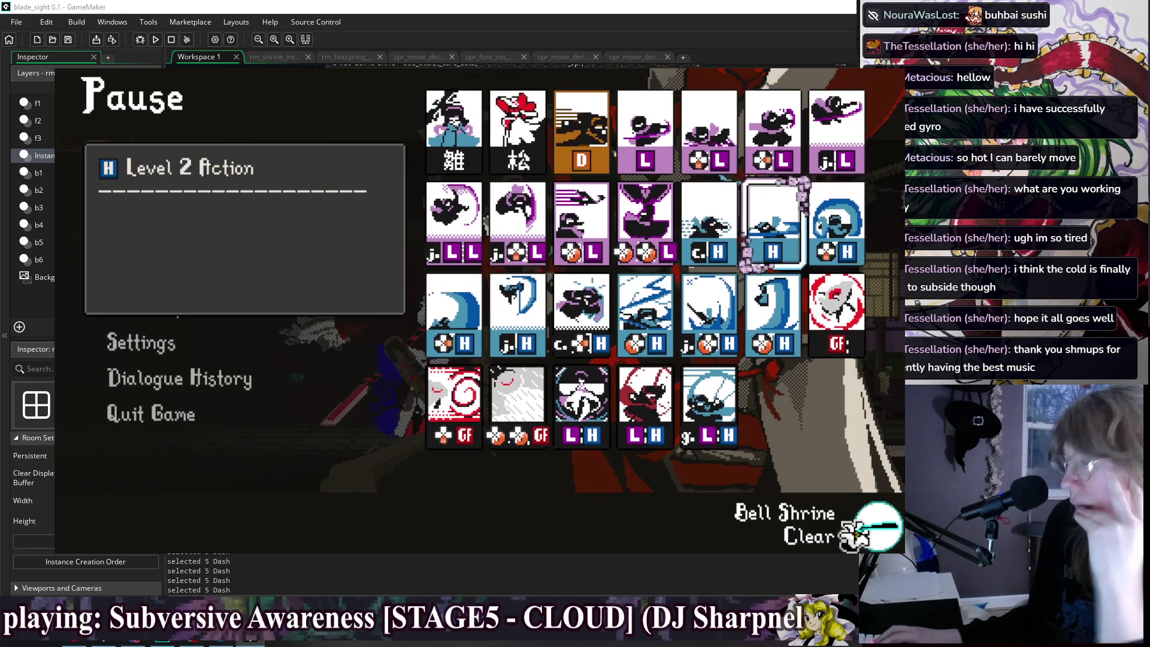
key("Right")
key("Right")
key("Right")
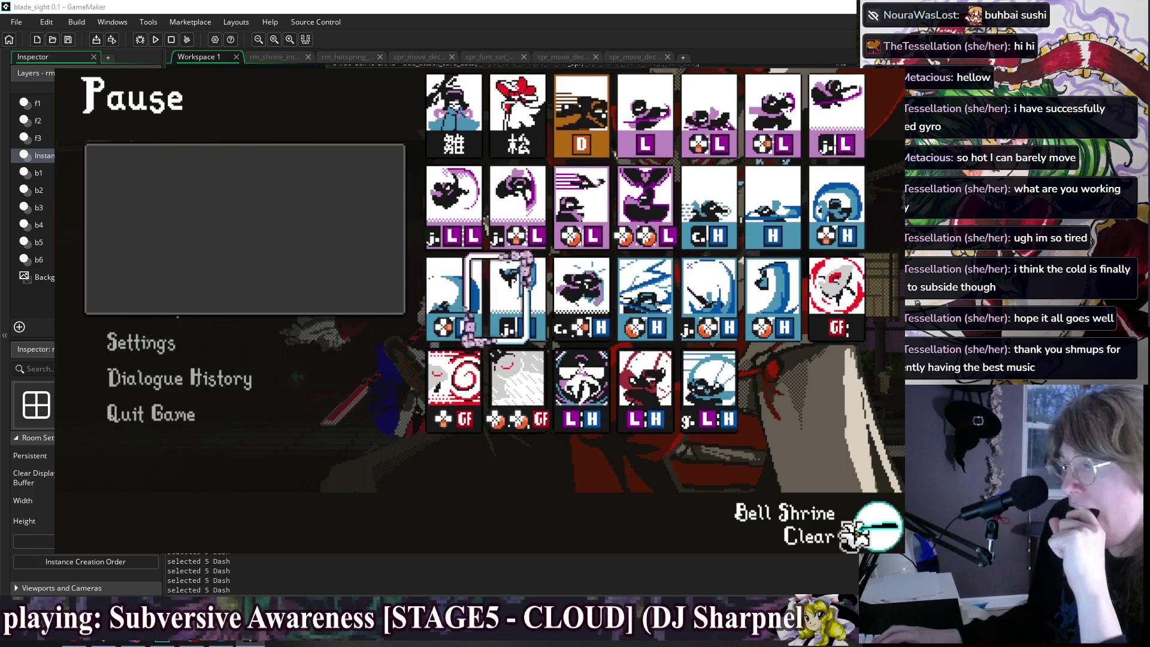
key("Right")
key("Right")
key("Right")
key("Right")
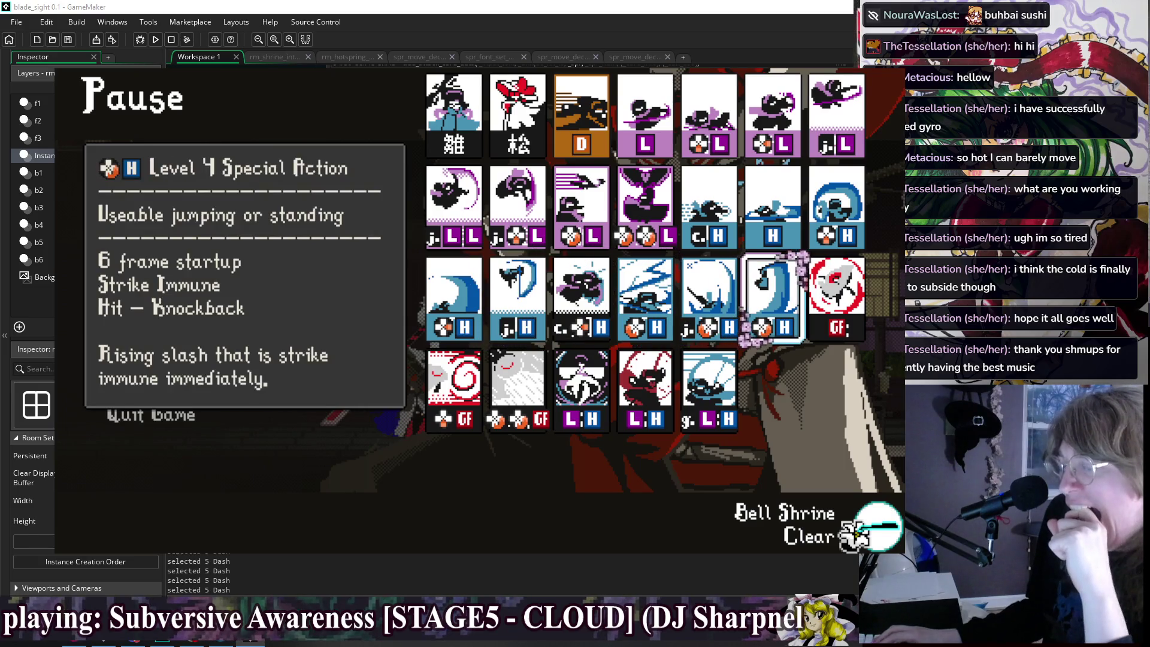
key("Left")
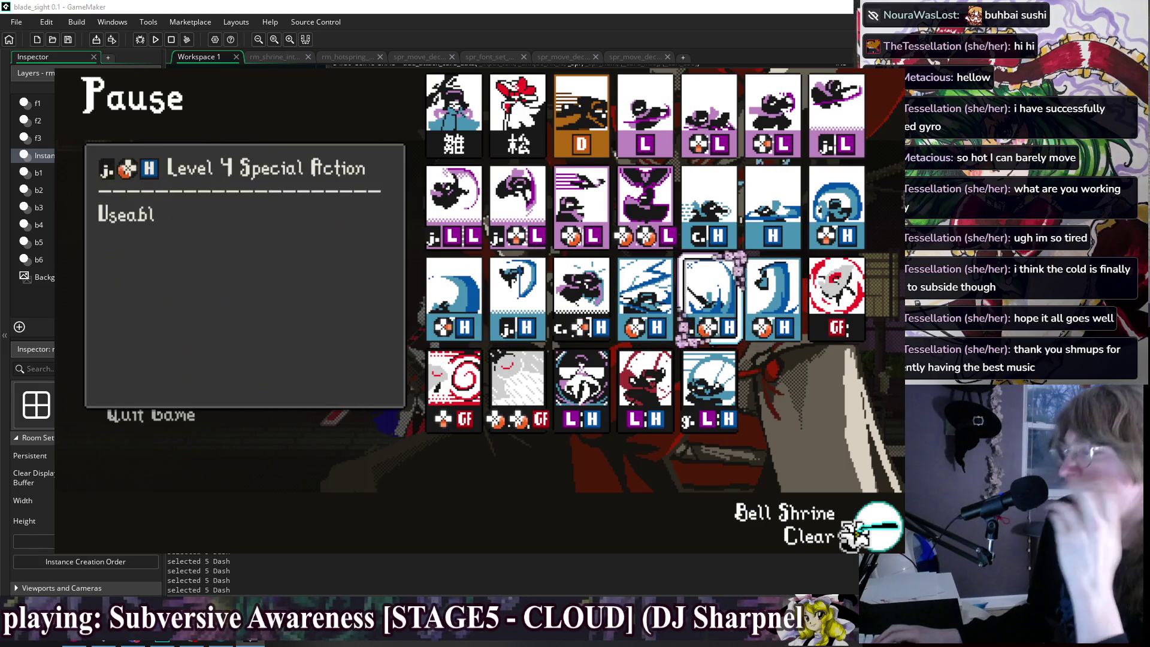
key("Left")
key("Right")
key("Right")
key("Left")
key("Left")
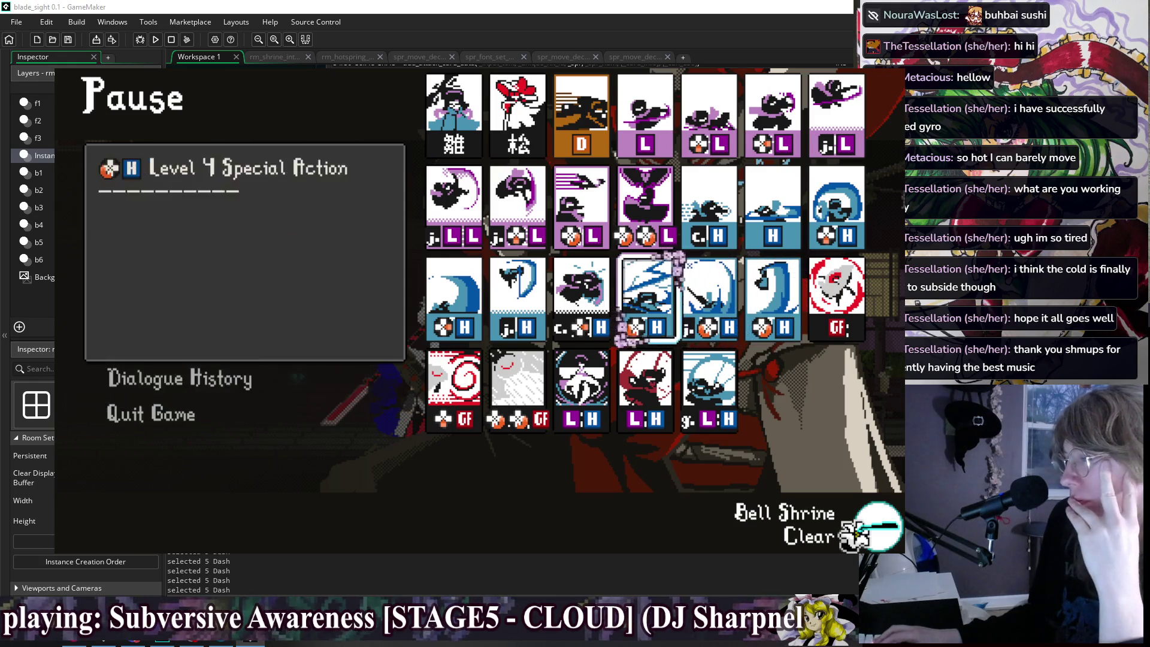
key("Left")
key("Right")
key("Right")
key("Right")
Check the jumping heavy Level 4 and jumping light Level 1 card descriptions.
key("Left")
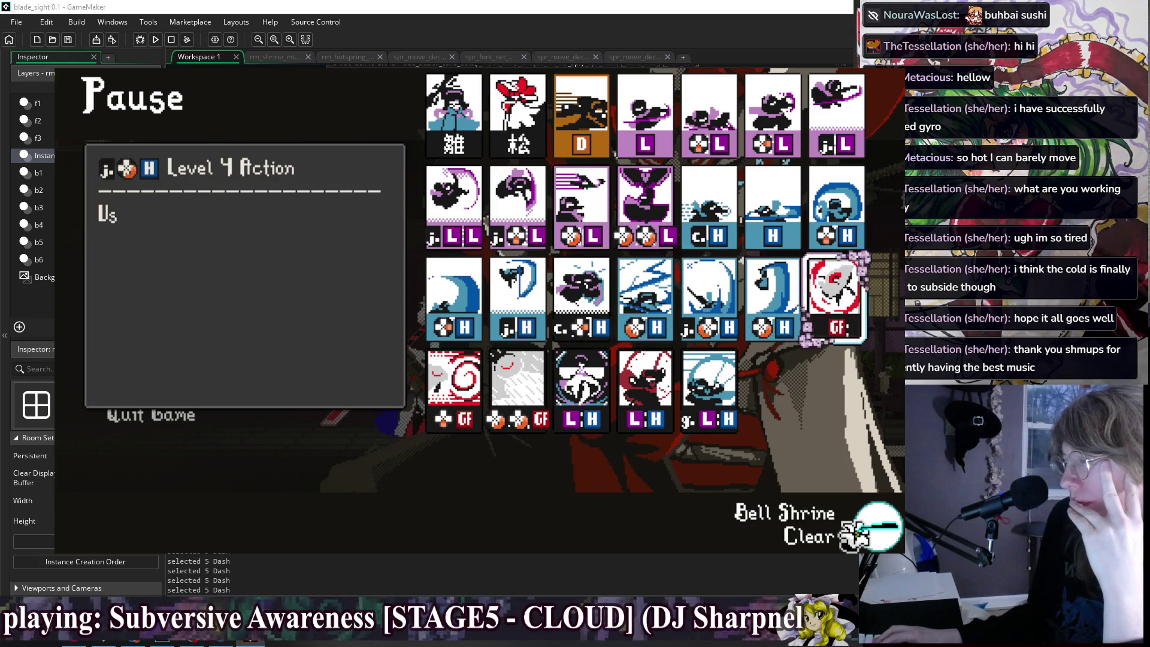
key("Right")
key("Left")
key("Left")
key("Right")
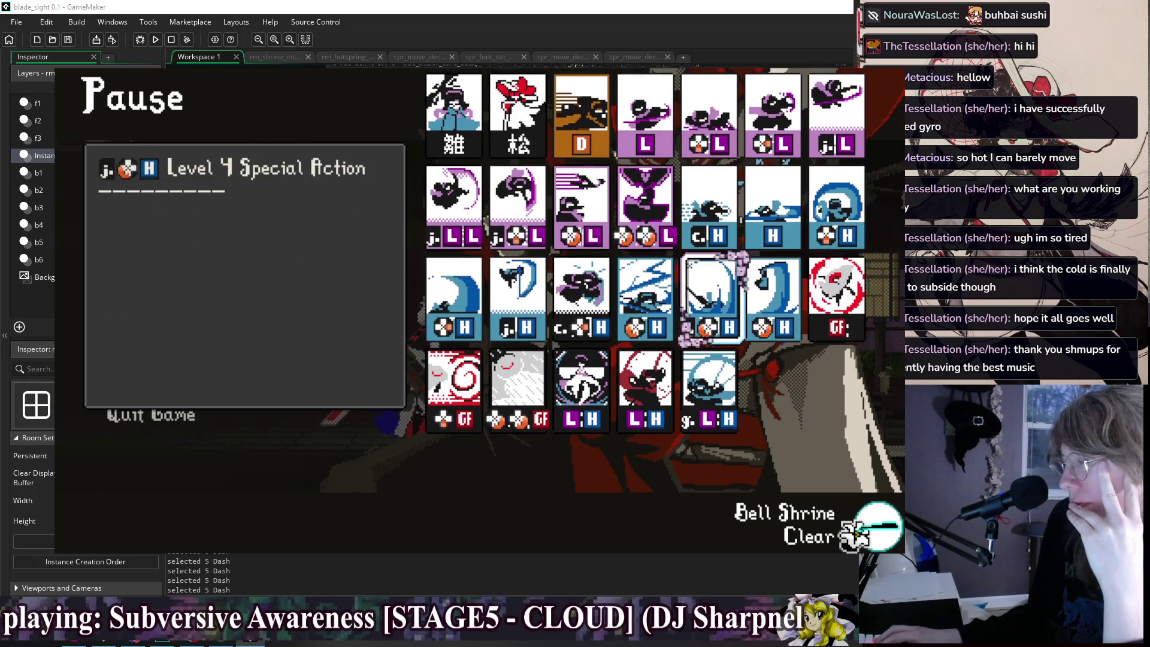
key("Left")
key("Left")
key("Left")
key("Up")
key("Right")
key("Right")
key("Left")
key("Left")
Read the close-up heavy Level 0 card description.
key("Up")
key("Right")
key("Right")
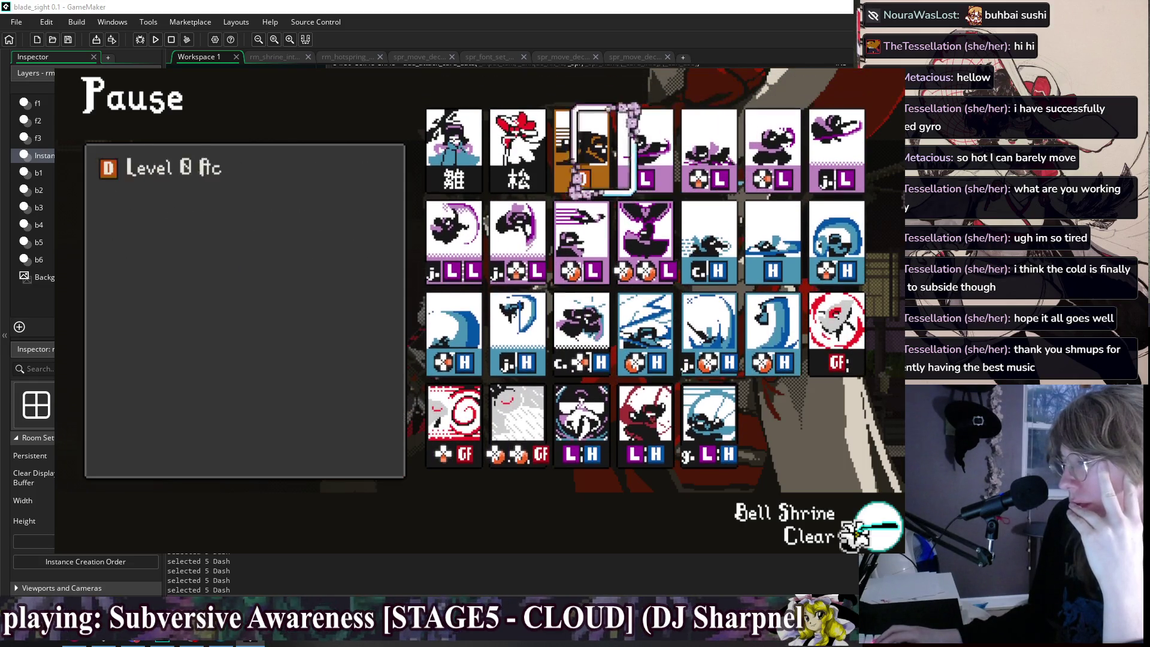
key("Right")
key("Down")
key("Left")
key("Left")
key("Left")
key("Right")
key("Right")
key("Right")
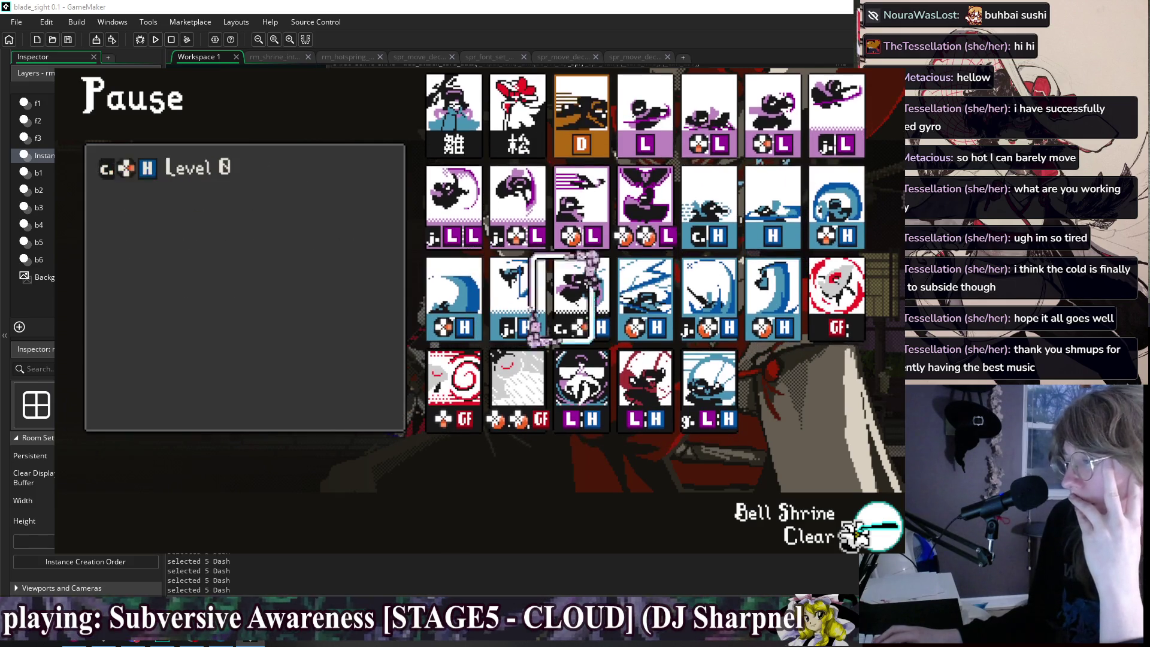
Review the GF Level 4 Action, jumping Level 1 Action, Level 4 and Level 5 Special Action cards.
left_click(837, 300)
key("Left")
key("Left")
key("Left")
key("Up")
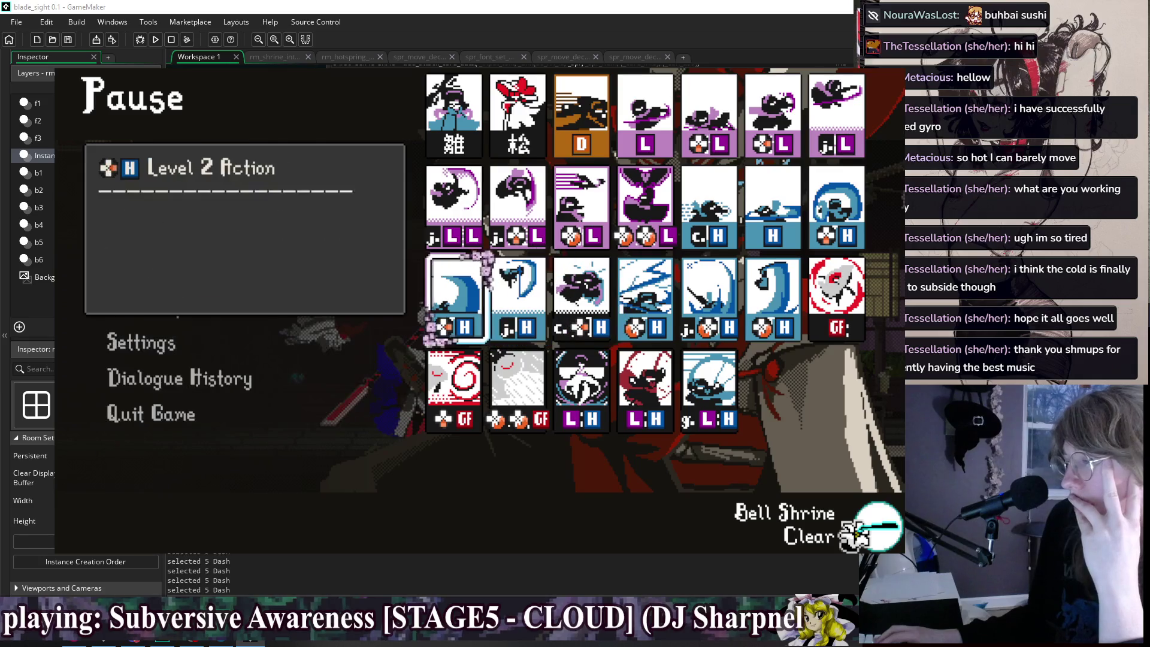
key("Left")
key("Left")
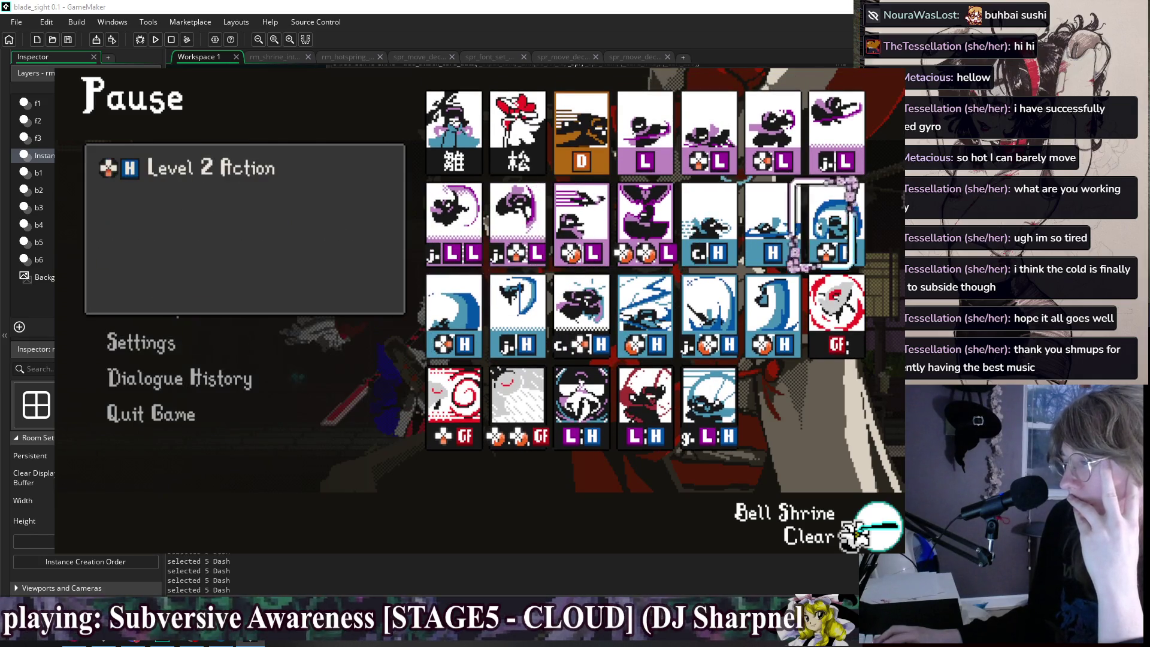
key("Down")
key("Right")
key("Right")
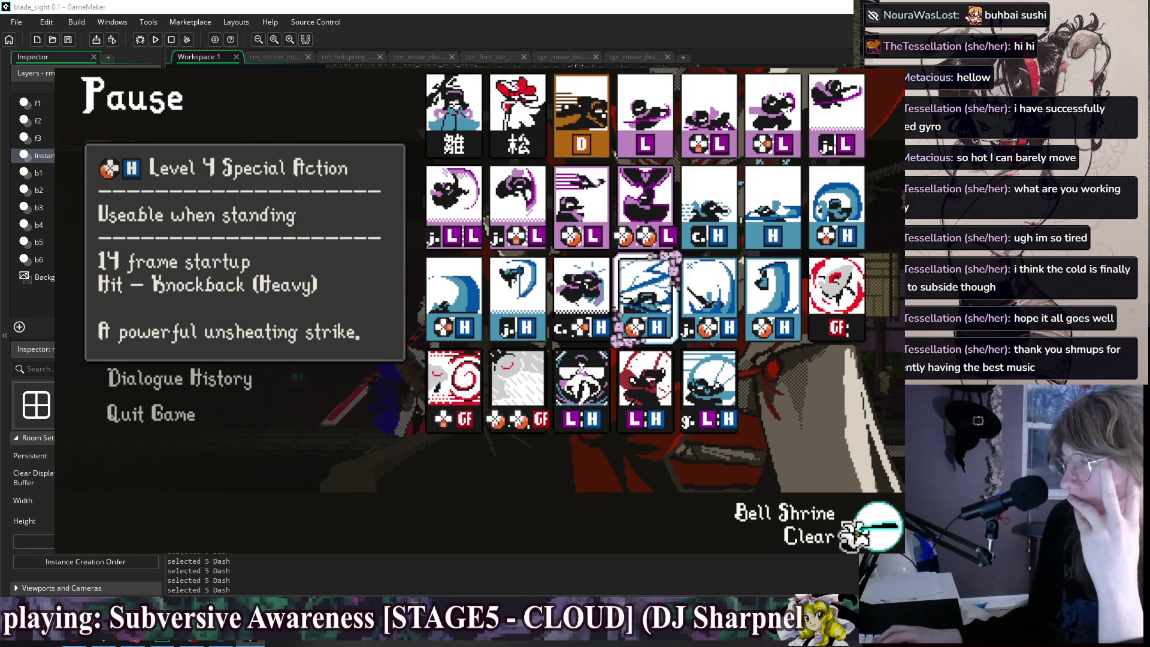
key("Up")
key("Left")
key("Right")
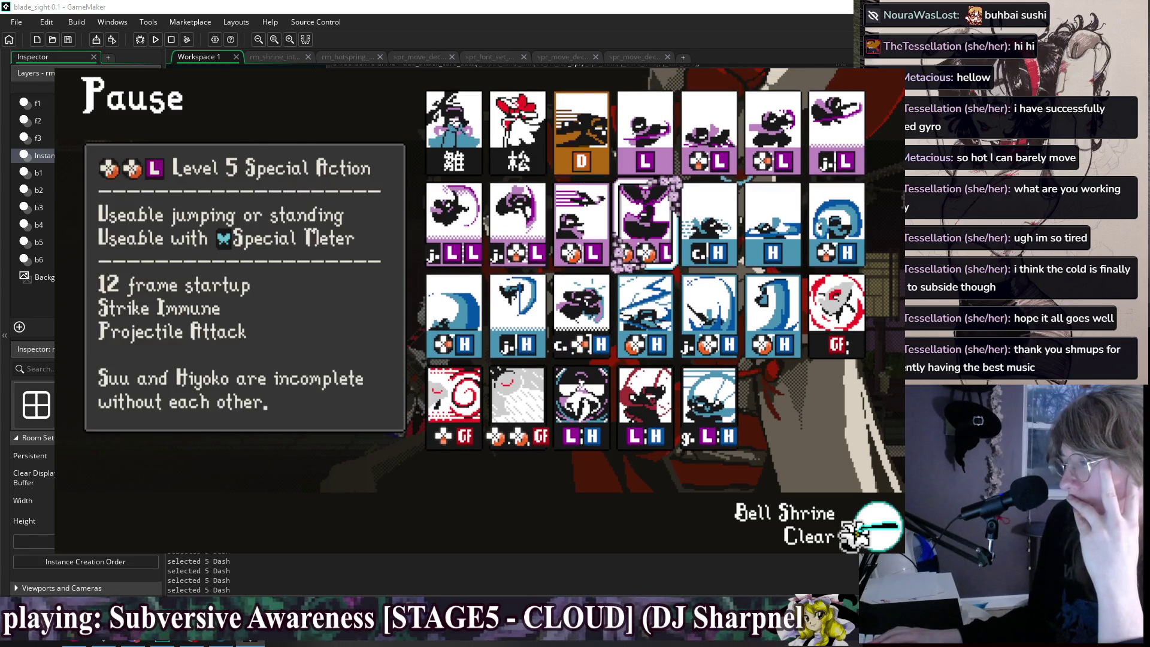
Close the pause menu and resume the fight, making the character jump.
key("Up")
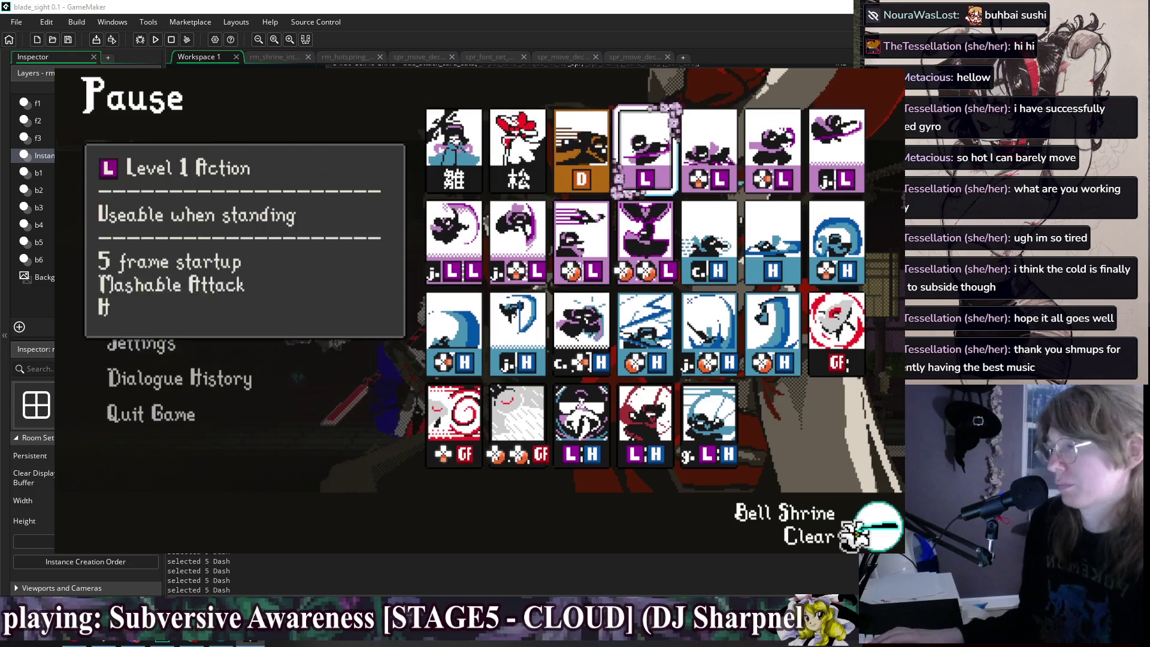
key("Left")
key("Escape")
key("Right")
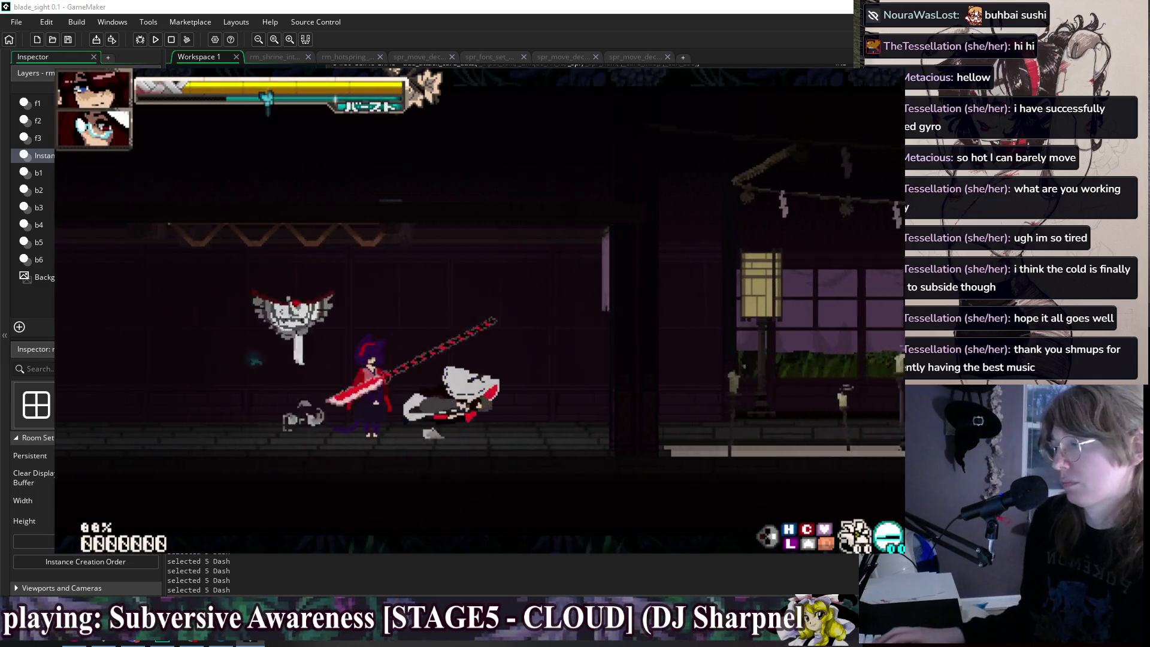
Try an opening combo of air light, down light, partner call, heavy katana and jump, then reset the round.
key("z")
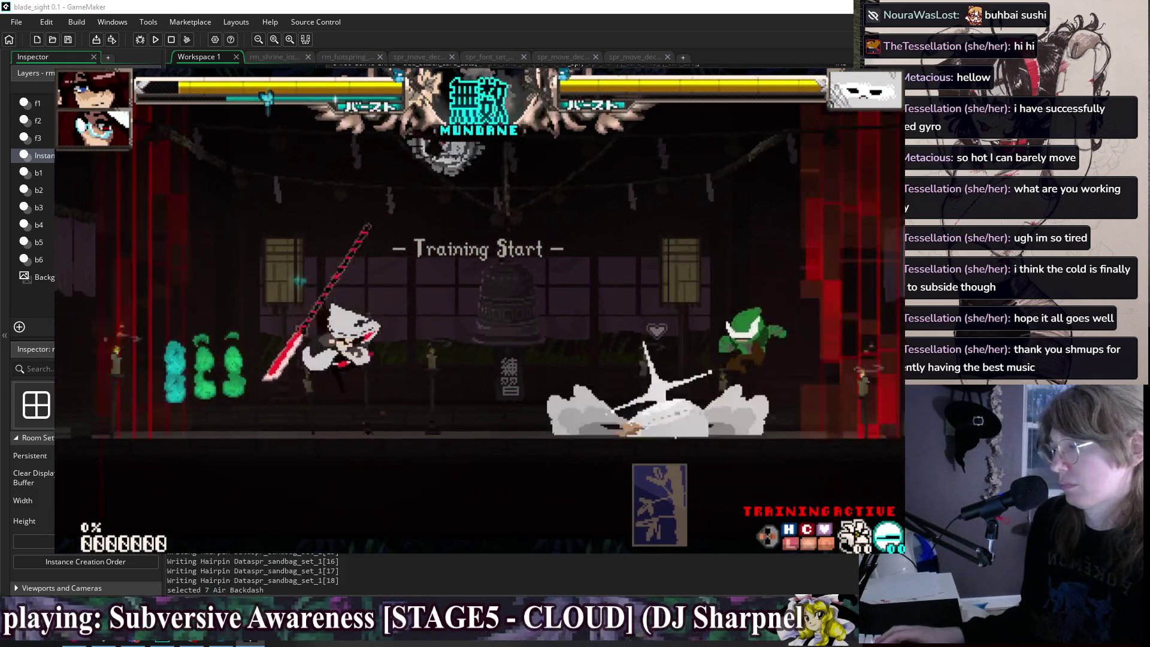
key("z")
key("z")
key("z")
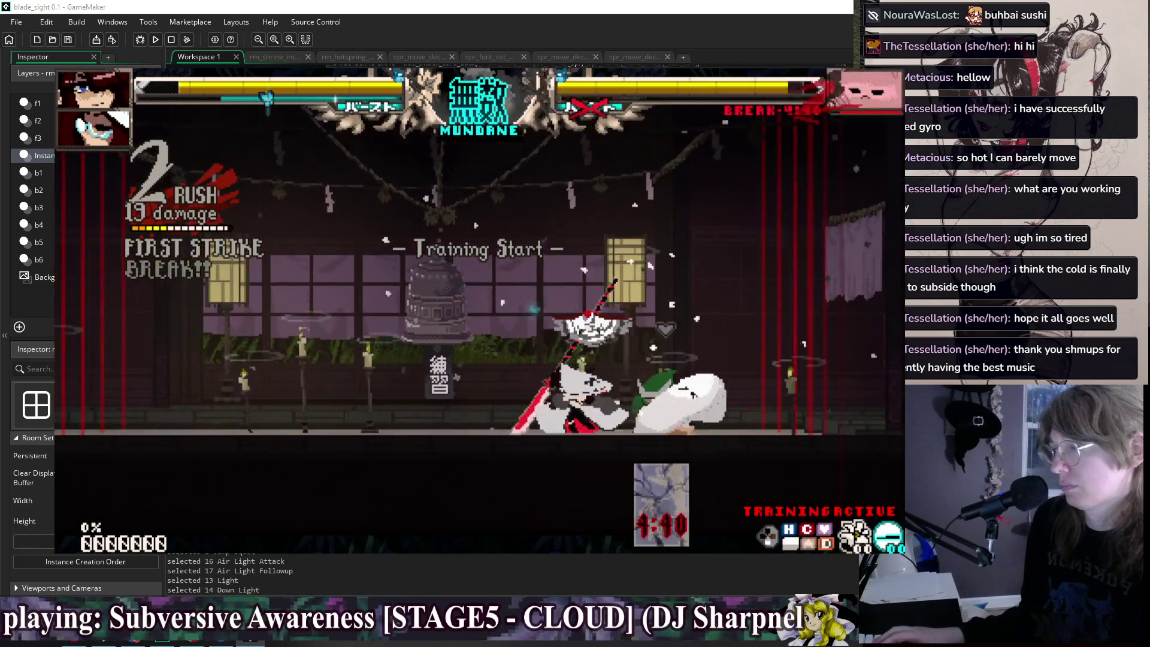
key("x")
key("x")
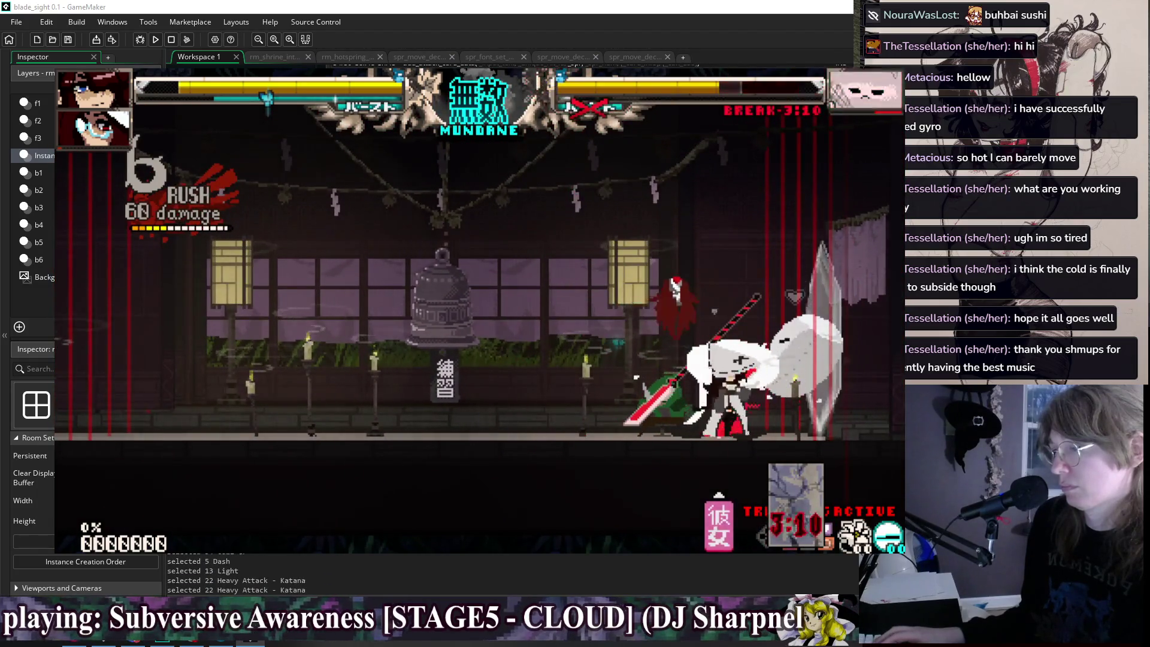
key("Up")
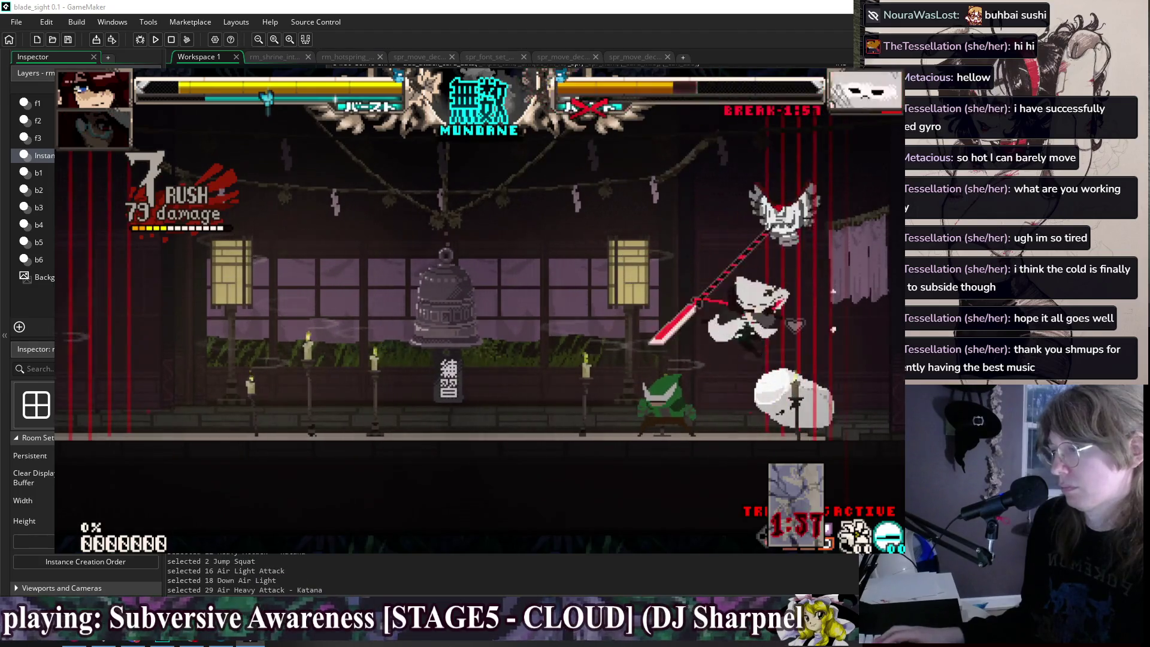
key("z")
Start a new combo with a light attack, down heavy katana, shift cancel, partner assist and forward dash.
key("x")
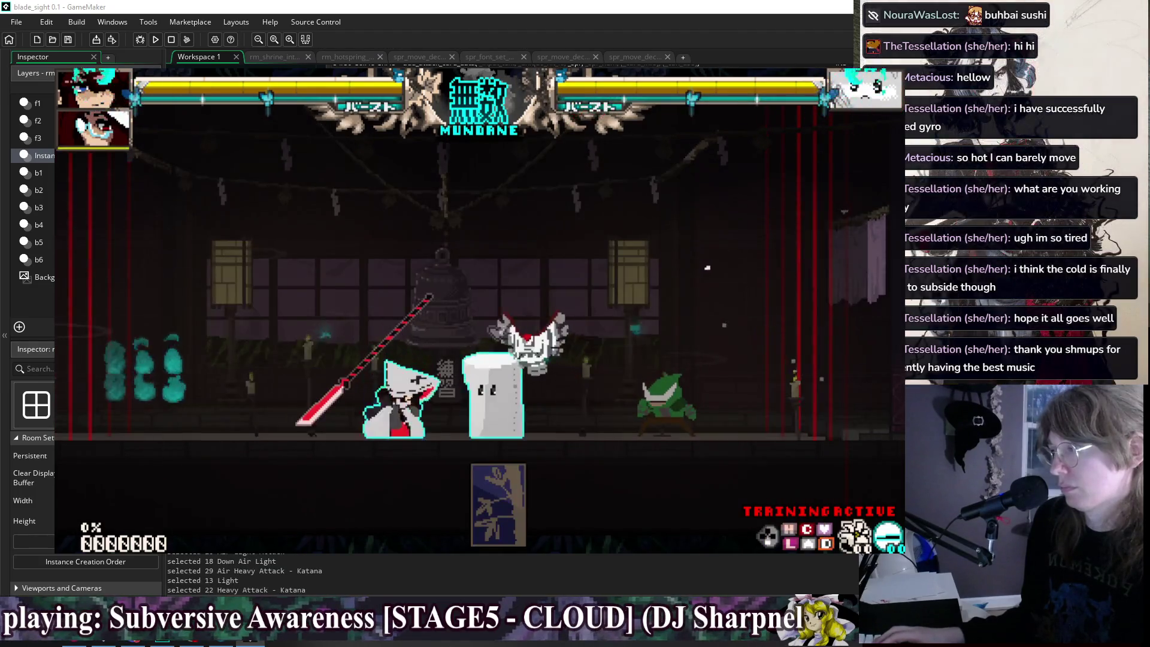
key("Down+x")
key("shift")
key("Down+x")
key("c")
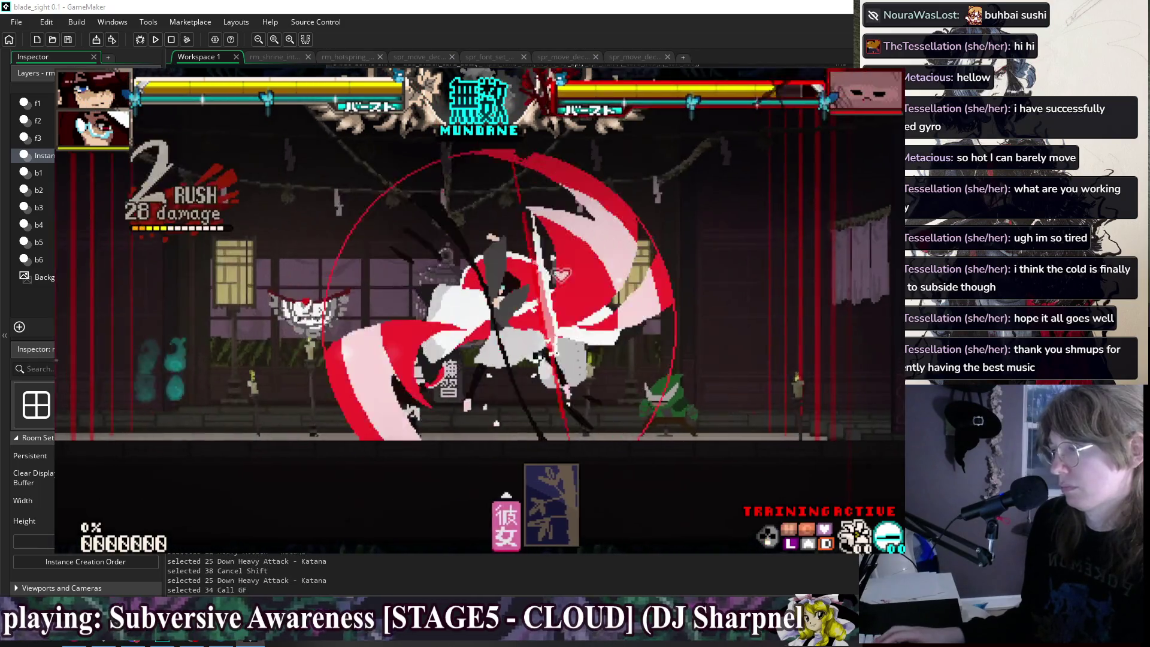
key("Right")
key("Right")
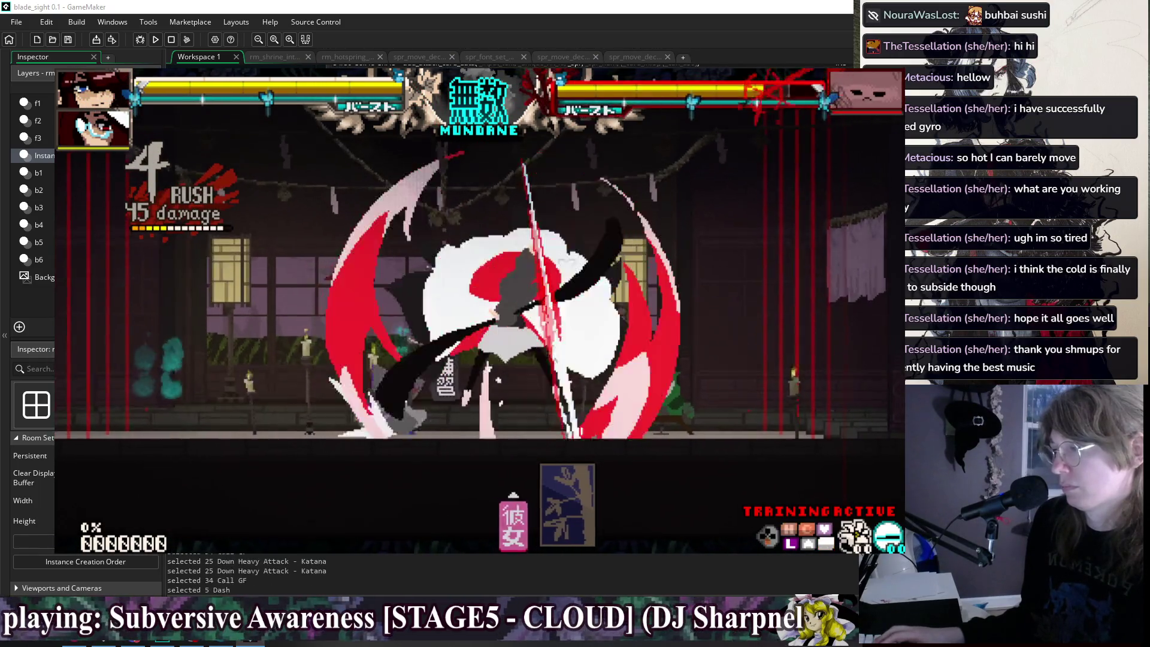
key("Down+x")
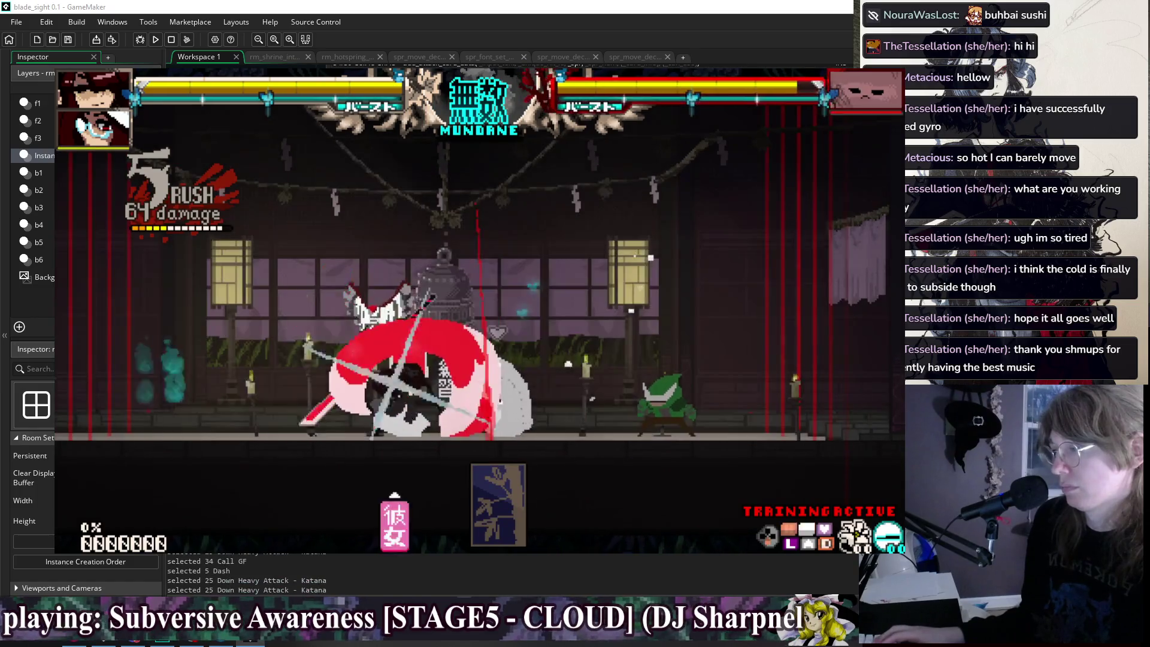
Extend the combo with a Dragon Slash special, shift cancel, dash, down heavy katana and two partner calls.
key("Down")
key("Right")
key("x")
key("shift")
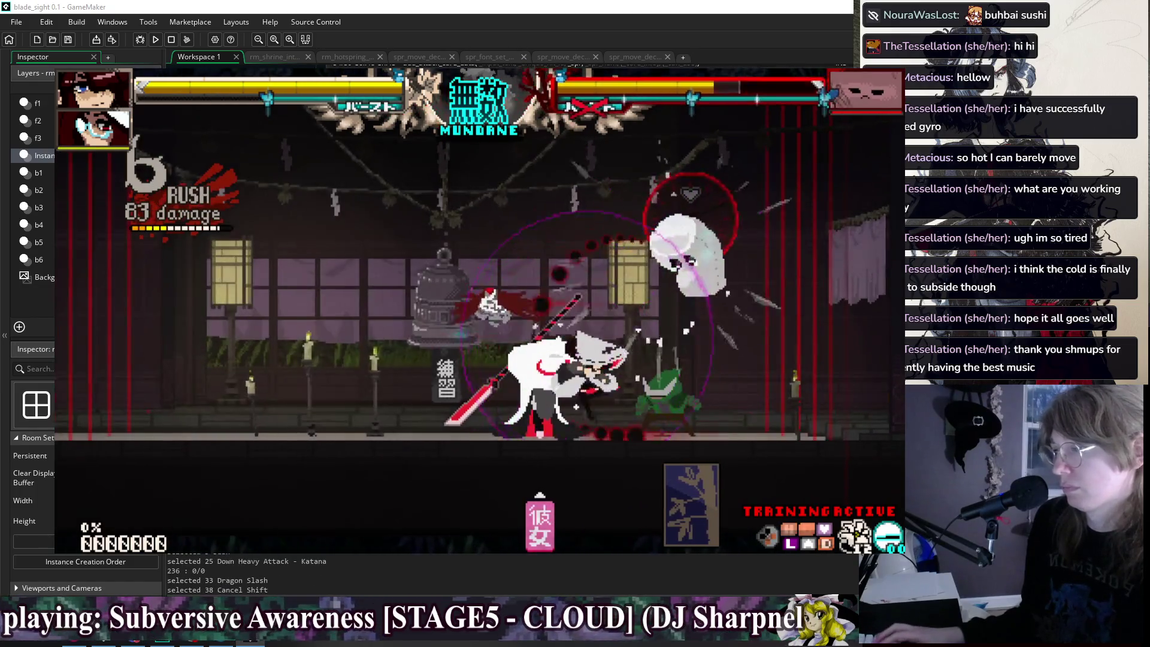
key("Right")
key("Right")
key("Down+x")
key("c")
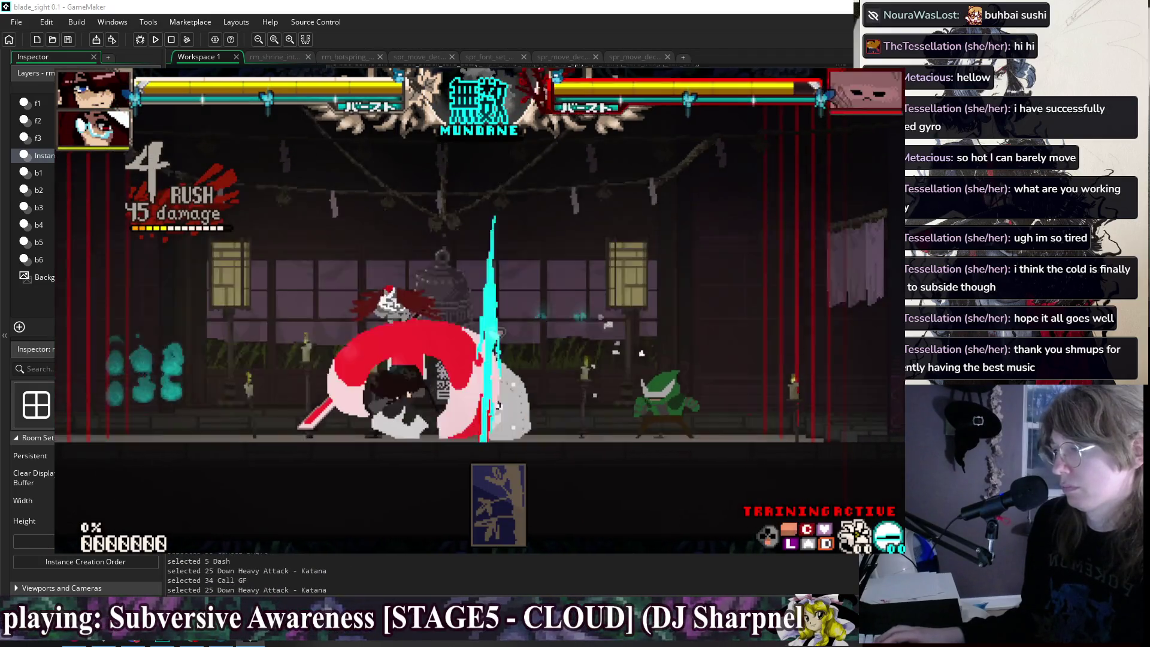
key("c")
key("shift")
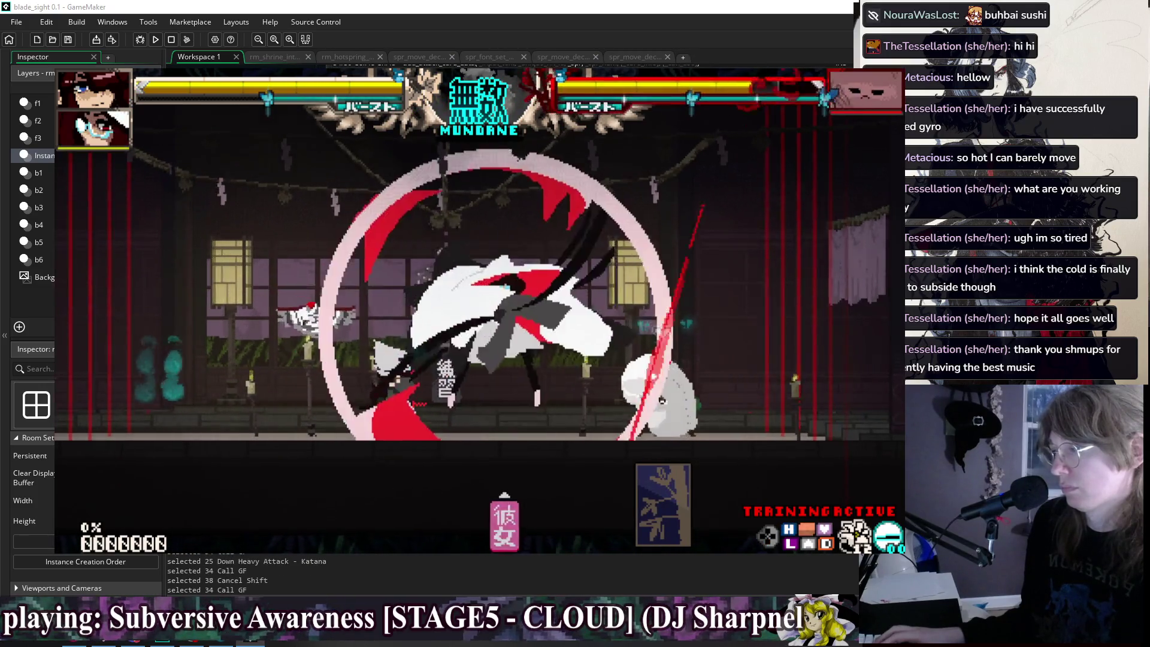
Launch into an air string with double jumps and a partner call, reaching 21 hits for 179 damage.
key("Down+x")
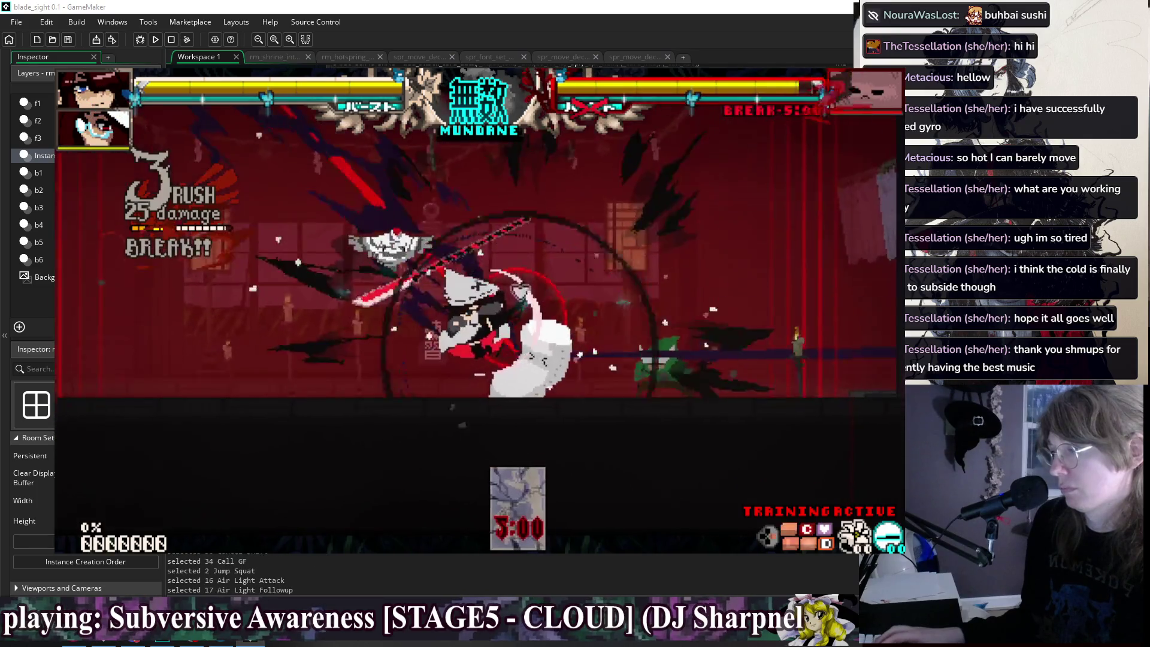
key("z")
key("x")
key("z")
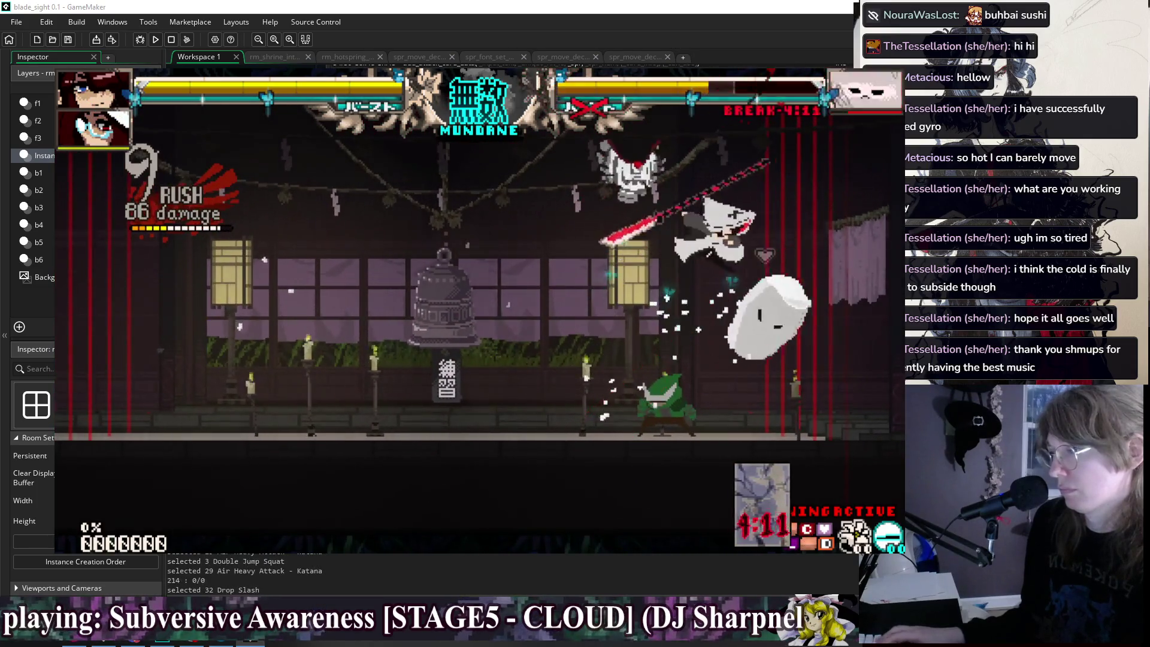
key("shift")
key("c")
key("z")
key("z")
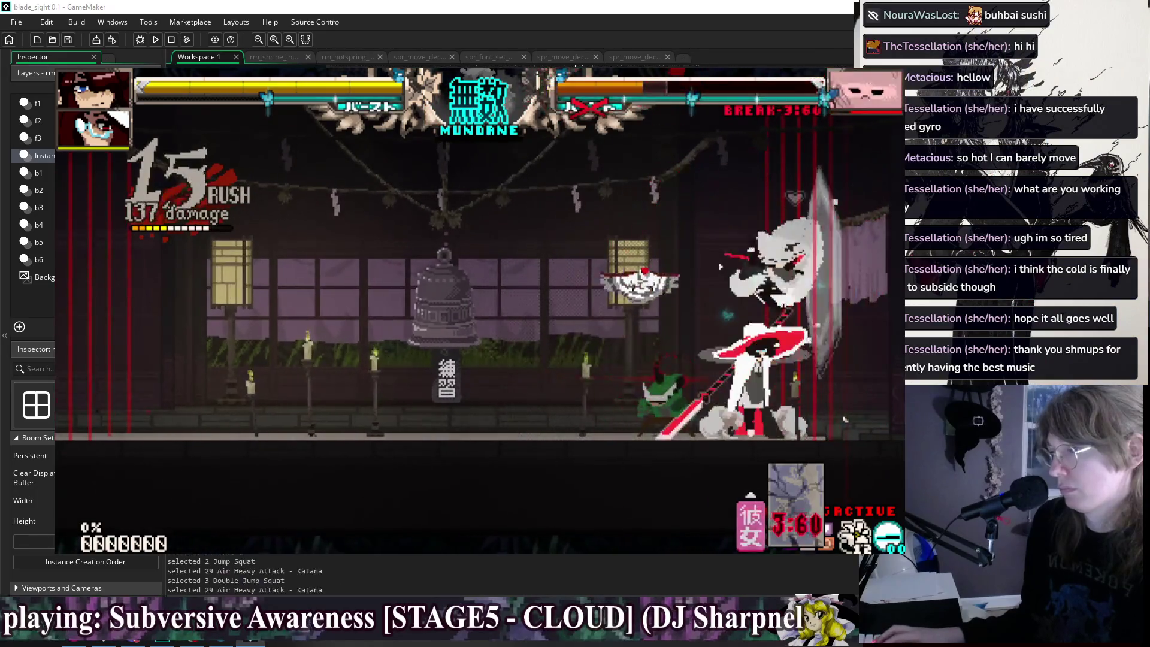
key("x")
key("Down")
key("Left")
Finish the combo with Drop Slash and a light attack for a 24-hit, 200-damage knockout.
key("x")
key("x")
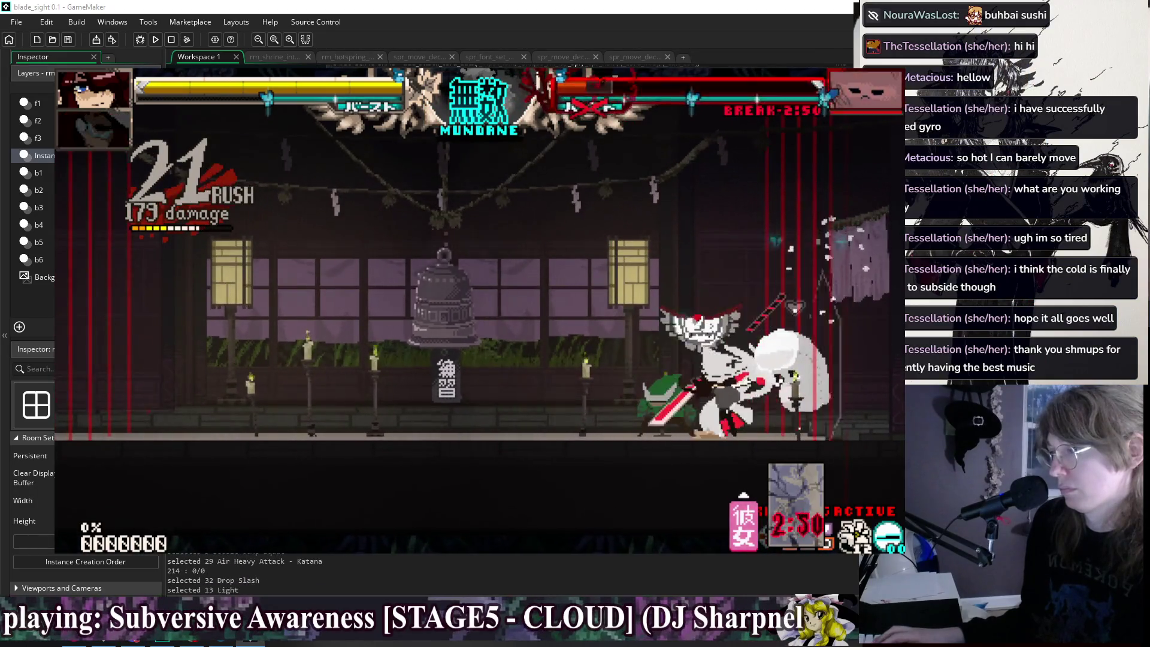
key("x")
key("c")
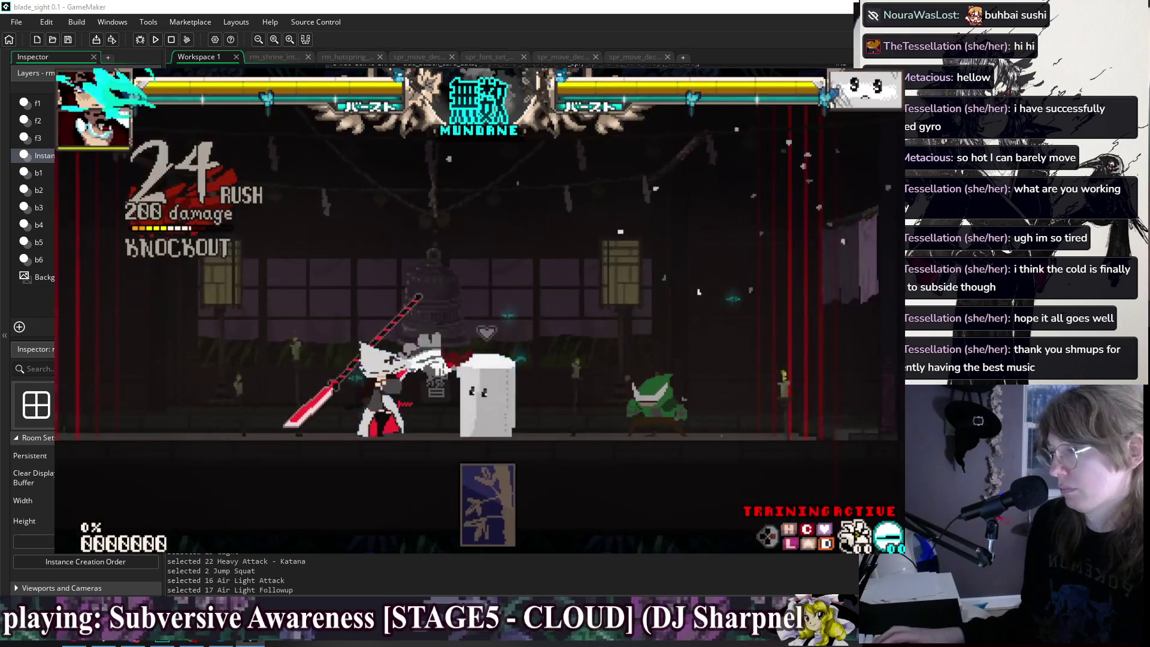
key("x")
Open a new combo with a partner summon, air light and air heavy katana, then Quickdraw.
key("v")
key("z")
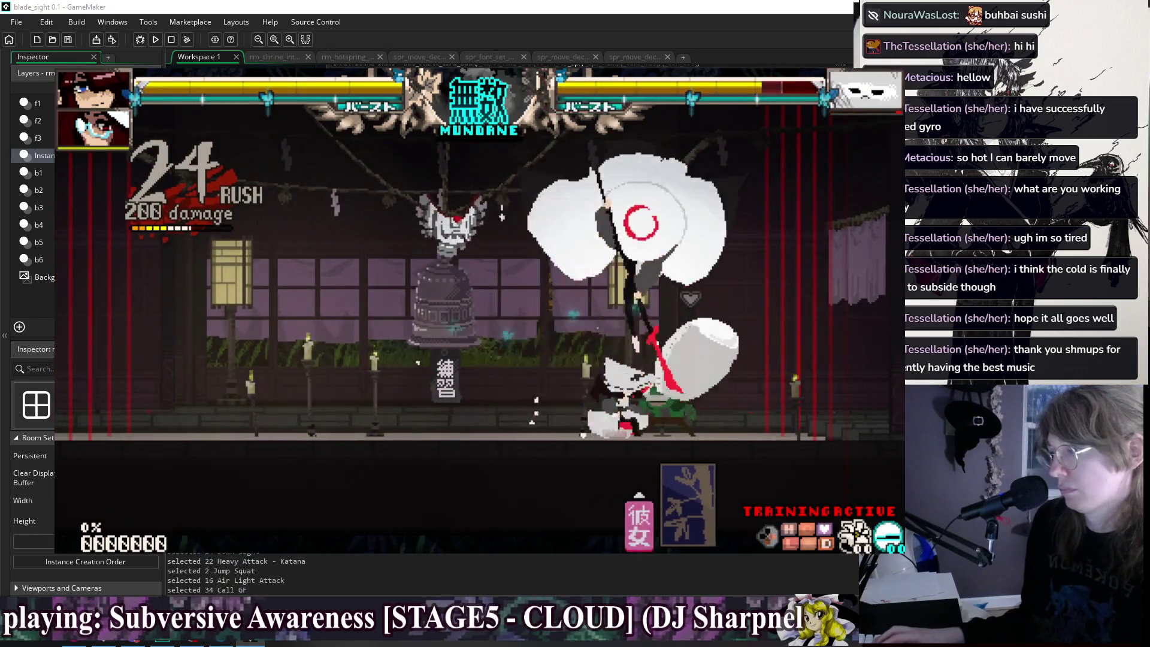
key("x")
key("c")
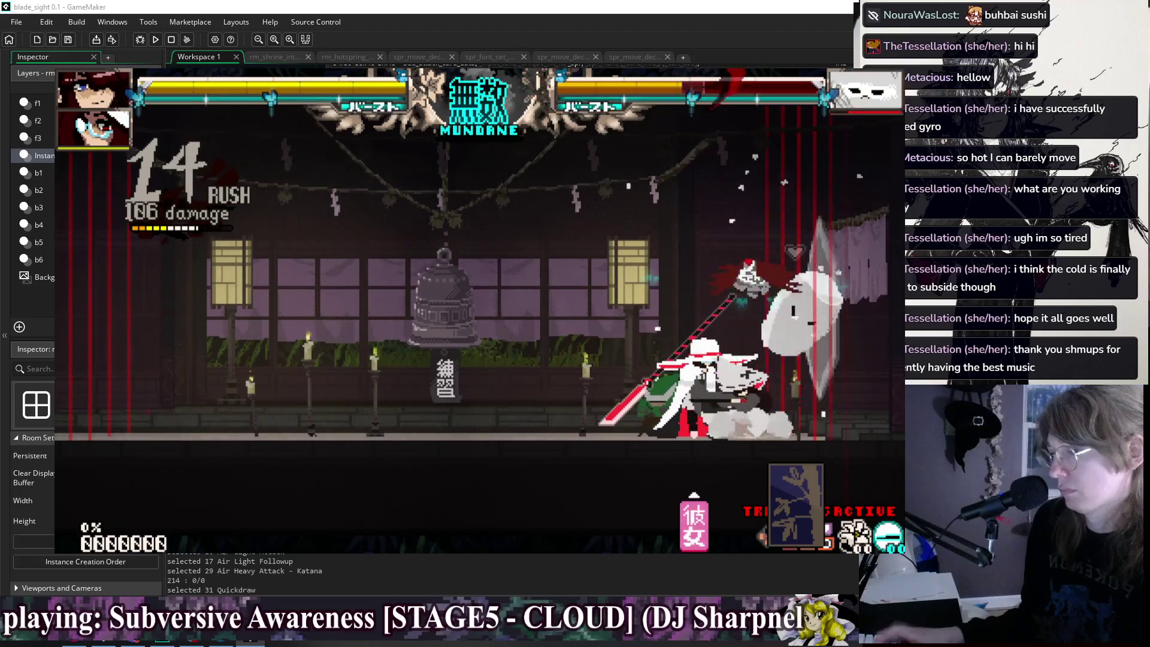
key("Down")
key("Left")
key("c")
Chain a second air string with a mid-air partner call and double jump, ending in Drop Slash and shift cancel.
key("z")
key("x")
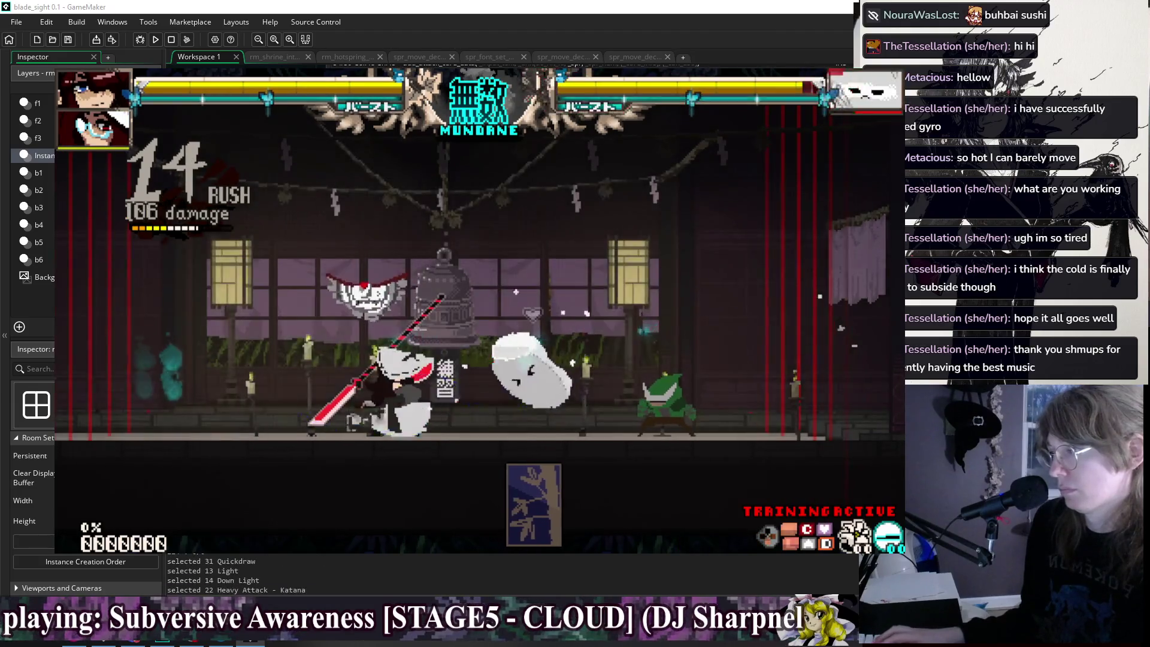
key("v")
key("z")
key("z")
key("c")
key("Down")
key("c")
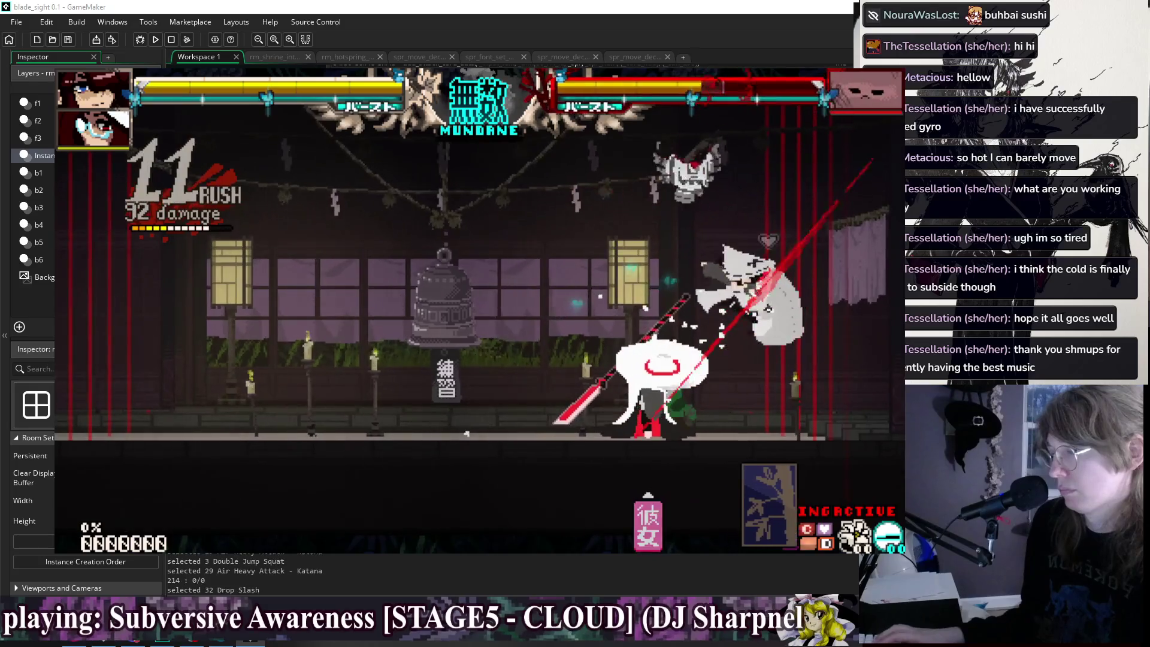
key("shift")
Follow up on the ground with forward heavy katana, Quickdraw and more attacks, pushing the combo to 19 hits.
key("Right")
key("Right")
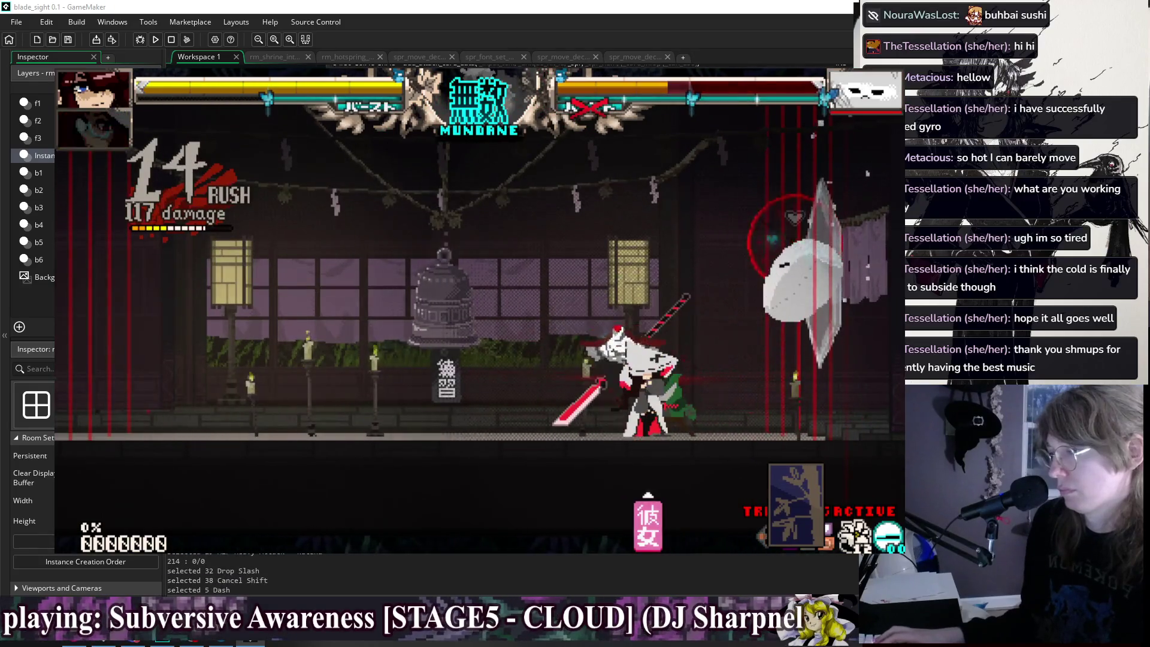
key("Right")
key("c")
key("Down")
key("Right")
key("c")
key("x")
key("c")
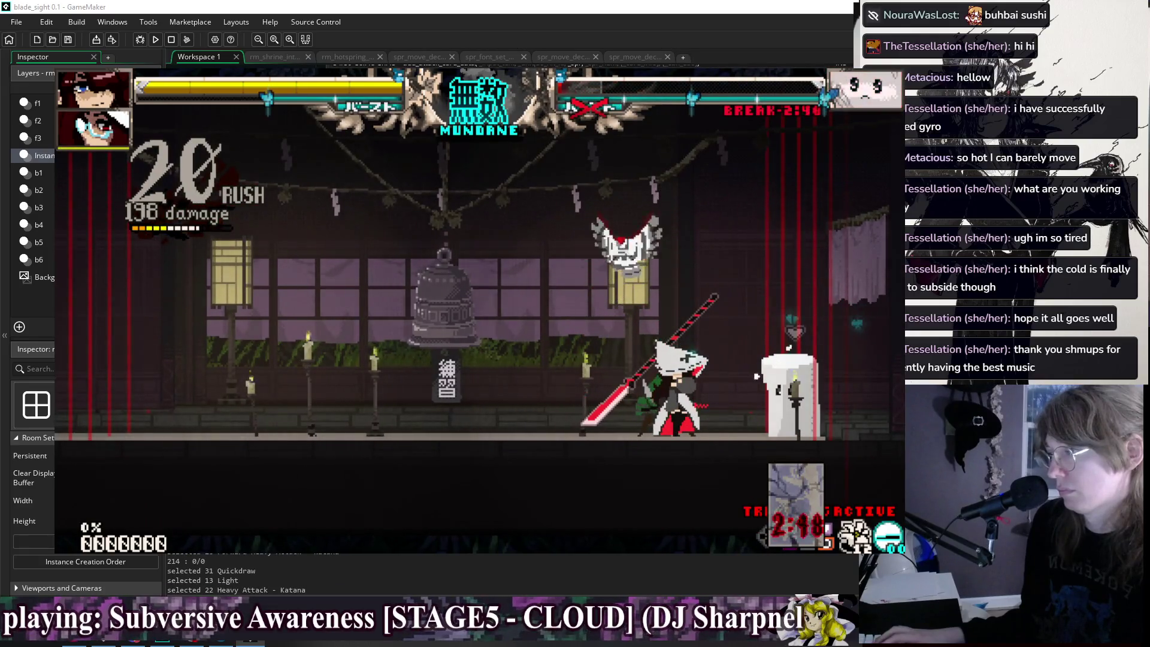
Start another combo with light, down light and partner assist, then relaunch into repeated air heavy katana attacks.
key("x")
key("Down")
key("x")
key("c")
key("v")
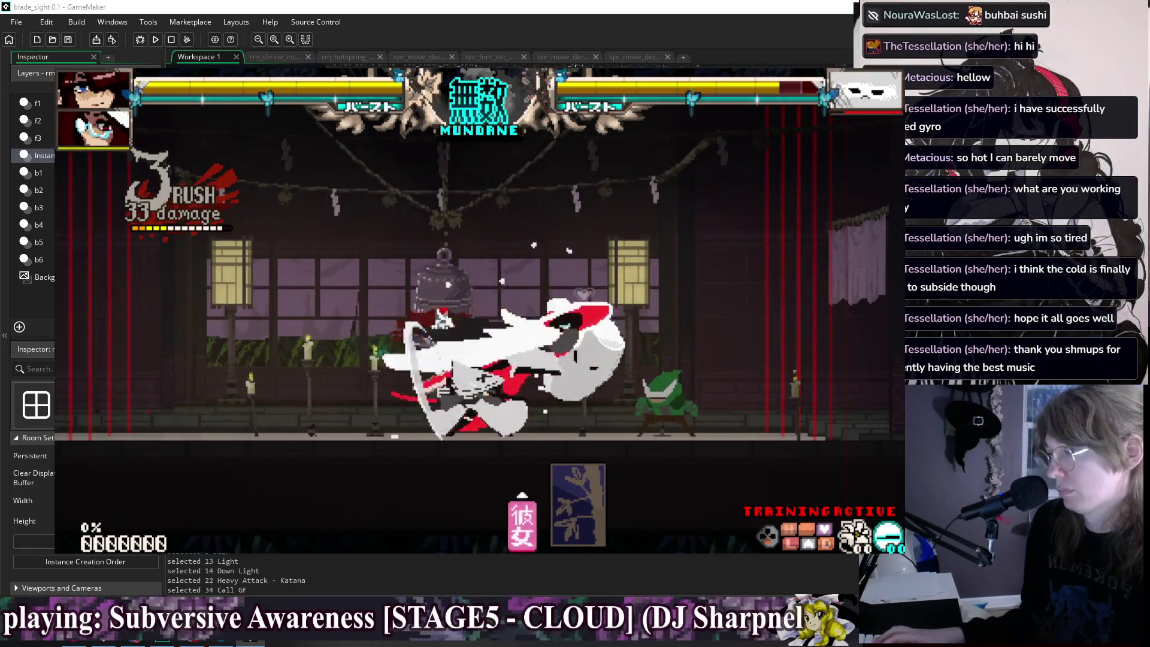
key("Up")
key("x")
key("x")
key("c")
key("Up")
key("c")
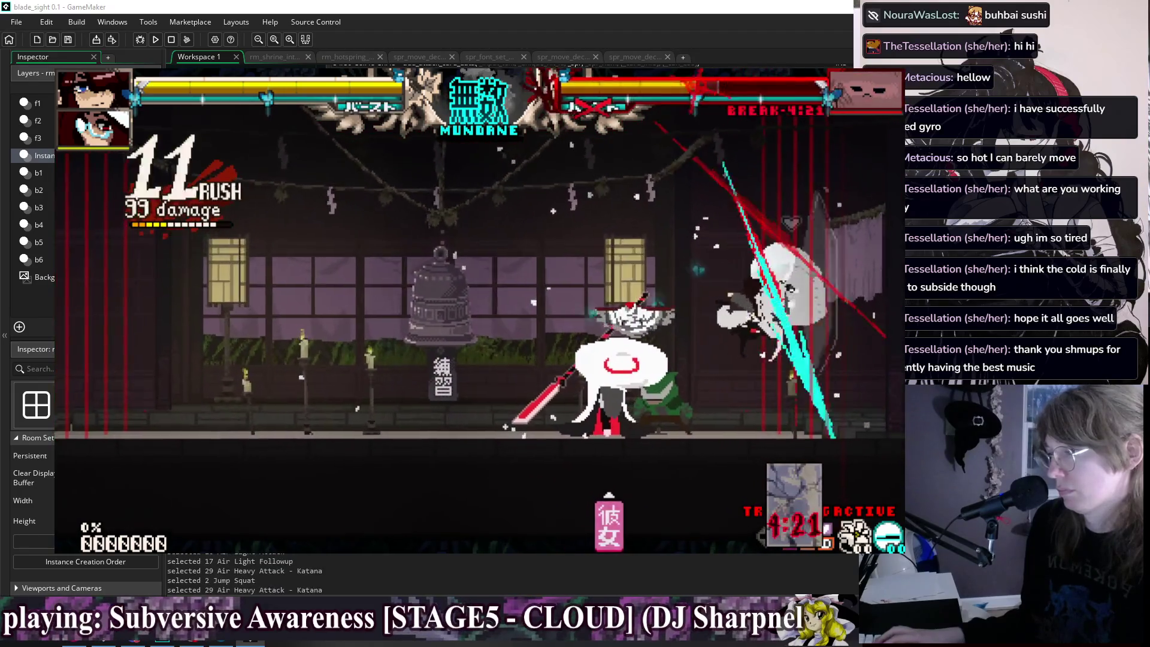
key("Up")
key("c")
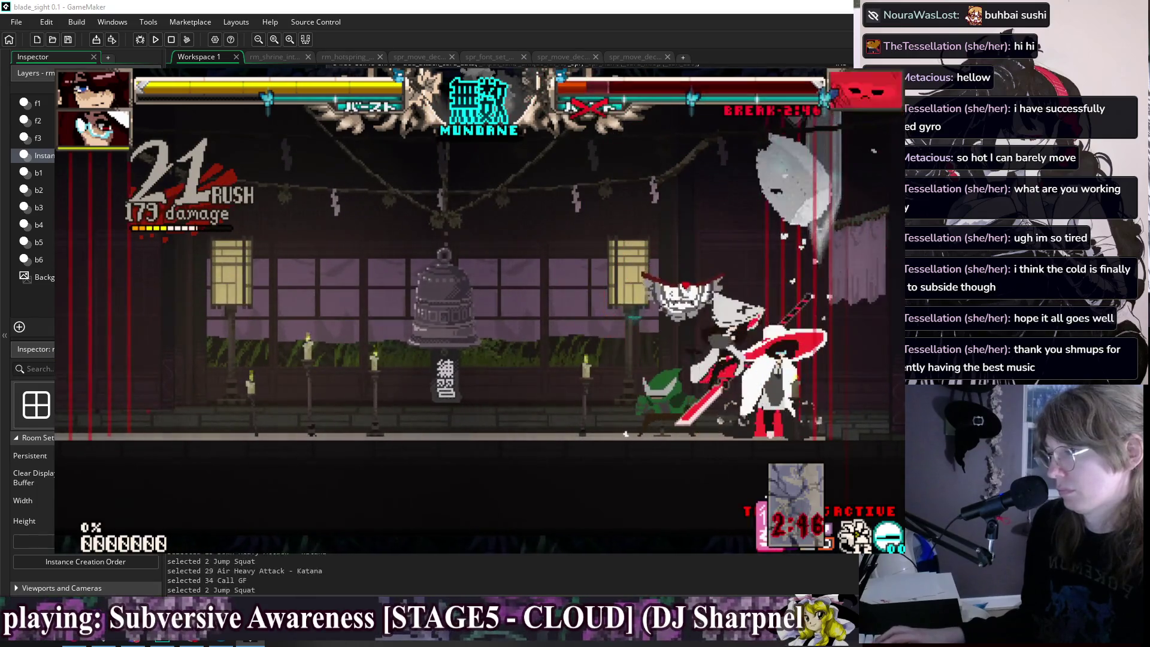
Add a partner call, dash, heavy strike and air string, breaking the dummy at 17 hits for 135 damage.
key("v")
key("shift")
key("c")
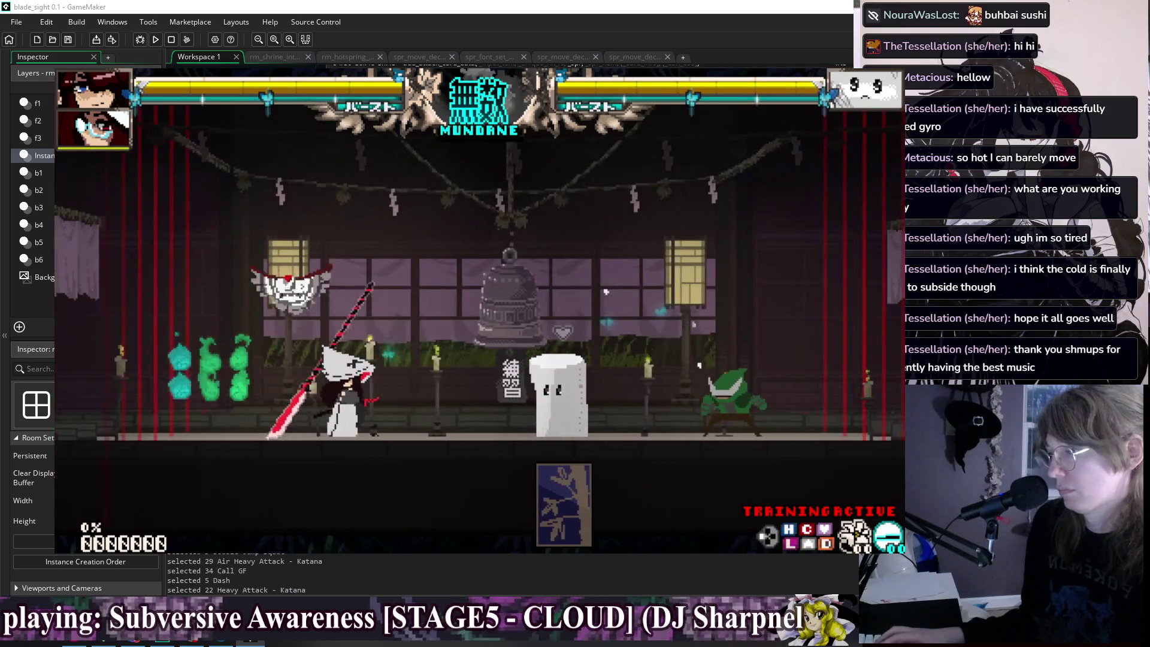
key("Up")
key("x")
key("x")
key("Up")
key("x")
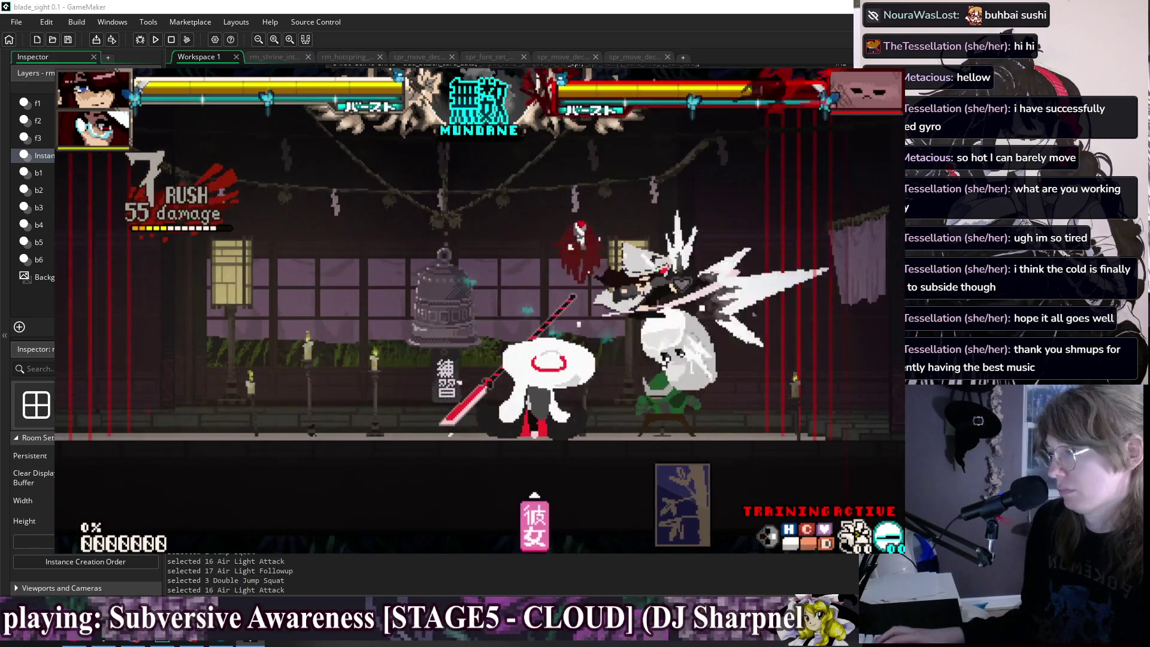
key("x")
key("c")
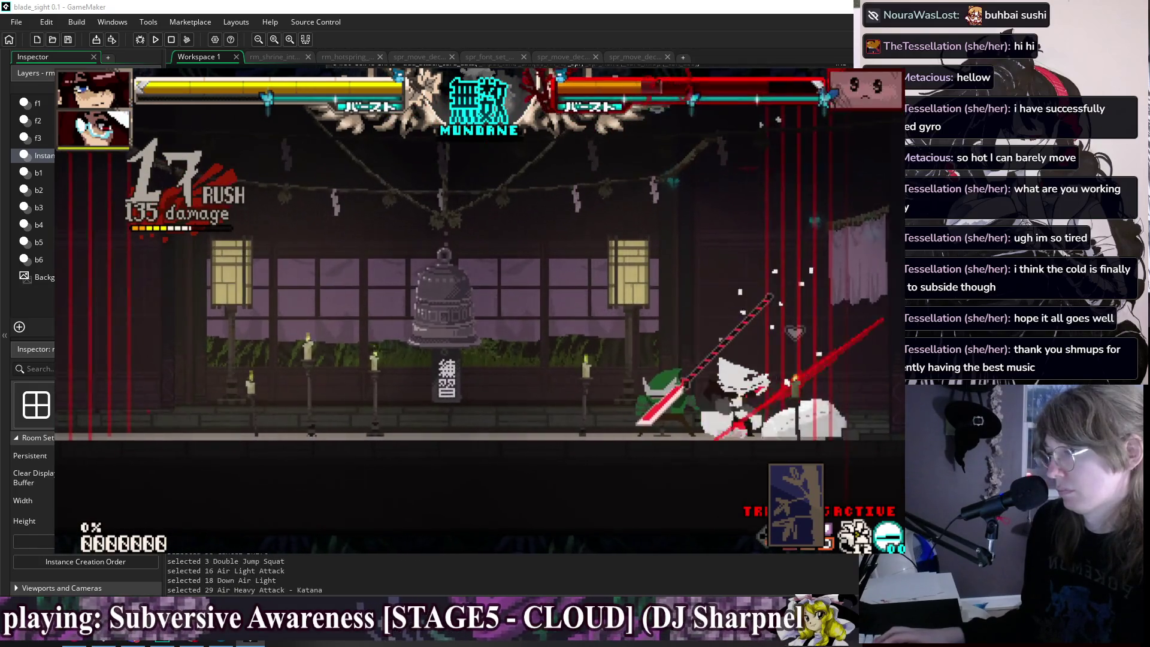
key("c")
key("v")
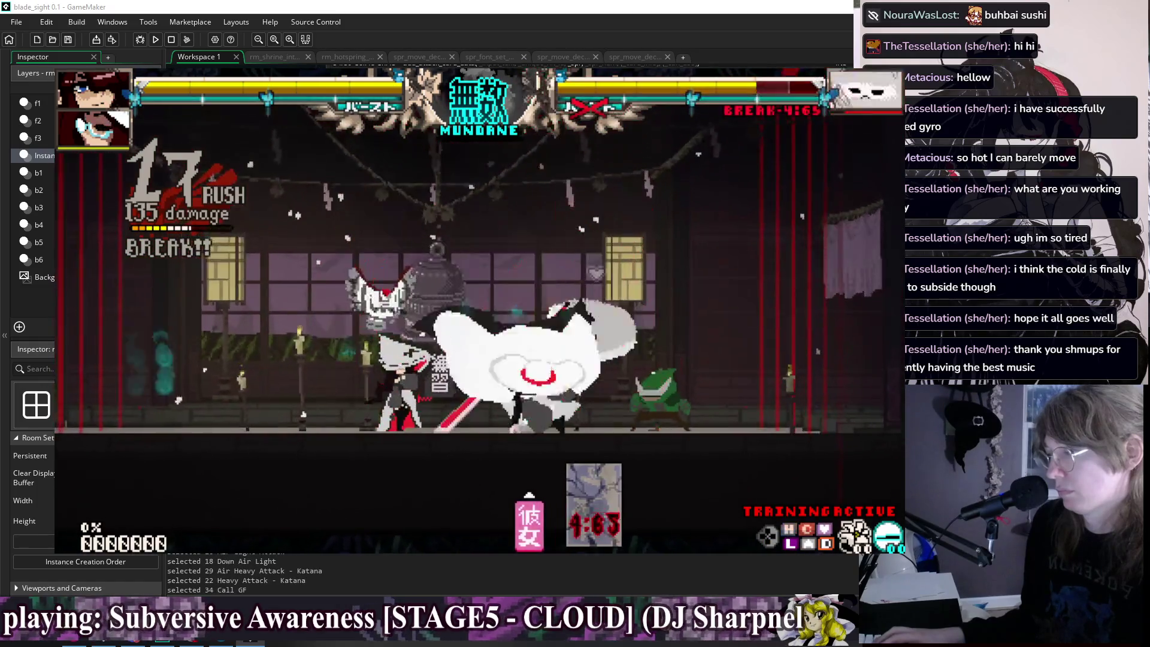